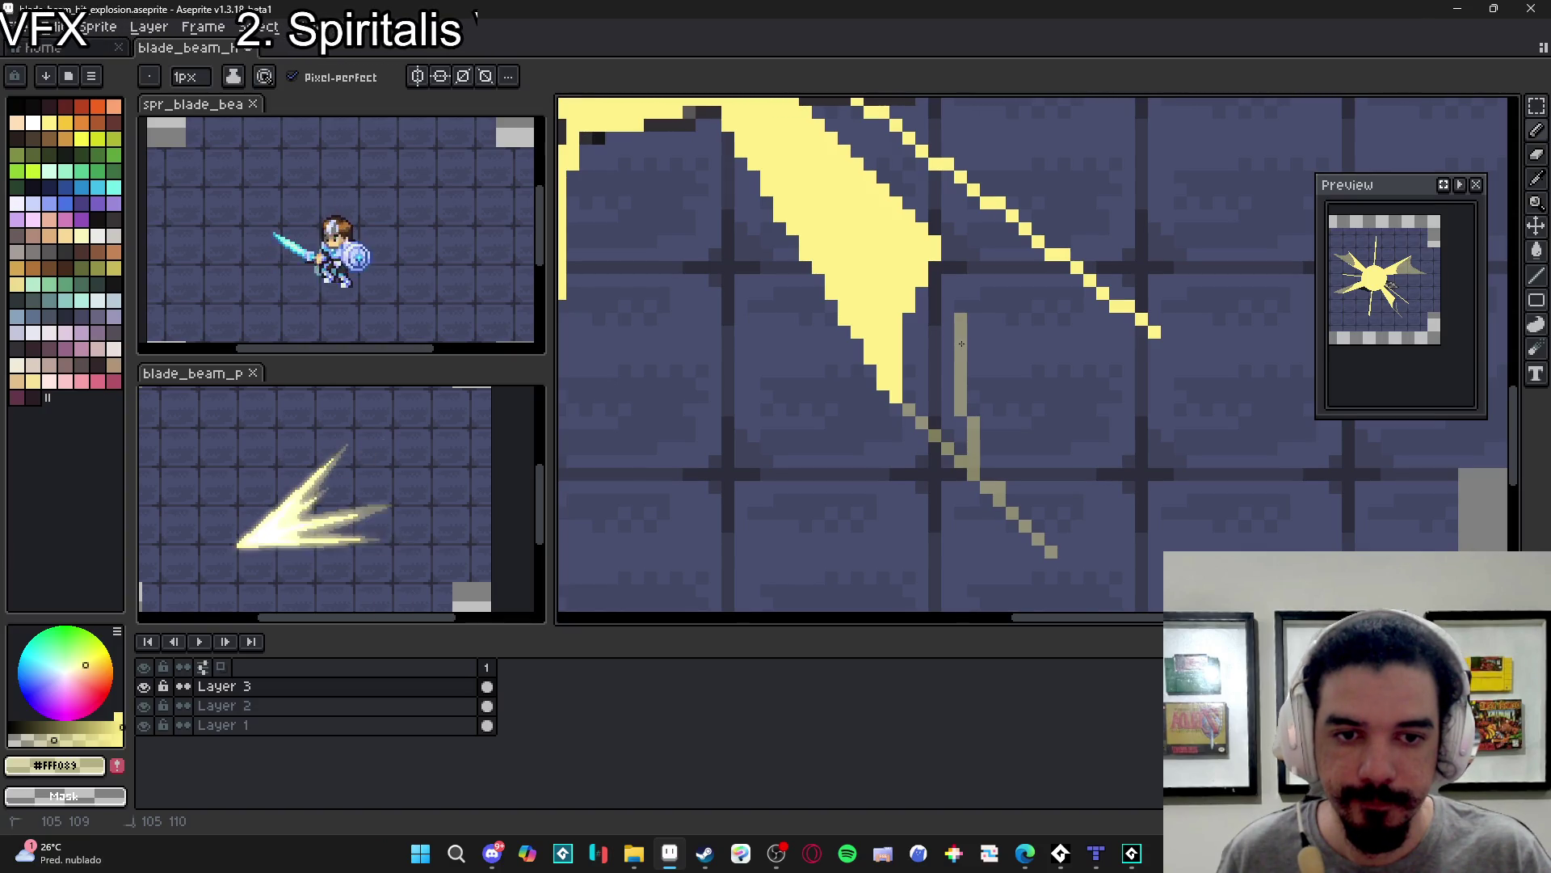
# - Fill the trail outline beside the beam with translucent khaki
pyautogui.press('g')
pyautogui.click(944, 272)
pyautogui.press('b')
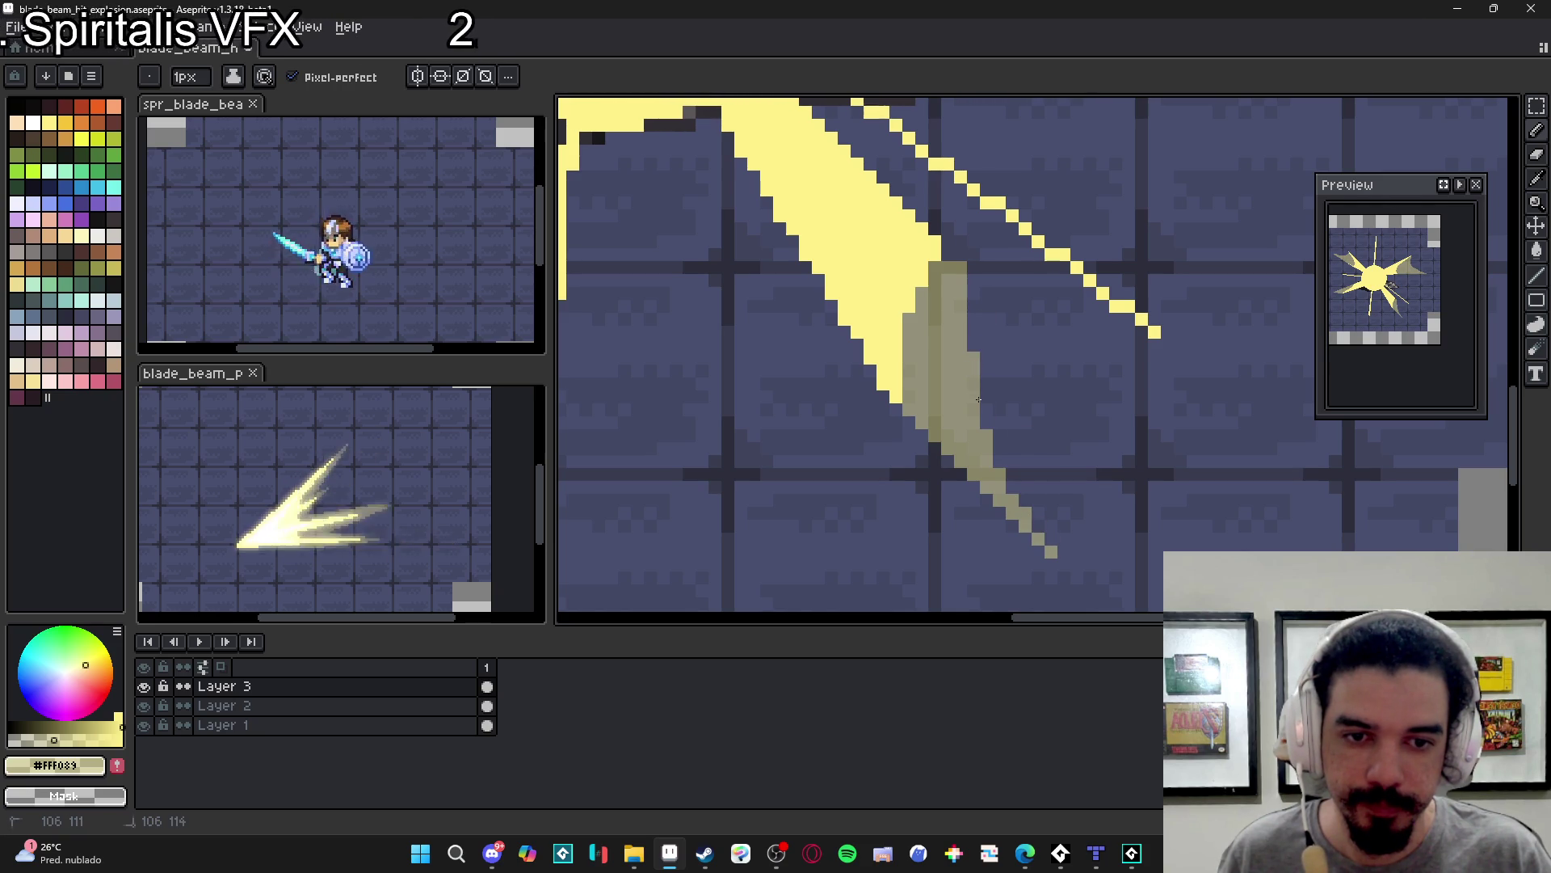
# - Draw a straight khaki trail outline along the ray
pyautogui.scroll(-3, 999, 458)
pyautogui.scroll(3, 965, 446)
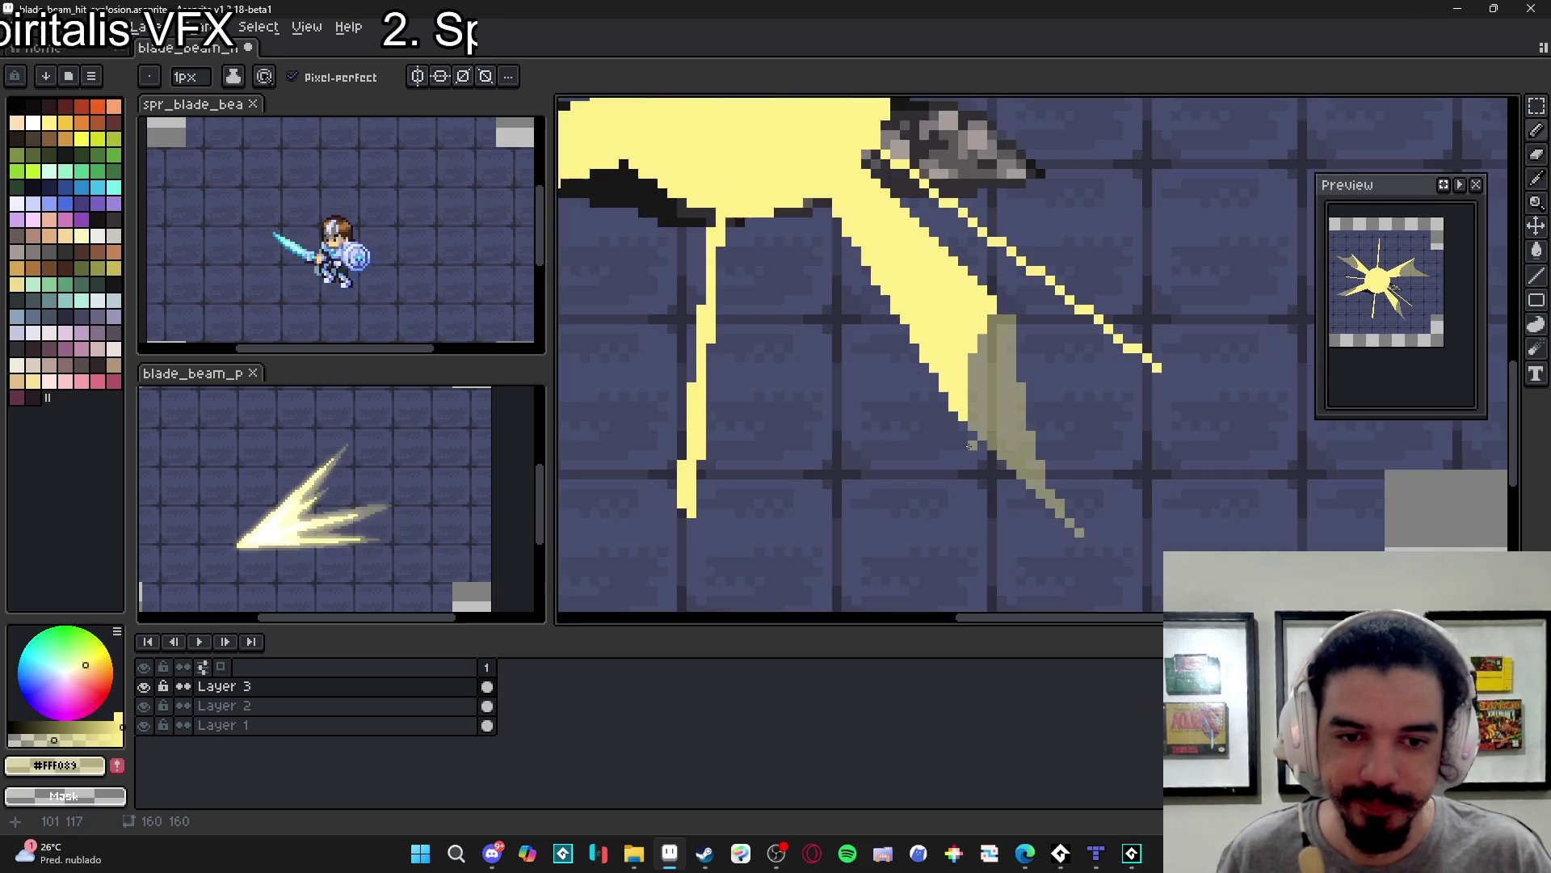
pyautogui.moveTo(973, 438)
pyautogui.mouseDown()
pyautogui.moveTo(1067, 588)
pyautogui.moveTo(1081, 580)
pyautogui.mouseUp()
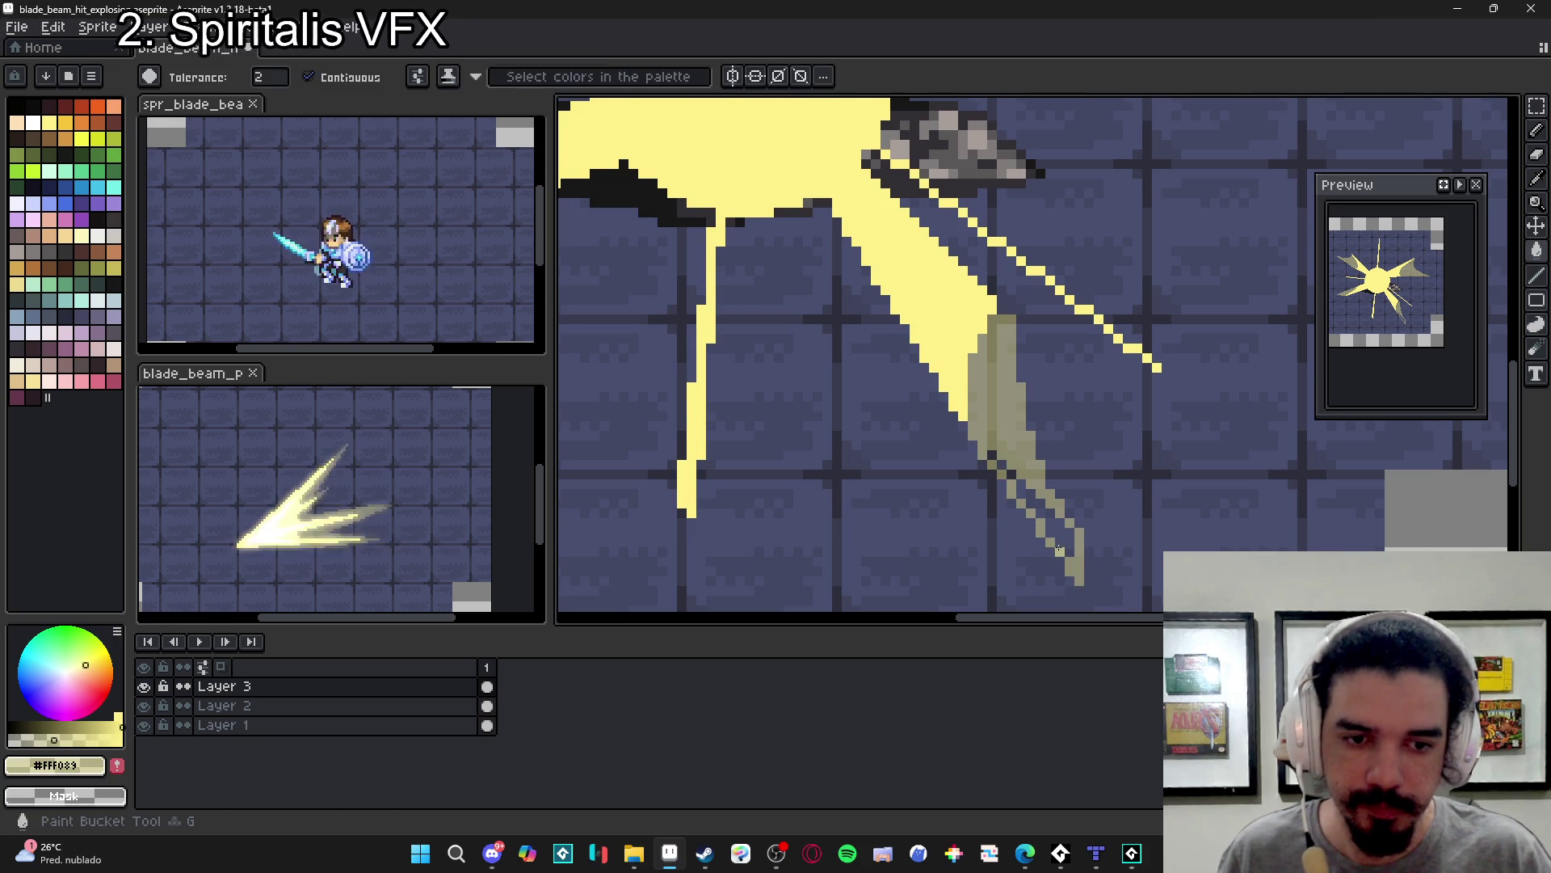
pyautogui.scroll(1, 1002, 474)
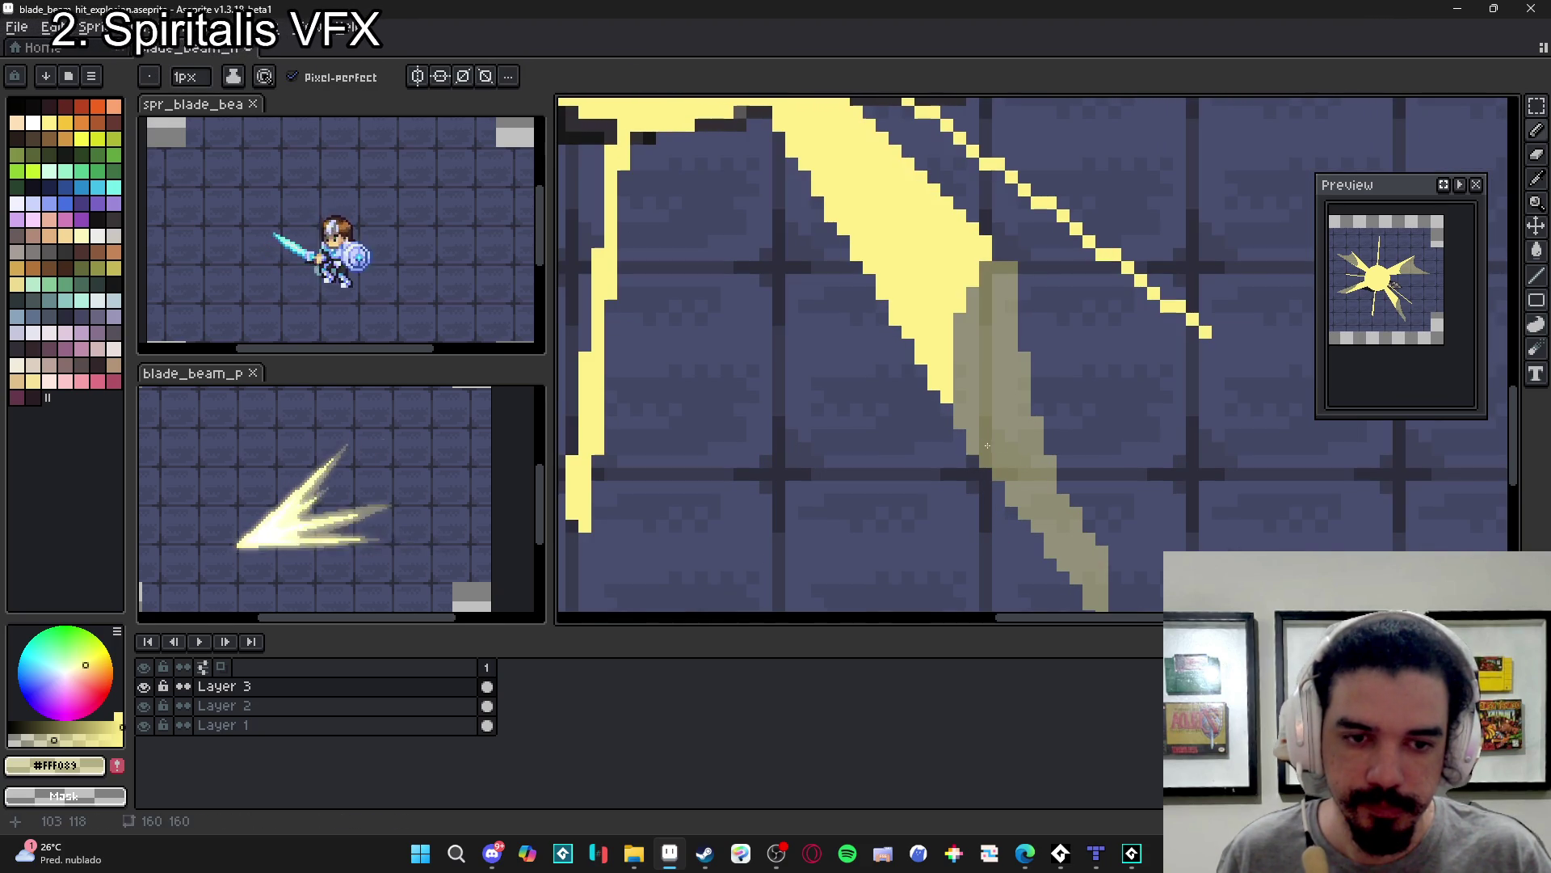
# - Draw a short straight khaki line running down below the core
pyautogui.press('l')
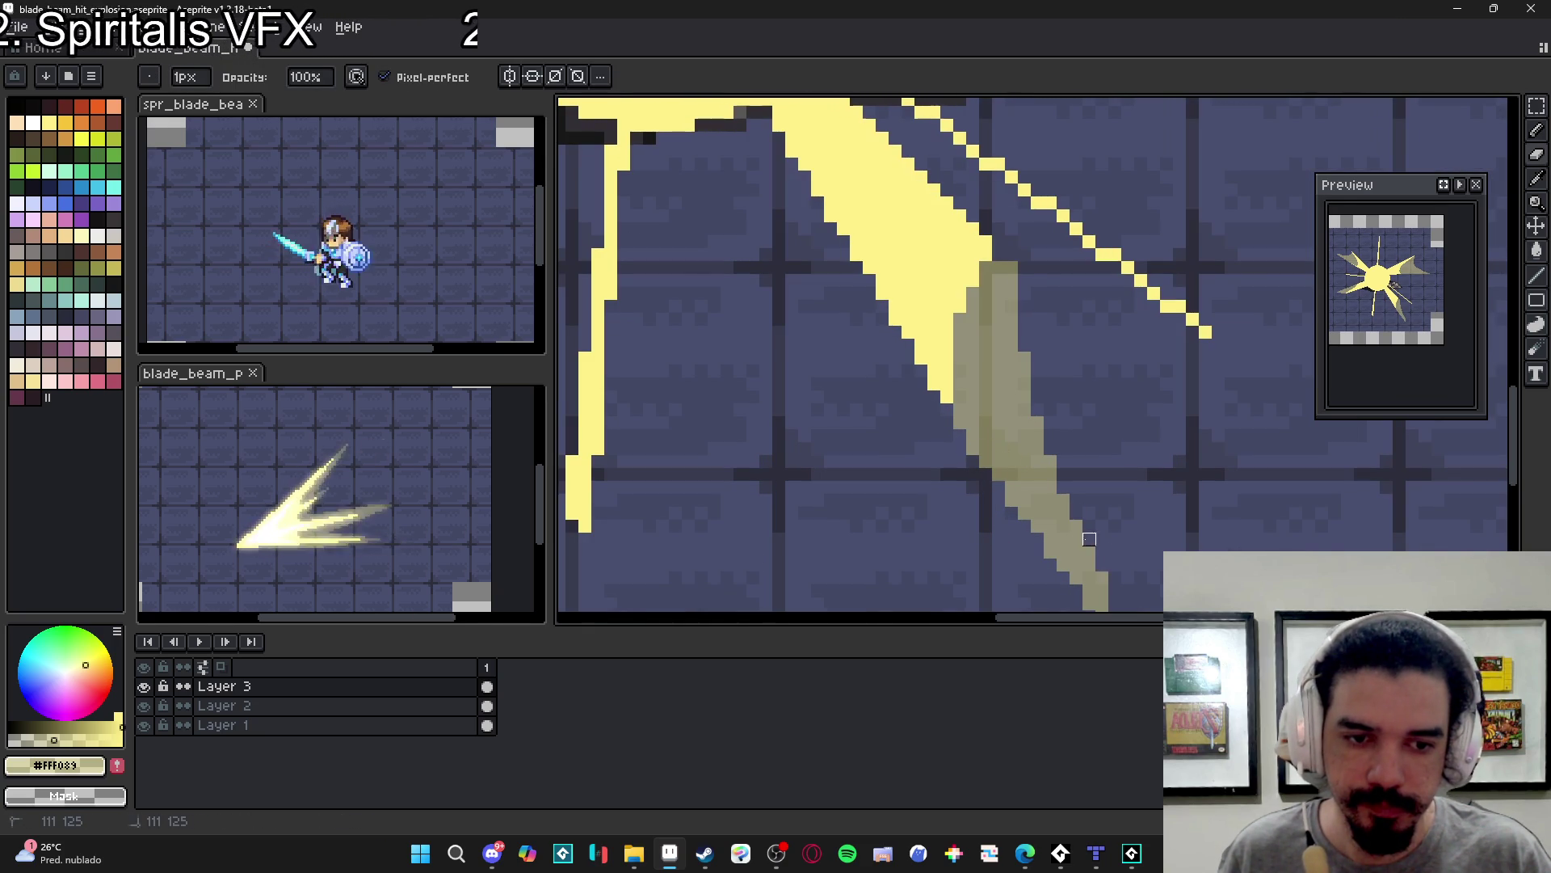
pyautogui.scroll(-3, 1089, 539)
pyautogui.scroll(-1, 1066, 521)
pyautogui.scroll(2, 1059, 517)
pyautogui.scroll(-4, 1047, 504)
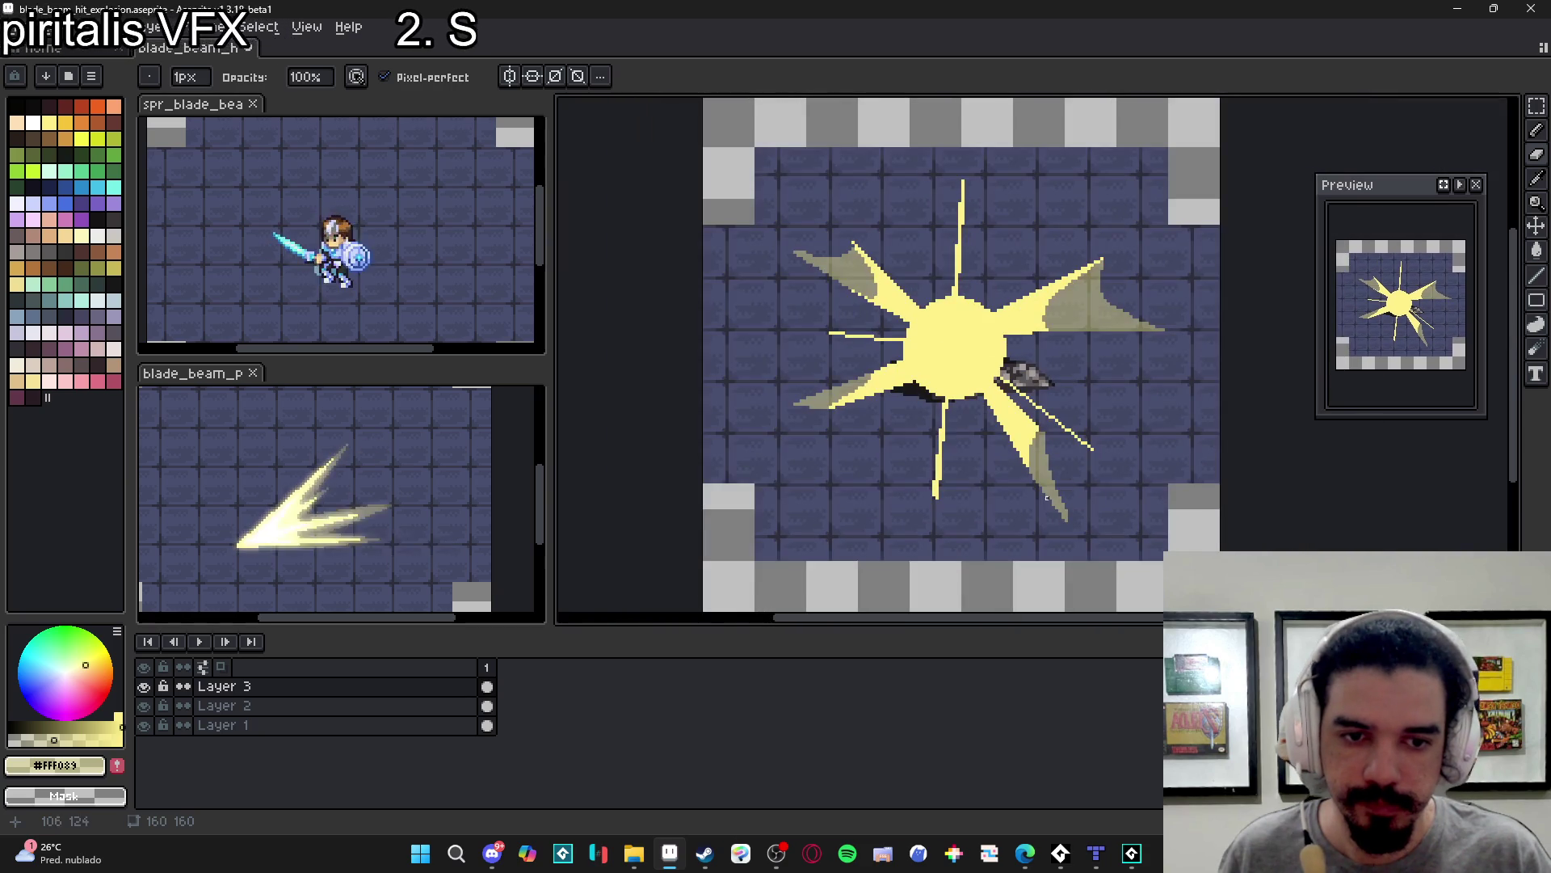
pyautogui.scroll(4, 937, 392)
pyautogui.press('b')
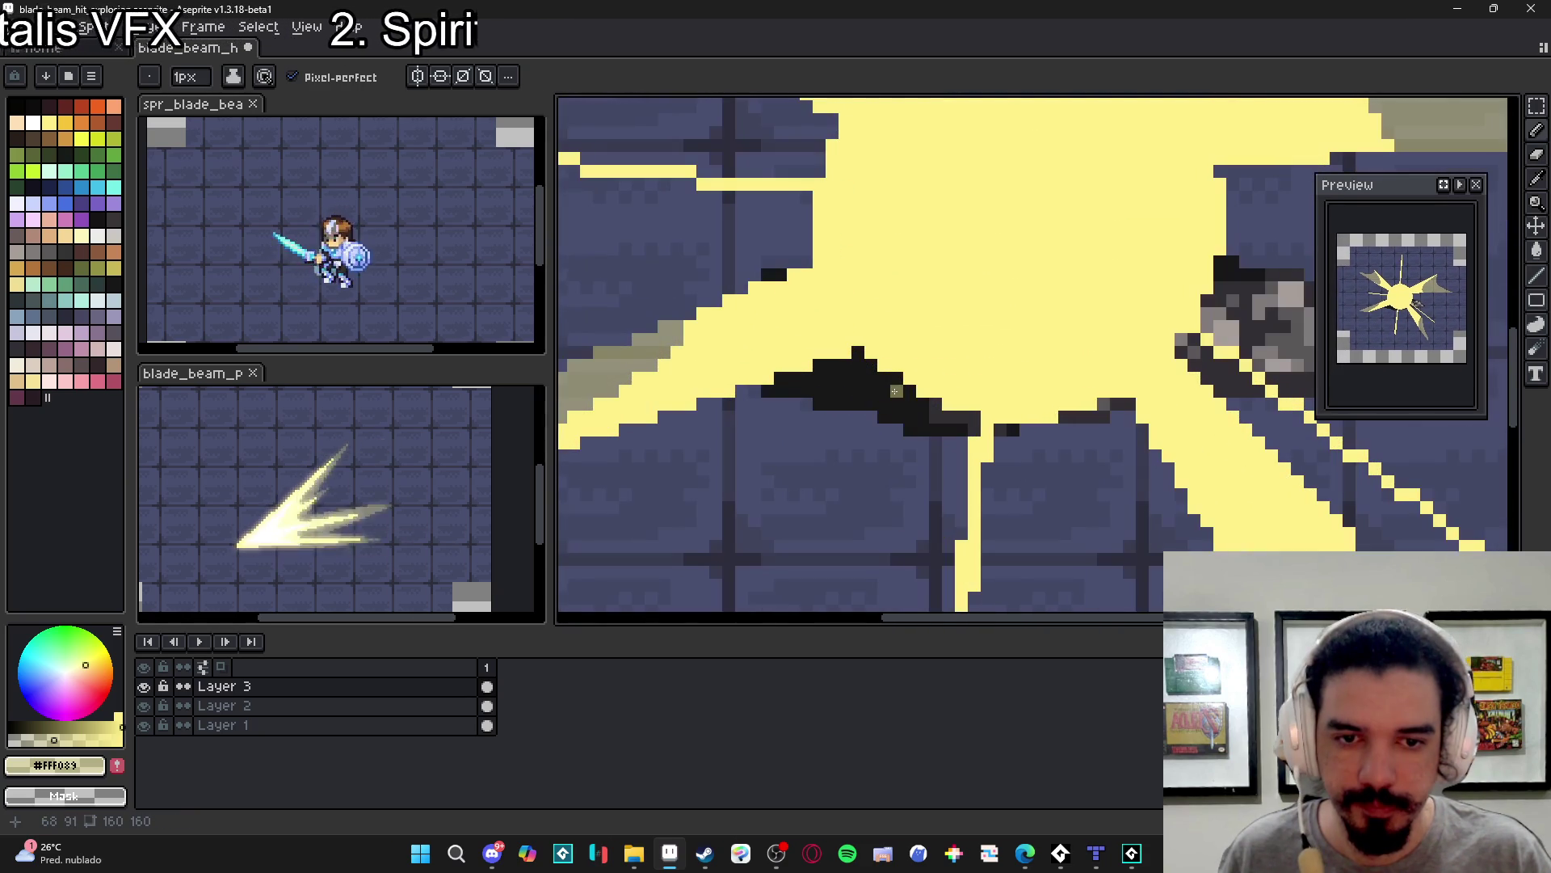
pyautogui.moveTo(905, 390)
pyautogui.mouseDown()
pyautogui.moveTo(832, 501)
pyautogui.moveTo(844, 529)
pyautogui.mouseUp()
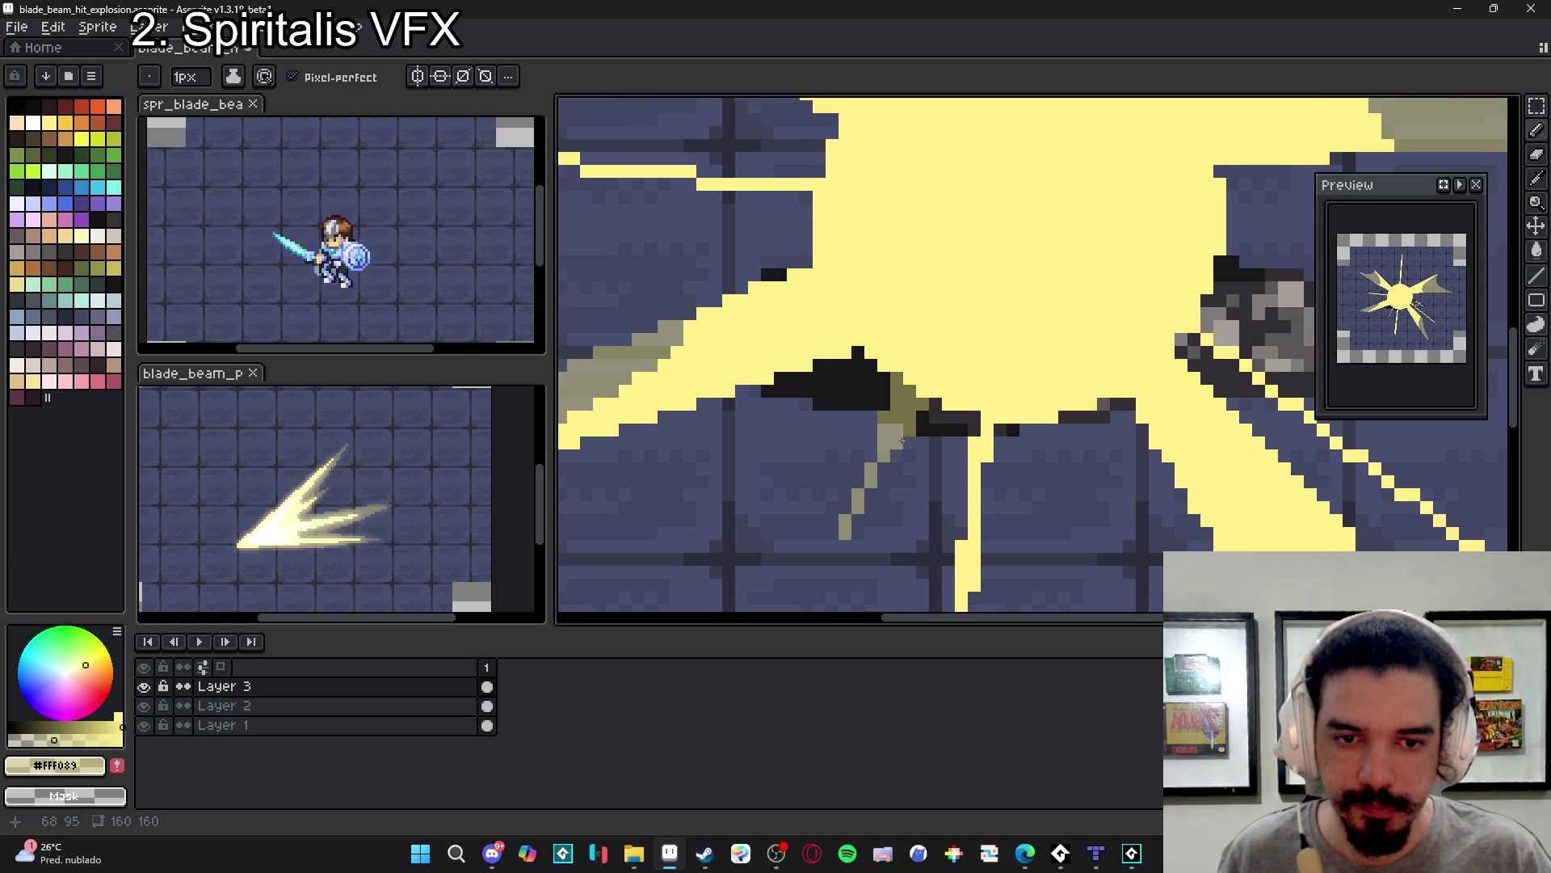
pyautogui.scroll(-2, 870, 457)
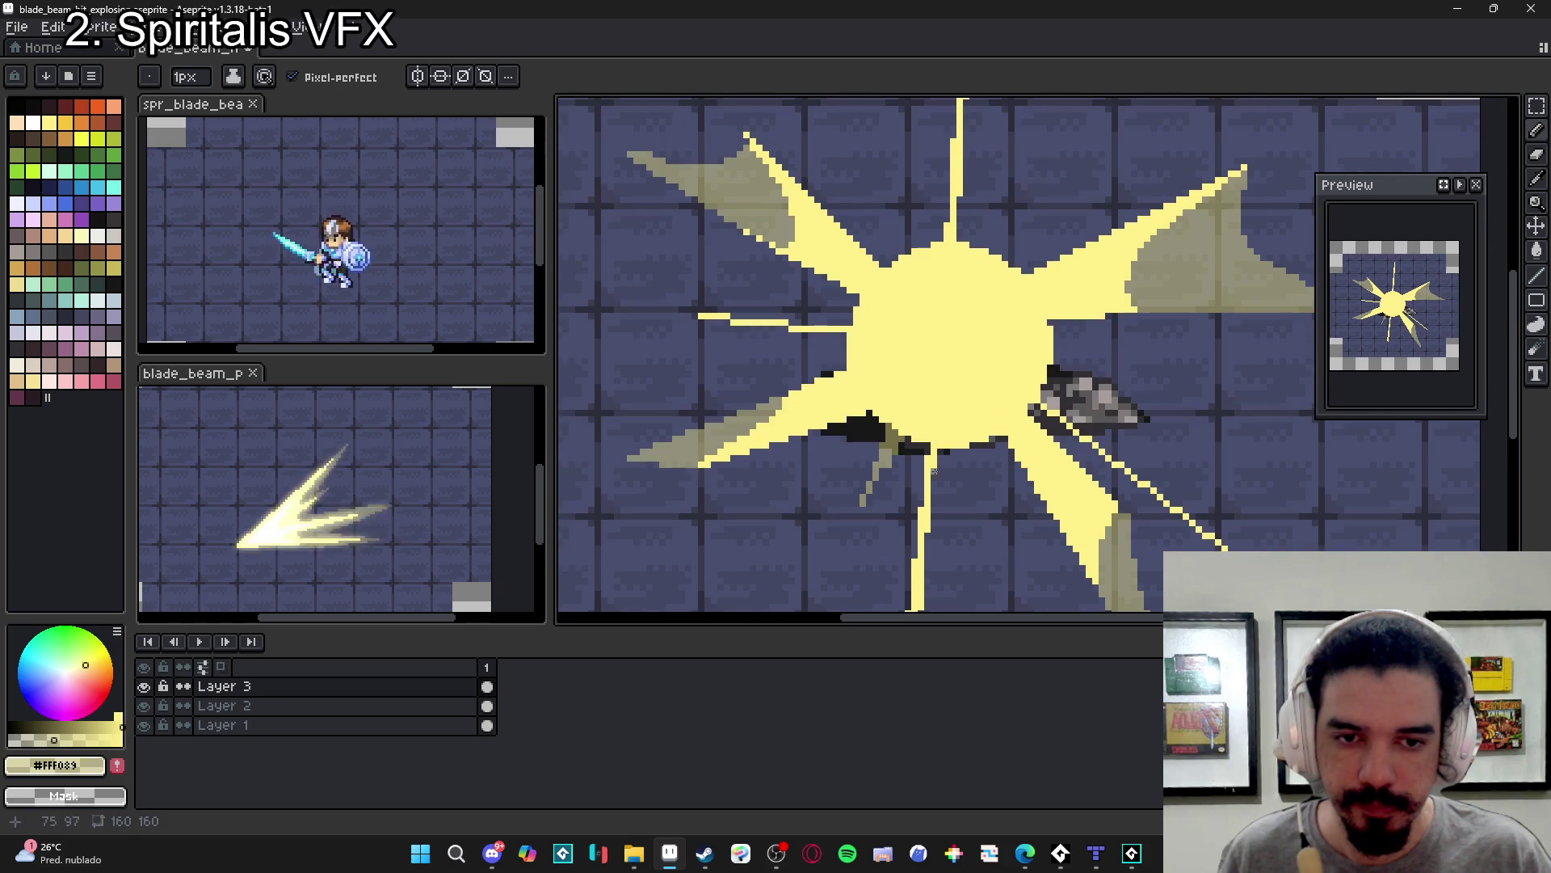
pyautogui.scroll(-2, 933, 475)
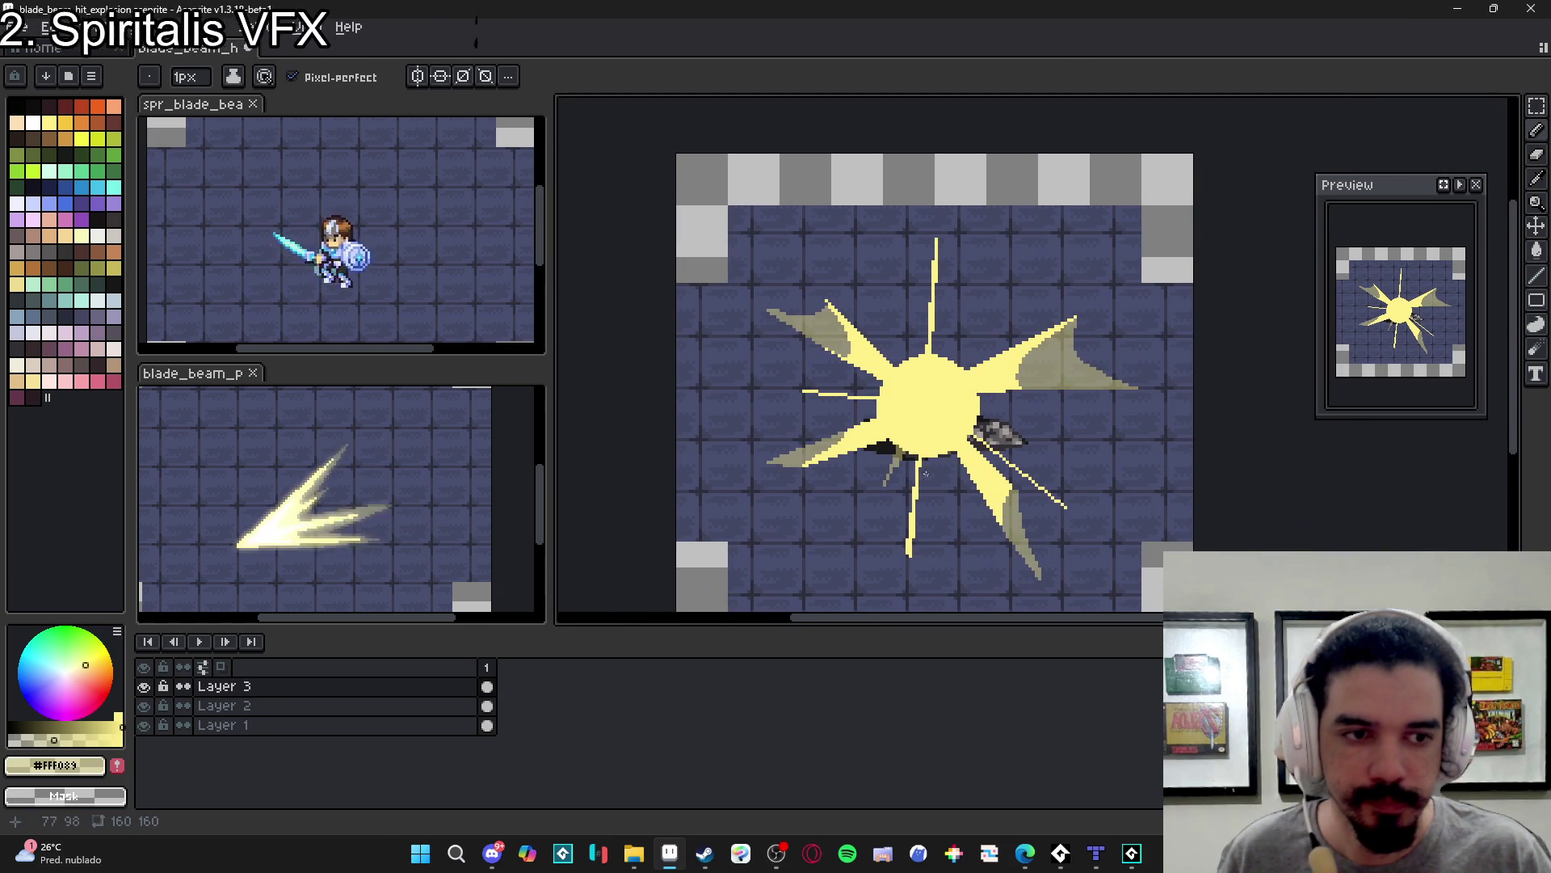
pyautogui.scroll(4, 903, 540)
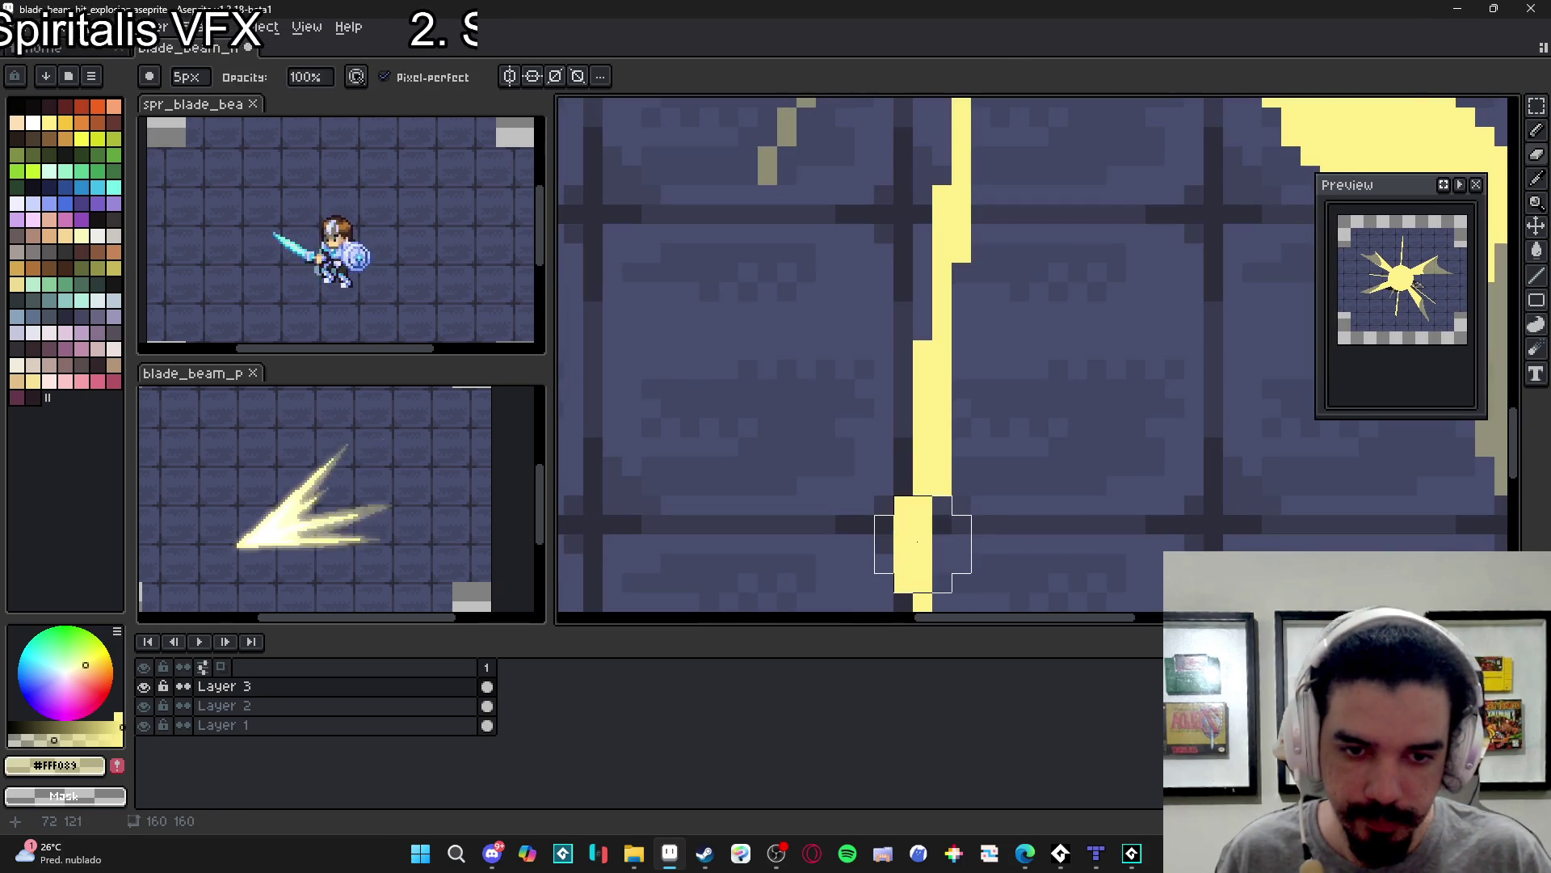
# - Pencil khaki streaks beside the lower ray and down from the core
pyautogui.moveTo(919, 522)
pyautogui.mouseDown()
pyautogui.moveTo(921, 570)
pyautogui.moveTo(902, 569)
pyautogui.moveTo(903, 589)
pyautogui.moveTo(910, 468)
pyautogui.mouseUp()
pyautogui.scroll(-3, 901, 501)
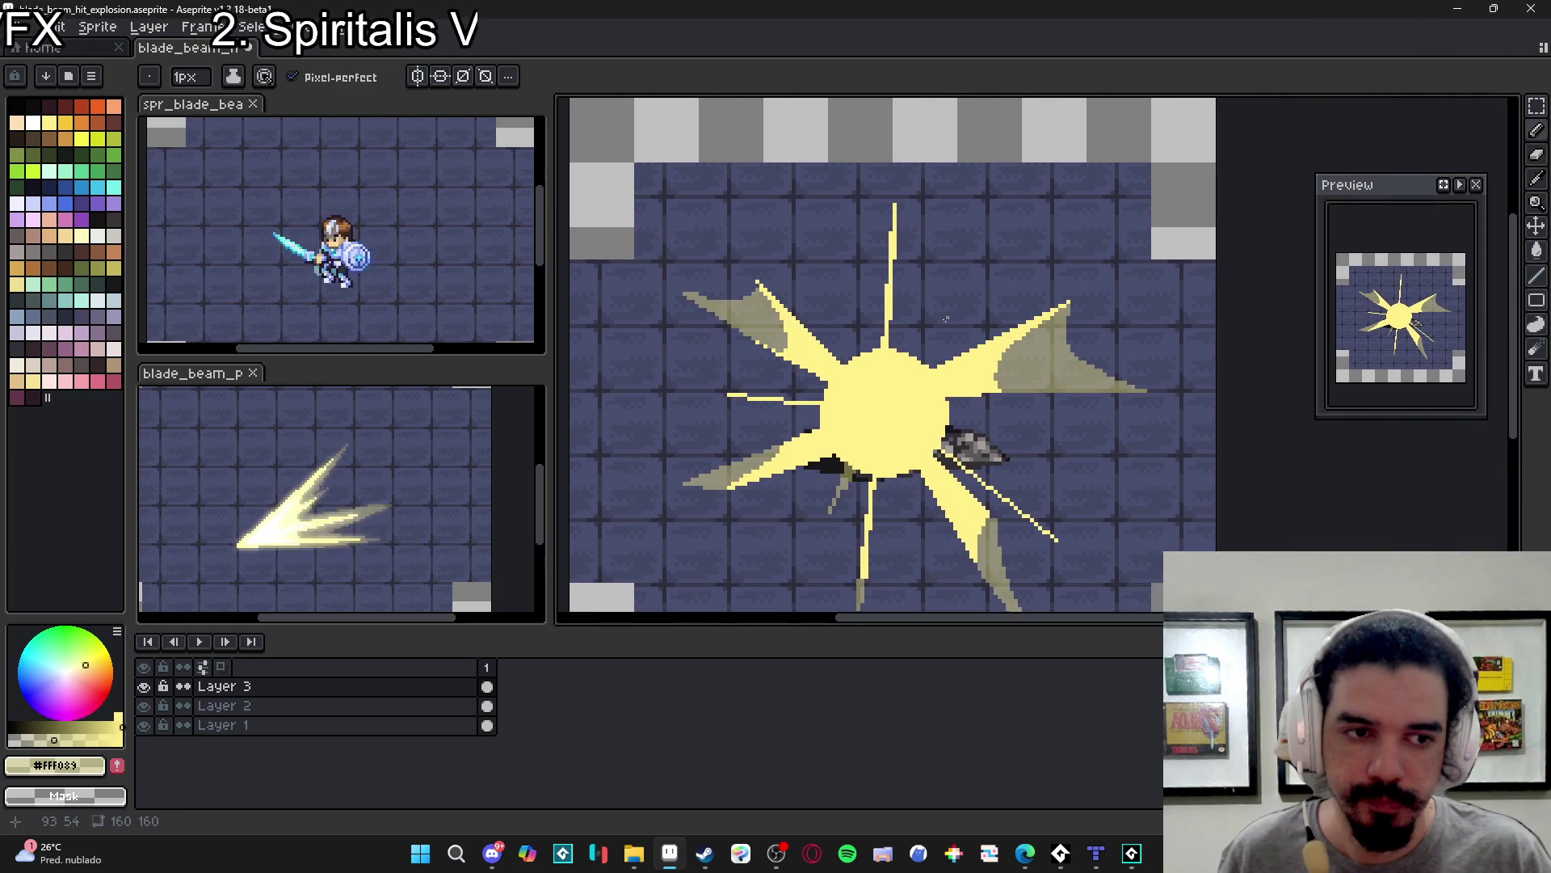
pyautogui.scroll(3, 933, 391)
pyautogui.moveTo(887, 521); pyautogui.dragTo(914, 579)
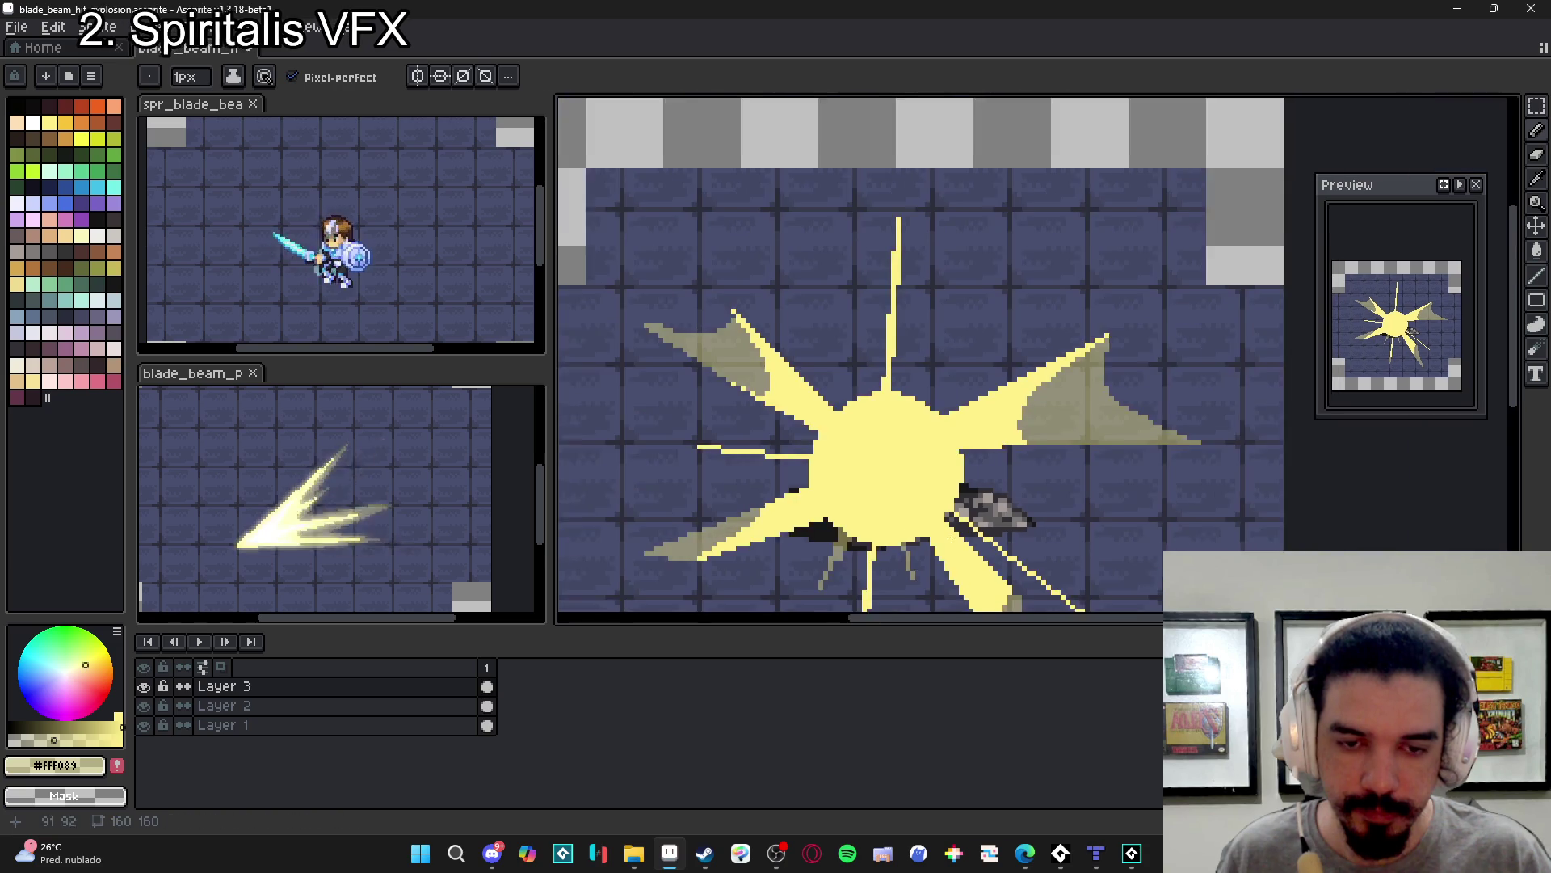
pyautogui.scroll(-4, 913, 349)
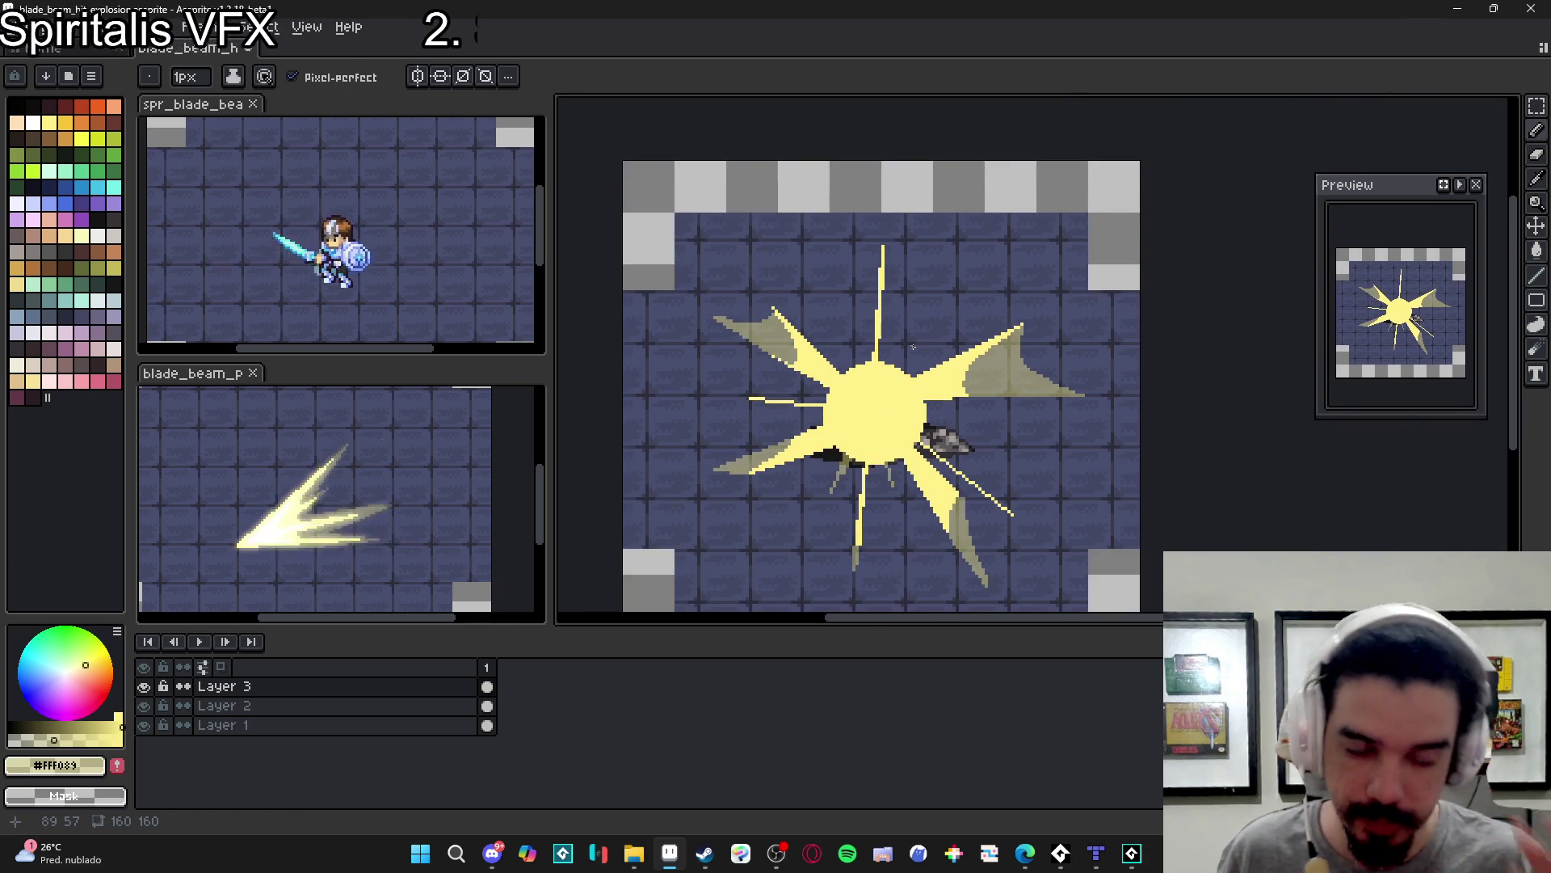
pyautogui.scroll(2, 940, 384)
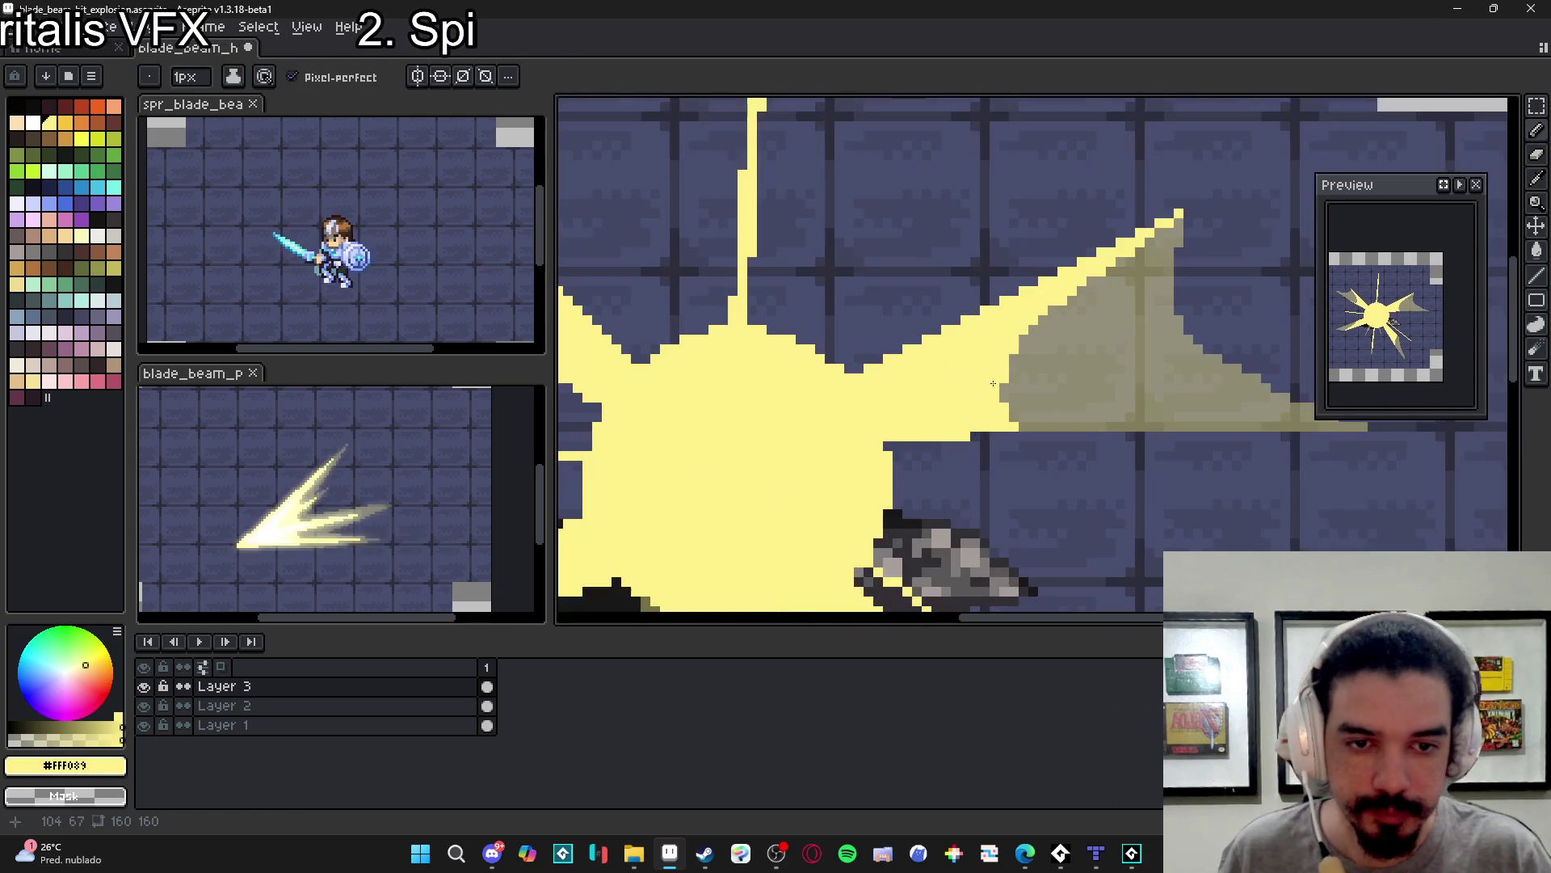
# - Lengthen the right ray with a pale-yellow stroke
pyautogui.moveTo(1005, 379)
pyautogui.mouseDown()
pyautogui.moveTo(1119, 358)
pyautogui.moveTo(1050, 381)
pyautogui.mouseUp()
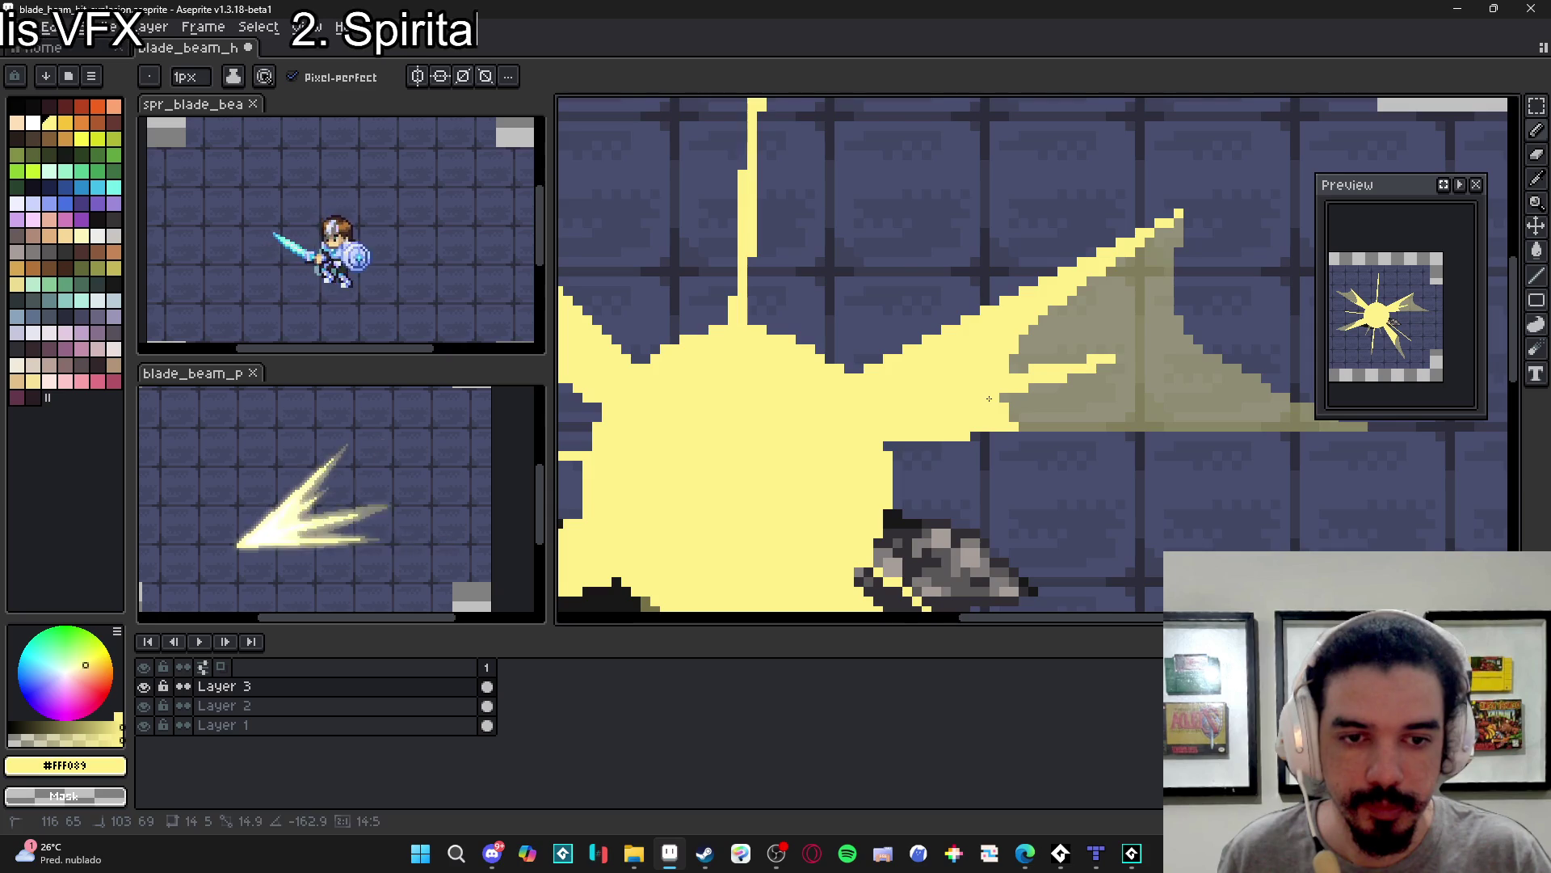
pyautogui.scroll(-3, 1048, 387)
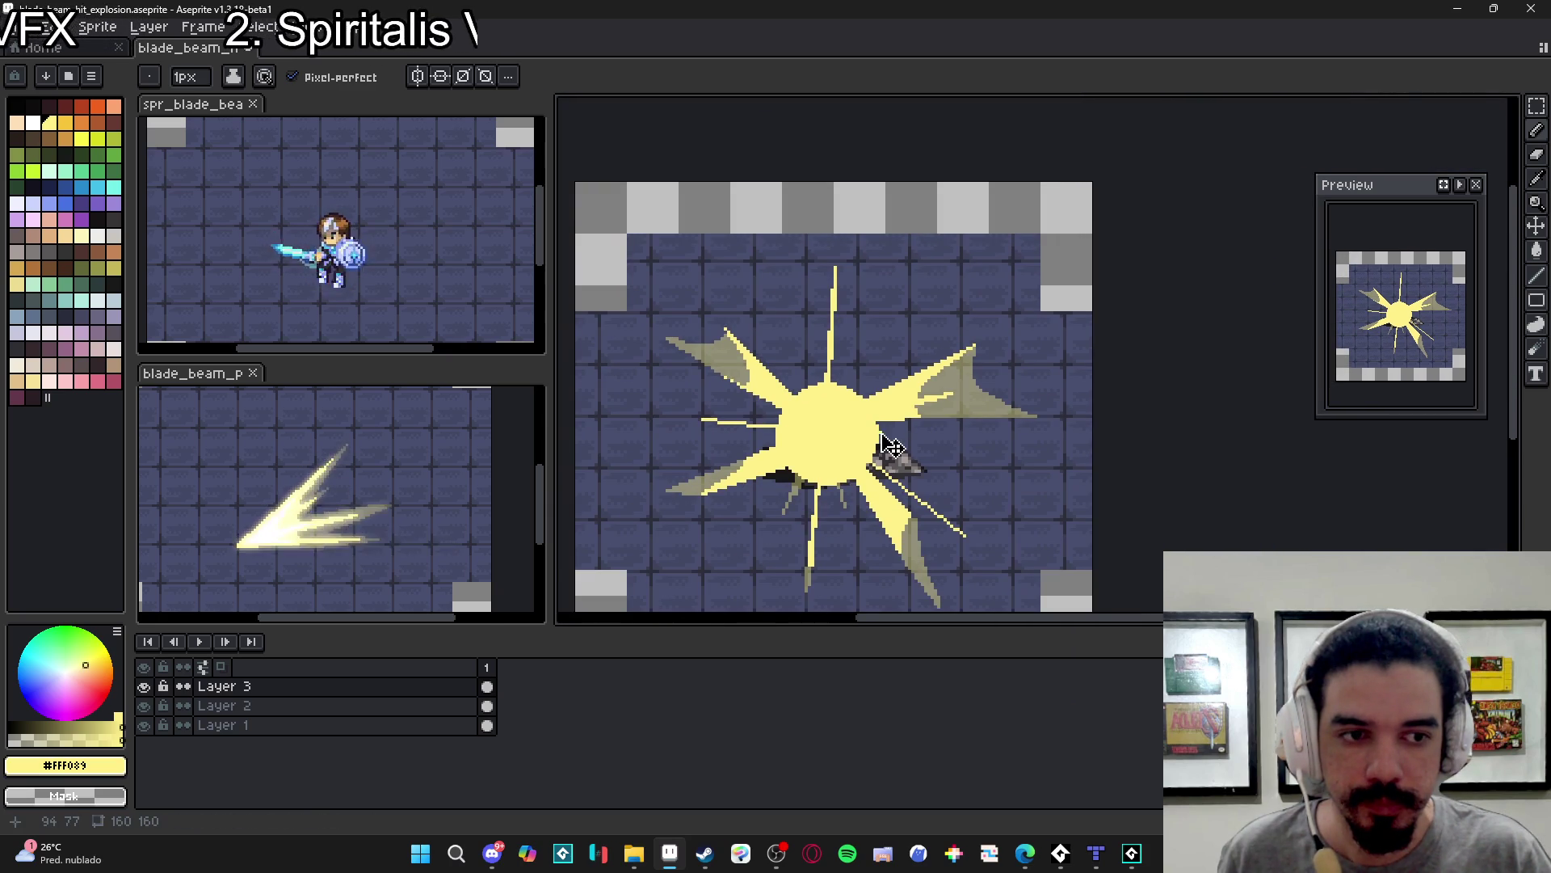
pyautogui.moveTo(860, 394); pyautogui.dragTo(886, 366)
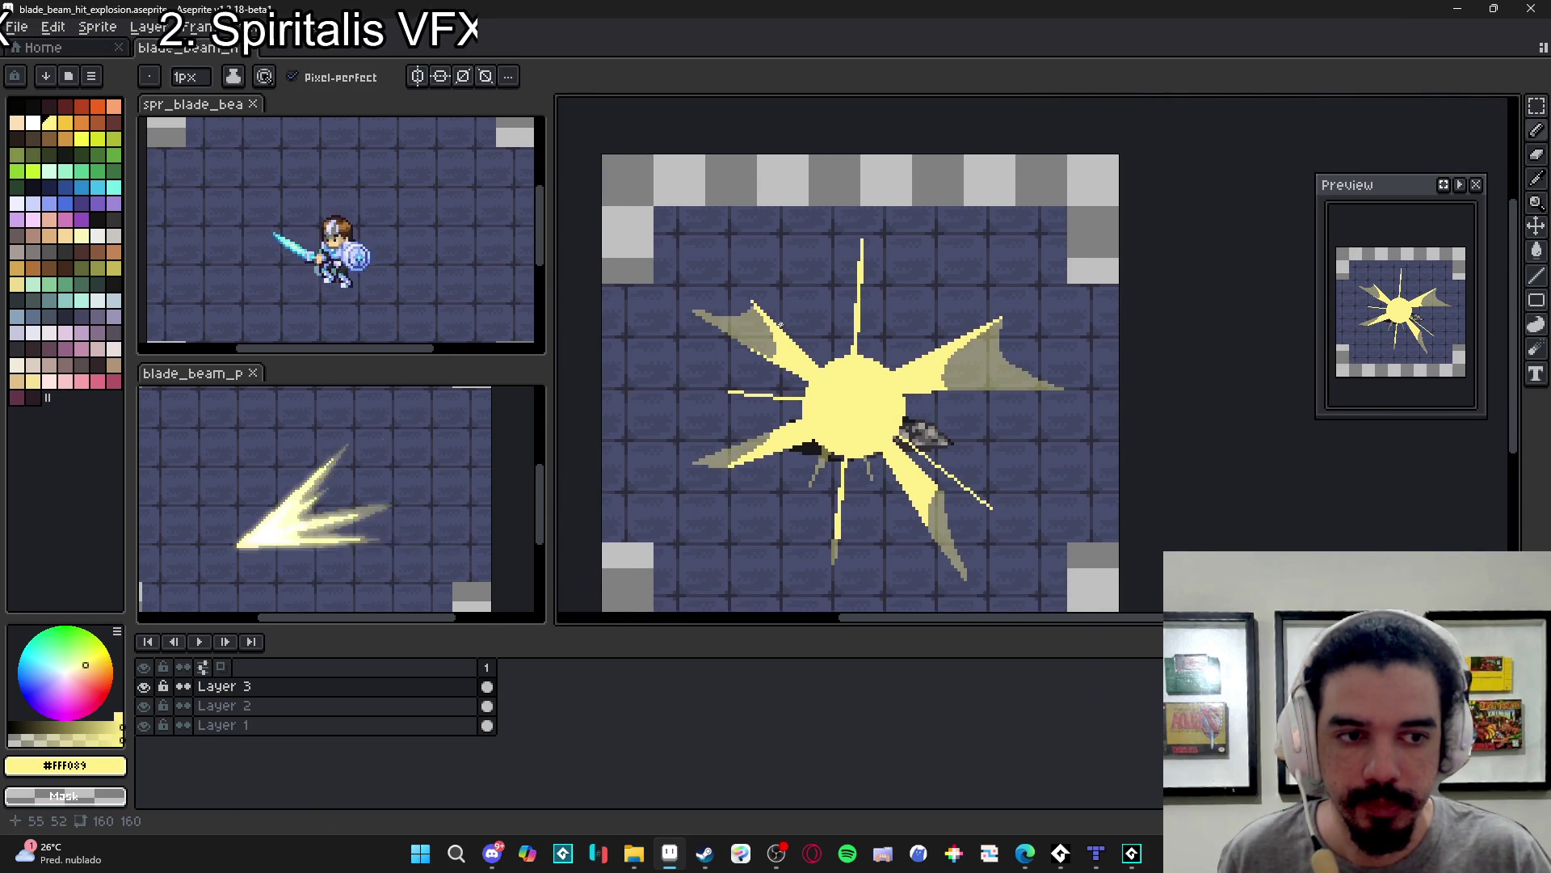
pyautogui.scroll(2, 781, 324)
# - Make the colour semi-transparent and outline a new trail by the upper-left ray
pyautogui.click(38, 731)
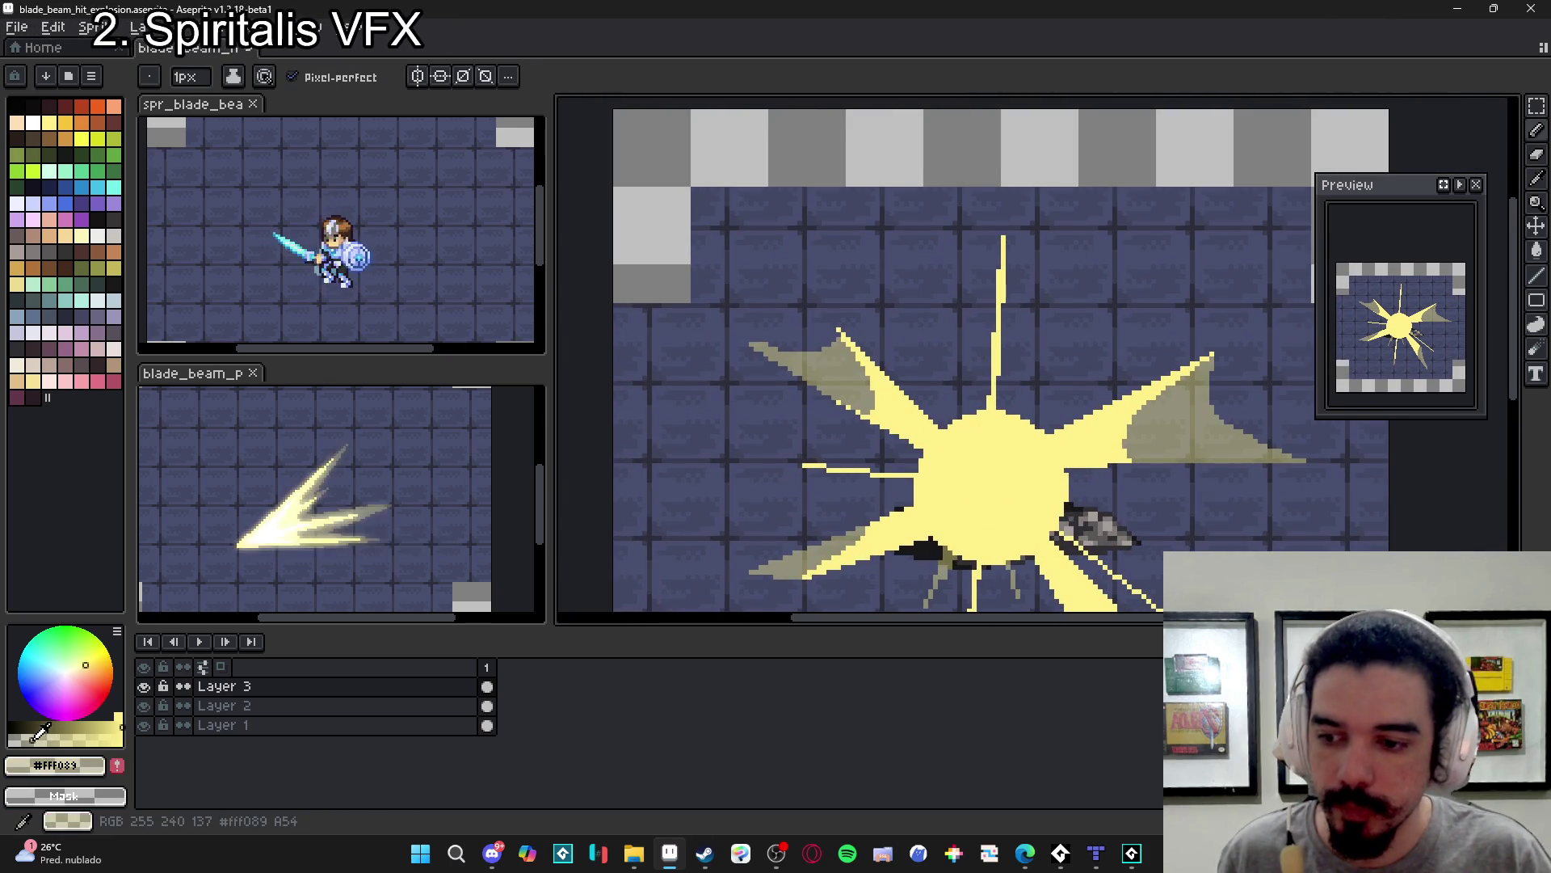
pyautogui.scroll(1, 762, 349)
pyautogui.moveTo(796, 363)
pyautogui.mouseDown()
pyautogui.moveTo(705, 273)
pyautogui.moveTo(723, 340)
pyautogui.moveTo(689, 386)
pyautogui.mouseUp()
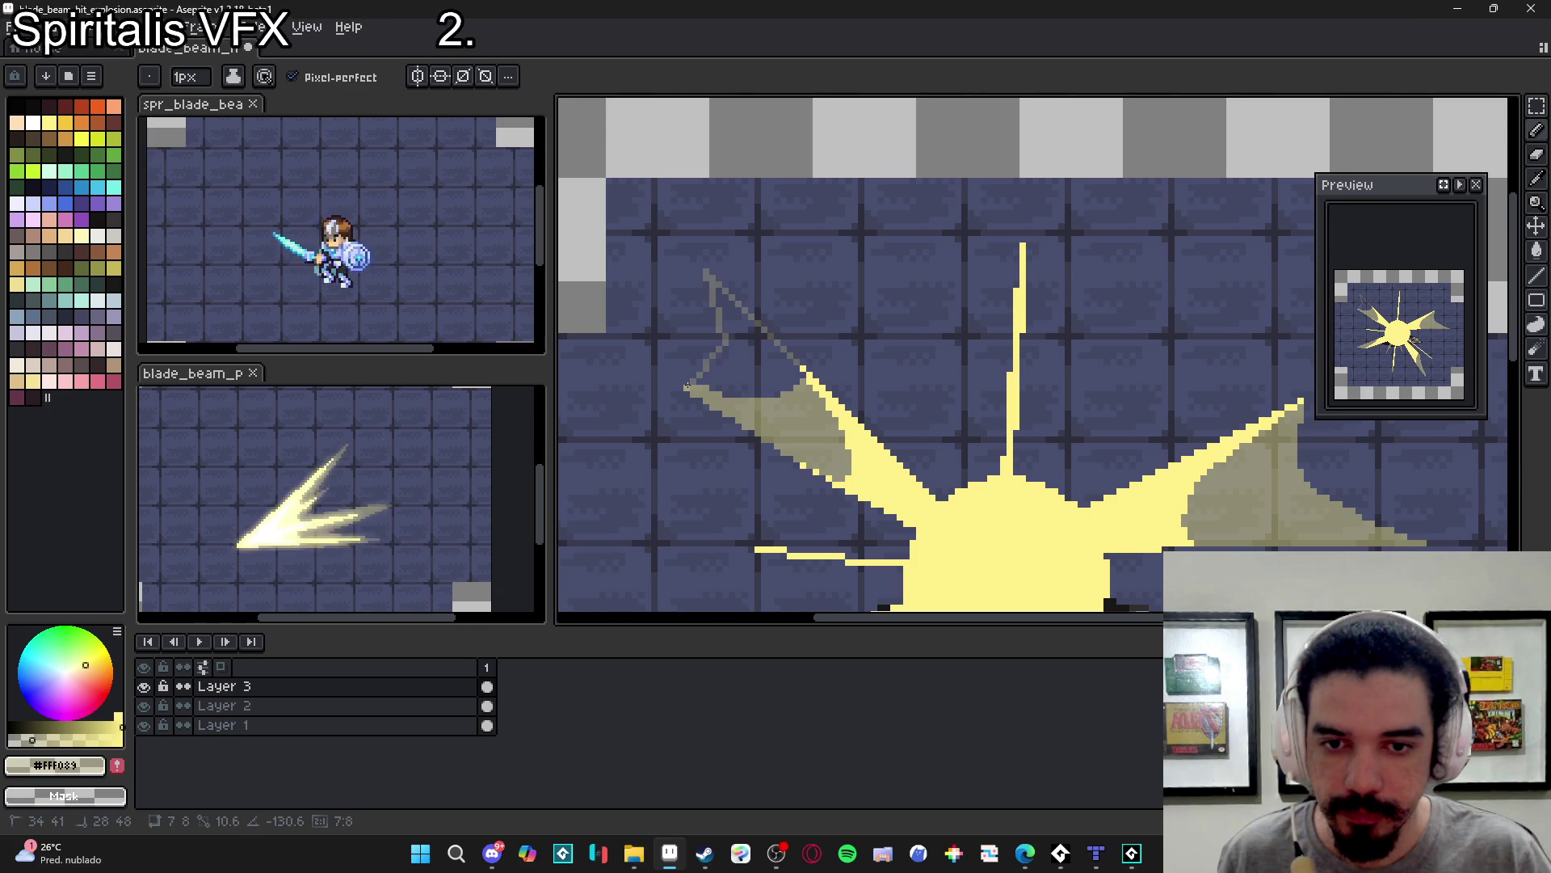
# - Fill the upper-left ray's trail outline with translucent khaki
pyautogui.press('g')
pyautogui.click(751, 380)
pyautogui.scroll(-2, 803, 412)
pyautogui.scroll(-2, 803, 412)
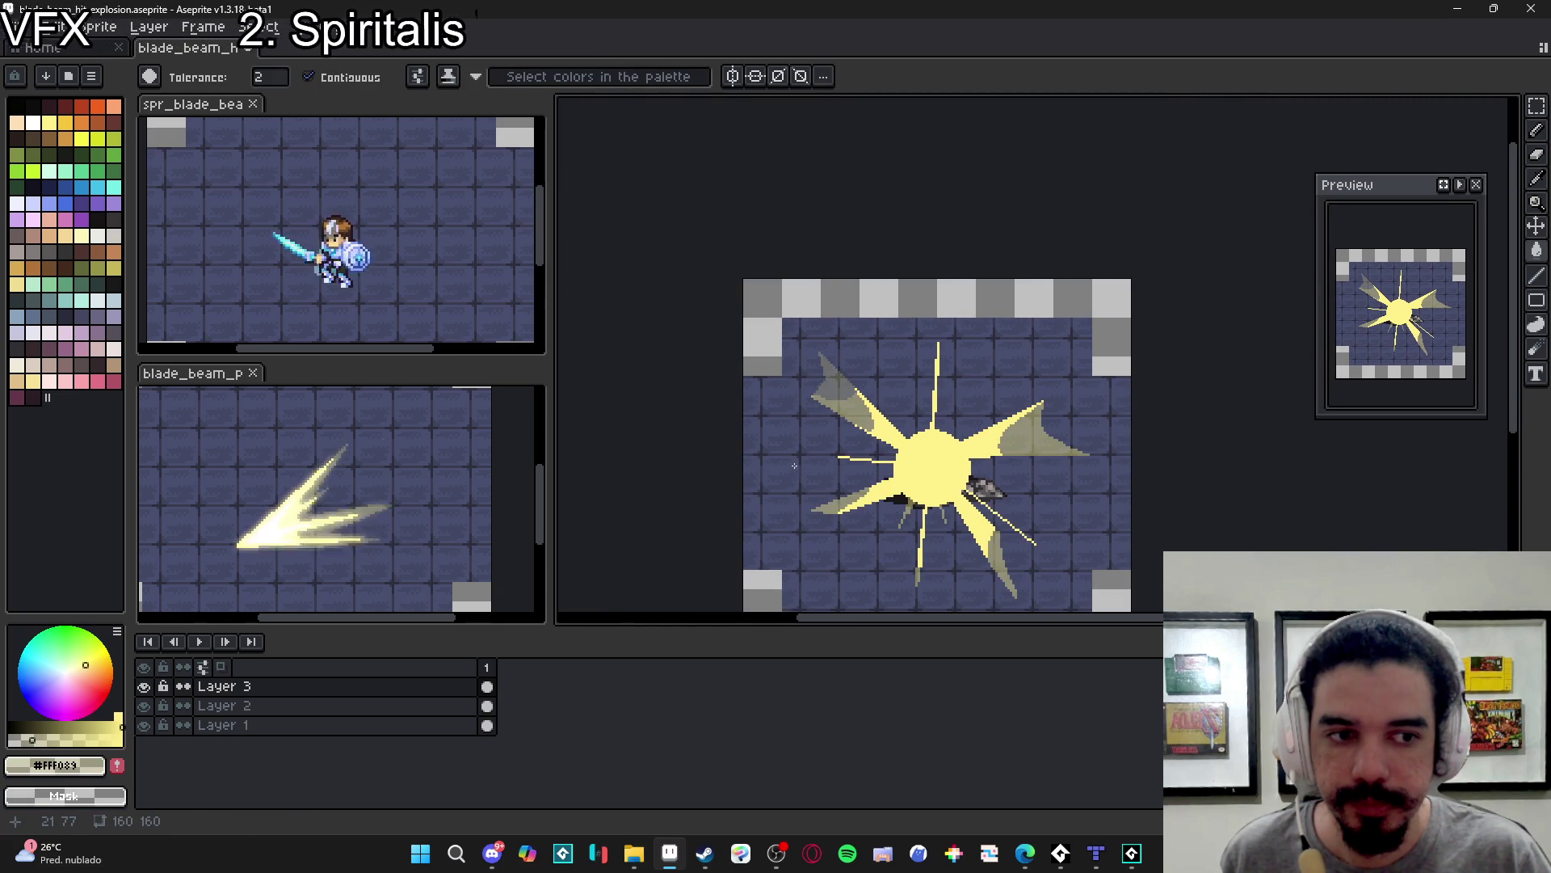
# - Review the finished trails and add a second animation frame
pyautogui.scroll(2, 896, 460)
pyautogui.scroll(-2, 928, 446)
pyautogui.scroll(7, 928, 445)
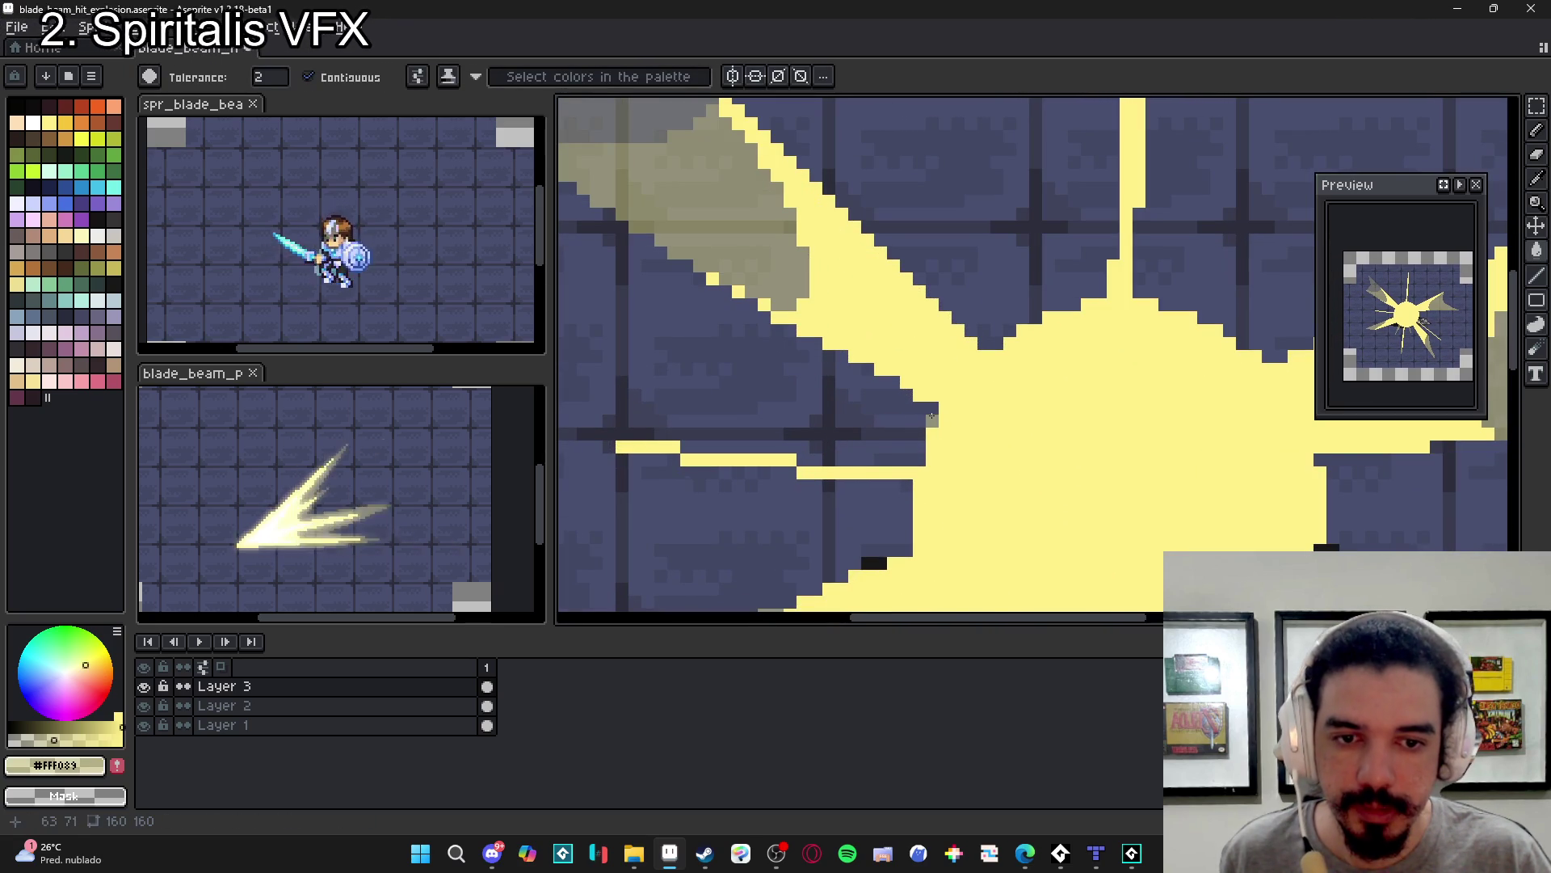
pyautogui.scroll(-5, 932, 417)
pyautogui.scroll(-2, 918, 355)
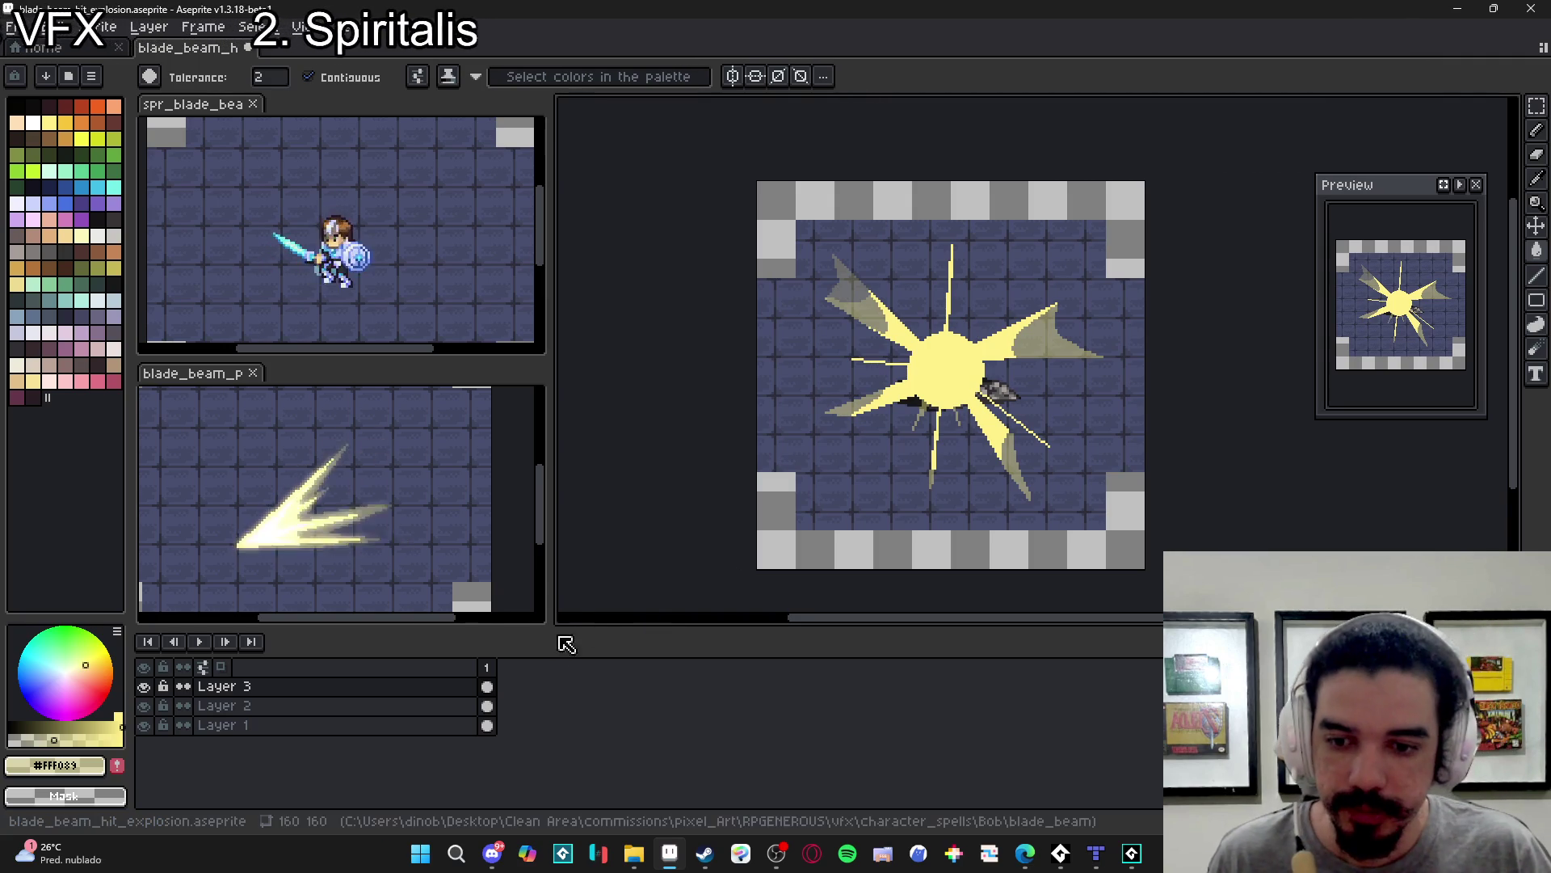
pyautogui.hotkey('alt', 'n')
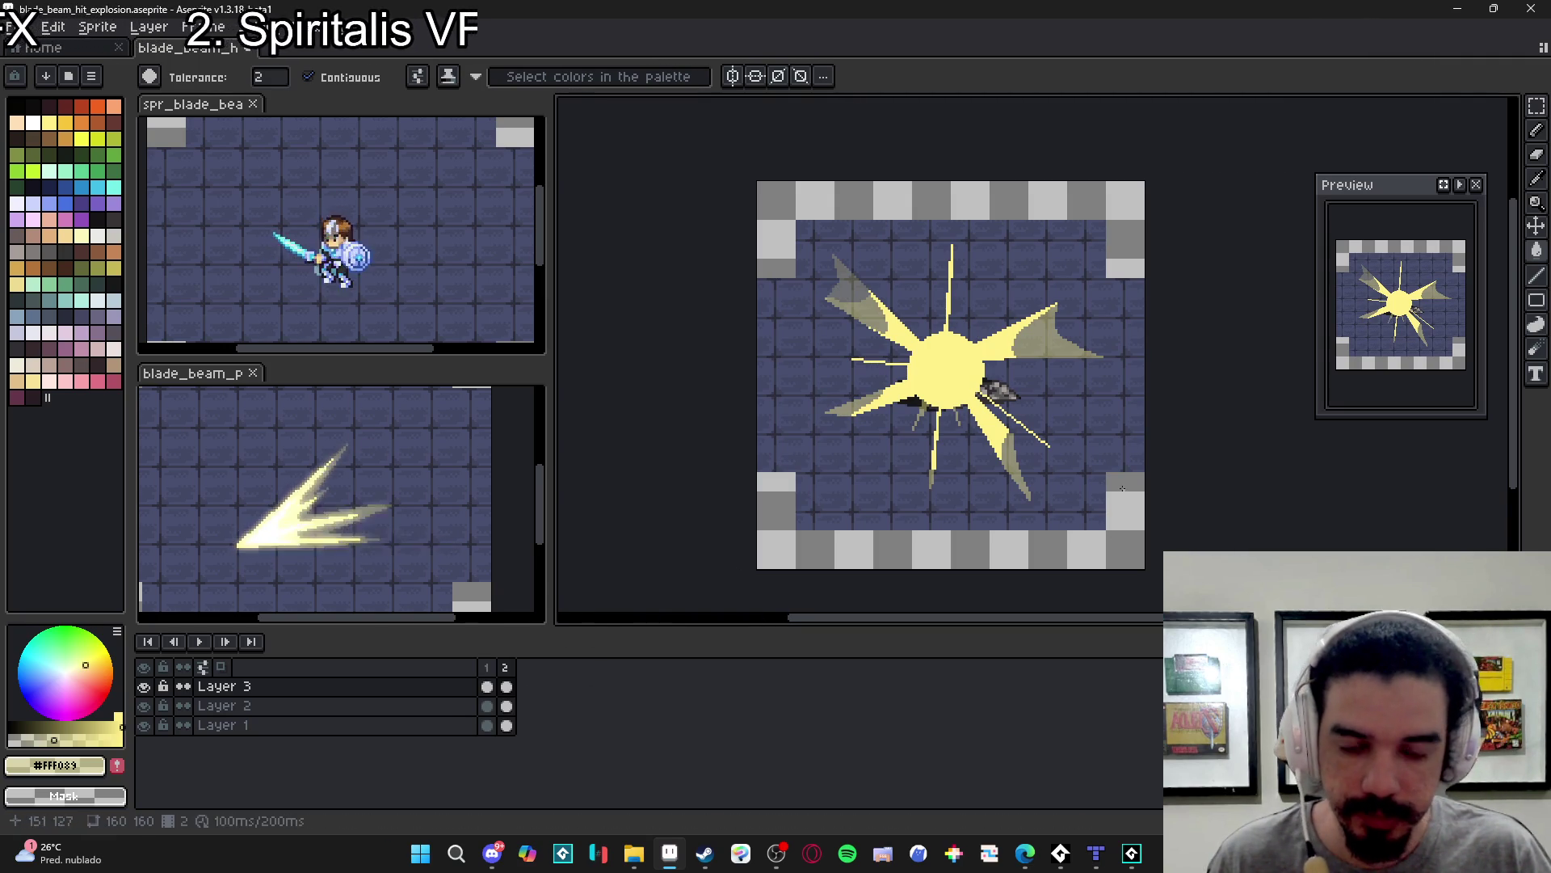
# - Hide both background layers and erase the explosion from frame 2 with a ~62px eraser
pyautogui.click(144, 725)
pyautogui.click(144, 706)
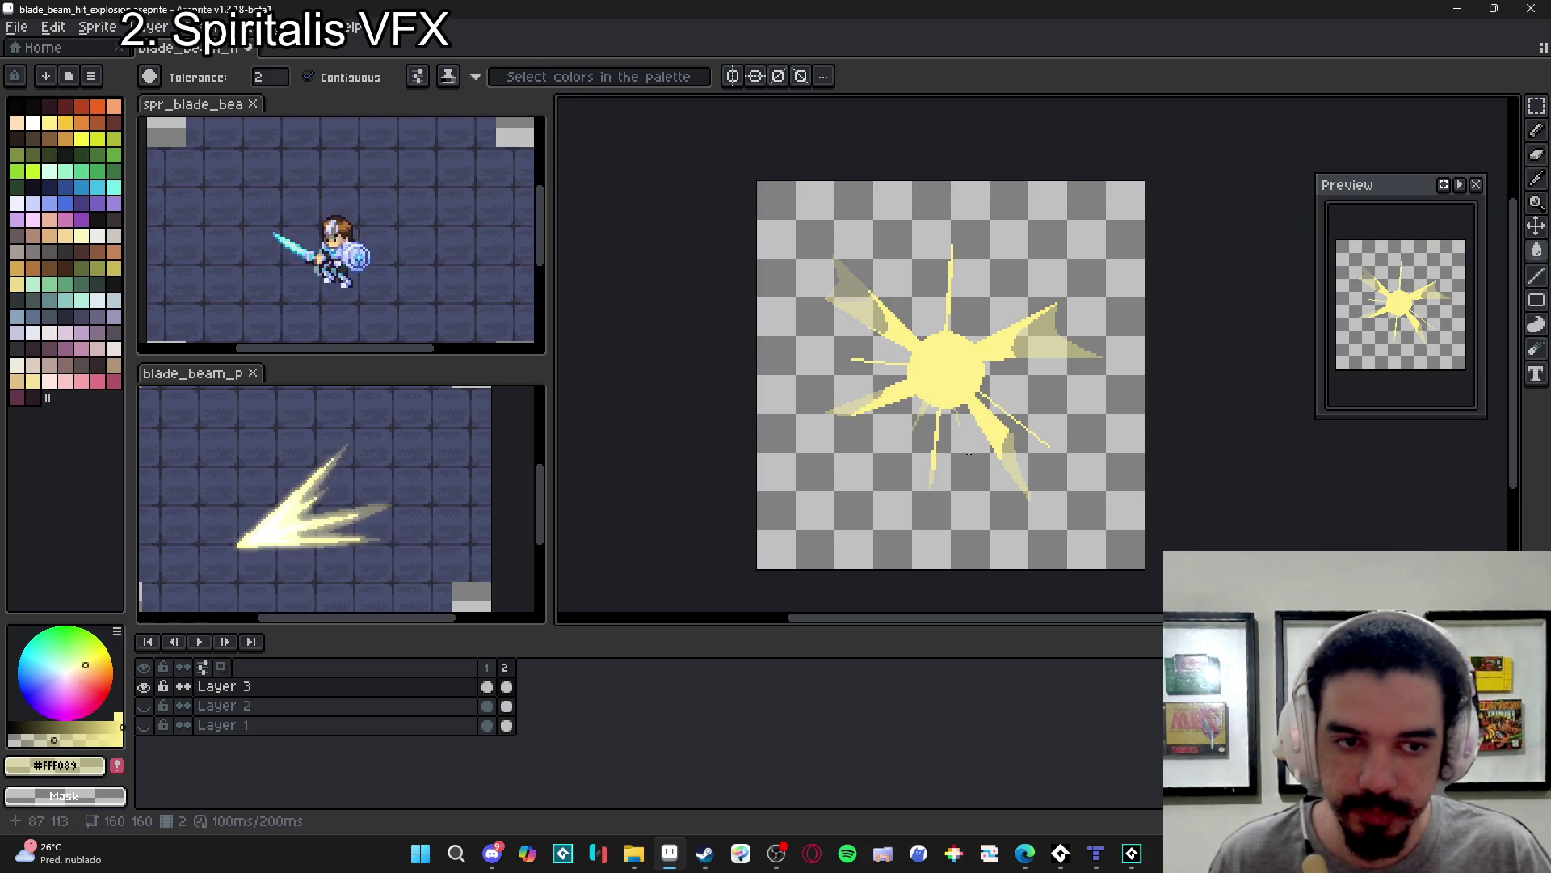
pyautogui.press('e')
pyautogui.moveTo(919, 392)
pyautogui.mouseDown()
pyautogui.moveTo(922, 312)
pyautogui.moveTo(980, 423)
pyautogui.moveTo(1050, 336)
pyautogui.moveTo(841, 270)
pyautogui.mouseUp()
pyautogui.click(220, 667)
pyautogui.press('b')
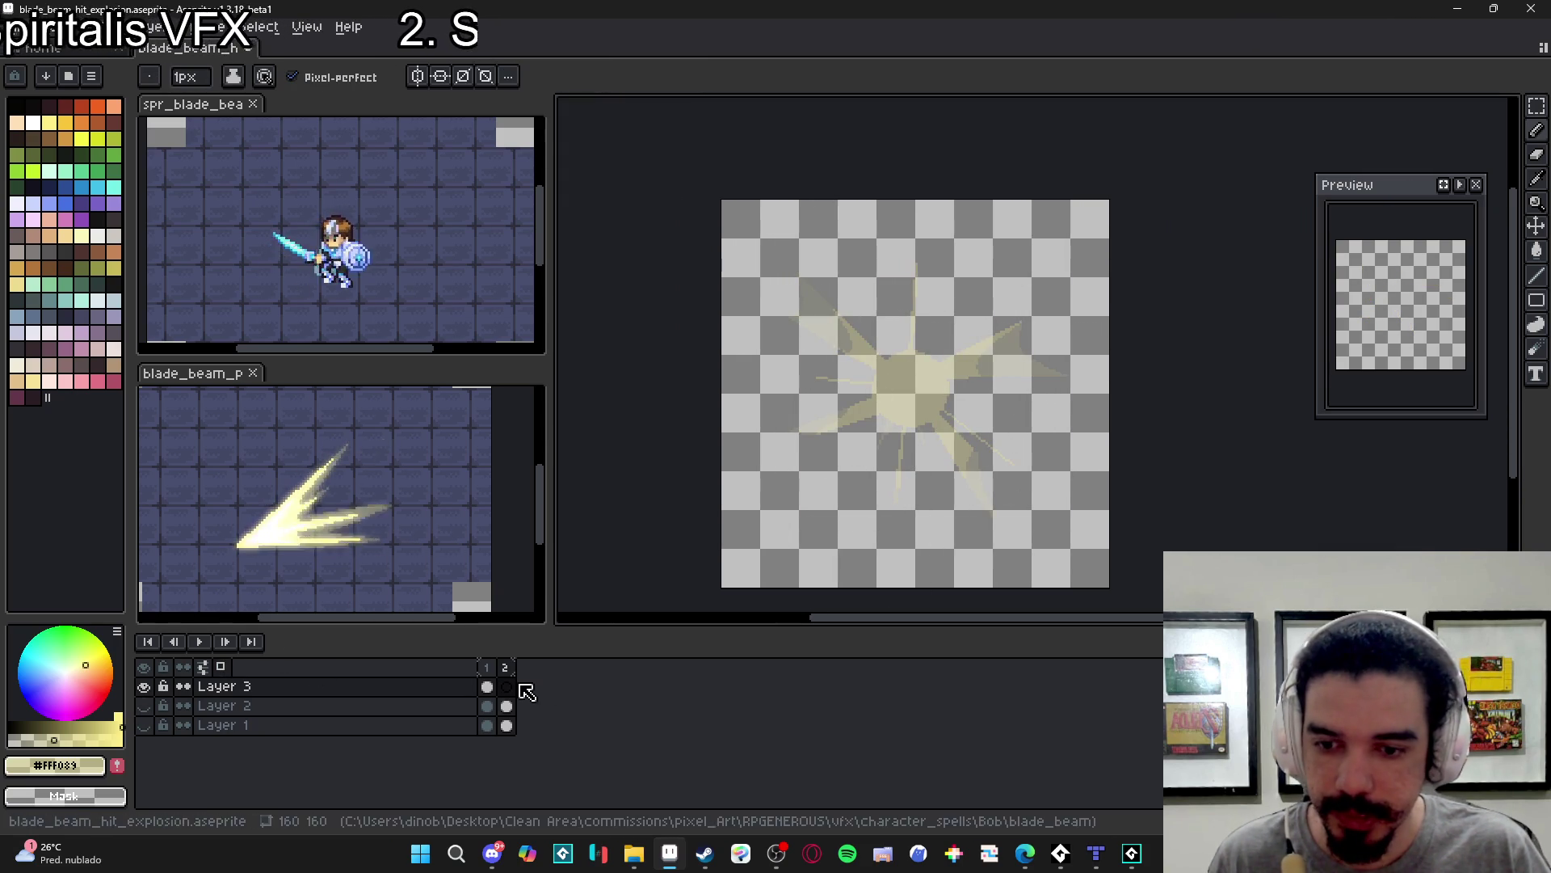
# - Pick the solid pale yellow from frame 1 and paint a large sun dot on frame 2
pyautogui.click(487, 666)
pyautogui.scroll(1, 913, 392)
pyautogui.keyDown('alt'); pyautogui.click(912, 392); pyautogui.keyUp('alt')
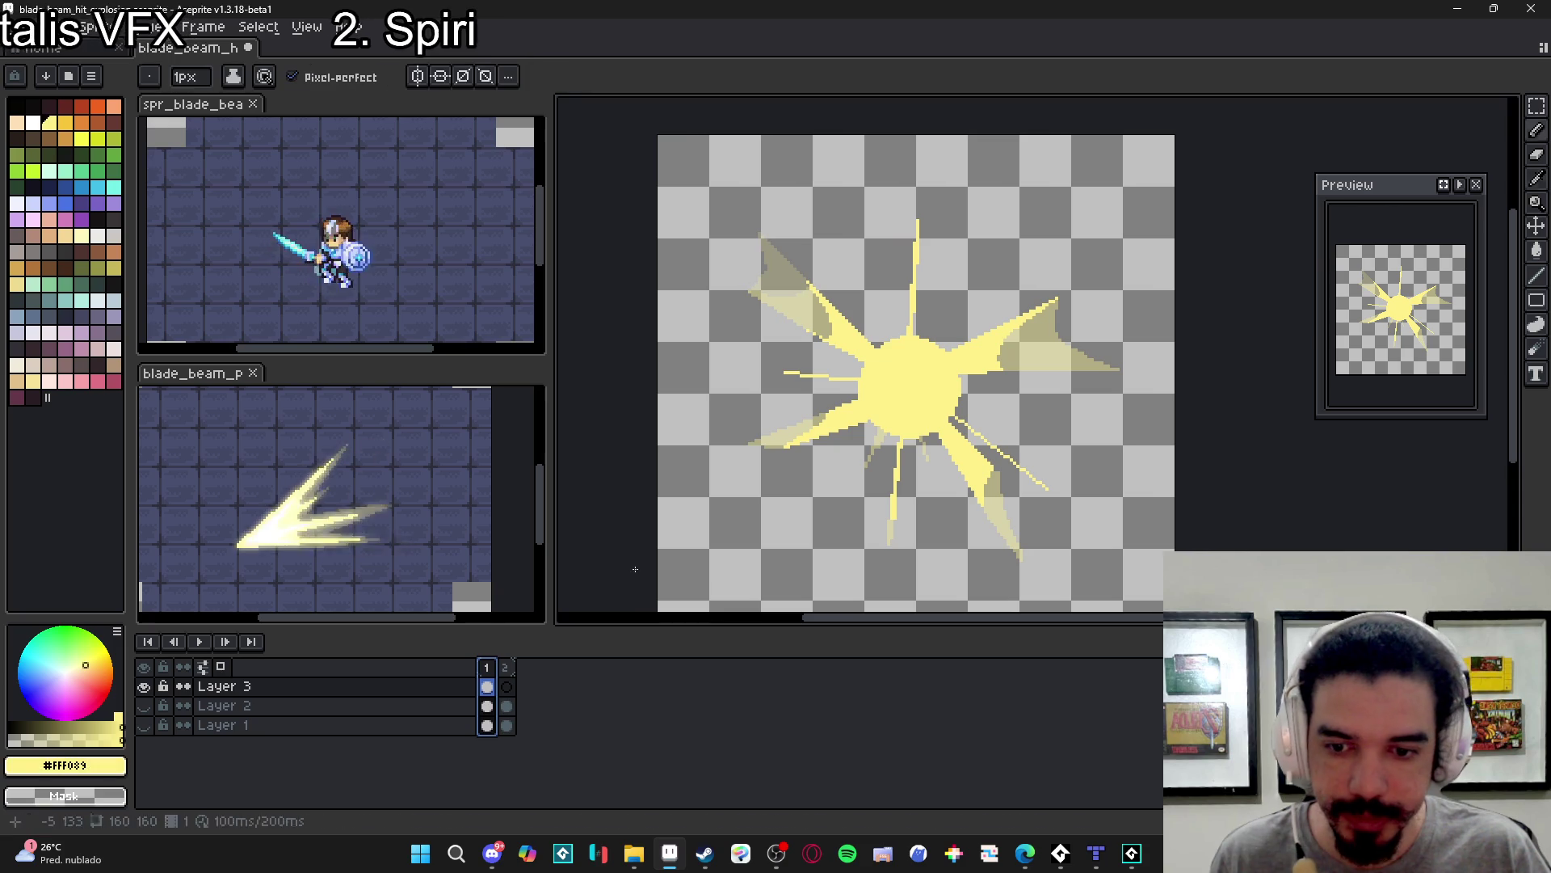
pyautogui.click(506, 686)
pyautogui.scroll(3, 931, 348)
pyautogui.press('+')
pyautogui.press('+')
pyautogui.press('+')
pyautogui.press('+')
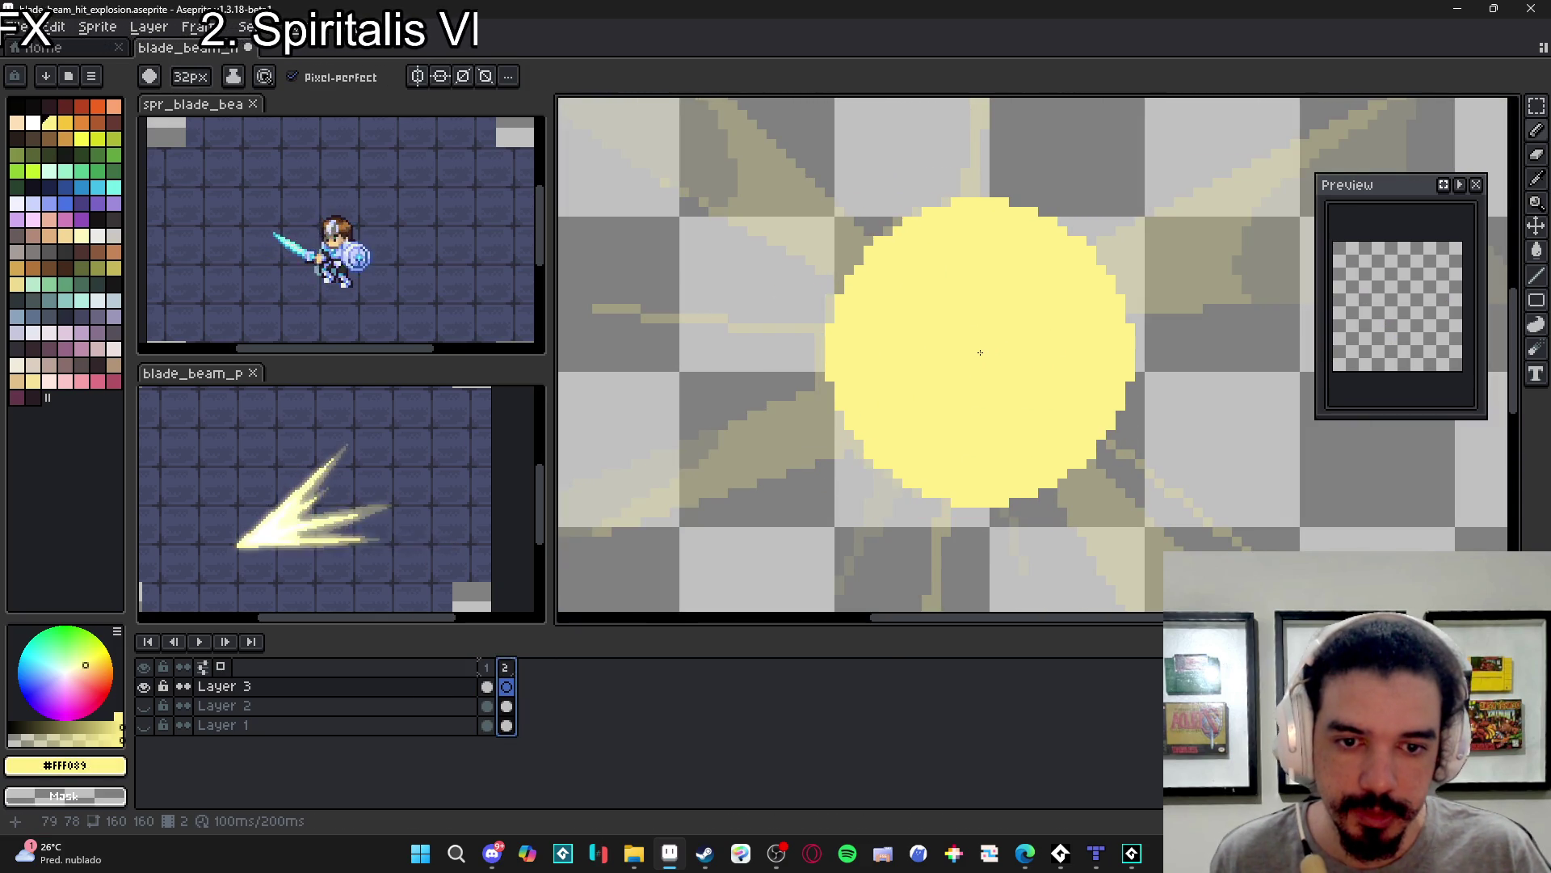
pyautogui.click(975, 357)
# - Shrink the brush and play the animation preview
pyautogui.press('-')
pyautogui.press('-')
pyautogui.press('-')
pyautogui.press('-')
pyautogui.press('-')
pyautogui.press('-')
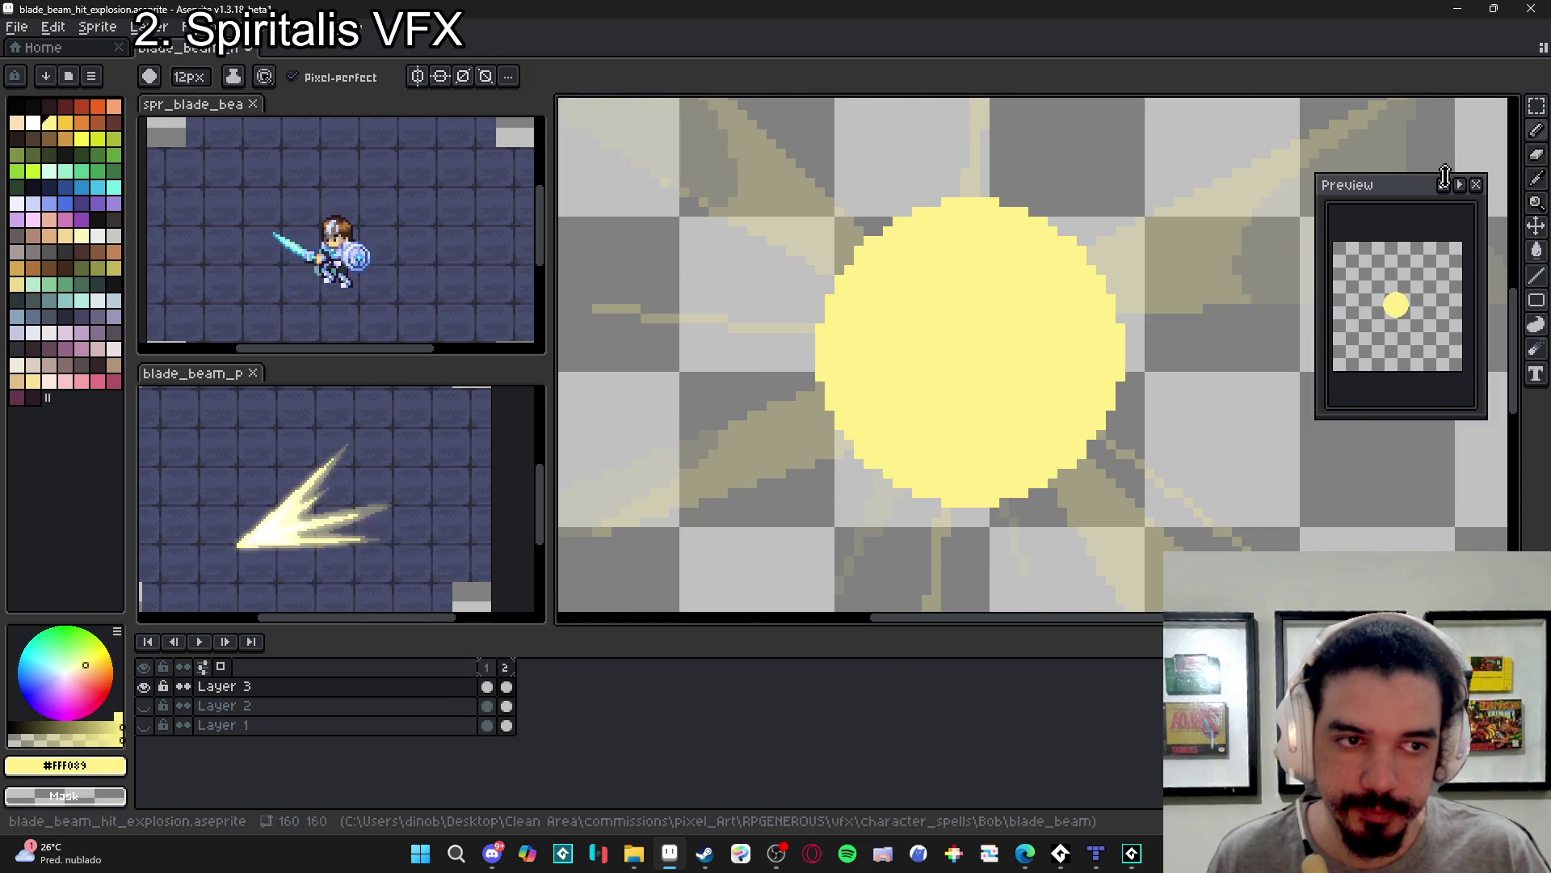
pyautogui.click(1459, 185)
pyautogui.press('-')
pyautogui.press('-')
pyautogui.press('-')
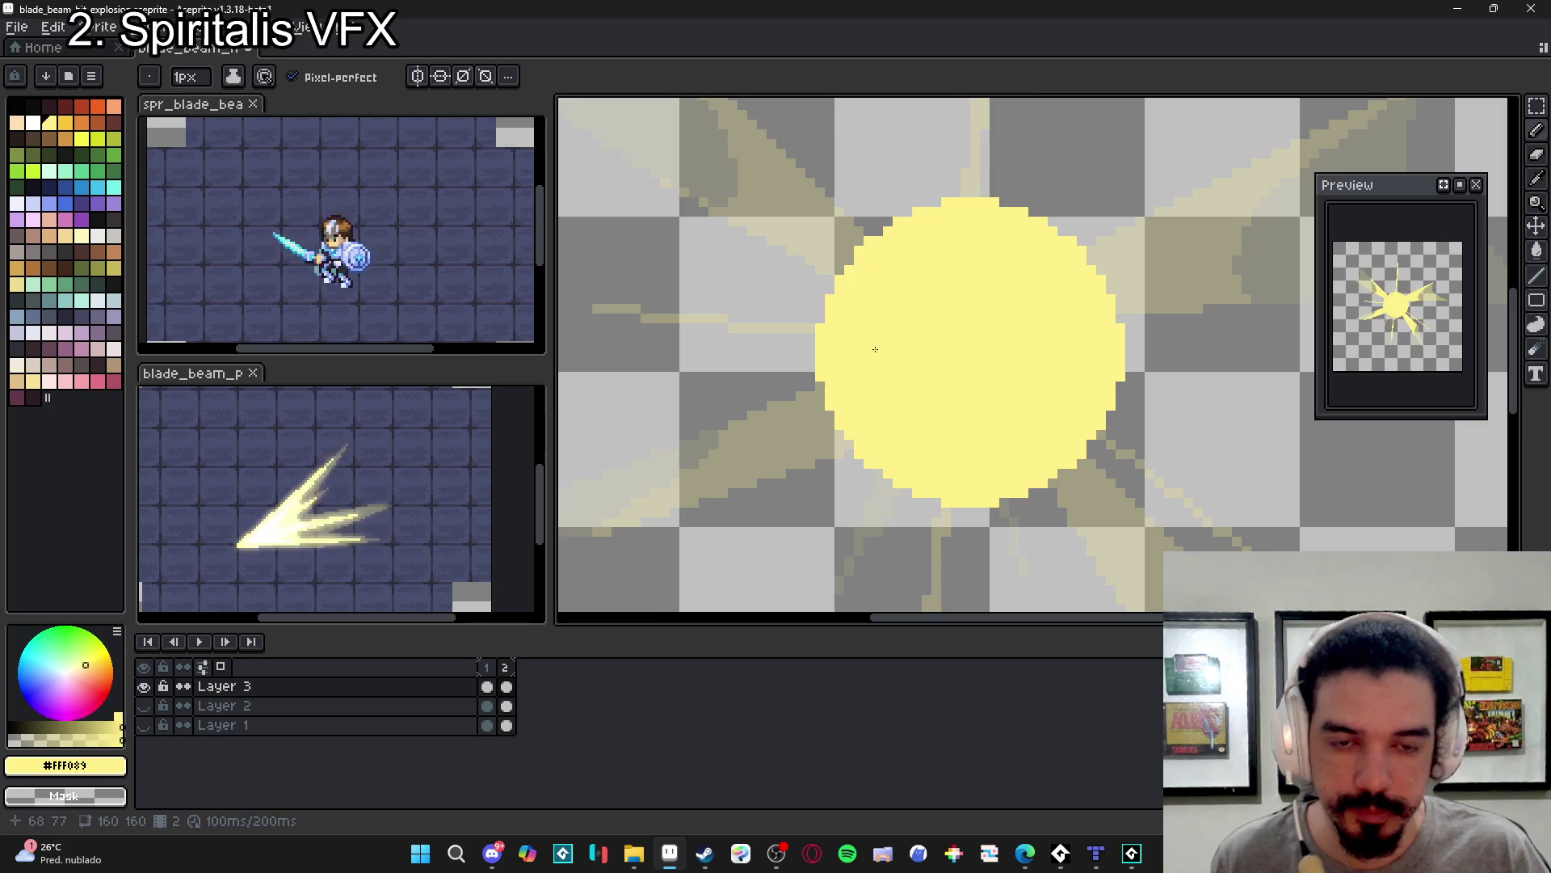
pyautogui.scroll(-1, 856, 333)
# - Set both frames to 60 ms duration and outline a ray rising from the sun
pyautogui.click(202, 27)
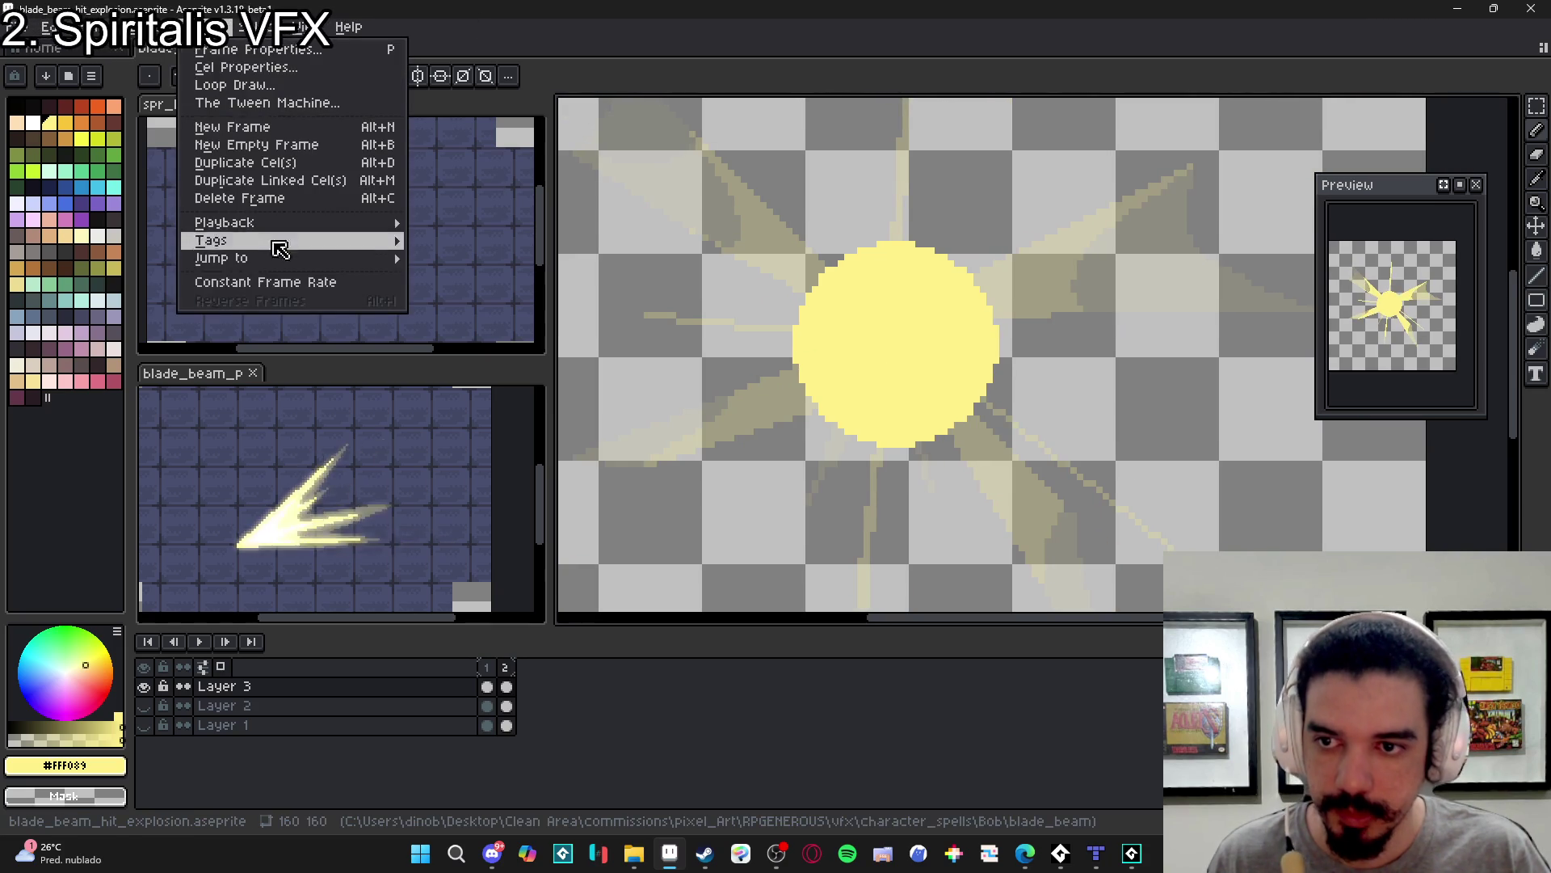
pyautogui.click(348, 285)
pyautogui.write('60')
pyautogui.press('Return')
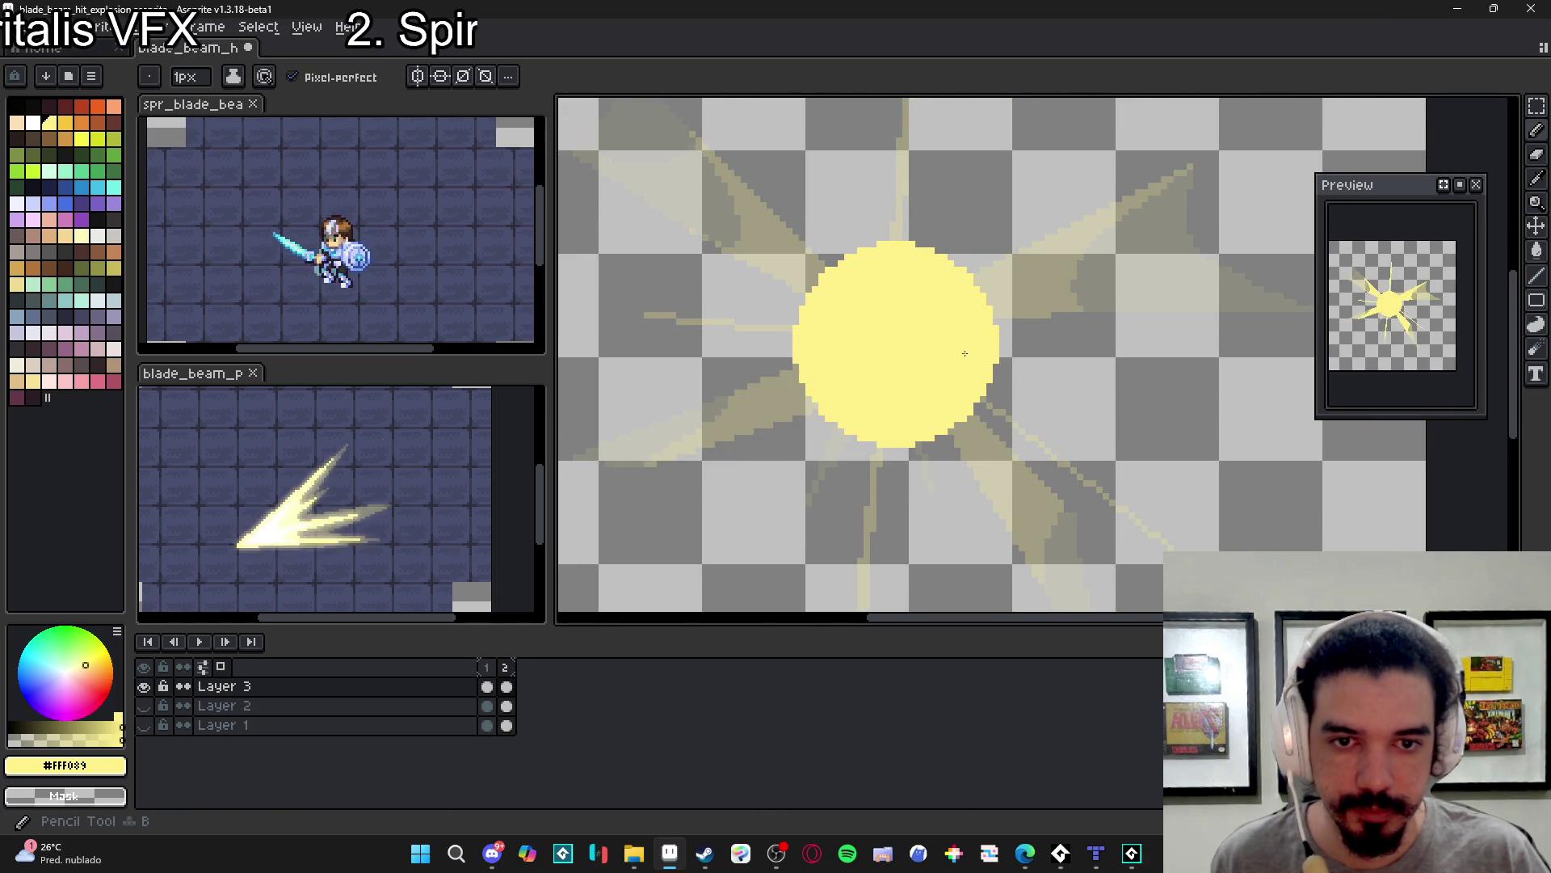
pyautogui.scroll(-1, 927, 372)
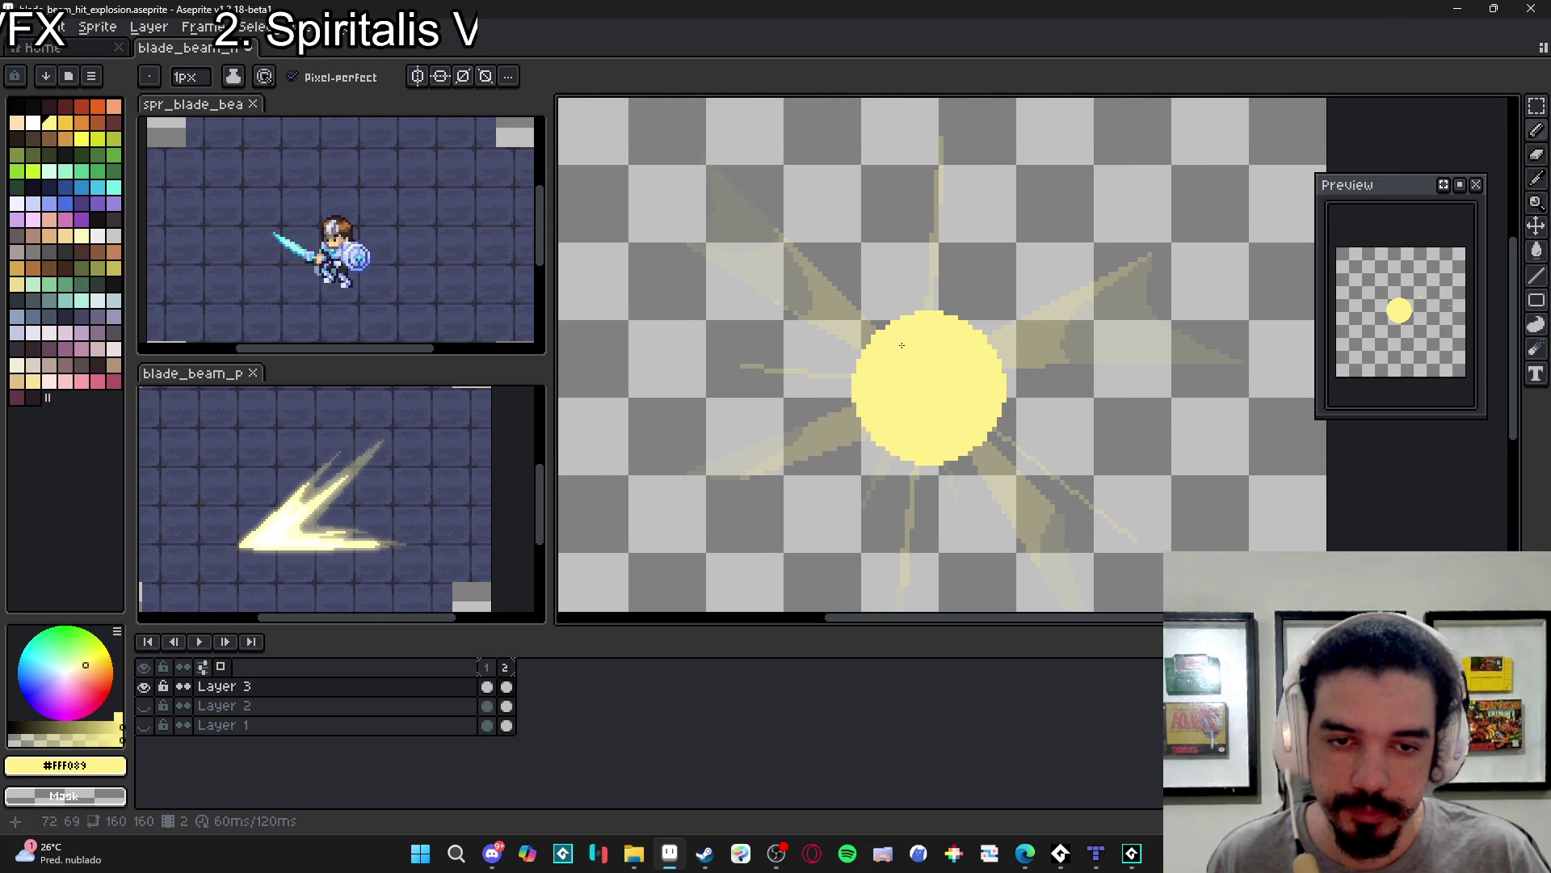
pyautogui.moveTo(919, 337)
pyautogui.mouseDown()
pyautogui.moveTo(892, 123)
pyautogui.moveTo(926, 187)
pyautogui.mouseUp()
# - Complete the upward ray outline and fill it with pale yellow
pyautogui.moveTo(926, 187)
pyautogui.mouseDown()
pyautogui.moveTo(975, 216)
pyautogui.moveTo(956, 312)
pyautogui.mouseUp()
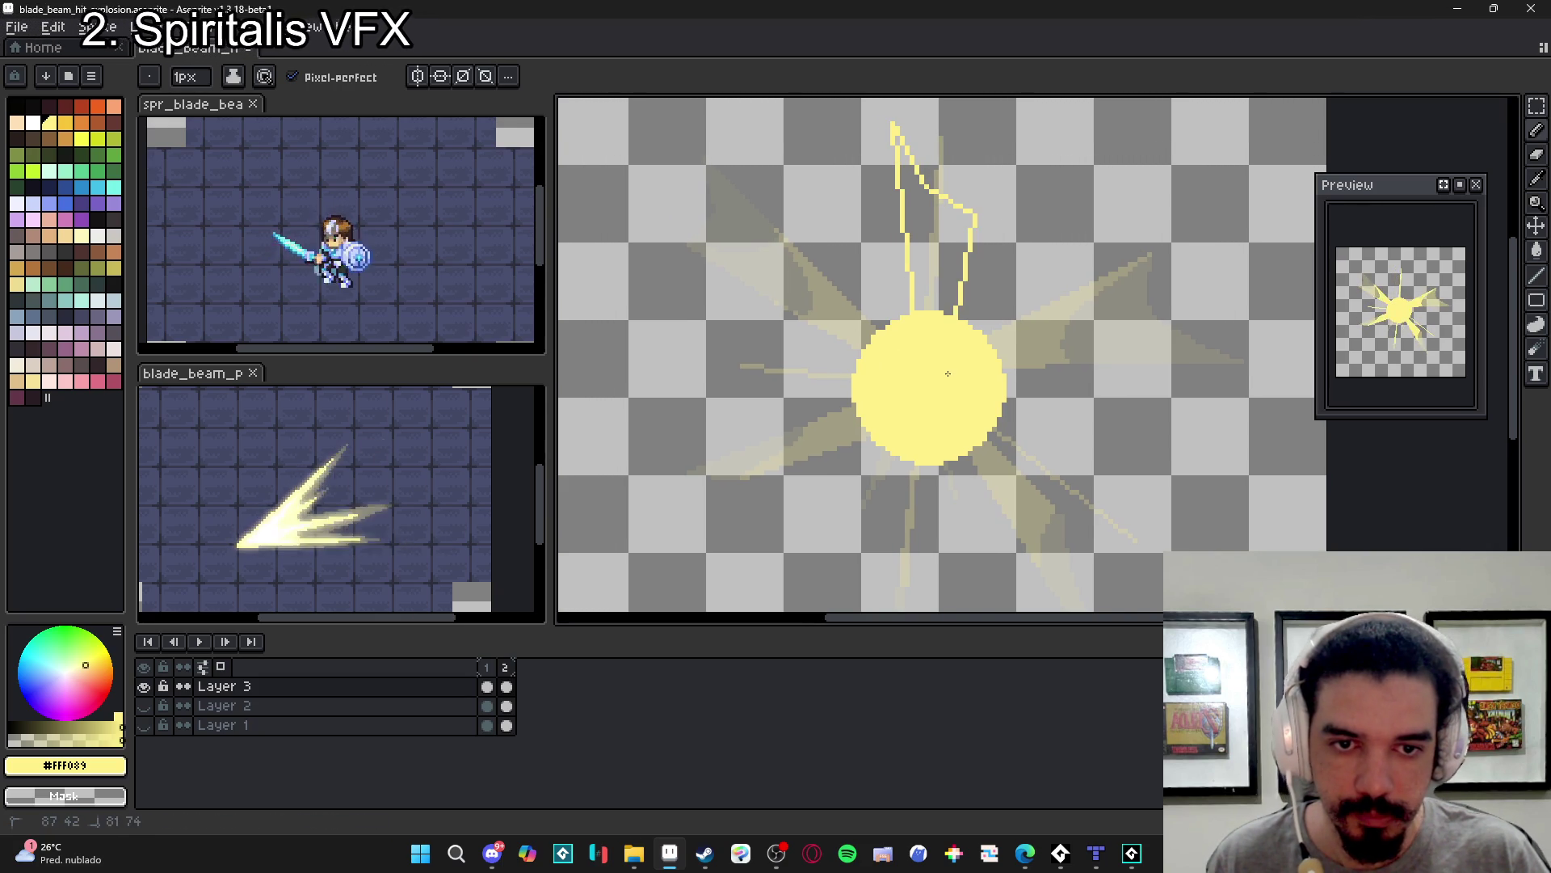
pyautogui.press('g')
pyautogui.click(925, 242)
pyautogui.scroll(2, 894, 312)
pyautogui.press('b')
pyautogui.moveTo(879, 135)
pyautogui.mouseDown()
pyautogui.moveTo(875, 181)
pyautogui.moveTo(860, 44)
pyautogui.mouseUp()
# - Outline a ray from the sun's right edge and fill it with yellow
pyautogui.moveTo(1003, 396)
pyautogui.mouseDown()
pyautogui.moveTo(1276, 462)
pyautogui.moveTo(1066, 449)
pyautogui.moveTo(995, 419)
pyautogui.mouseUp()
pyautogui.press('g')
pyautogui.click(1092, 430)
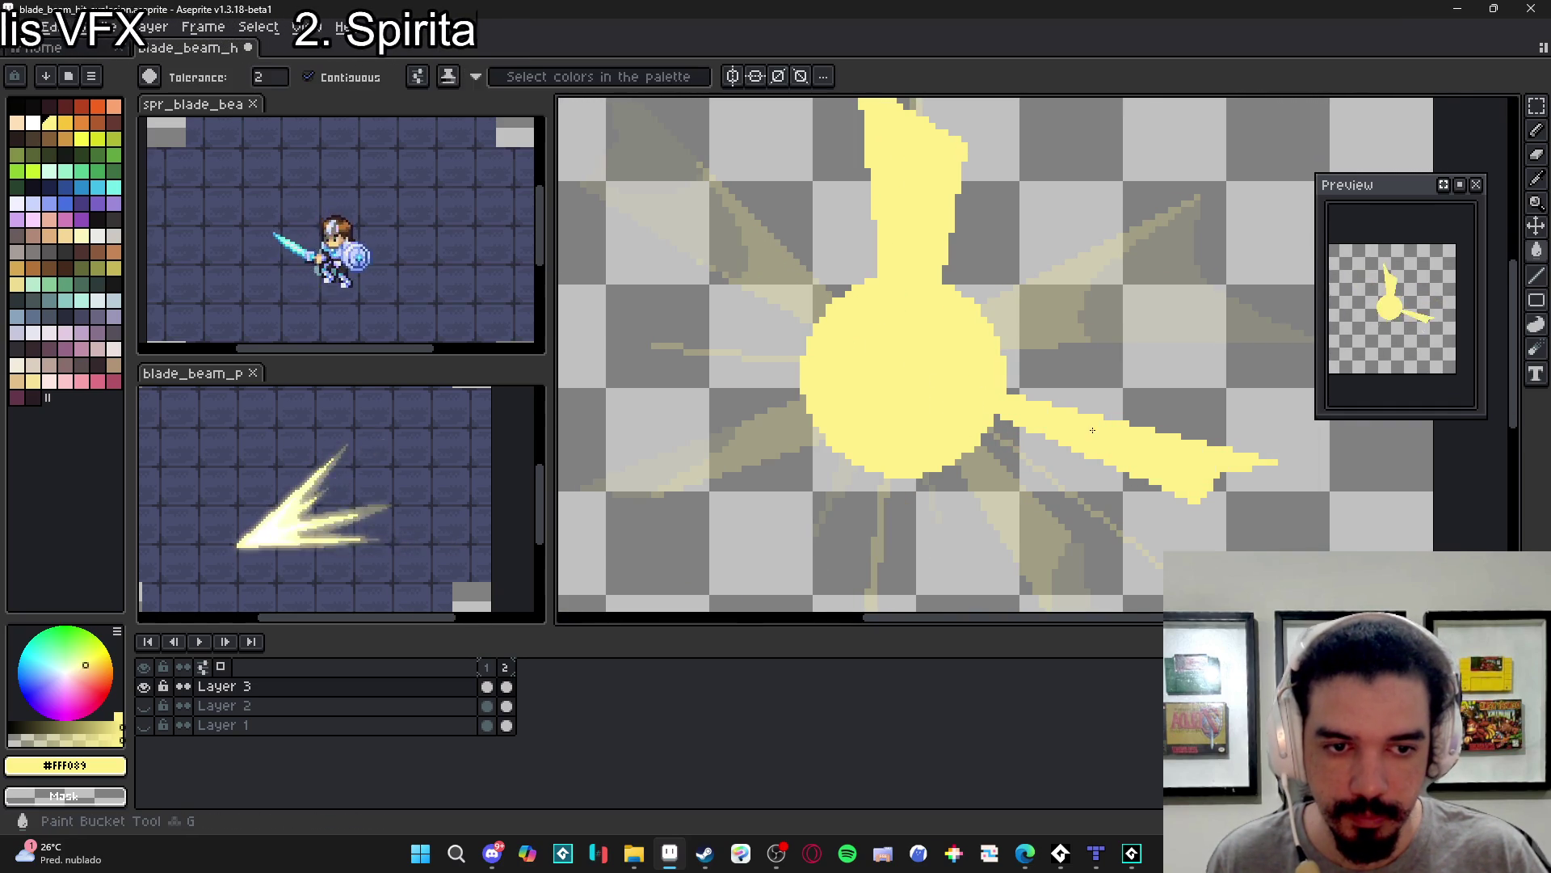
pyautogui.moveTo(1093, 430); pyautogui.dragTo(1119, 388)
pyautogui.press('b')
# - Outline a downward ray from the sun's bottom and fill it with yellow
pyautogui.moveTo(932, 479); pyautogui.dragTo(946, 413)
pyautogui.moveTo(908, 535)
pyautogui.mouseDown()
pyautogui.moveTo(918, 506)
pyautogui.moveTo(947, 557)
pyautogui.moveTo(939, 575)
pyautogui.mouseUp()
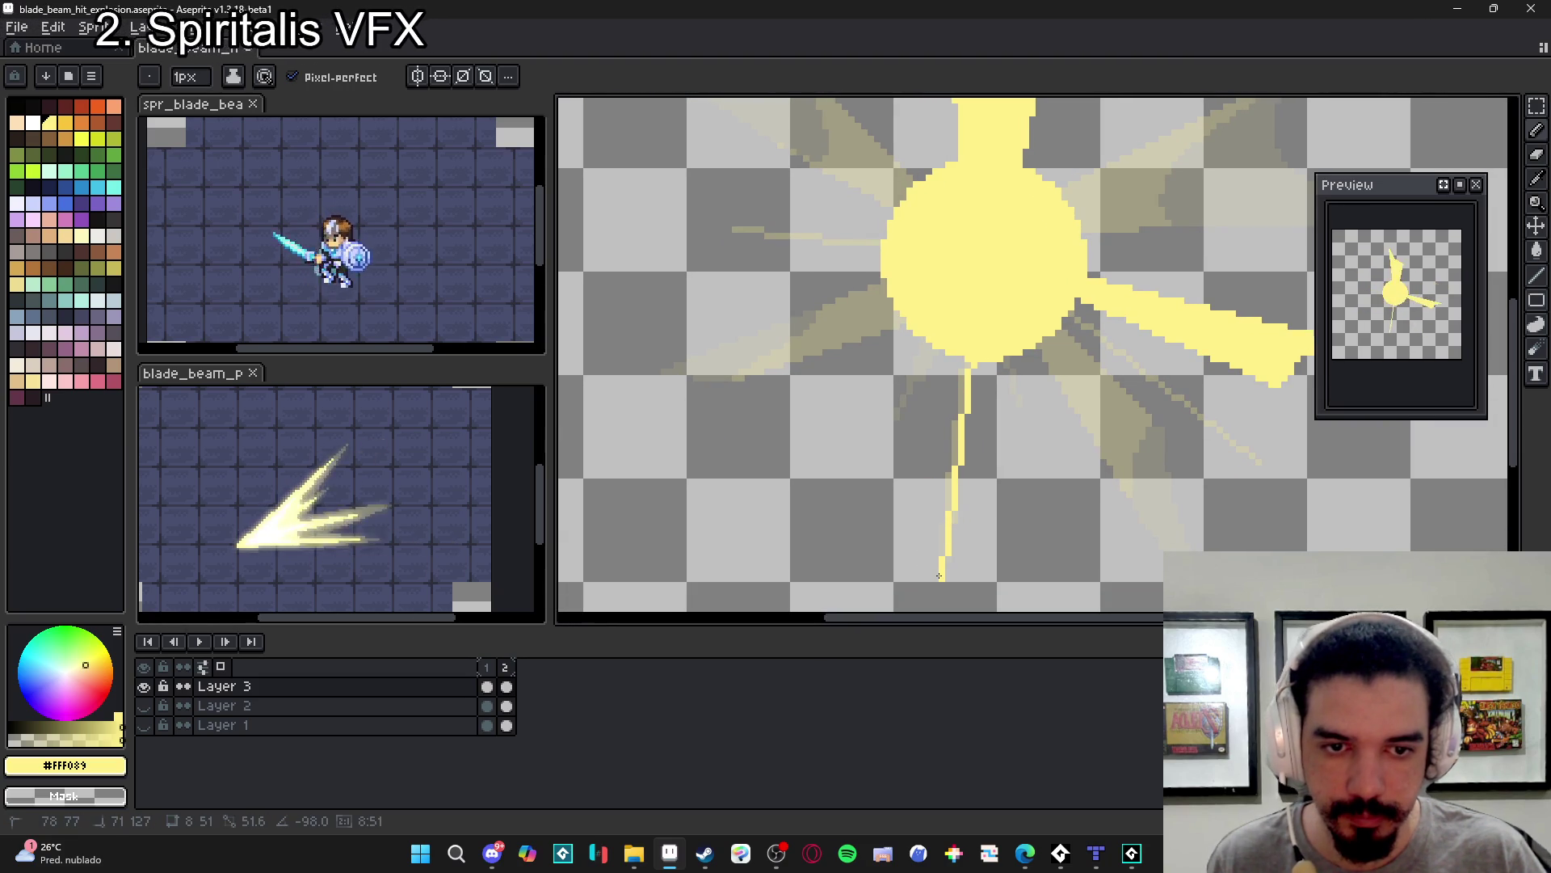
pyautogui.moveTo(840, 582)
pyautogui.mouseDown()
pyautogui.moveTo(895, 543)
pyautogui.moveTo(897, 566)
pyautogui.mouseUp()
pyautogui.moveTo(929, 351)
pyautogui.mouseDown()
pyautogui.moveTo(871, 514)
pyautogui.moveTo(889, 515)
pyautogui.mouseUp()
pyautogui.press('g')
pyautogui.click(909, 452)
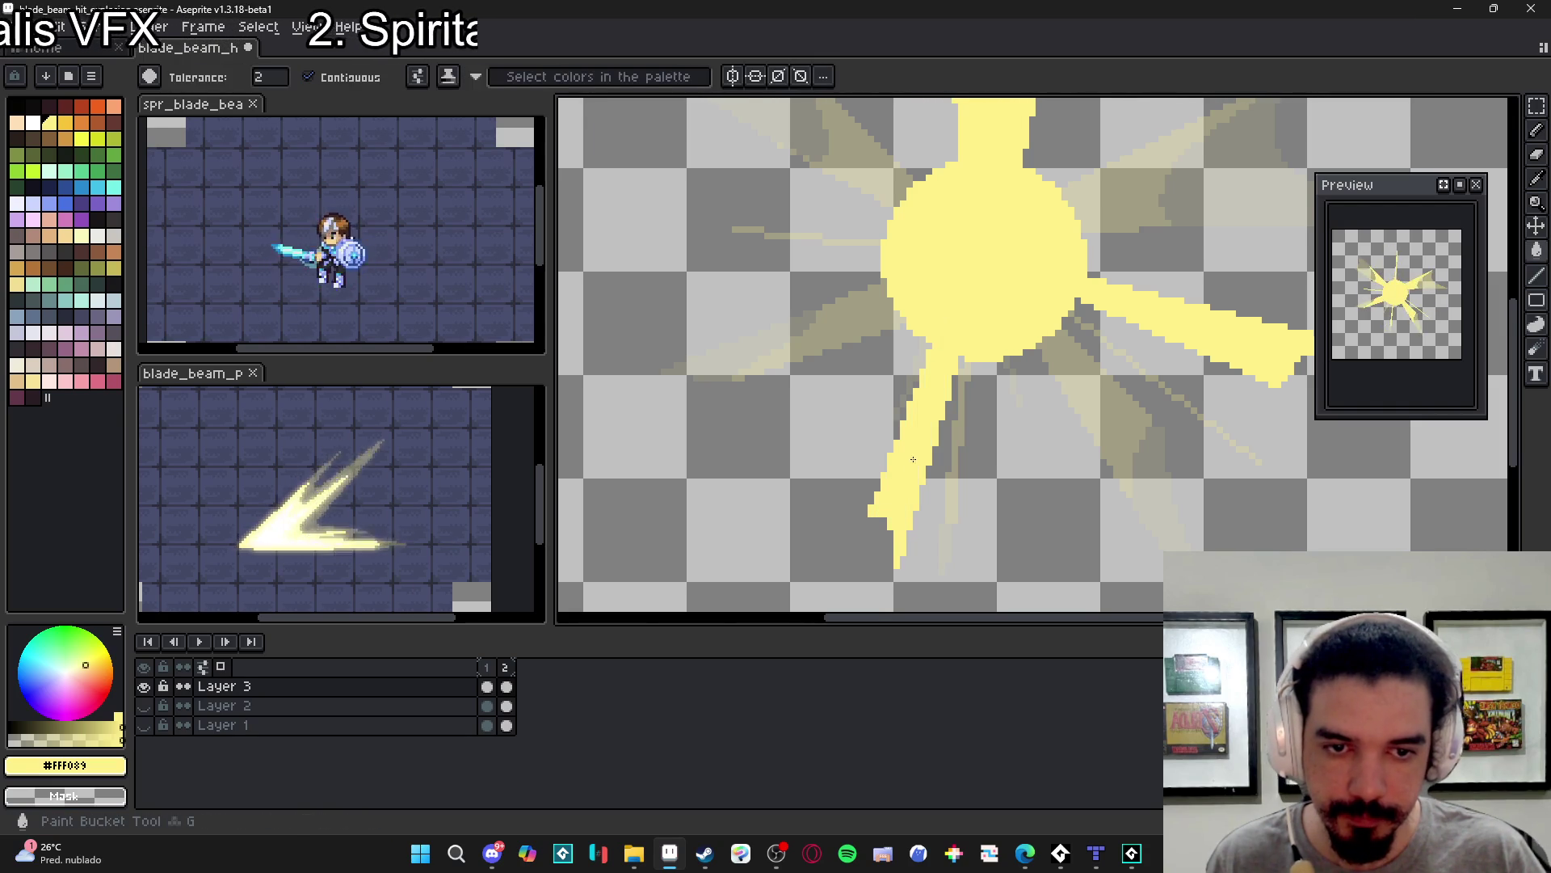
pyautogui.press('b')
pyautogui.scroll(-1, 915, 488)
# - Outline a zigzag ray left of the sun and fill it with yellow
pyautogui.moveTo(931, 380)
pyautogui.mouseDown()
pyautogui.moveTo(731, 398)
pyautogui.moveTo(690, 343)
pyautogui.moveTo(825, 319)
pyautogui.moveTo(933, 352)
pyautogui.mouseUp()
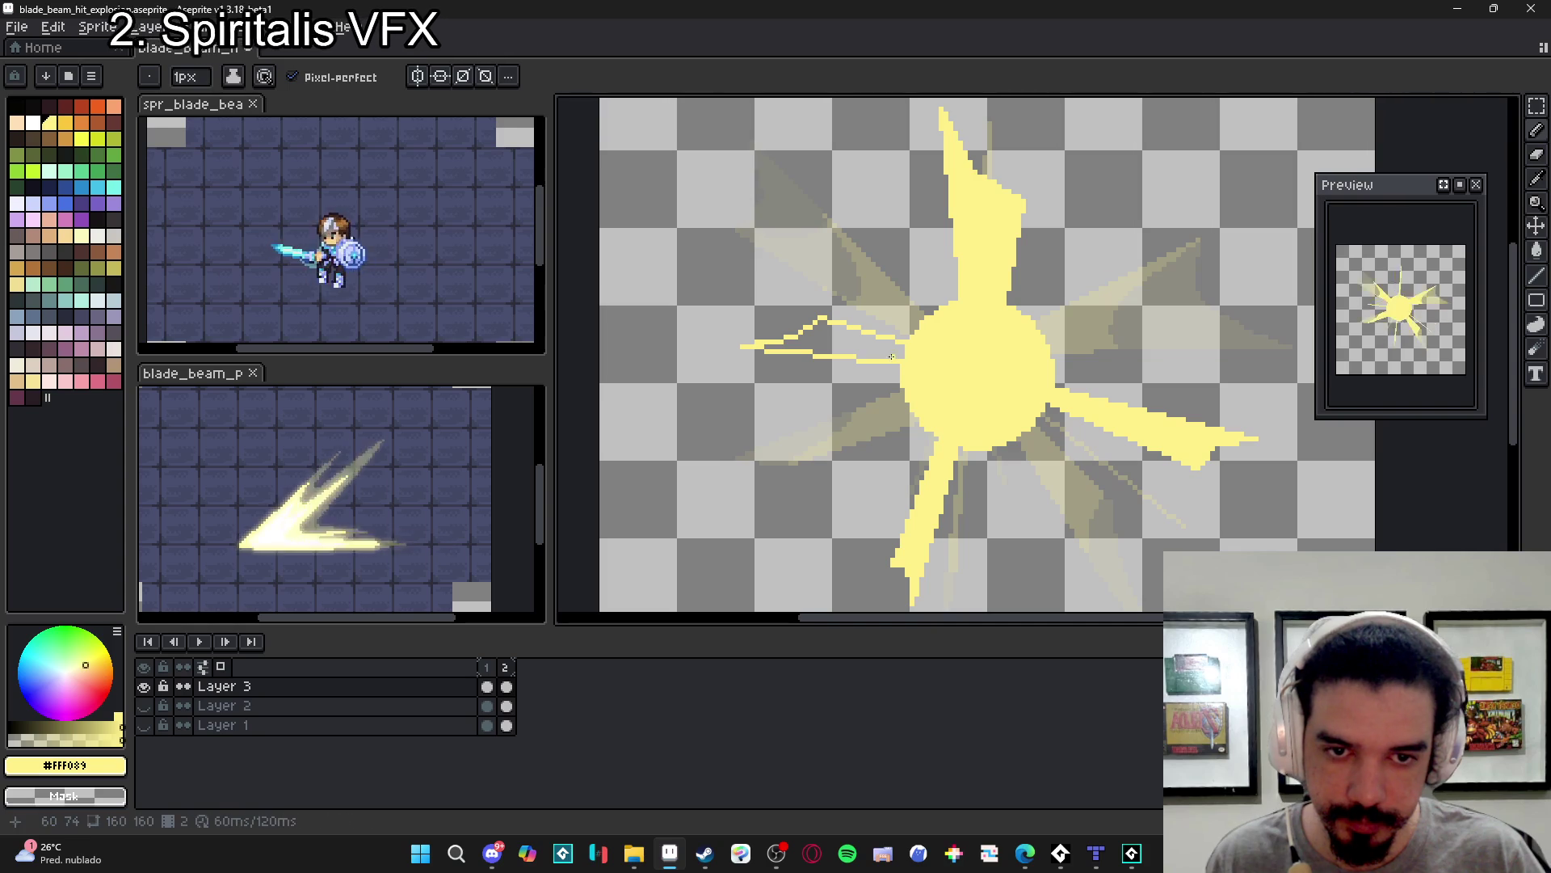
pyautogui.press('g')
pyautogui.click(895, 352)
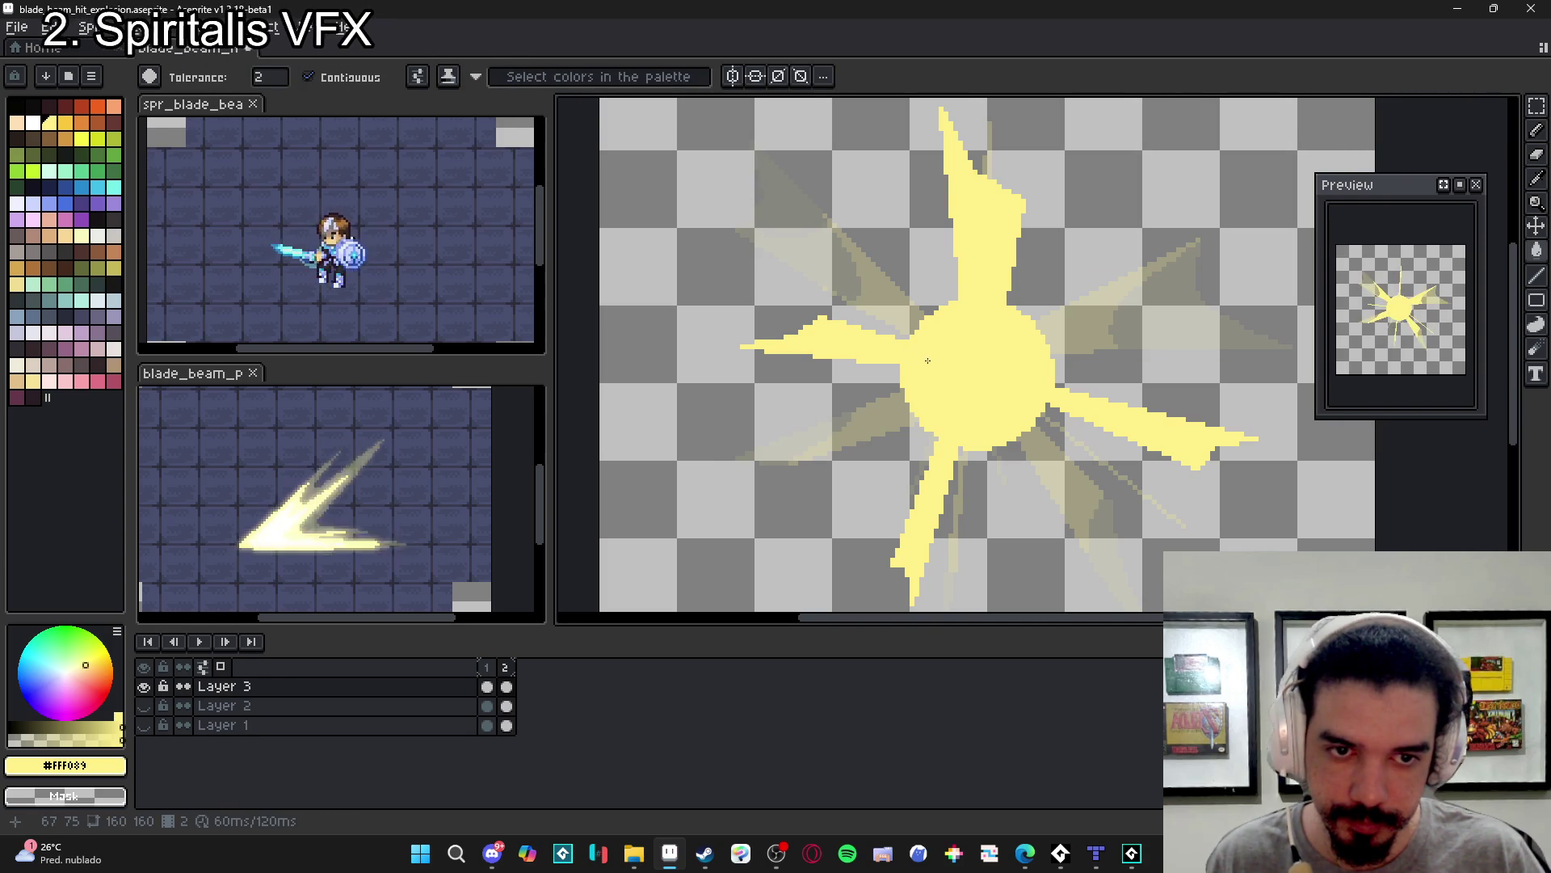
pyautogui.press('b')
pyautogui.scroll(1, 1042, 327)
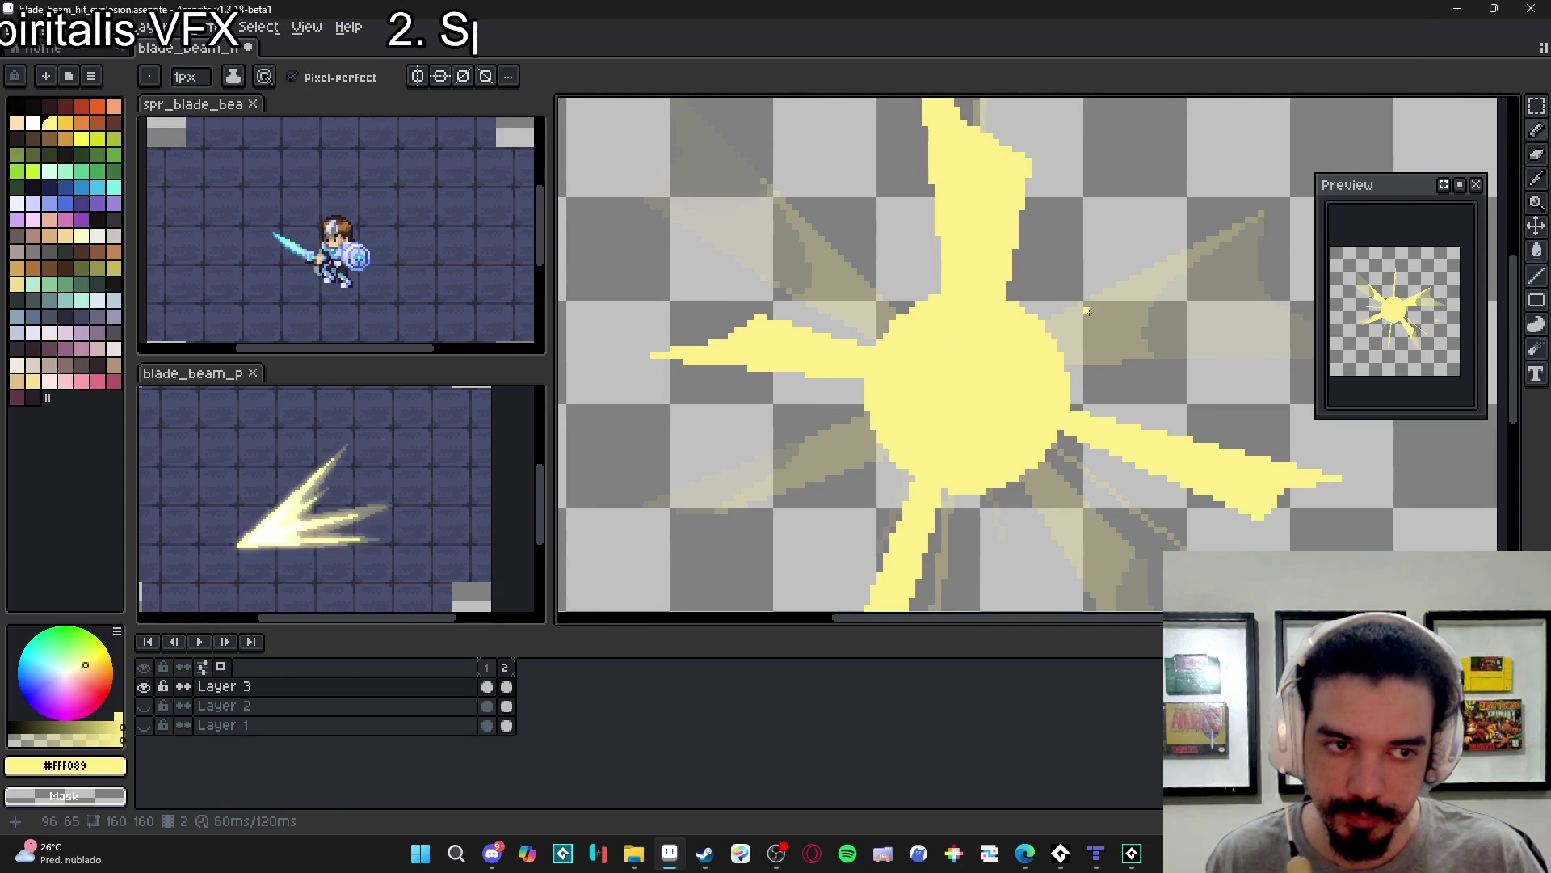
pyautogui.scroll(-2, 953, 355)
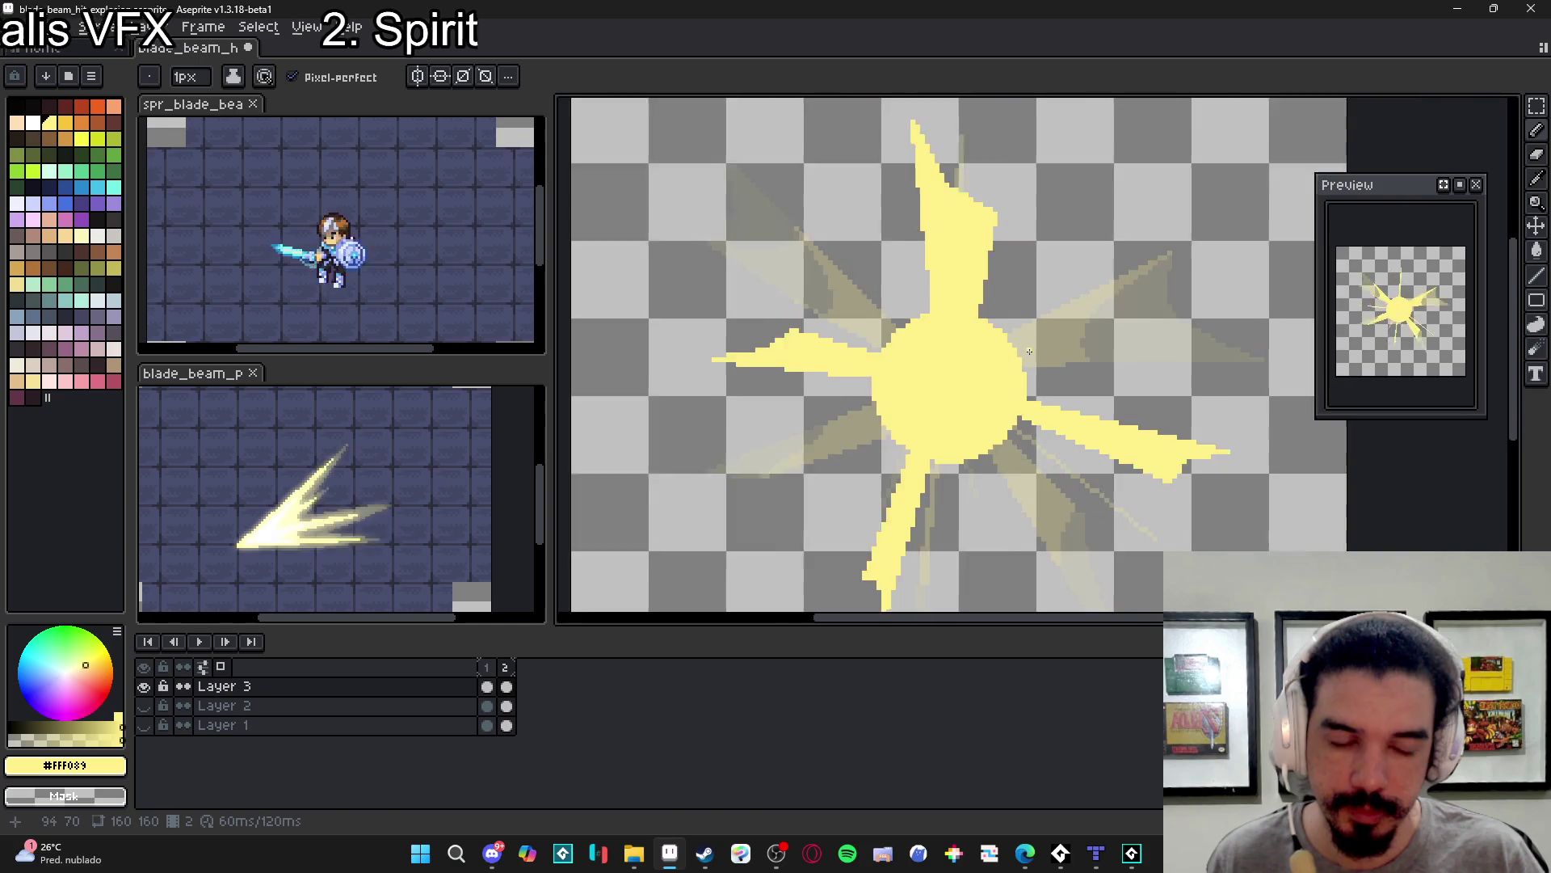
pyautogui.click(202, 27)
# - Set the duration of both frames to 80 ms
pyautogui.click(350, 281)
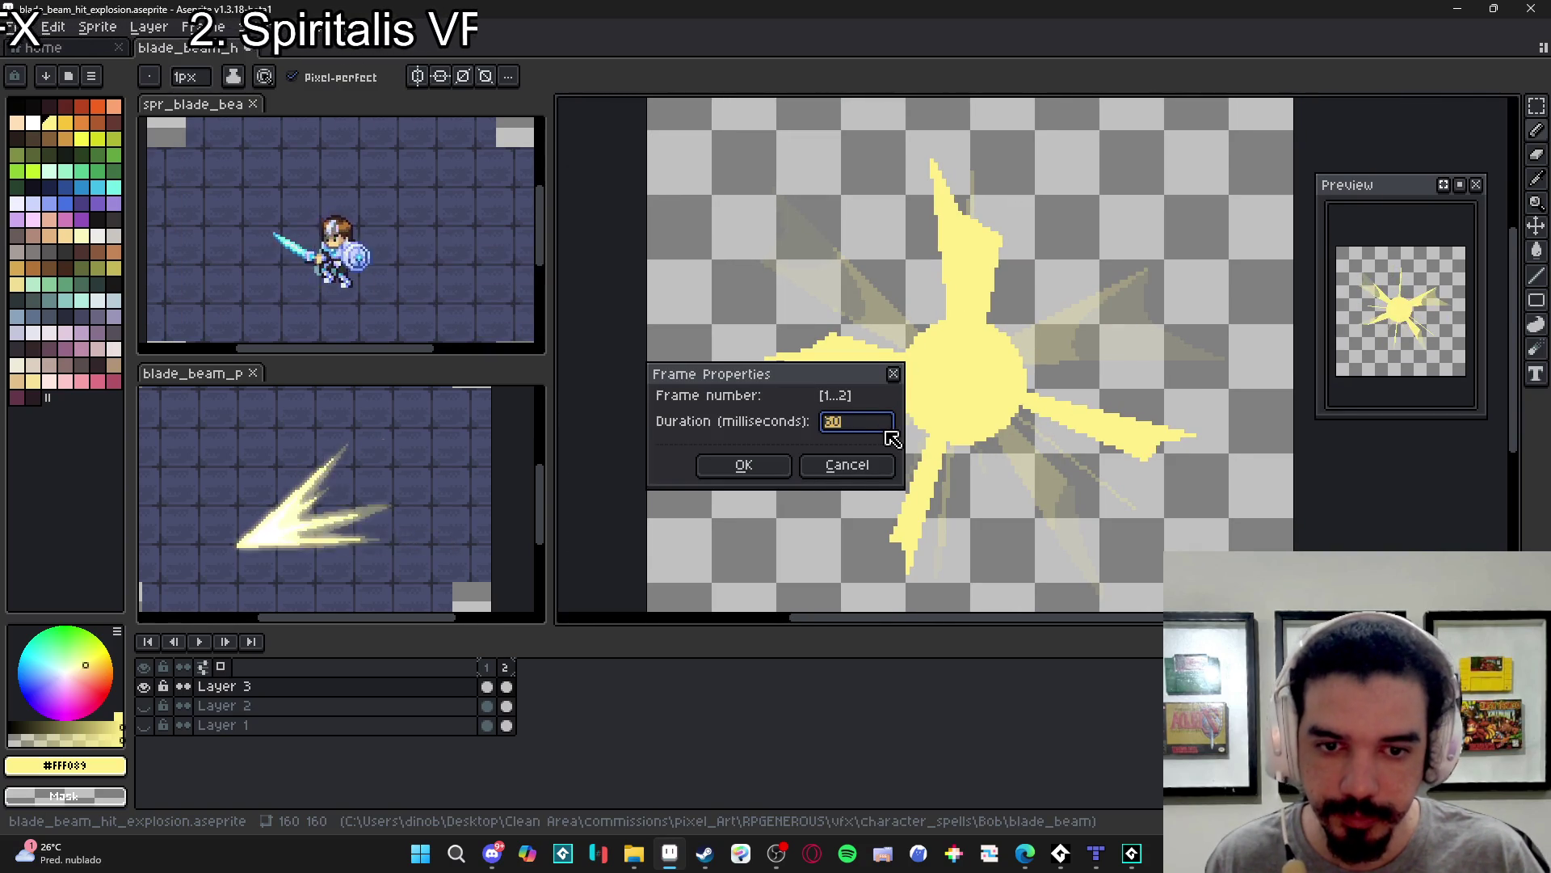
pyautogui.write('80')
pyautogui.press('Return')
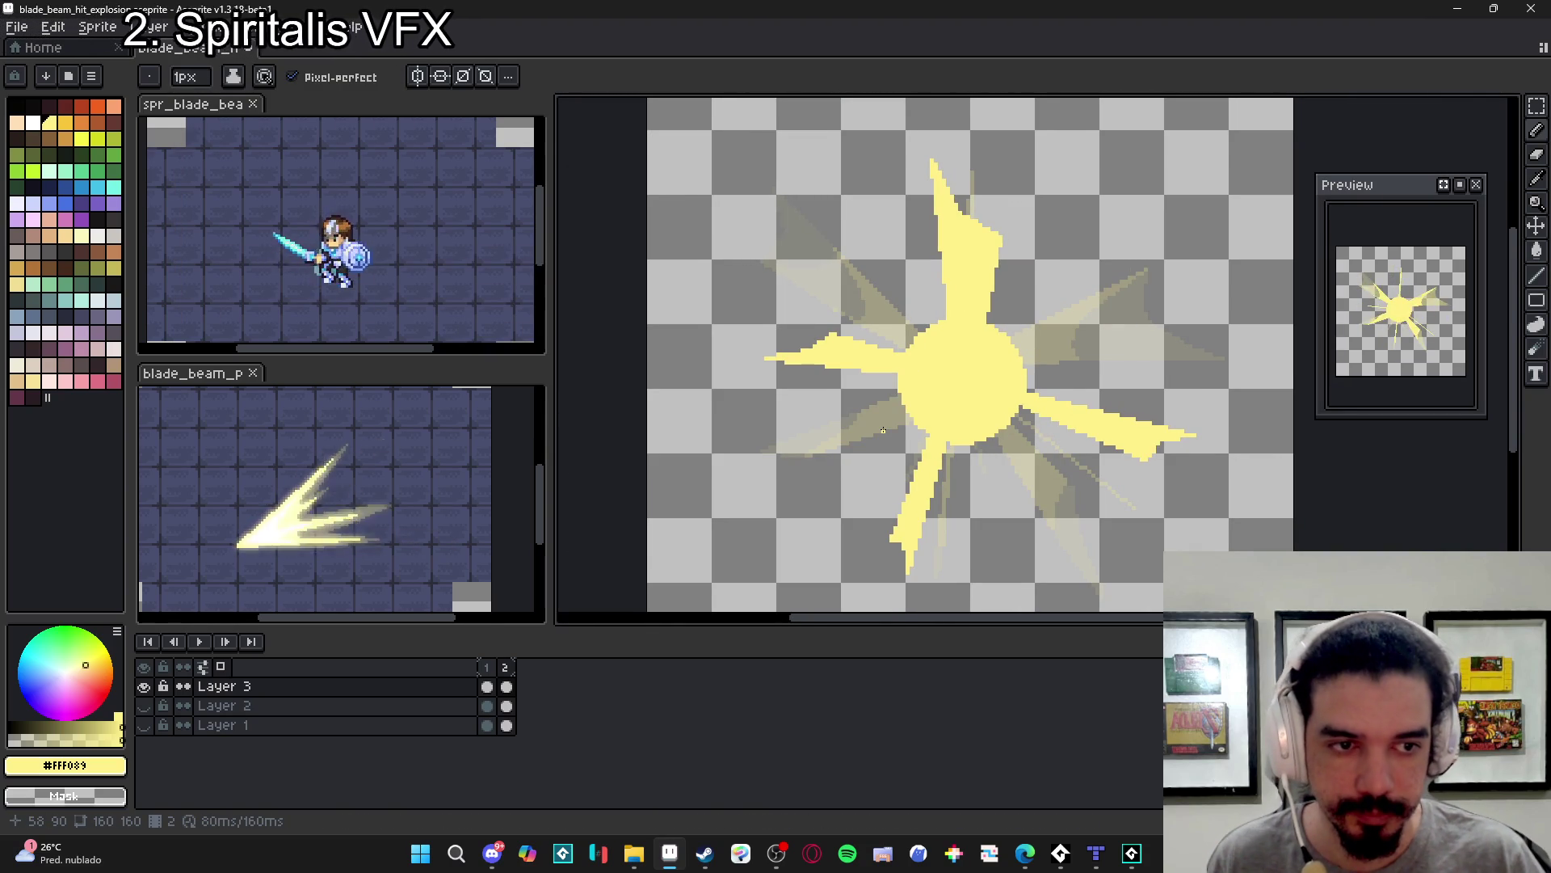
# - Draw thin rays up-left and below the sun, then add a third frame
pyautogui.hscroll(2, 953, 442)
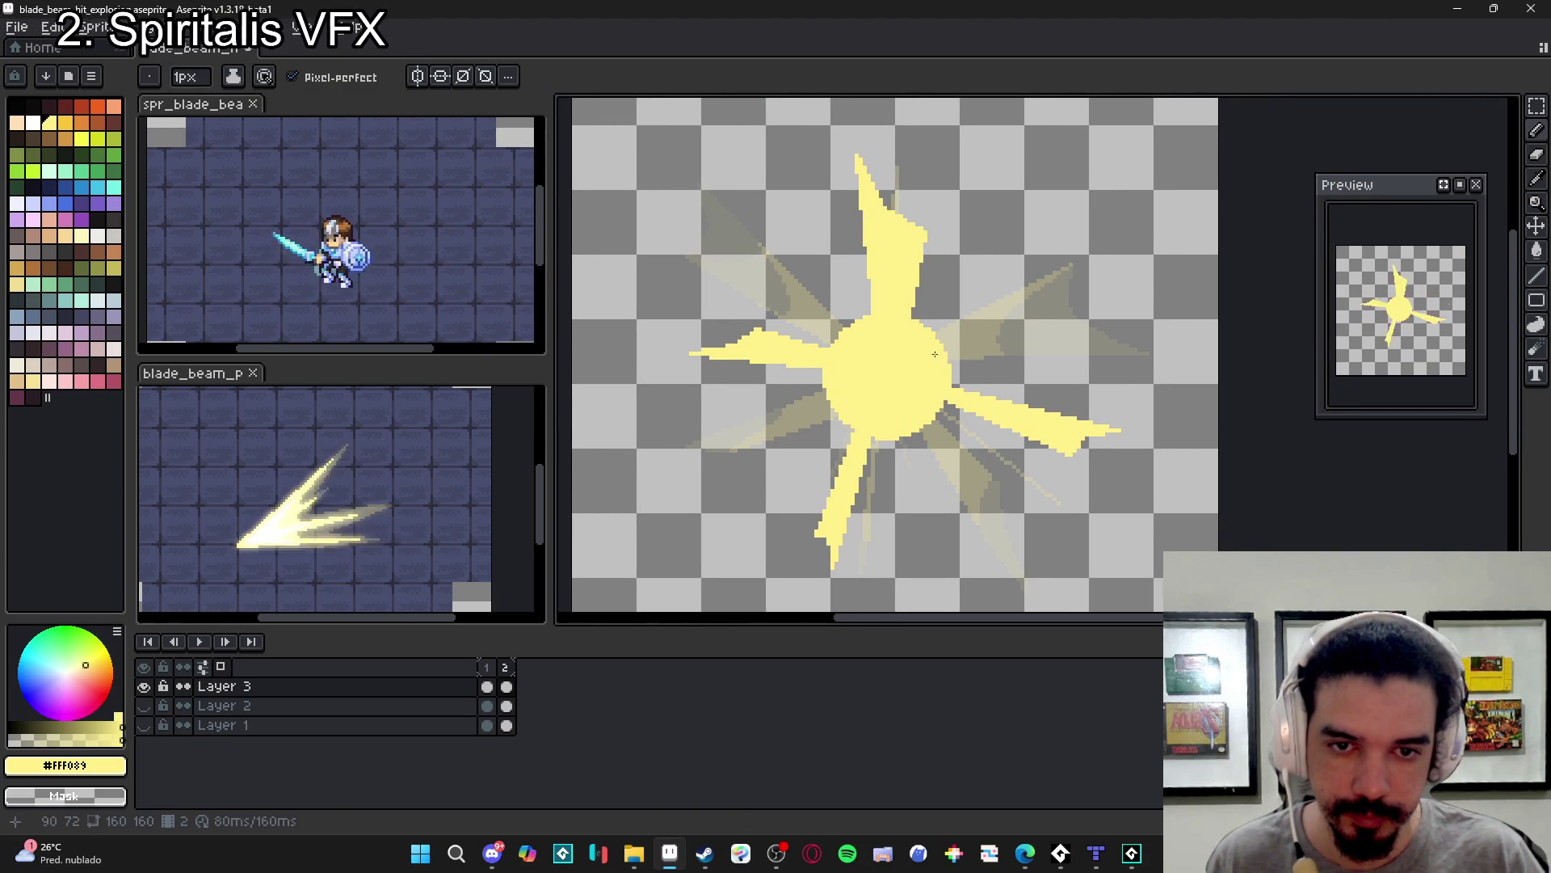
pyautogui.scroll(1, 923, 352)
pyautogui.moveTo(834, 325)
pyautogui.mouseDown()
pyautogui.moveTo(729, 162)
pyautogui.moveTo(854, 349)
pyautogui.mouseUp()
pyautogui.moveTo(919, 454)
pyautogui.mouseDown()
pyautogui.moveTo(1002, 607)
pyautogui.moveTo(978, 598)
pyautogui.moveTo(933, 521)
pyautogui.mouseUp()
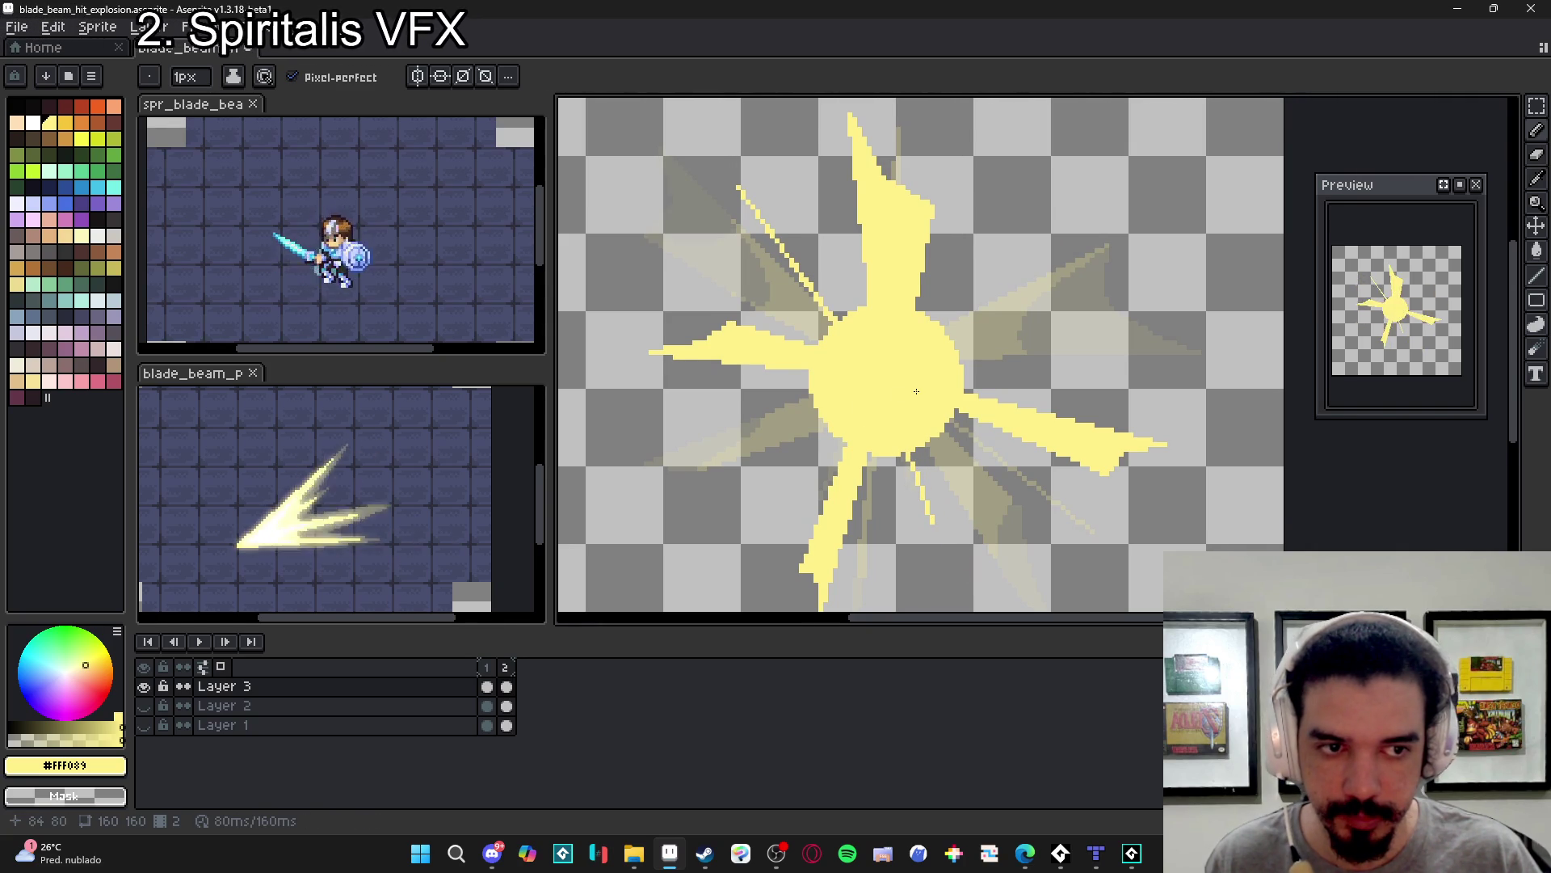
pyautogui.scroll(-1, 916, 391)
pyautogui.scroll(-1, 901, 390)
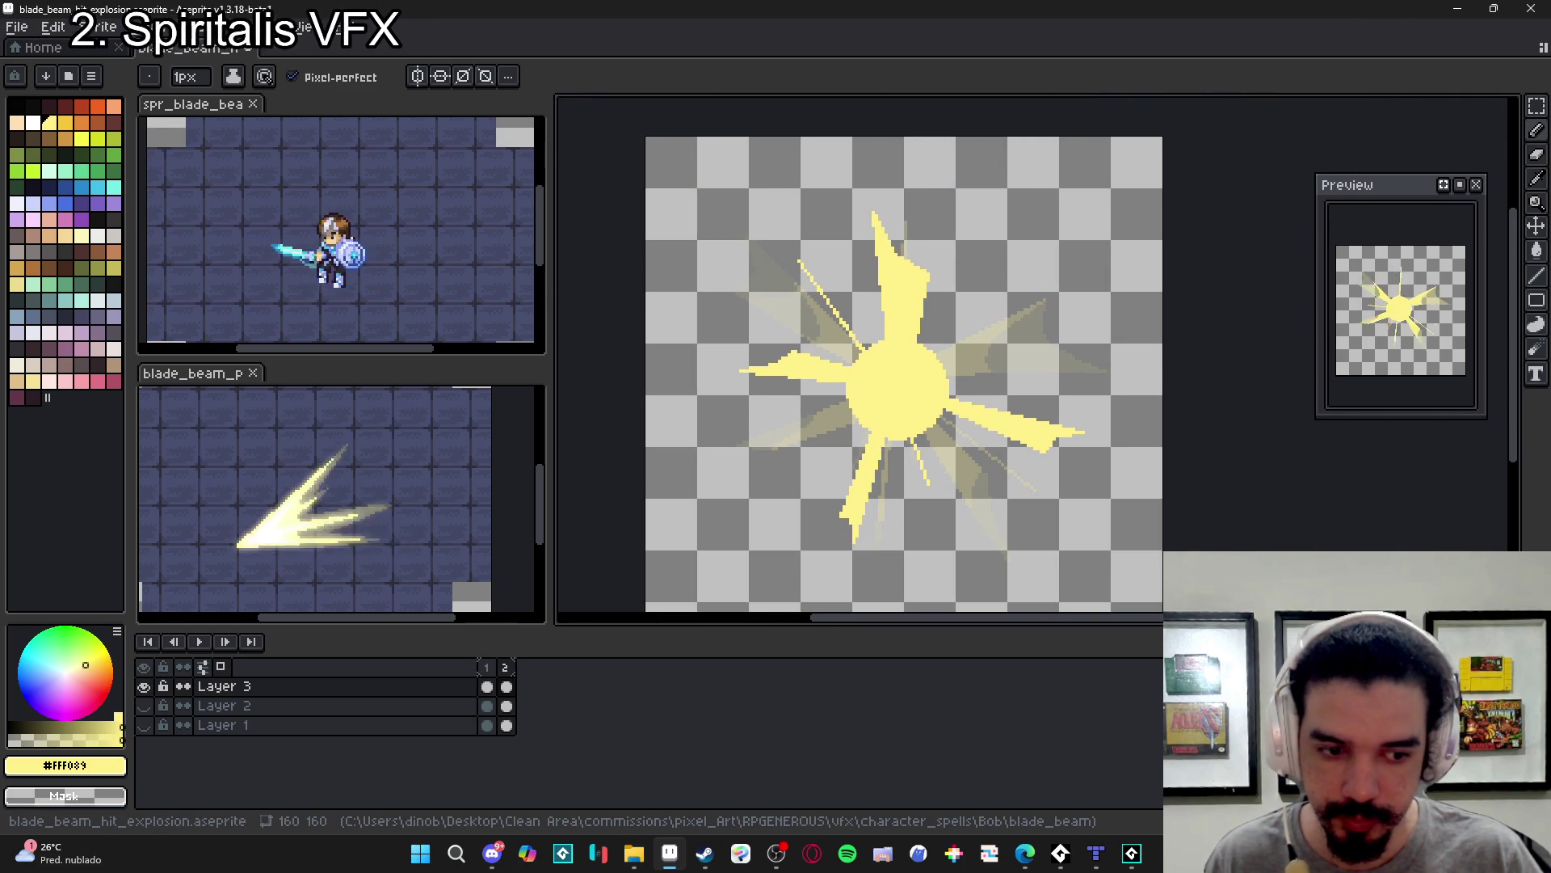
pyautogui.hotkey('alt', 'n')
# - Erase frame 3's copied burst and paint a large pale-yellow sun circle
pyautogui.press('e')
pyautogui.moveTo(981, 450)
pyautogui.mouseDown()
pyautogui.moveTo(762, 347)
pyautogui.moveTo(894, 551)
pyautogui.mouseUp()
pyautogui.press('b')
pyautogui.moveTo(881, 400); pyautogui.dragTo(893, 380)
pyautogui.scroll(13, 892, 380)
pyautogui.click(895, 385)
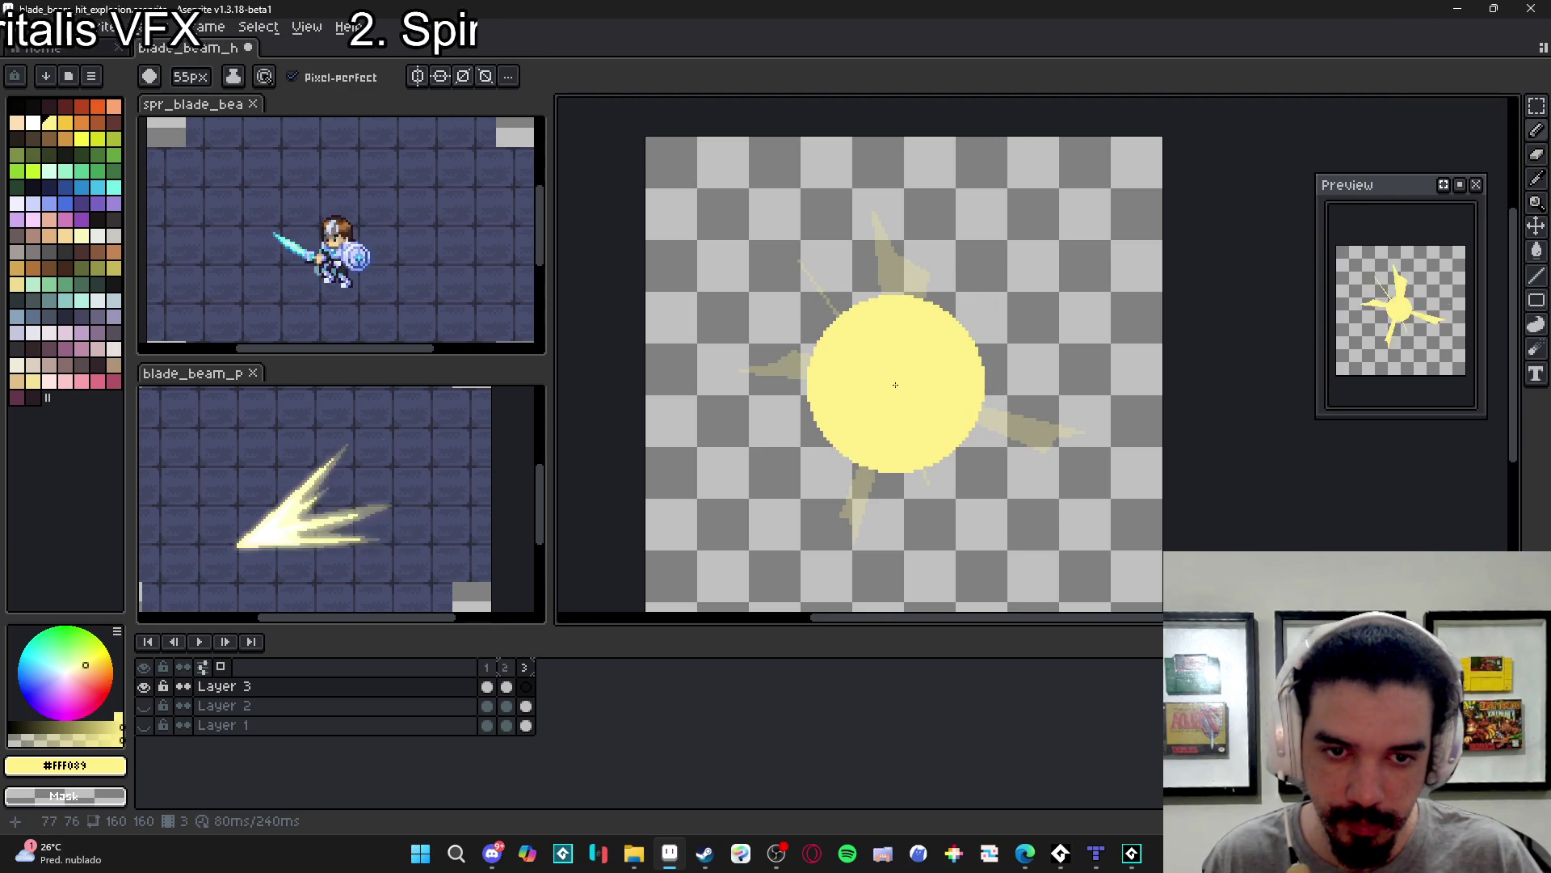
# - Erase the sun's centre to leave a hollow yellow ring
pyautogui.press('e')
pyautogui.scroll(-10, 895, 384)
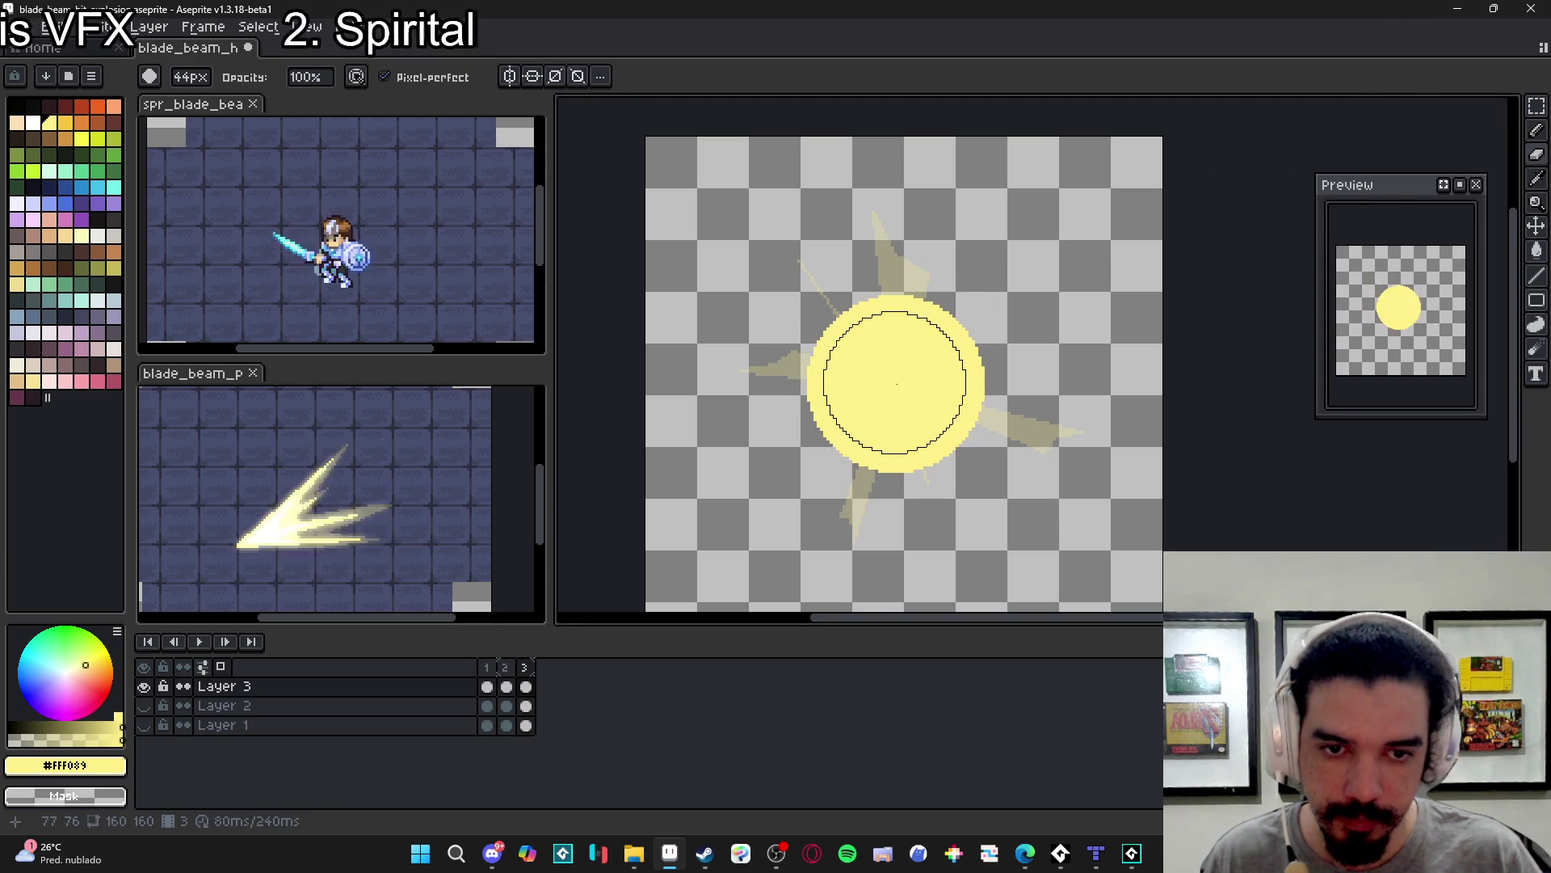
pyautogui.click(897, 384)
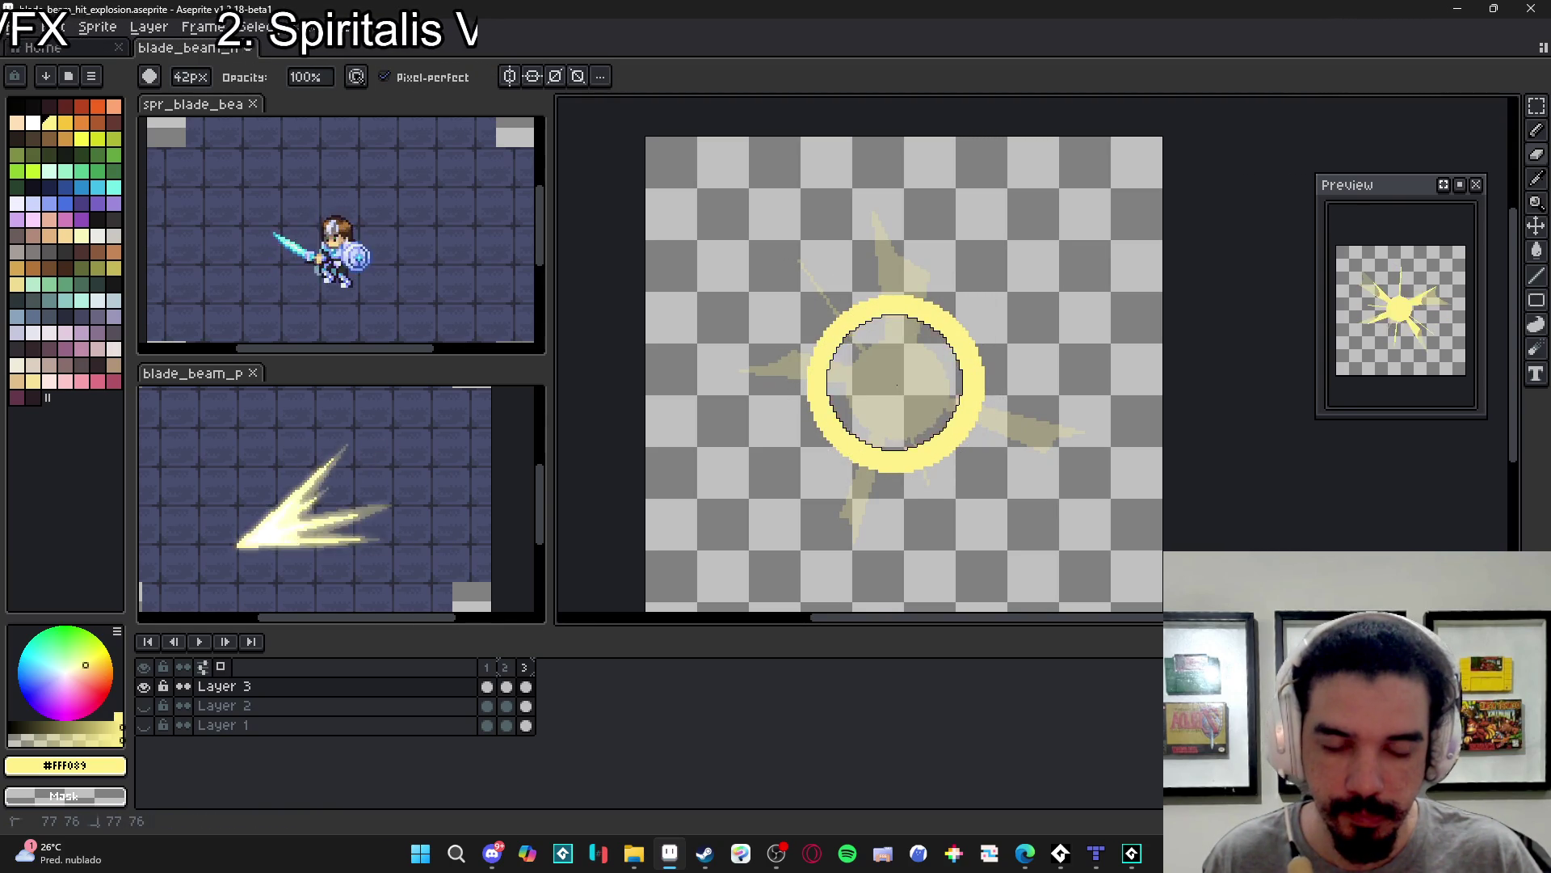
pyautogui.press('b')
pyautogui.click(904, 465)
pyautogui.scroll(-15, 909, 459)
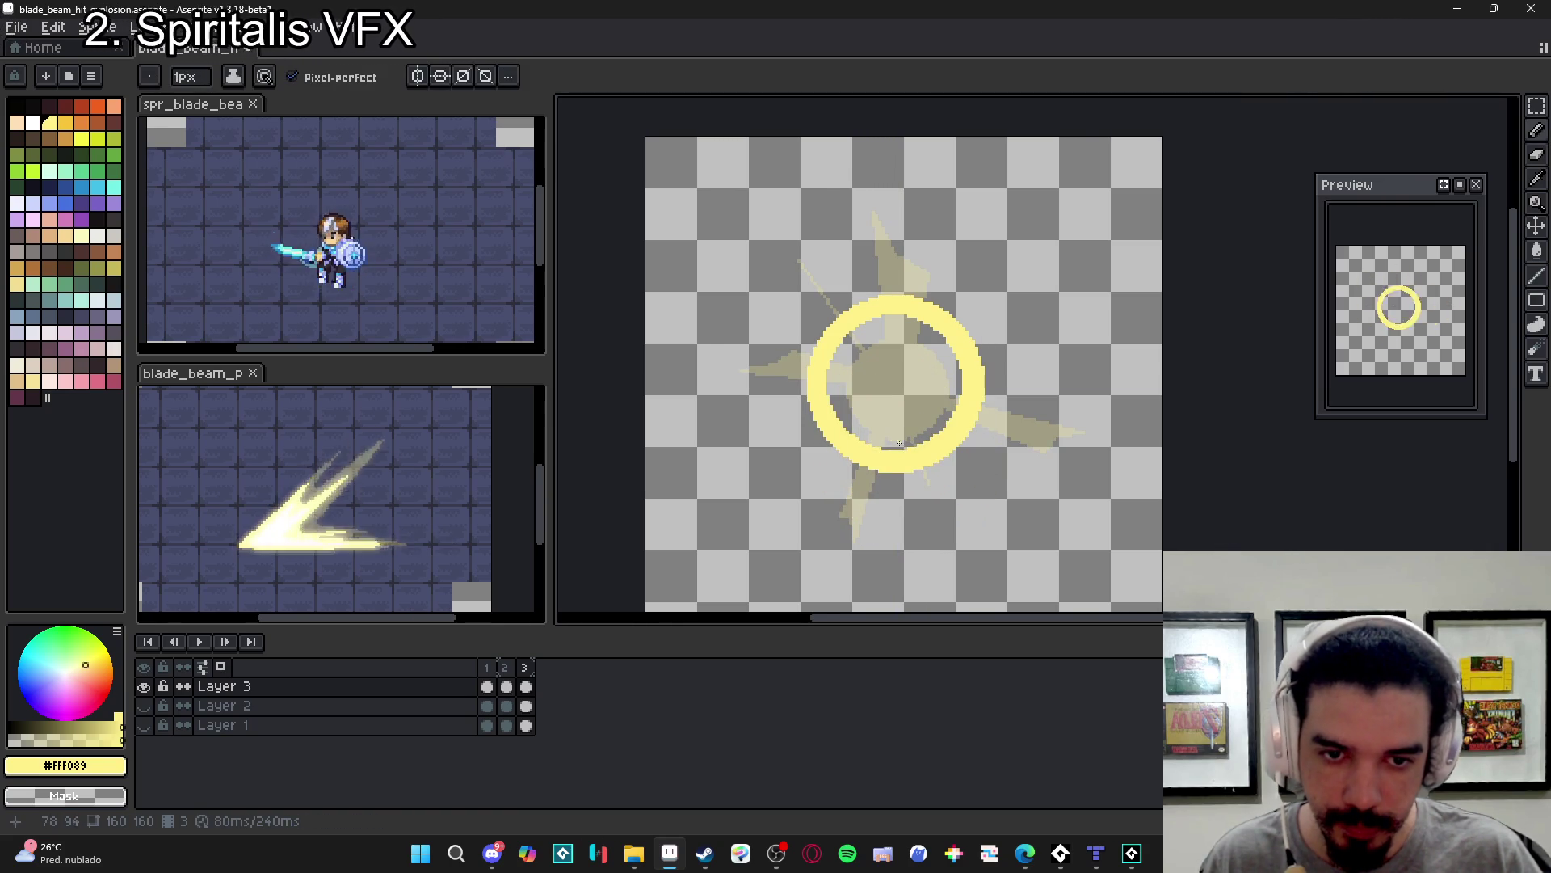
pyautogui.scroll(1, 898, 442)
pyautogui.scroll(1, 899, 442)
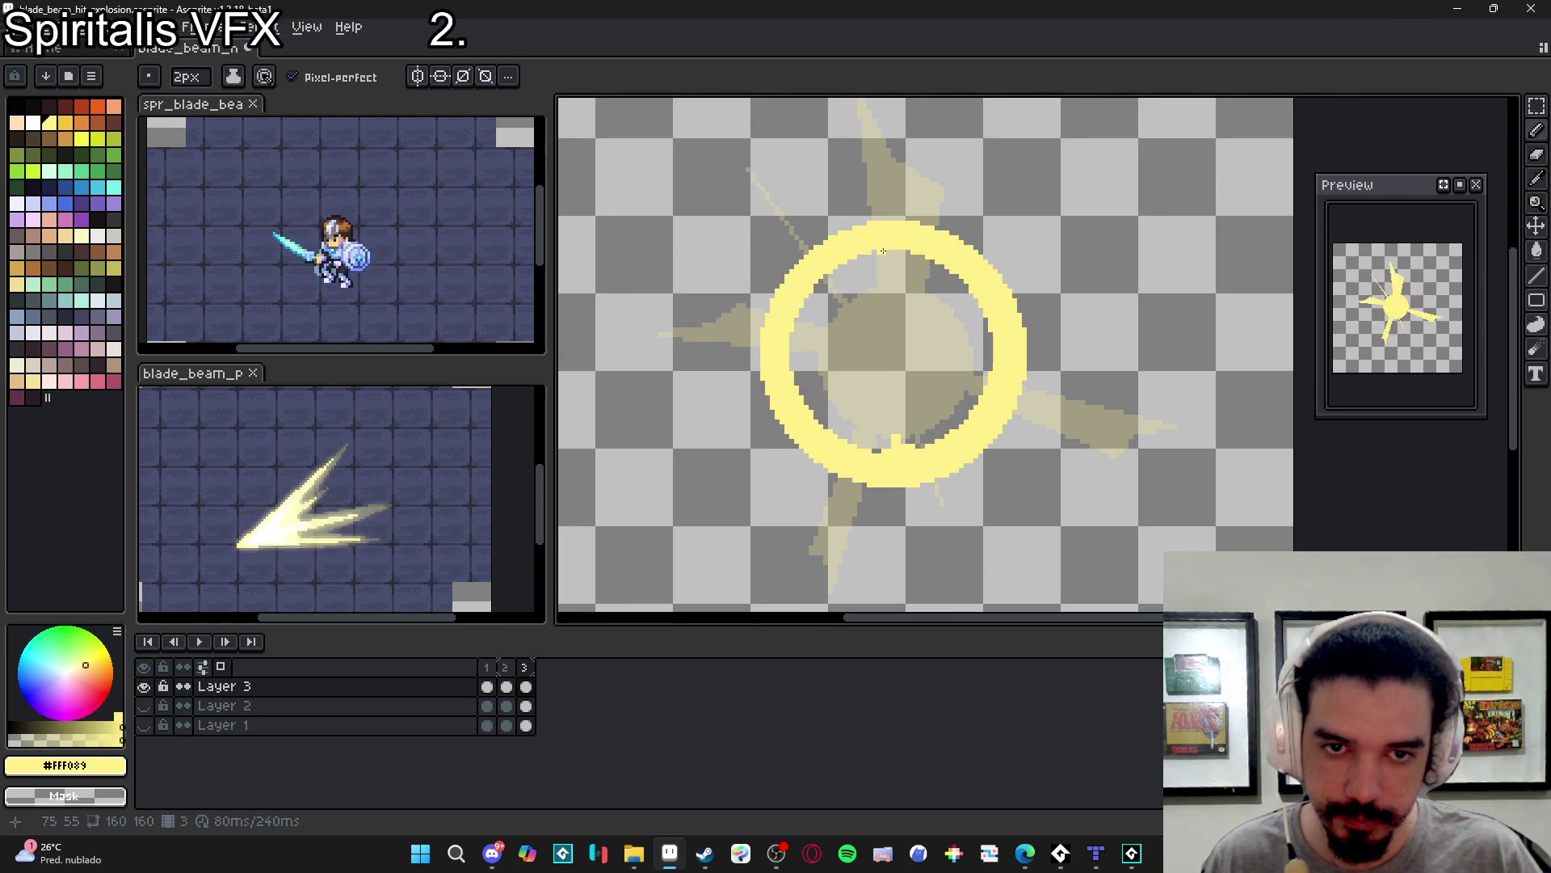
# - Add short inward spikes at the ring's top, right and left, then add a fourth frame
pyautogui.moveTo(883, 251); pyautogui.dragTo(889, 276)
pyautogui.moveTo(894, 246); pyautogui.dragTo(894, 263)
pyautogui.moveTo(993, 343); pyautogui.dragTo(961, 342)
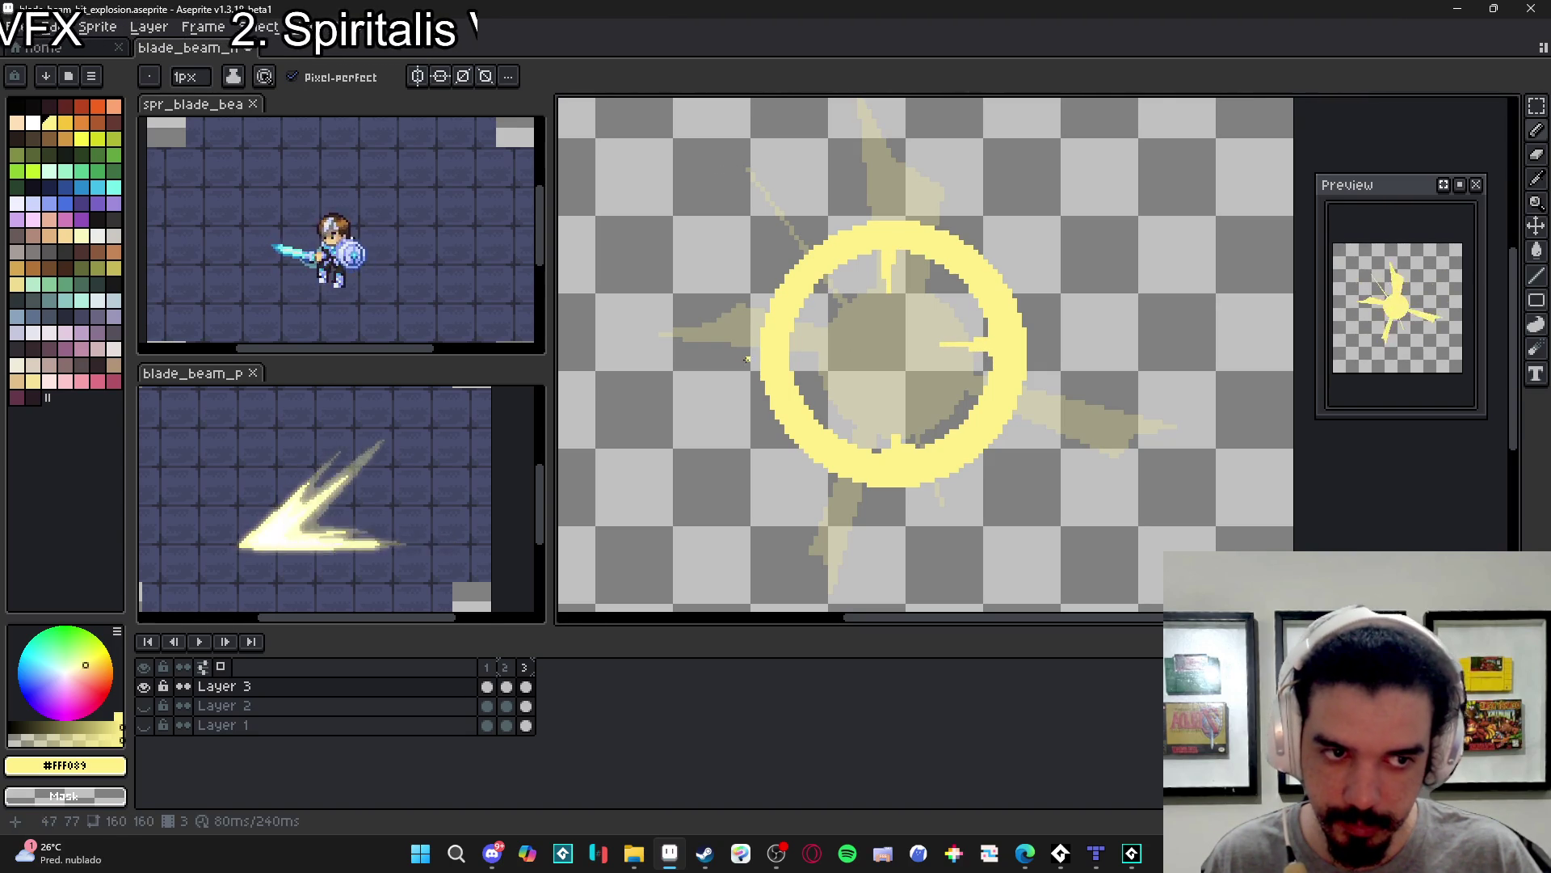
pyautogui.moveTo(832, 349); pyautogui.dragTo(792, 355)
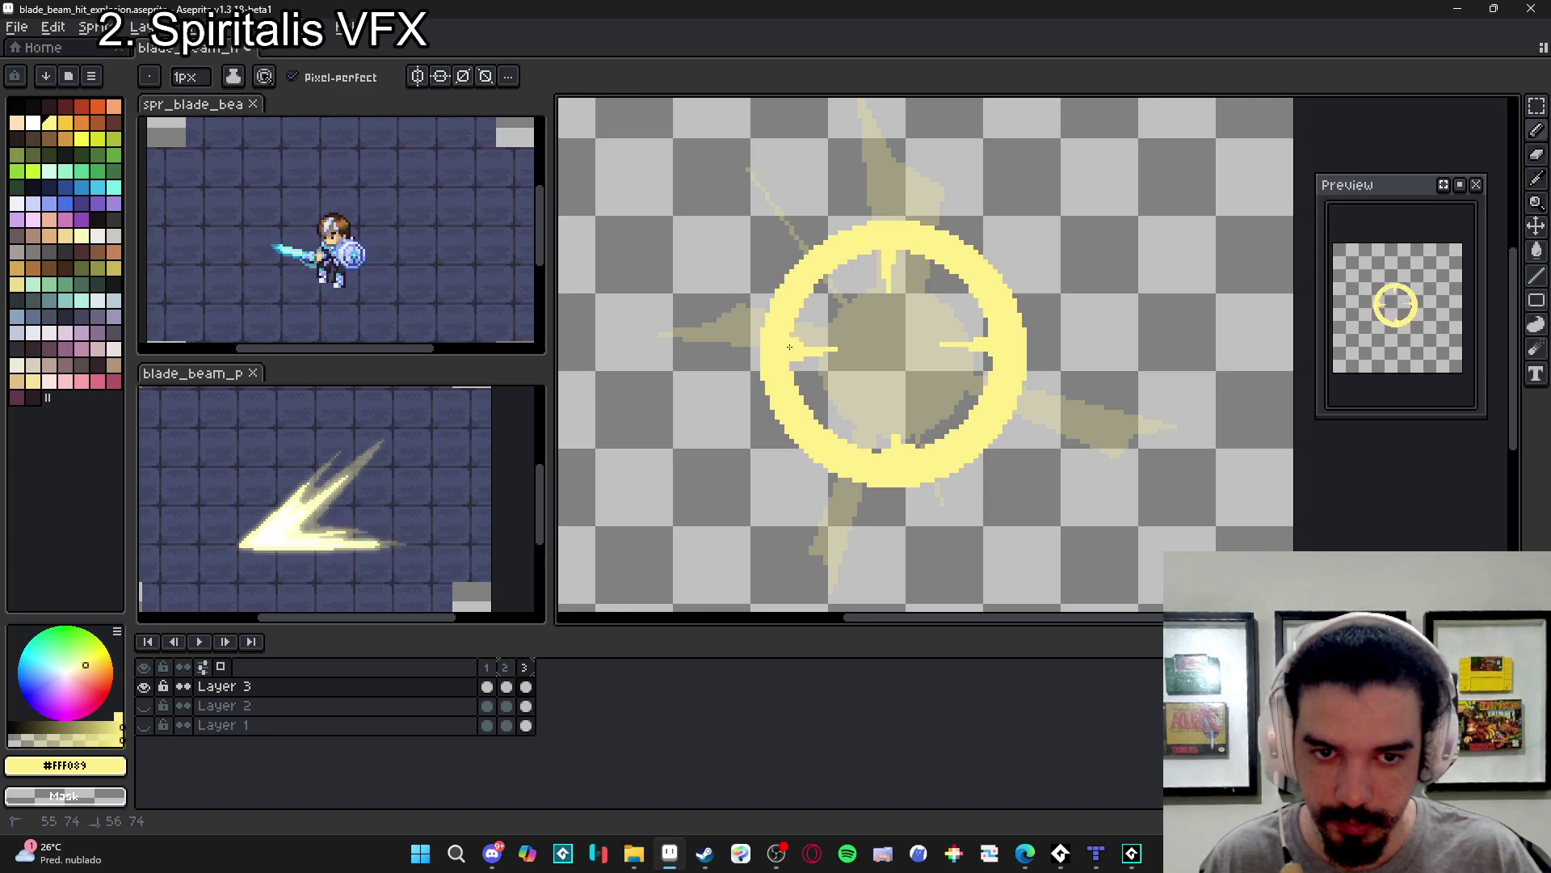
pyautogui.scroll(-1, 809, 358)
pyautogui.hotkey('alt', 'n')
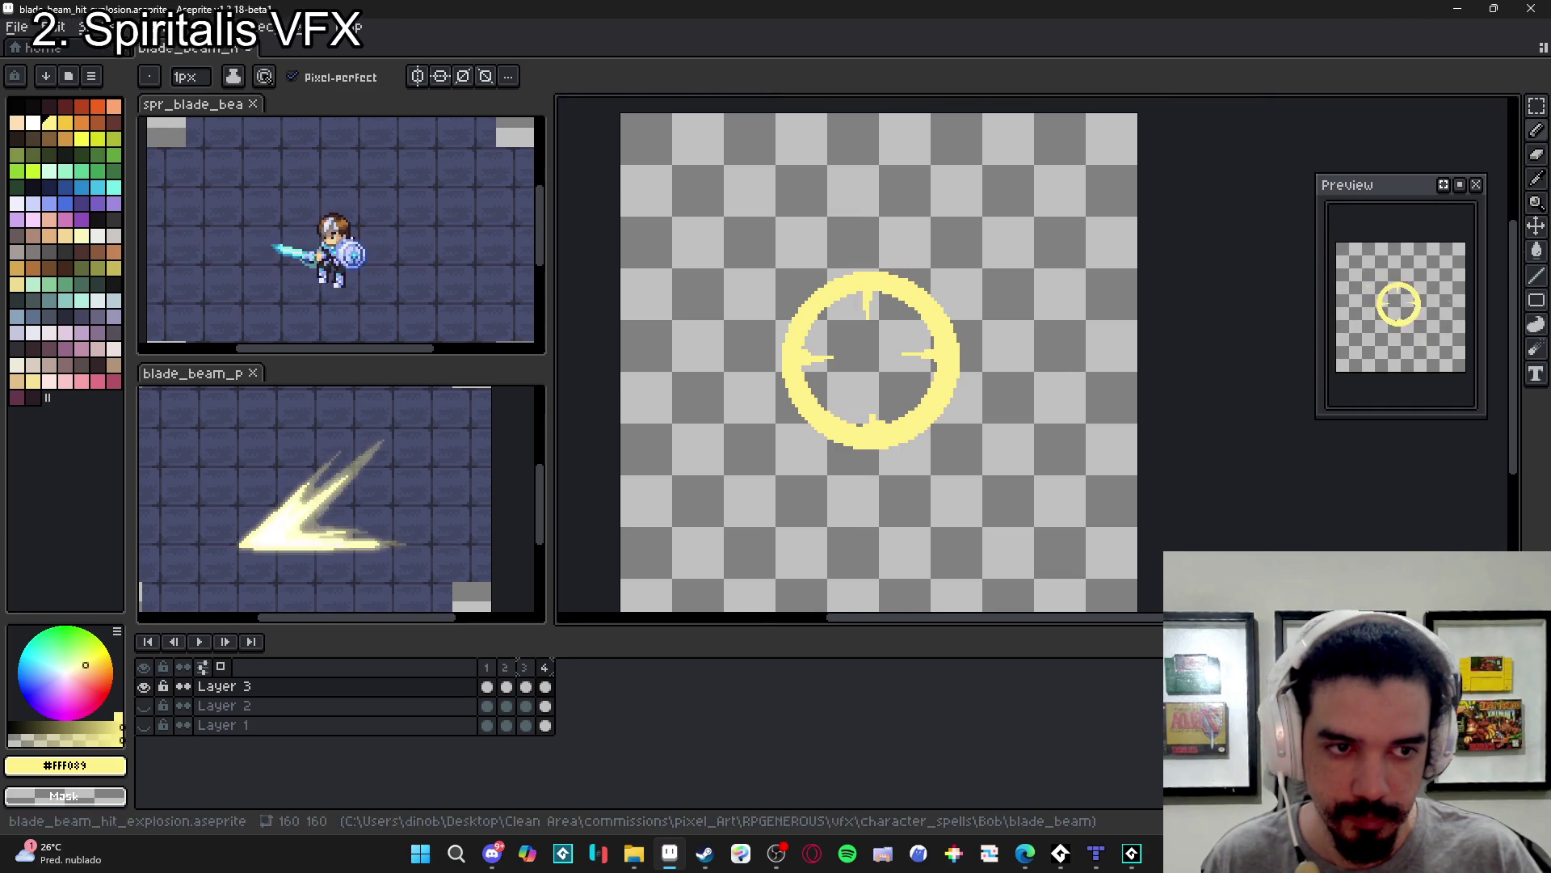
# - Wipe the copied ring off frame 4, then paint a large yellow circle and hollow it into a ring
pyautogui.press('e')
pyautogui.moveTo(910, 389); pyautogui.dragTo(883, 284)
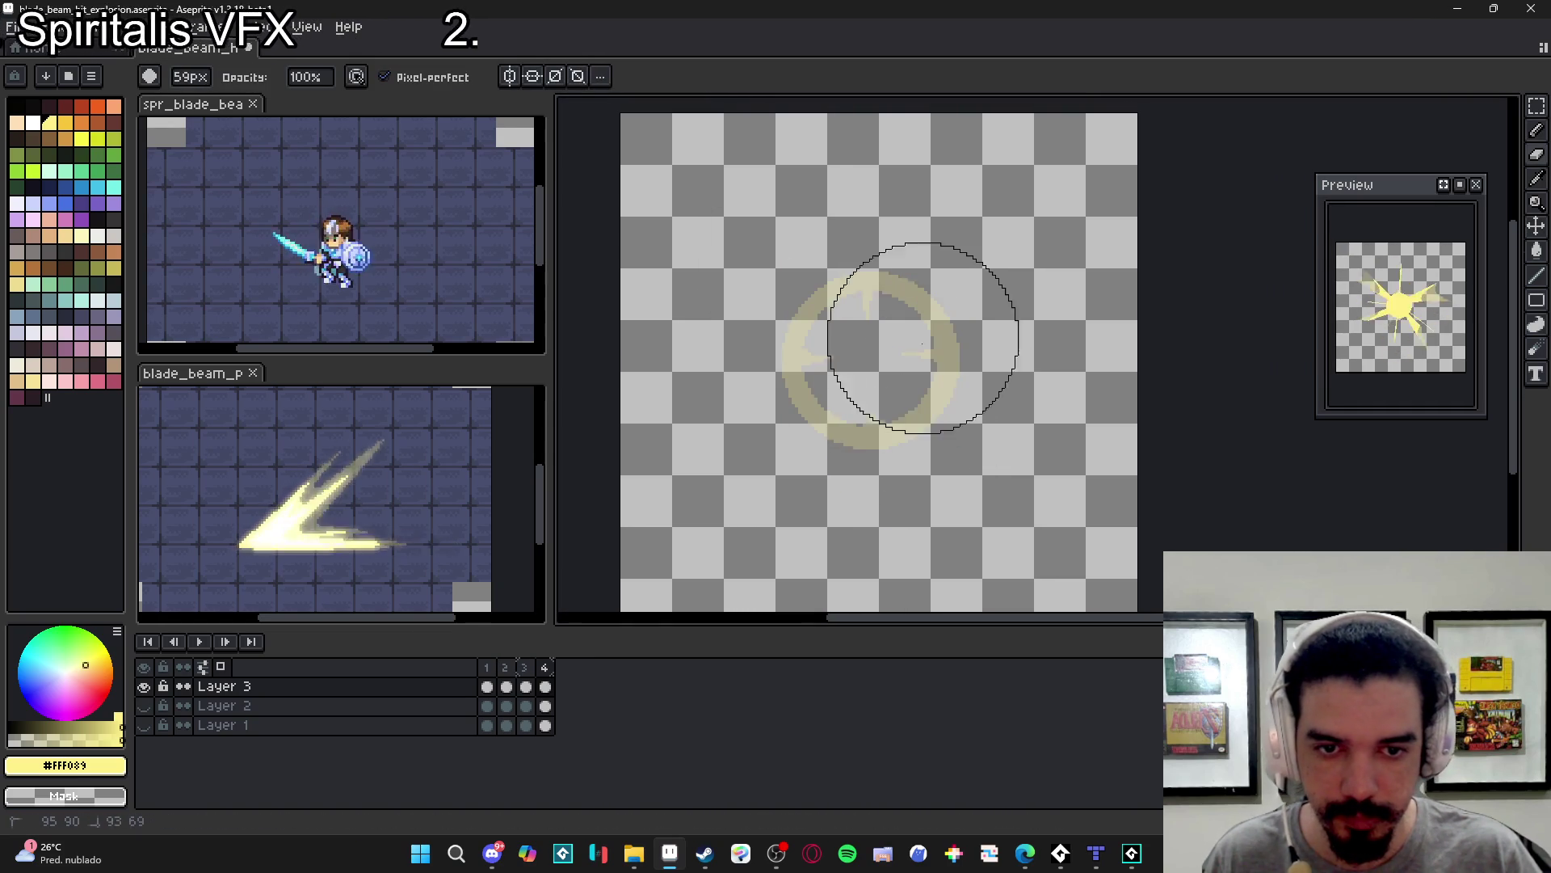
pyautogui.press('b')
pyautogui.scroll(10, 871, 373)
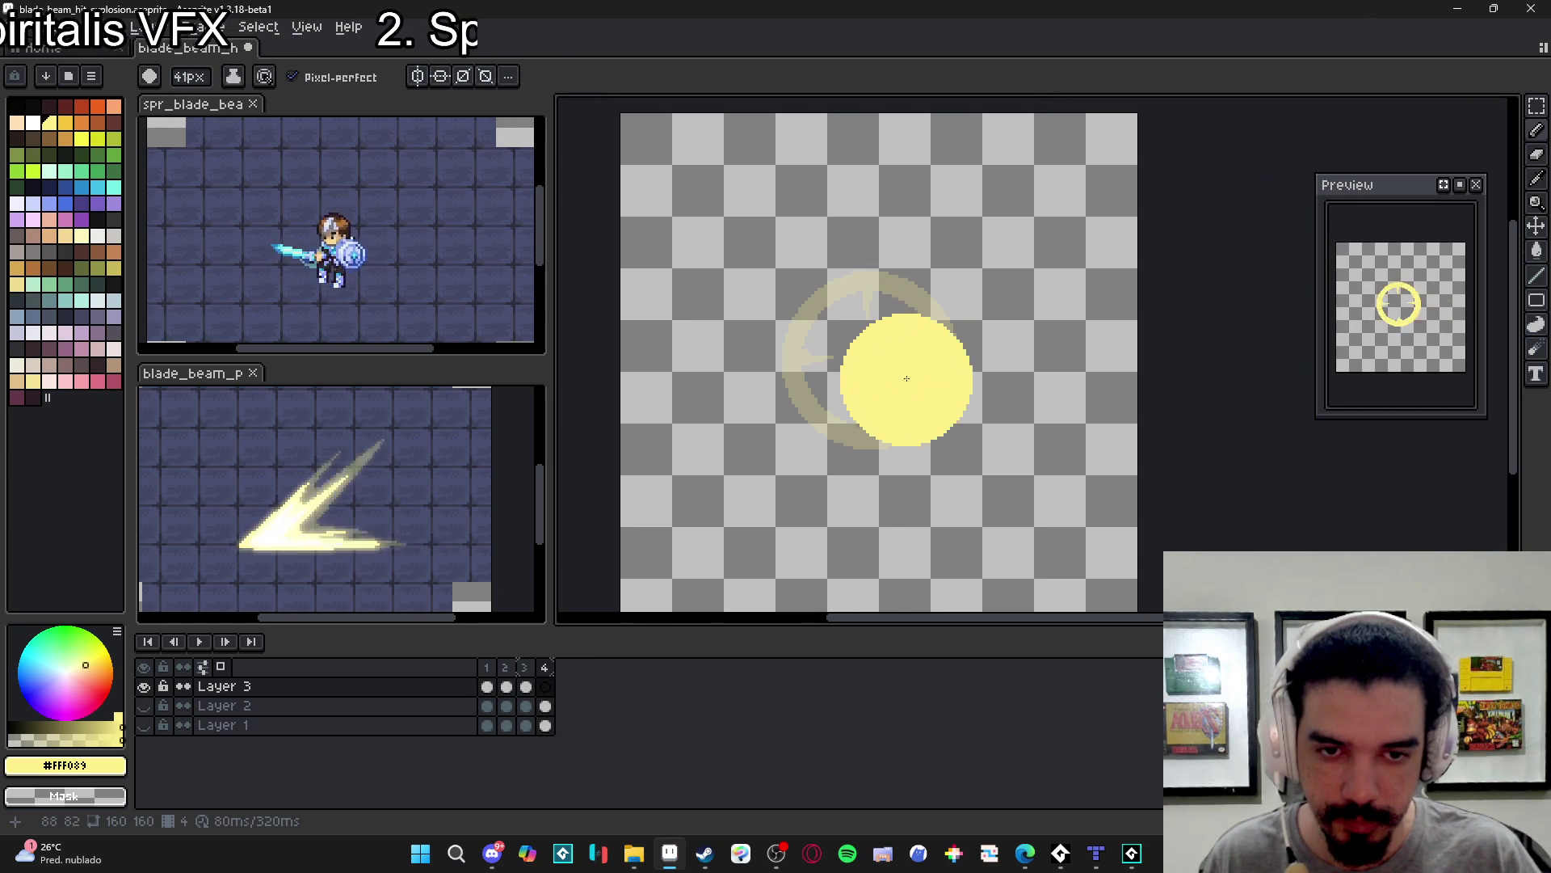
pyautogui.click(874, 359)
pyautogui.scroll(-10, 877, 358)
pyautogui.press('Left')
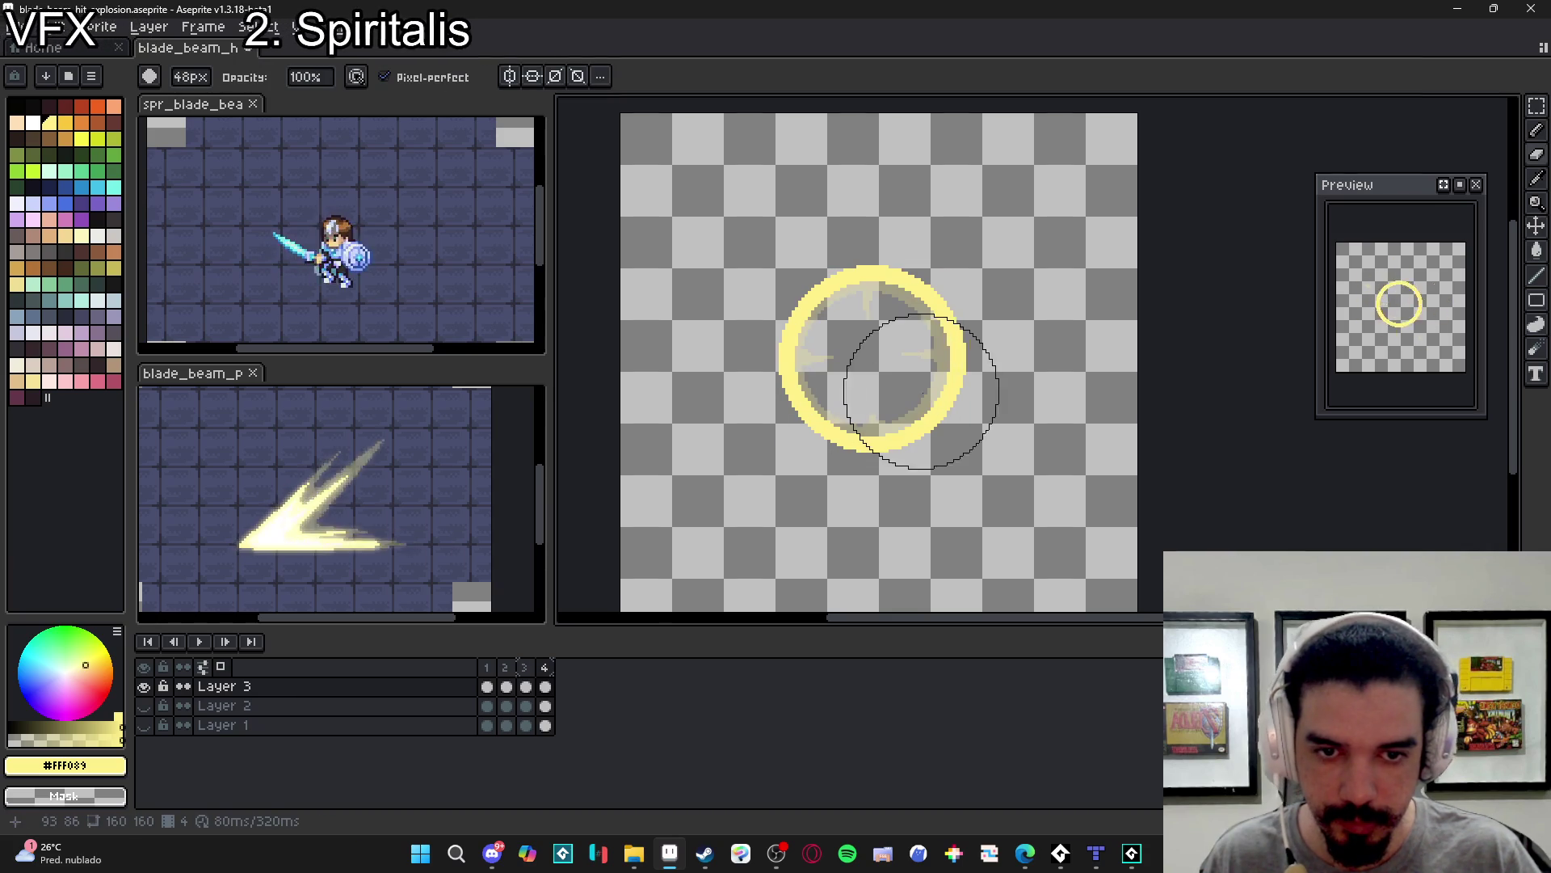
pyautogui.press('Right')
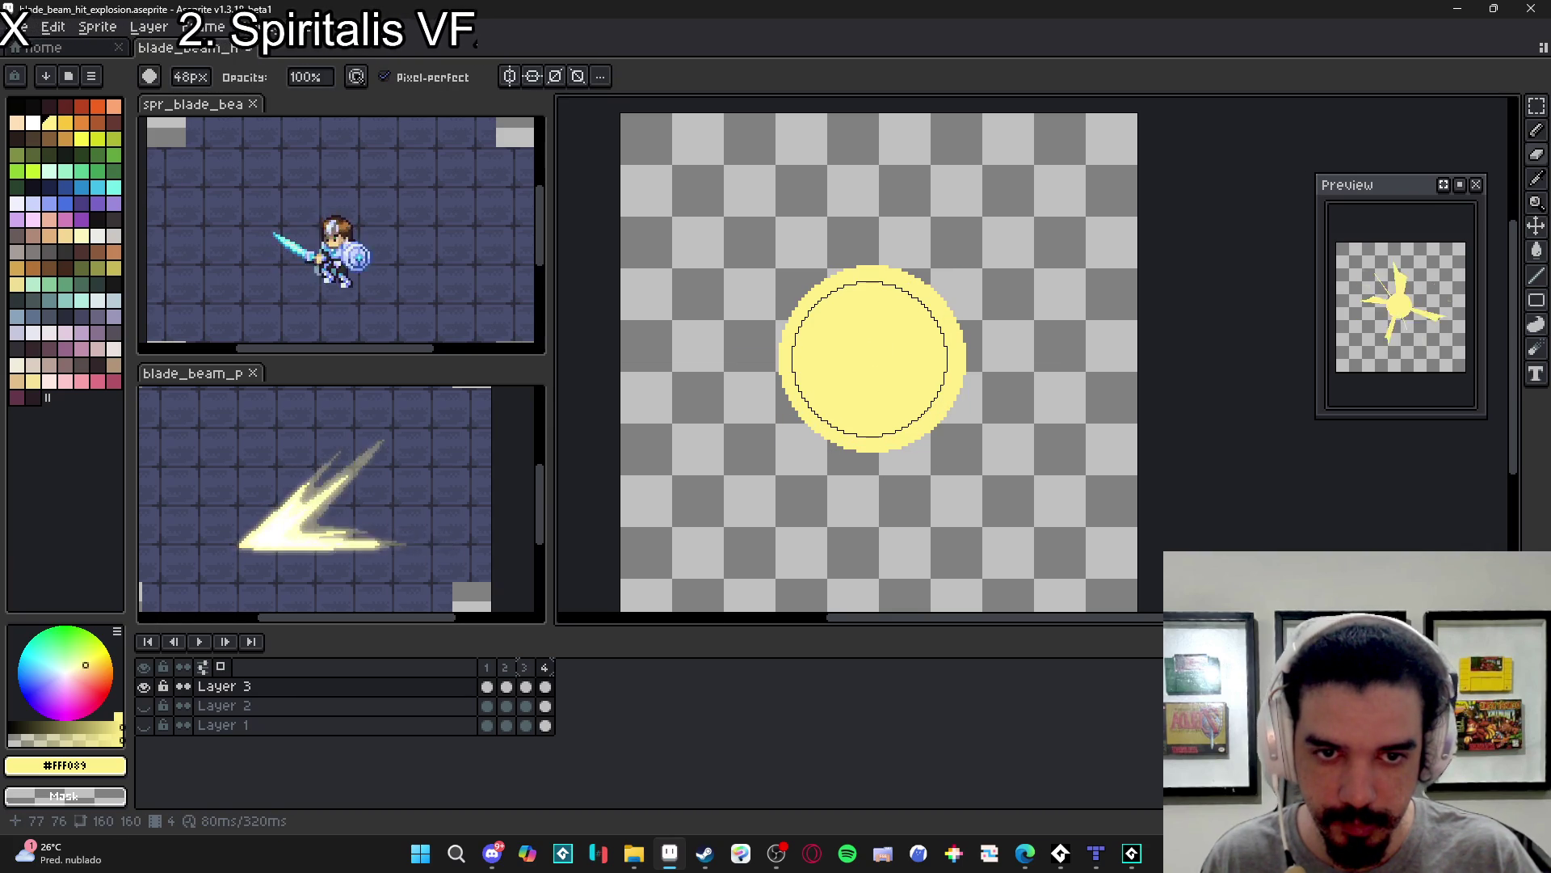
pyautogui.rightClick(869, 350)
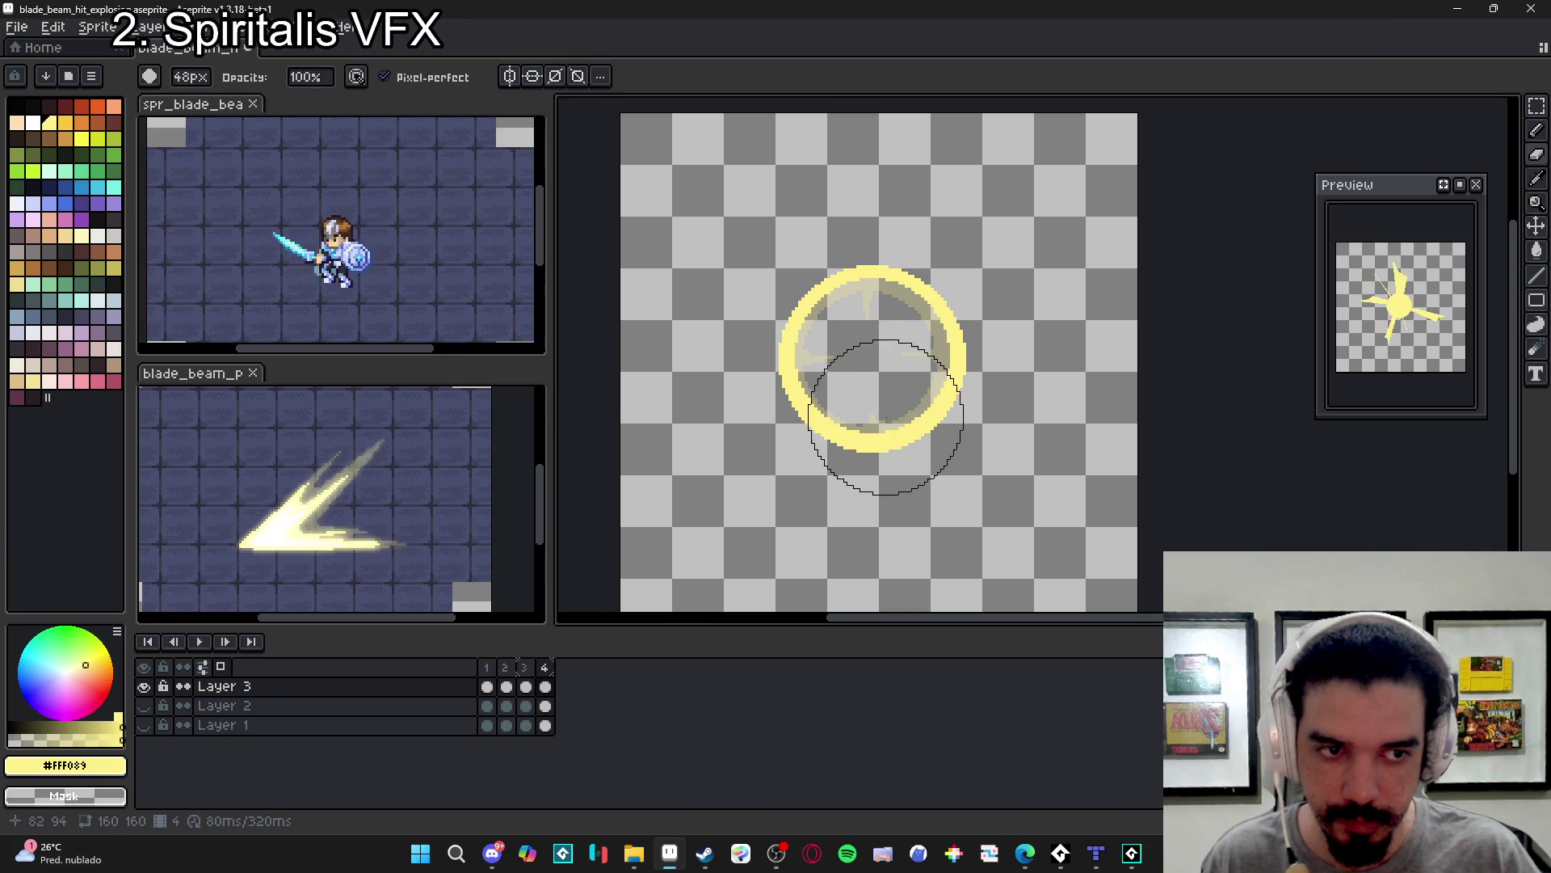
pyautogui.click(870, 364)
pyautogui.rightClick(872, 362)
# - With a single-pixel brush, add short yellow spikes at the ring's top, right, left and bottom
pyautogui.press('-')
pyautogui.press('-')
pyautogui.press('-')
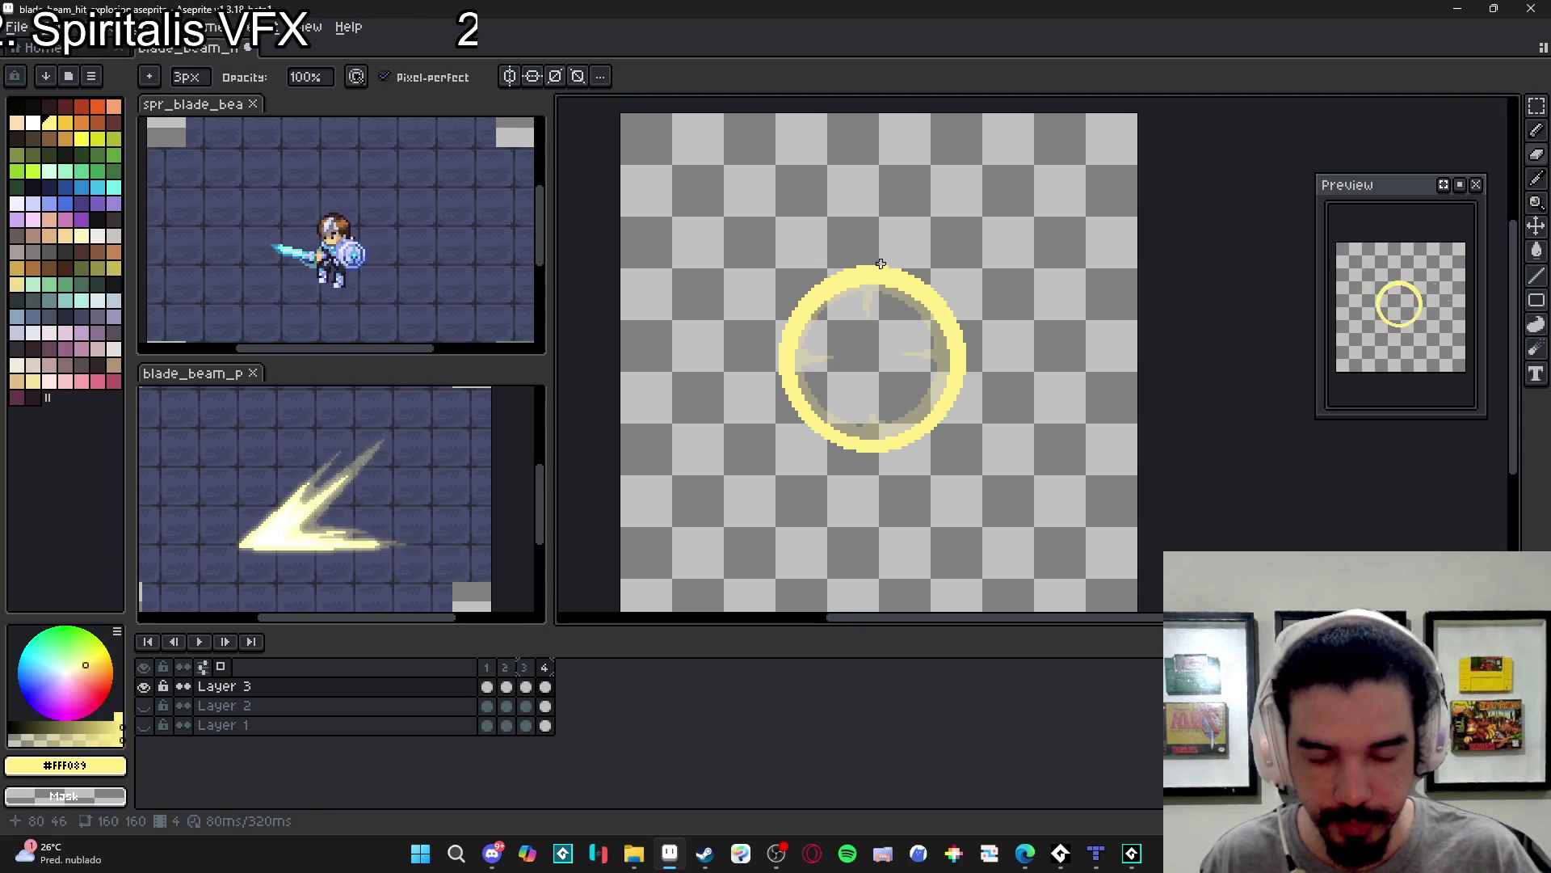
pyautogui.scroll(3, 857, 270)
pyautogui.press('+')
pyautogui.press('+')
pyautogui.press('+')
pyautogui.press('-')
pyautogui.press('-')
pyautogui.press('-')
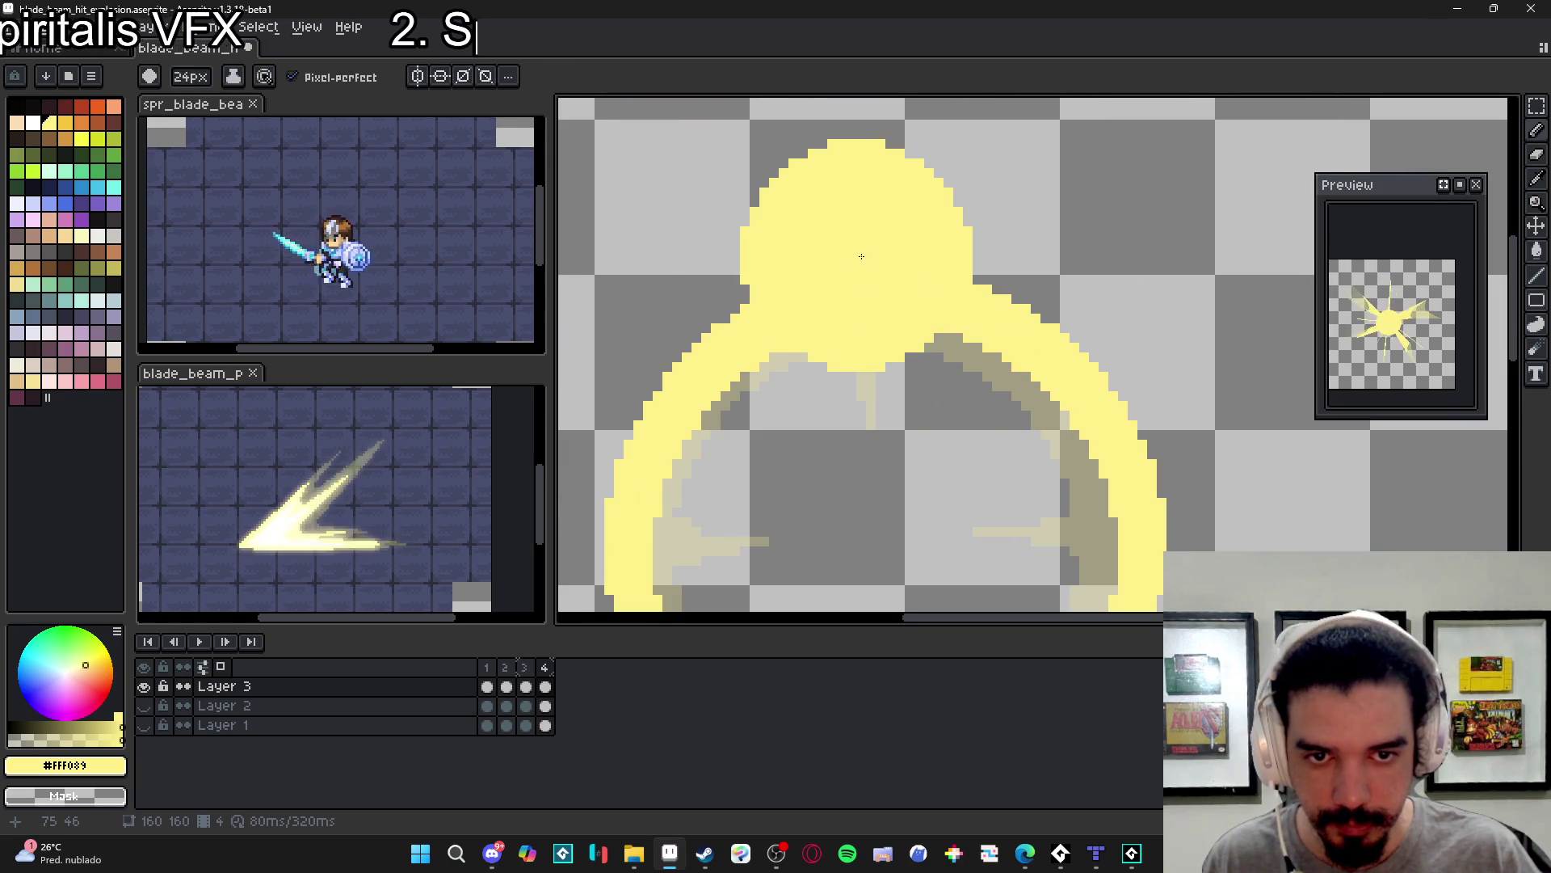
pyautogui.moveTo(871, 331)
pyautogui.mouseDown()
pyautogui.moveTo(871, 367)
pyautogui.moveTo(878, 340)
pyautogui.mouseUp()
pyautogui.scroll(-2, 892, 380)
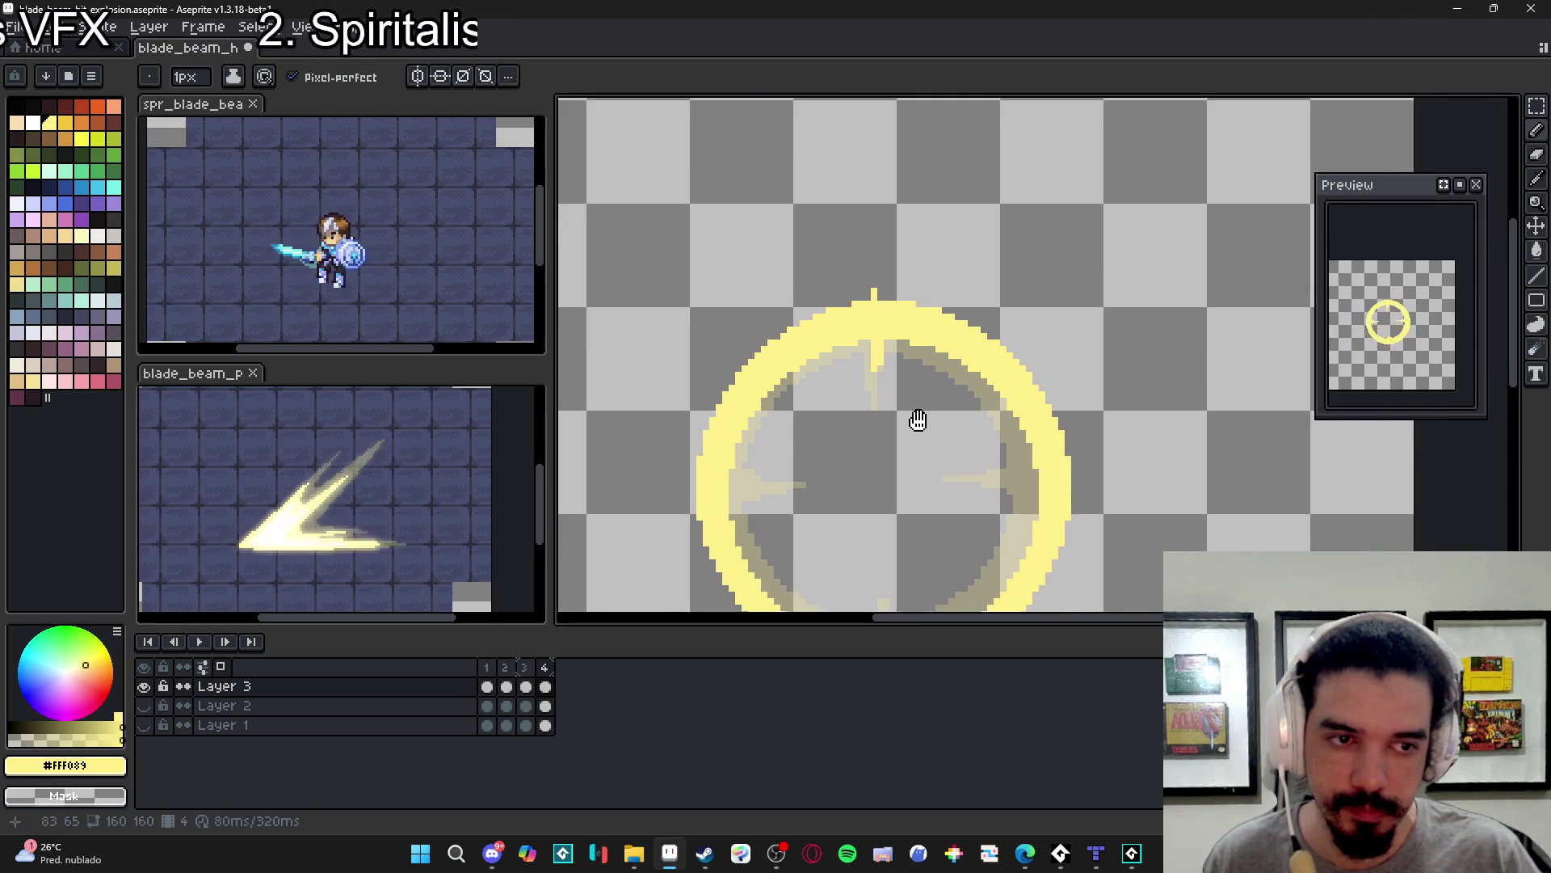
pyautogui.moveTo(1006, 442); pyautogui.dragTo(1065, 442)
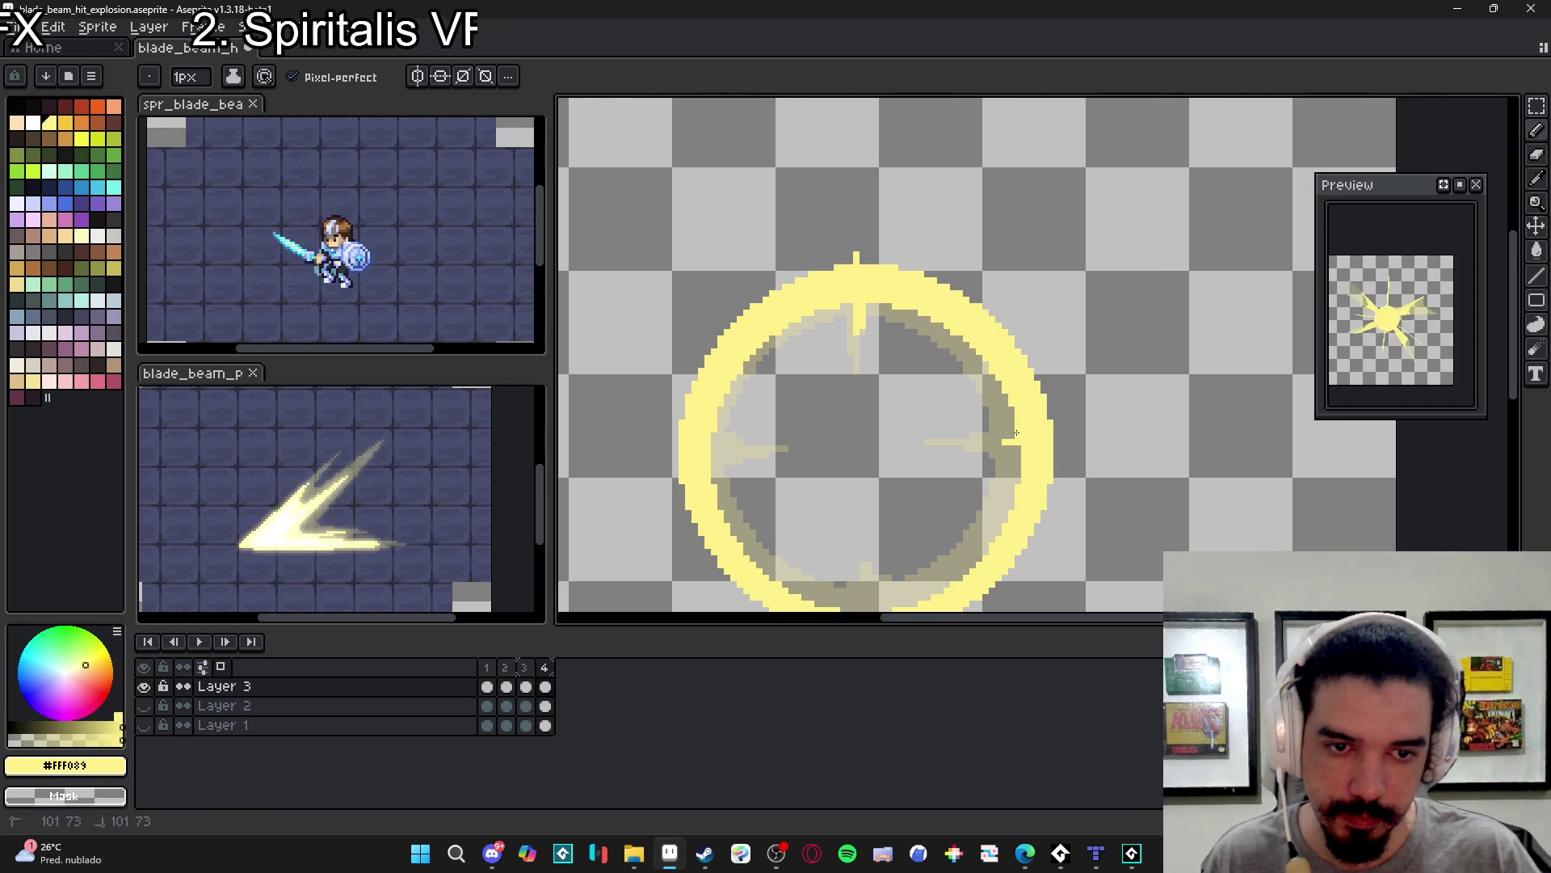
pyautogui.moveTo(732, 450); pyautogui.dragTo(715, 446)
pyautogui.scroll(-1, 695, 436)
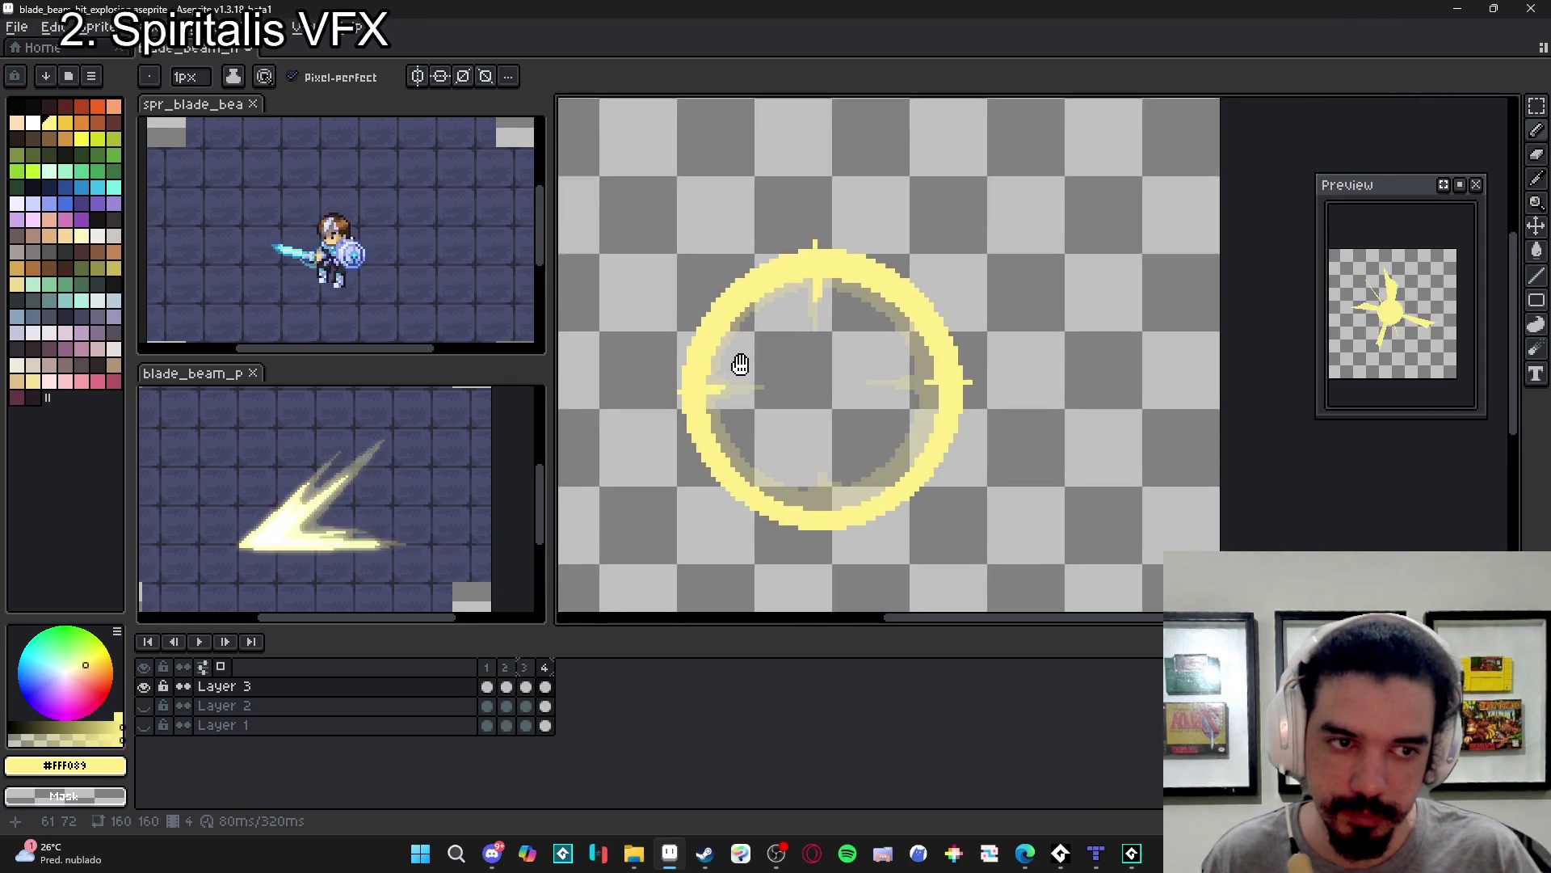
pyautogui.moveTo(831, 484); pyautogui.dragTo(830, 499)
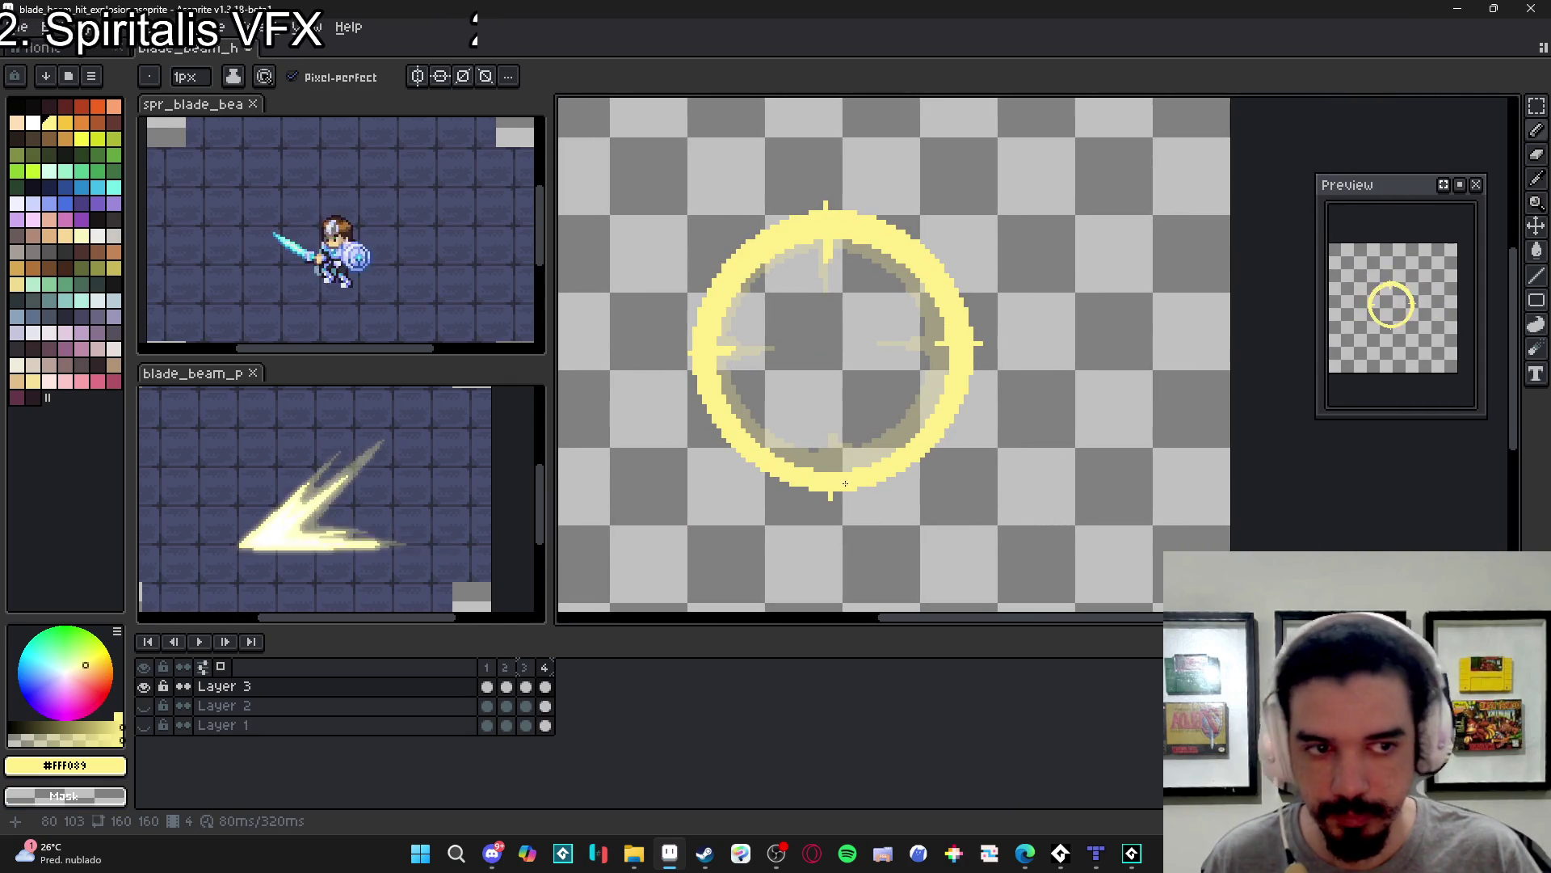
pyautogui.scroll(1, 849, 472)
pyautogui.moveTo(830, 441); pyautogui.dragTo(830, 471)
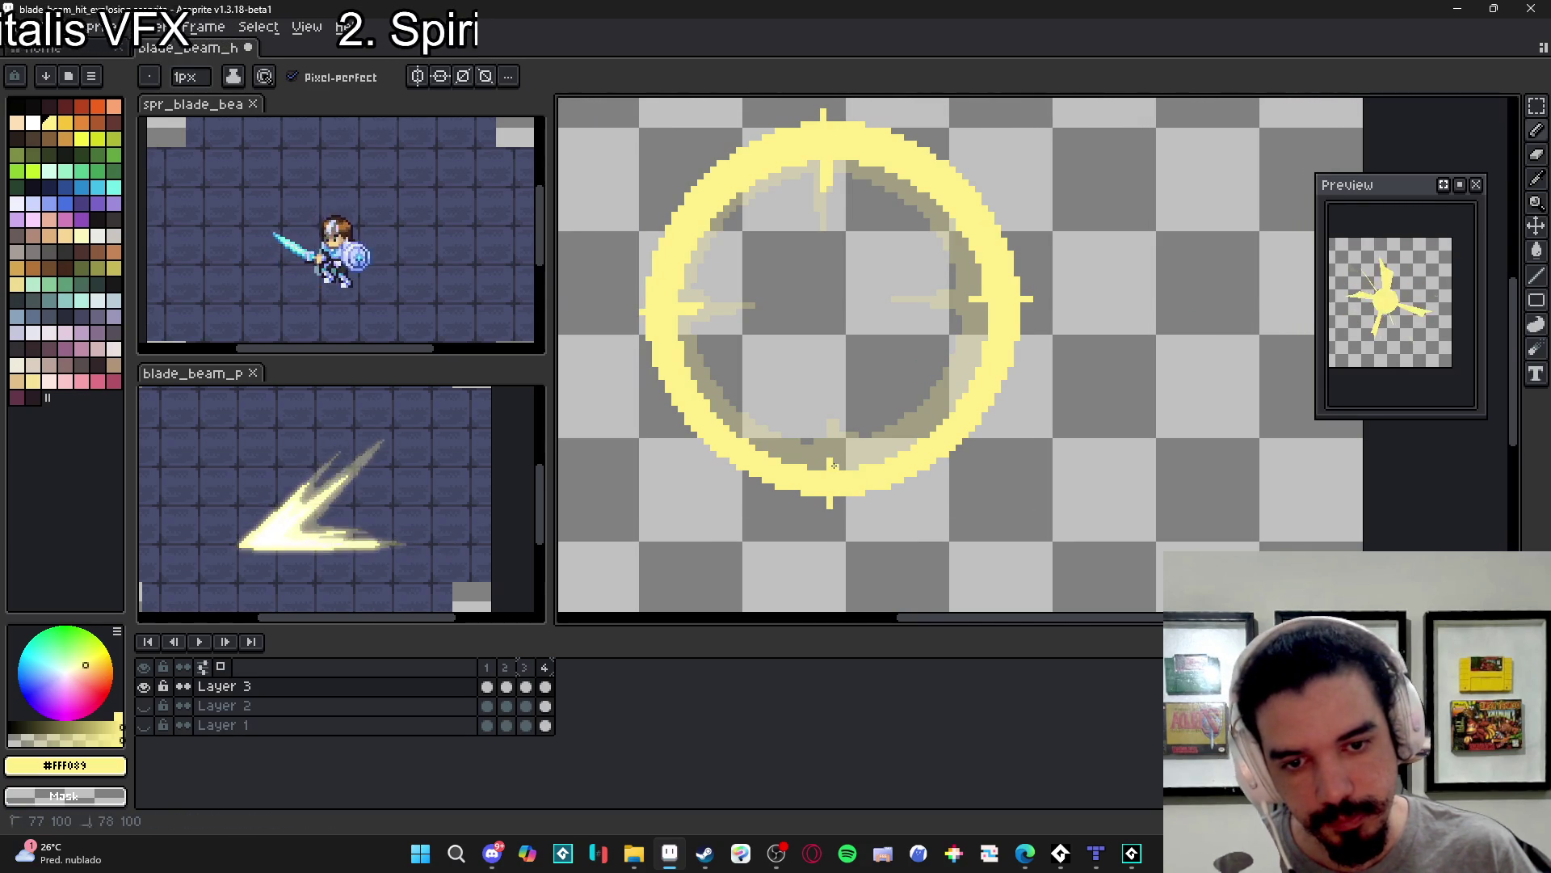
pyautogui.scroll(-1, 840, 487)
pyautogui.moveTo(841, 488); pyautogui.dragTo(826, 461)
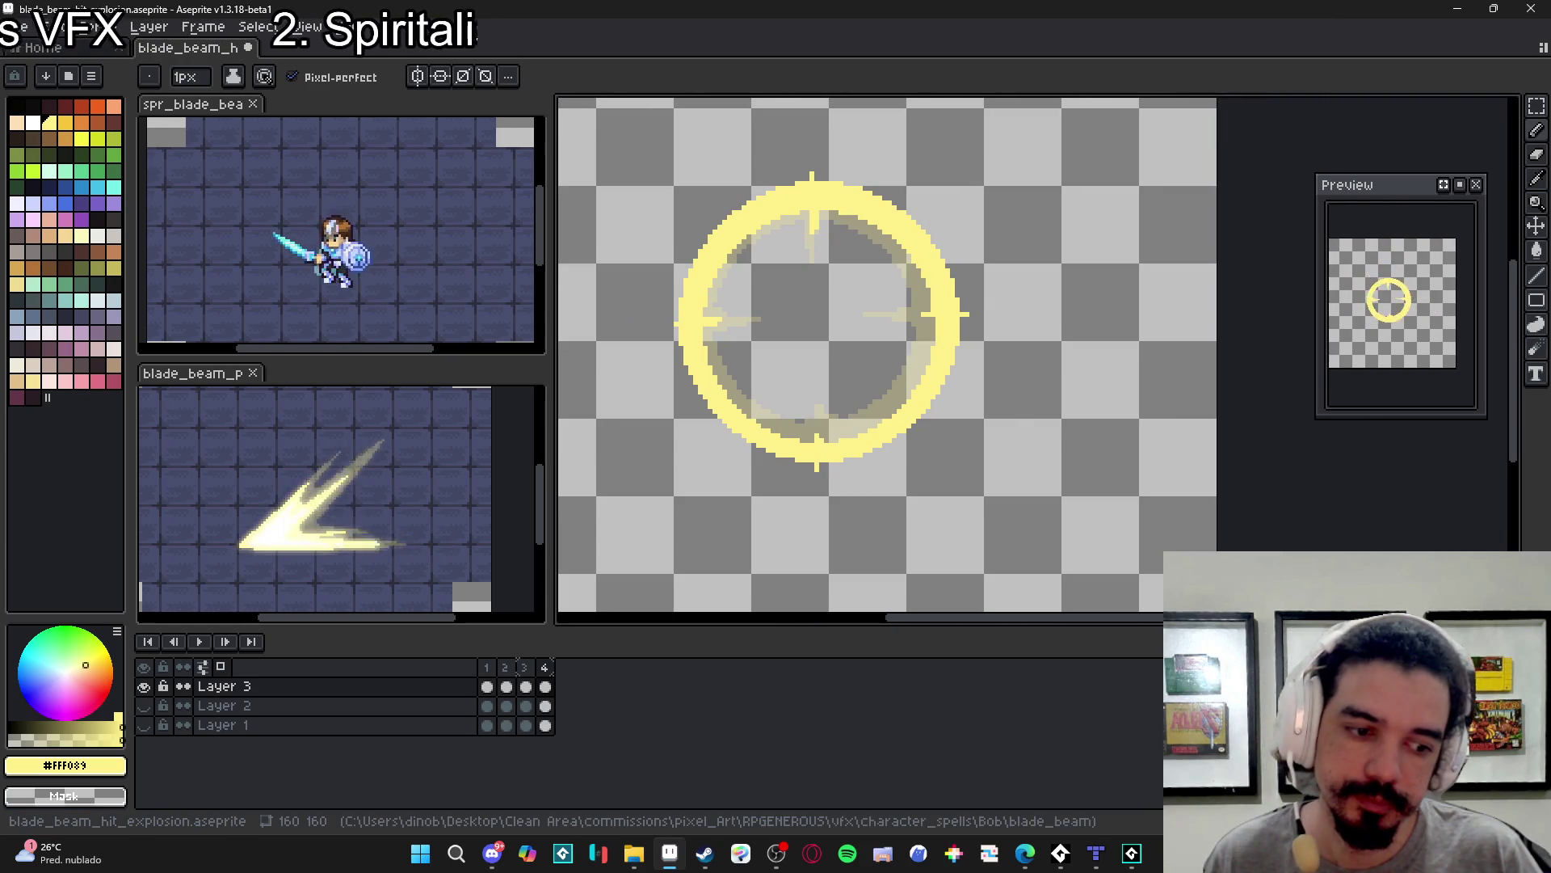
# - Add a fifth frame and erase the copied ring from it
pyautogui.hotkey('alt', 'n')
pyautogui.press('e')
pyautogui.moveTo(868, 482)
pyautogui.mouseDown()
pyautogui.moveTo(762, 474)
pyautogui.moveTo(793, 229)
pyautogui.mouseUp()
# - Stamp a 59px yellow circle on frame 5 and hollow it into a thin ring with the eraser
pyautogui.press('b')
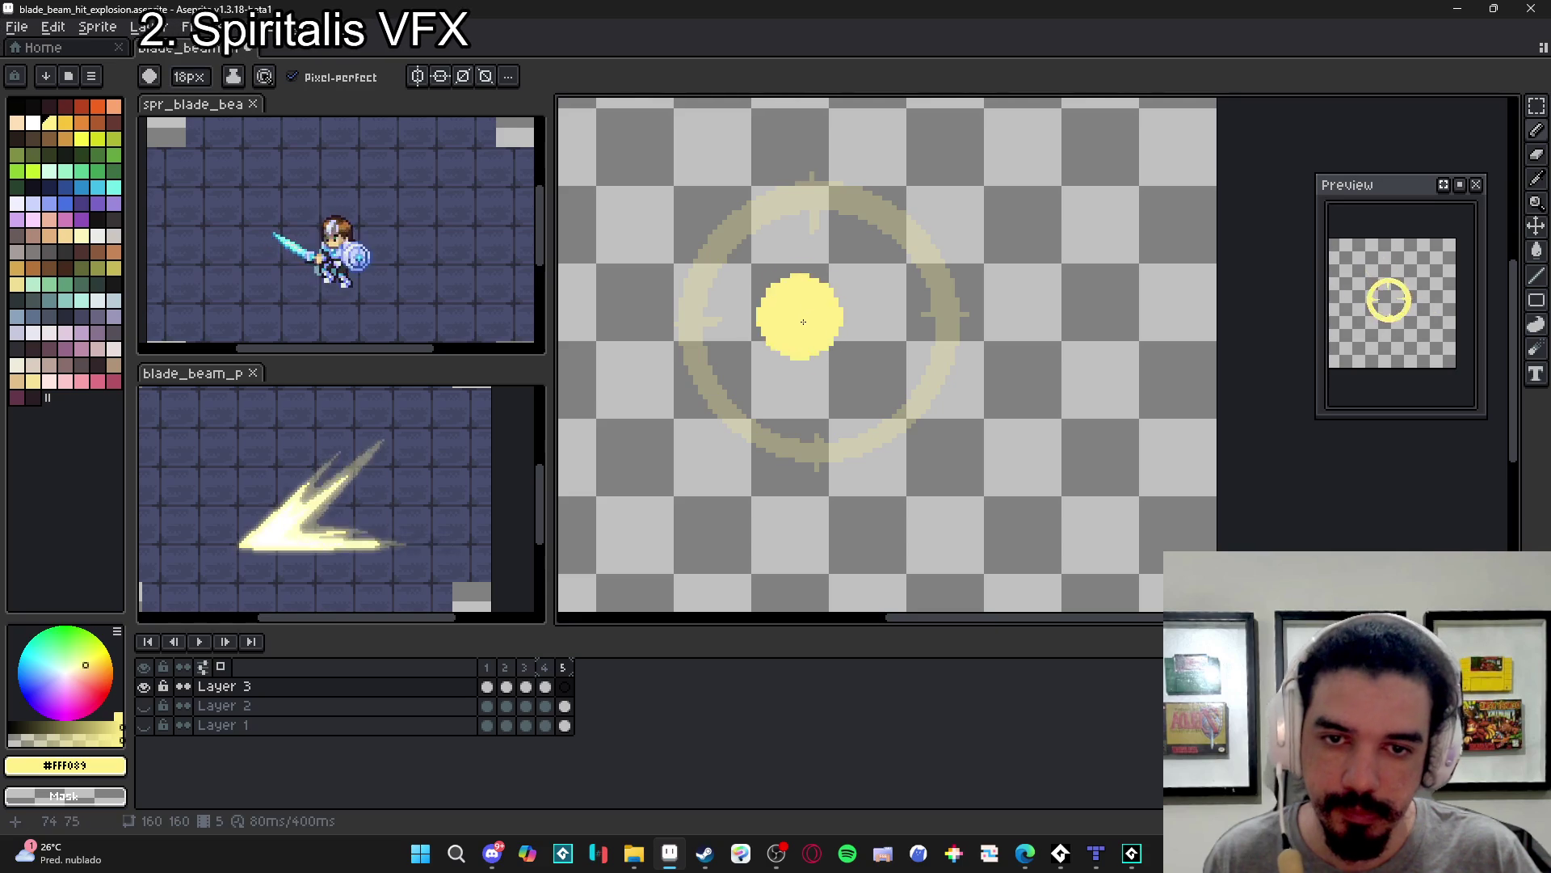
pyautogui.press('+')
pyautogui.press('+')
pyautogui.press('+')
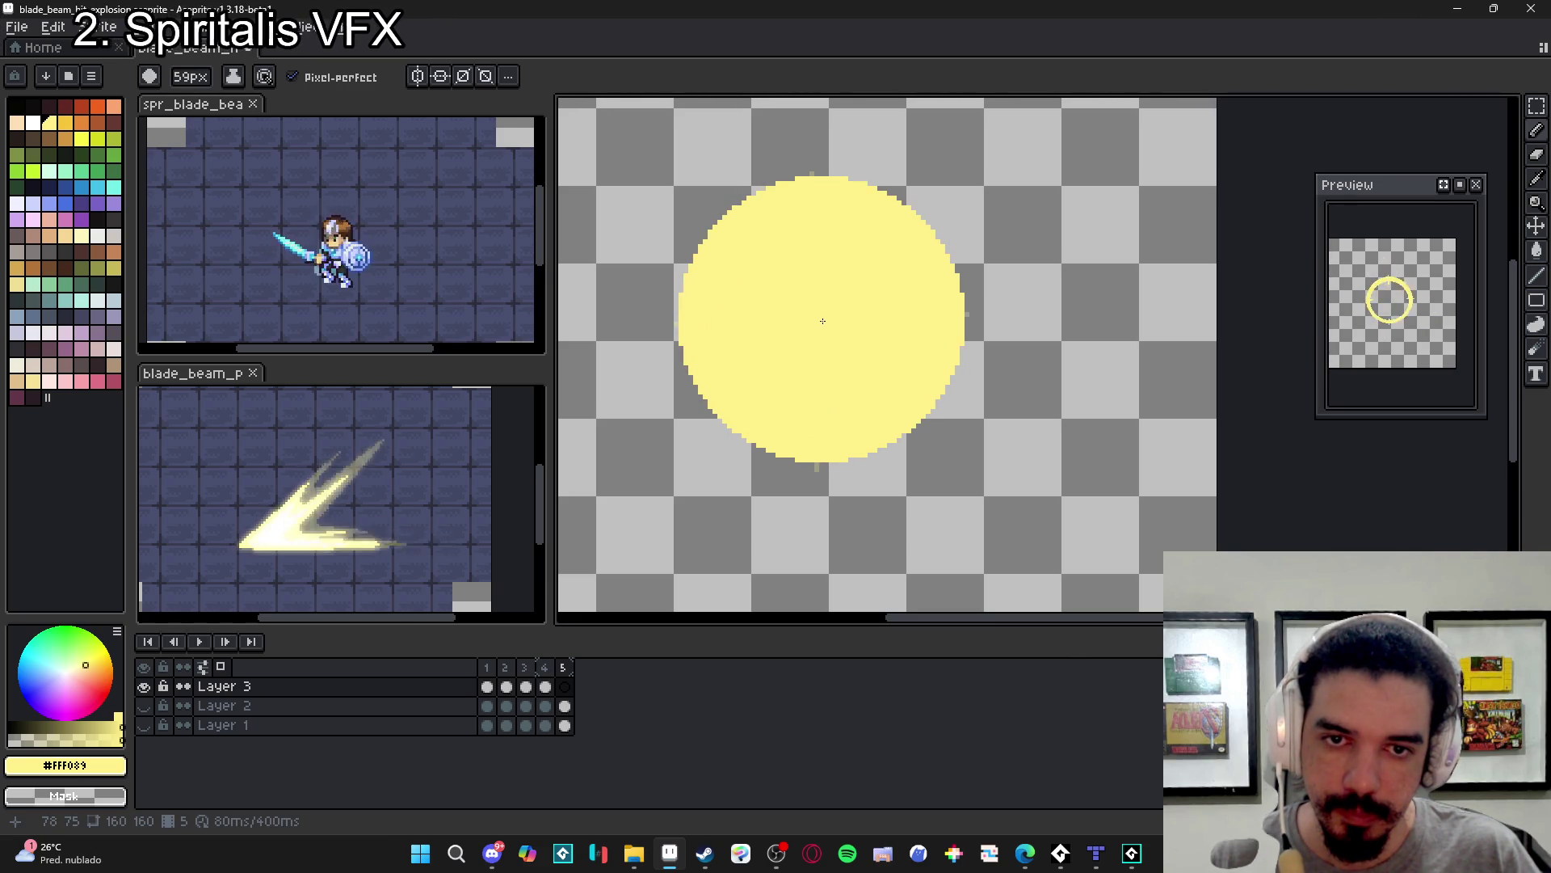
pyautogui.click(820, 319)
pyautogui.press('e')
pyautogui.press('+')
pyautogui.press('+')
pyautogui.press('+')
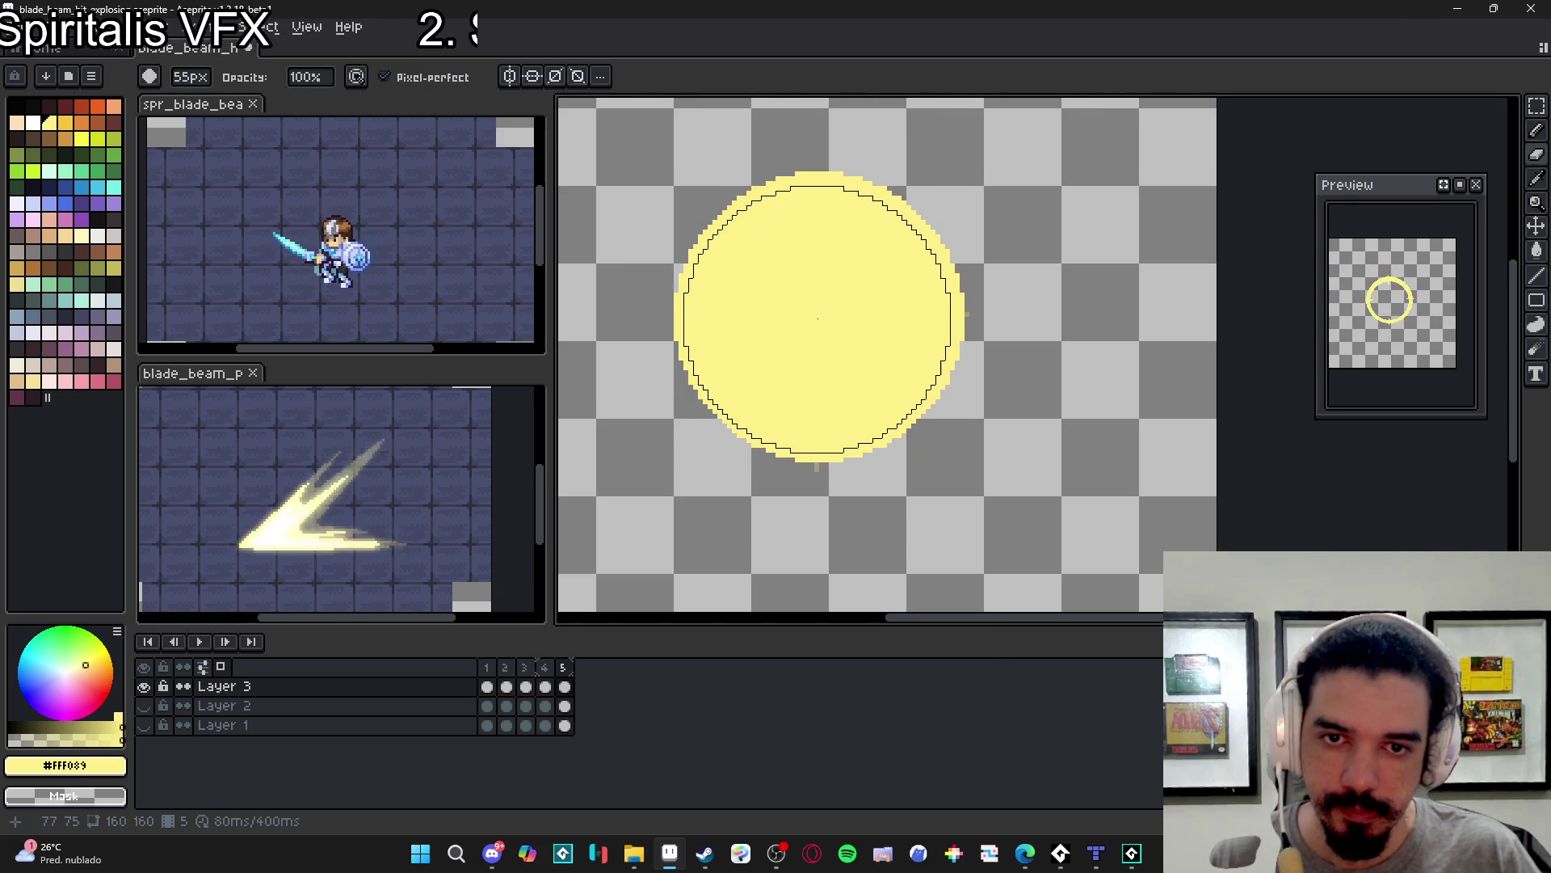
pyautogui.click(818, 320)
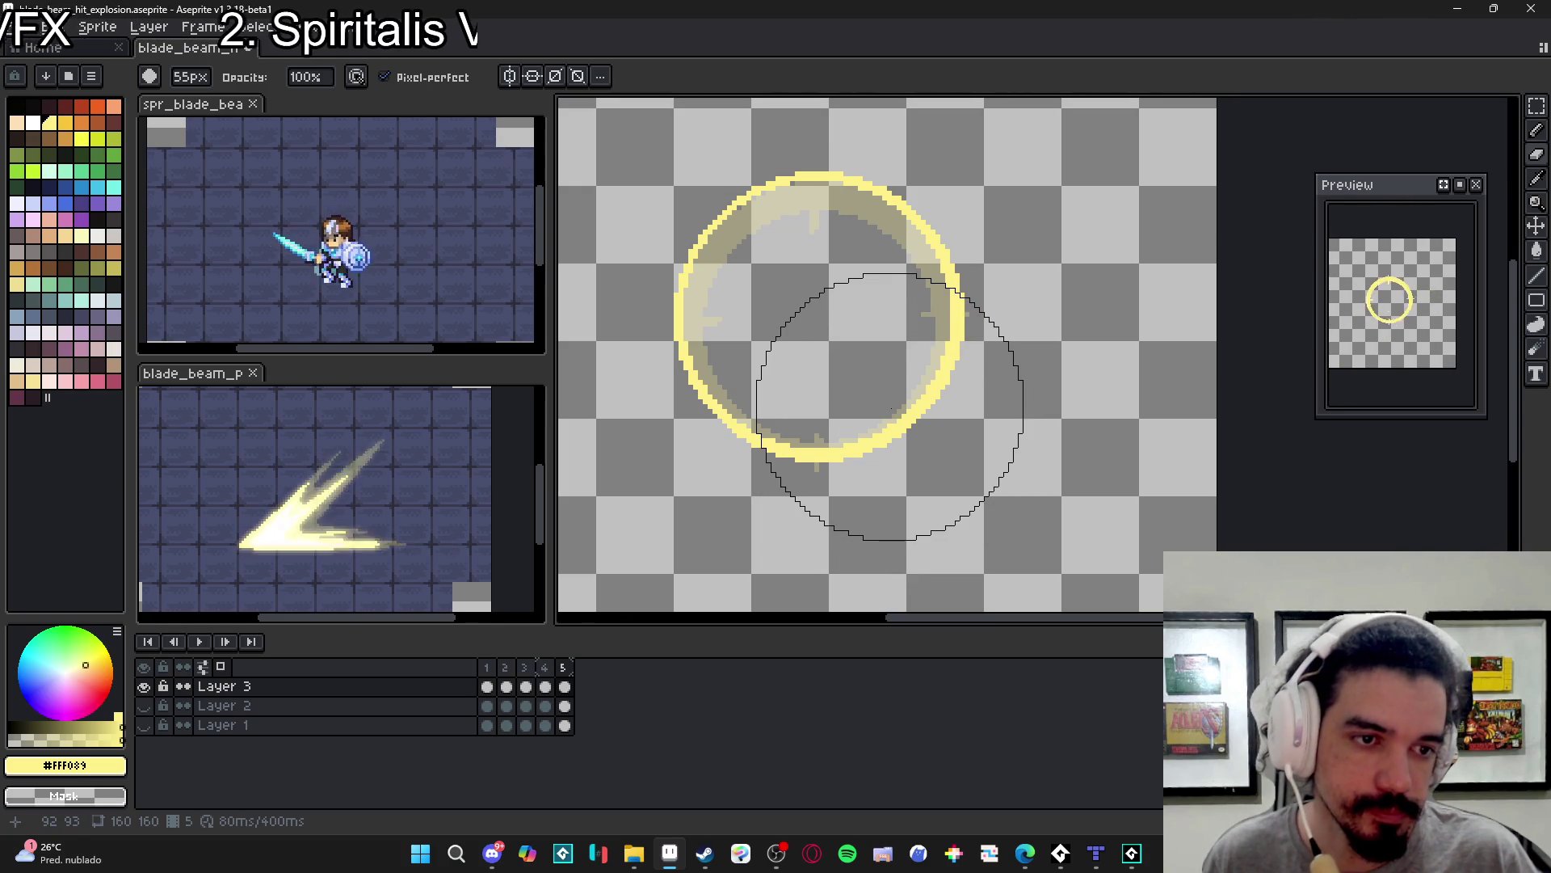
pyautogui.press('b')
pyautogui.press('-')
pyautogui.press('-')
pyautogui.press('-')
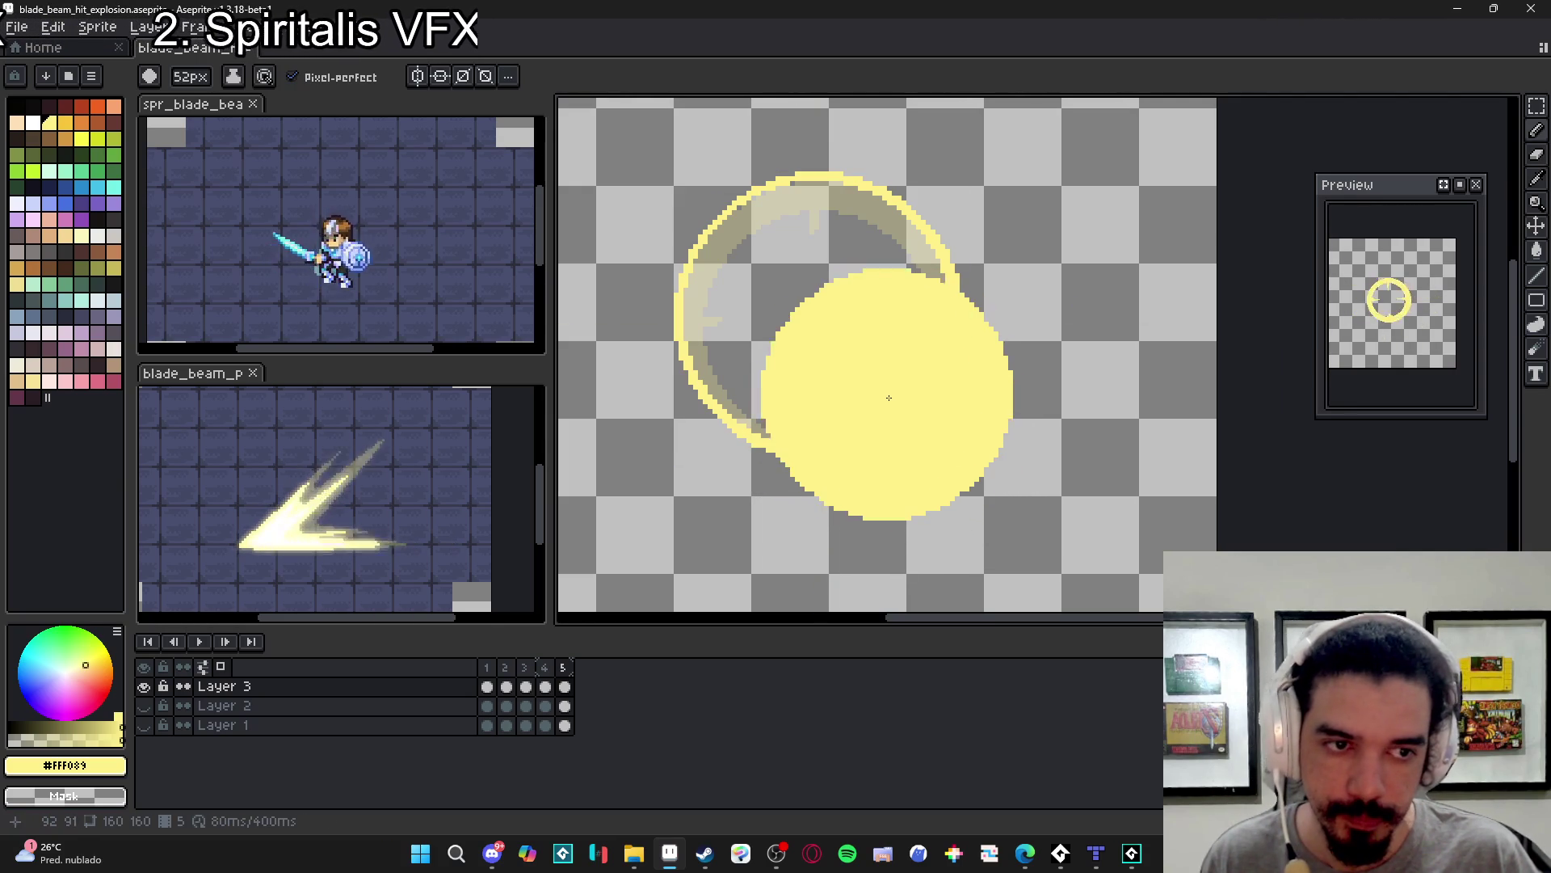
pyautogui.press('-')
pyautogui.press('-')
pyautogui.press('-')
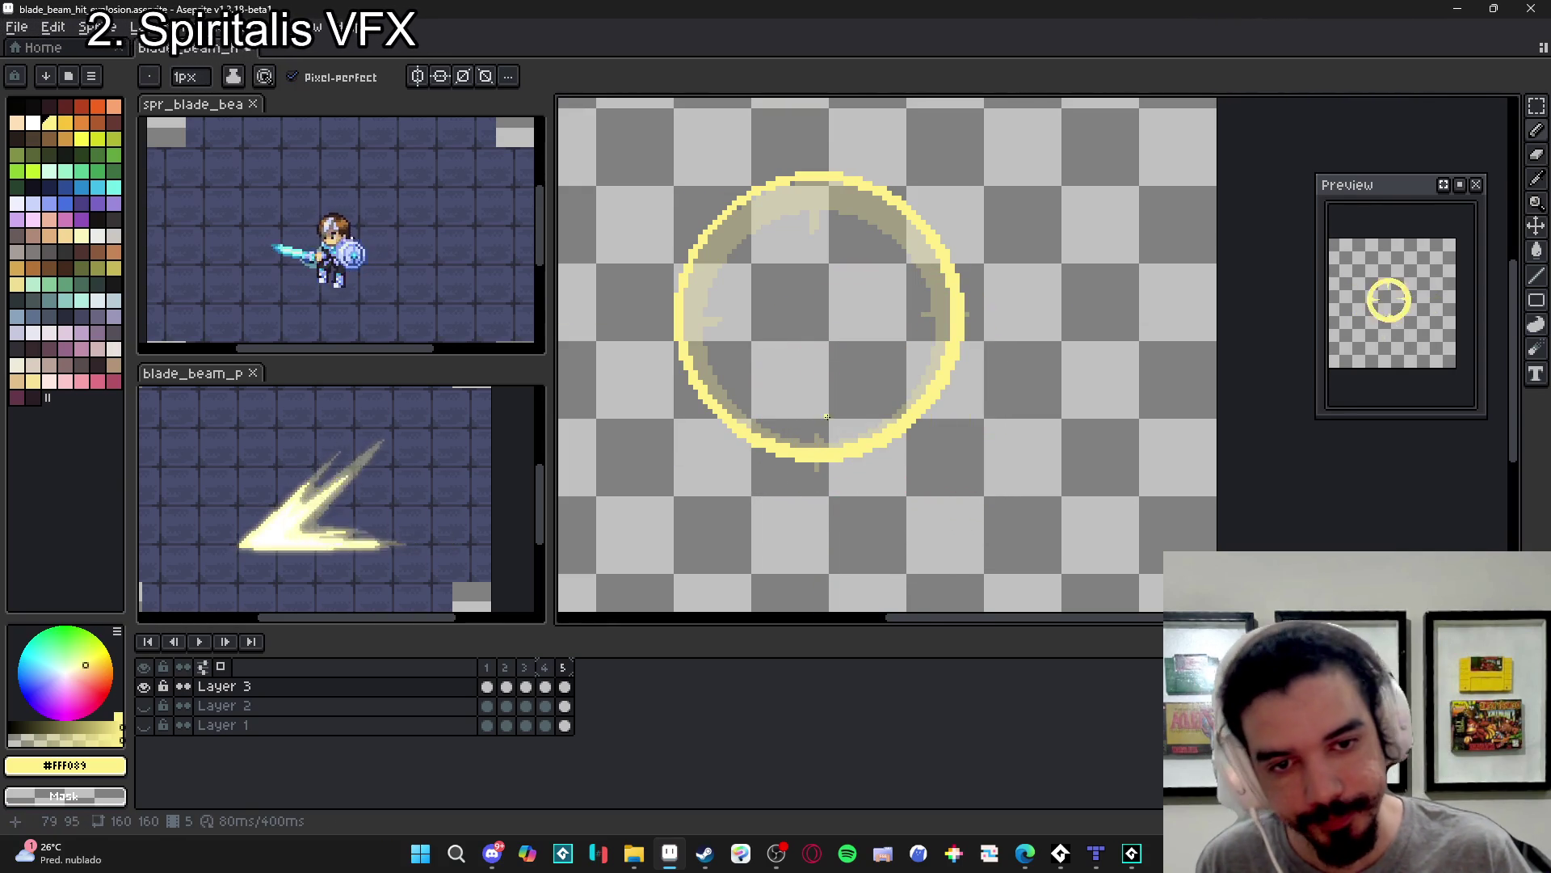
pyautogui.scroll(1, 809, 470)
pyautogui.scroll(-3, 809, 470)
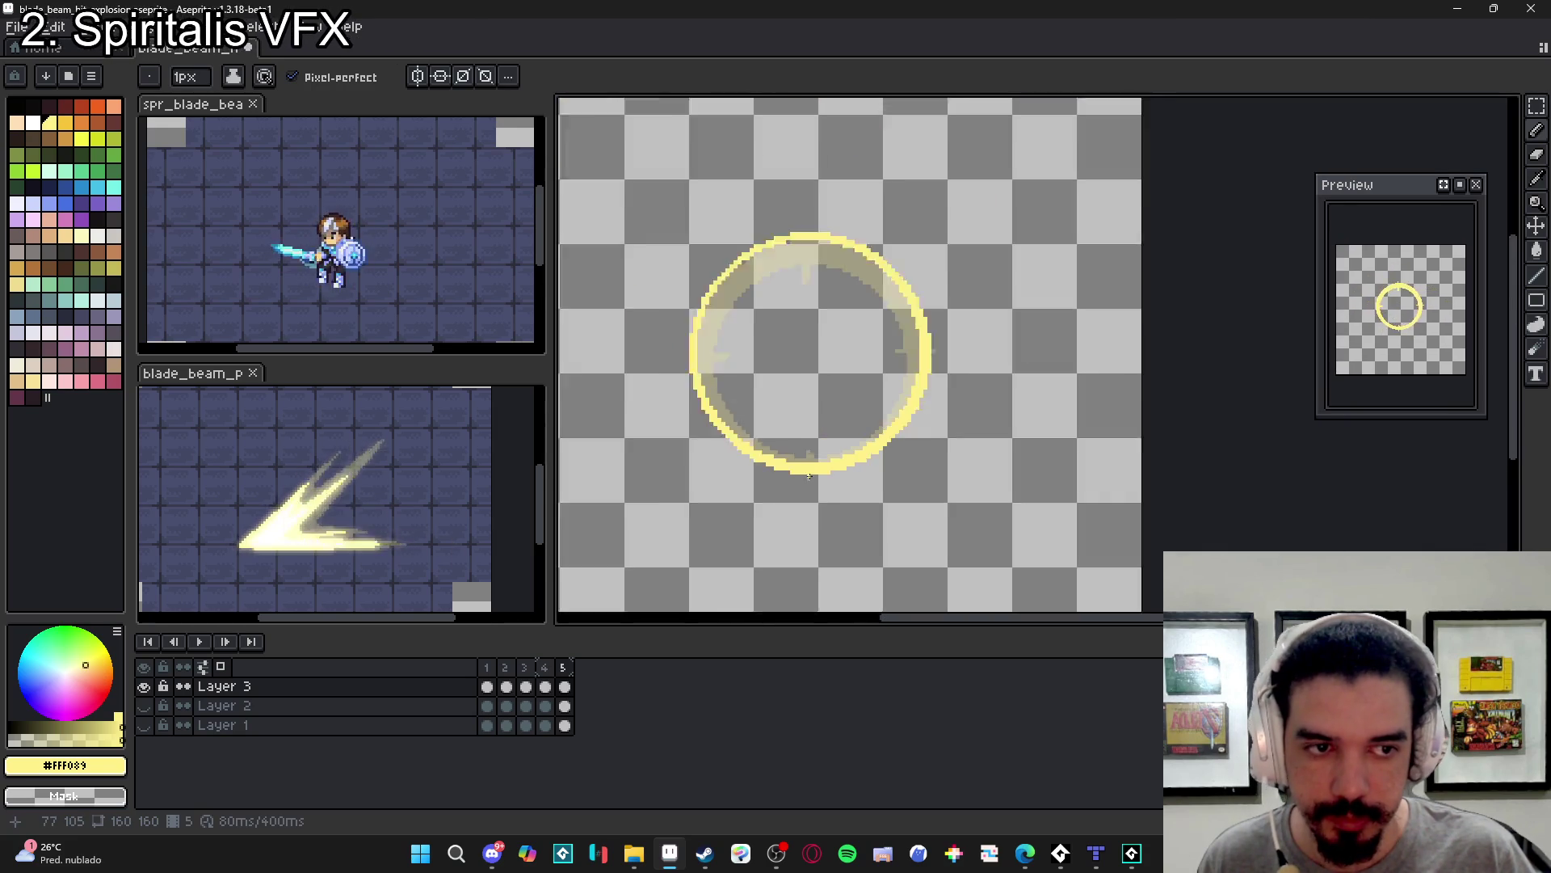
# - Add a sixth frame, erase its copied ring, and enlarge the pencil to 55px
pyautogui.hotkey('alt', 'n')
pyautogui.press('e')
pyautogui.moveTo(796, 443)
pyautogui.mouseDown()
pyautogui.moveTo(768, 398)
pyautogui.moveTo(824, 404)
pyautogui.mouseUp()
pyautogui.press('b')
pyautogui.press('+')
pyautogui.press('+')
pyautogui.press('+')
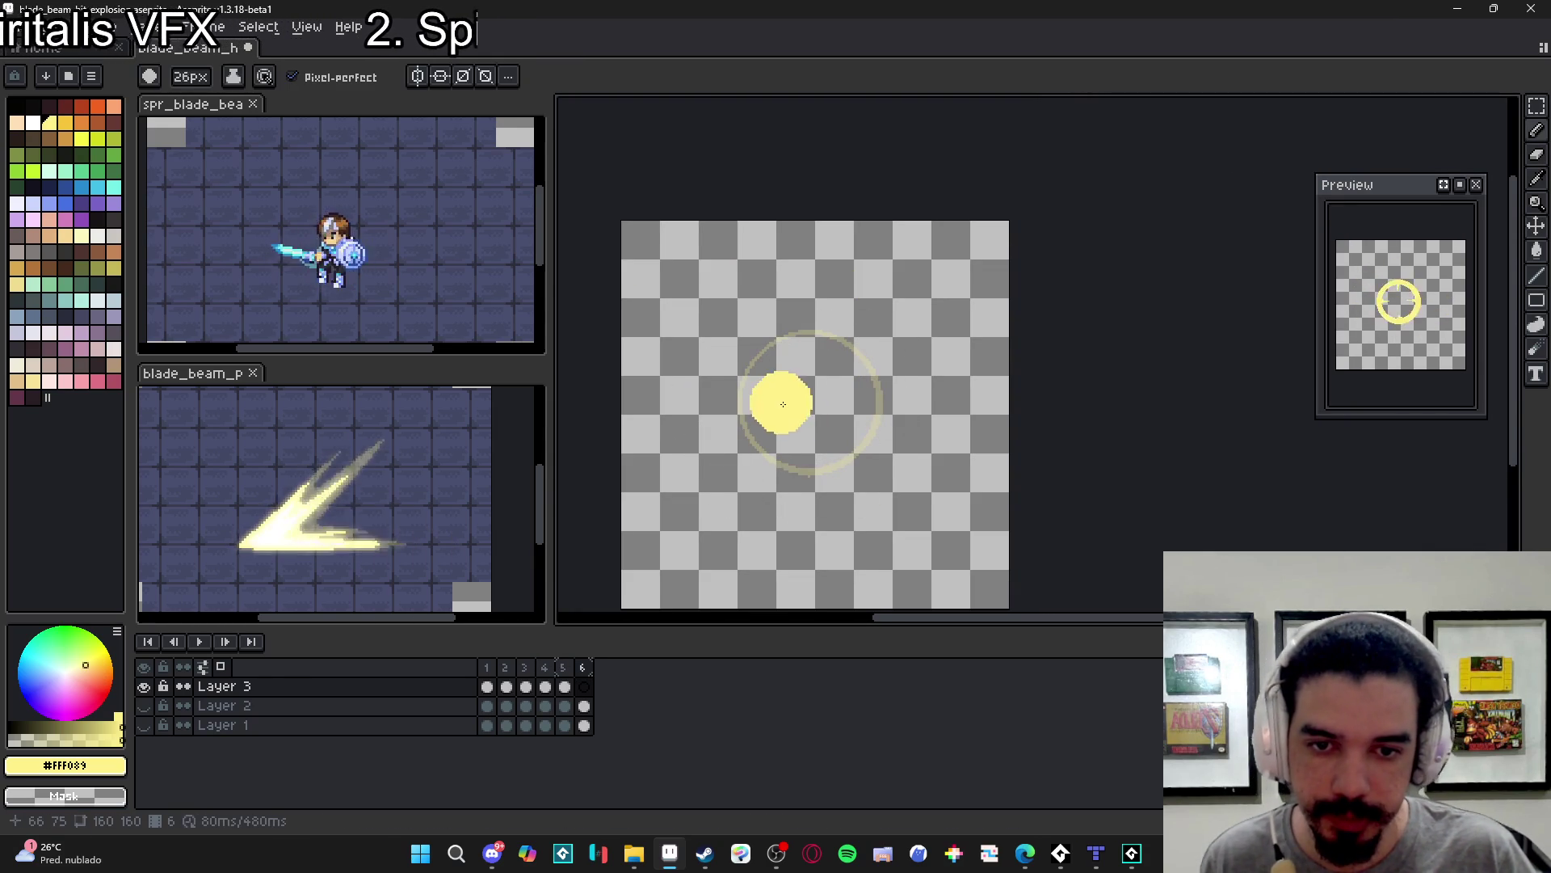
# - Stamp a 60px yellow circle on frame 6 and erase its interior to leave a thin ring
pyautogui.press('+')
pyautogui.press('+')
pyautogui.press('+')
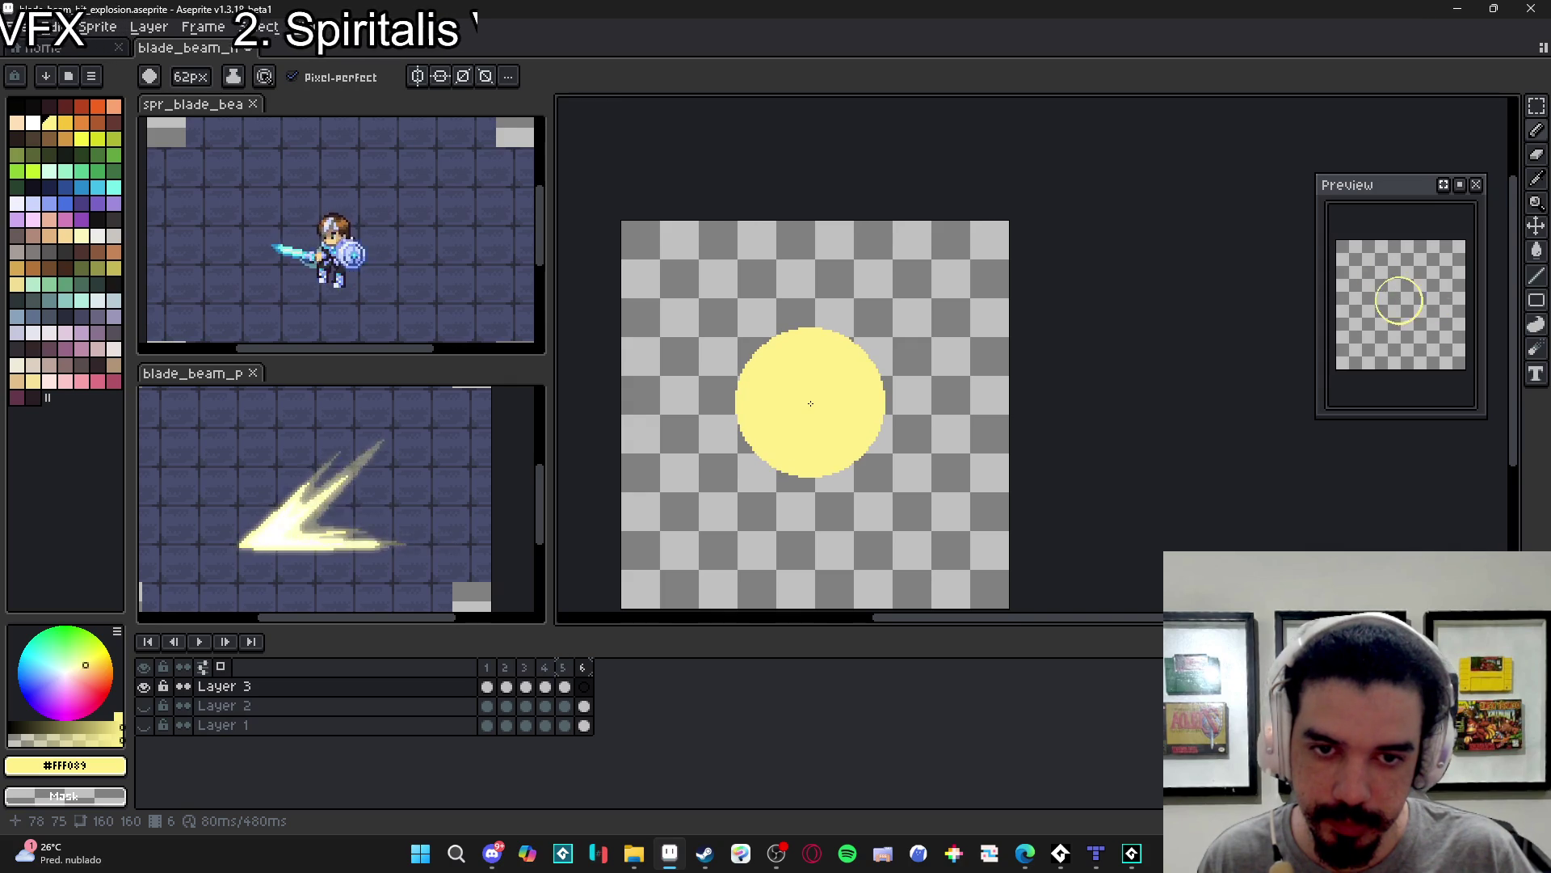
pyautogui.click(810, 403)
pyautogui.press('v')
pyautogui.press('b')
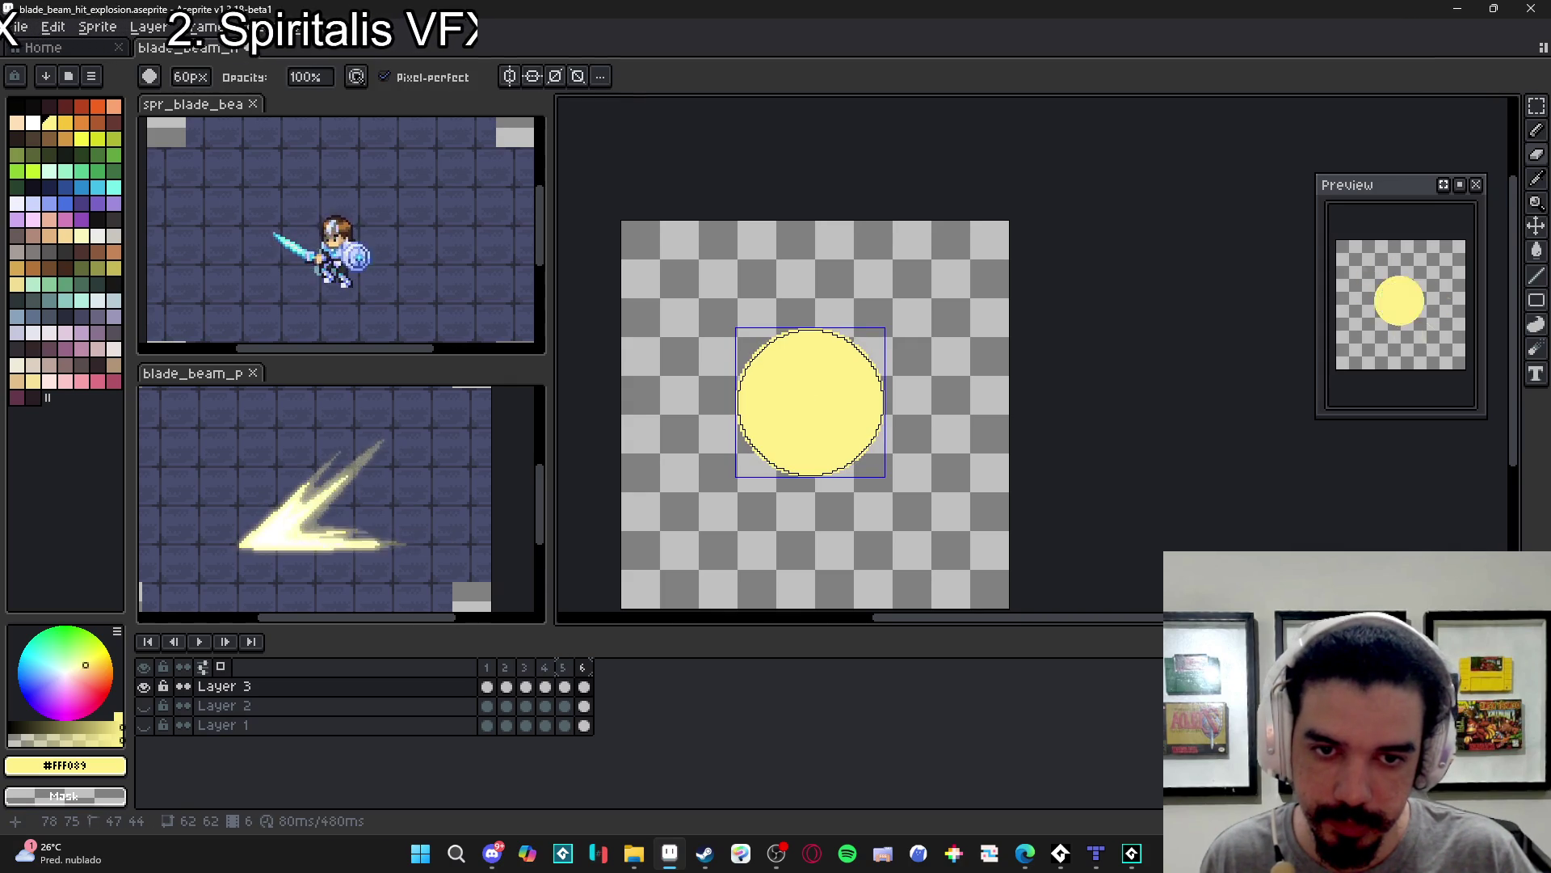
pyautogui.rightClick(811, 402)
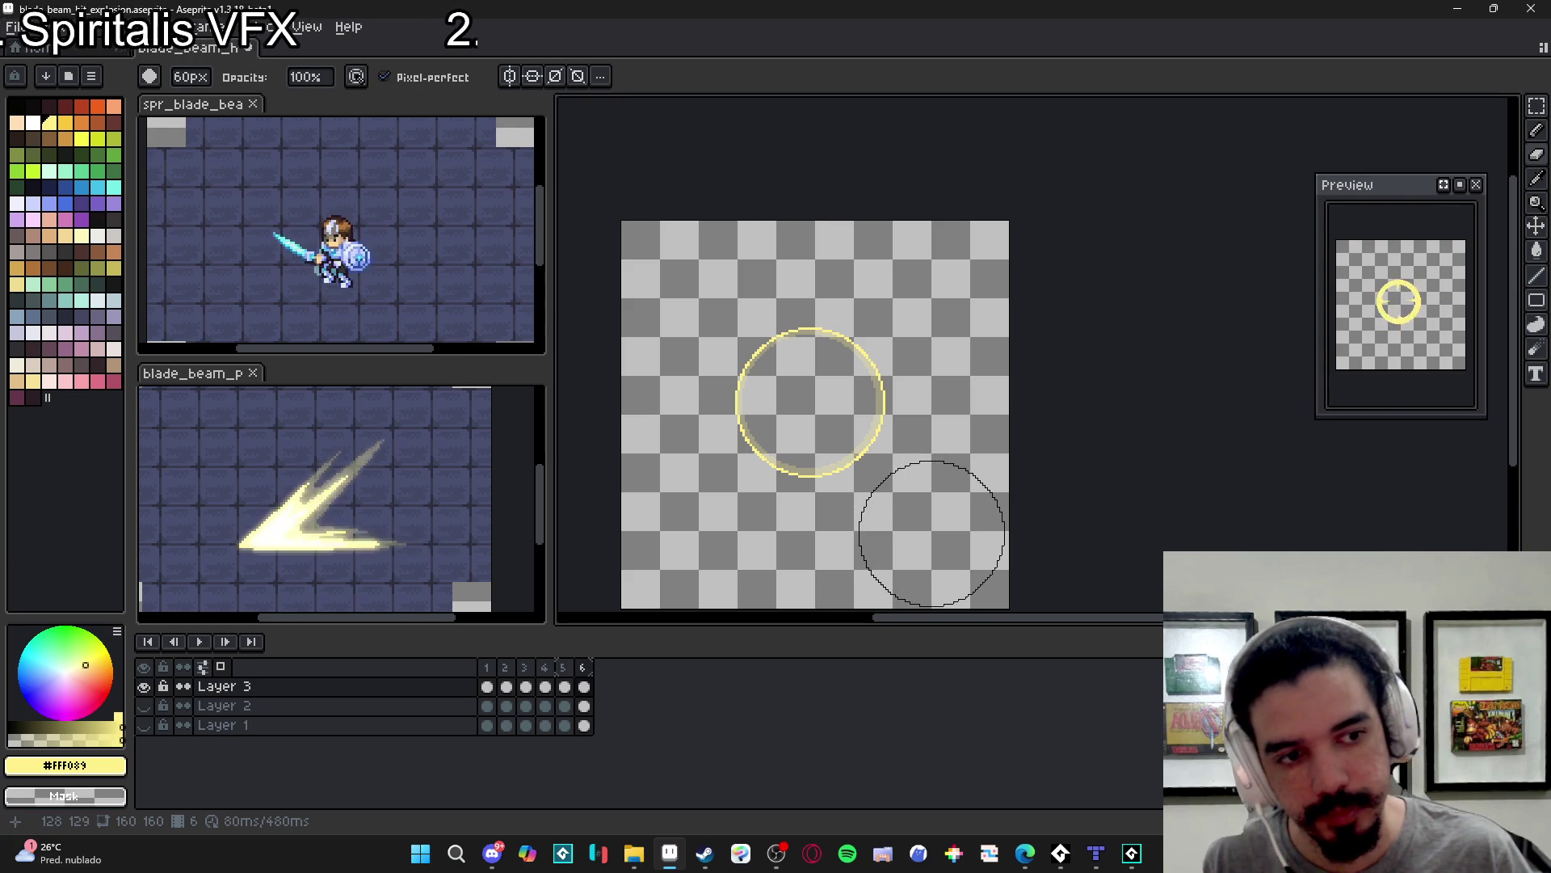
# - Go back to frame 1 with the Paint Bucket and white as the colour
pyautogui.click(487, 666)
pyautogui.press('g')
pyautogui.click(32, 122)
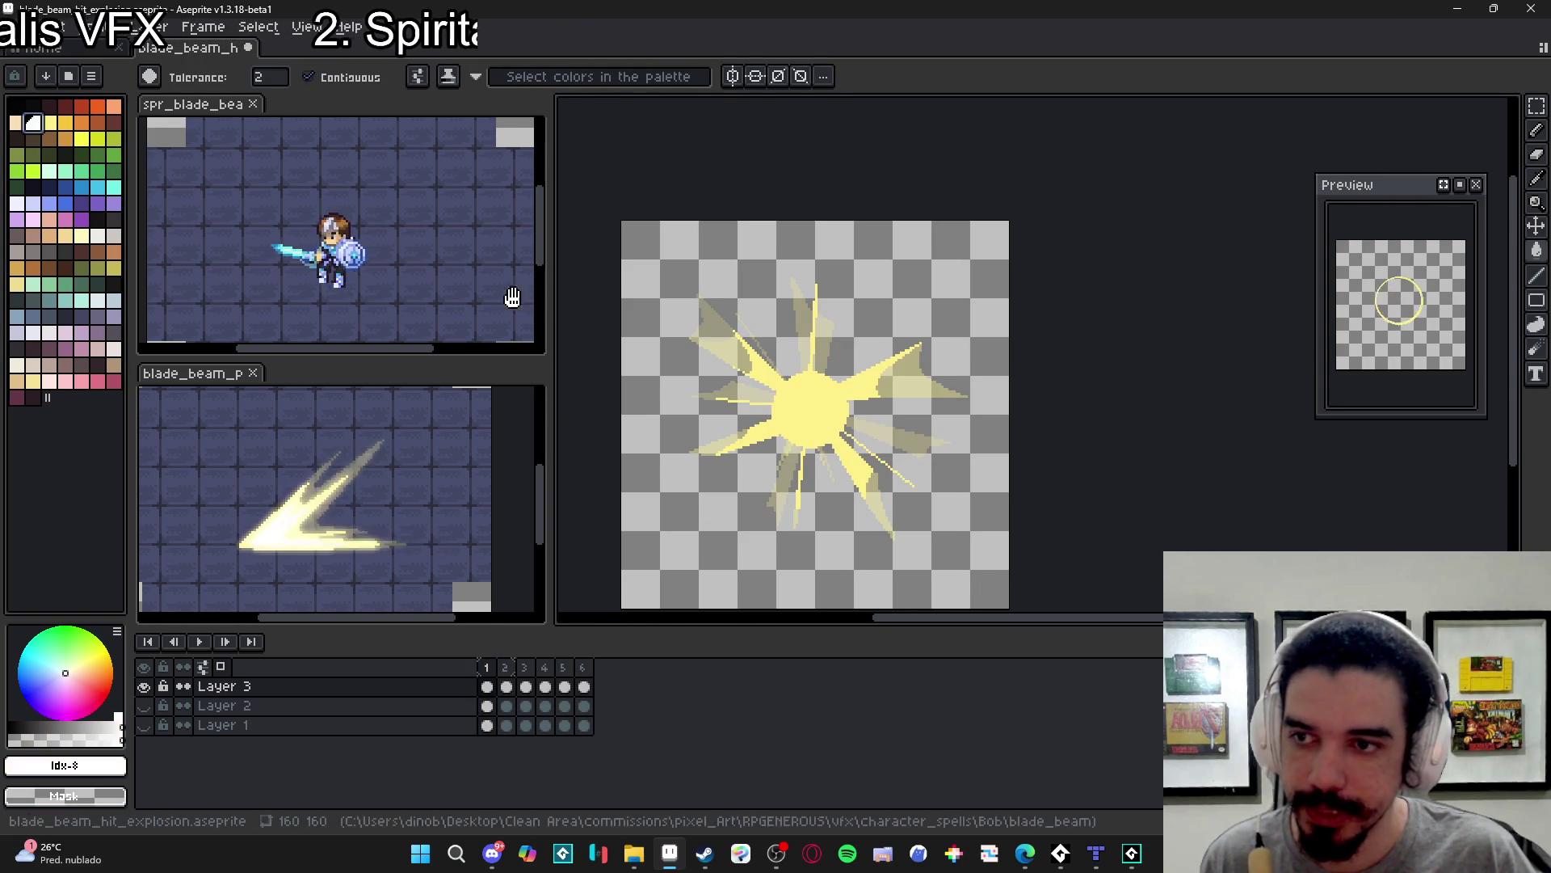
# - Fill frame 1's starburst with white and show the dungeon-tile background and Layer 2 rock layers
pyautogui.click(813, 415)
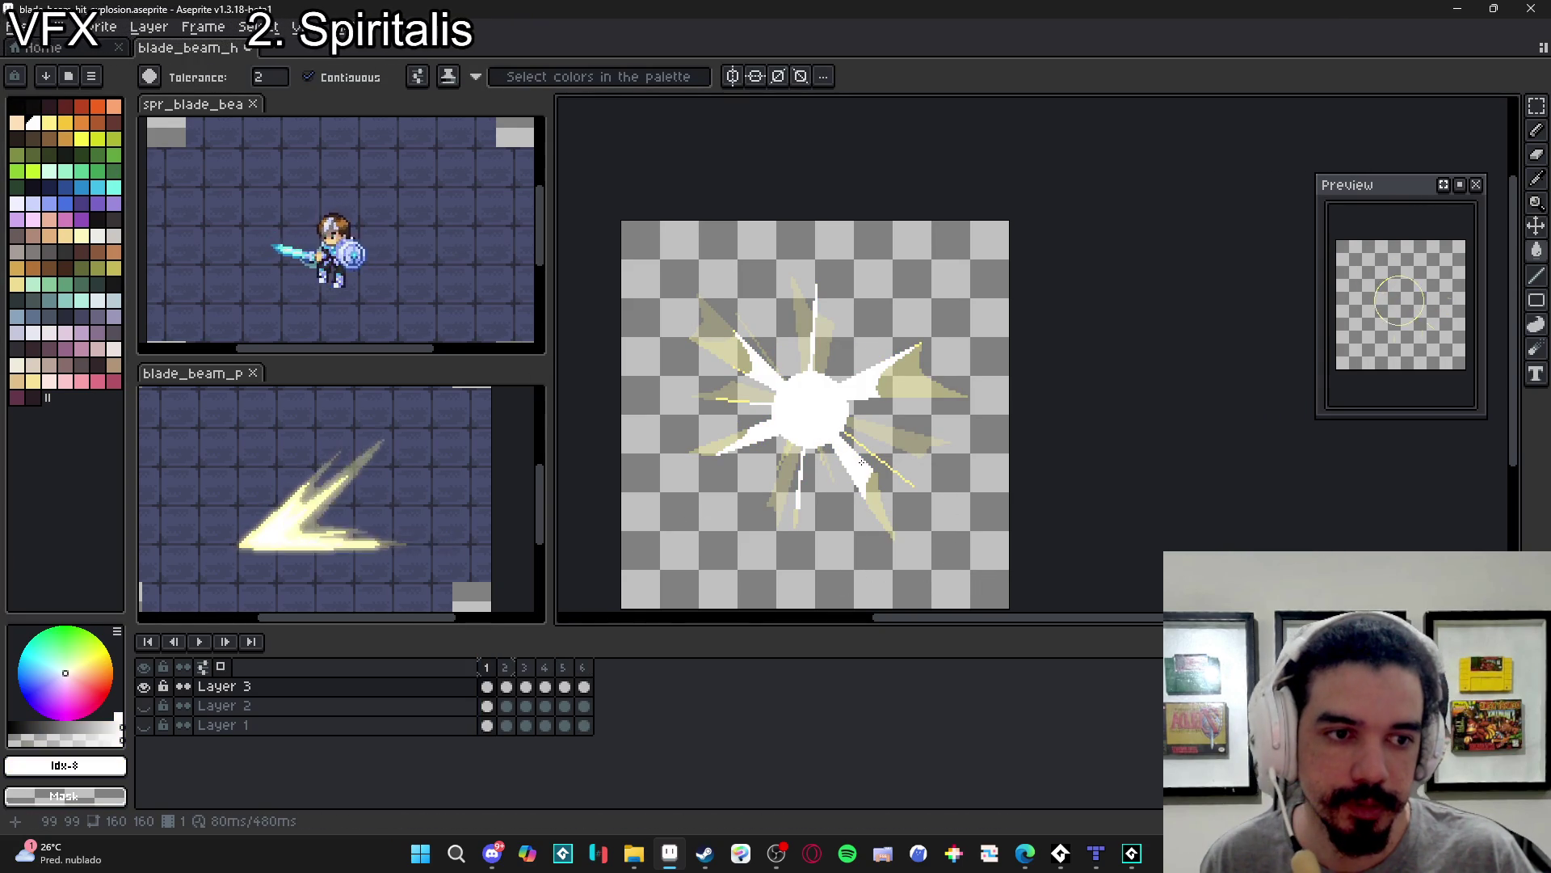
pyautogui.click(145, 725)
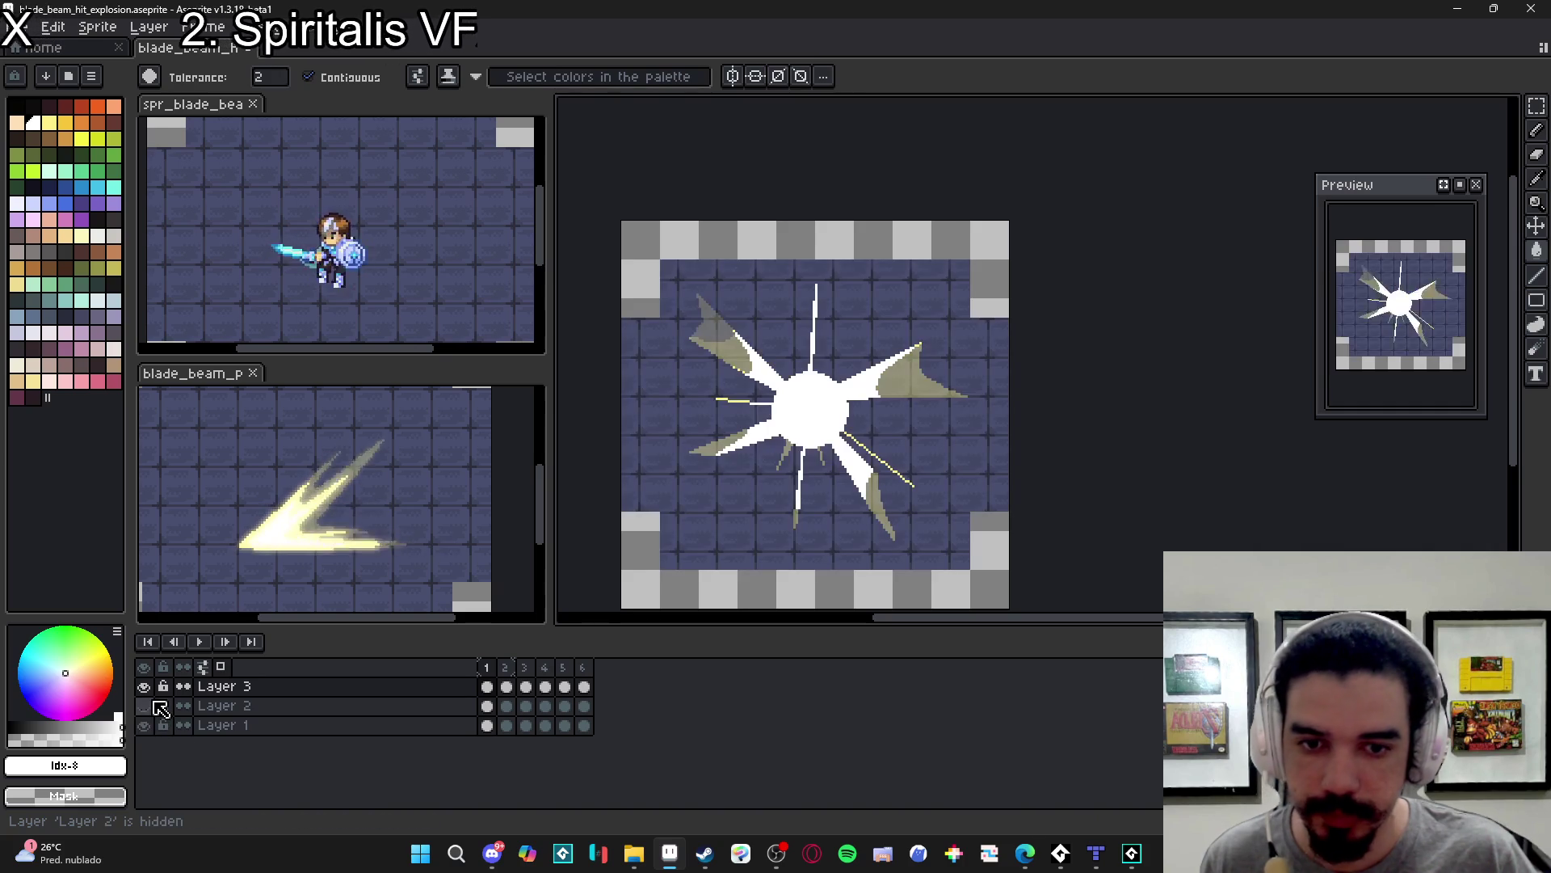
pyautogui.click(155, 705)
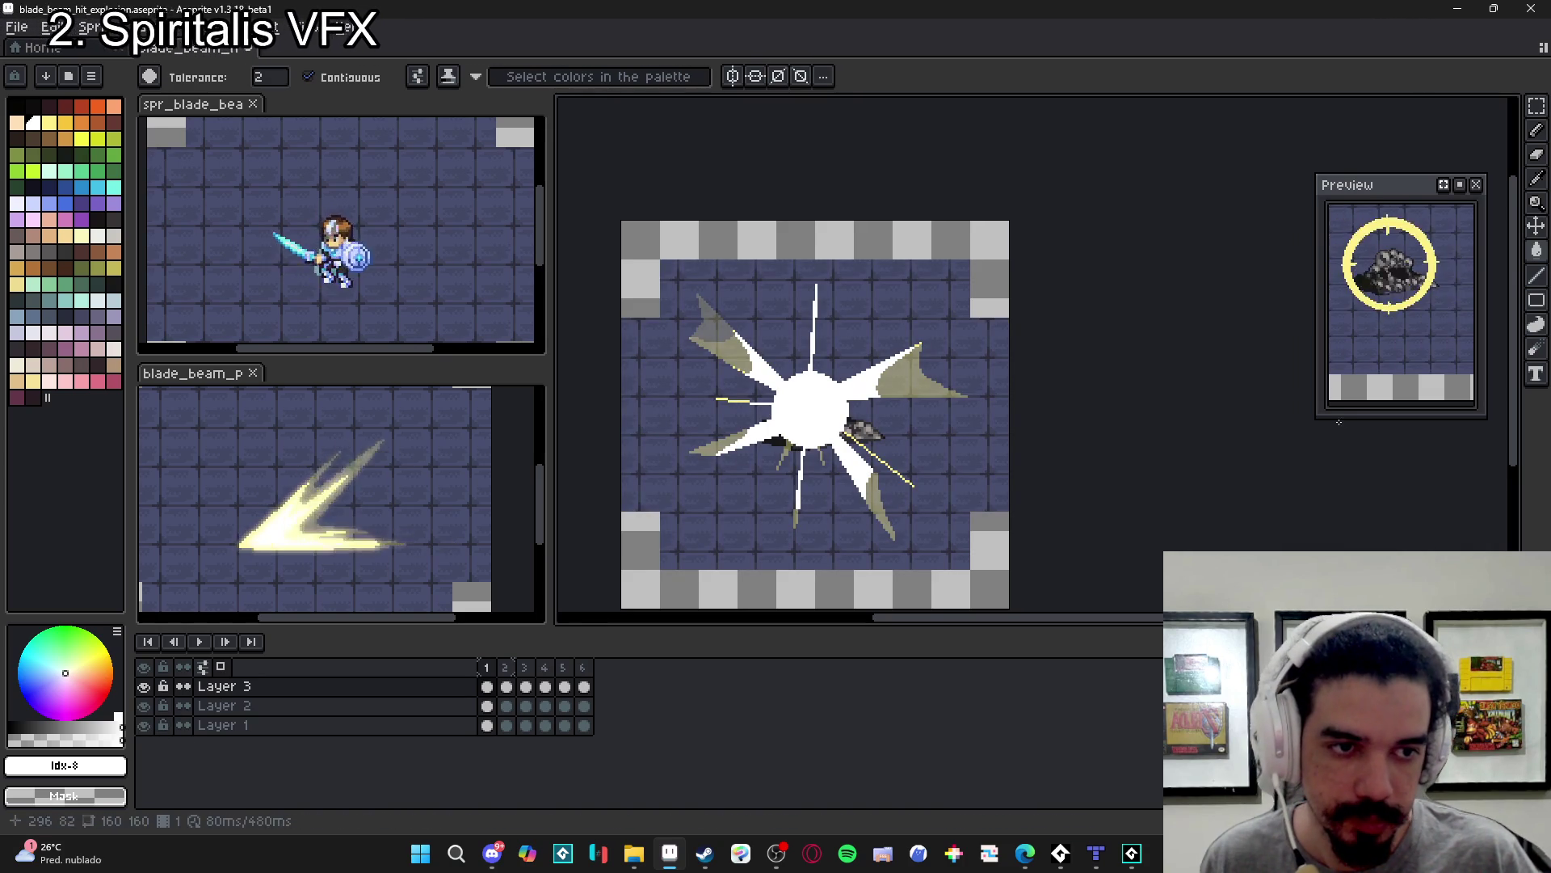
# - Enlarge the animation preview, move it higher with the sprite recentred, then bring up Discord
pyautogui.moveTo(1340, 417); pyautogui.dragTo(1195, 552)
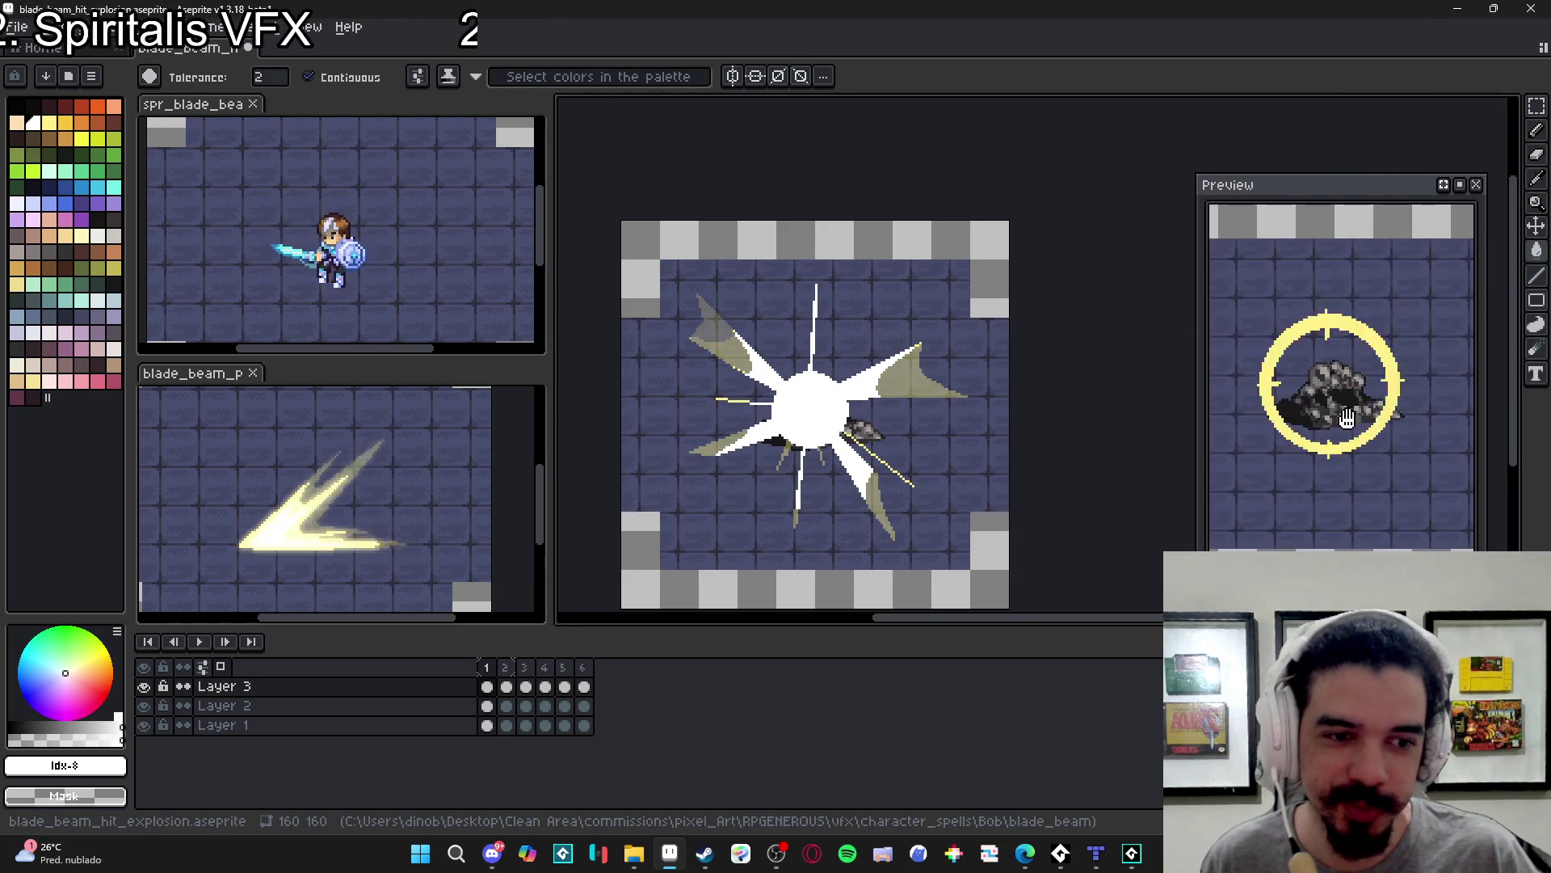
pyautogui.moveTo(1347, 197); pyautogui.dragTo(1347, 80)
pyautogui.moveTo(1339, 241); pyautogui.dragTo(1339, 221)
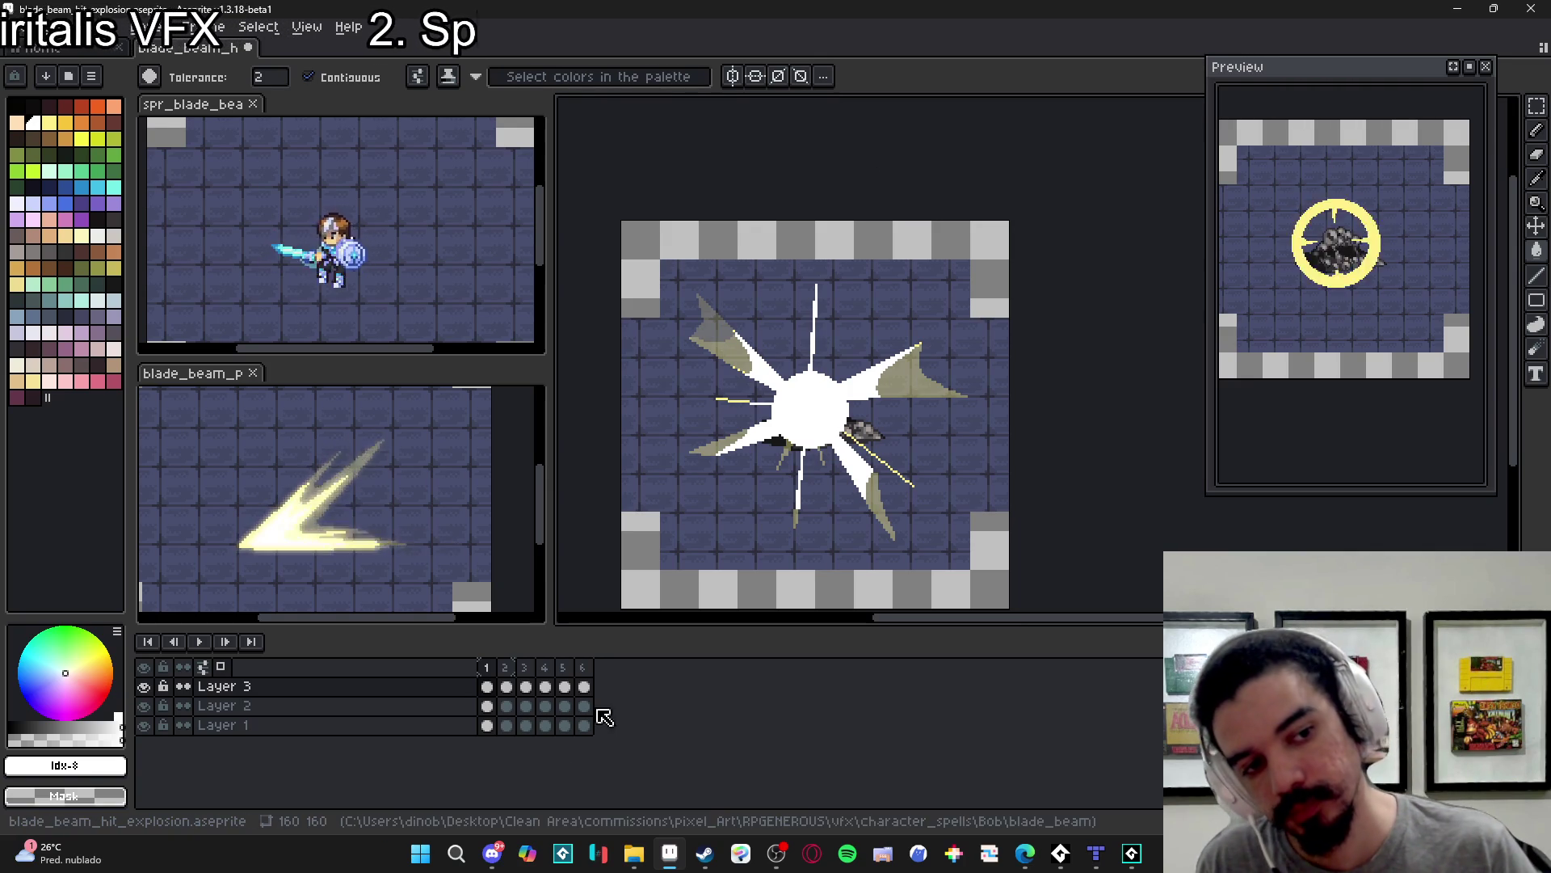
pyautogui.click(495, 855)
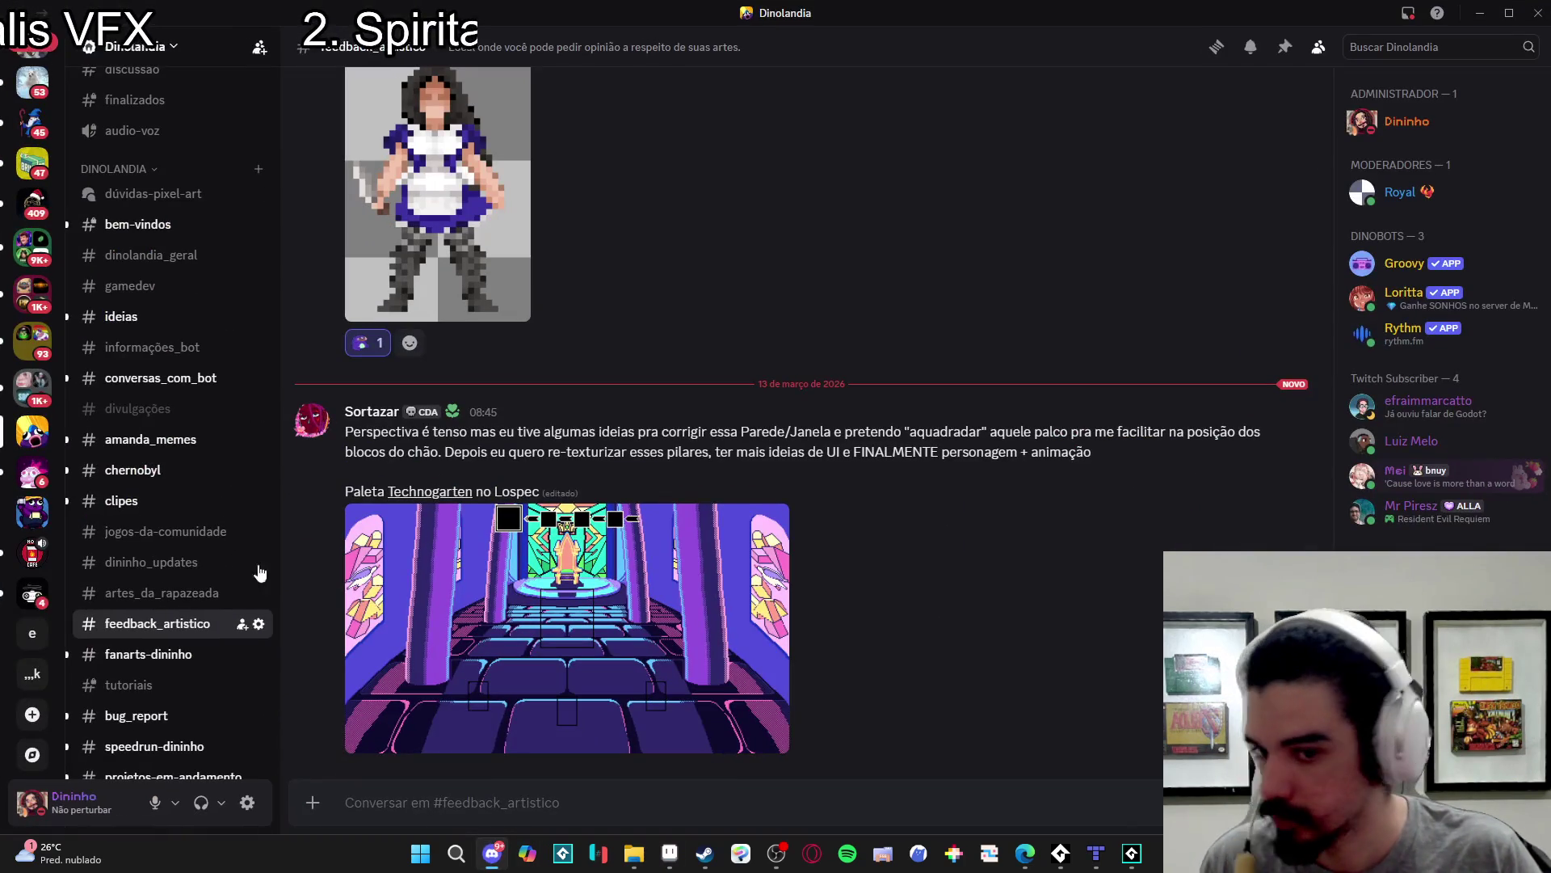
# - Leave the Discord feedback channel and return to the Aseprite window
pyautogui.click(494, 855)
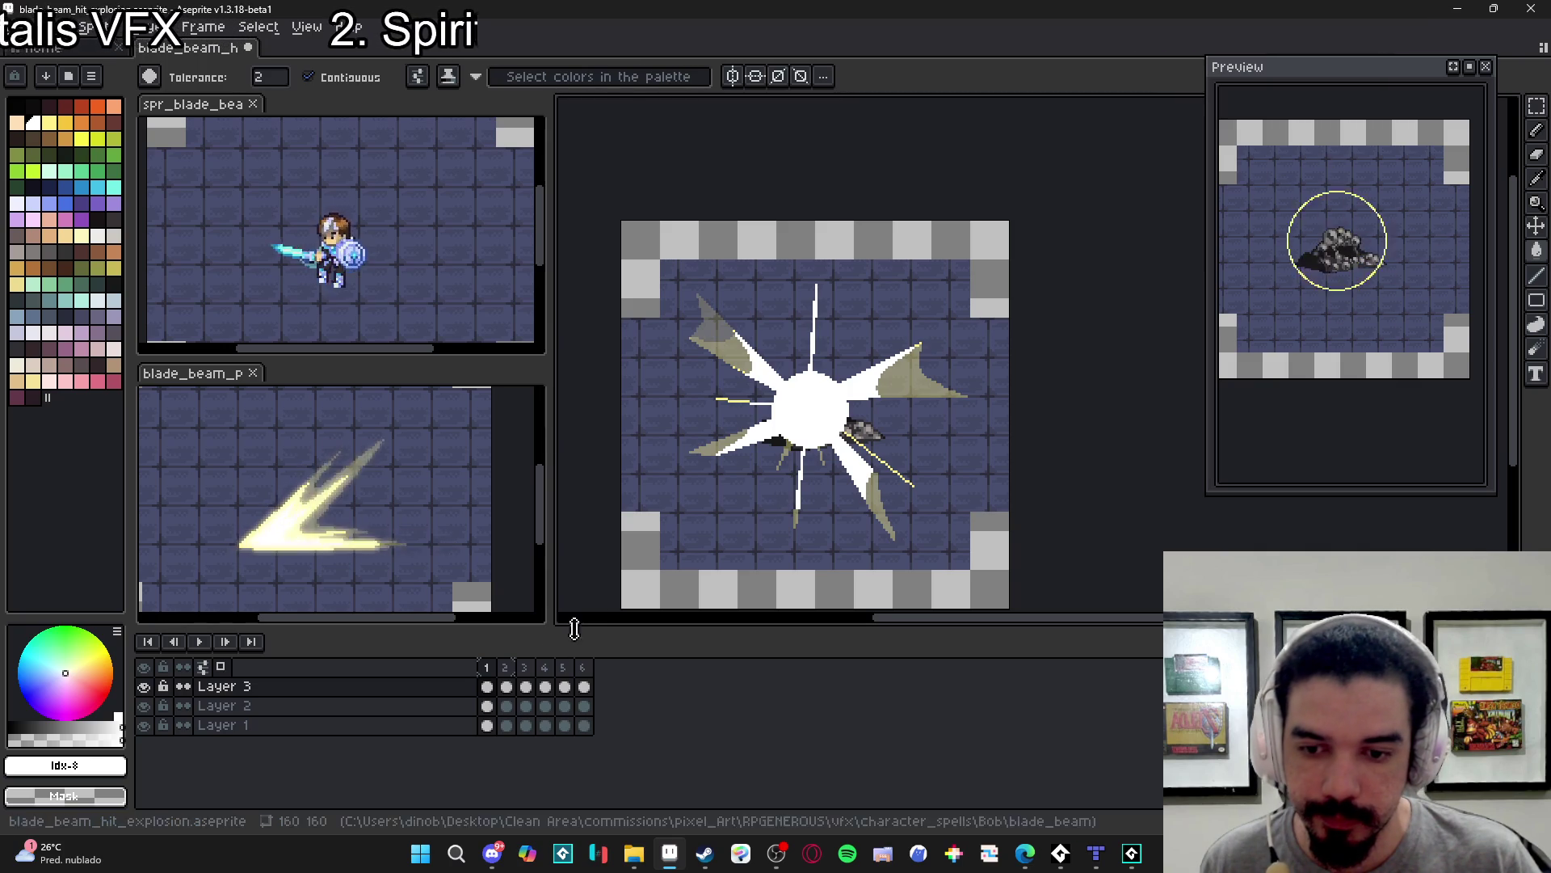
pyautogui.click(505, 668)
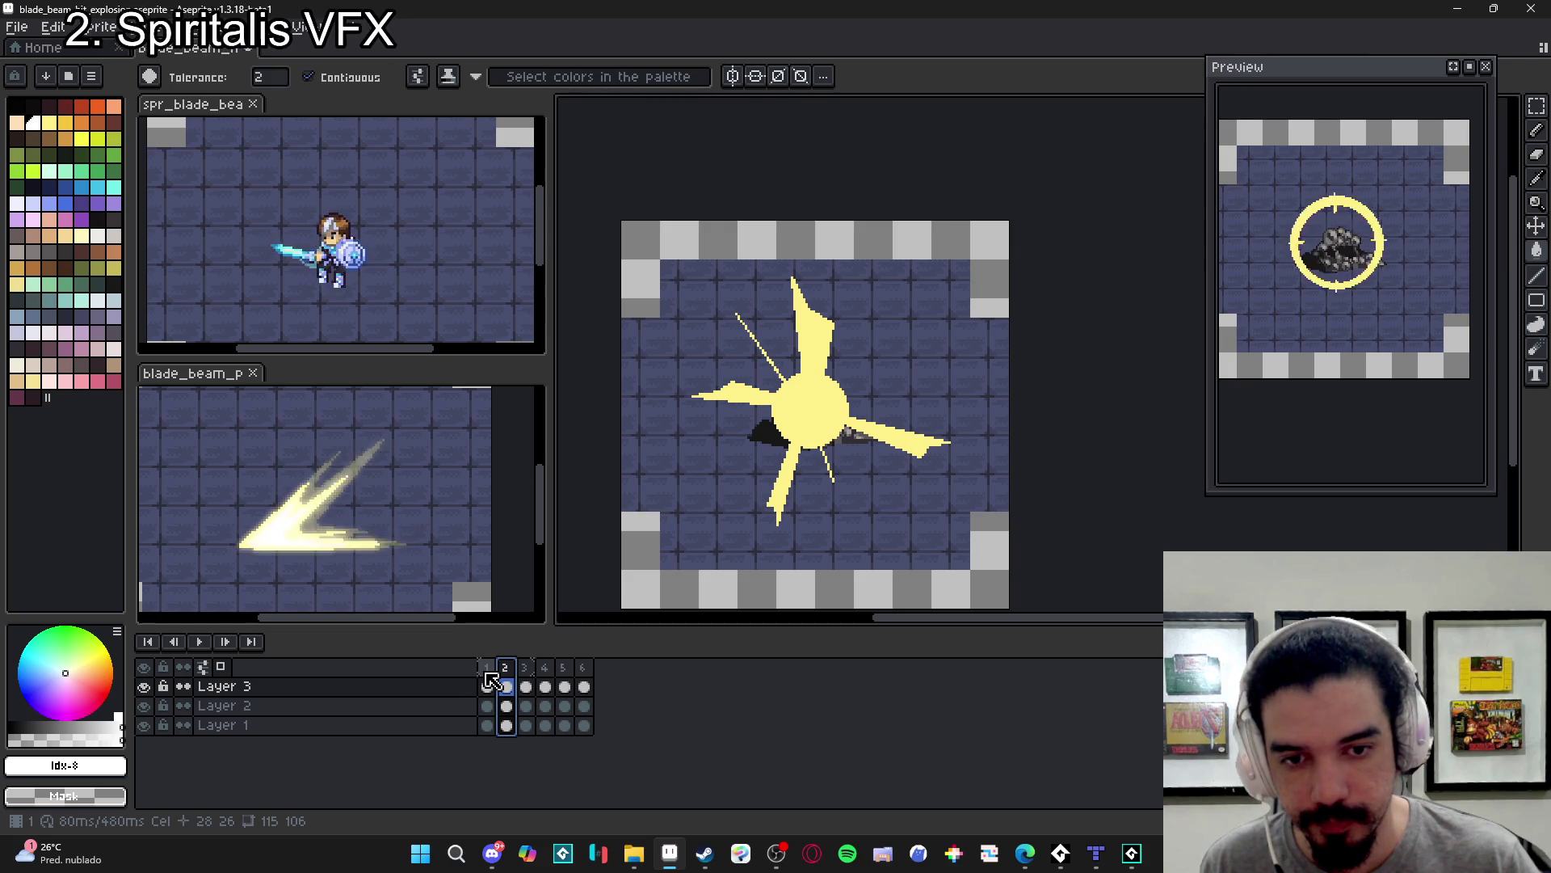
pyautogui.click(498, 855)
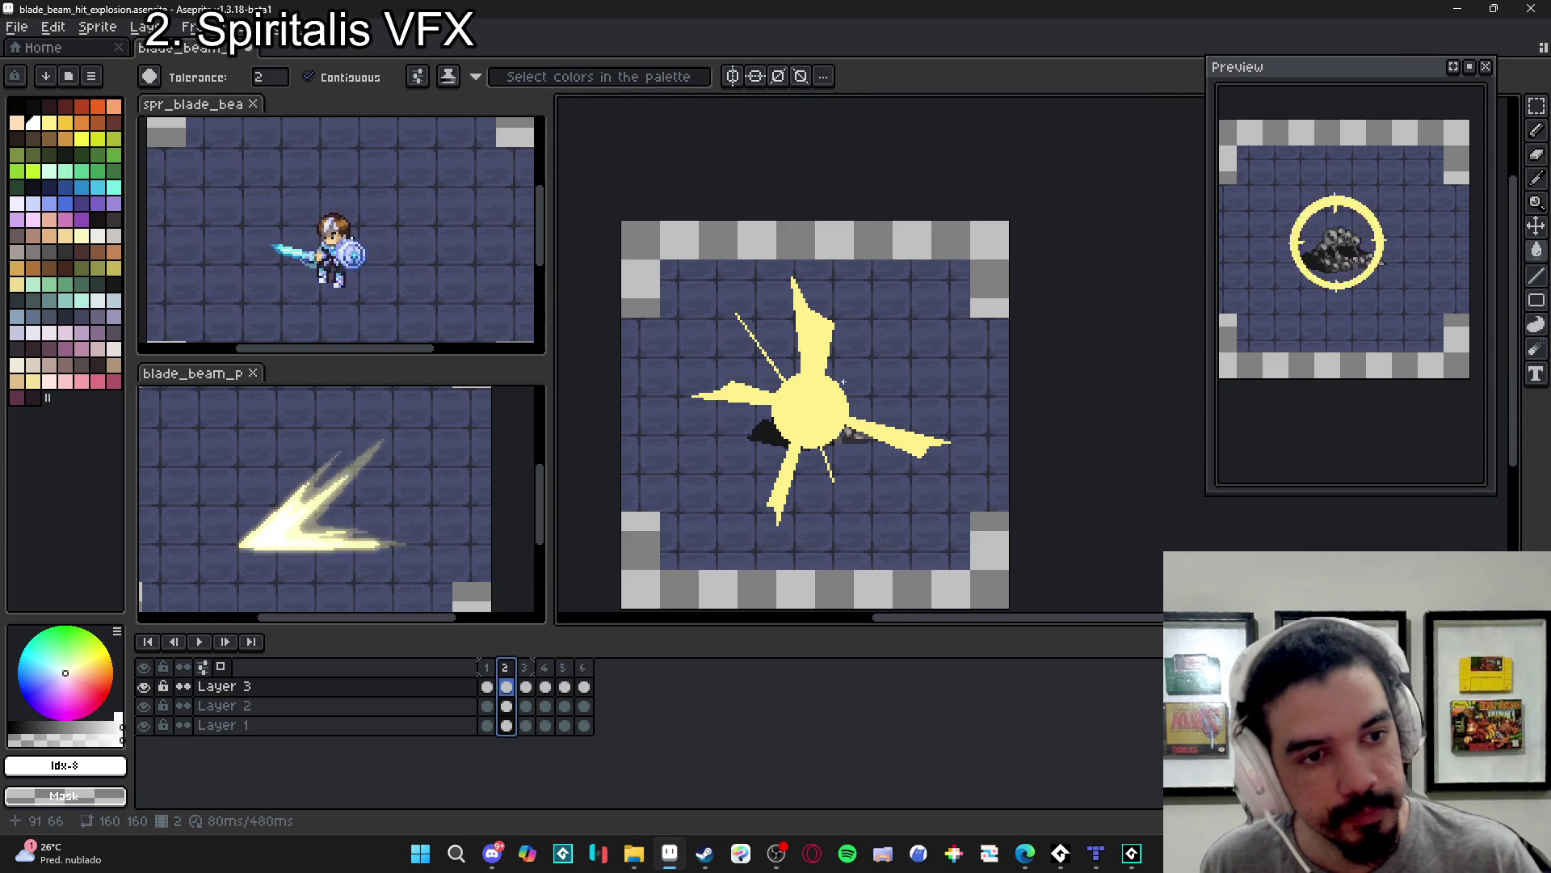
pyautogui.click(488, 685)
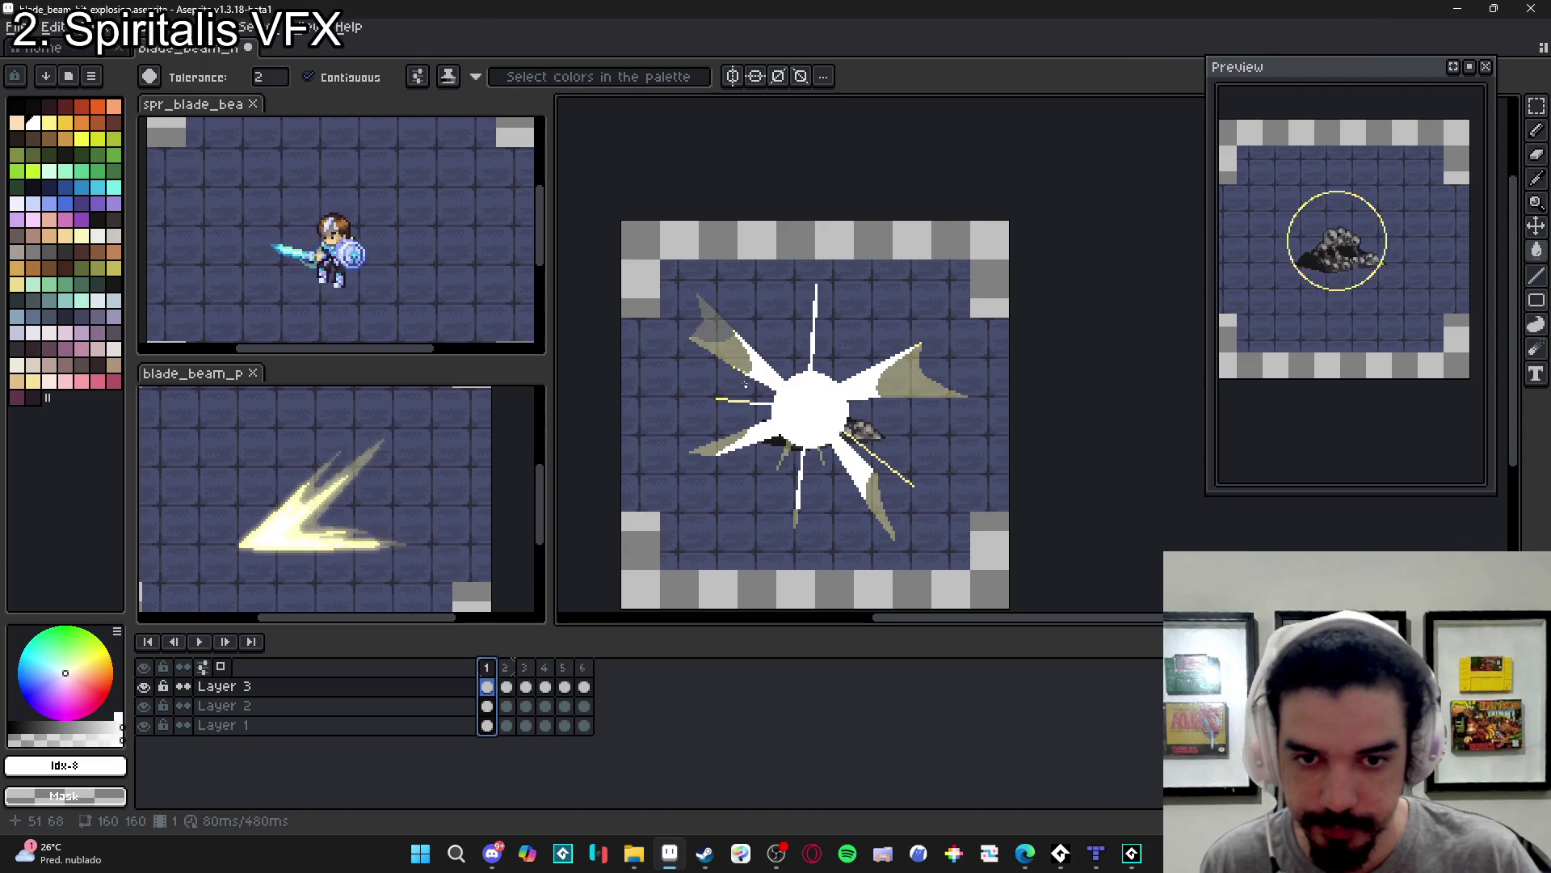
# - Paint a large white blob over the burst's centre and set the brush to 28px
pyautogui.press('b')
pyautogui.click(743, 356)
pyautogui.scroll(3, 752, 360)
pyautogui.press('-')
pyautogui.press('-')
pyautogui.press('-')
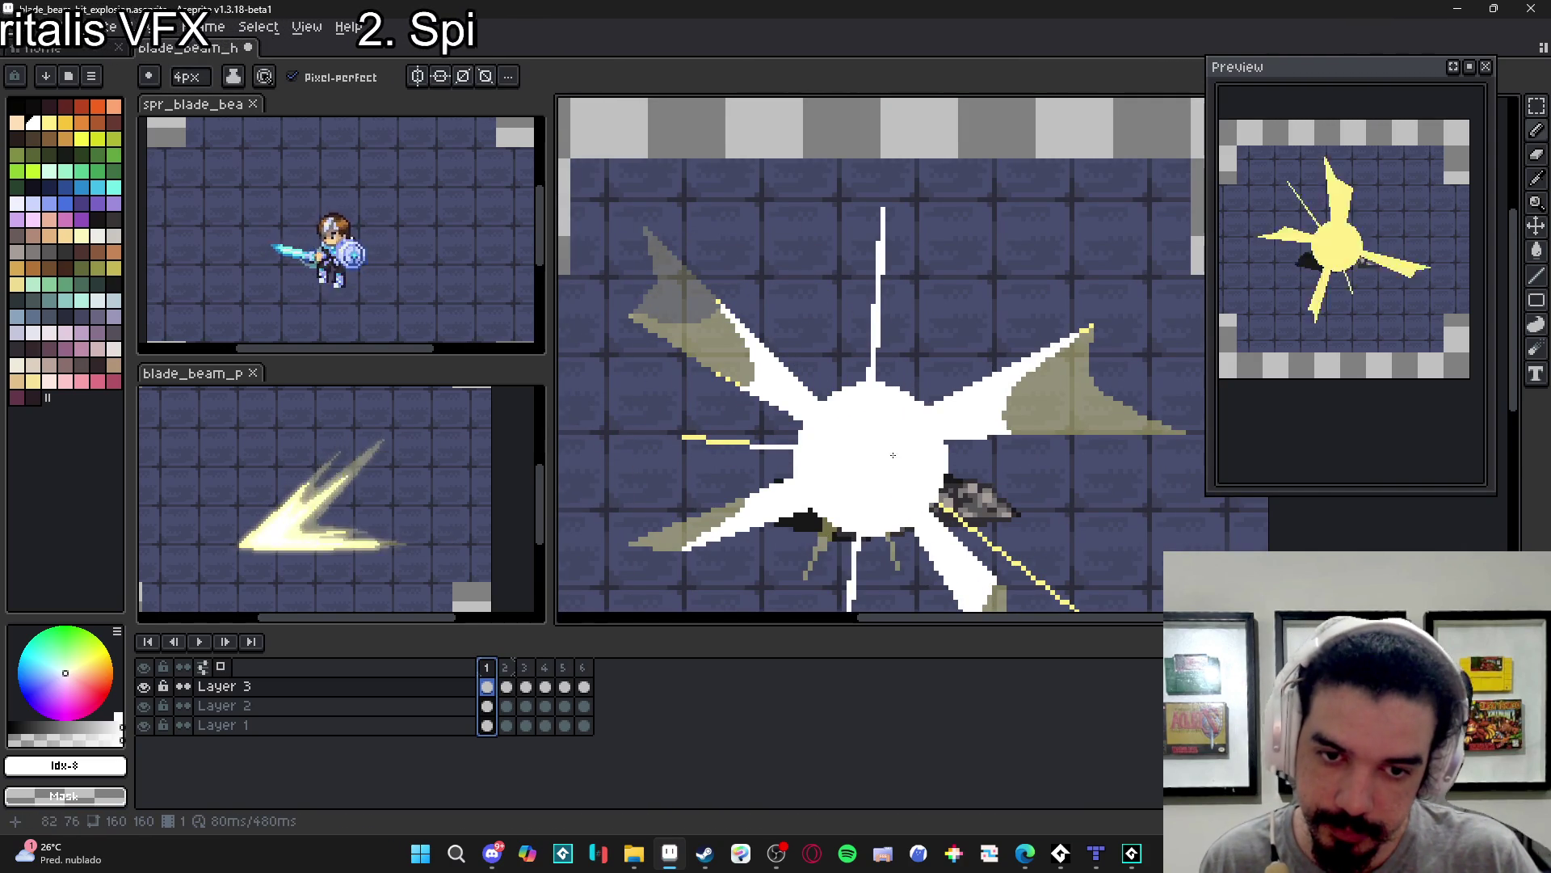
pyautogui.press('+')
pyautogui.press('+')
pyautogui.press('+')
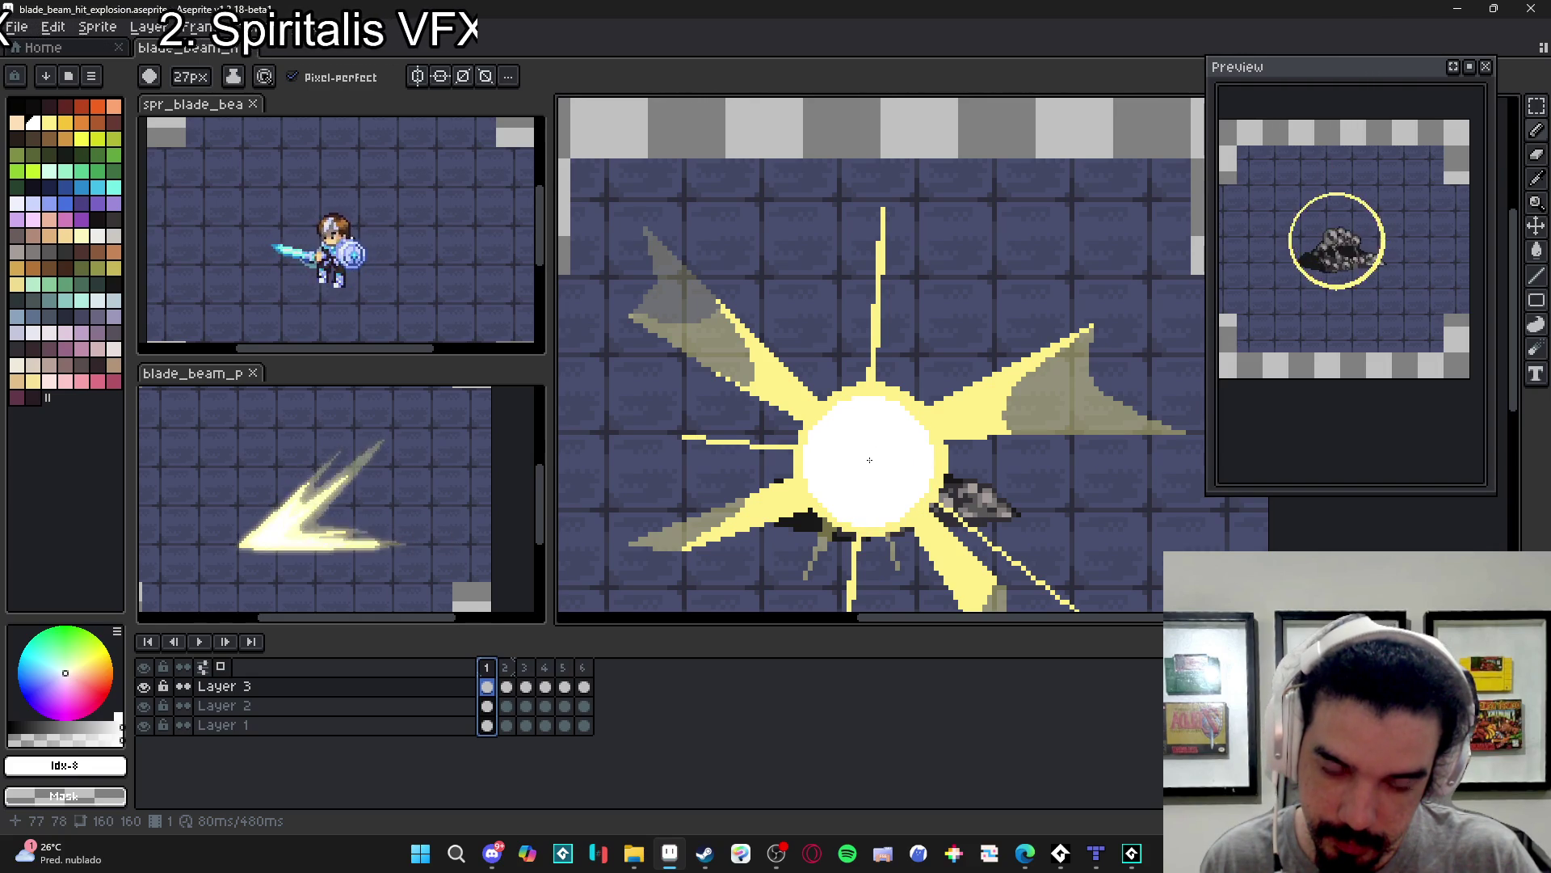
pyautogui.press('+')
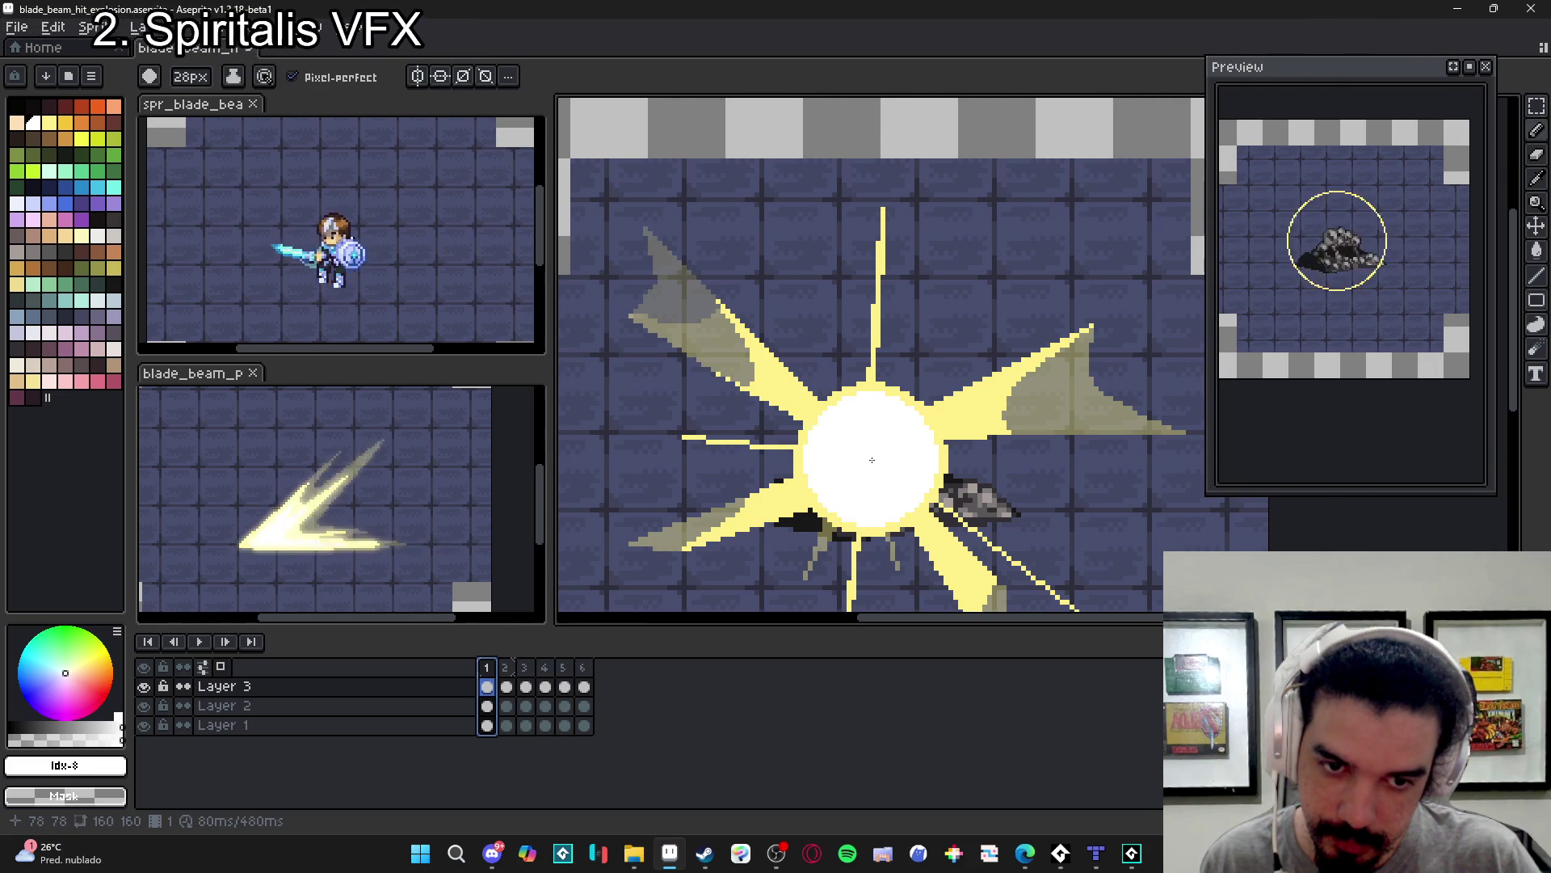
# - Play the animation, then draw a straight white line out along a ray
pyautogui.press('Return')
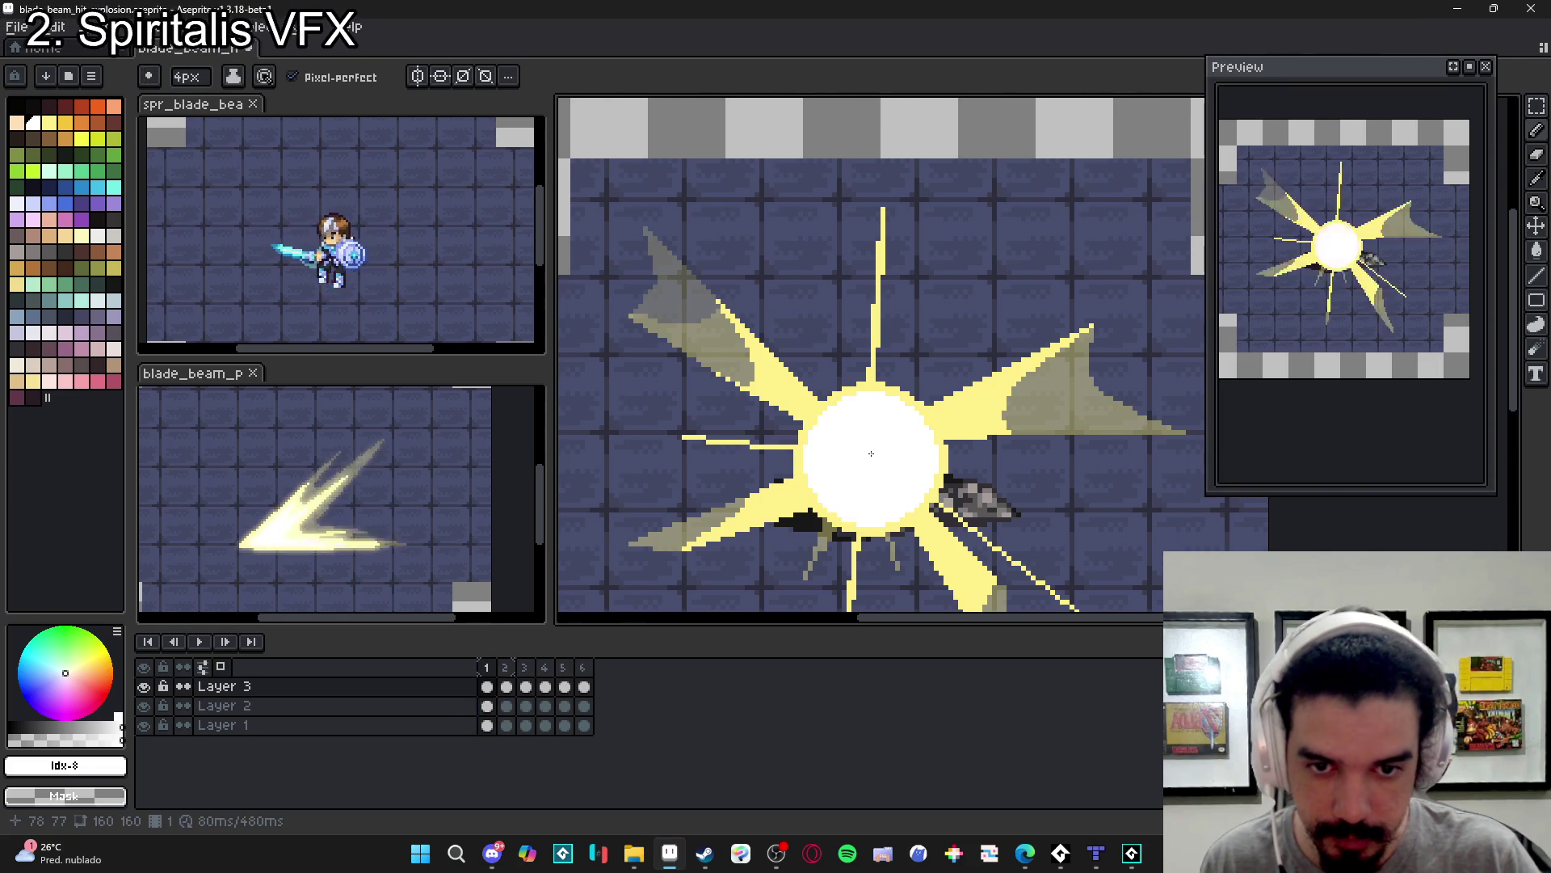
pyautogui.scroll(2, 825, 425)
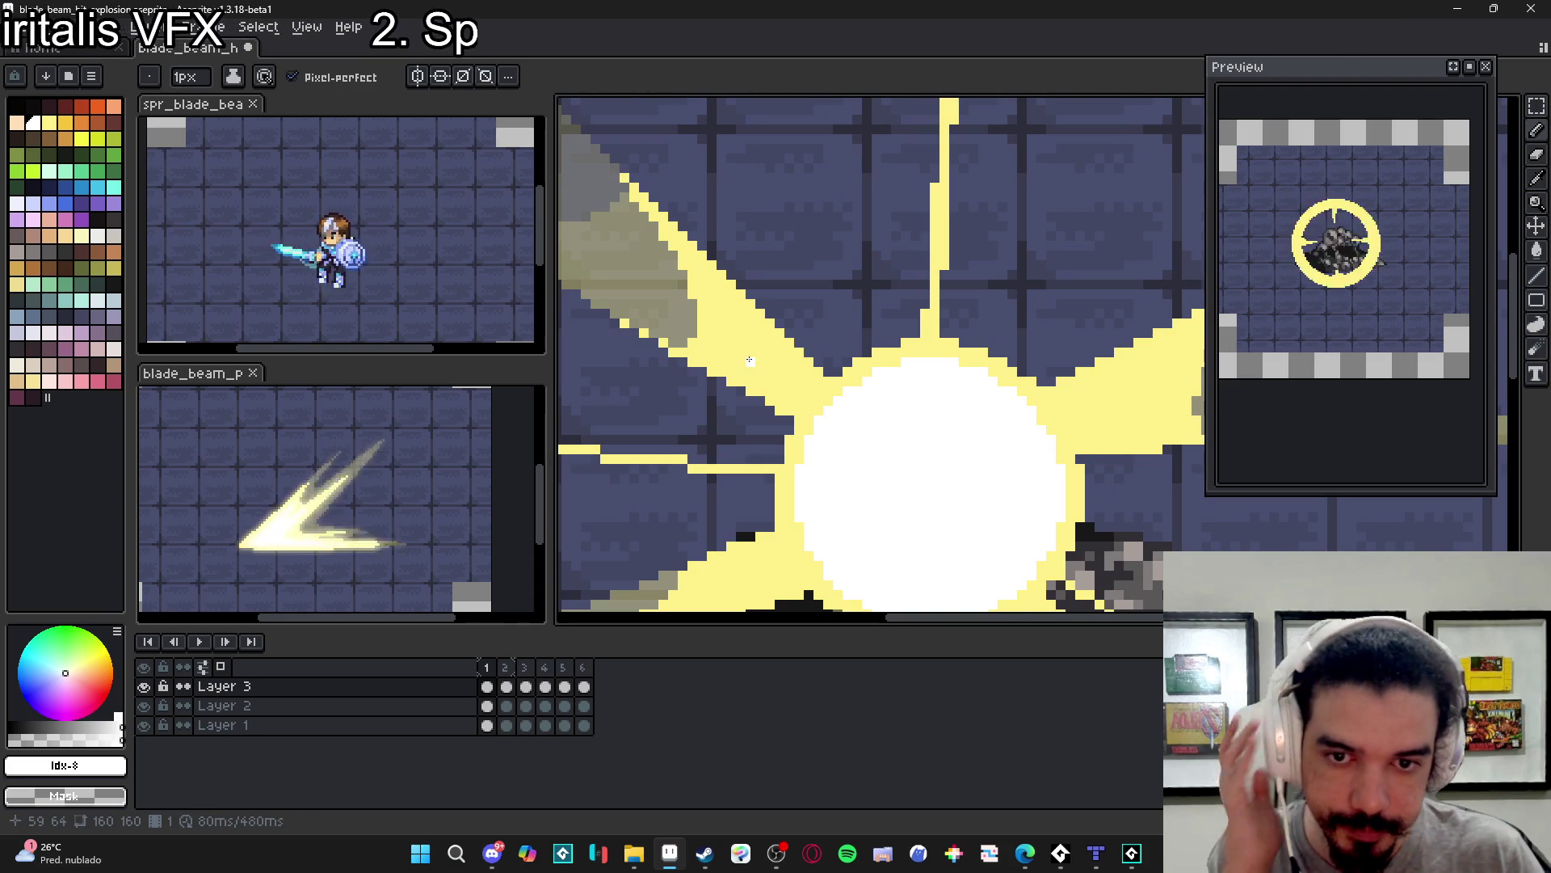
pyautogui.press('shift')
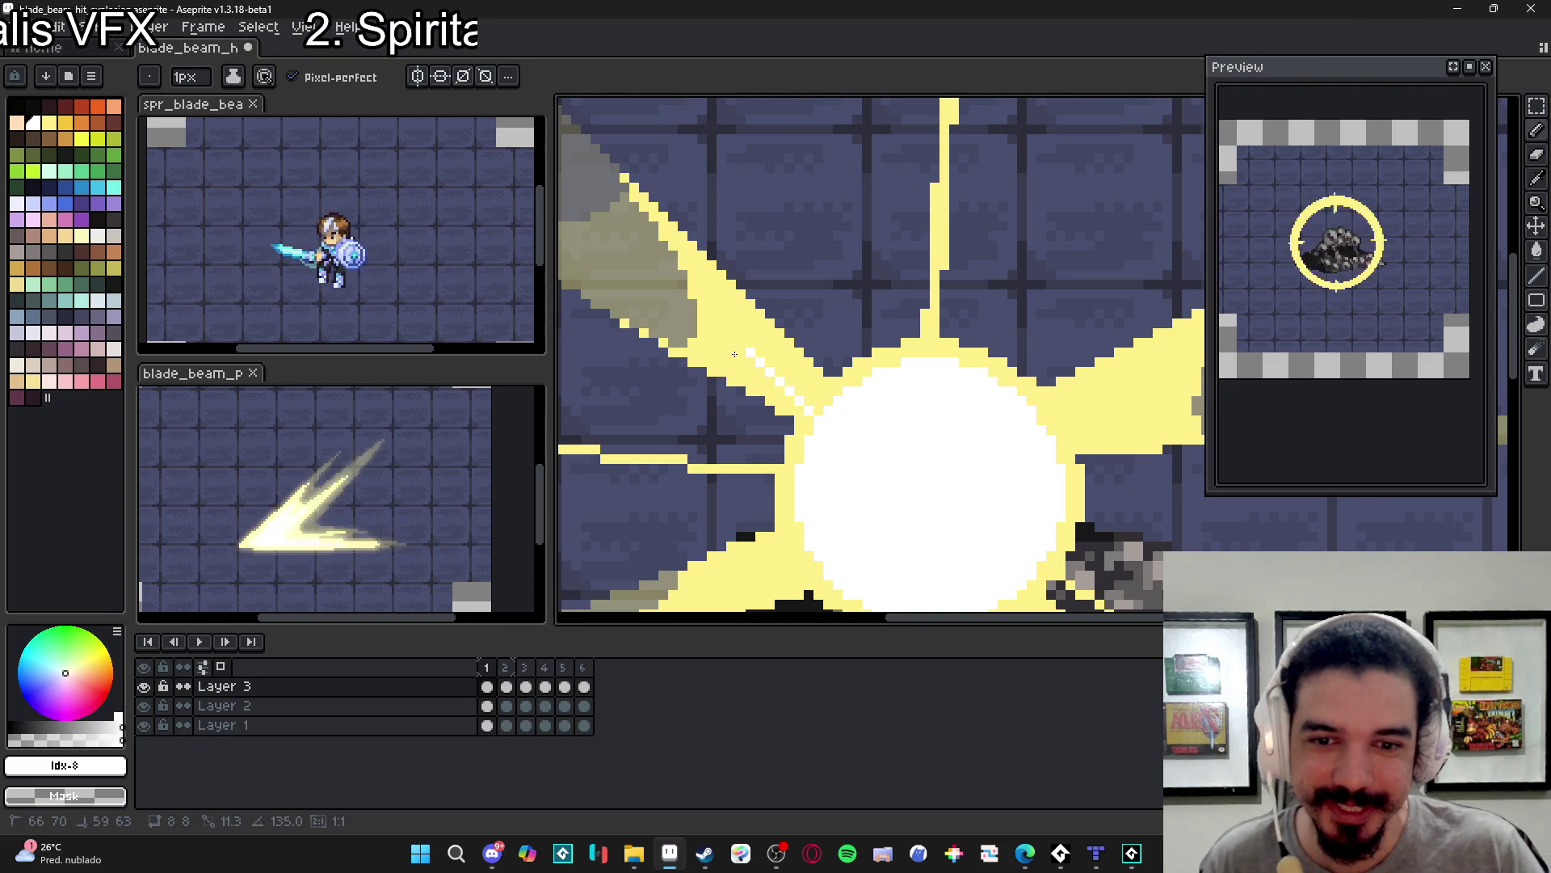
pyautogui.click(725, 353)
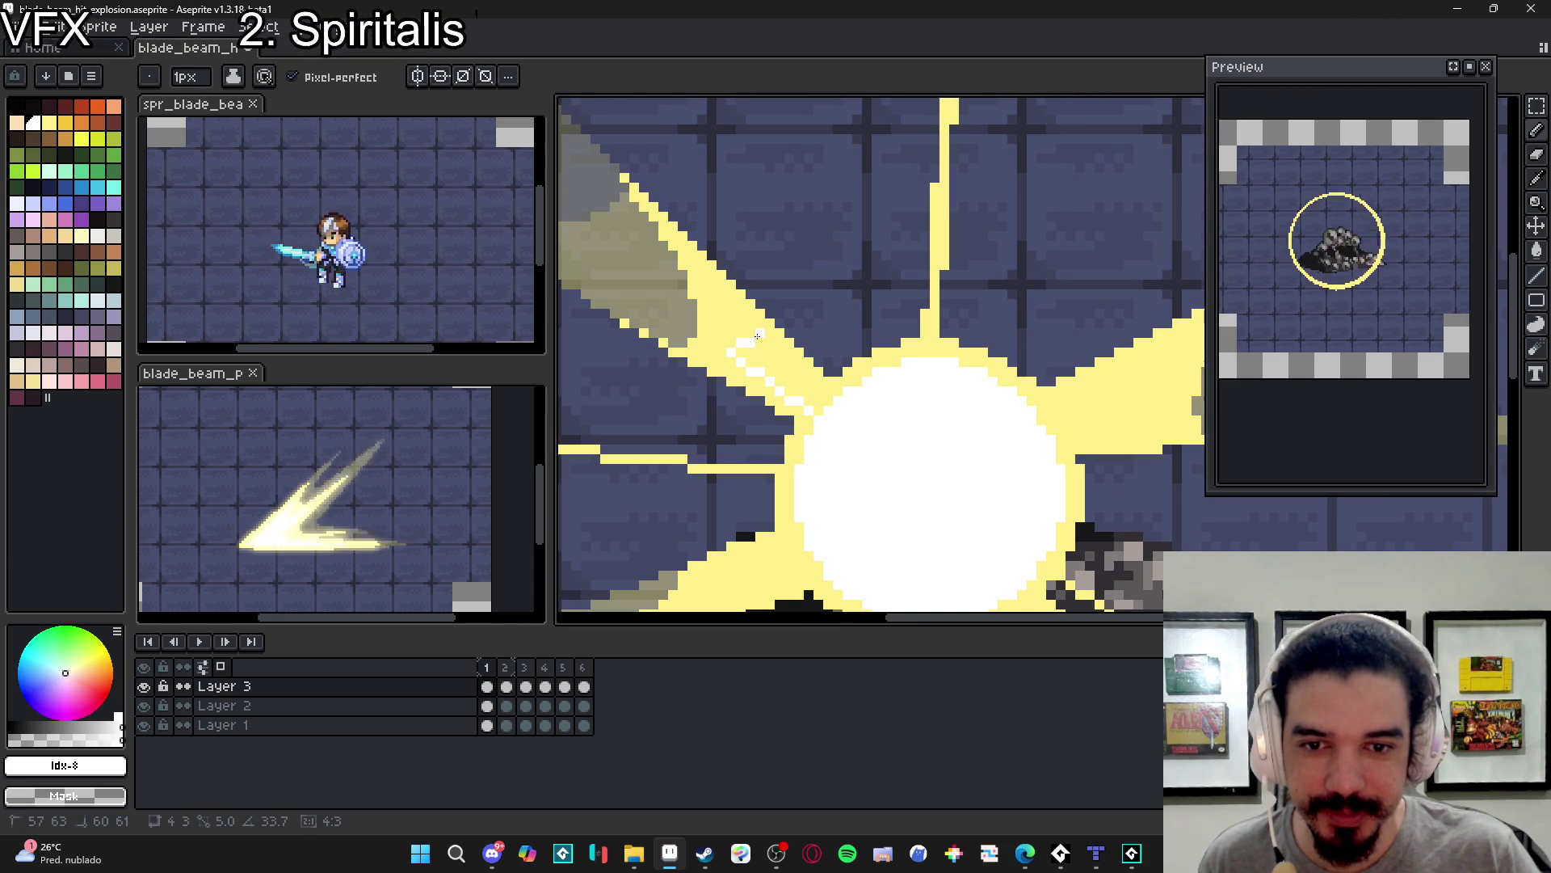
# - Add white highlight pixels and a white line along the upper-left ray
pyautogui.moveTo(750, 336); pyautogui.dragTo(797, 387)
pyautogui.press('g')
pyautogui.press('b')
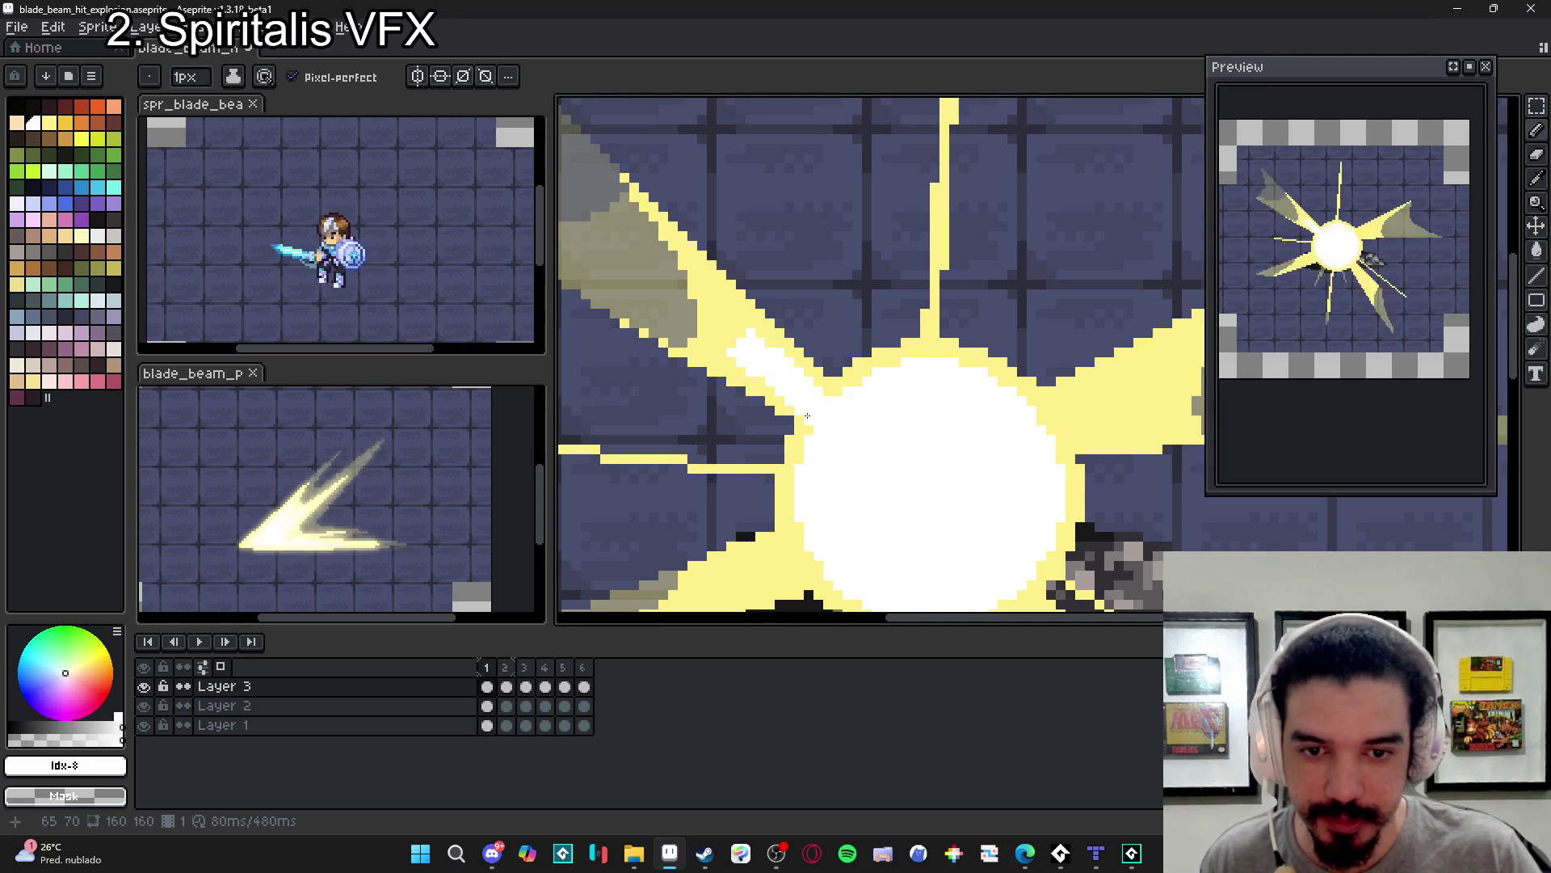
pyautogui.scroll(-1, 760, 352)
pyautogui.scroll(2, 752, 344)
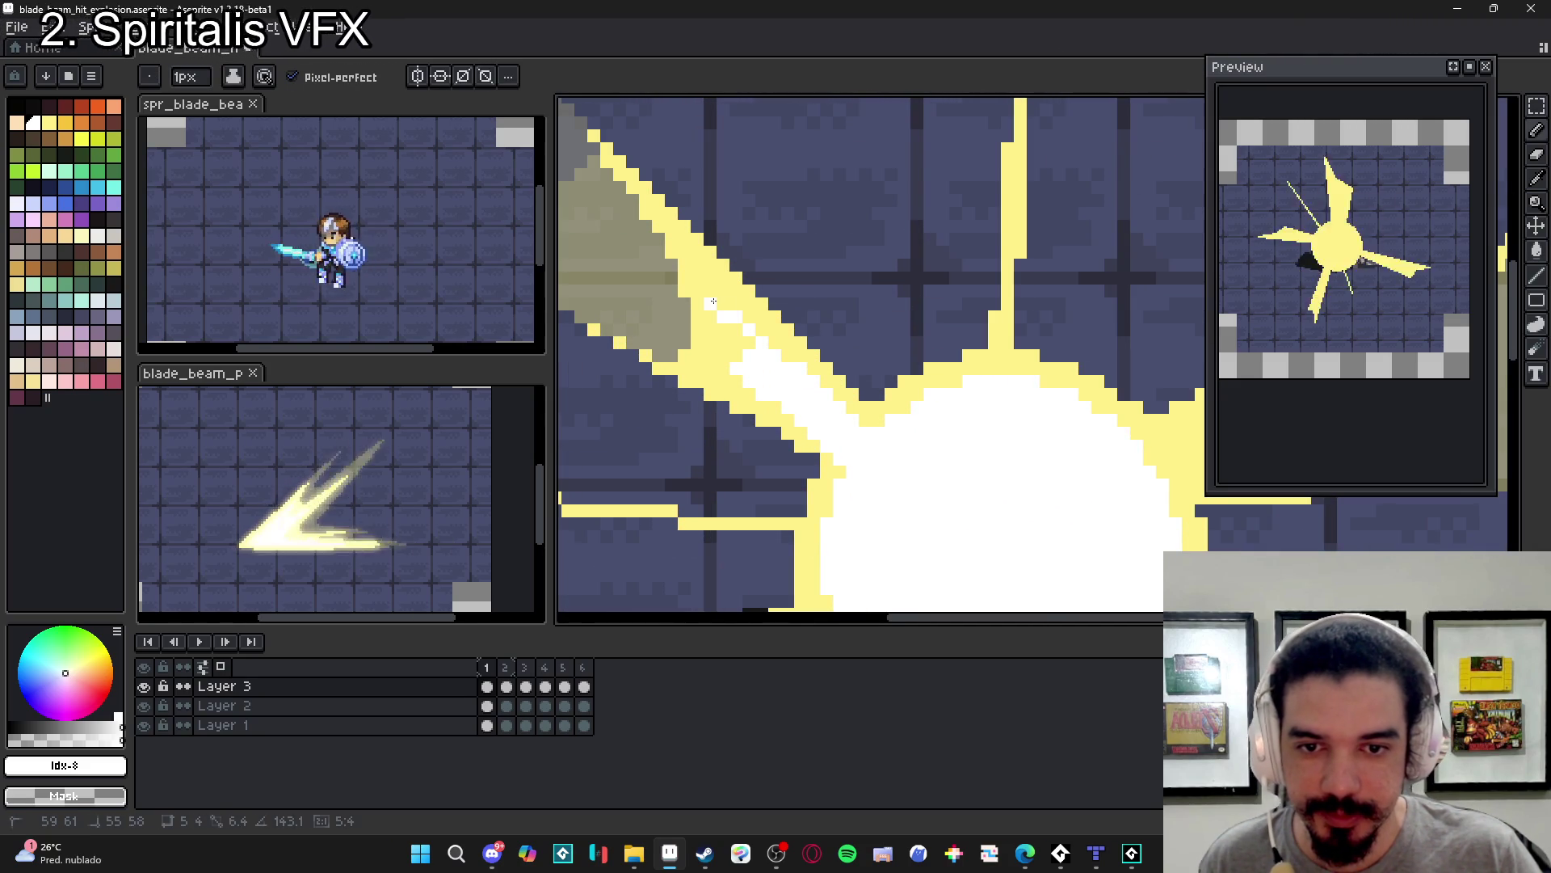
pyautogui.click(744, 344)
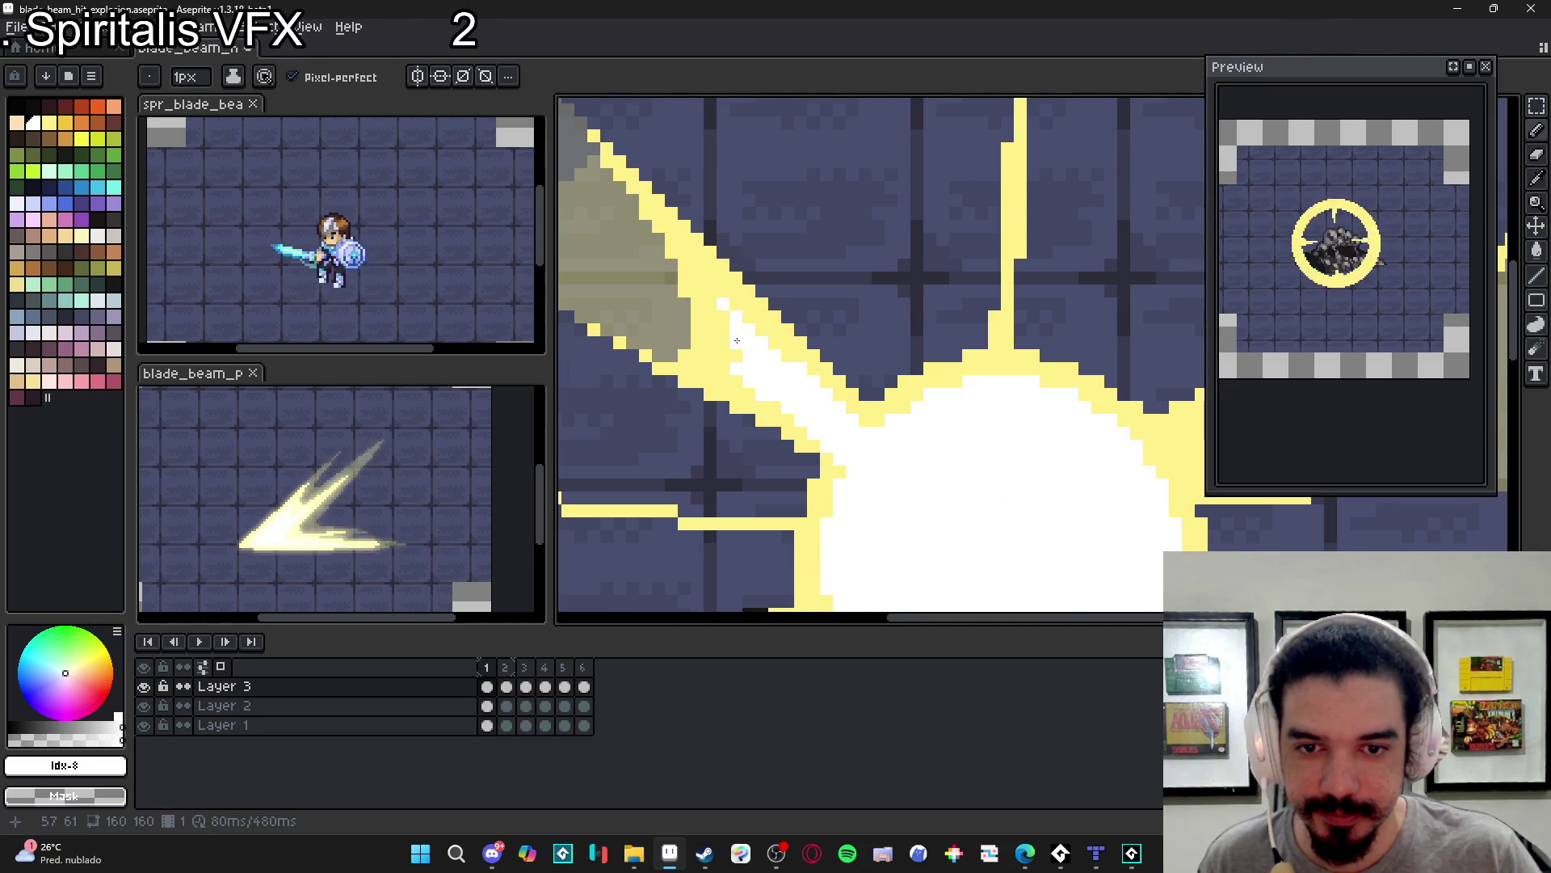
pyautogui.moveTo(737, 340); pyautogui.dragTo(739, 345)
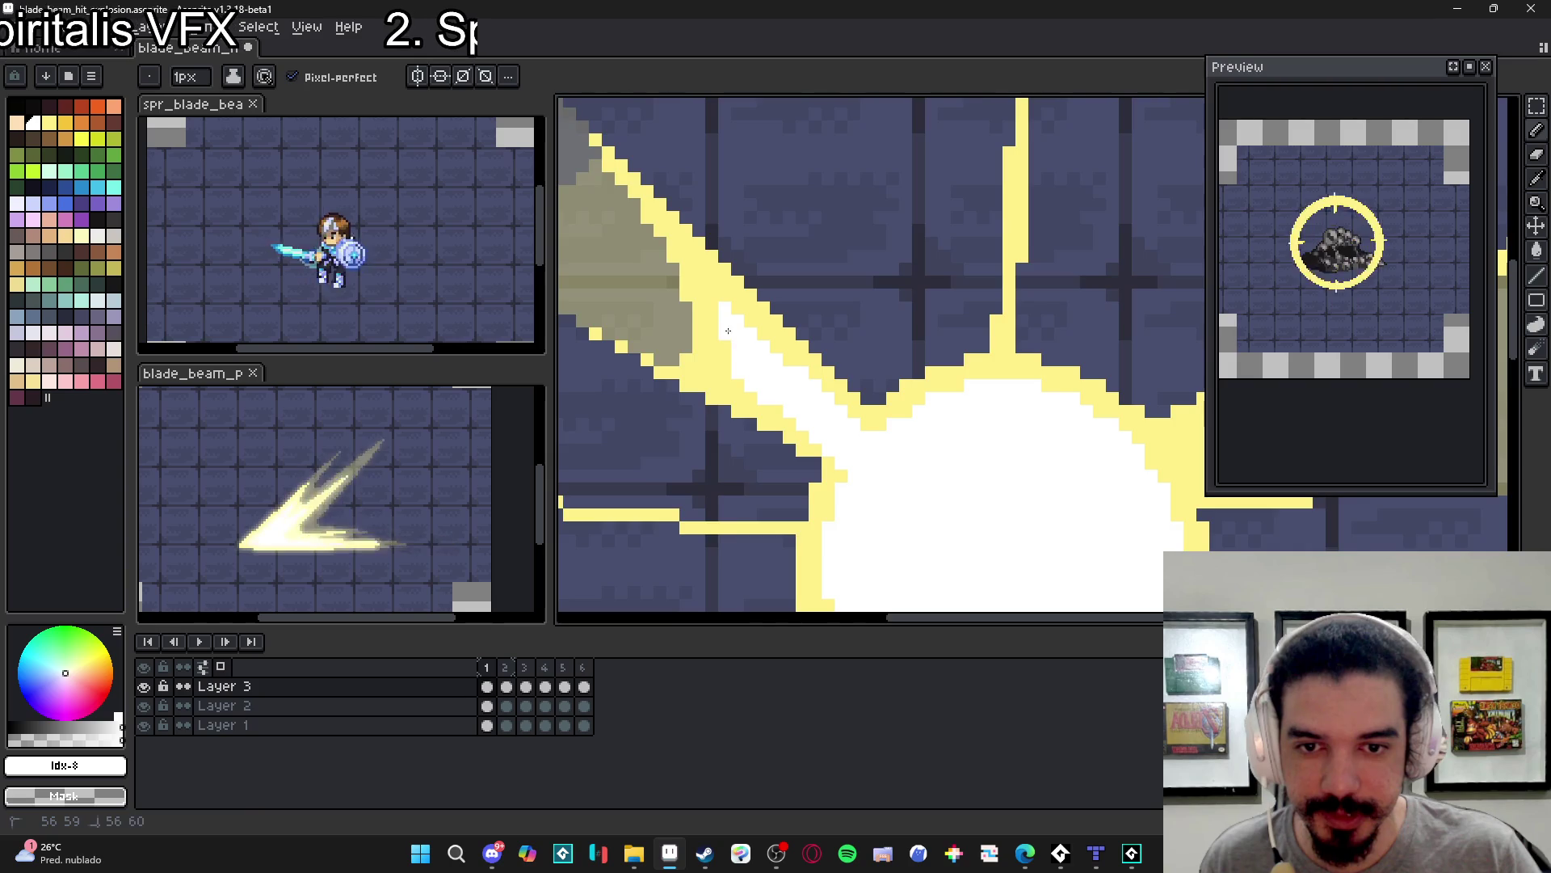
pyautogui.scroll(-2, 731, 327)
pyautogui.scroll(2, 812, 402)
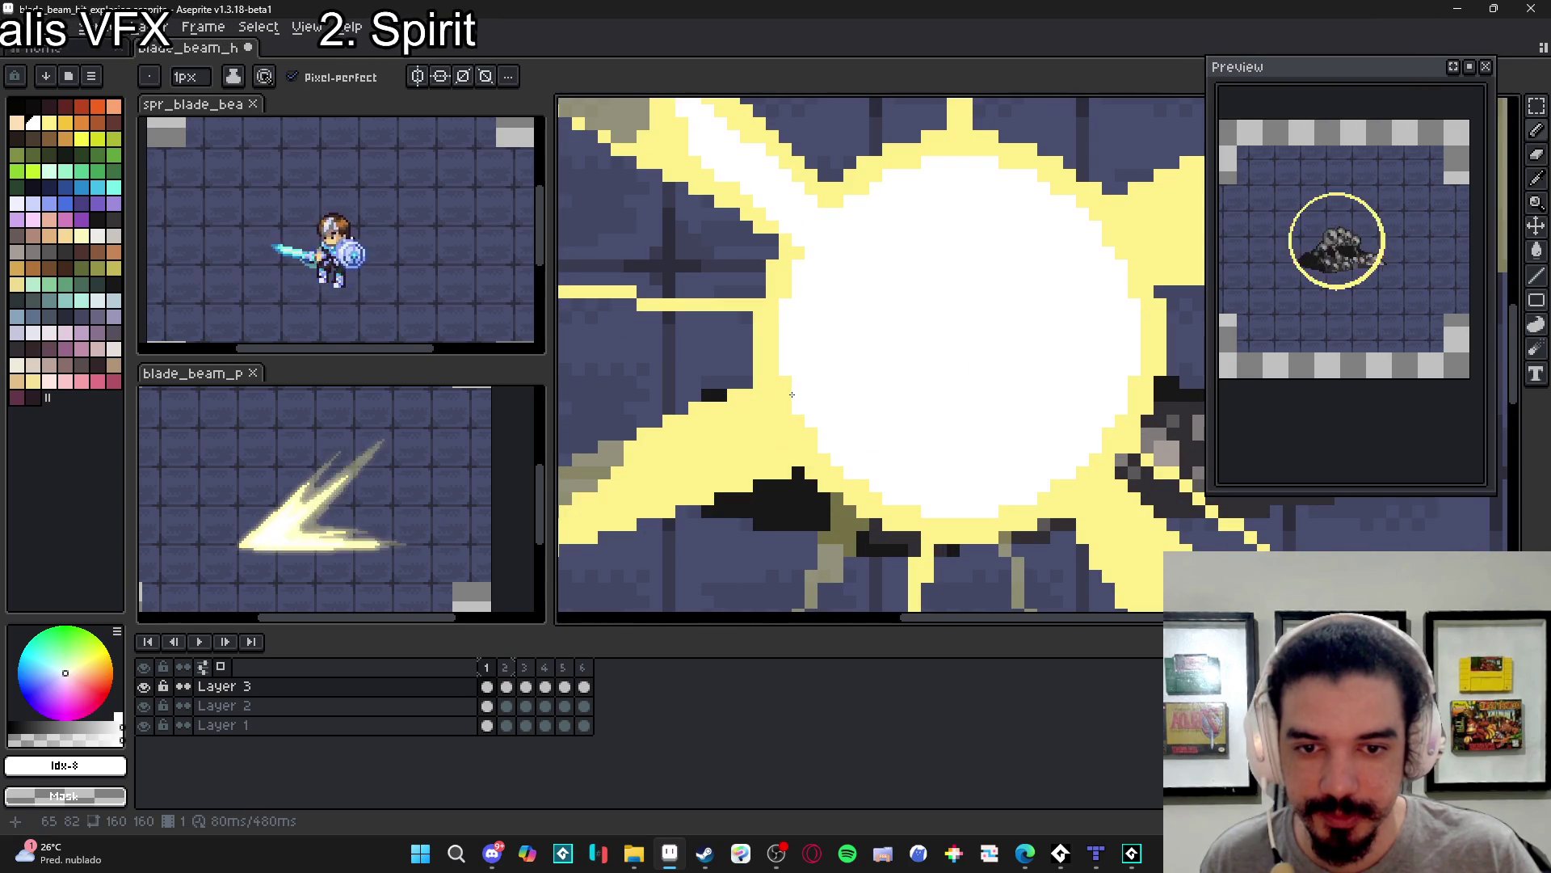
pyautogui.keyDown('shift'); pyautogui.click(670, 458); pyautogui.keyUp('shift')
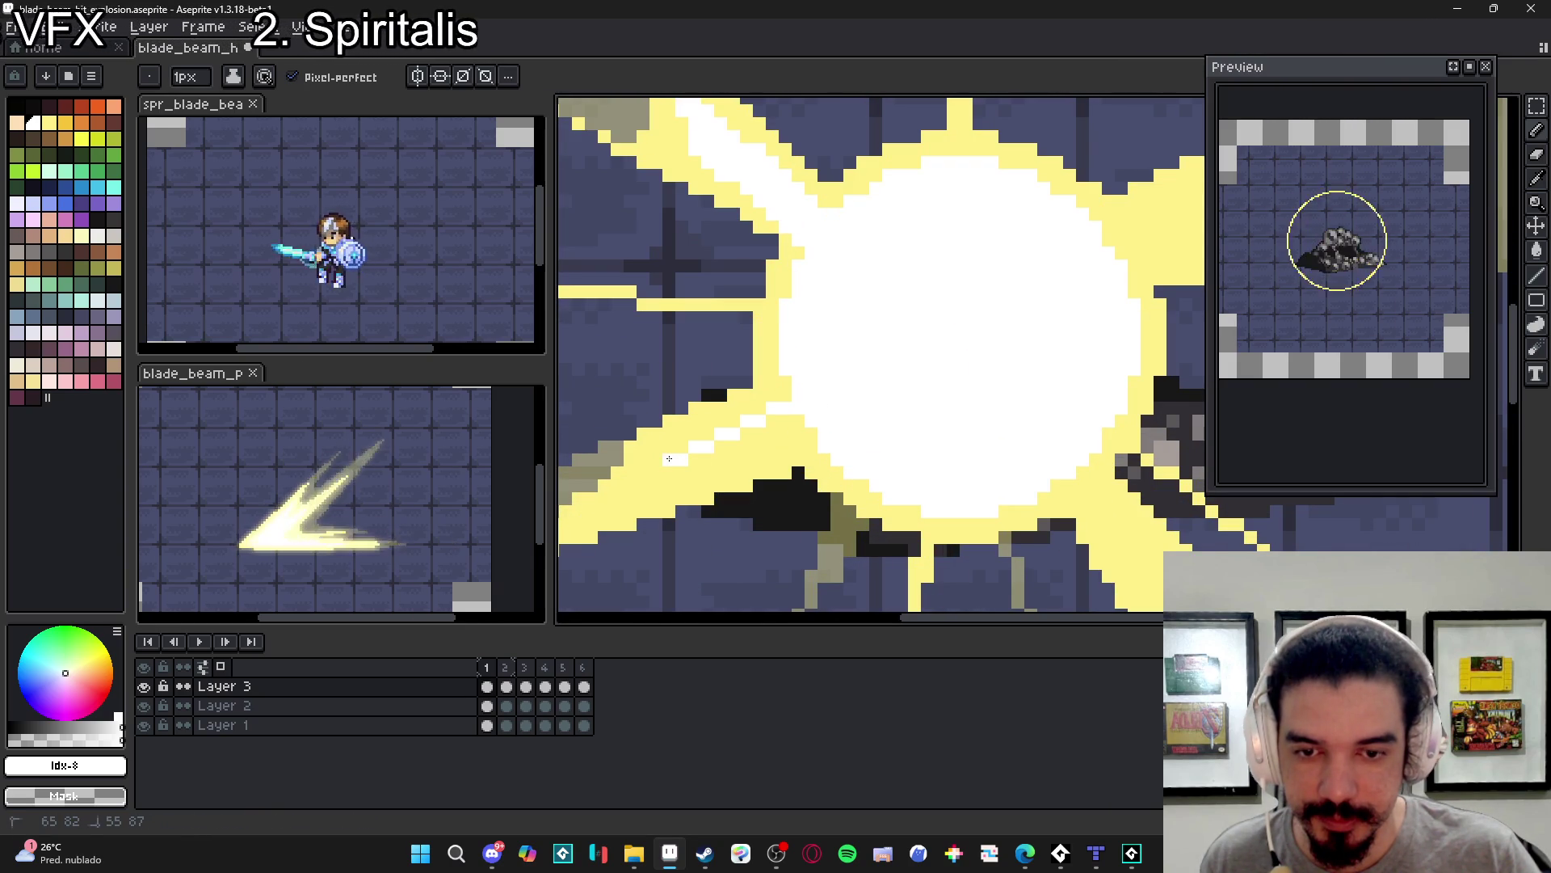
# - Brighten a small patch near the burst edge with the Paint Bucket and play the animation
pyautogui.moveTo(797, 434); pyautogui.dragTo(900, 389)
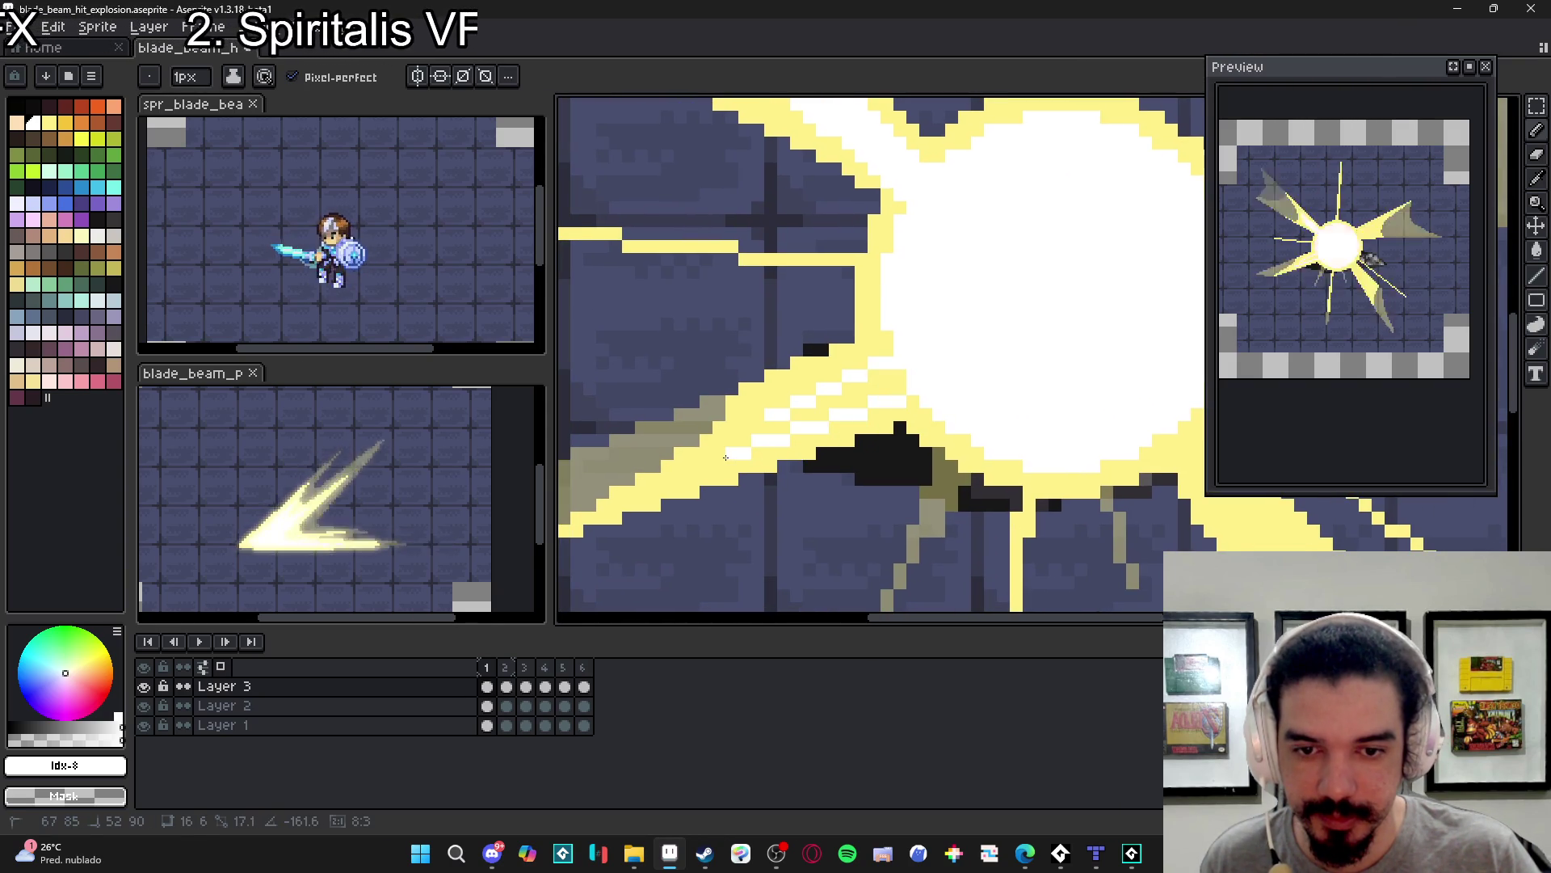
pyautogui.press('g')
pyautogui.click(825, 399)
pyautogui.press('b')
pyautogui.press('Return')
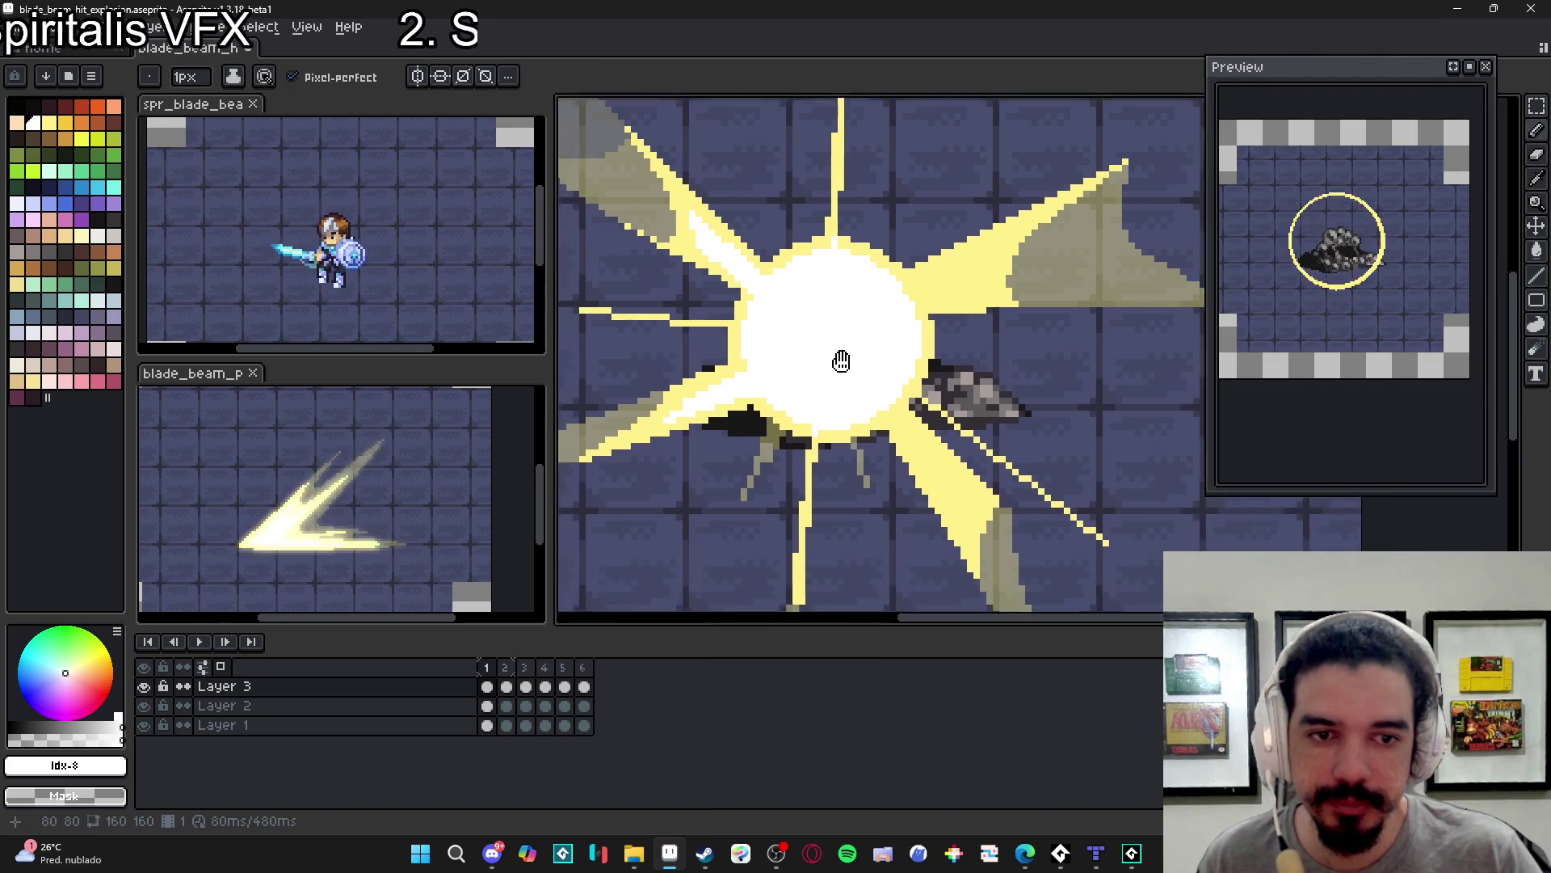
pyautogui.scroll(2, 880, 362)
# - Draw white highlights along the right ray's upper edge and a short stroke below the core
pyautogui.moveTo(844, 343)
pyautogui.mouseDown()
pyautogui.moveTo(973, 289)
pyautogui.moveTo(943, 351)
pyautogui.mouseUp()
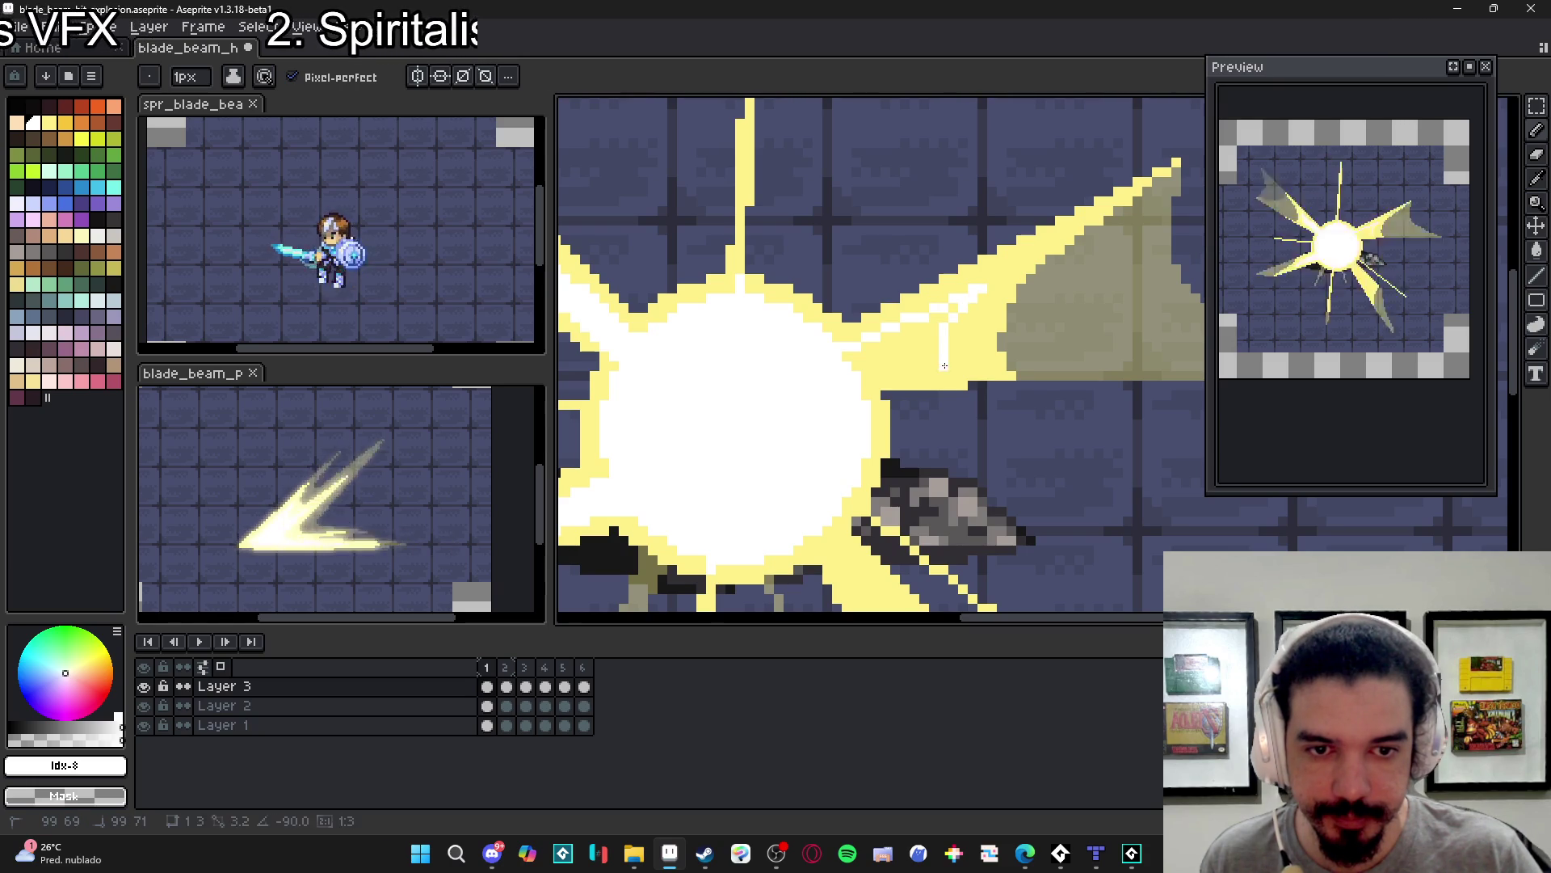
pyautogui.scroll(1, 944, 319)
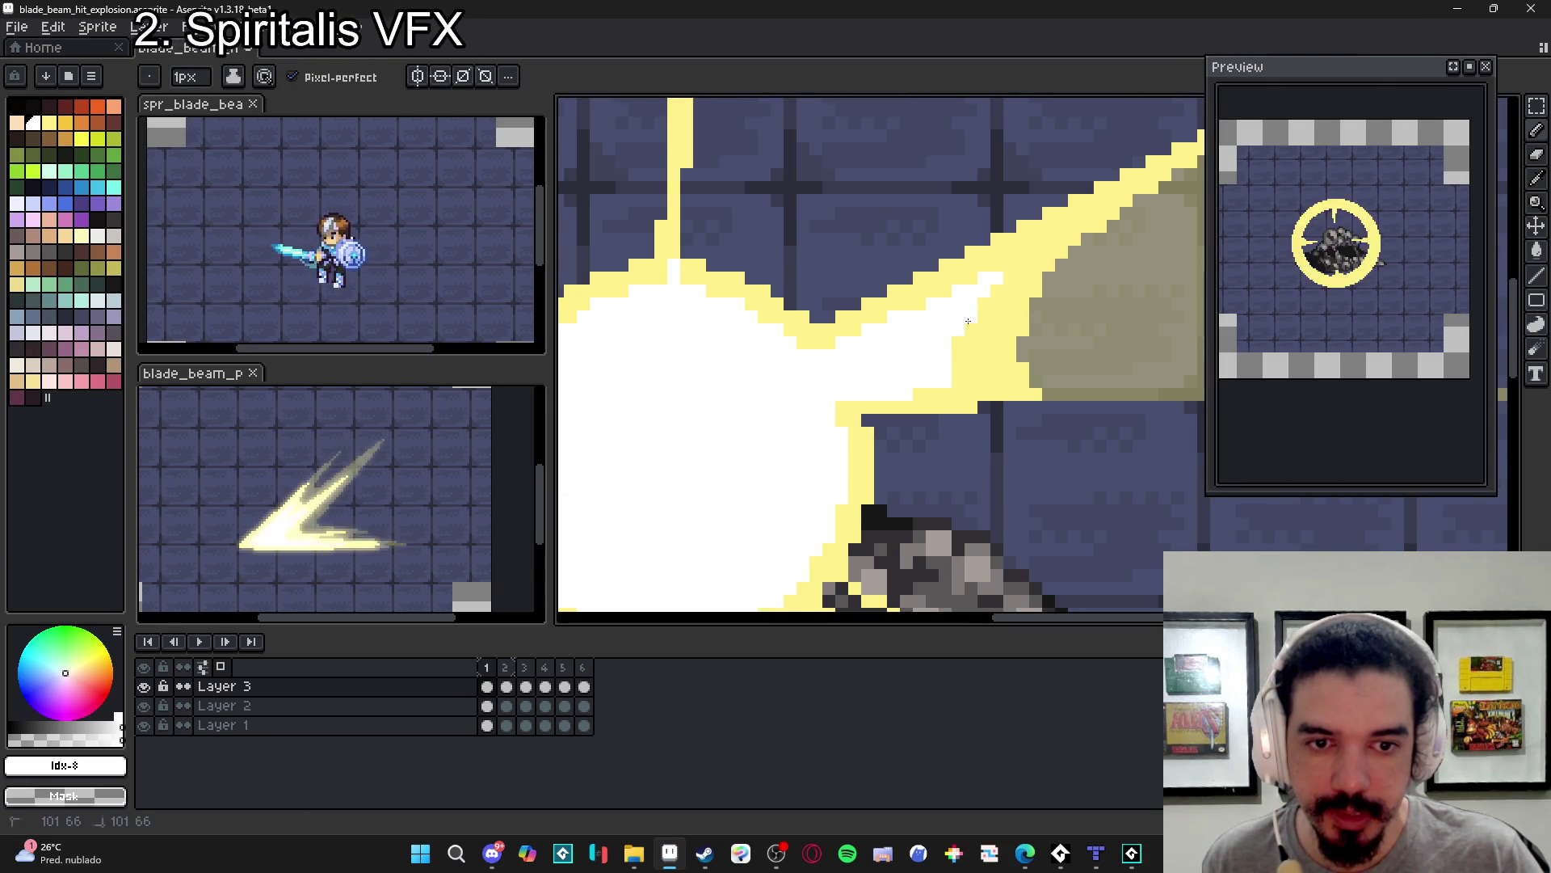
pyautogui.scroll(-2, 962, 327)
pyautogui.scroll(2, 873, 396)
pyautogui.moveTo(860, 449); pyautogui.dragTo(902, 503)
pyautogui.moveTo(847, 444)
pyautogui.mouseDown()
pyautogui.moveTo(905, 505)
pyautogui.moveTo(868, 434)
pyautogui.mouseUp()
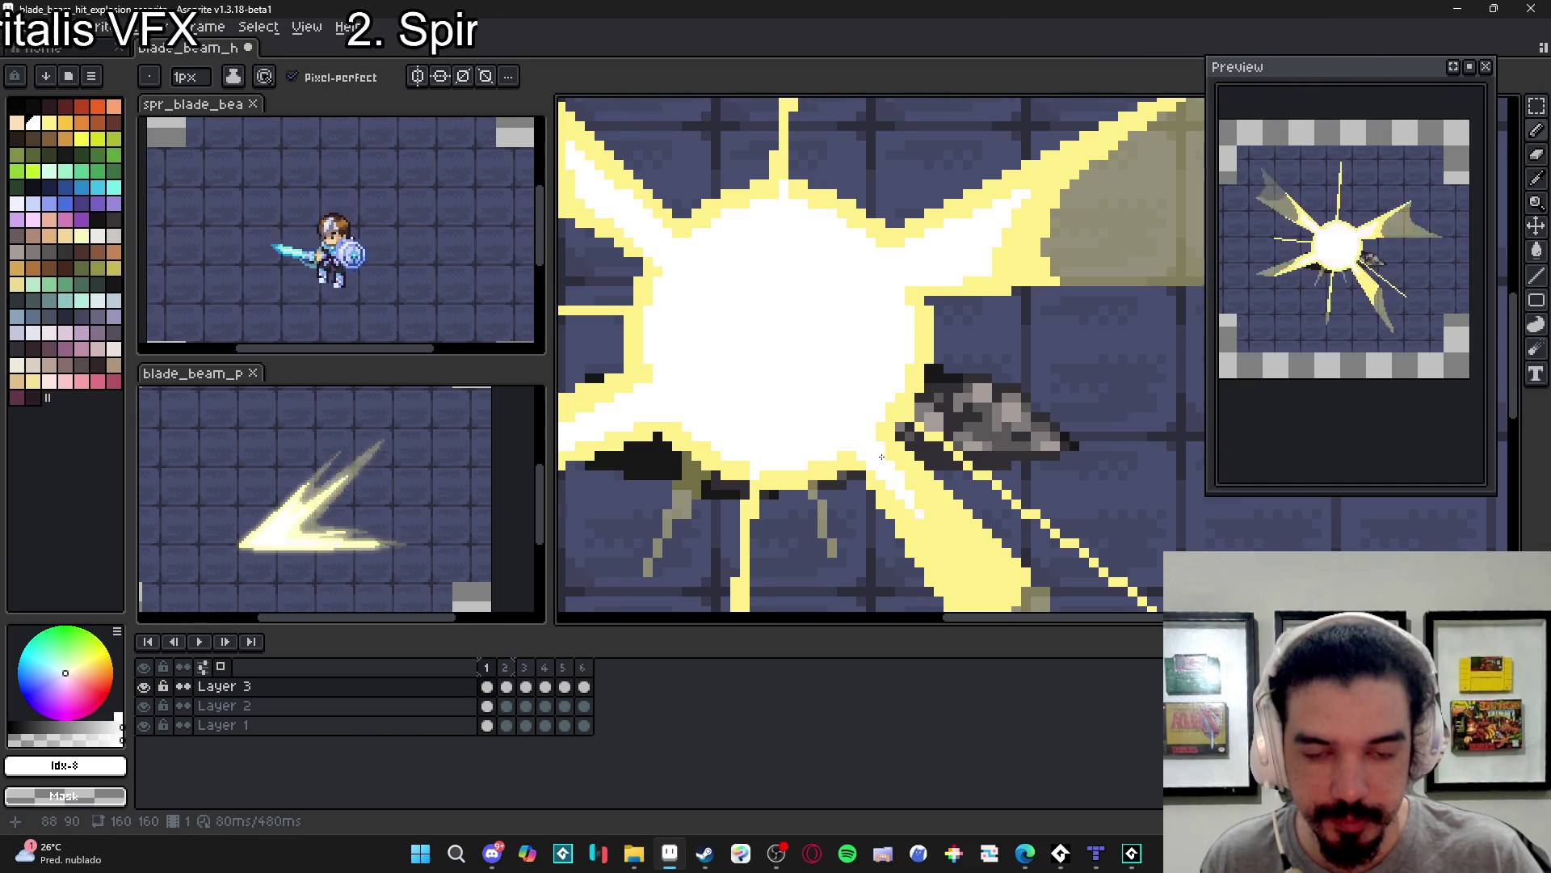
pyautogui.scroll(-2, 920, 401)
pyautogui.moveTo(919, 401); pyautogui.dragTo(894, 396)
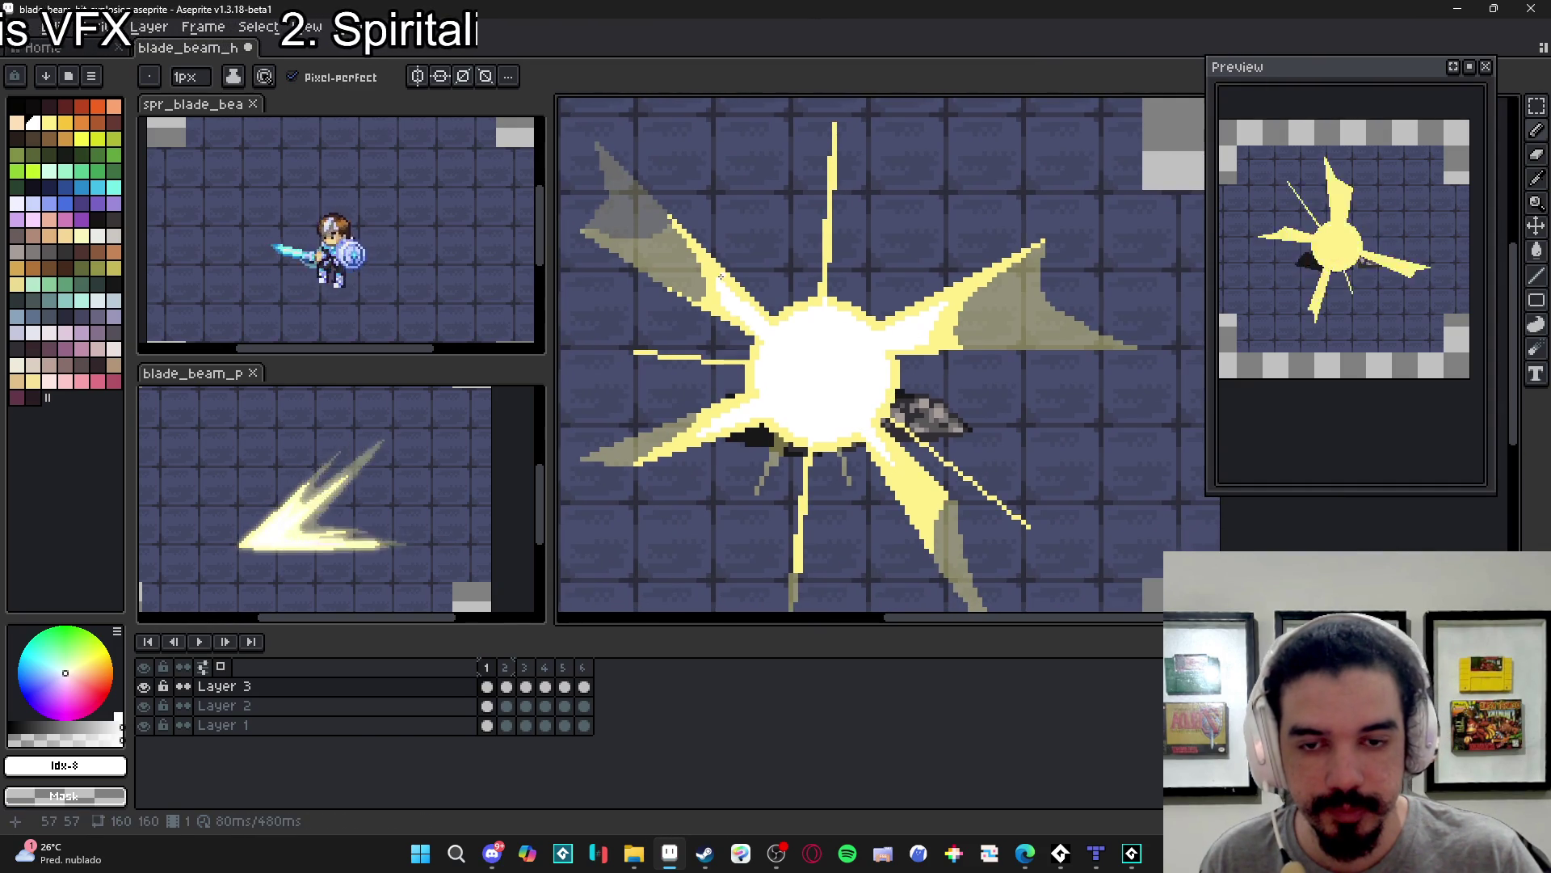
# - Centre the explosion and eyedrop pale yellow #FFF089 from the burst
pyautogui.moveTo(703, 267)
pyautogui.mouseDown()
pyautogui.moveTo(760, 295)
pyautogui.moveTo(800, 342)
pyautogui.moveTo(822, 334)
pyautogui.mouseUp()
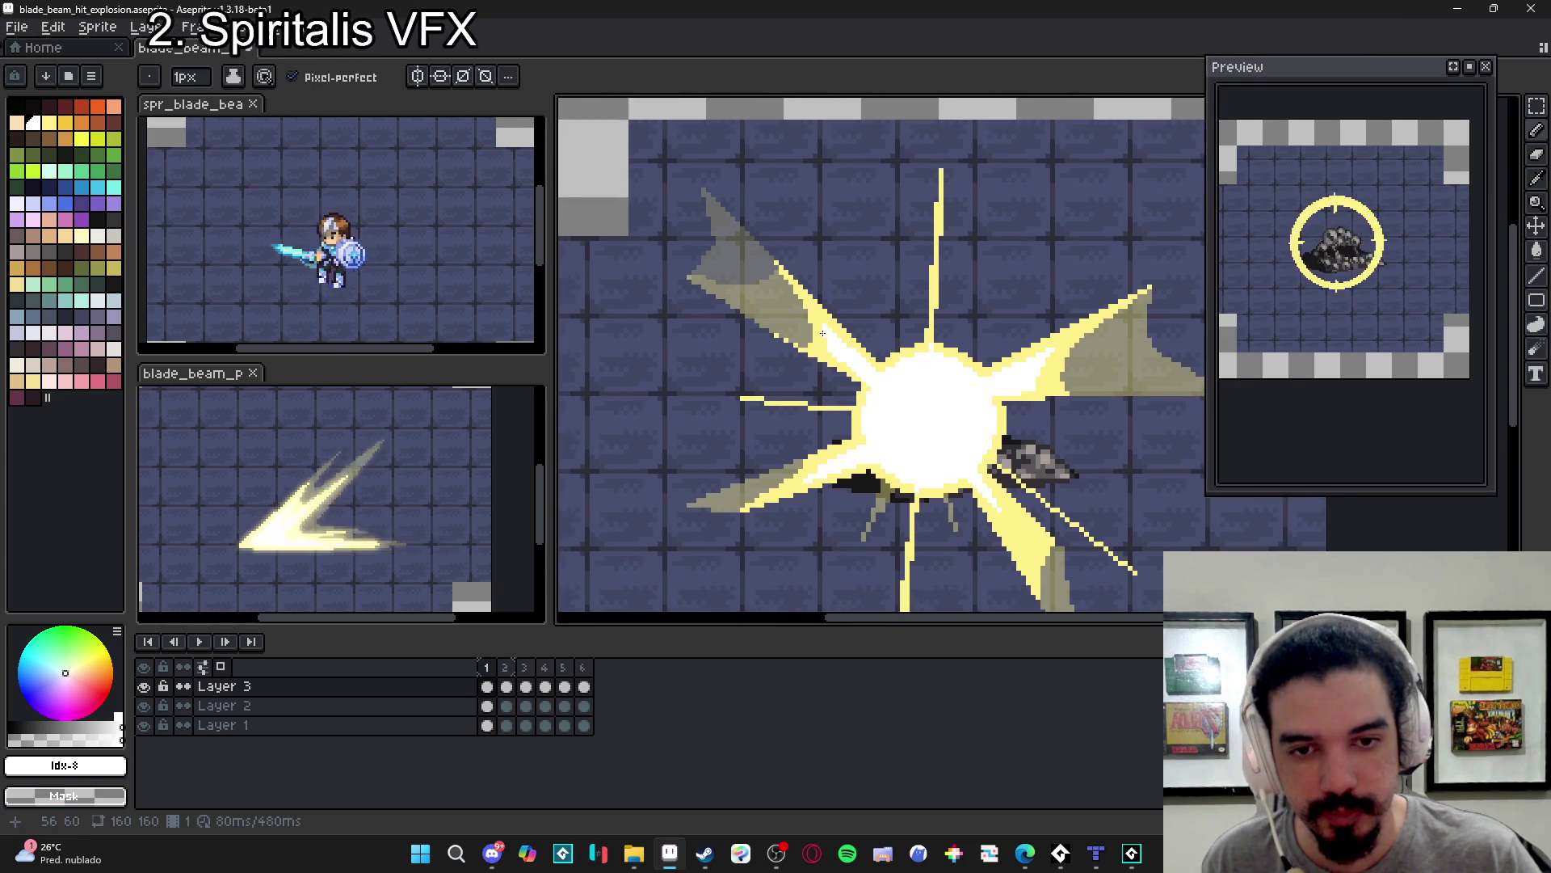
pyautogui.scroll(2, 816, 329)
pyautogui.keyDown('alt'); pyautogui.click(816, 329); pyautogui.keyUp('alt')
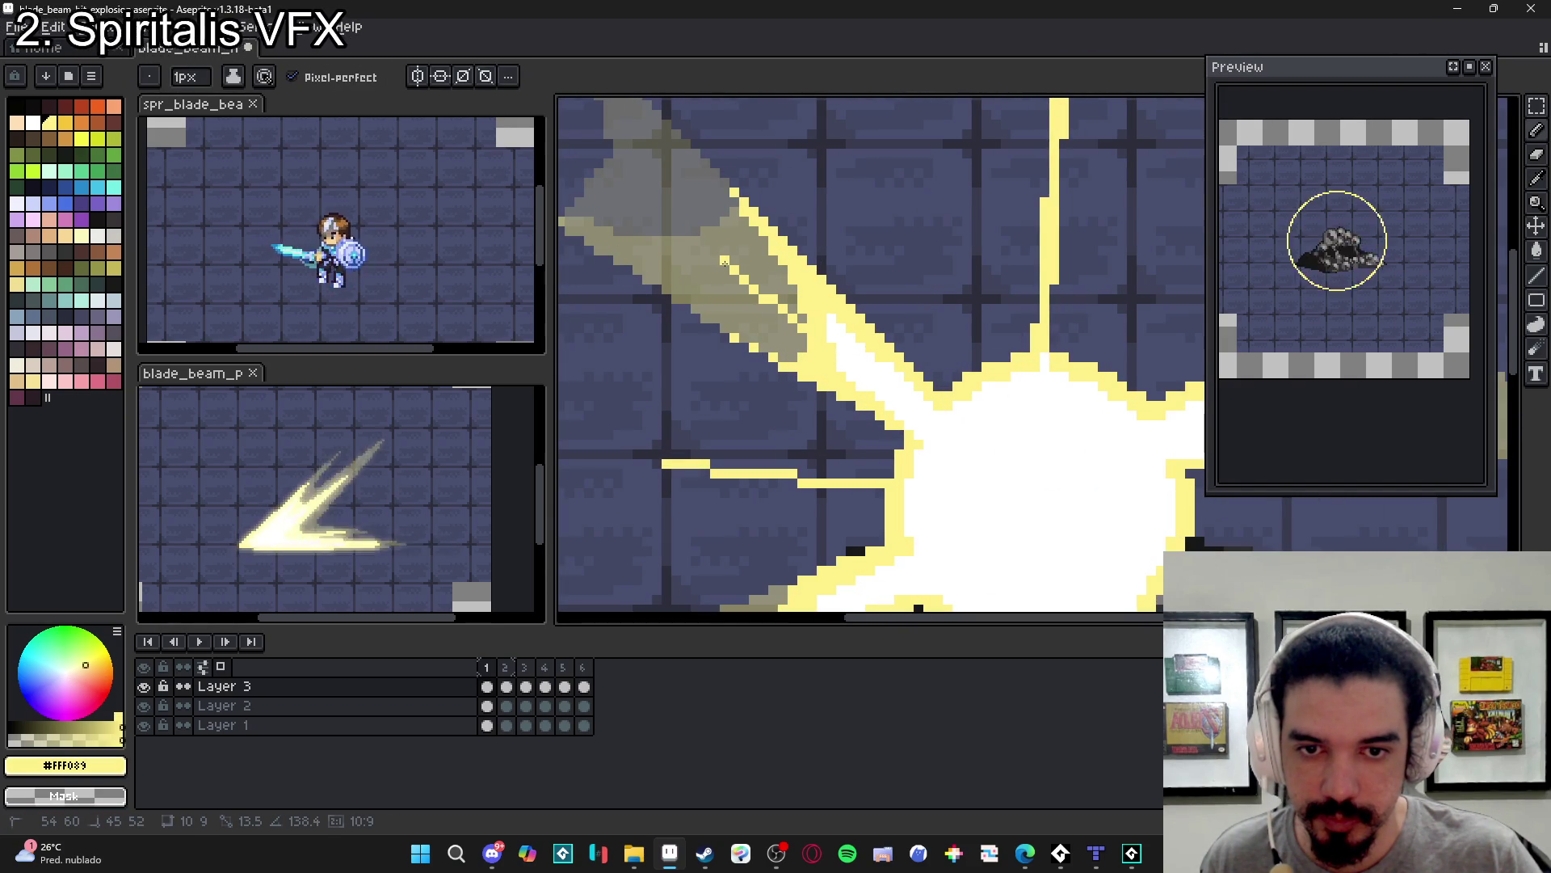
# - Commit a yellow diagonal line along the upper-left ray
pyautogui.click(675, 231)
pyautogui.scroll(1, 820, 377)
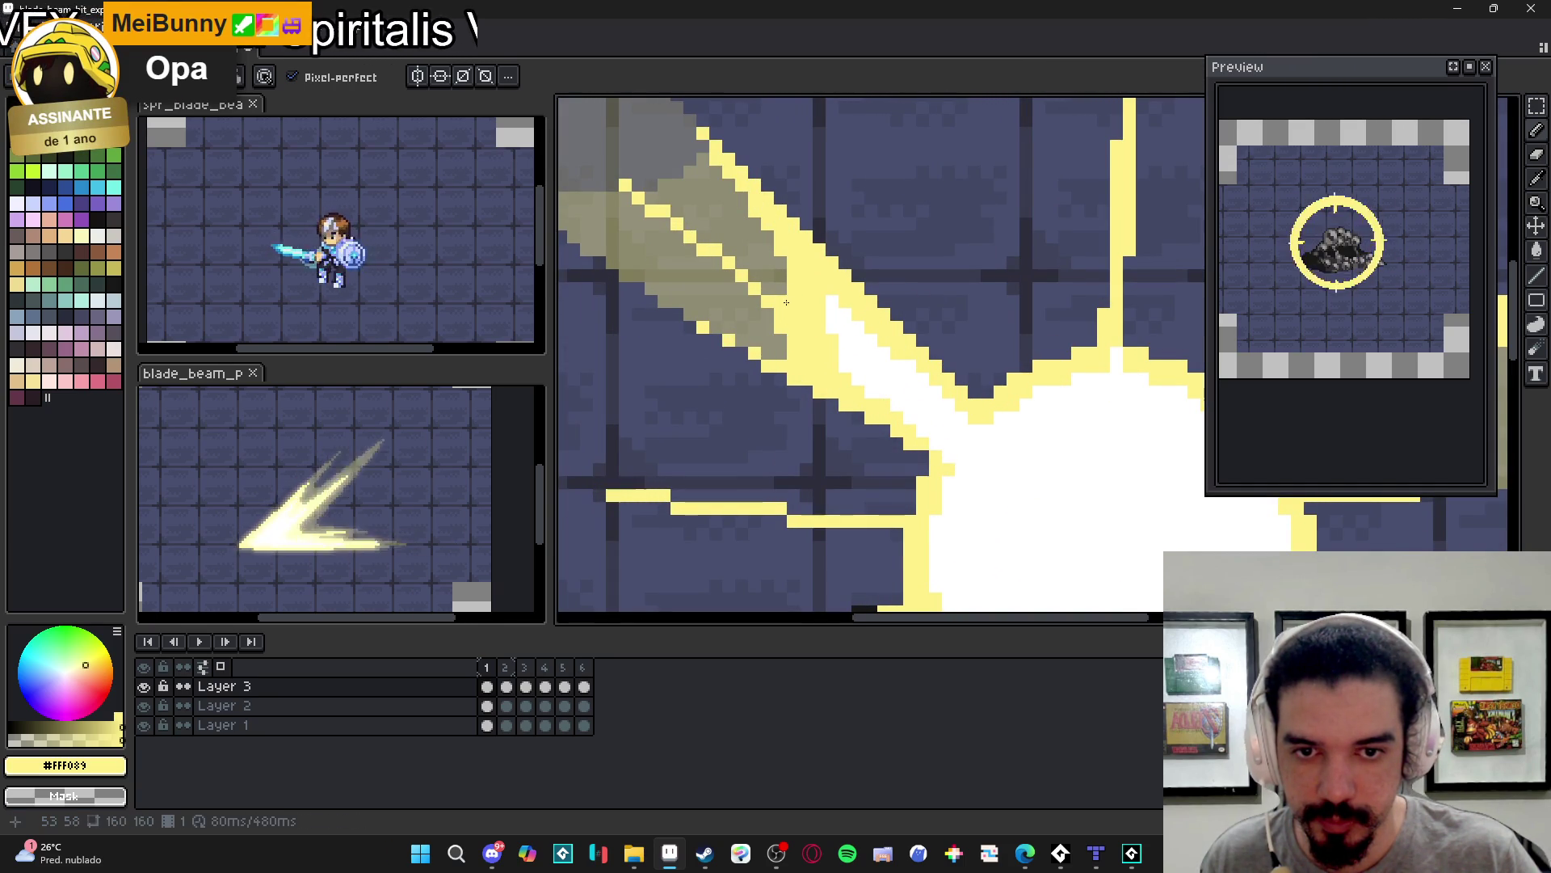
pyautogui.scroll(-1, 796, 303)
pyautogui.scroll(-3, 840, 364)
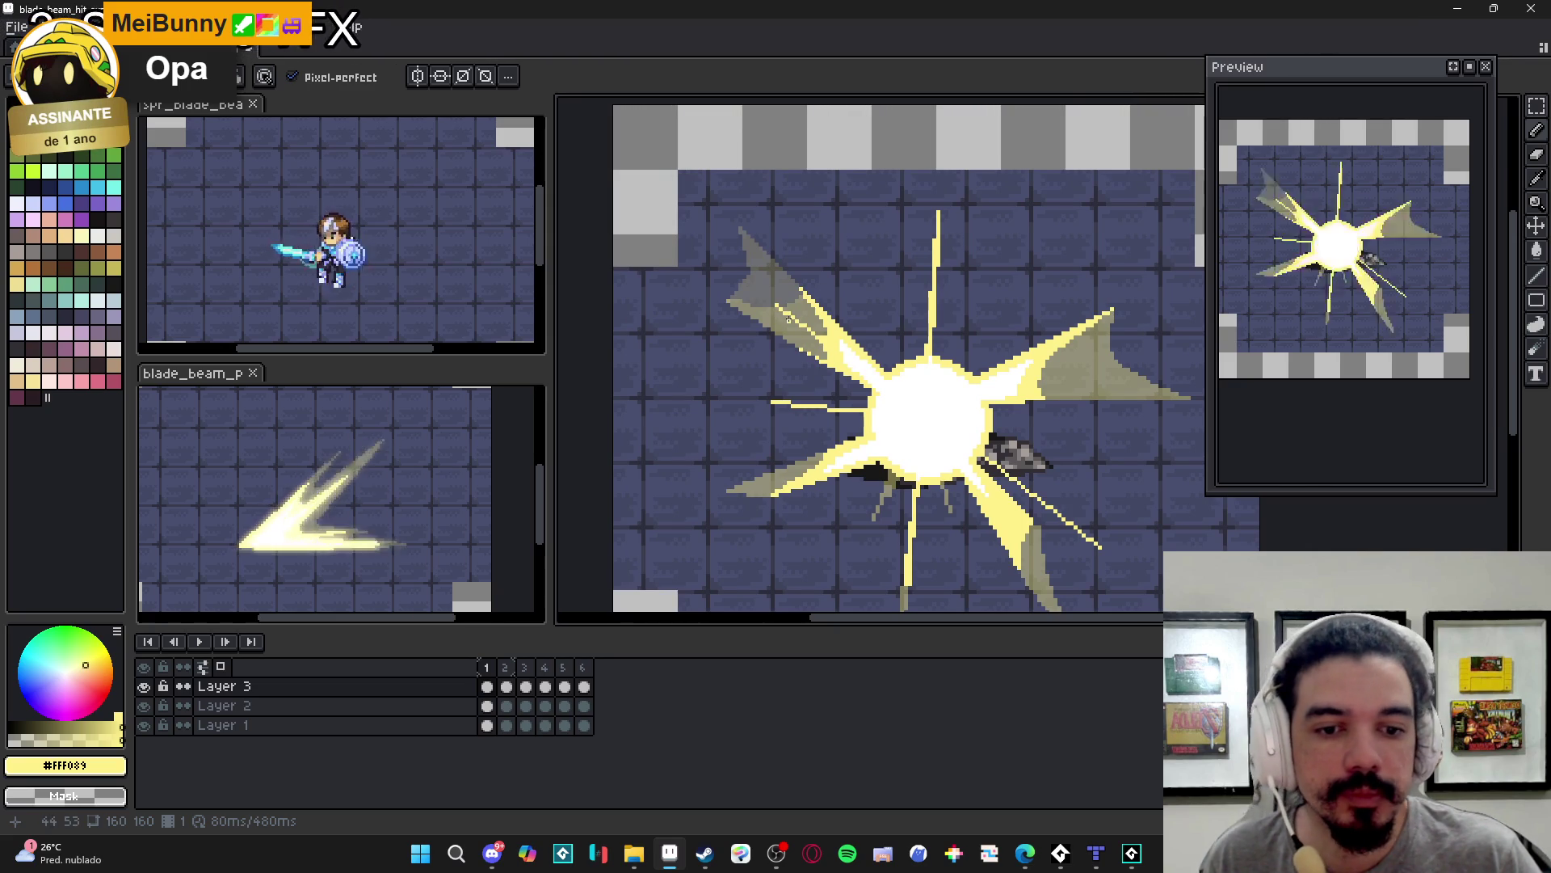
pyautogui.scroll(3, 784, 314)
# - Pick the translucent khaki and draw a thin tan streak through the upper-left trail
pyautogui.keyDown('alt'); pyautogui.click(768, 305); pyautogui.keyUp('alt')
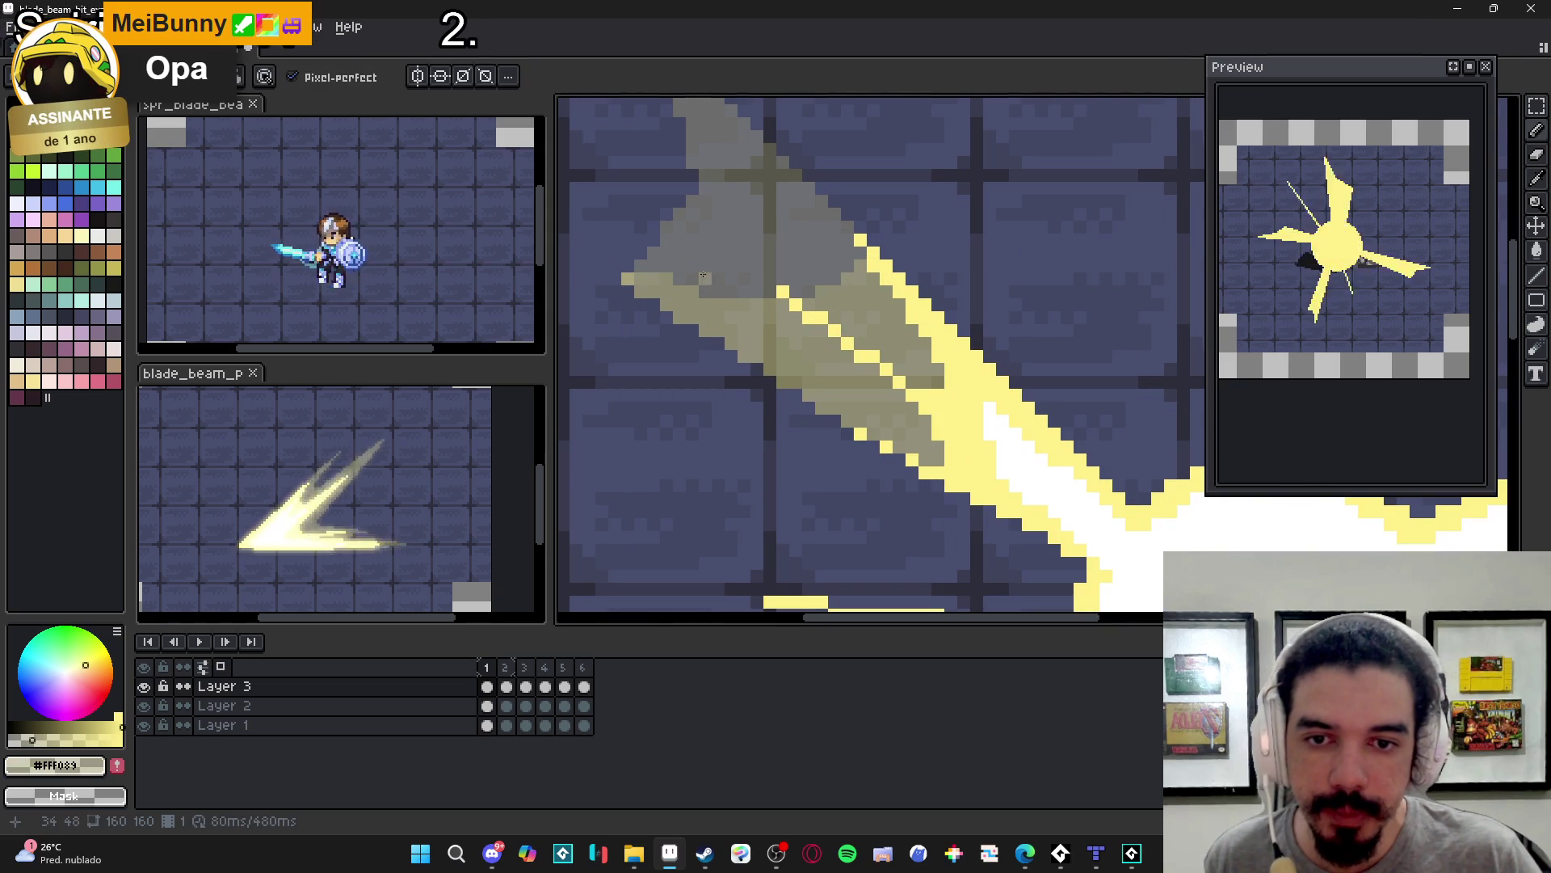
pyautogui.moveTo(690, 240); pyautogui.dragTo(712, 266)
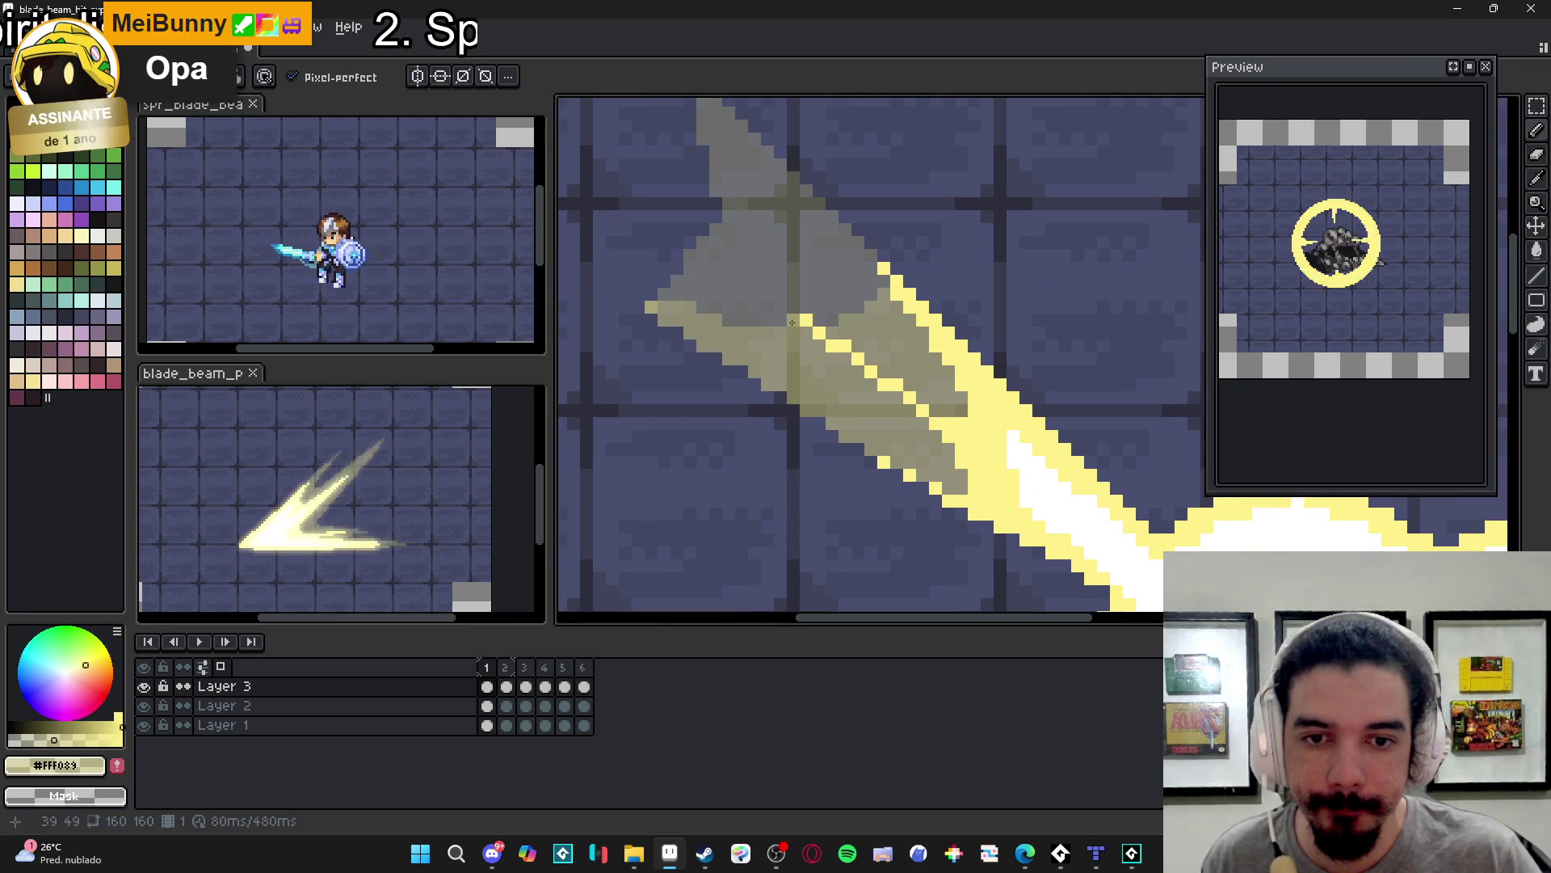
pyautogui.press('w')
pyautogui.scroll(-2, 827, 365)
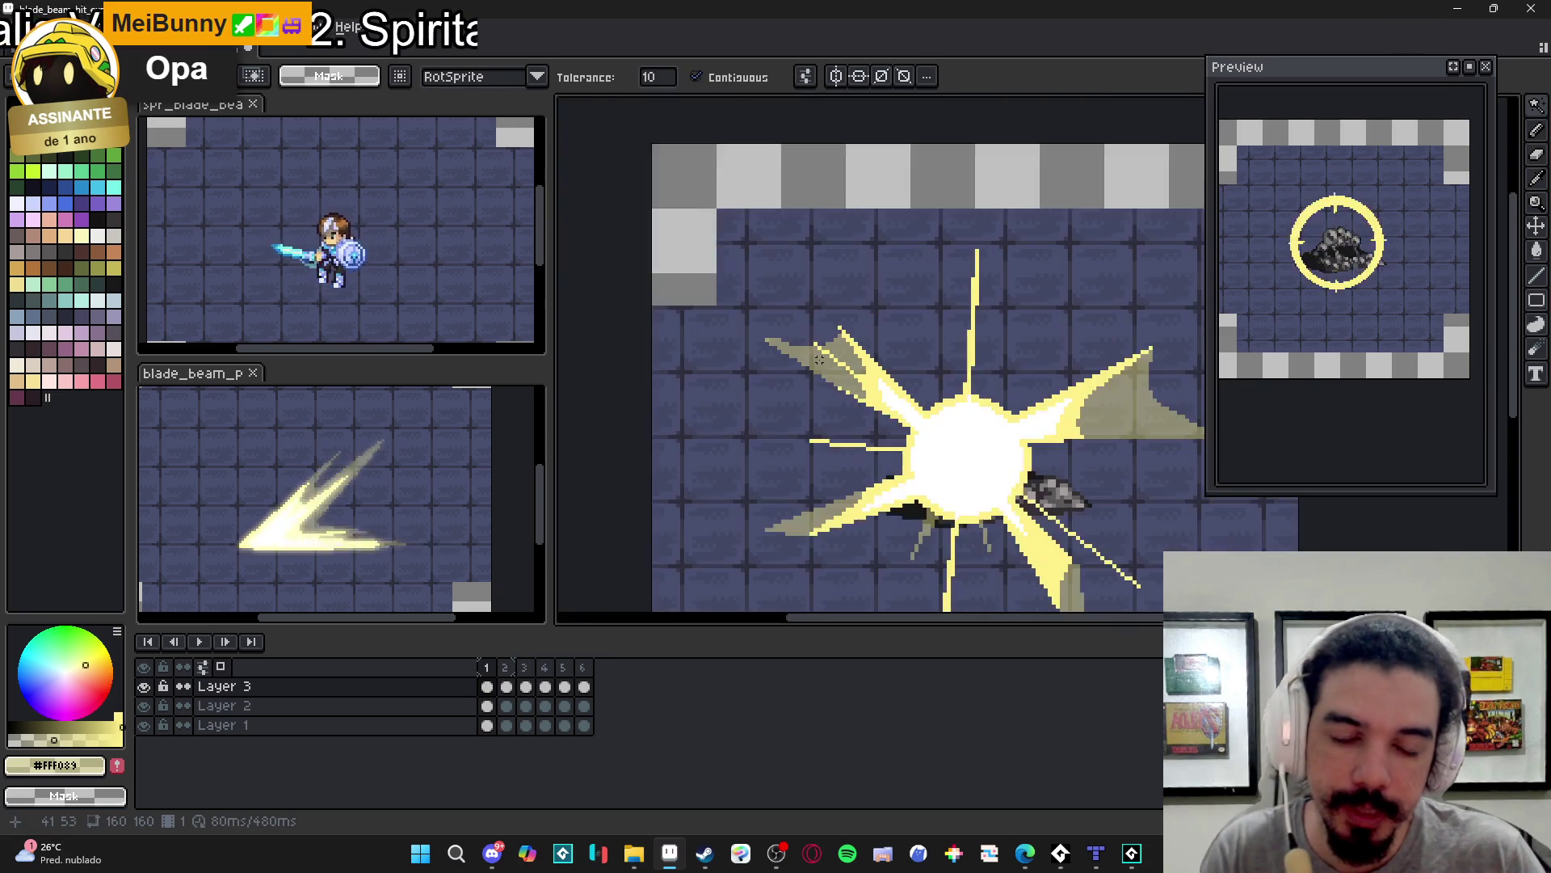
pyautogui.press('e')
pyautogui.press('-')
pyautogui.press('-')
pyautogui.press('-')
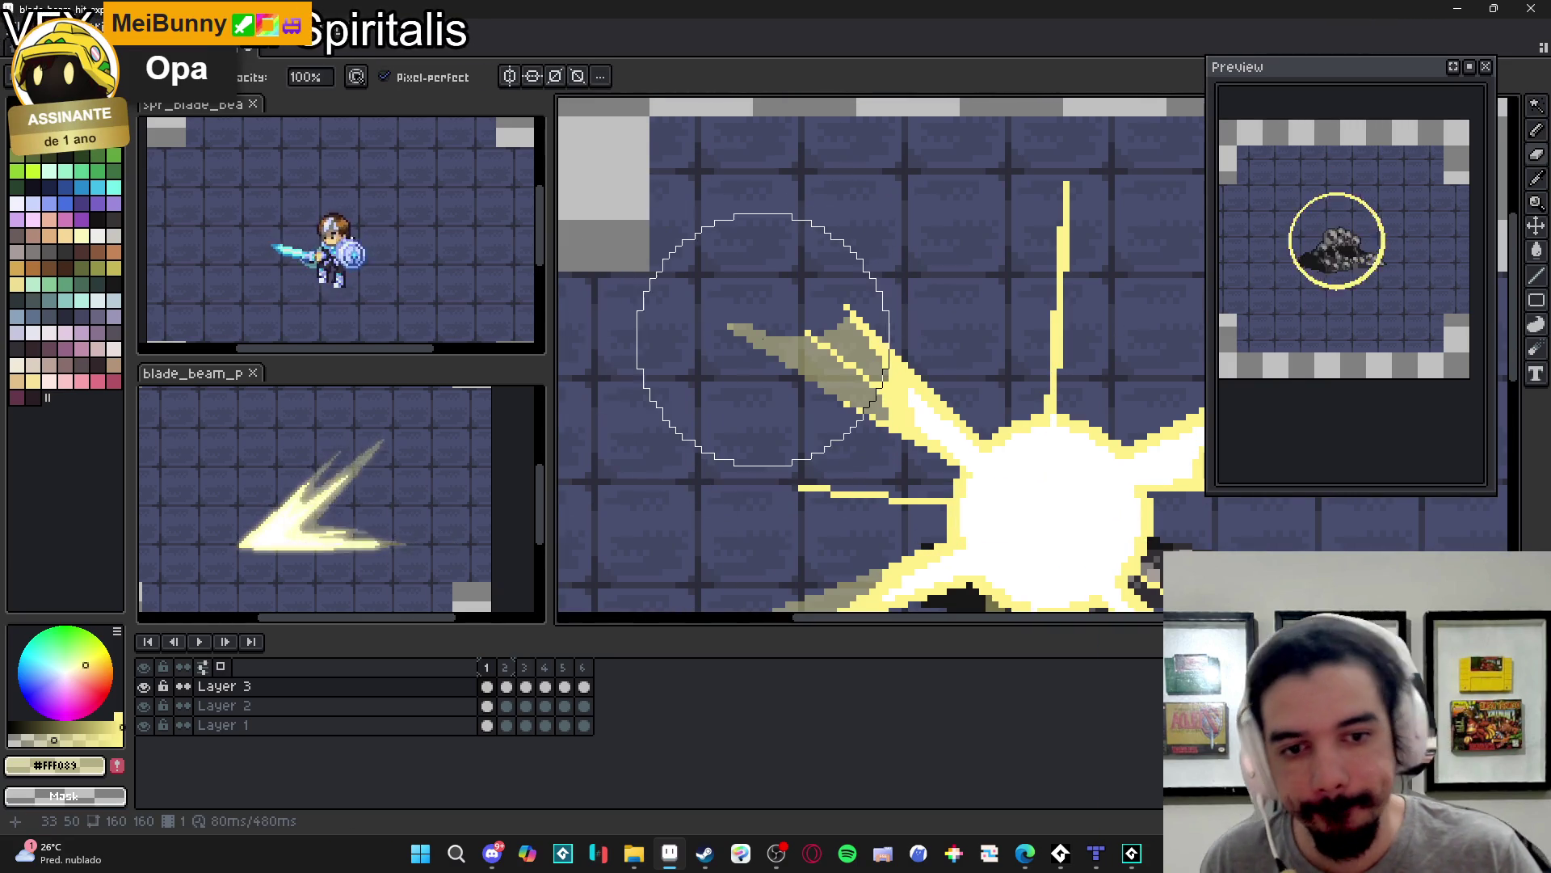
pyautogui.press('e')
pyautogui.scroll(1, 744, 346)
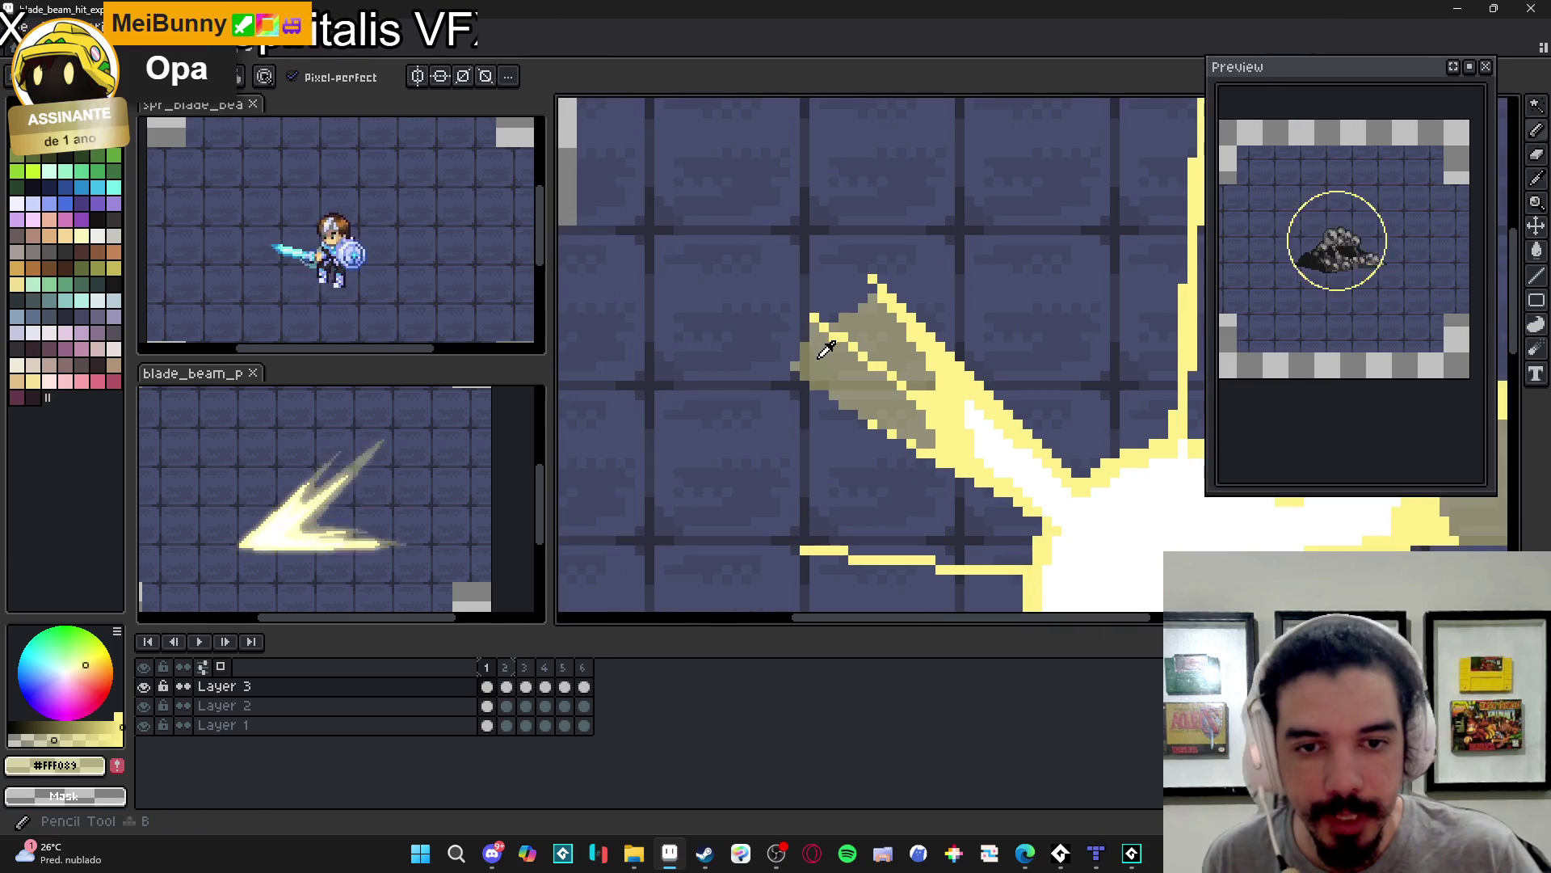
pyautogui.moveTo(806, 310)
pyautogui.mouseDown()
pyautogui.moveTo(762, 267)
pyautogui.moveTo(840, 306)
pyautogui.moveTo(796, 326)
pyautogui.moveTo(796, 349)
pyautogui.mouseUp()
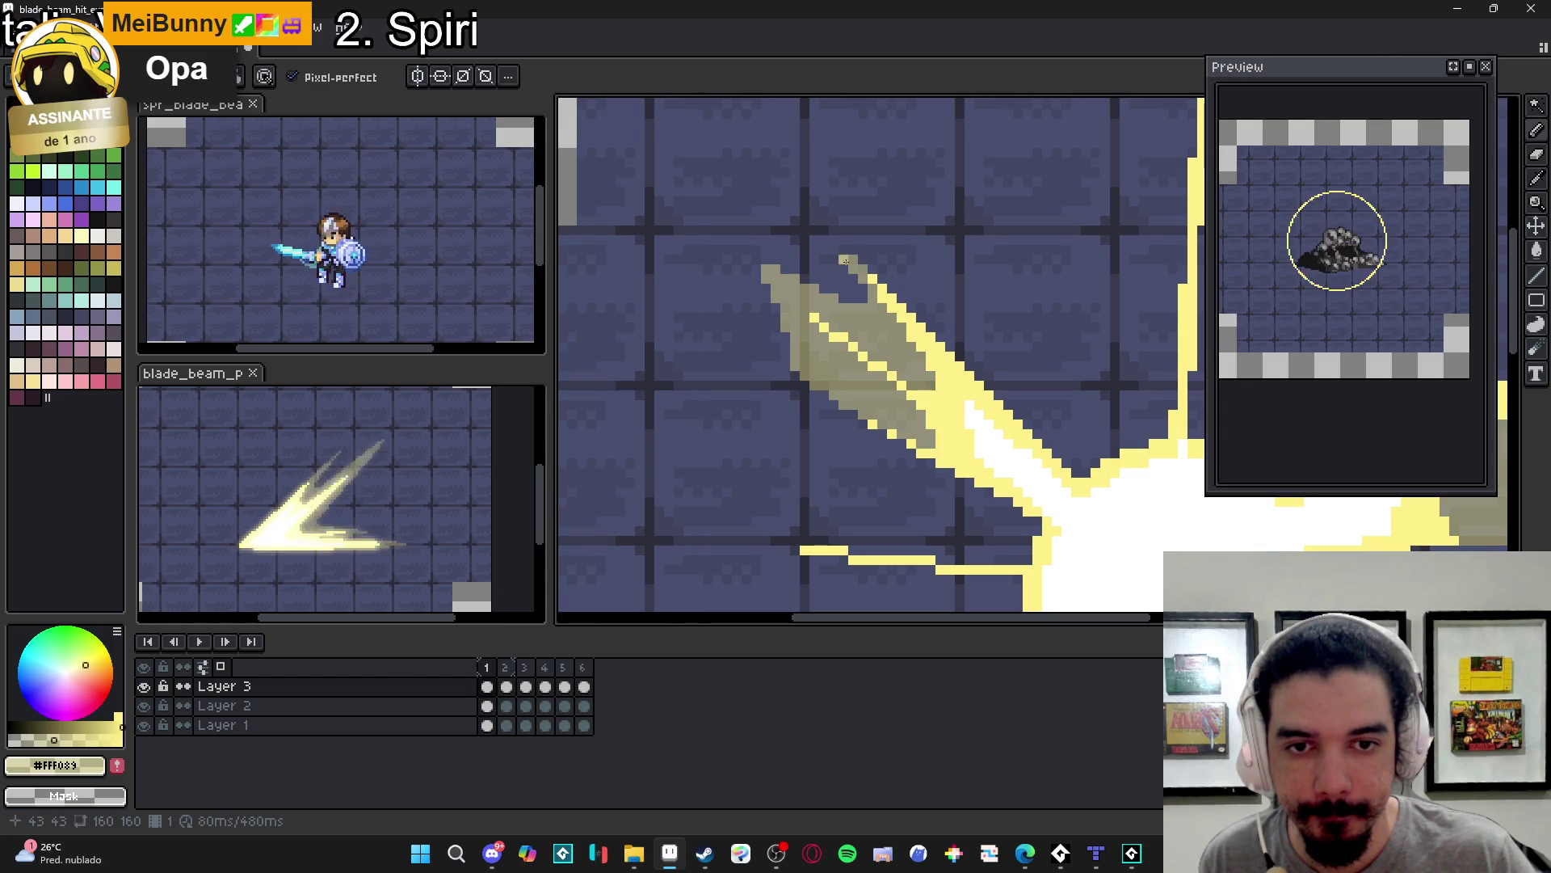
# - Recolour a couple of single pixels at the burst's upper-left edge
pyautogui.scroll(-4, 834, 252)
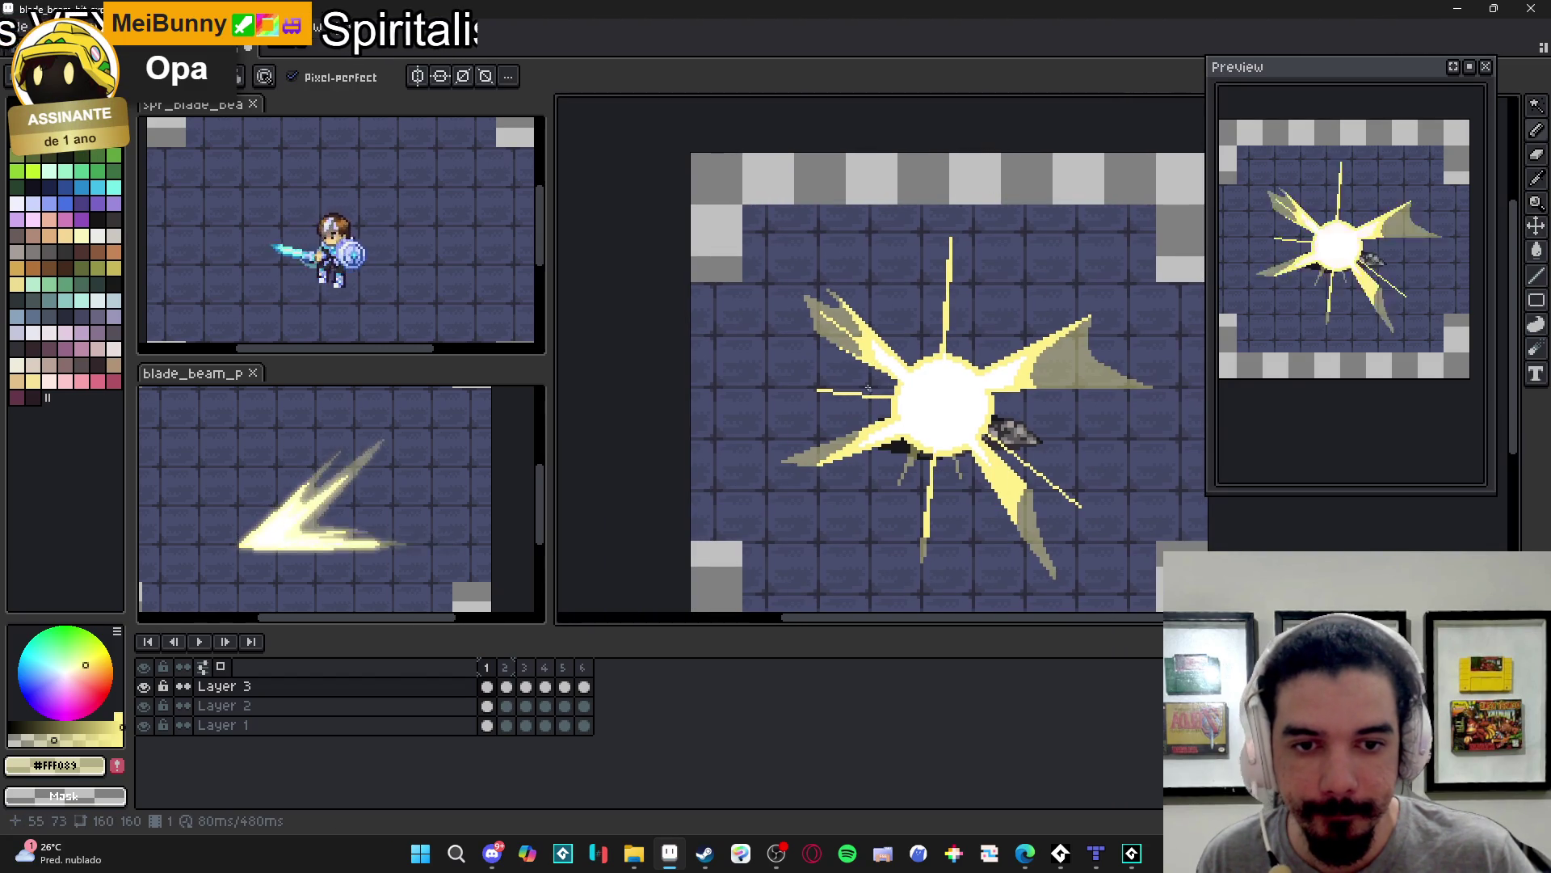
pyautogui.scroll(3, 812, 325)
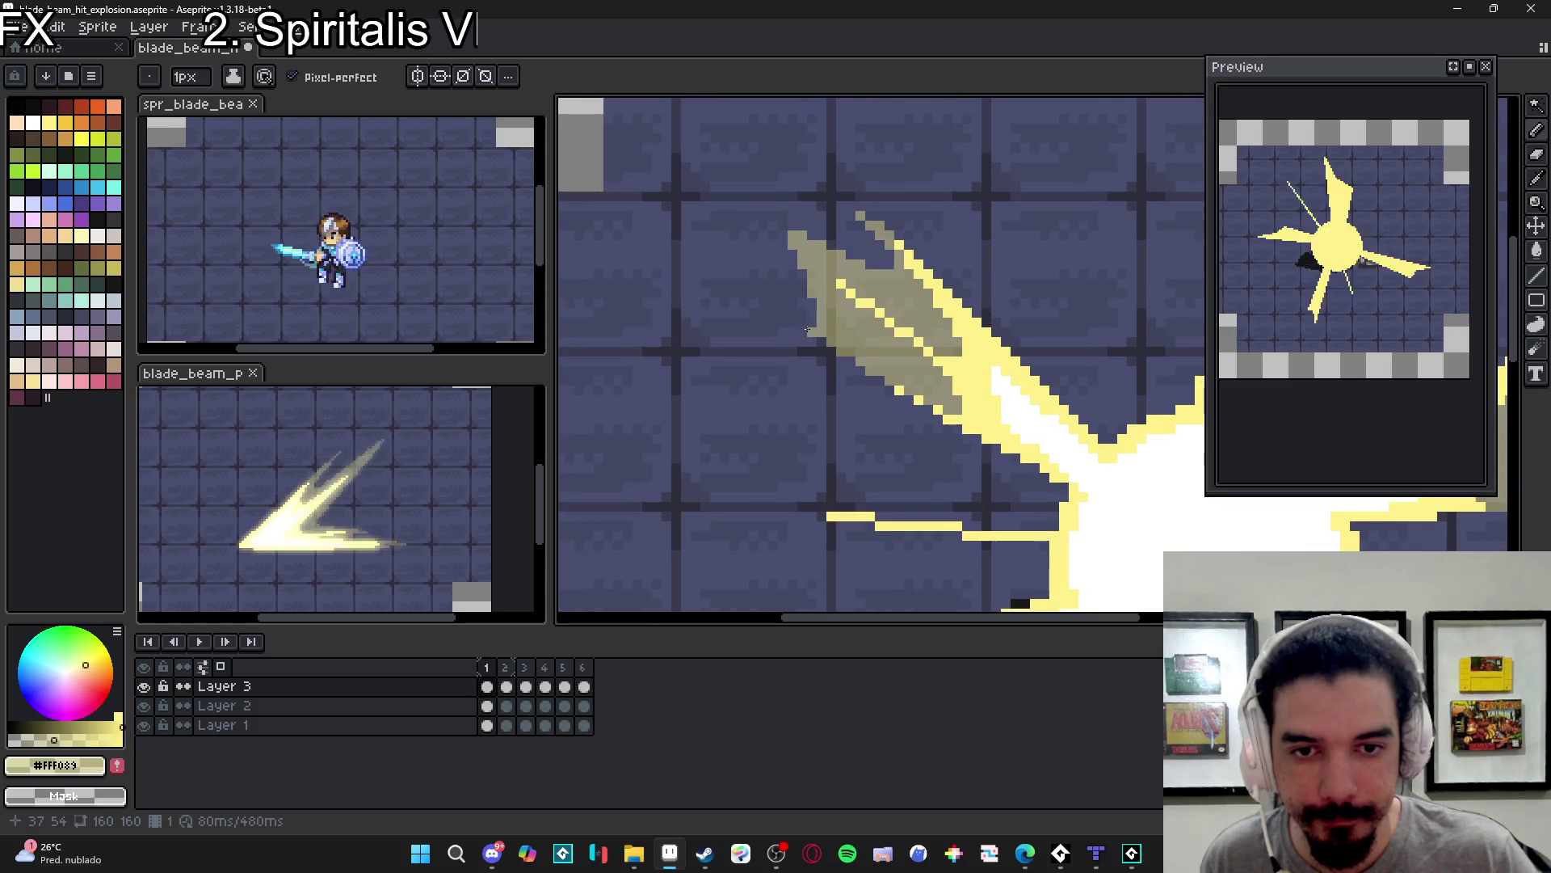
pyautogui.scroll(-3, 811, 324)
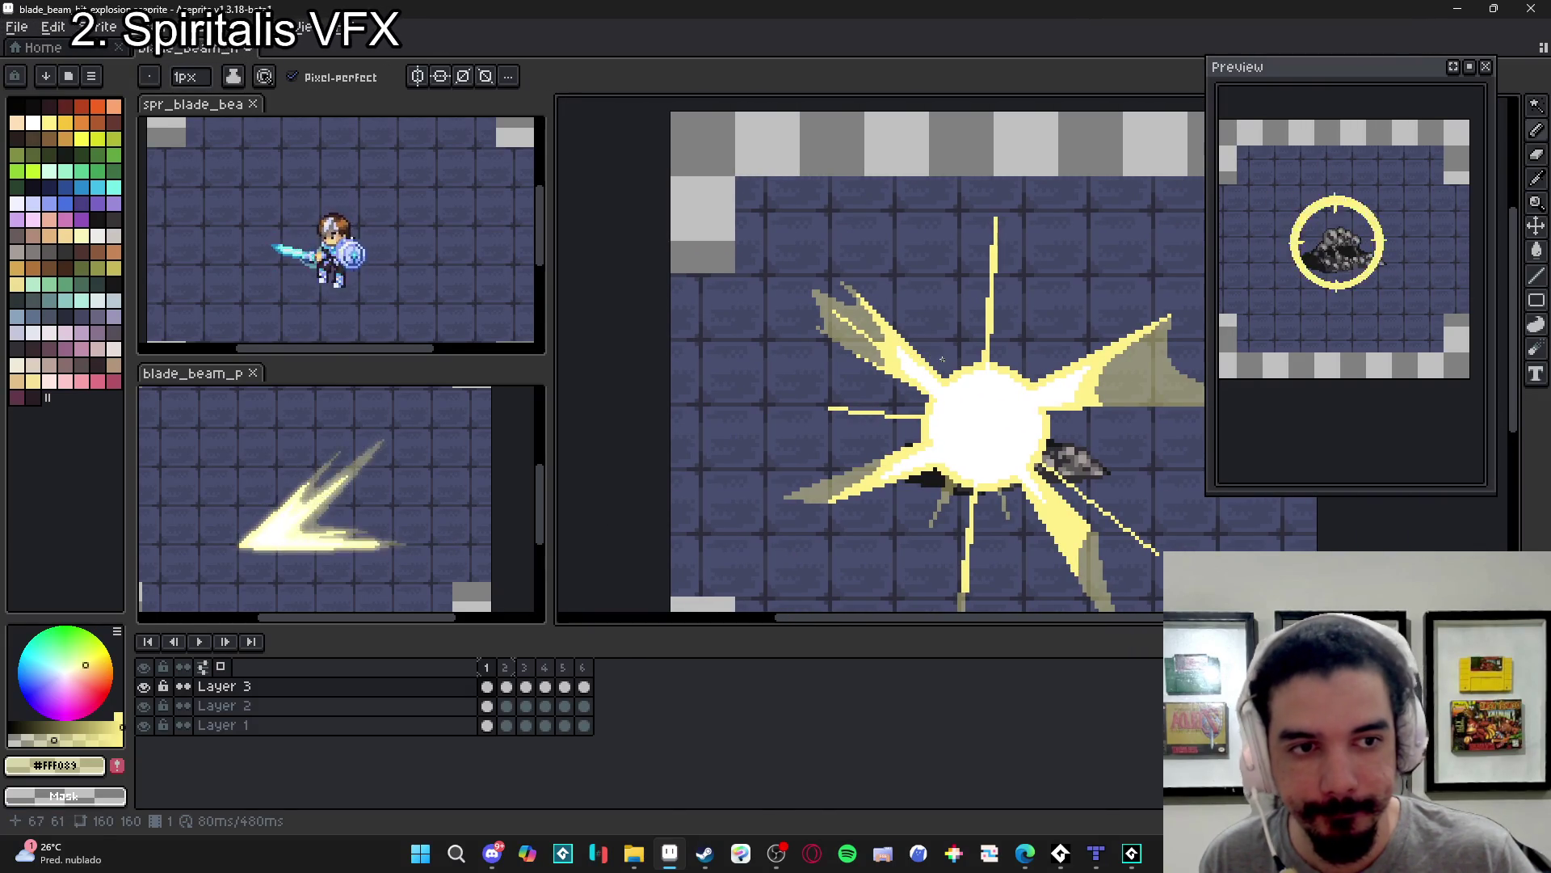
pyautogui.scroll(3, 887, 400)
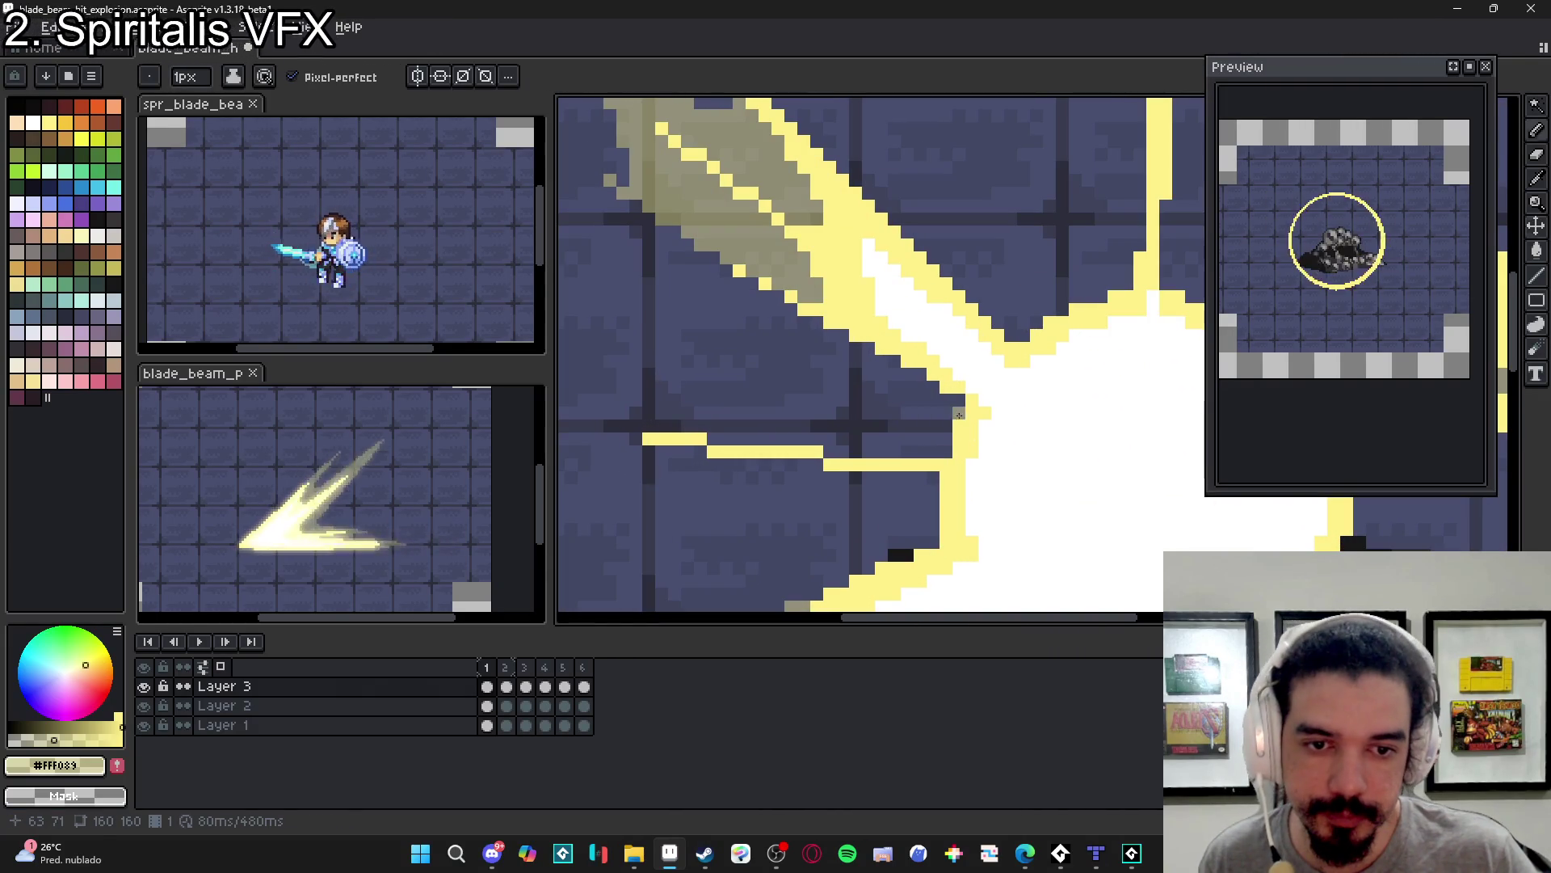
pyautogui.click(916, 378)
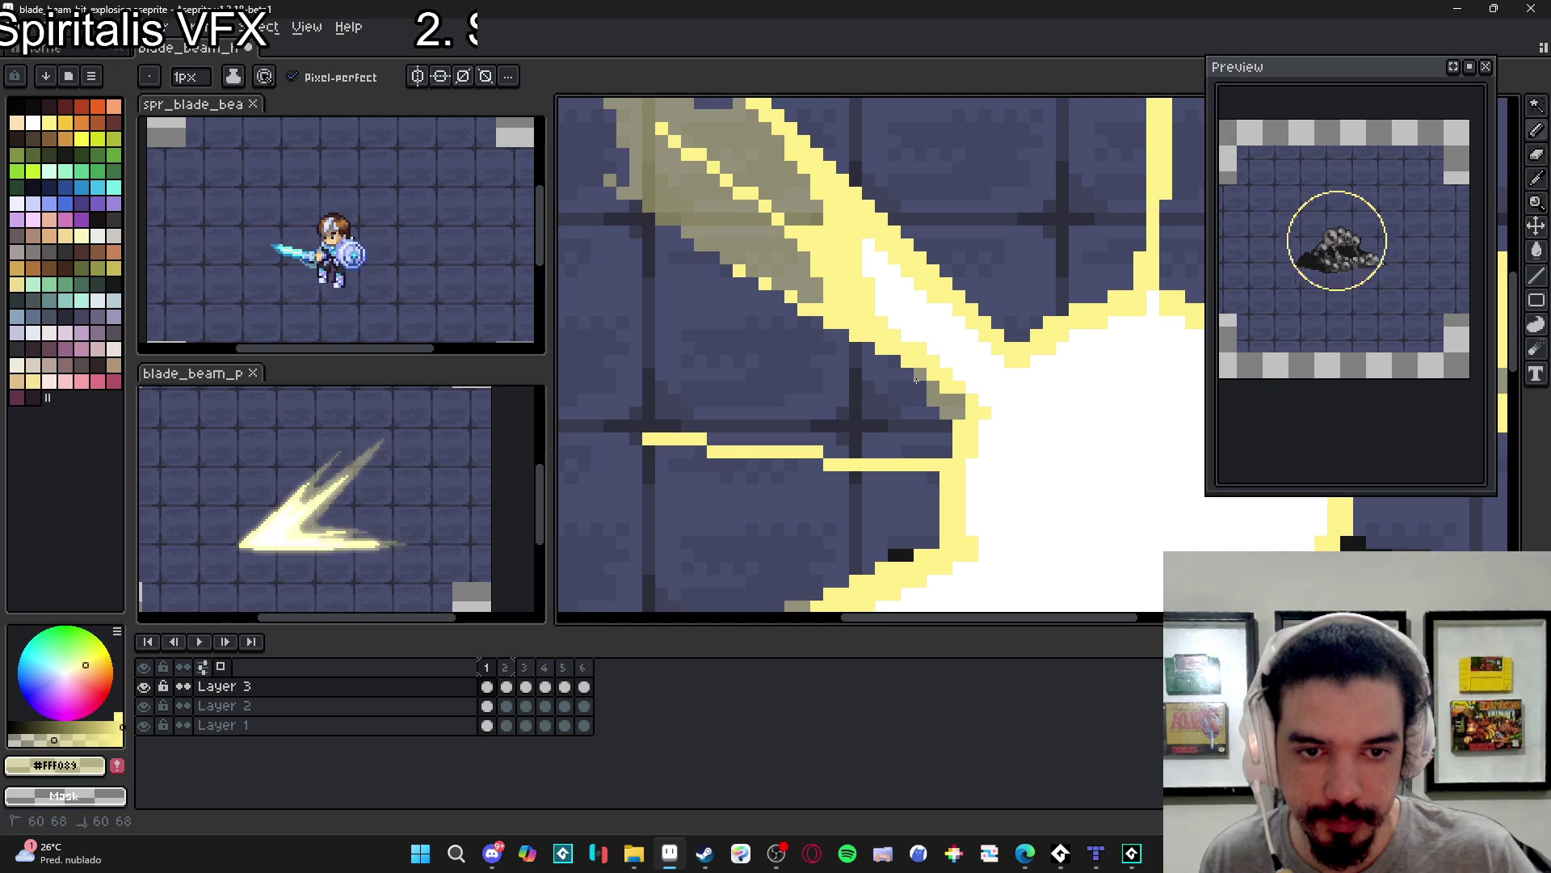
pyautogui.moveTo(917, 389); pyautogui.dragTo(911, 385)
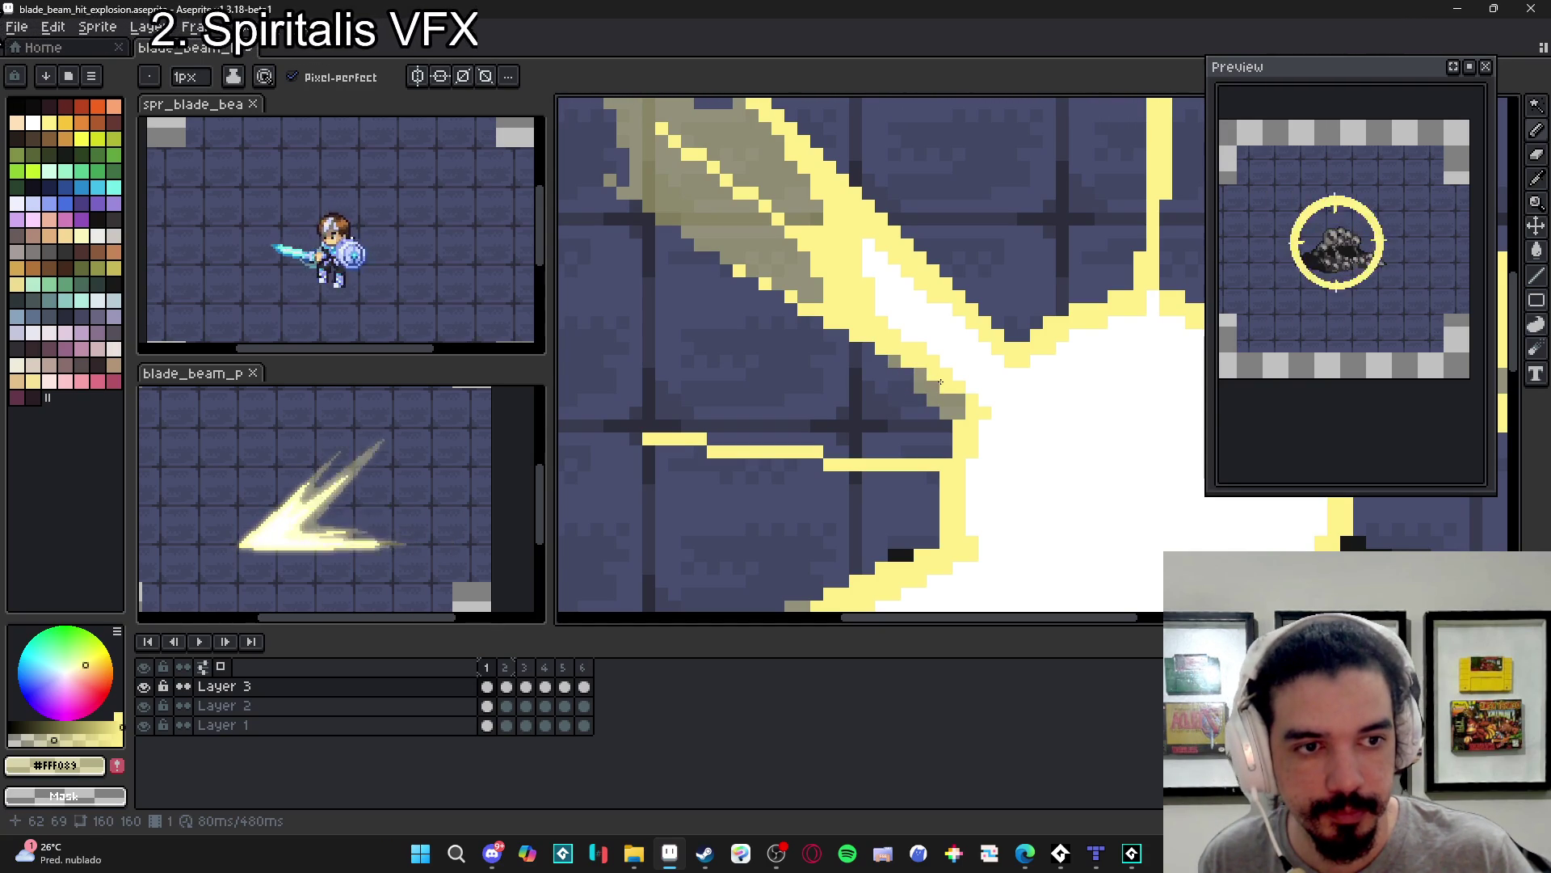
pyautogui.scroll(-2, 963, 395)
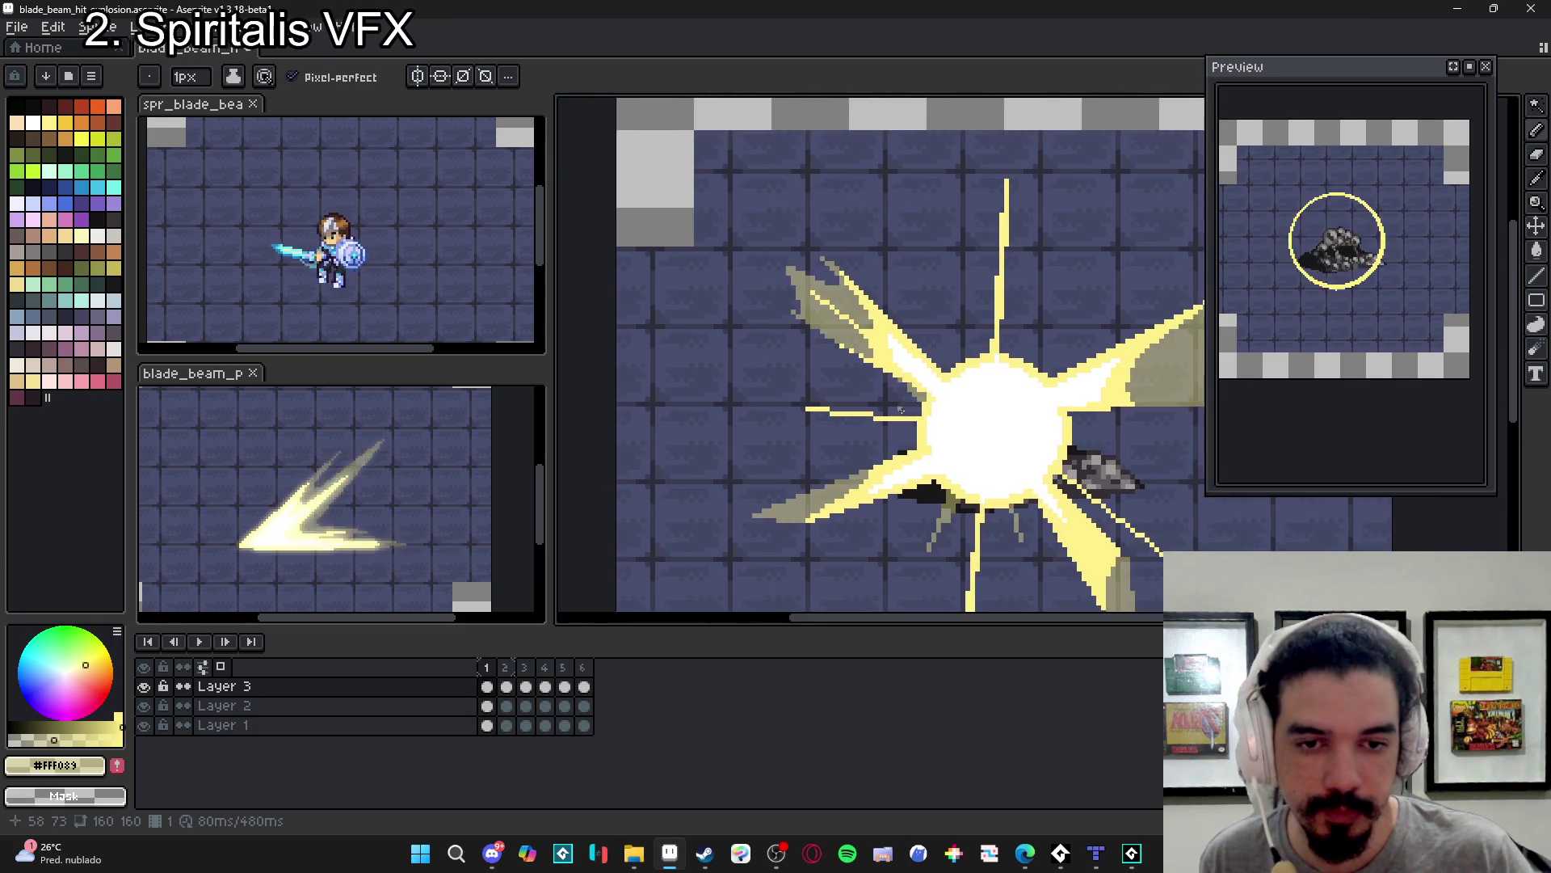
pyautogui.scroll(2, 916, 390)
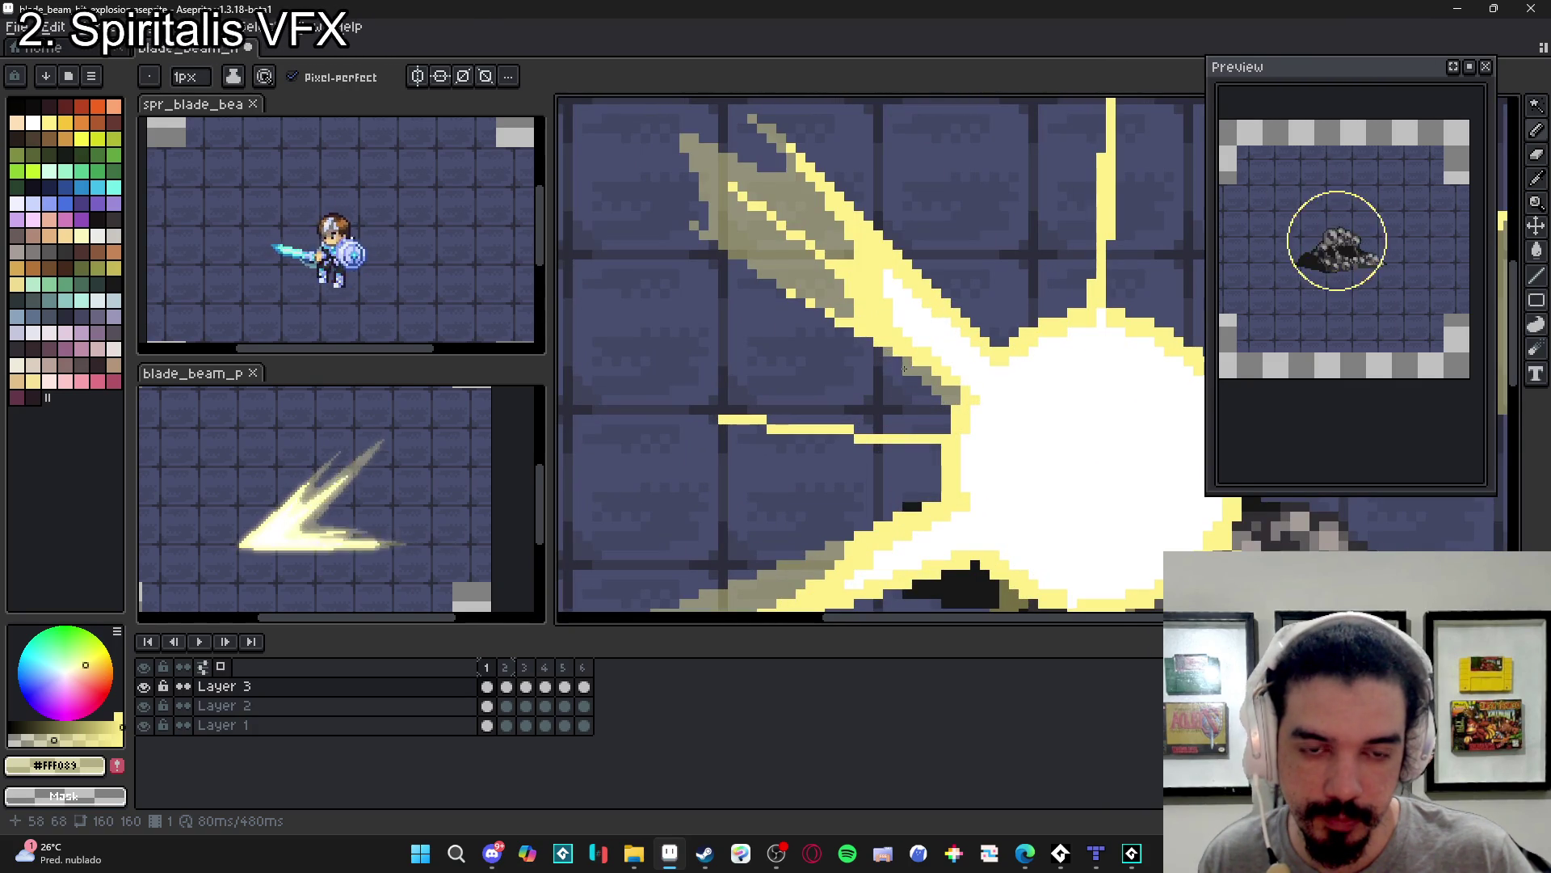
pyautogui.scroll(-2, 913, 381)
pyautogui.scroll(1, 937, 388)
pyautogui.scroll(-1, 957, 392)
pyautogui.scroll(1, 975, 396)
pyautogui.scroll(-1, 953, 388)
pyautogui.scroll(2, 929, 420)
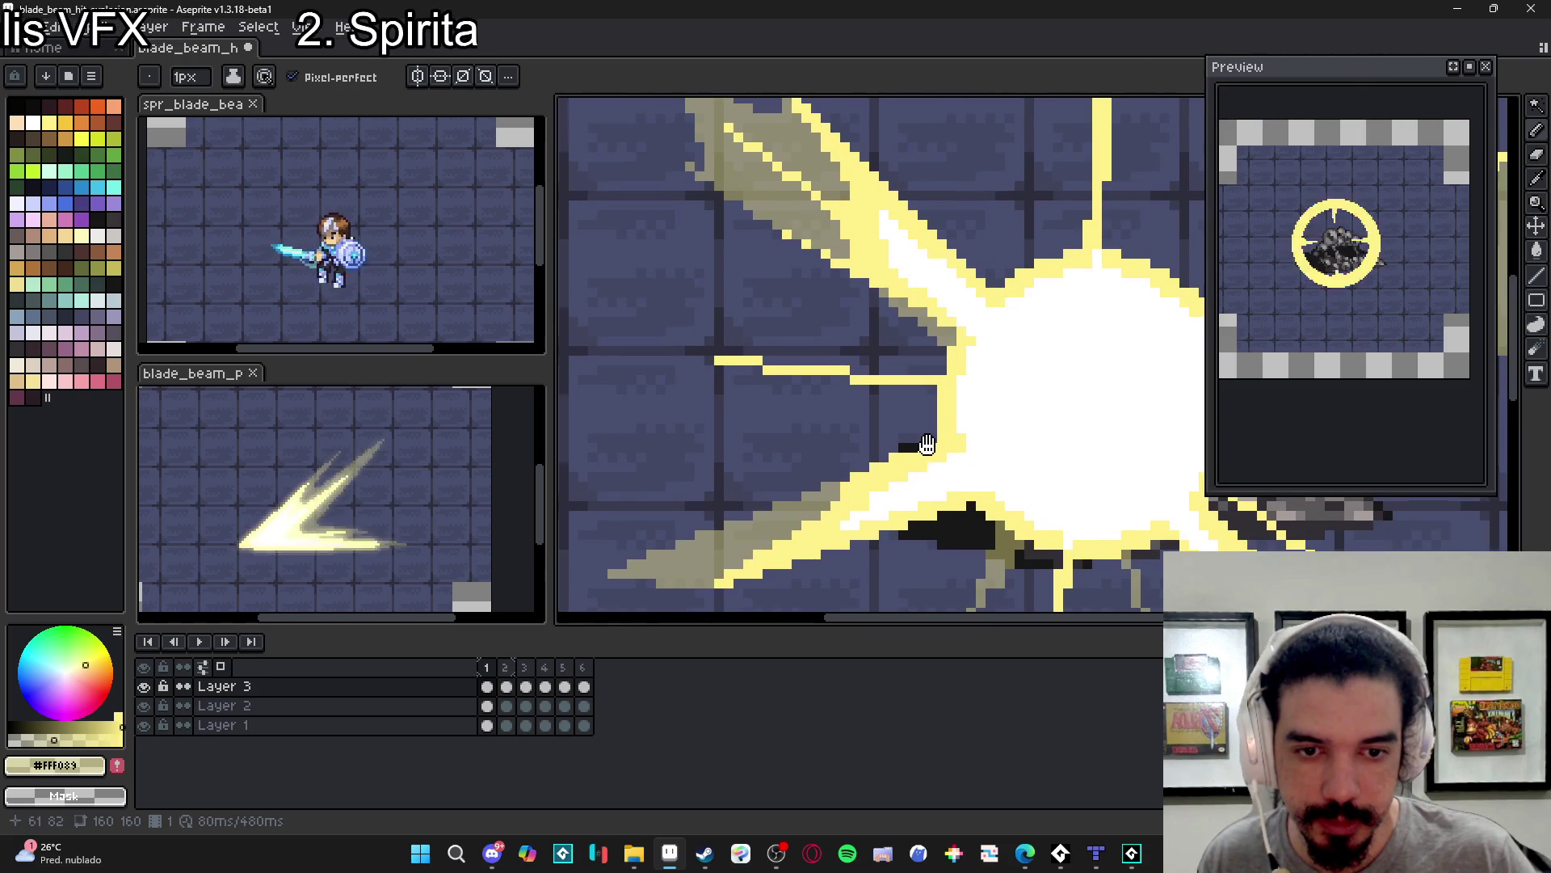
# - Erase the stray horizontal yellow line across the explosion
pyautogui.moveTo(927, 443); pyautogui.dragTo(942, 458)
pyautogui.press('e')
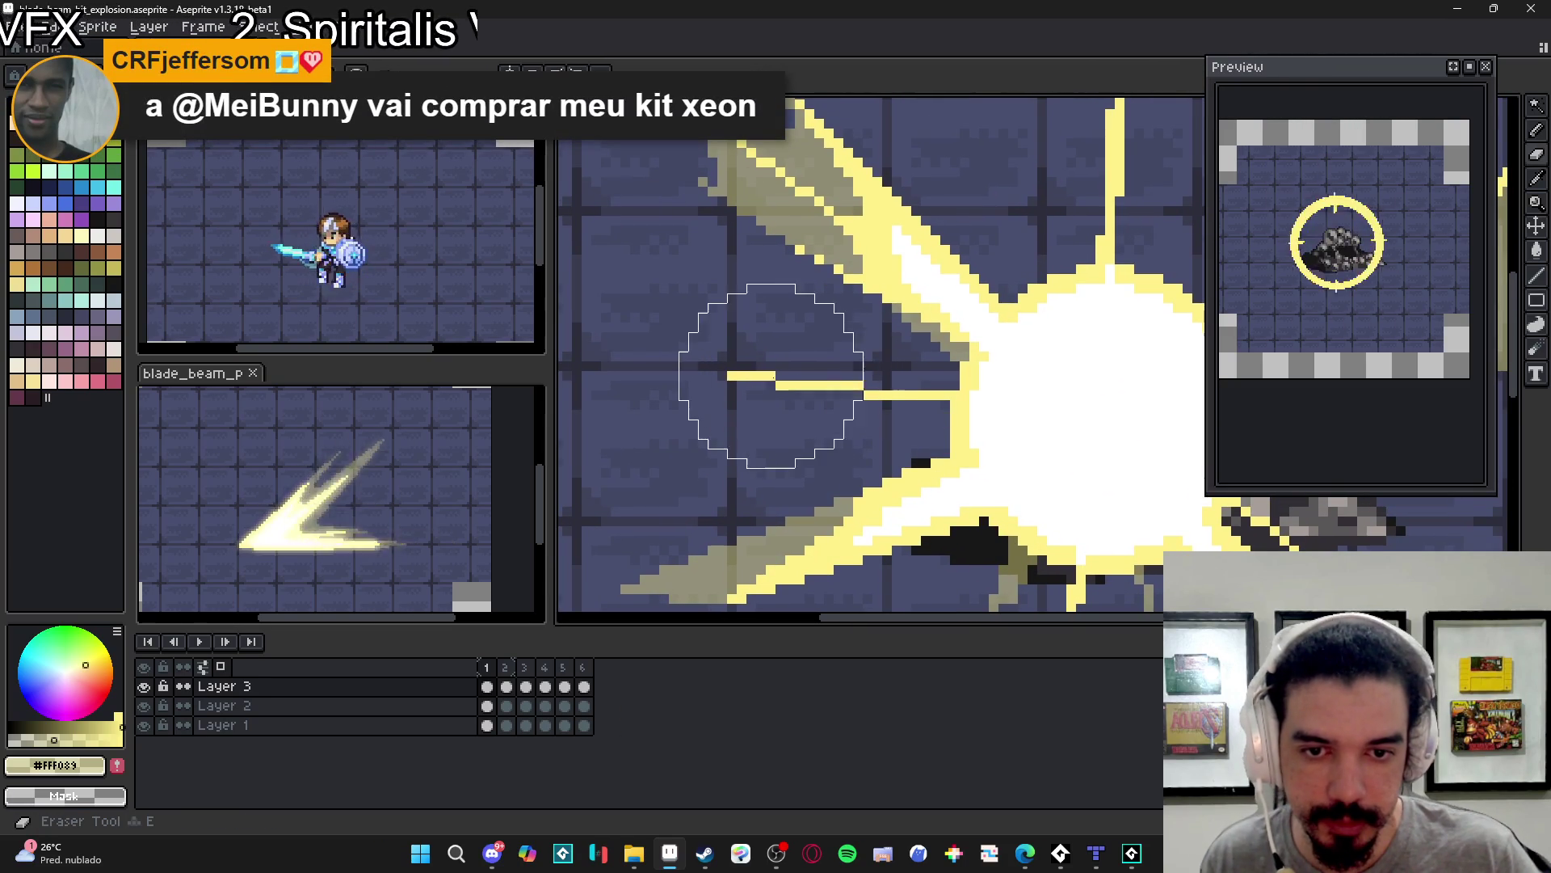
pyautogui.click(771, 378)
pyautogui.keyDown('shift'); pyautogui.click(724, 394); pyautogui.keyUp('shift')
pyautogui.scroll(-2, 833, 404)
pyautogui.scroll(1, 851, 406)
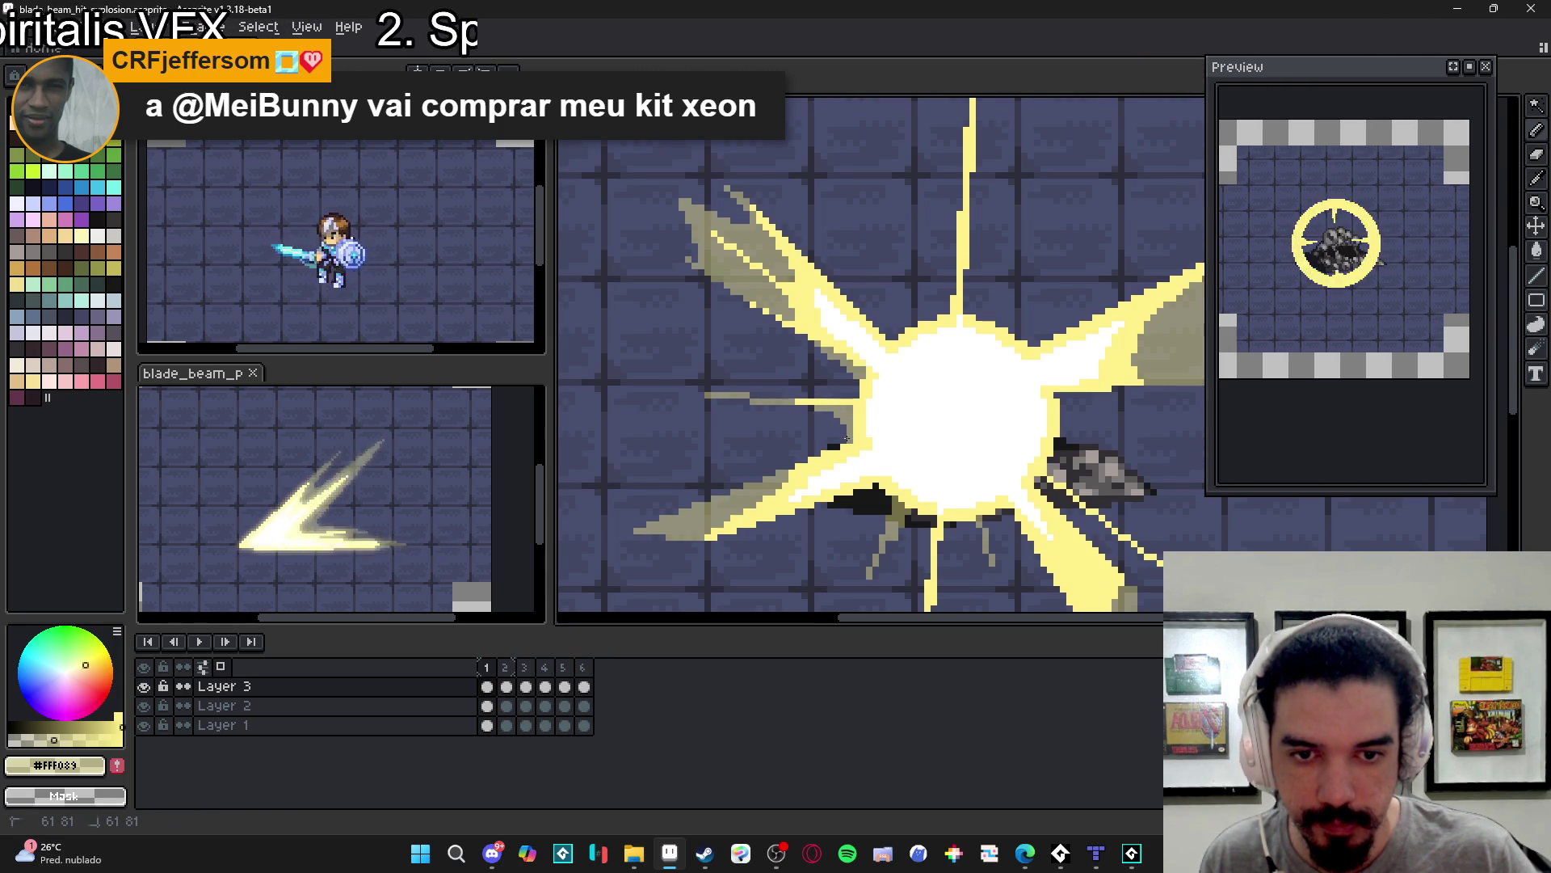
# - Draw two thin khaki ray lines leftward from the burst
pyautogui.moveTo(856, 395)
pyautogui.mouseDown()
pyautogui.moveTo(805, 399)
pyautogui.moveTo(845, 384)
pyautogui.mouseUp()
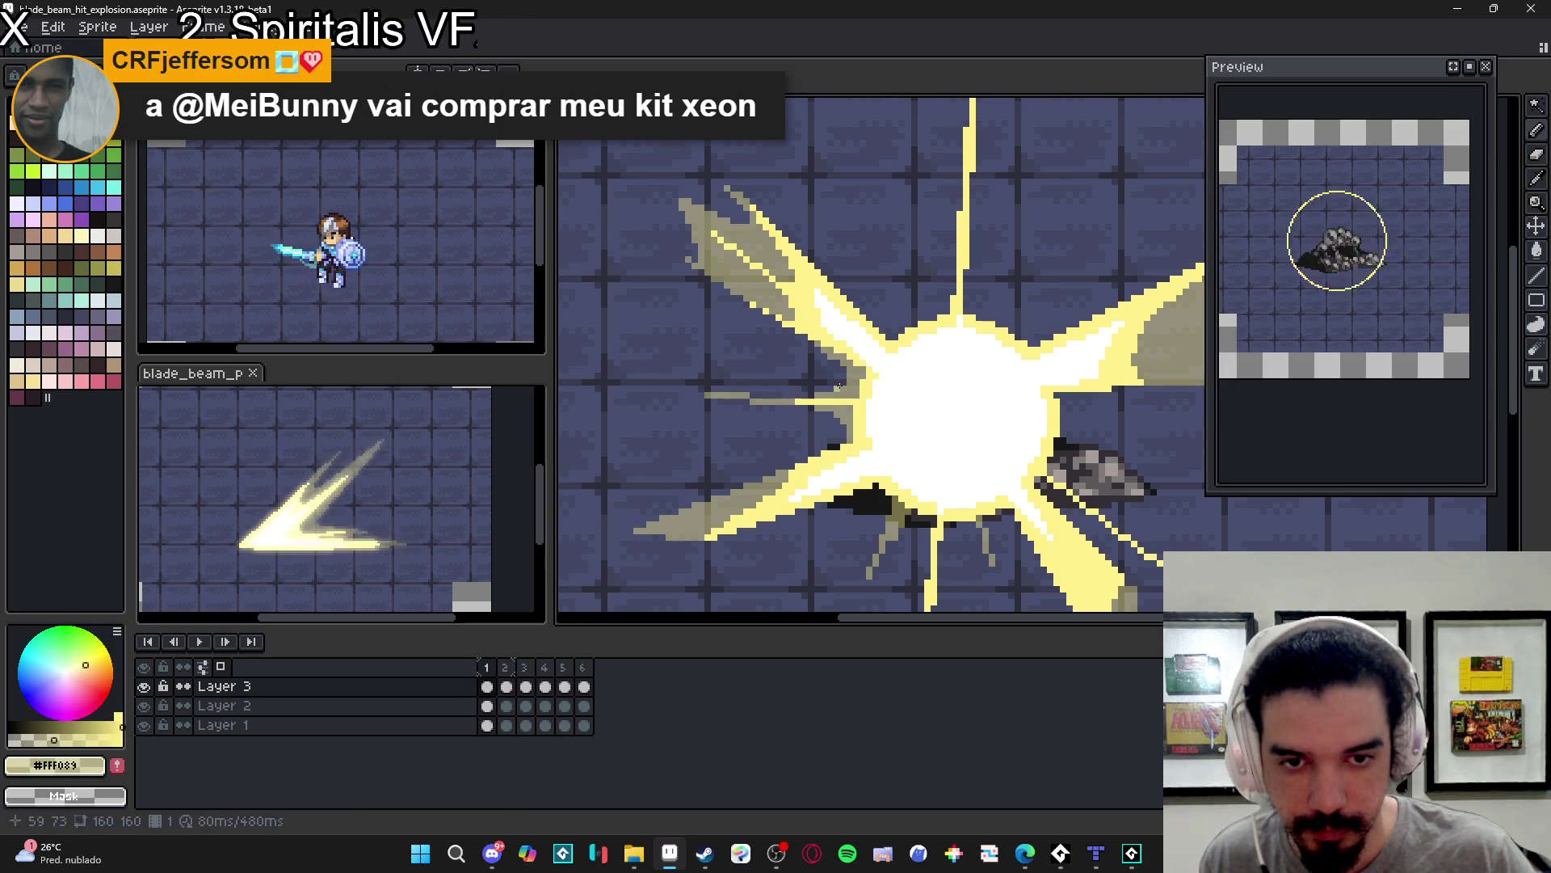
pyautogui.moveTo(831, 388); pyautogui.dragTo(805, 408)
pyautogui.scroll(-2, 824, 413)
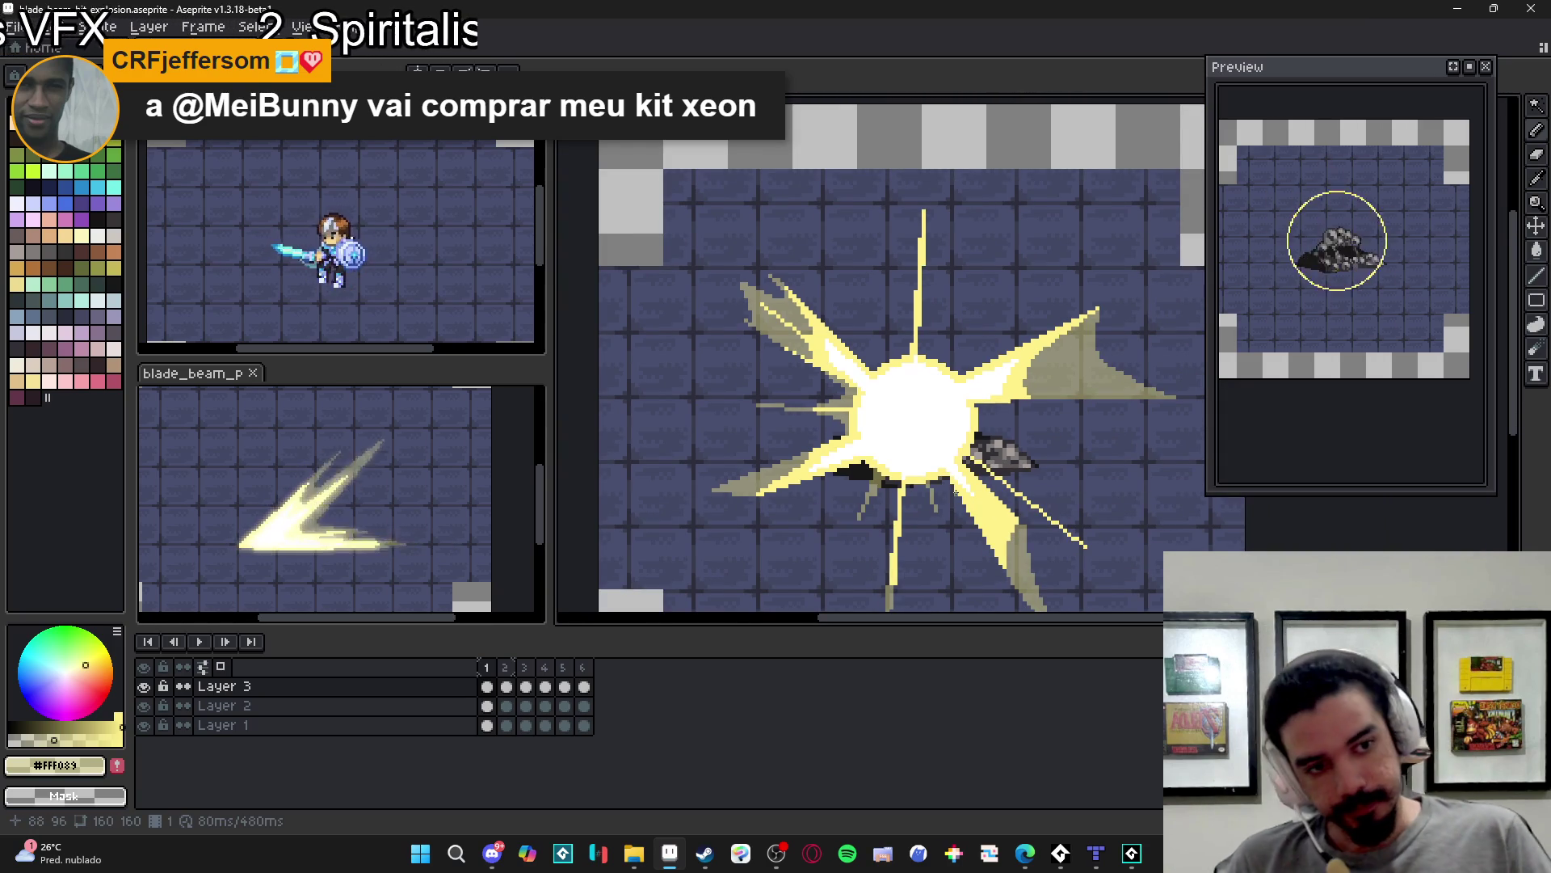
pyautogui.scroll(3, 872, 357)
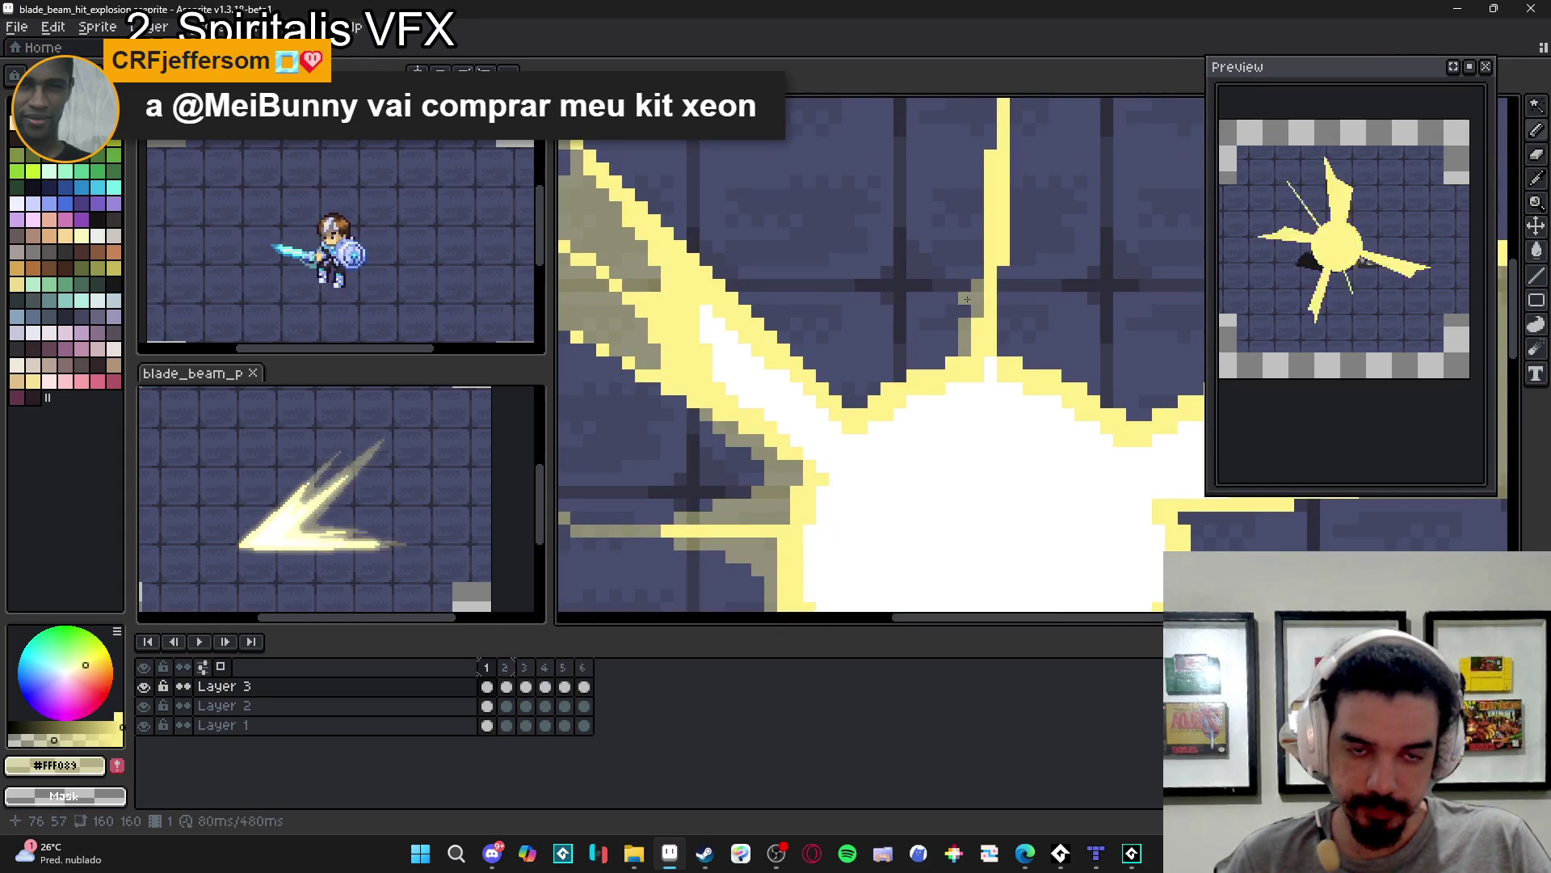
# - Add short khaki ray strokes upward and up-left near the core
pyautogui.moveTo(1003, 355)
pyautogui.mouseDown()
pyautogui.moveTo(1003, 276)
pyautogui.moveTo(1015, 352)
pyautogui.mouseUp()
pyautogui.click(1023, 350)
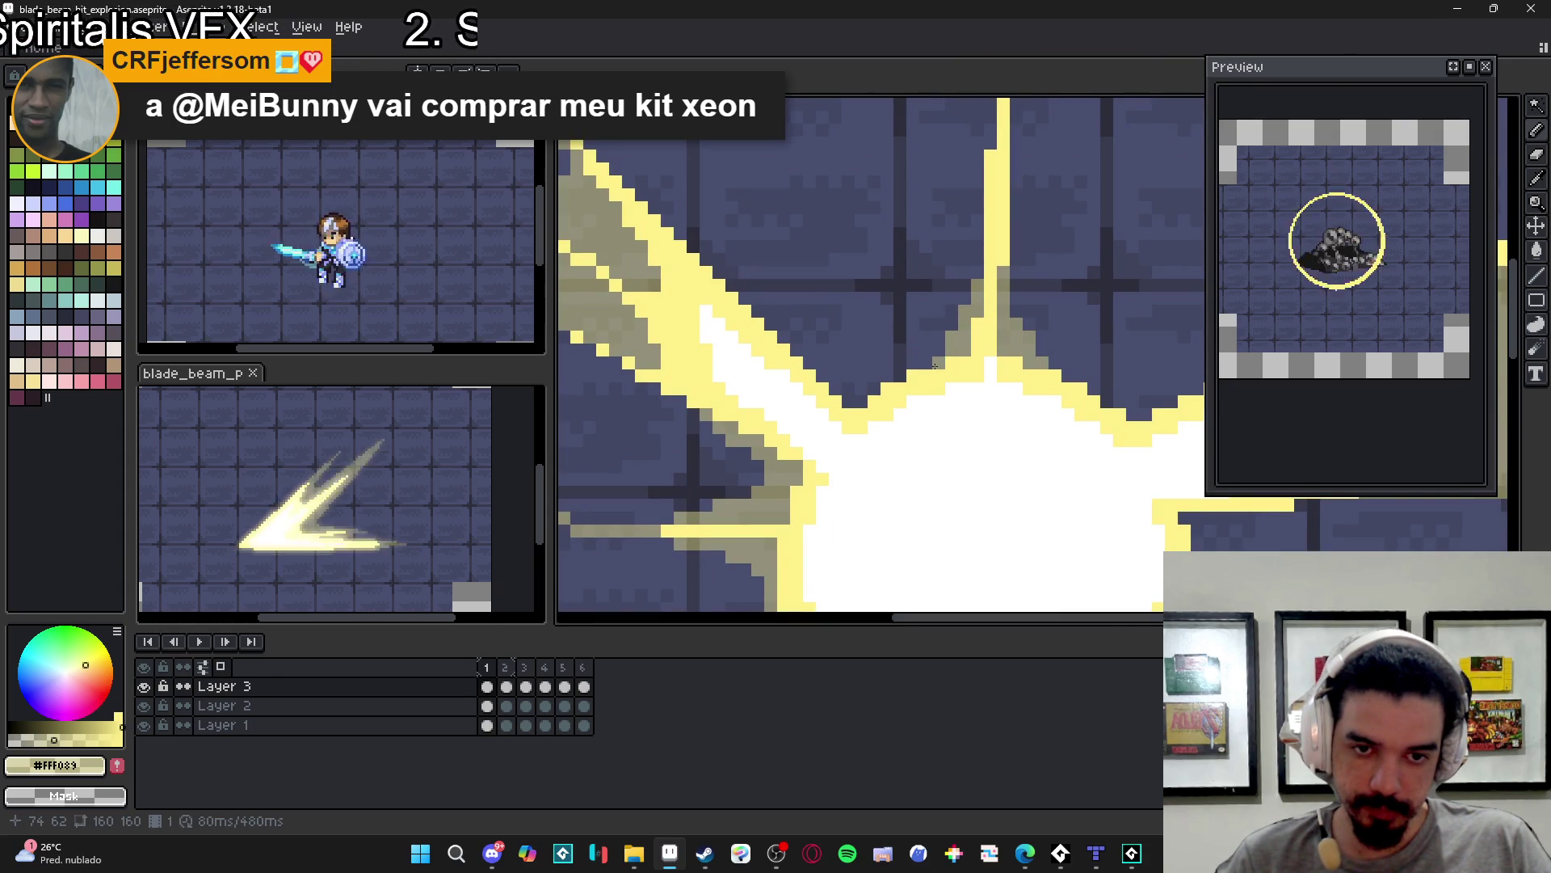
pyautogui.scroll(-3, 937, 356)
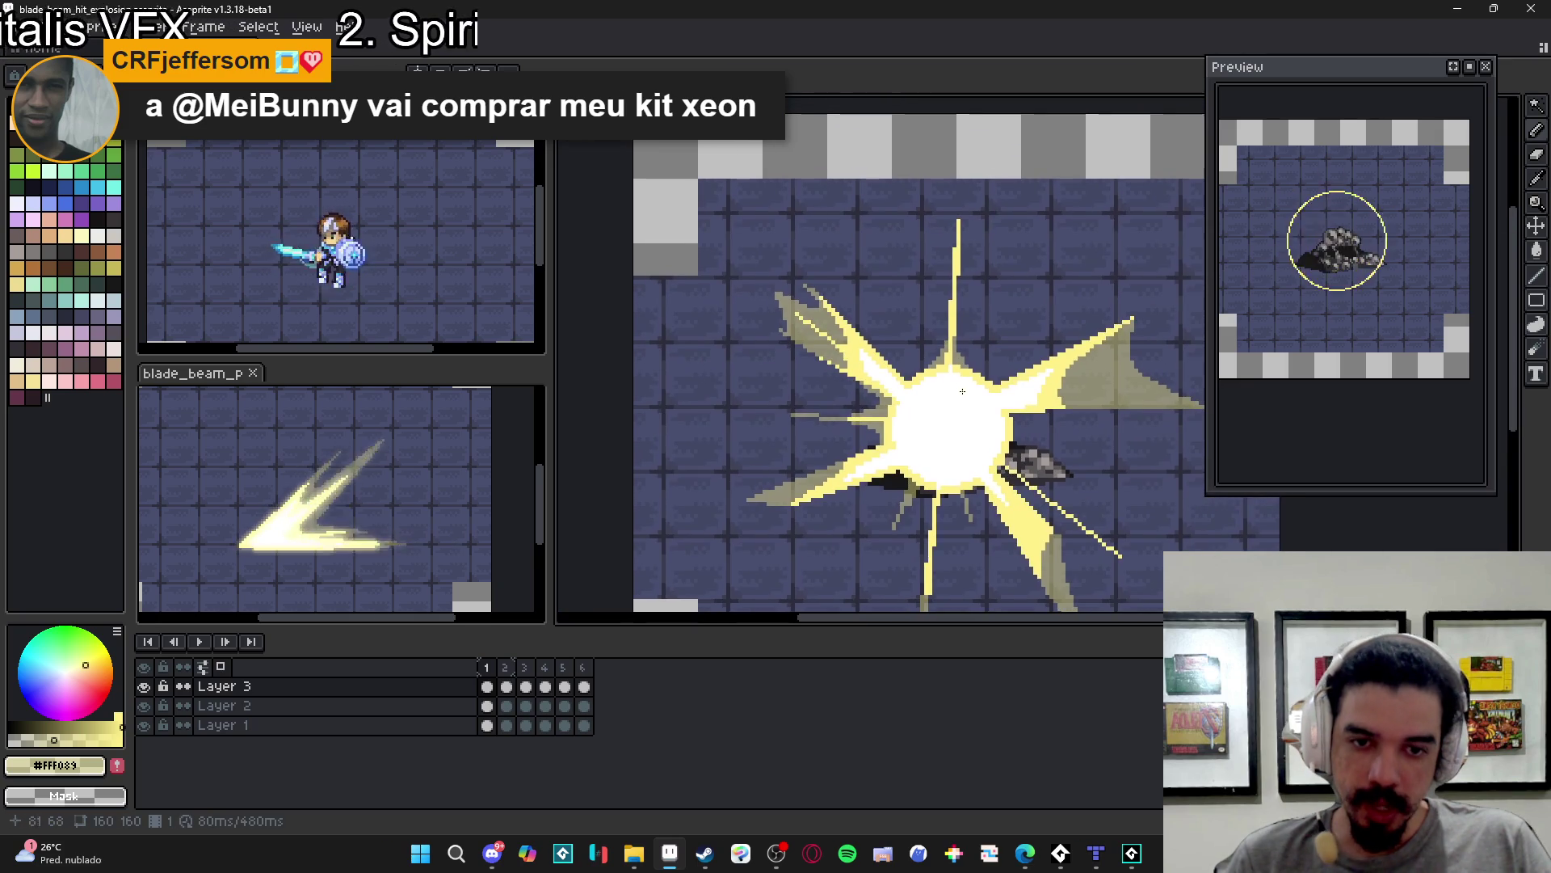
pyautogui.scroll(2, 966, 391)
pyautogui.moveTo(909, 371)
pyautogui.mouseDown()
pyautogui.moveTo(886, 340)
pyautogui.moveTo(892, 361)
pyautogui.mouseUp()
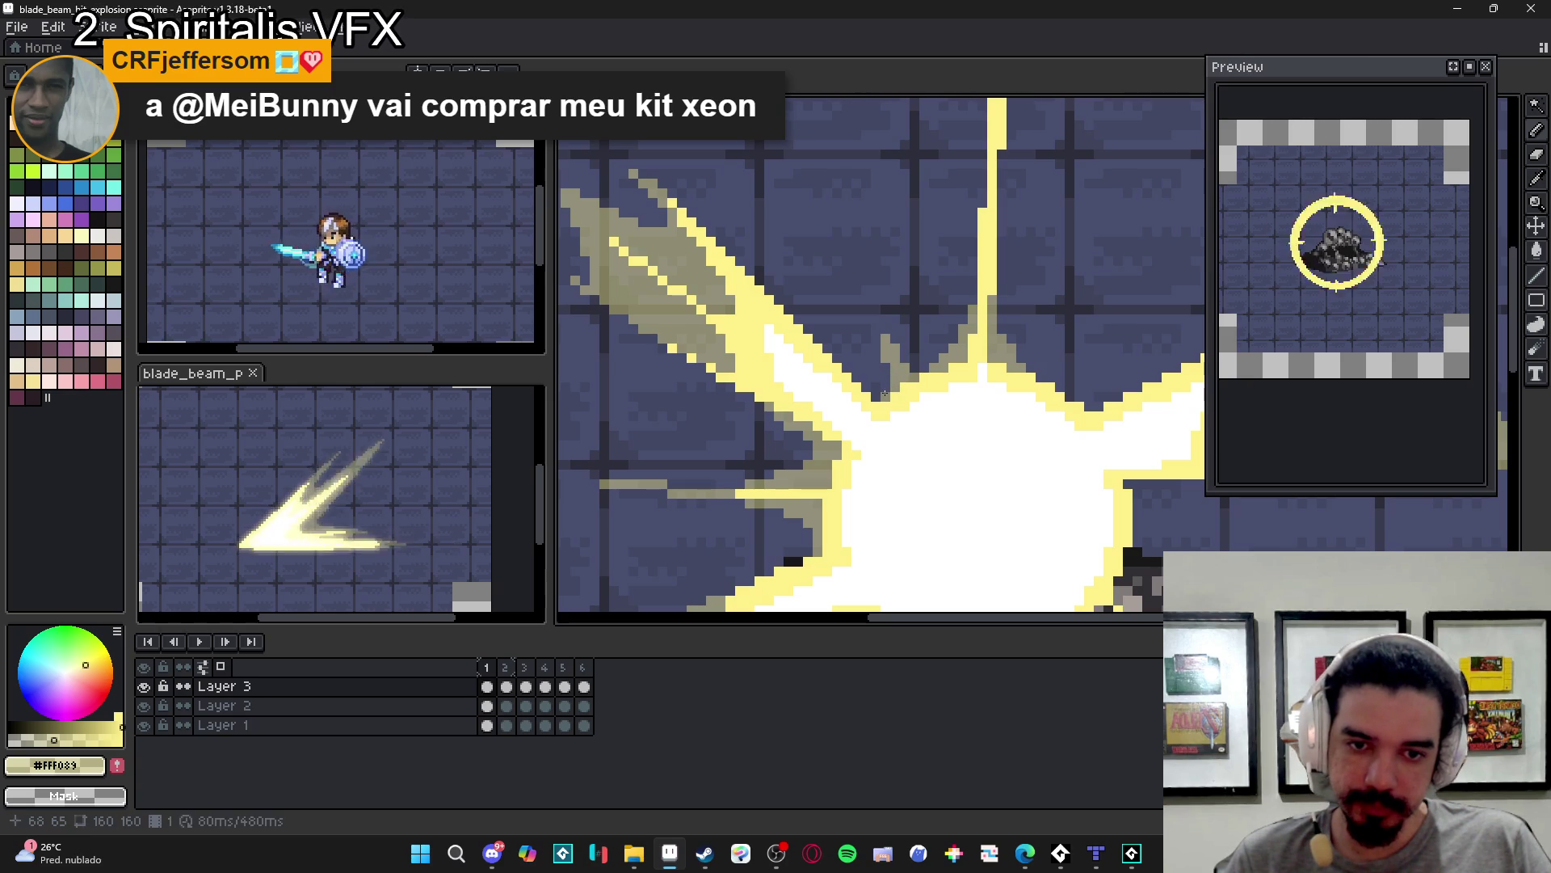
pyautogui.moveTo(884, 385); pyautogui.dragTo(885, 382)
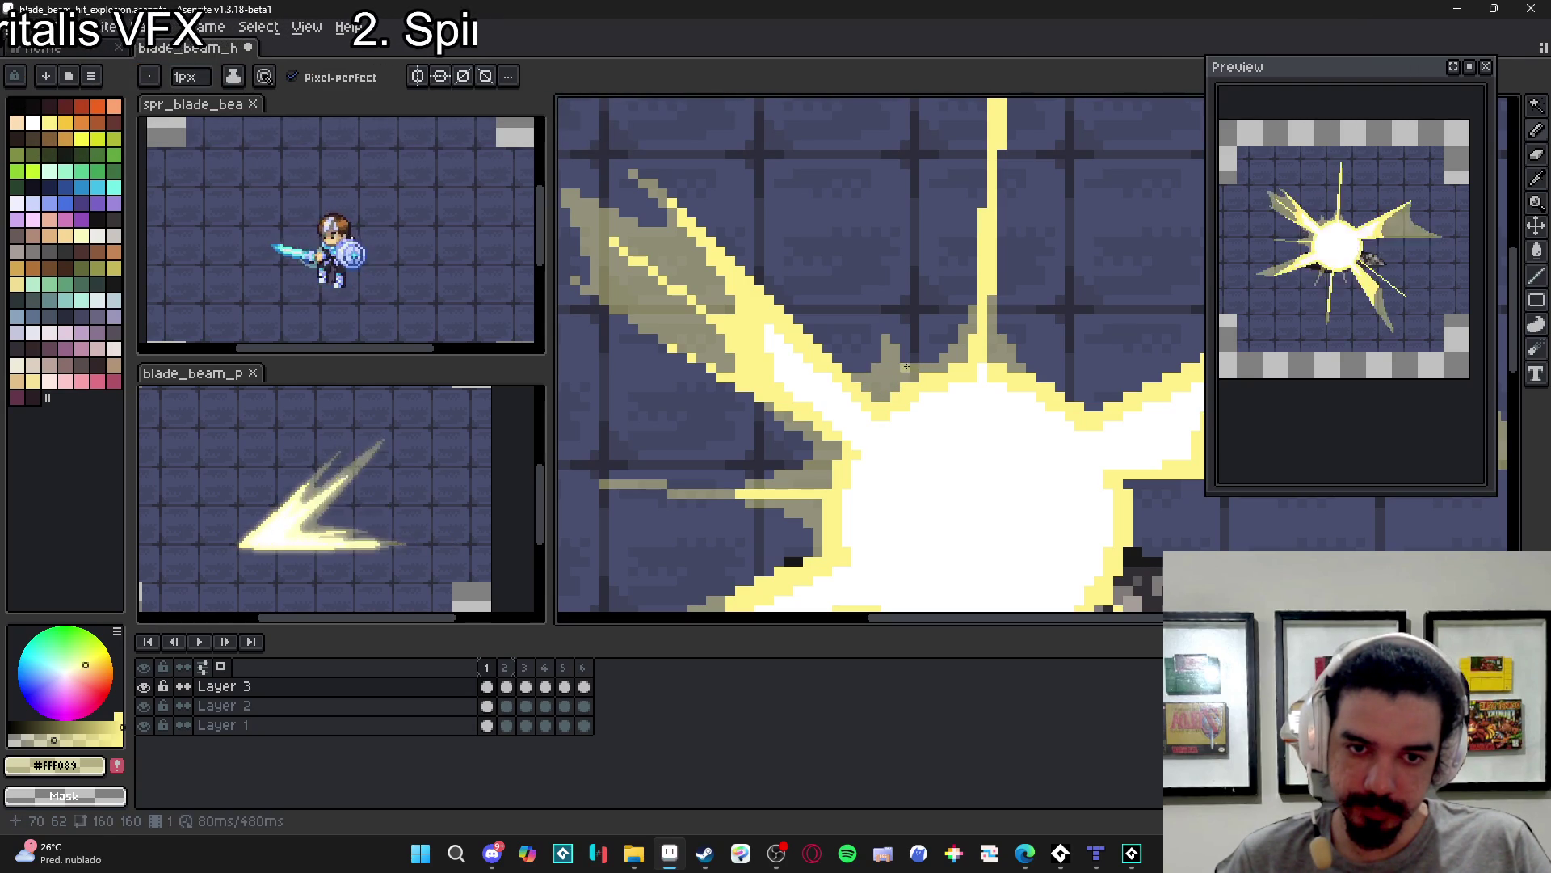
# - Paint khaki streaks running downward from beneath the white core
pyautogui.scroll(-3, 933, 407)
pyautogui.hscroll(1, 938, 400)
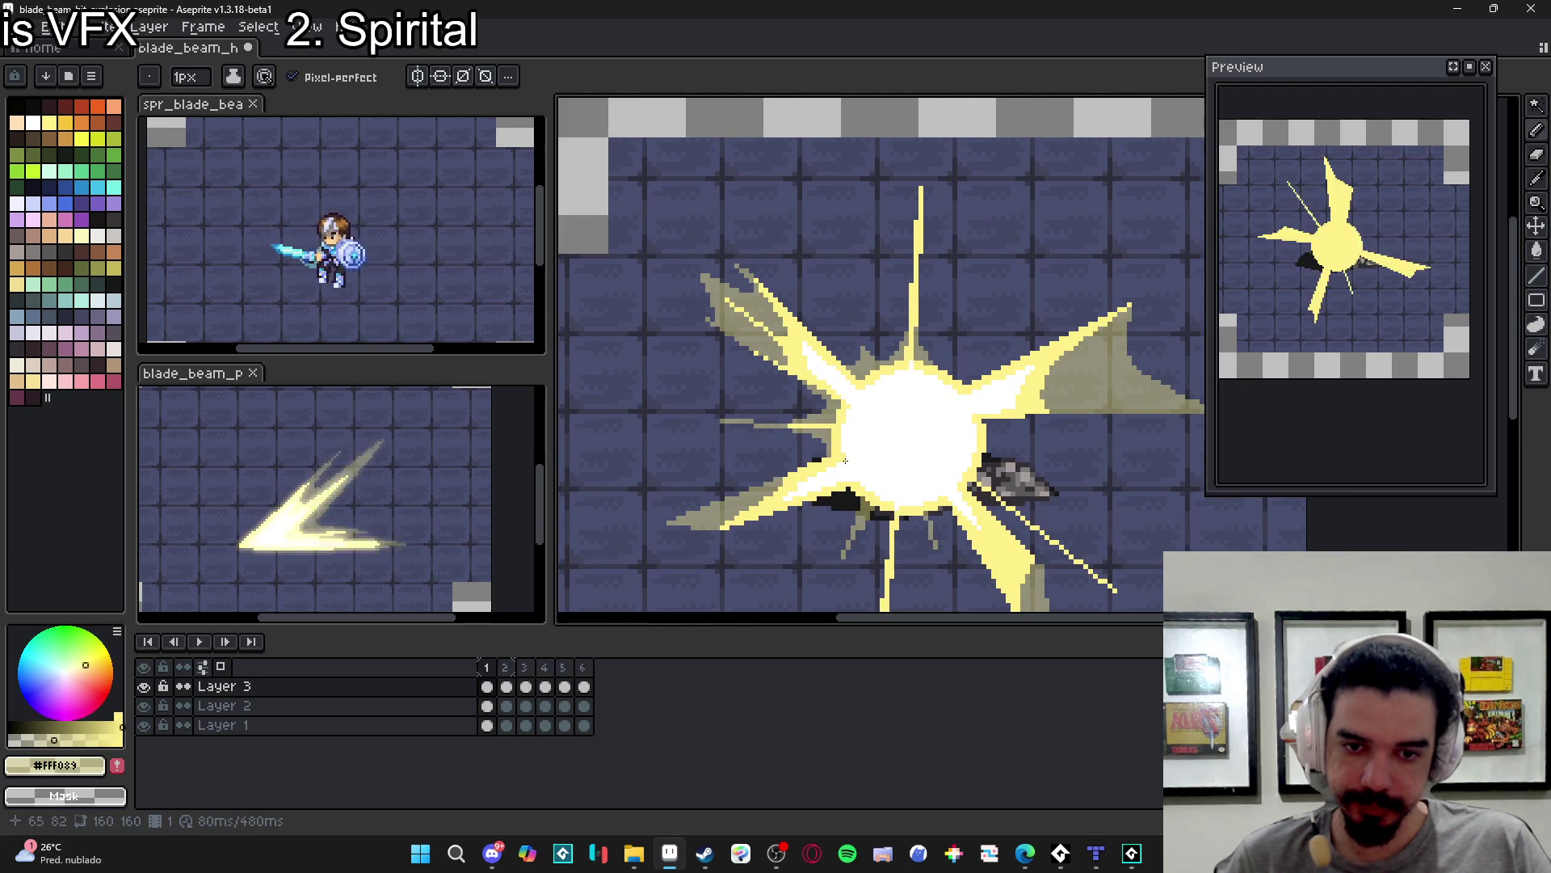
pyautogui.scroll(2, 850, 457)
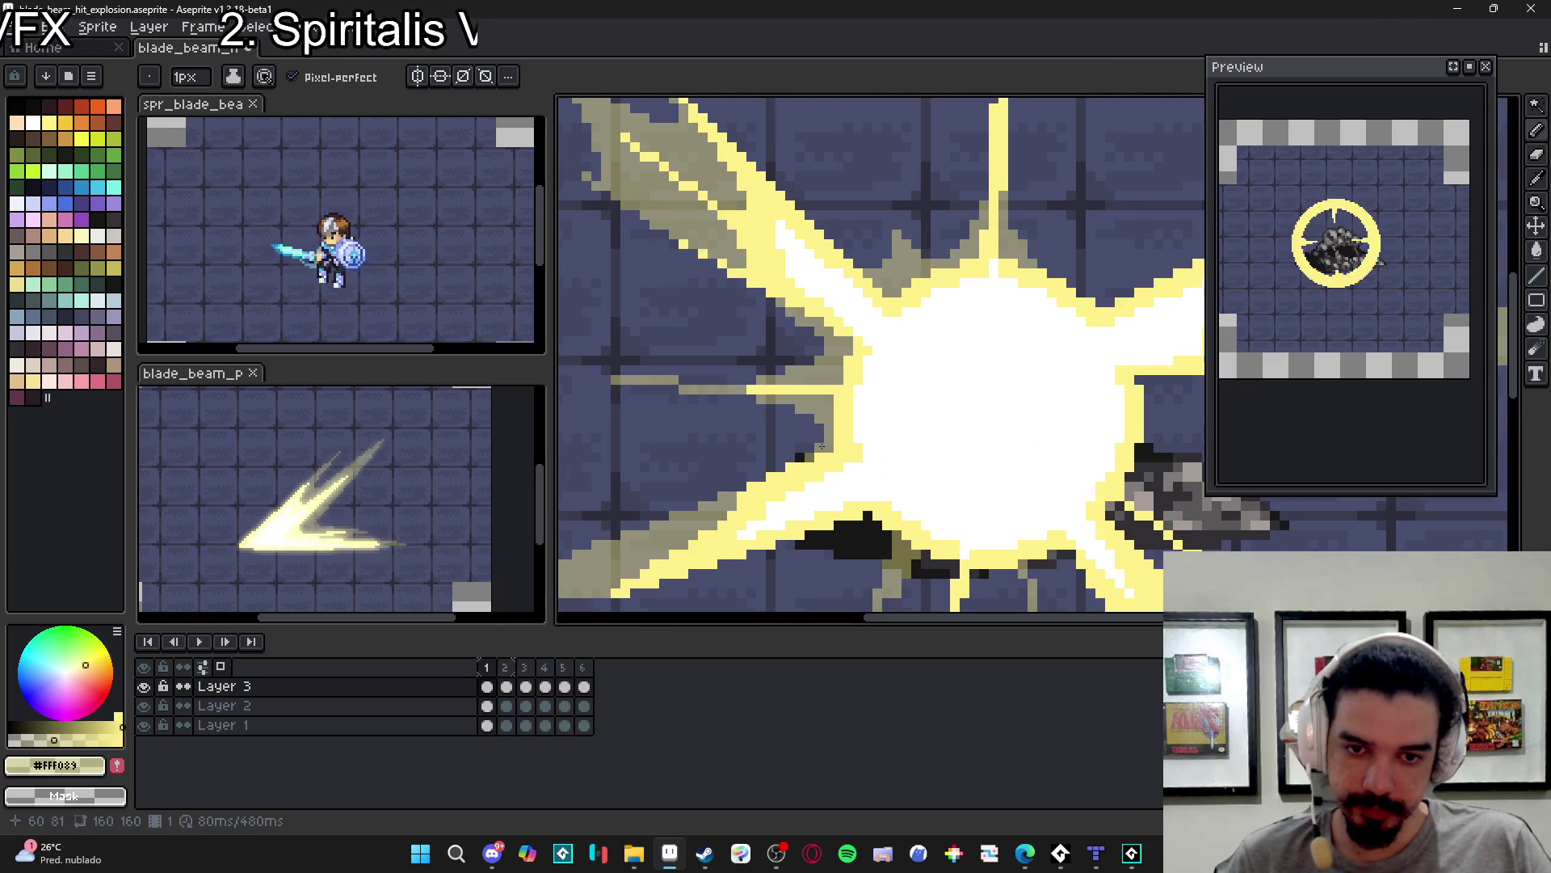
pyautogui.scroll(-2, 822, 447)
pyautogui.scroll(2, 826, 446)
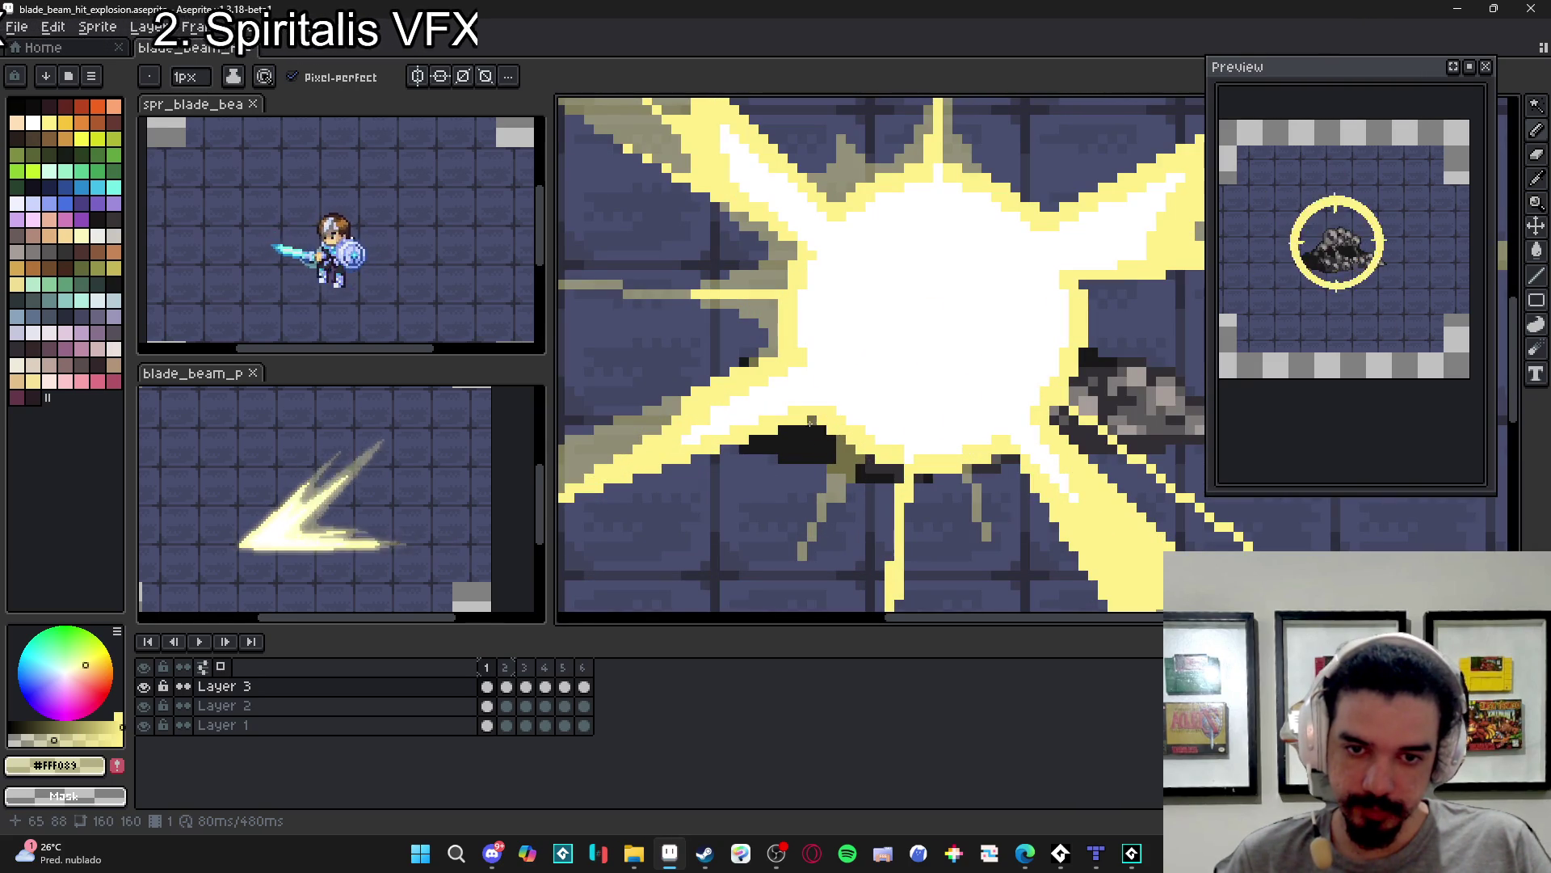
pyautogui.click(784, 431)
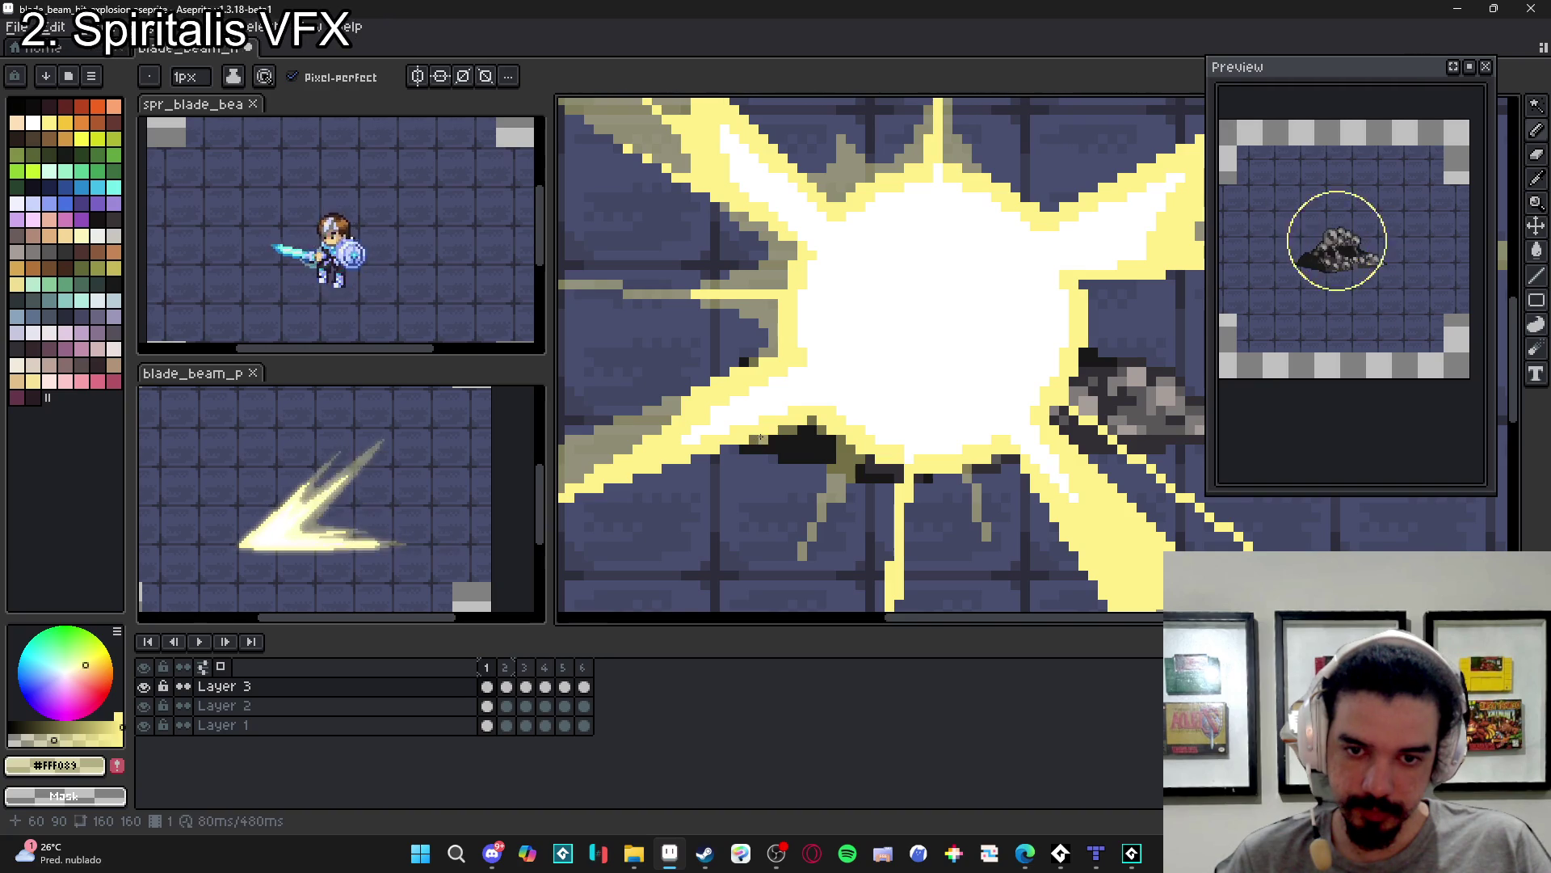
pyautogui.scroll(-3, 820, 461)
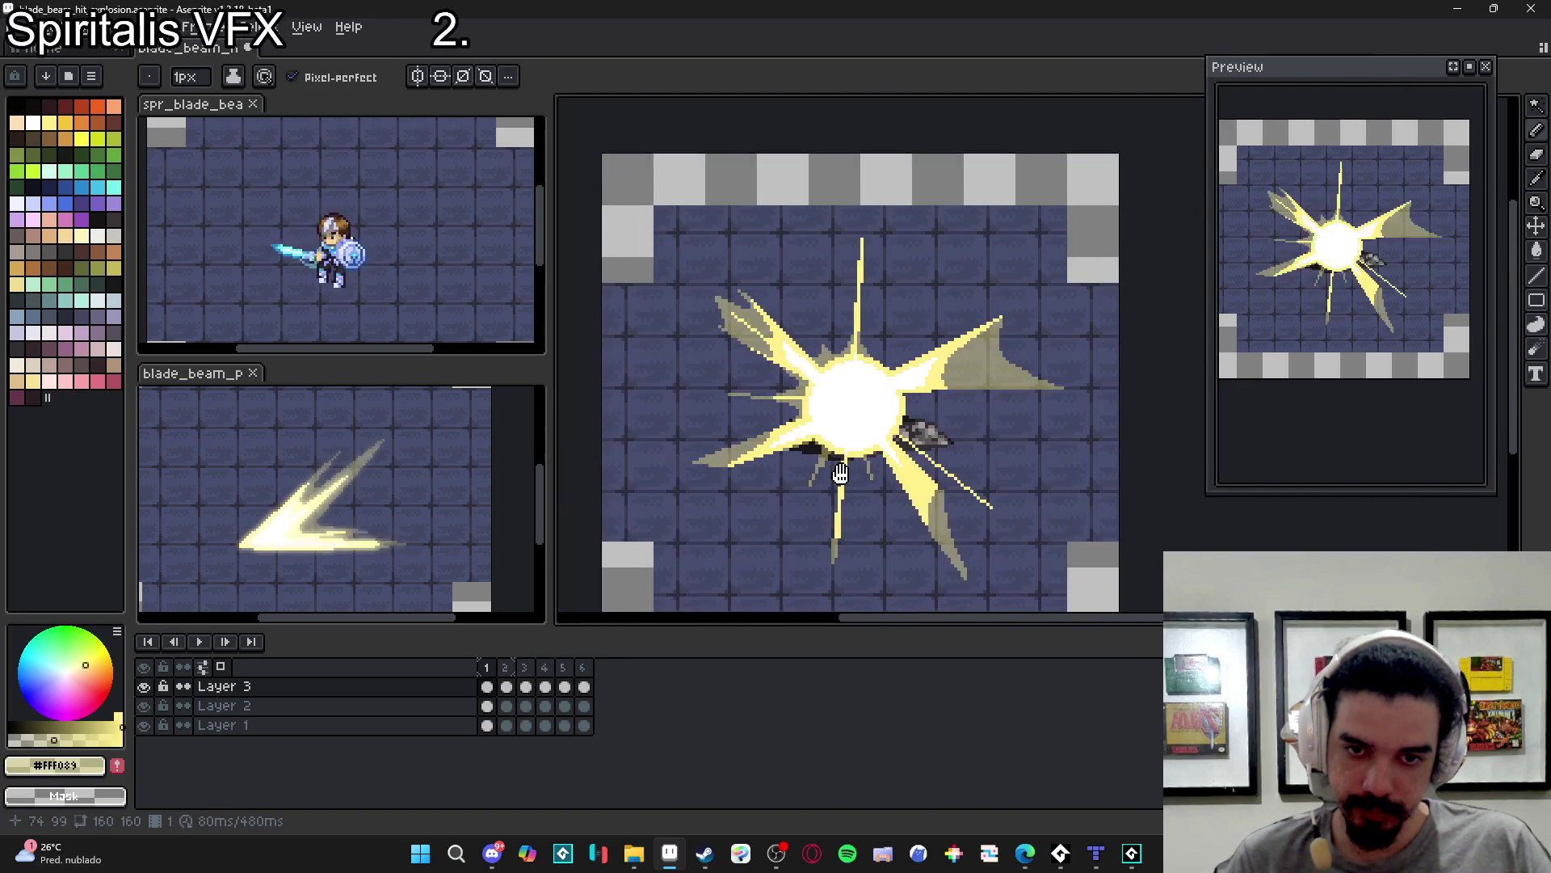
pyautogui.scroll(3, 820, 461)
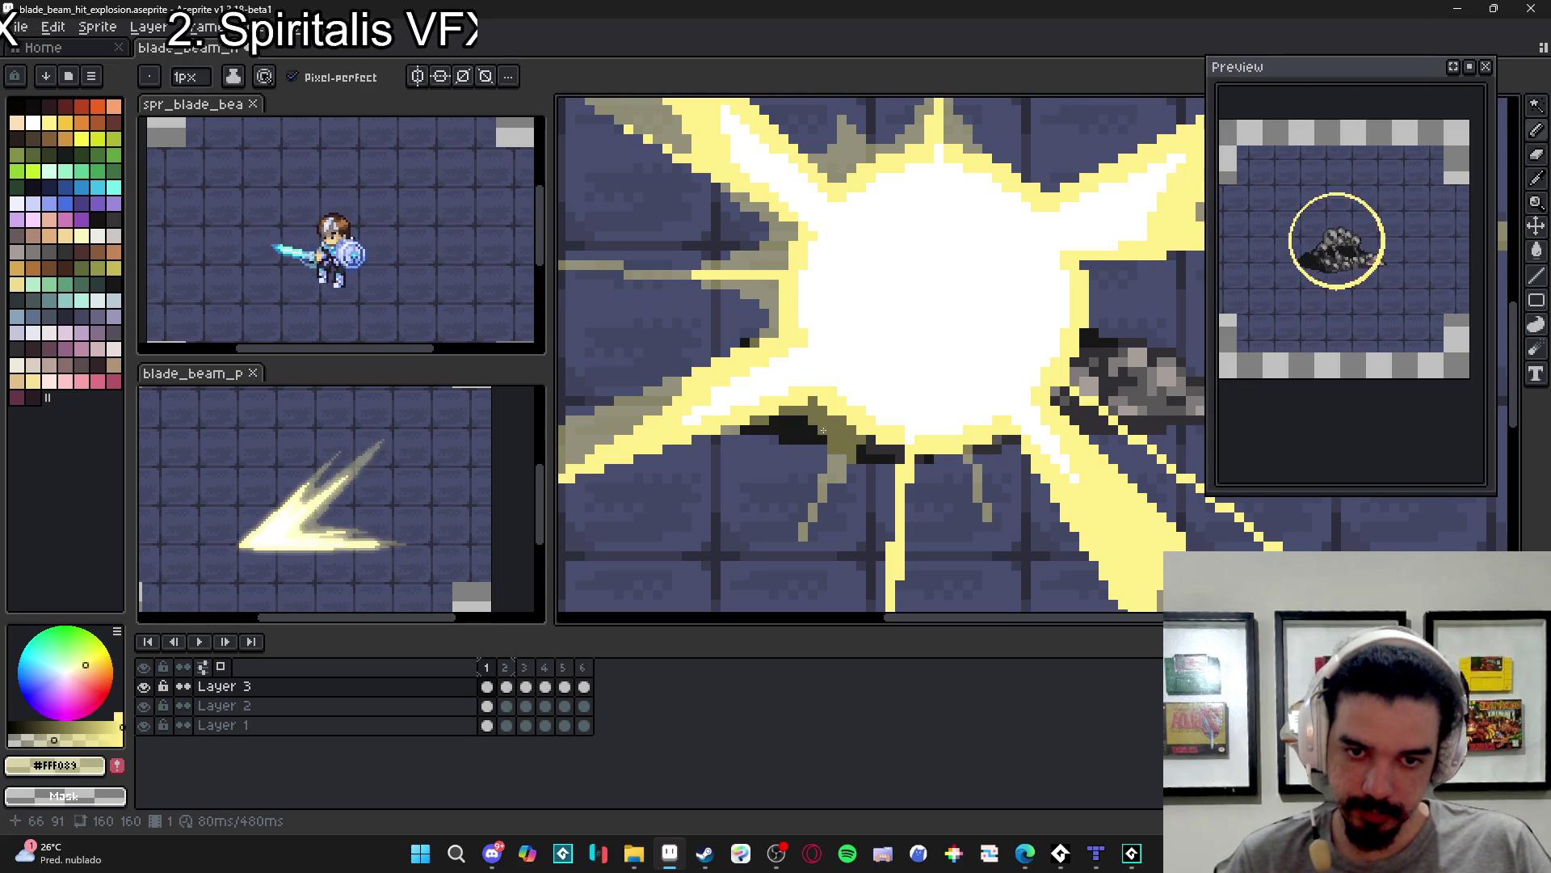
pyautogui.scroll(-2, 800, 421)
pyautogui.scroll(3, 856, 429)
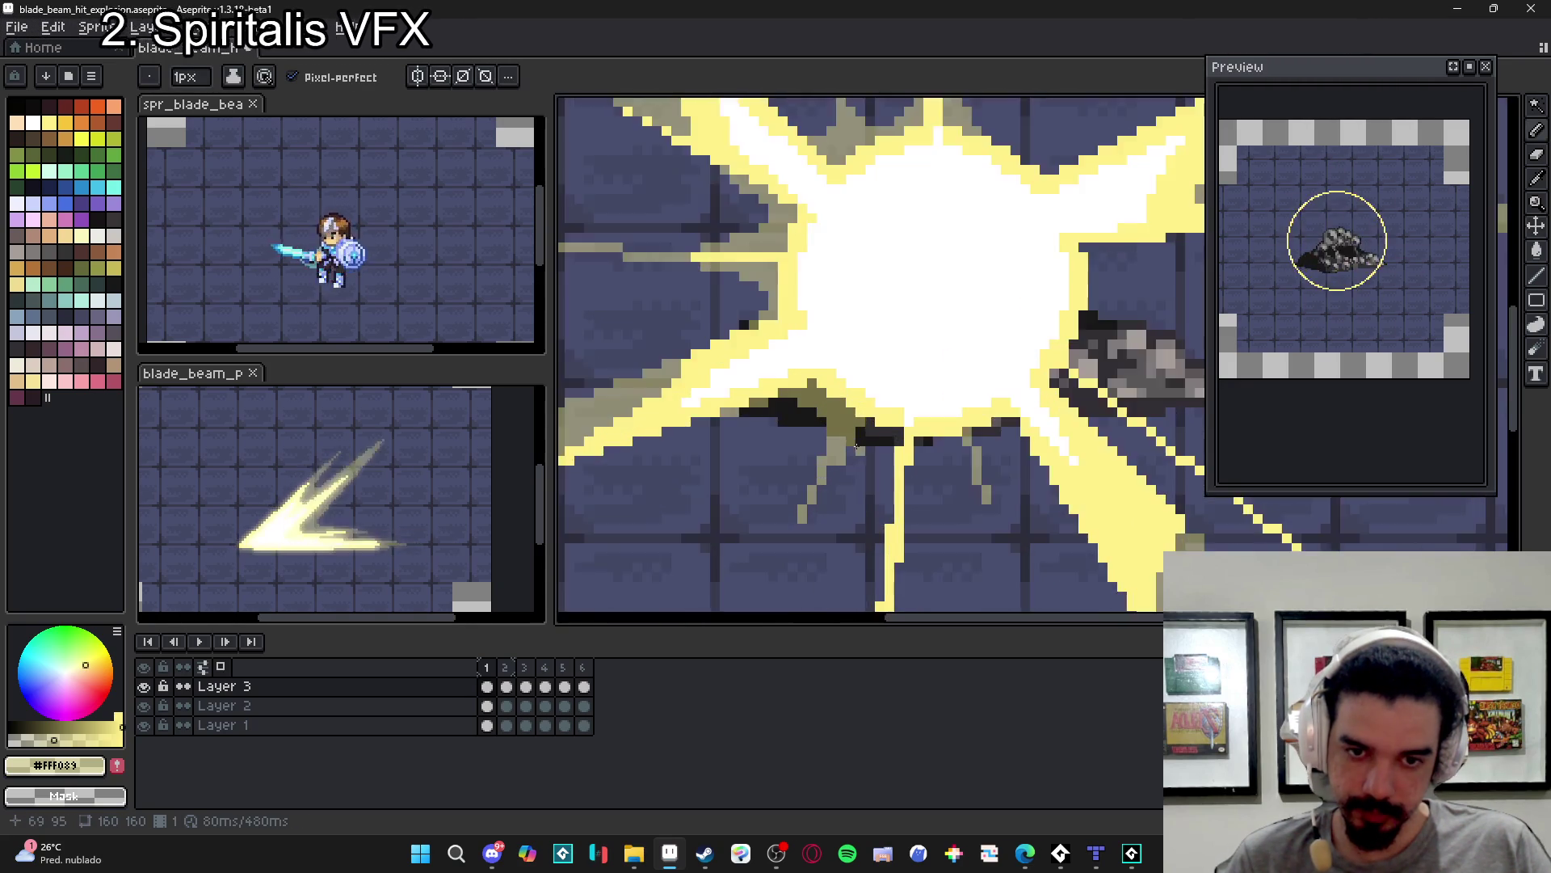
pyautogui.moveTo(866, 433)
pyautogui.mouseDown()
pyautogui.moveTo(905, 434)
pyautogui.moveTo(884, 445)
pyautogui.moveTo(895, 479)
pyautogui.mouseUp()
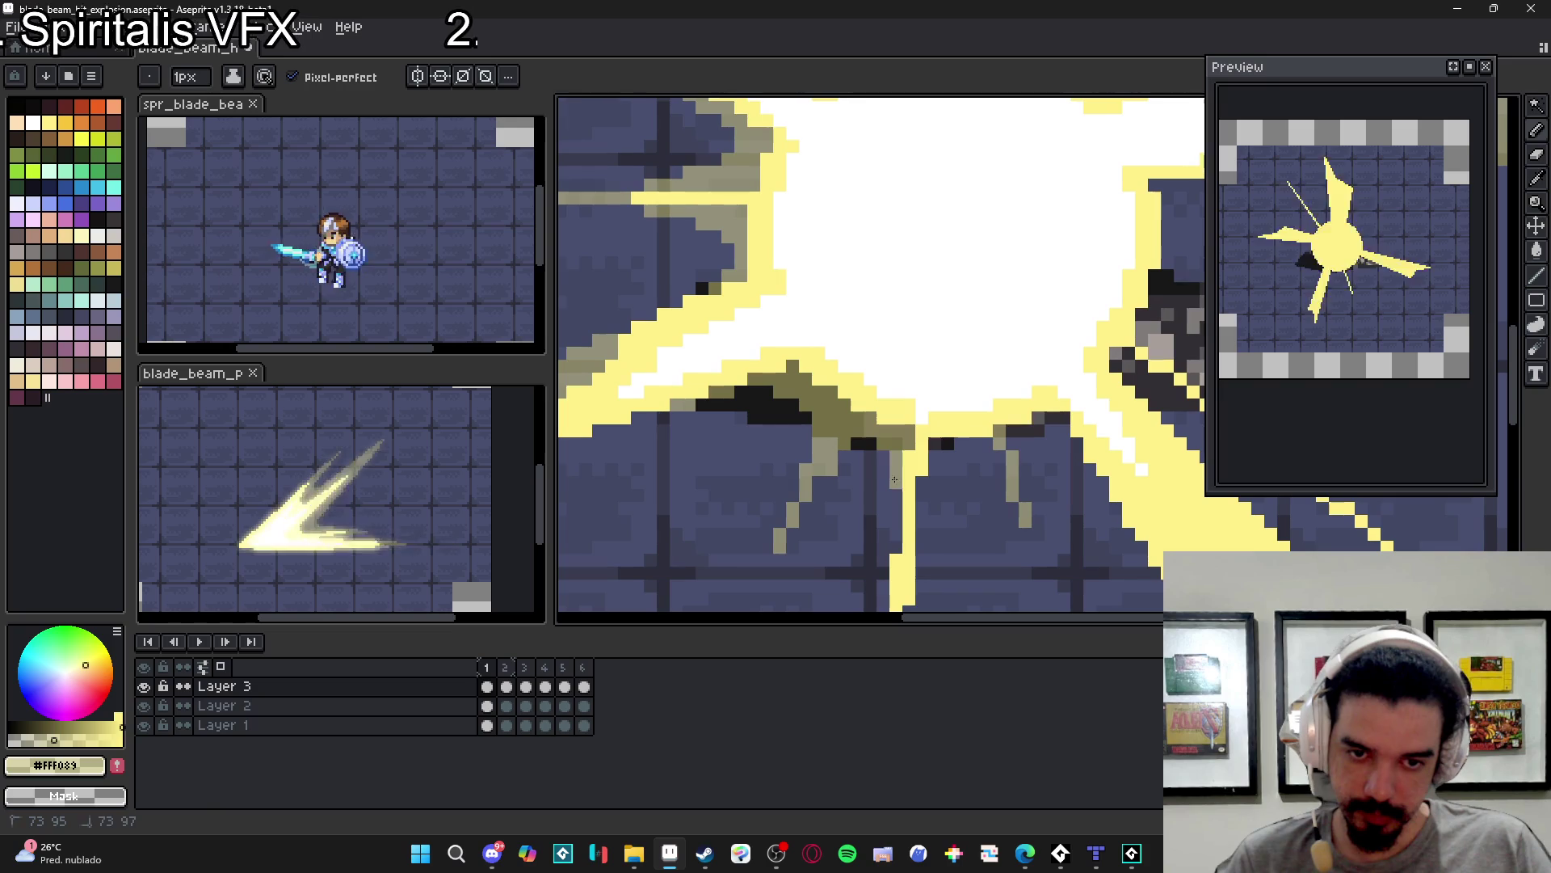
pyautogui.click(923, 485)
pyautogui.click(935, 456)
pyautogui.moveTo(935, 452)
pyautogui.mouseDown()
pyautogui.moveTo(934, 473)
pyautogui.moveTo(987, 444)
pyautogui.moveTo(962, 457)
pyautogui.mouseUp()
pyautogui.click(956, 445)
# - Touch up pixels around the olive streak and add a diagonal streak below it
pyautogui.click(998, 456)
pyautogui.click(984, 468)
pyautogui.click(981, 456)
pyautogui.click(982, 462)
pyautogui.click(987, 456)
pyautogui.click(999, 469)
pyautogui.click(999, 480)
pyautogui.click(1018, 431)
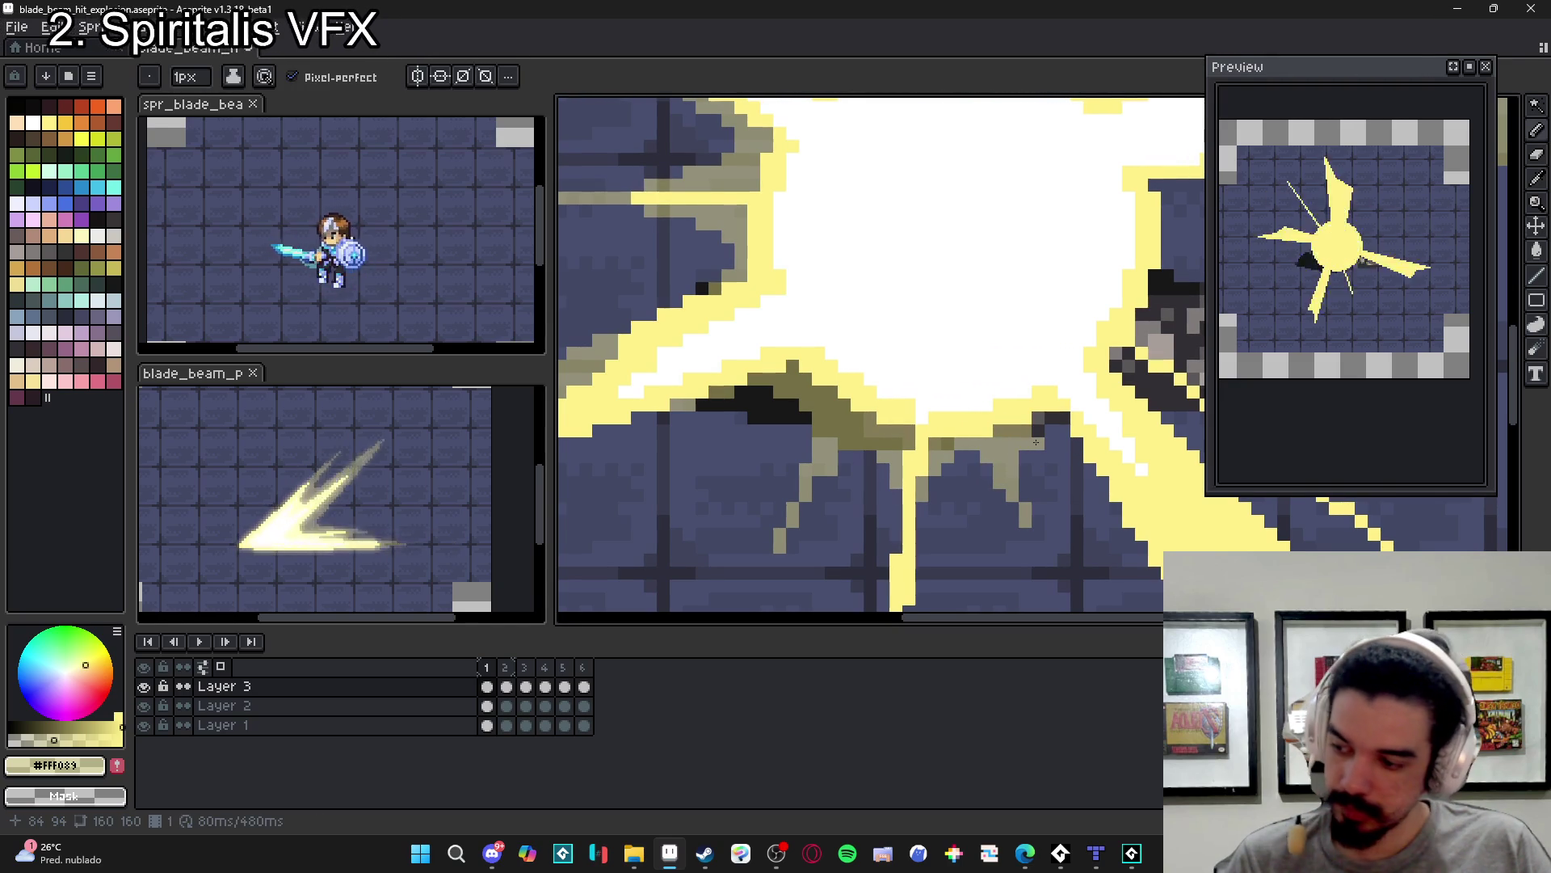
pyautogui.press('+')
pyautogui.scroll(1, 1026, 440)
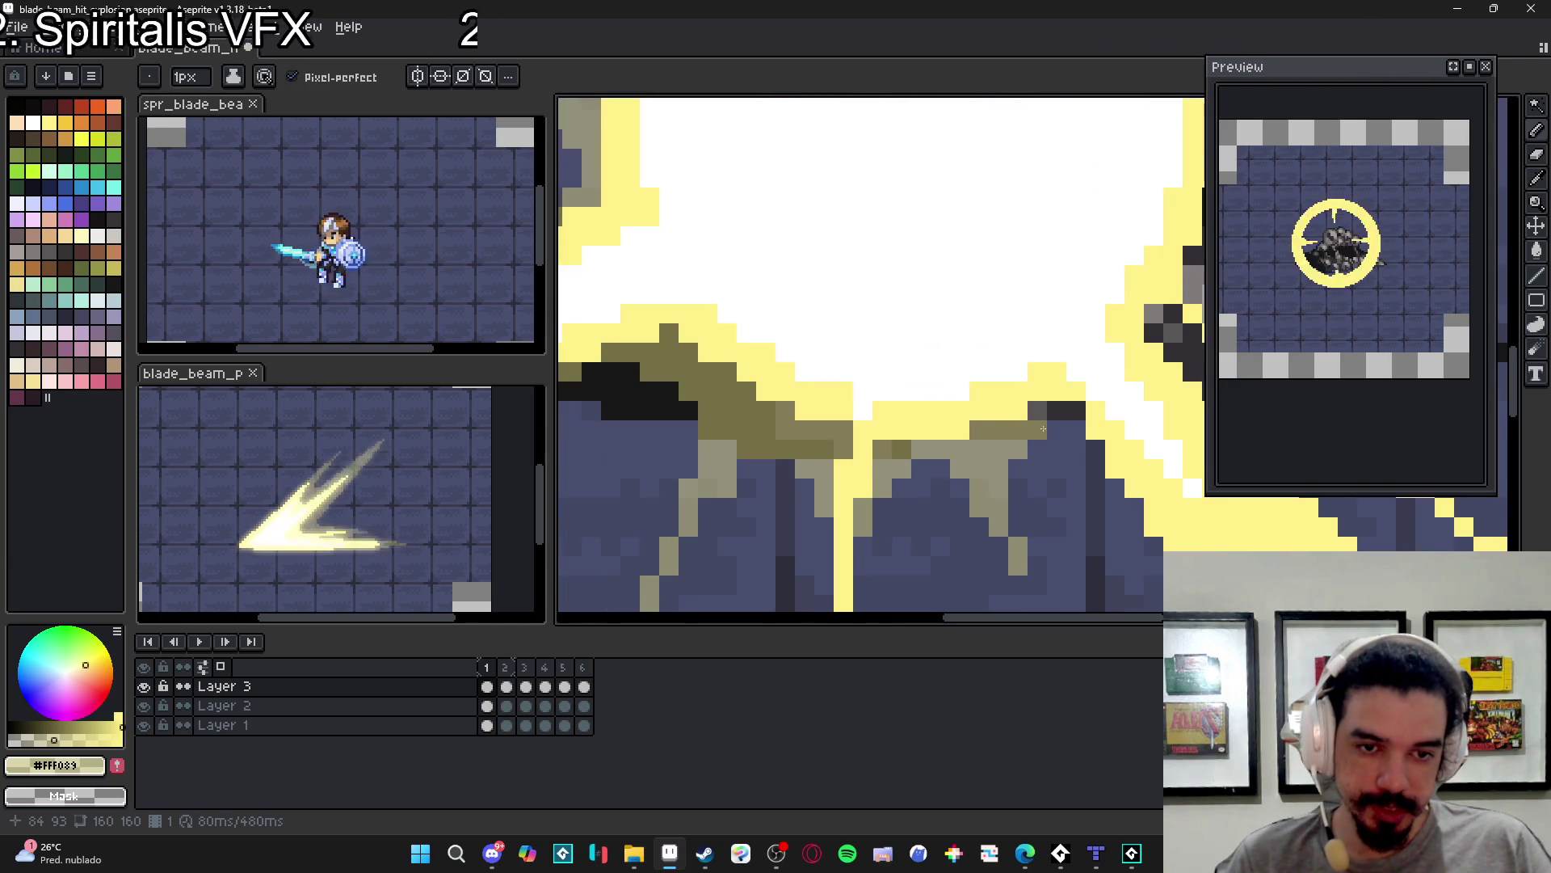
# - Thicken a wider patch of the khaki streak with a 2px brush
pyautogui.moveTo(1058, 422)
pyautogui.mouseDown()
pyautogui.moveTo(1077, 420)
pyautogui.moveTo(1101, 467)
pyautogui.mouseUp()
pyautogui.press('-')
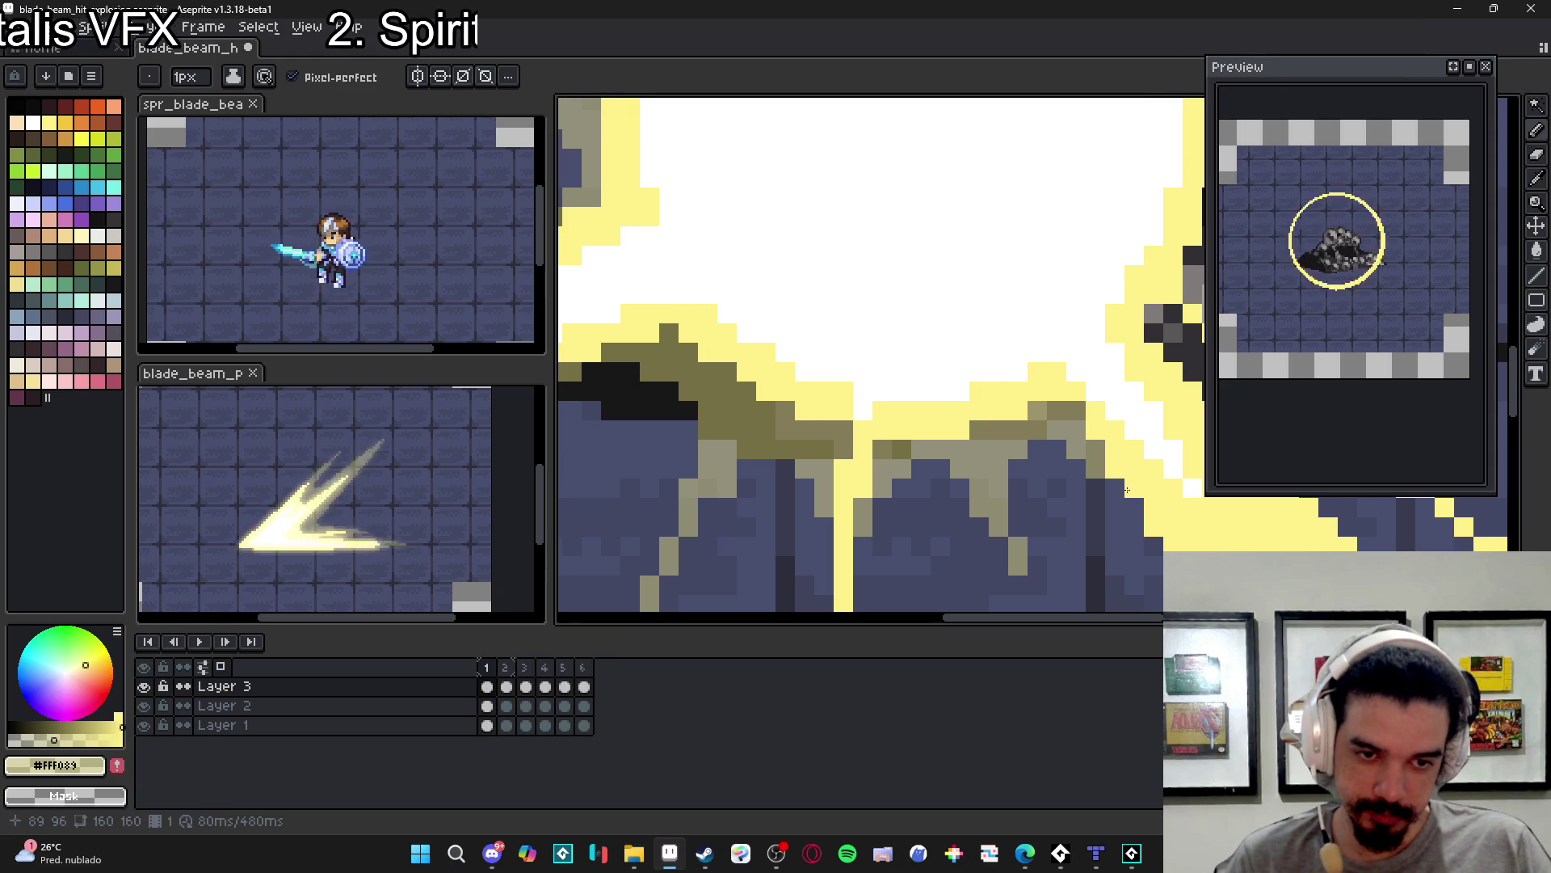
pyautogui.scroll(-4, 1128, 490)
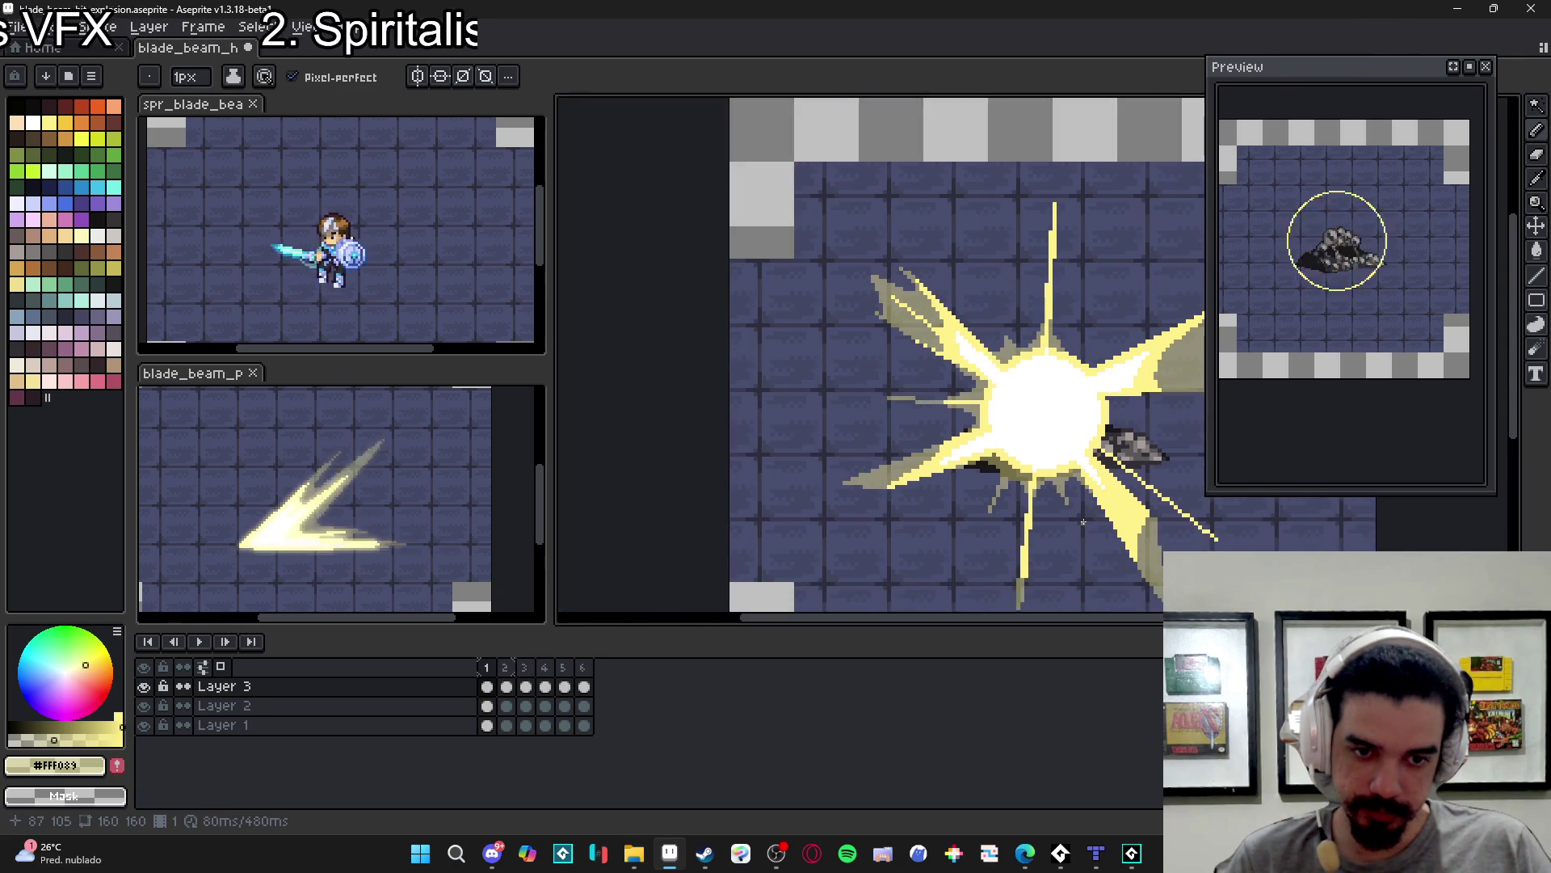
pyautogui.scroll(3, 951, 321)
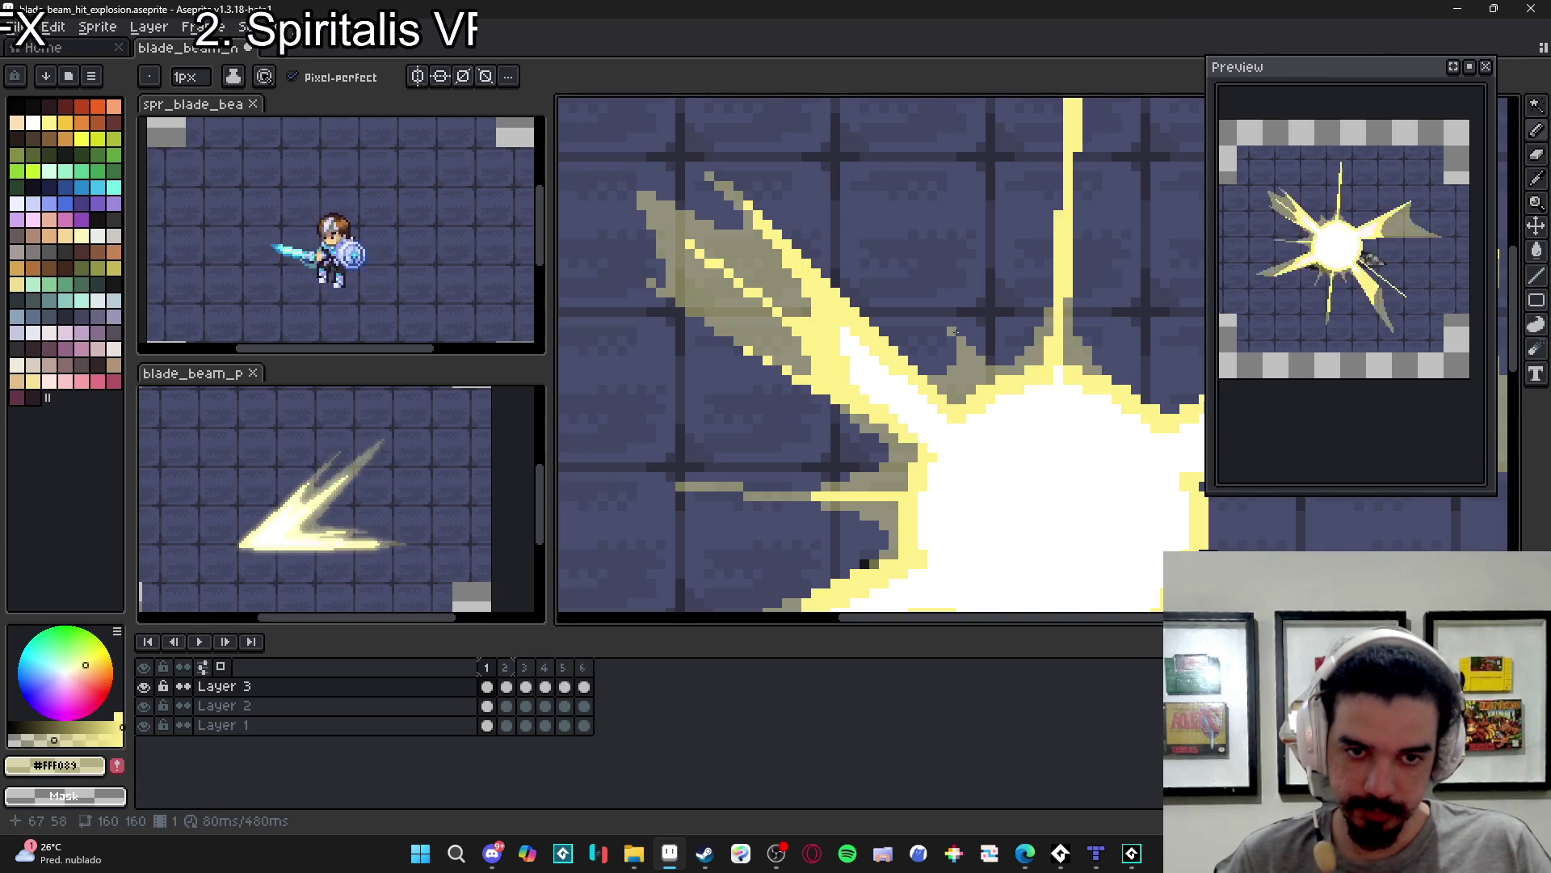
# - Draw a thin khaki line diagonally up-right from the top of the core
pyautogui.click(961, 330)
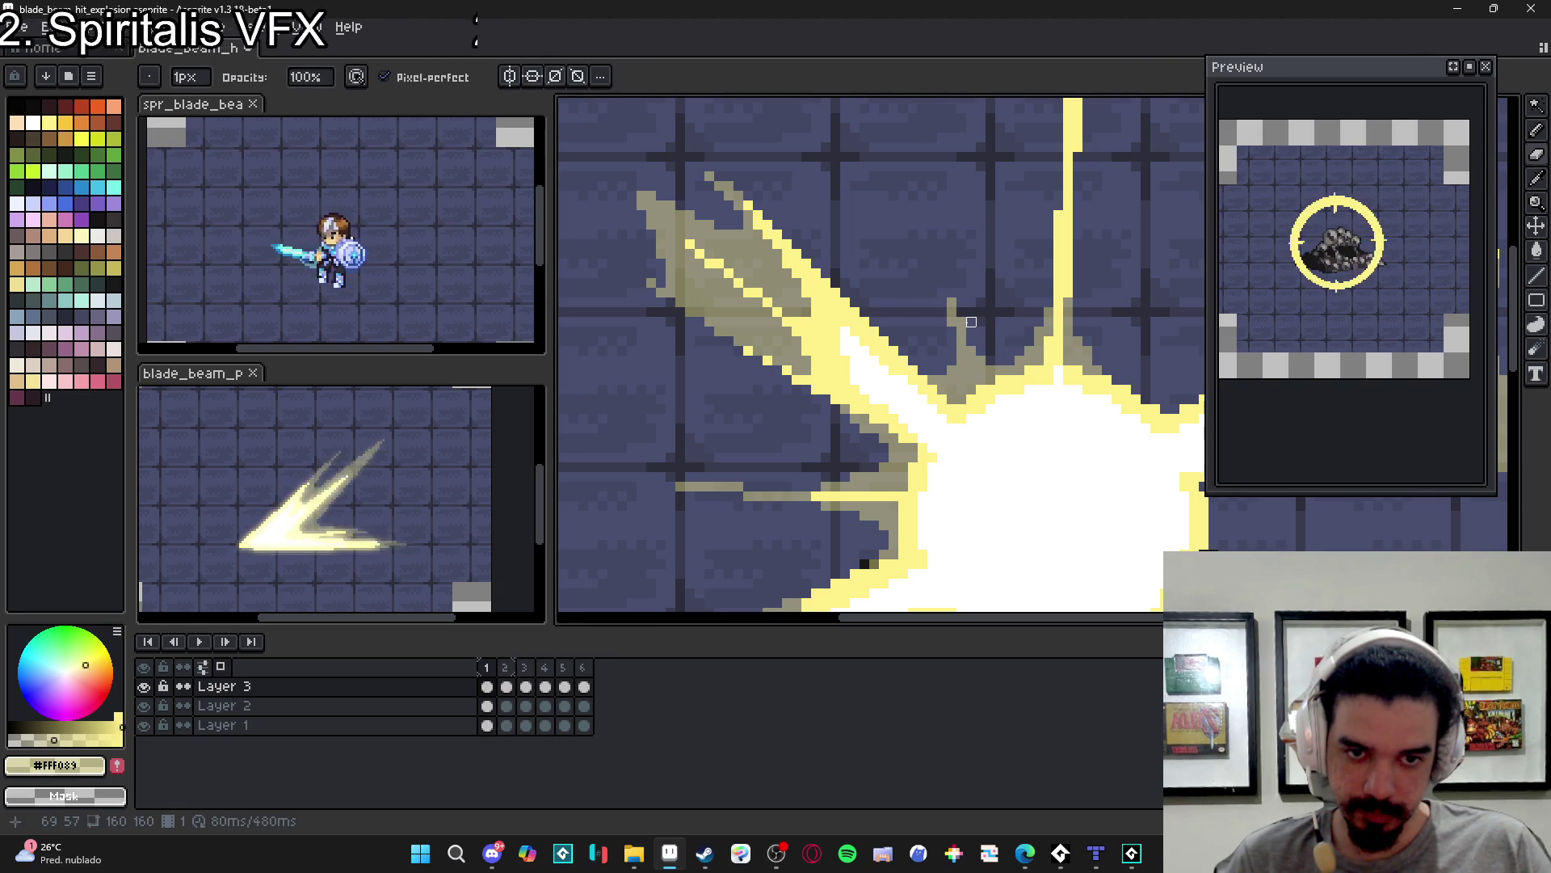
pyautogui.scroll(-2, 952, 303)
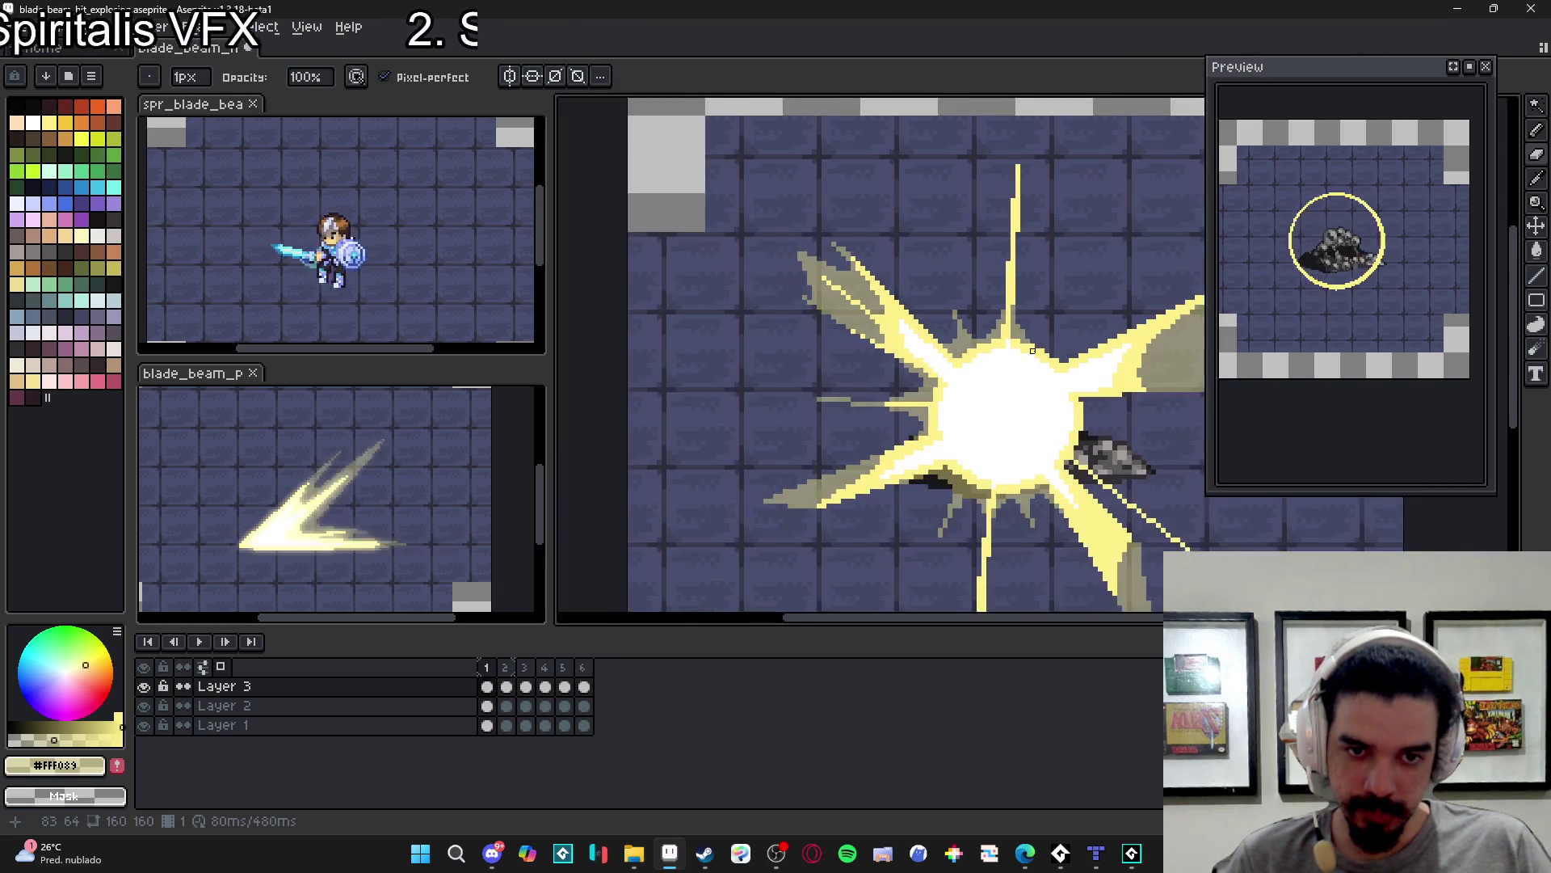
pyautogui.press('b')
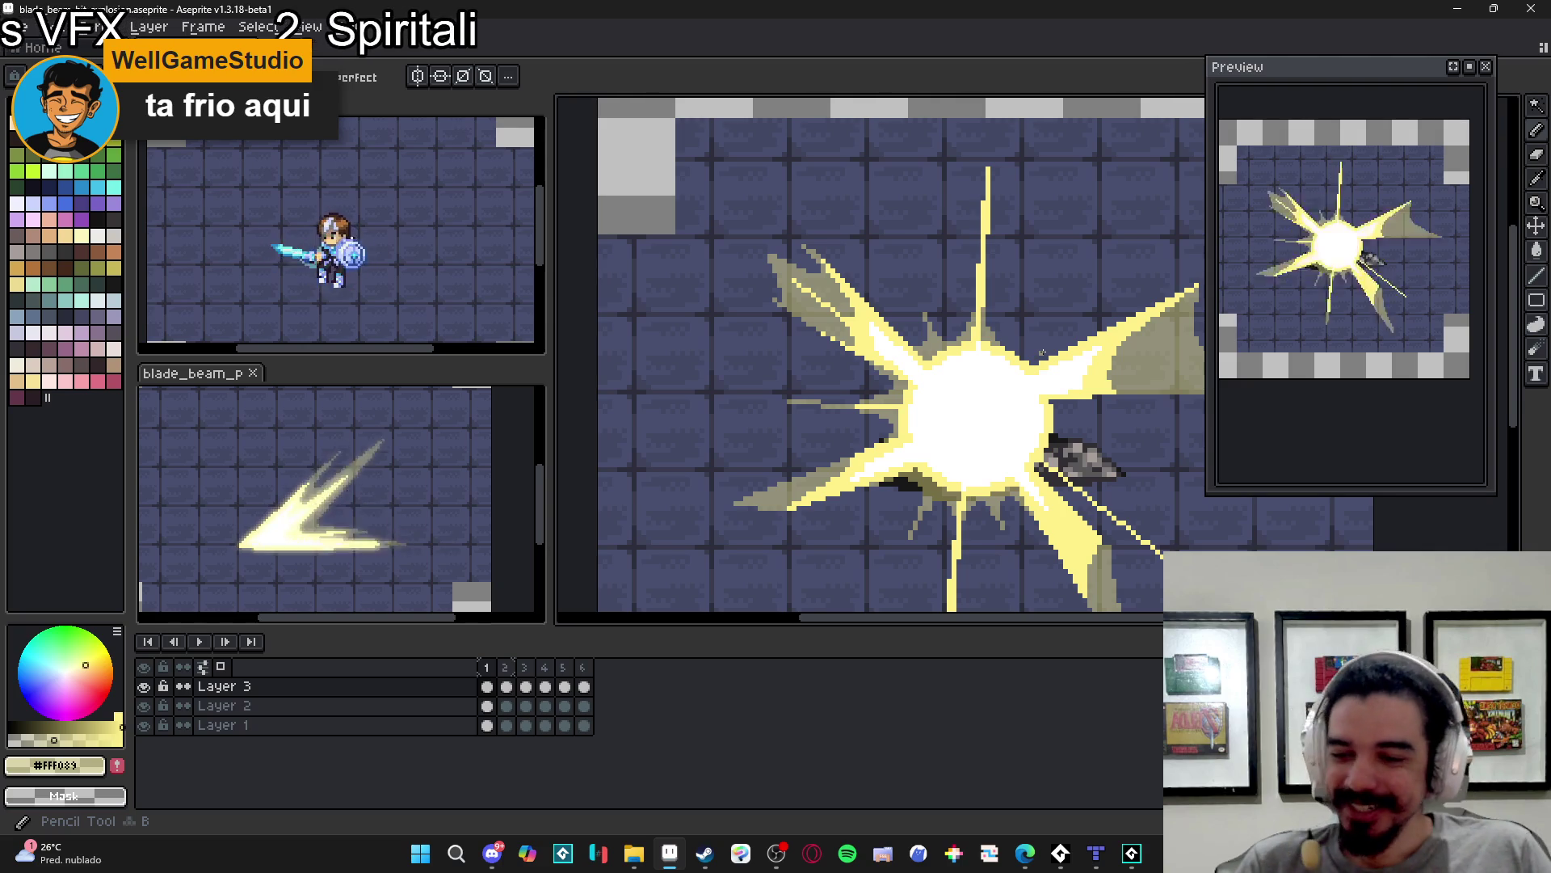
pyautogui.moveTo(978, 388); pyautogui.dragTo(963, 369)
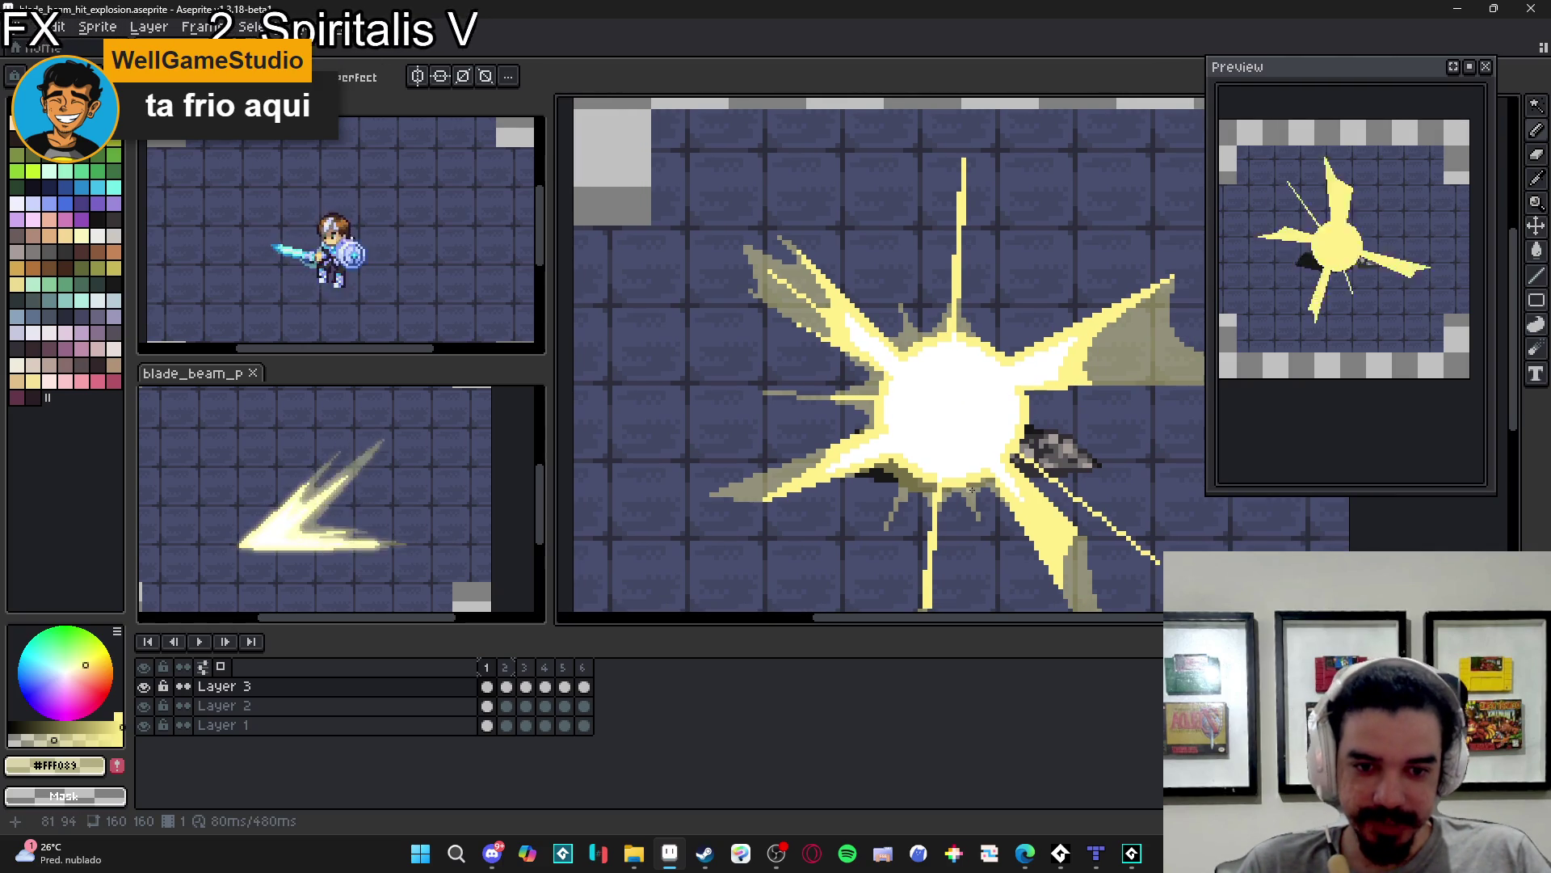
pyautogui.scroll(3, 968, 488)
pyautogui.moveTo(973, 368); pyautogui.dragTo(1033, 319)
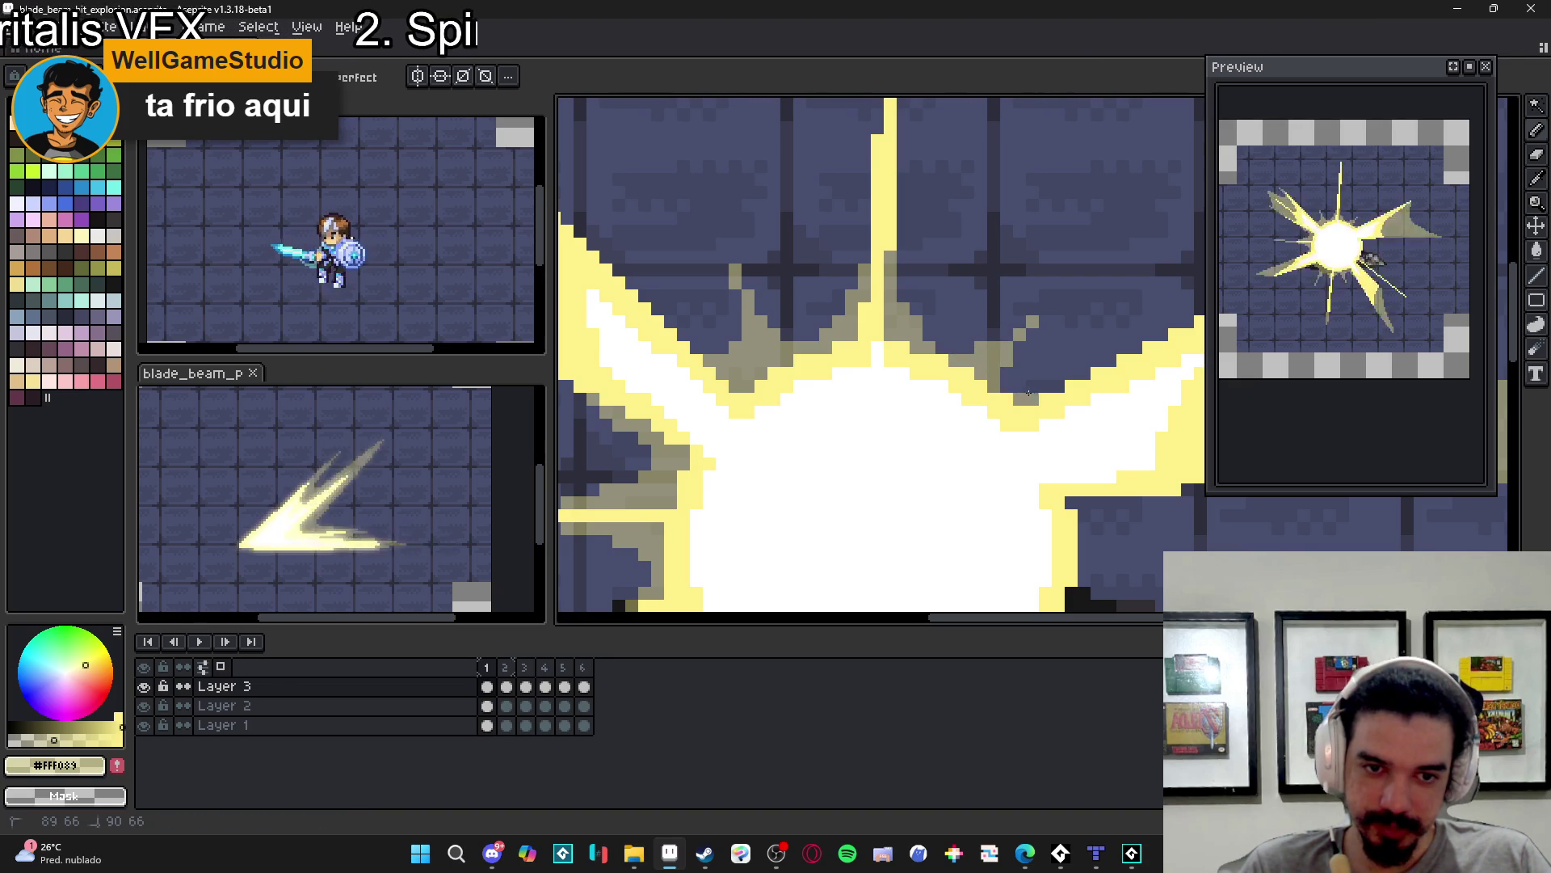
pyautogui.moveTo(1020, 385); pyautogui.dragTo(1045, 309)
pyautogui.scroll(-2, 1044, 309)
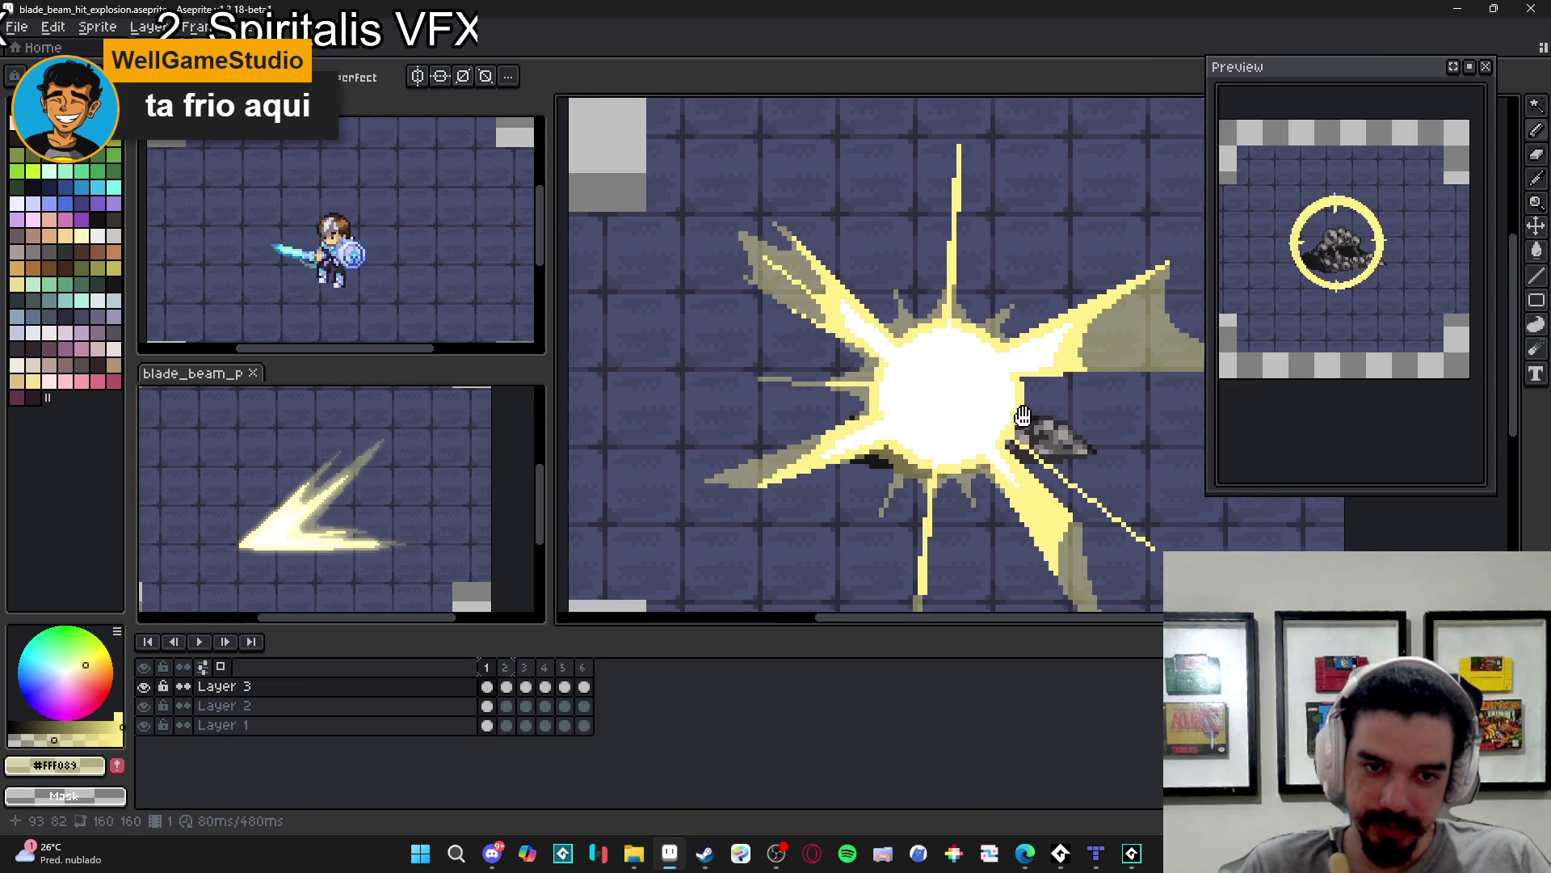
pyautogui.scroll(2, 1018, 436)
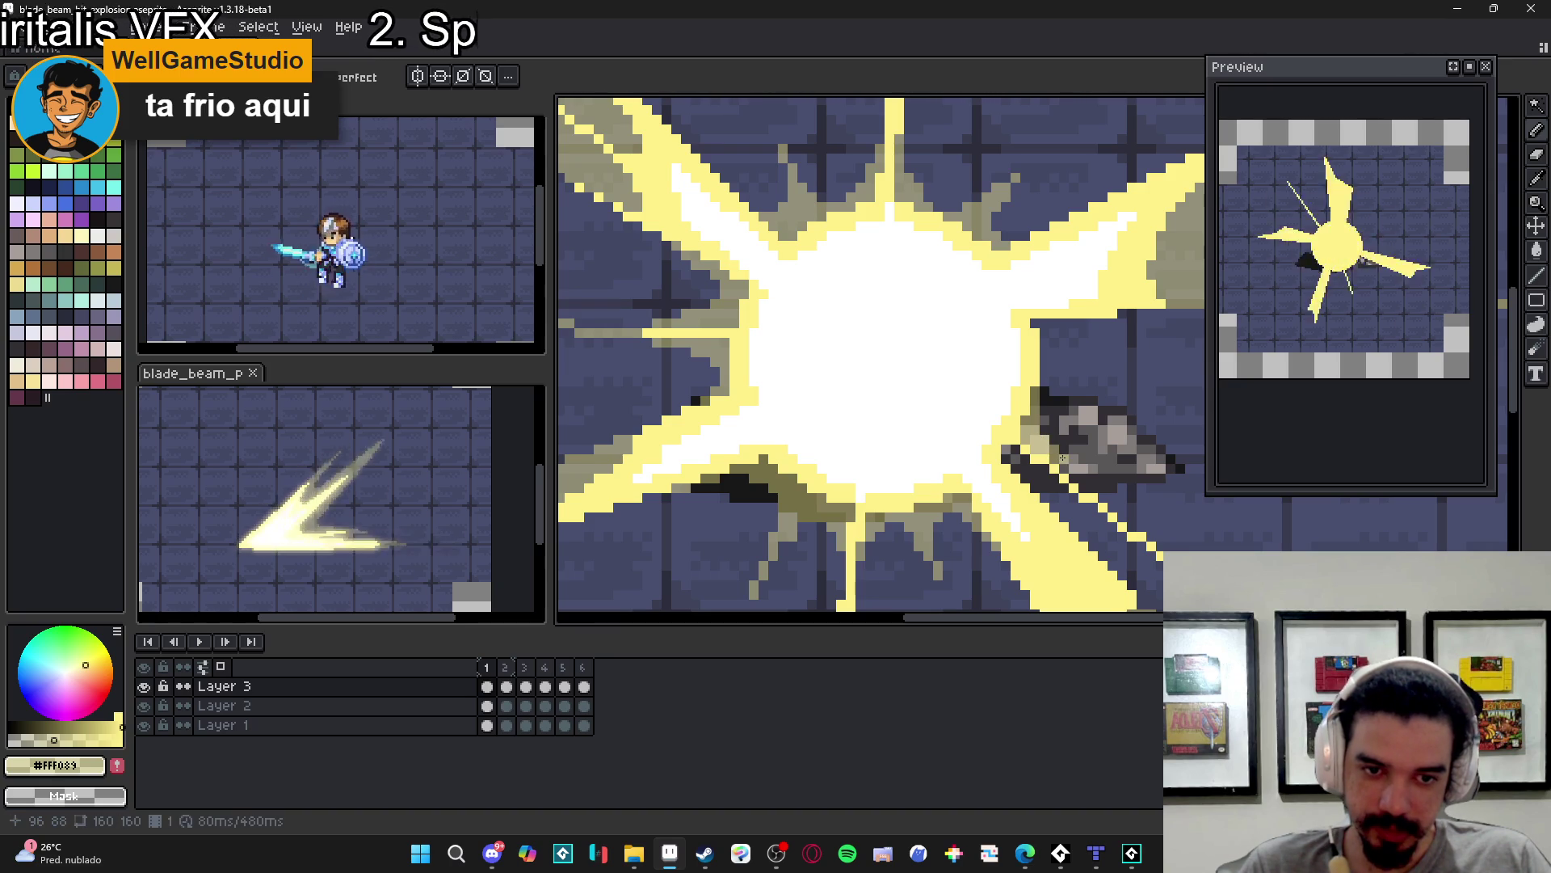
pyautogui.scroll(-3, 1066, 464)
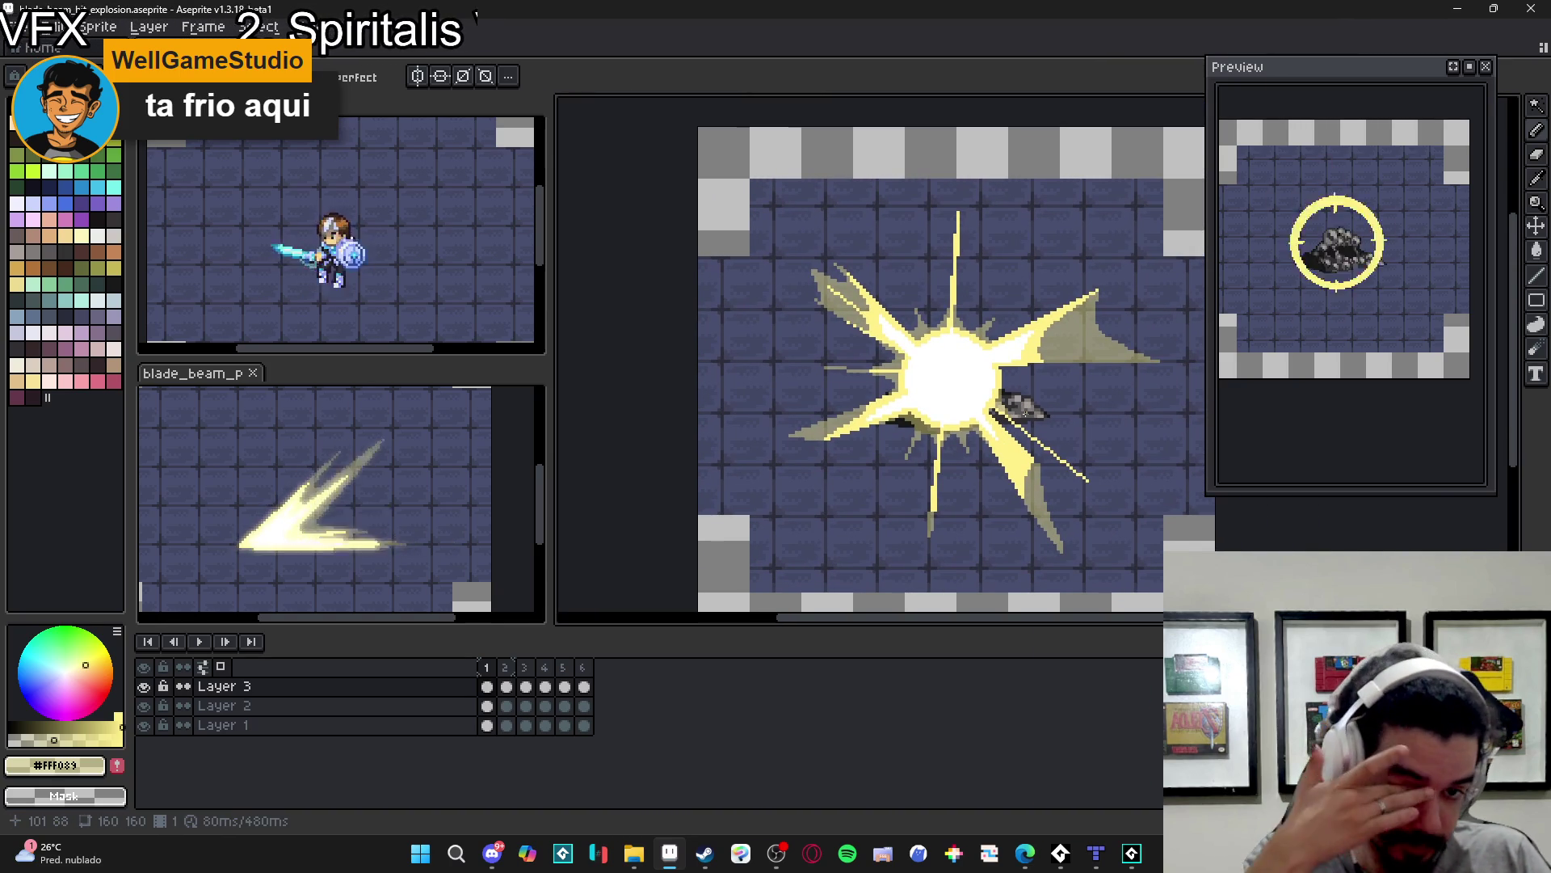
pyautogui.scroll(4, 972, 457)
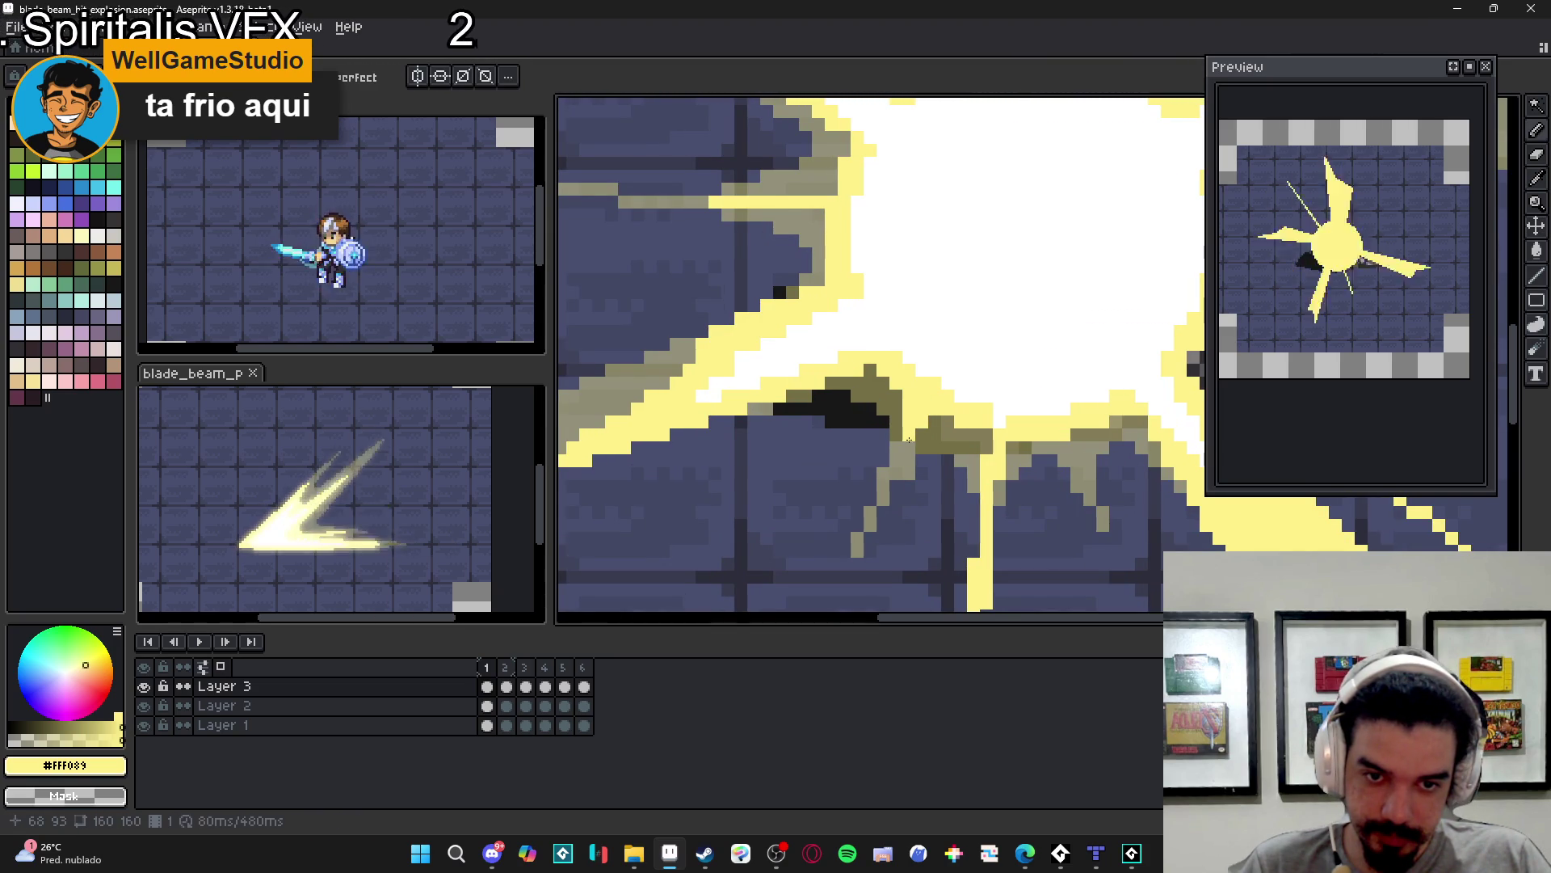
pyautogui.scroll(-2, 938, 490)
pyautogui.scroll(3, 938, 490)
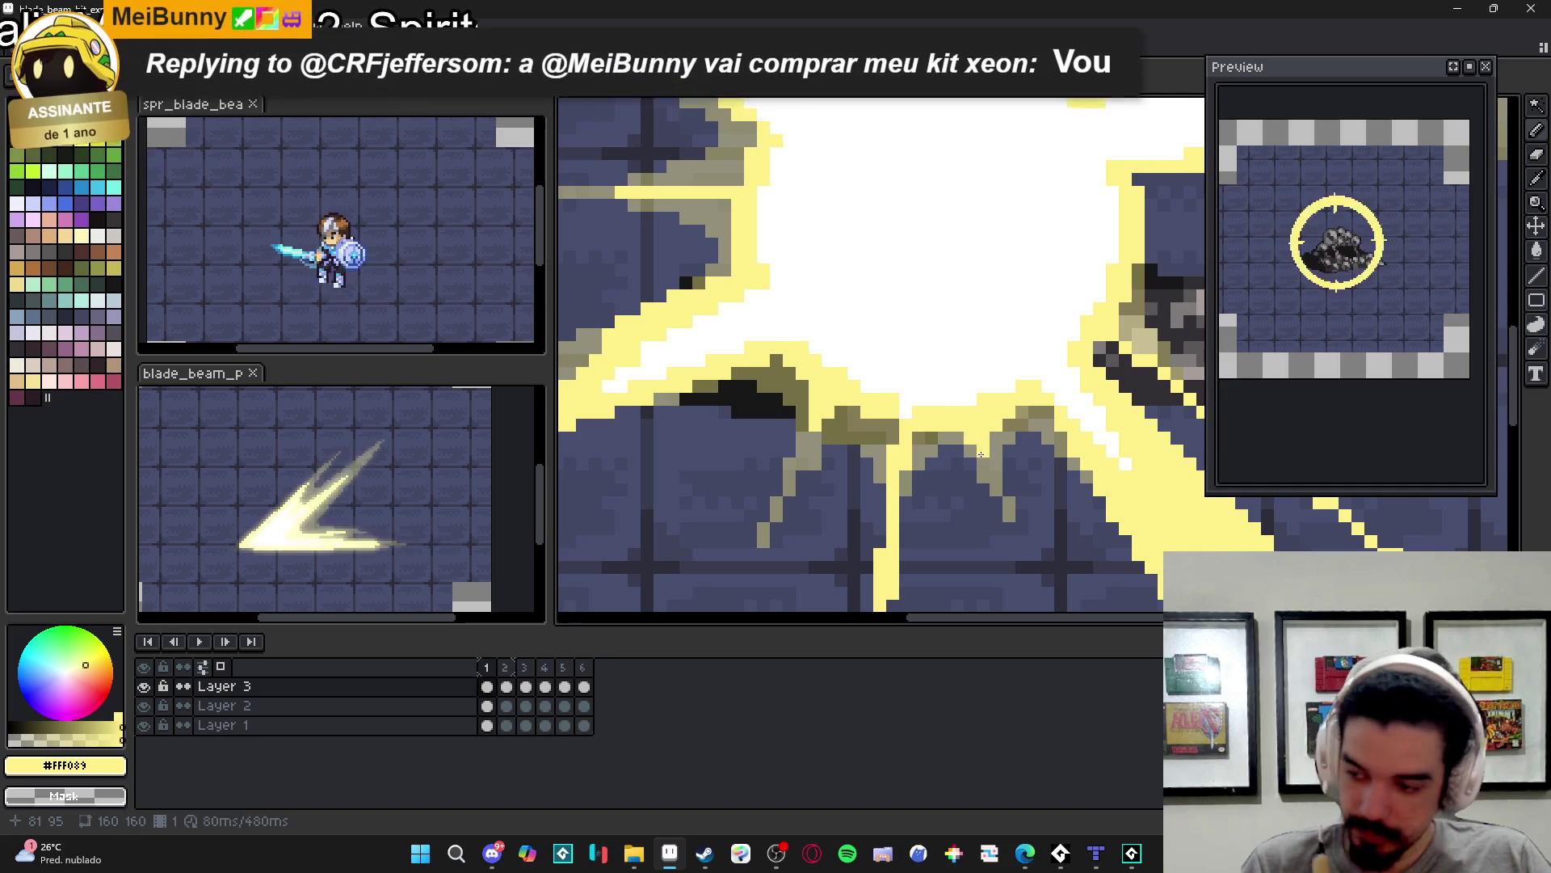
pyautogui.press('Right')
pyautogui.press('Right')
pyautogui.press('Right')
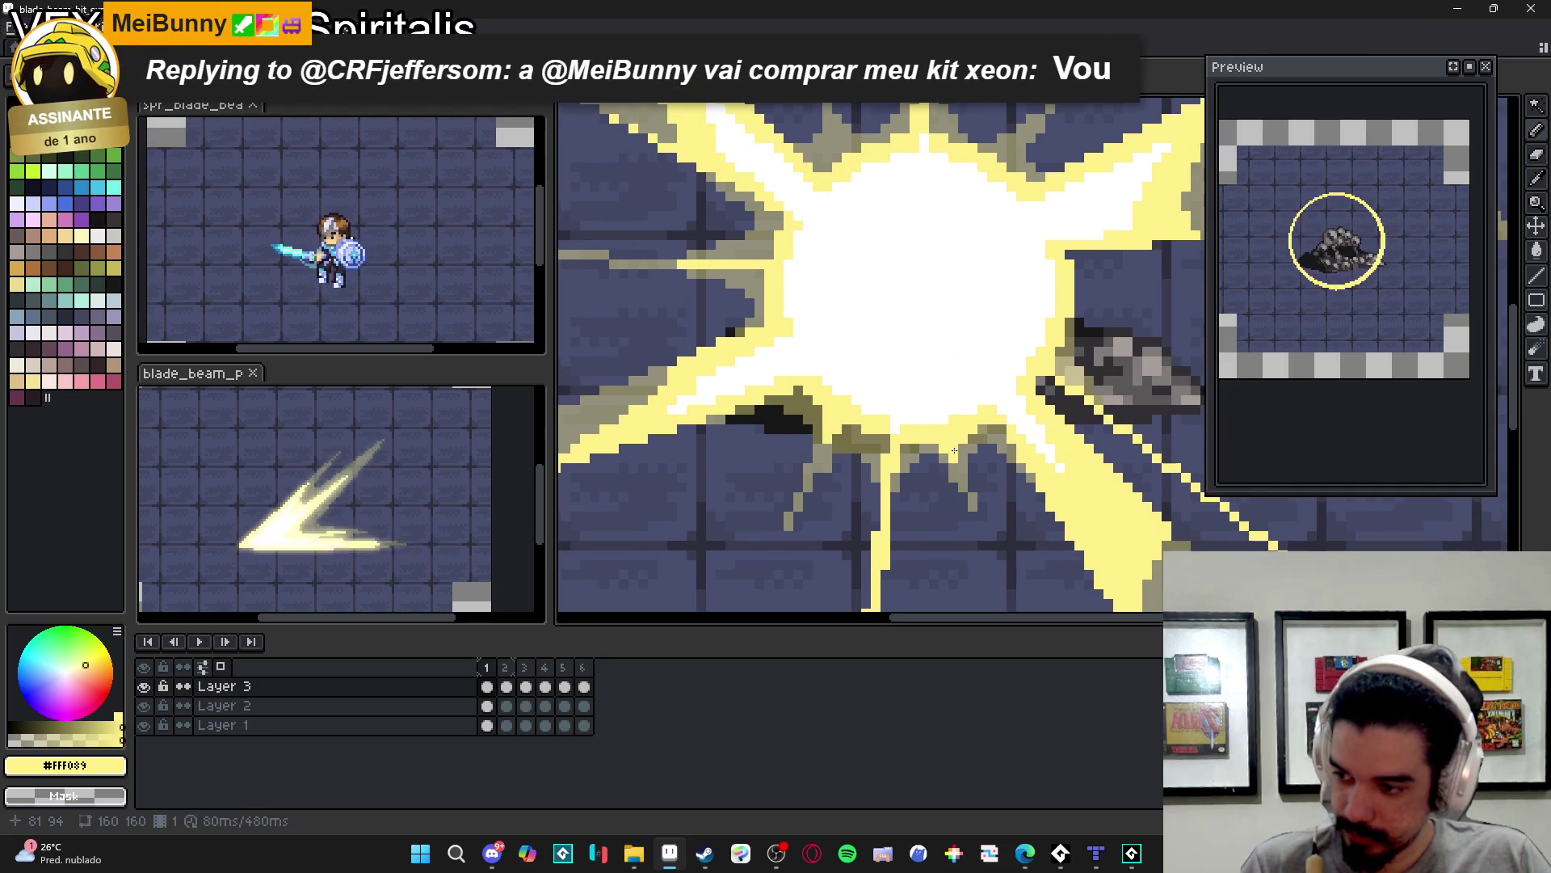
pyautogui.moveTo(936, 451); pyautogui.dragTo(909, 474)
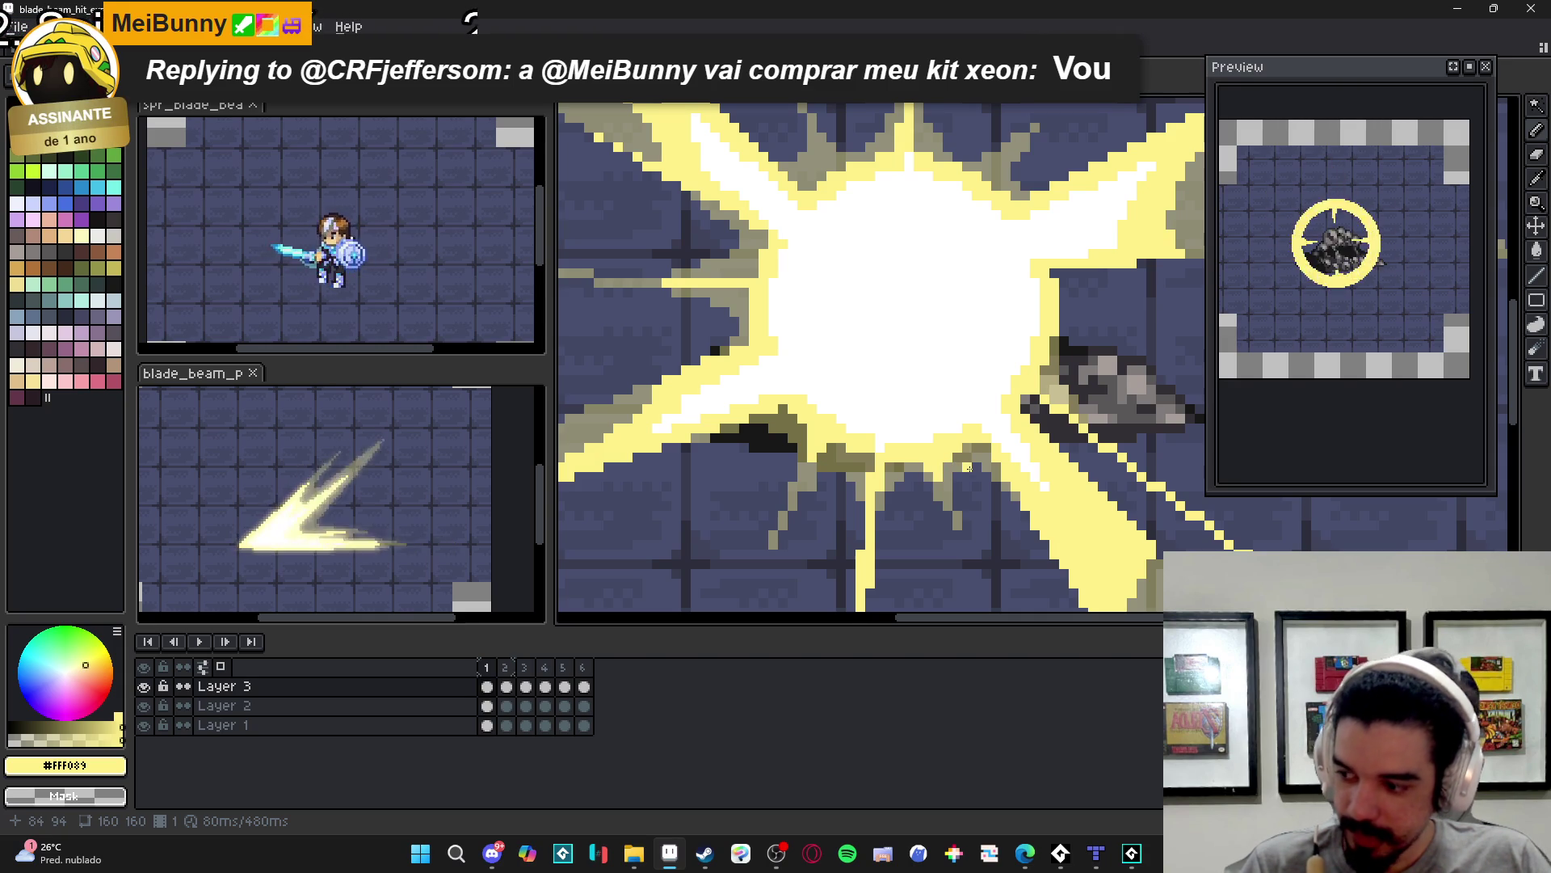
pyautogui.scroll(2, 928, 503)
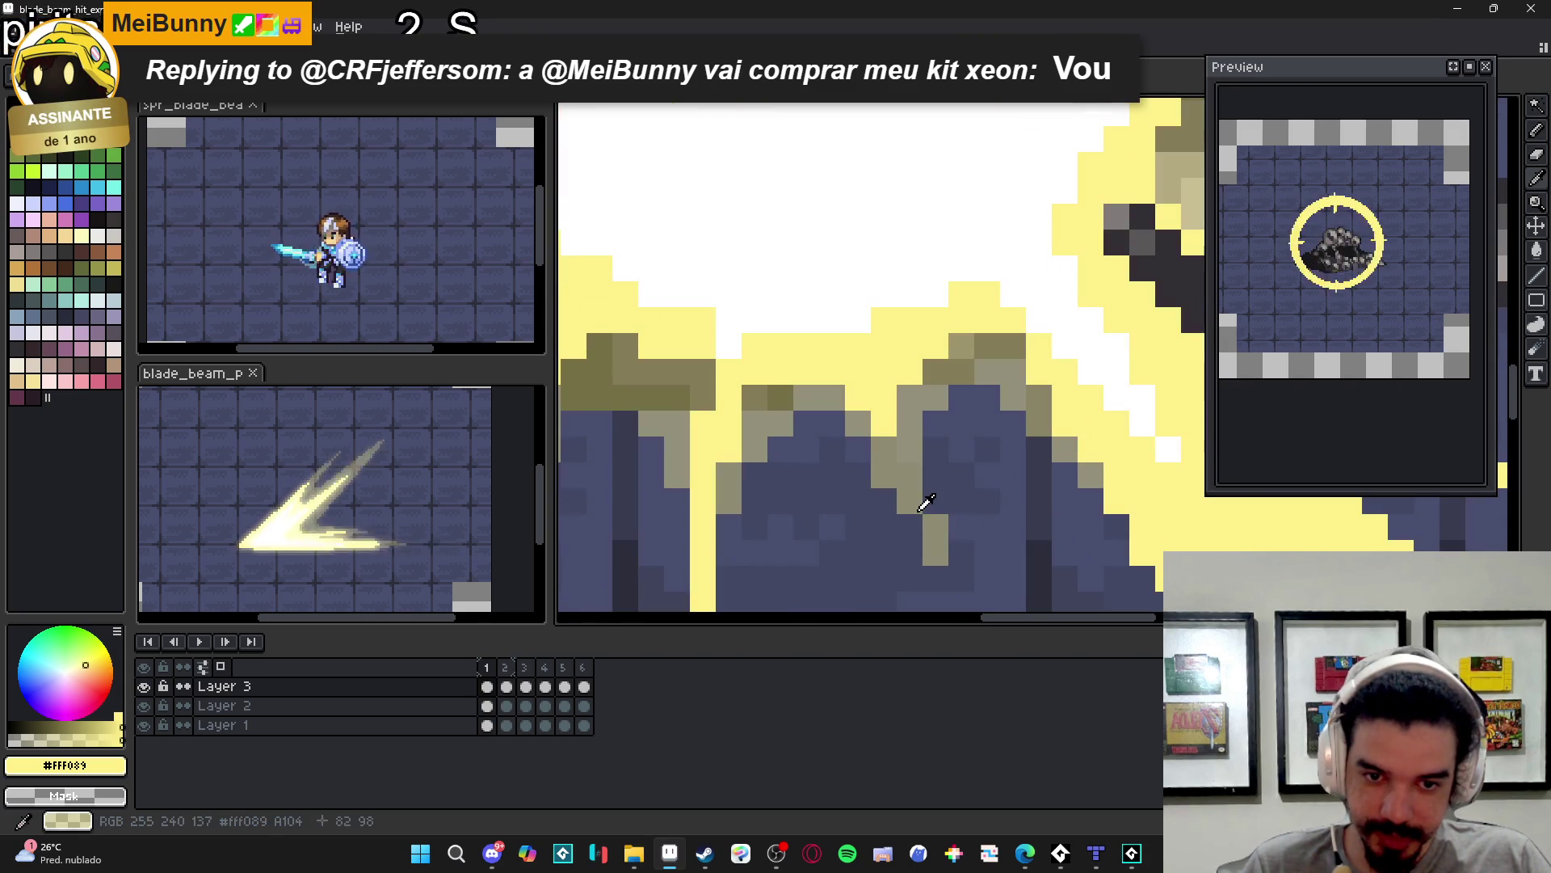
# - Erase stray tan pixels below the rays and shade the ray edge olive downward
pyautogui.rightClick(935, 553)
pyautogui.rightClick(936, 527)
pyautogui.click(909, 501)
pyautogui.keyDown('alt'); pyautogui.click(909, 477); pyautogui.keyUp('alt')
pyautogui.click(909, 501)
pyautogui.click(909, 526)
pyautogui.click(909, 553)
# - Lighten the dark pixels beside the grey debris
pyautogui.scroll(-1, 896, 508)
pyautogui.scroll(1, 905, 497)
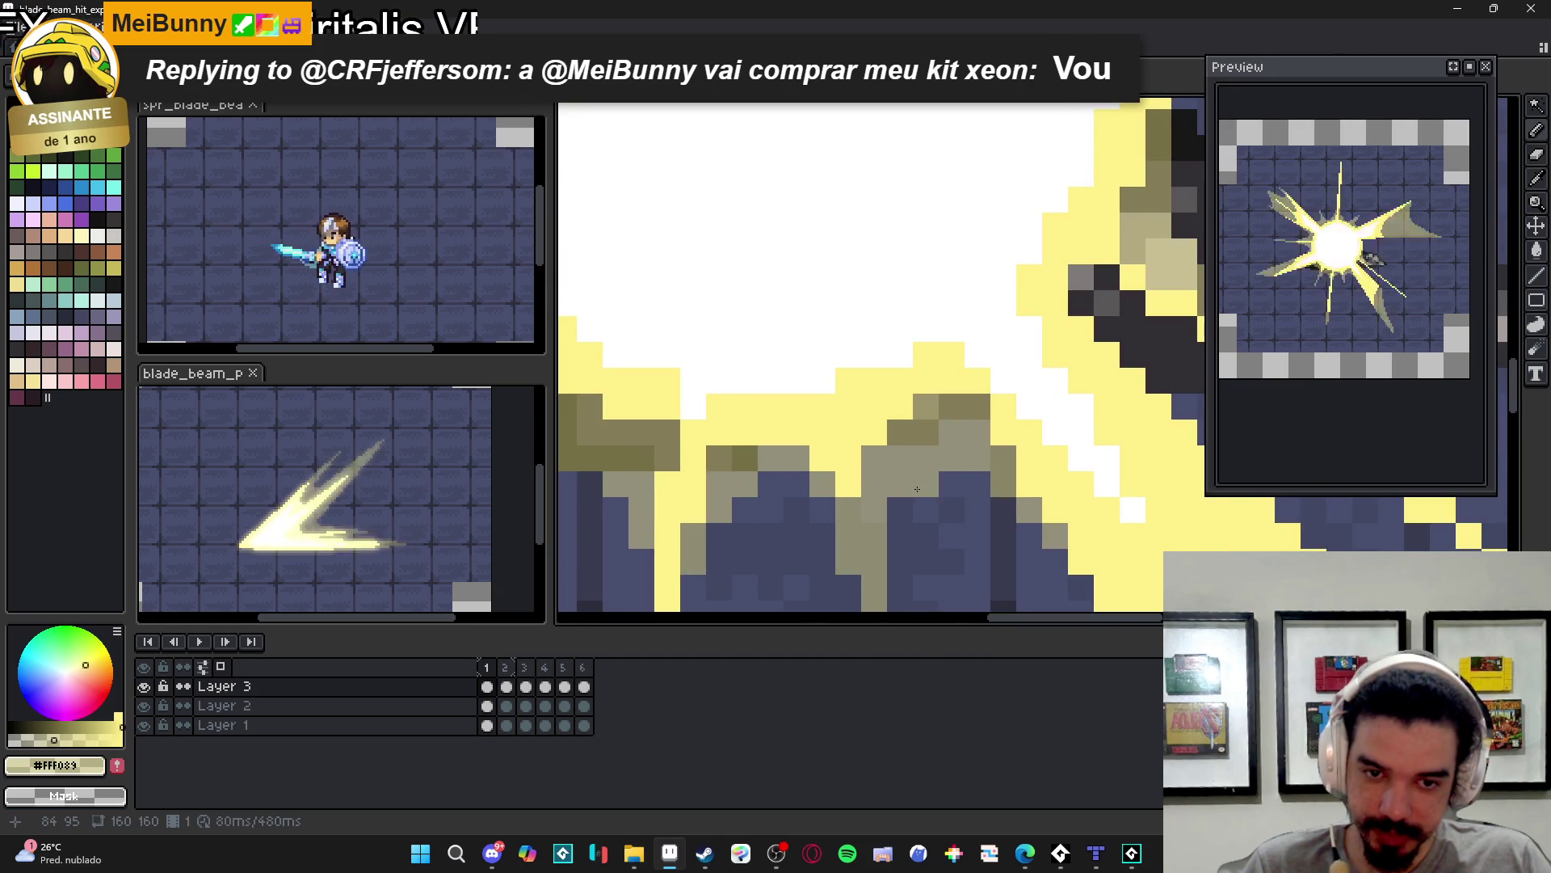
pyautogui.scroll(-3, 917, 566)
pyautogui.scroll(1, 917, 570)
pyautogui.scroll(-2, 894, 539)
pyautogui.scroll(2, 938, 452)
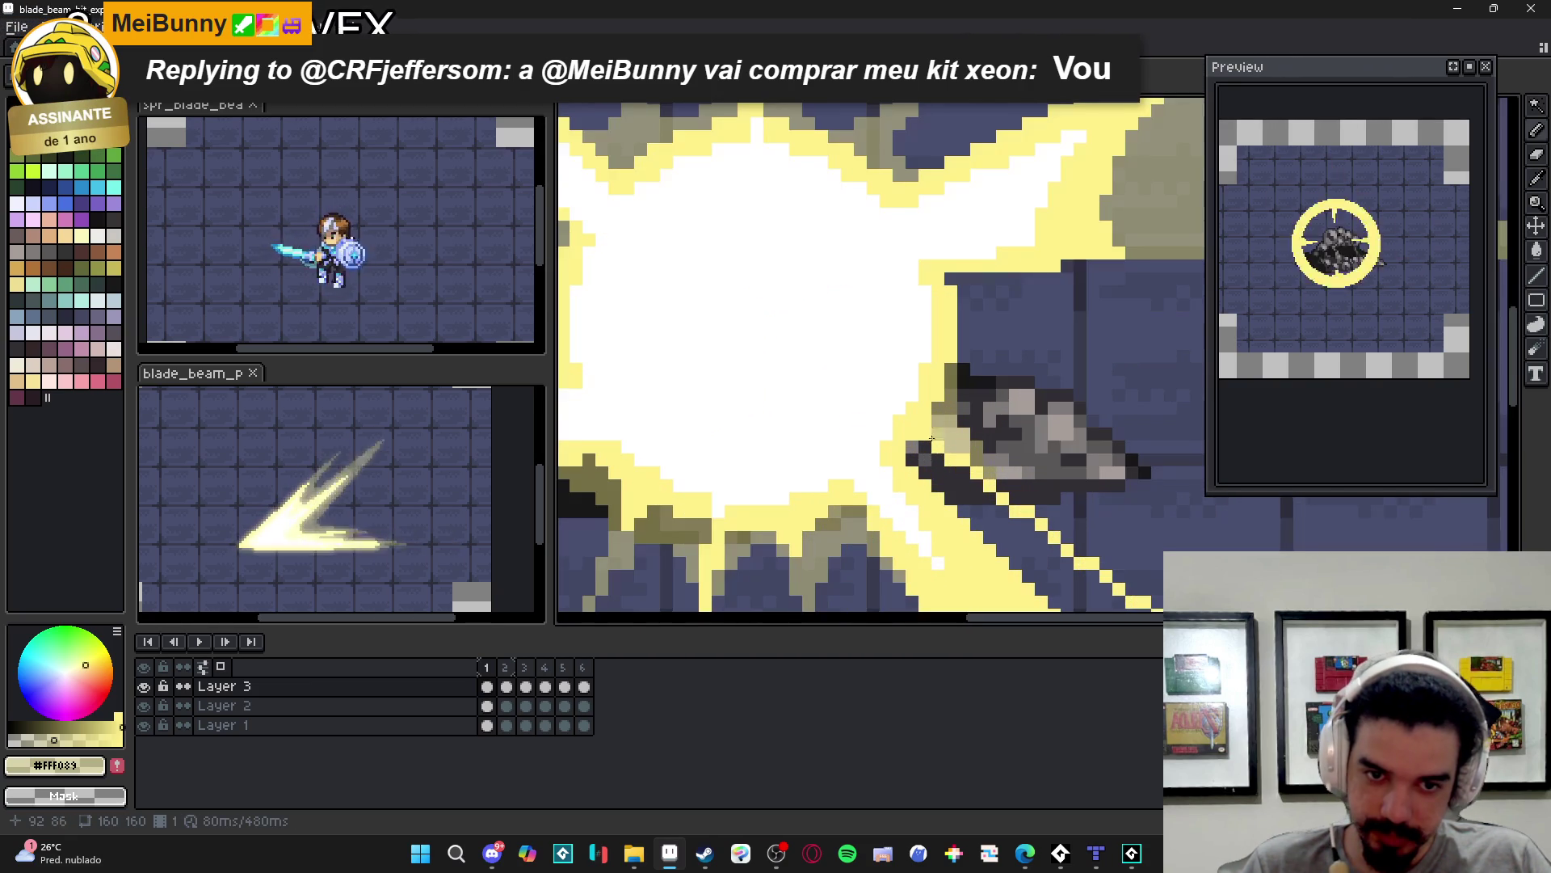
pyautogui.moveTo(909, 444); pyautogui.dragTo(929, 460)
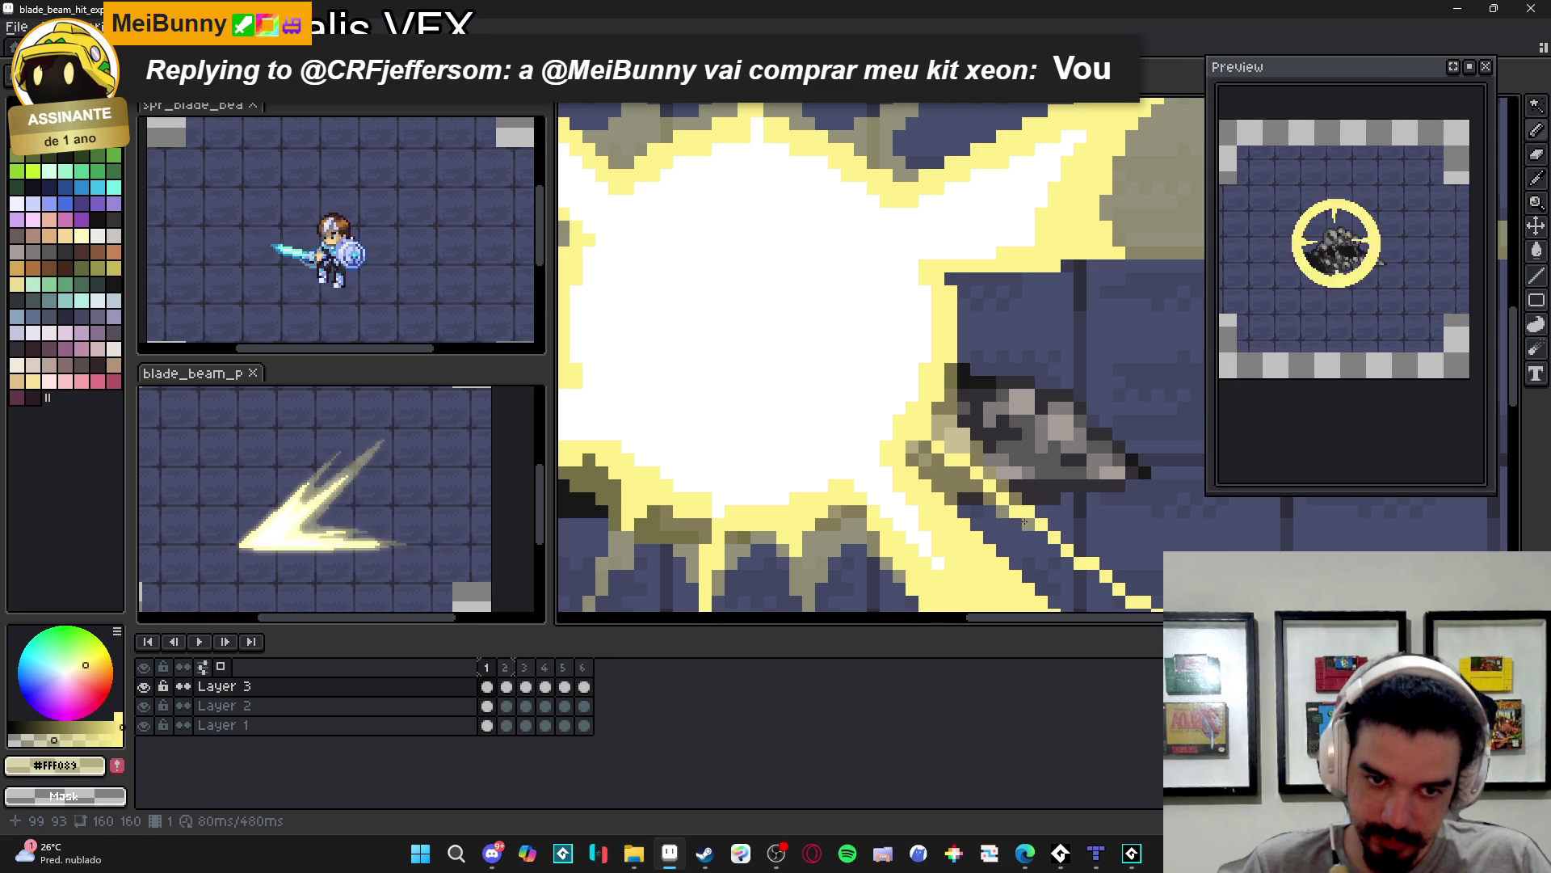
pyautogui.scroll(-4, 1010, 507)
pyautogui.scroll(4, 1016, 491)
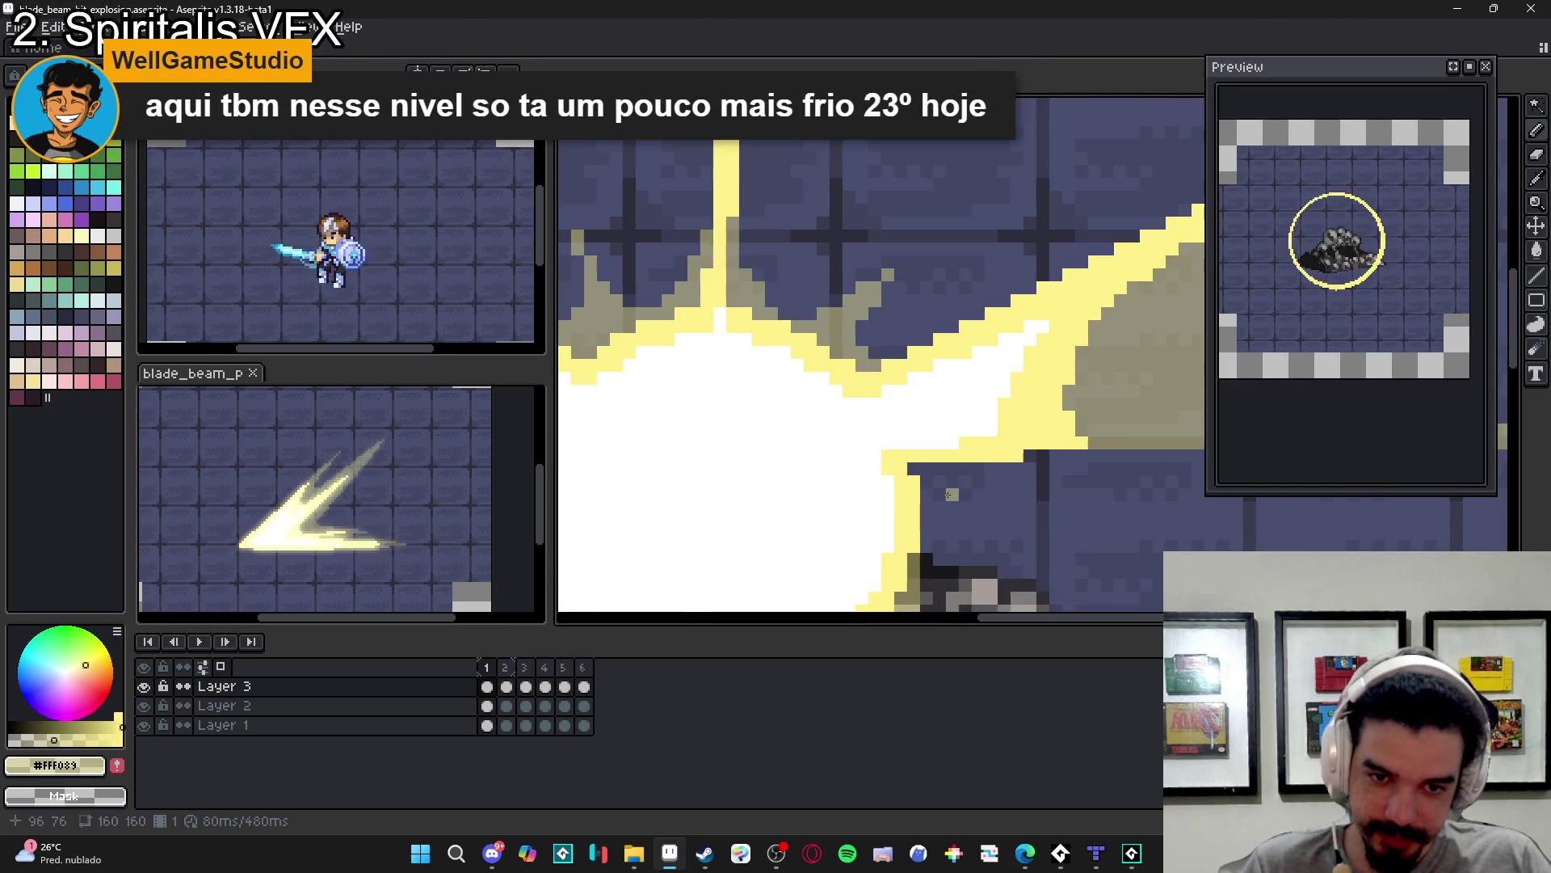
# - Erase the yellow tip of the tall upward spike above the core
pyautogui.scroll(-3, 952, 494)
pyautogui.scroll(-1, 953, 485)
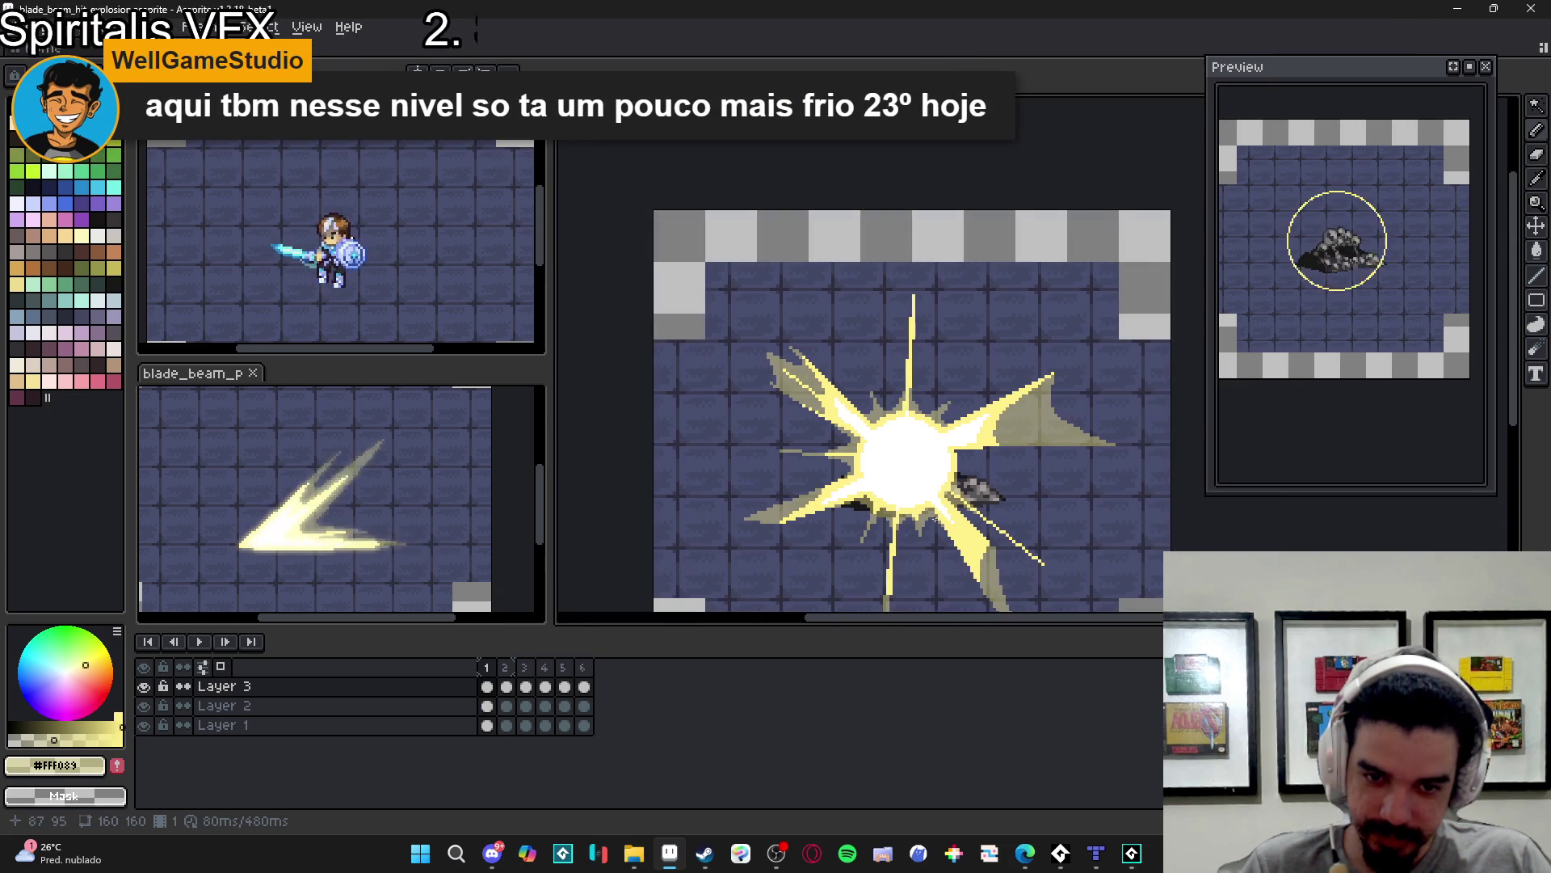
pyautogui.scroll(-2, 913, 568)
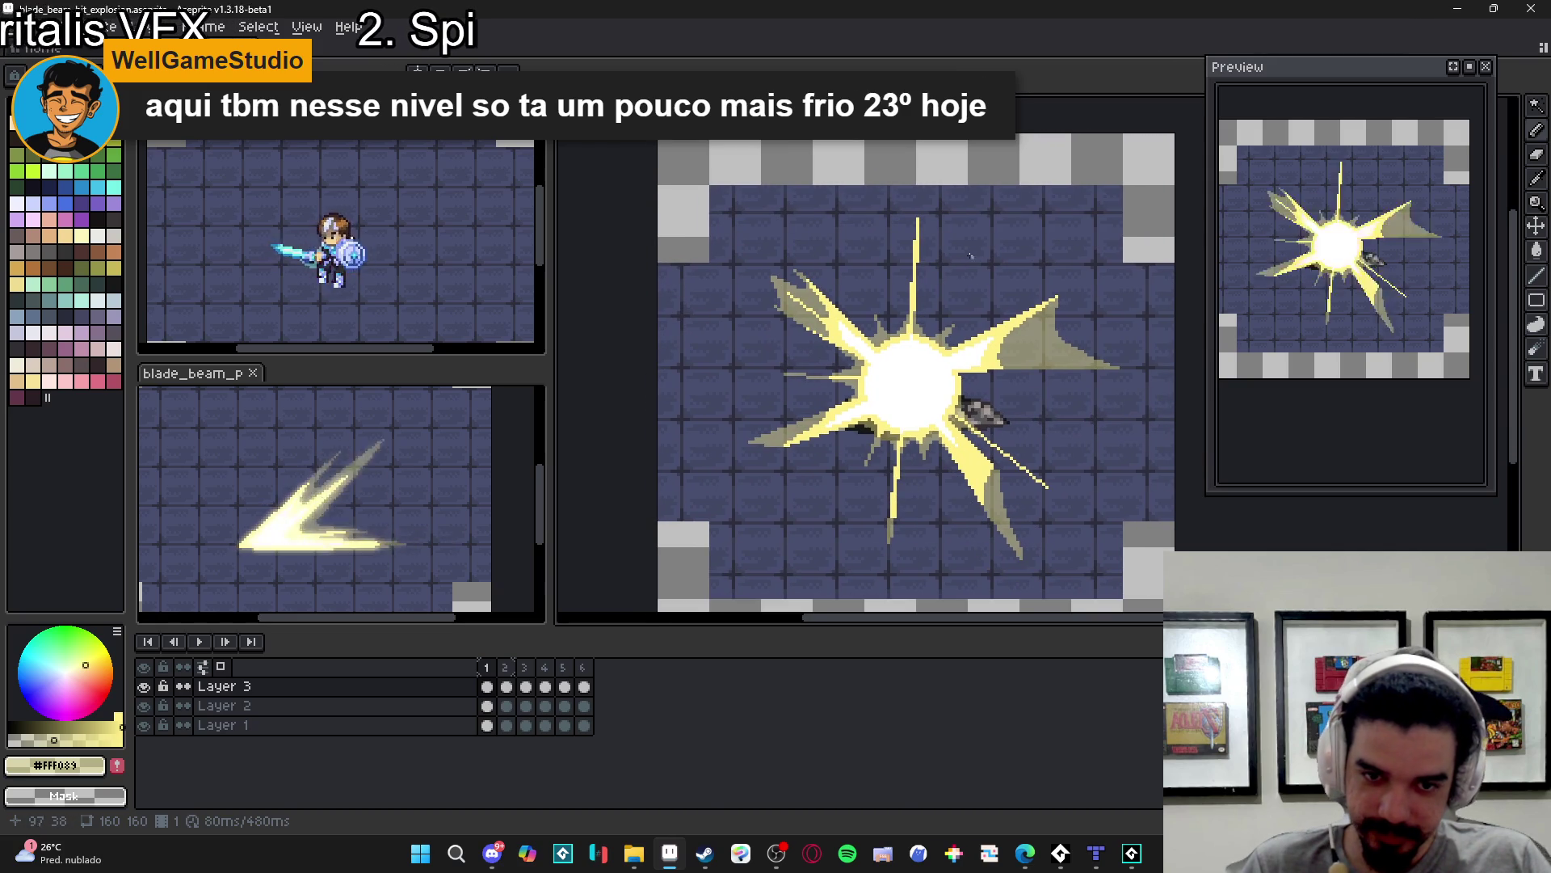
pyautogui.scroll(1, 970, 272)
pyautogui.moveTo(977, 281); pyautogui.dragTo(976, 312)
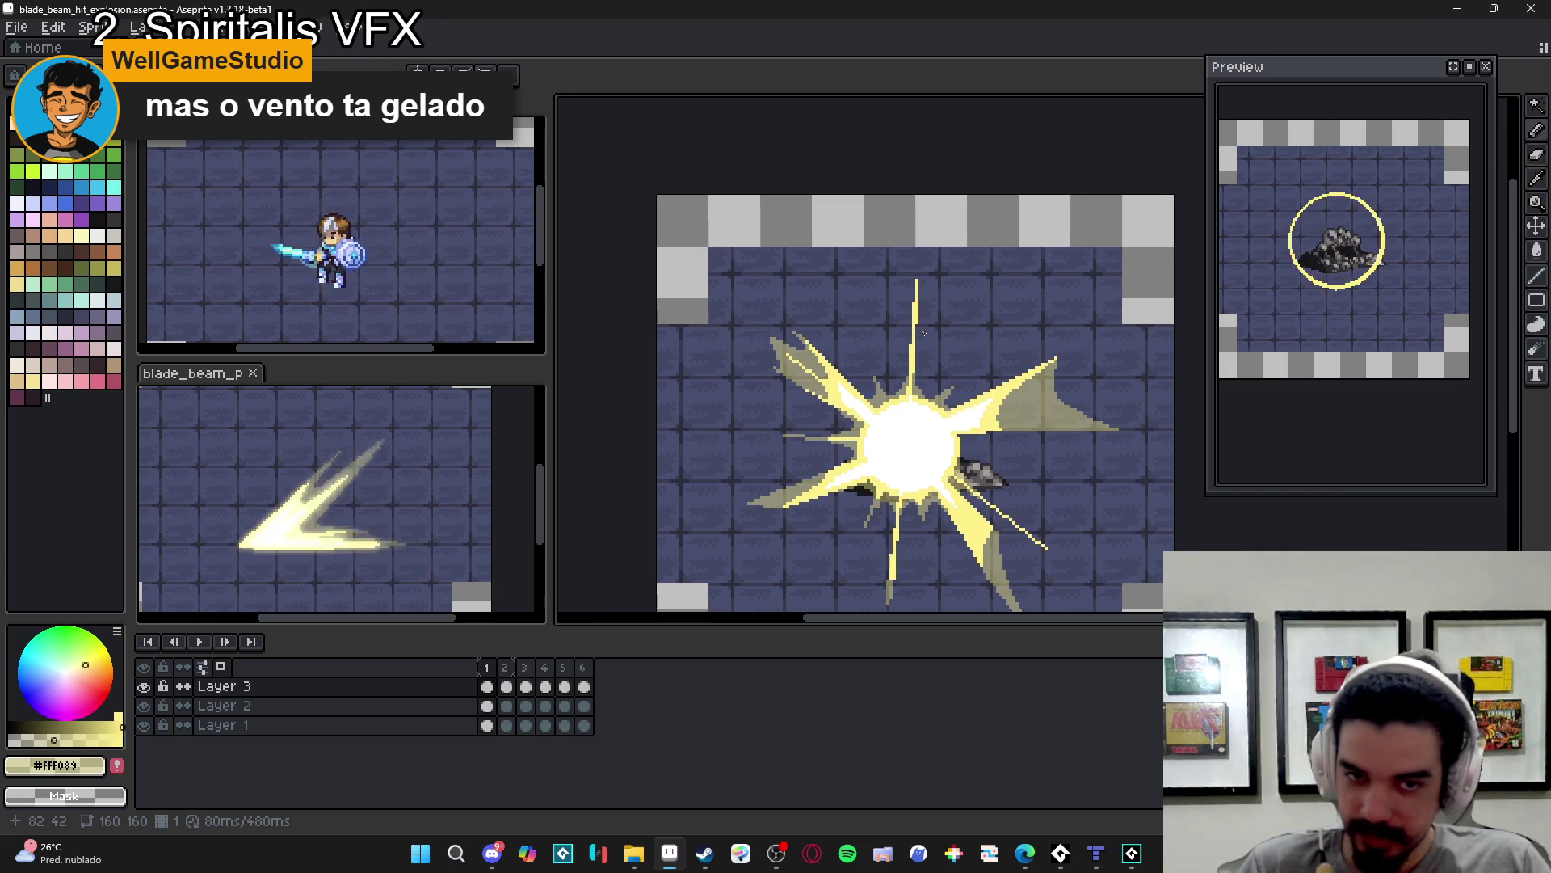
pyautogui.scroll(5, 931, 307)
pyautogui.moveTo(894, 248)
pyautogui.mouseDown()
pyautogui.moveTo(894, 428)
pyautogui.moveTo(893, 230)
pyautogui.moveTo(884, 365)
pyautogui.mouseUp()
pyautogui.press('b')
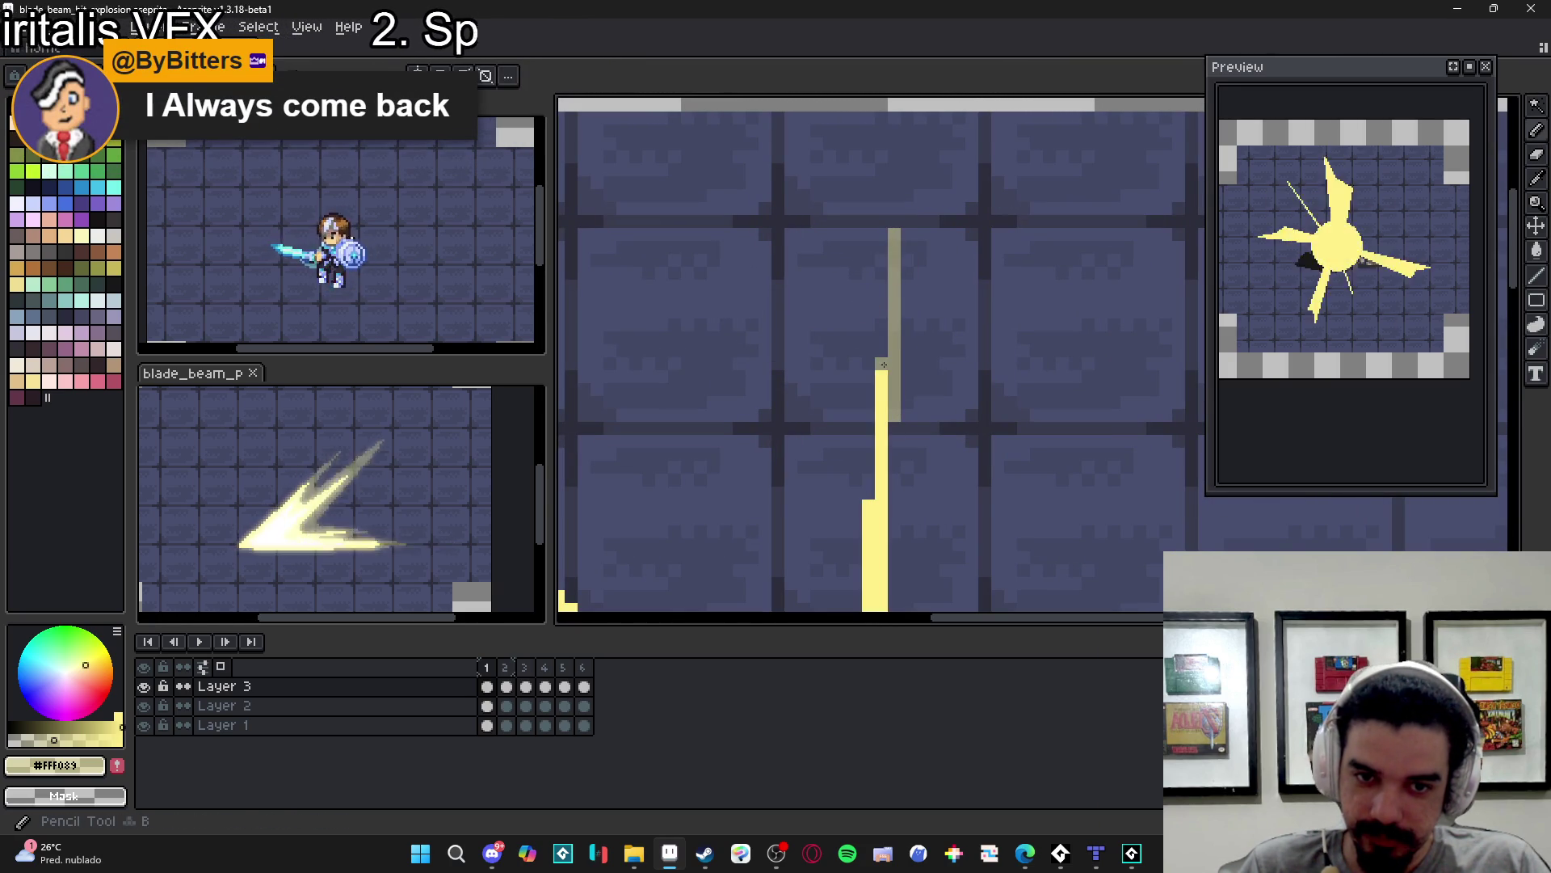
# - Add a khaki pixel beside the upper spike and thin the long lower-right ray
pyautogui.click(902, 334)
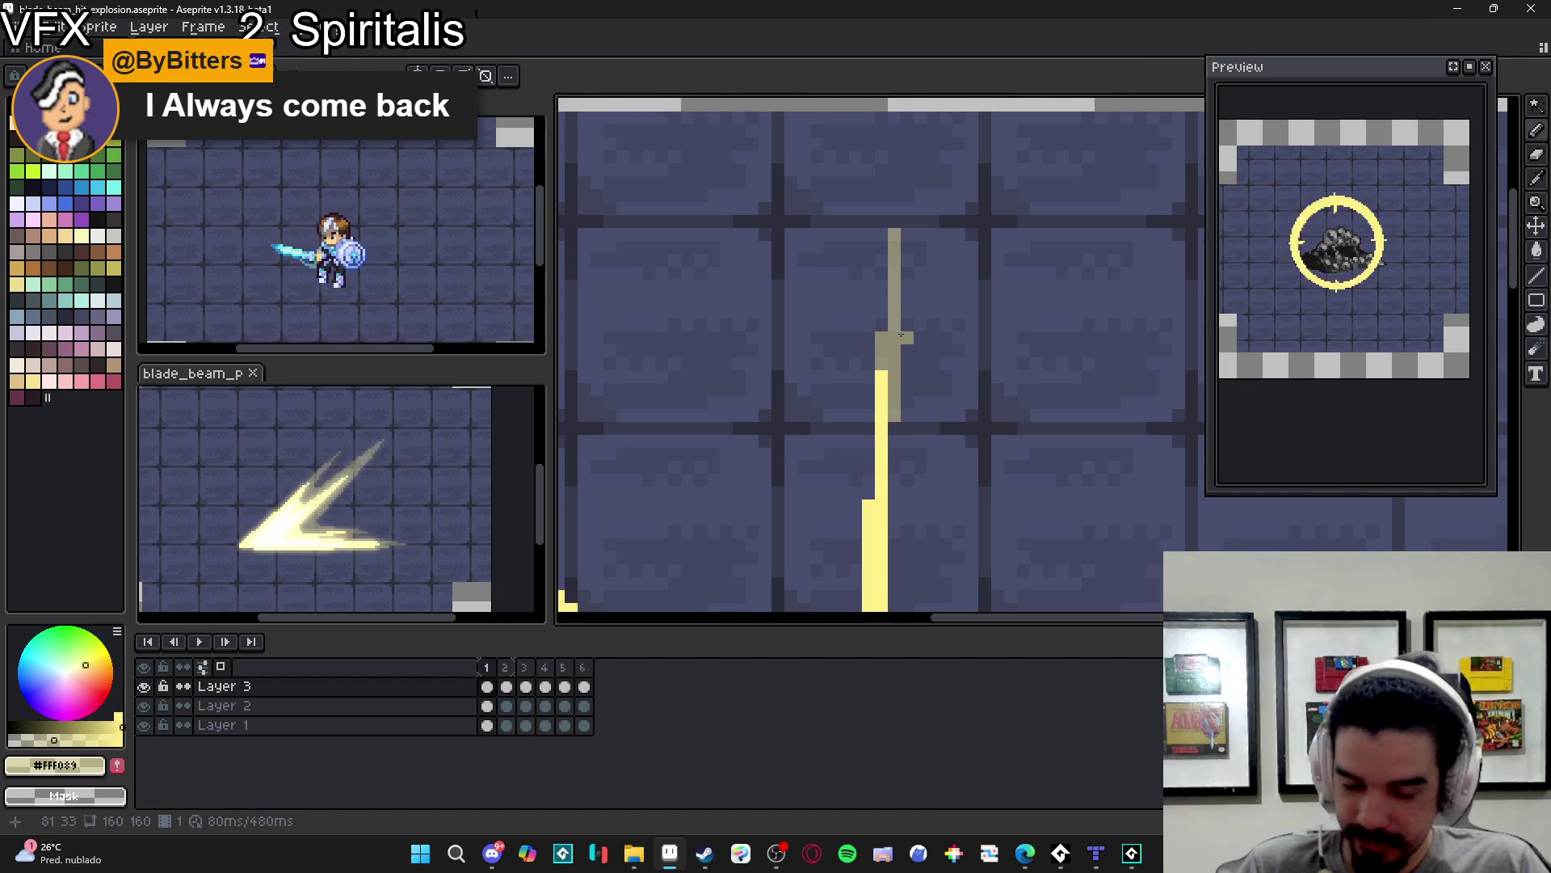
pyautogui.scroll(-4, 902, 334)
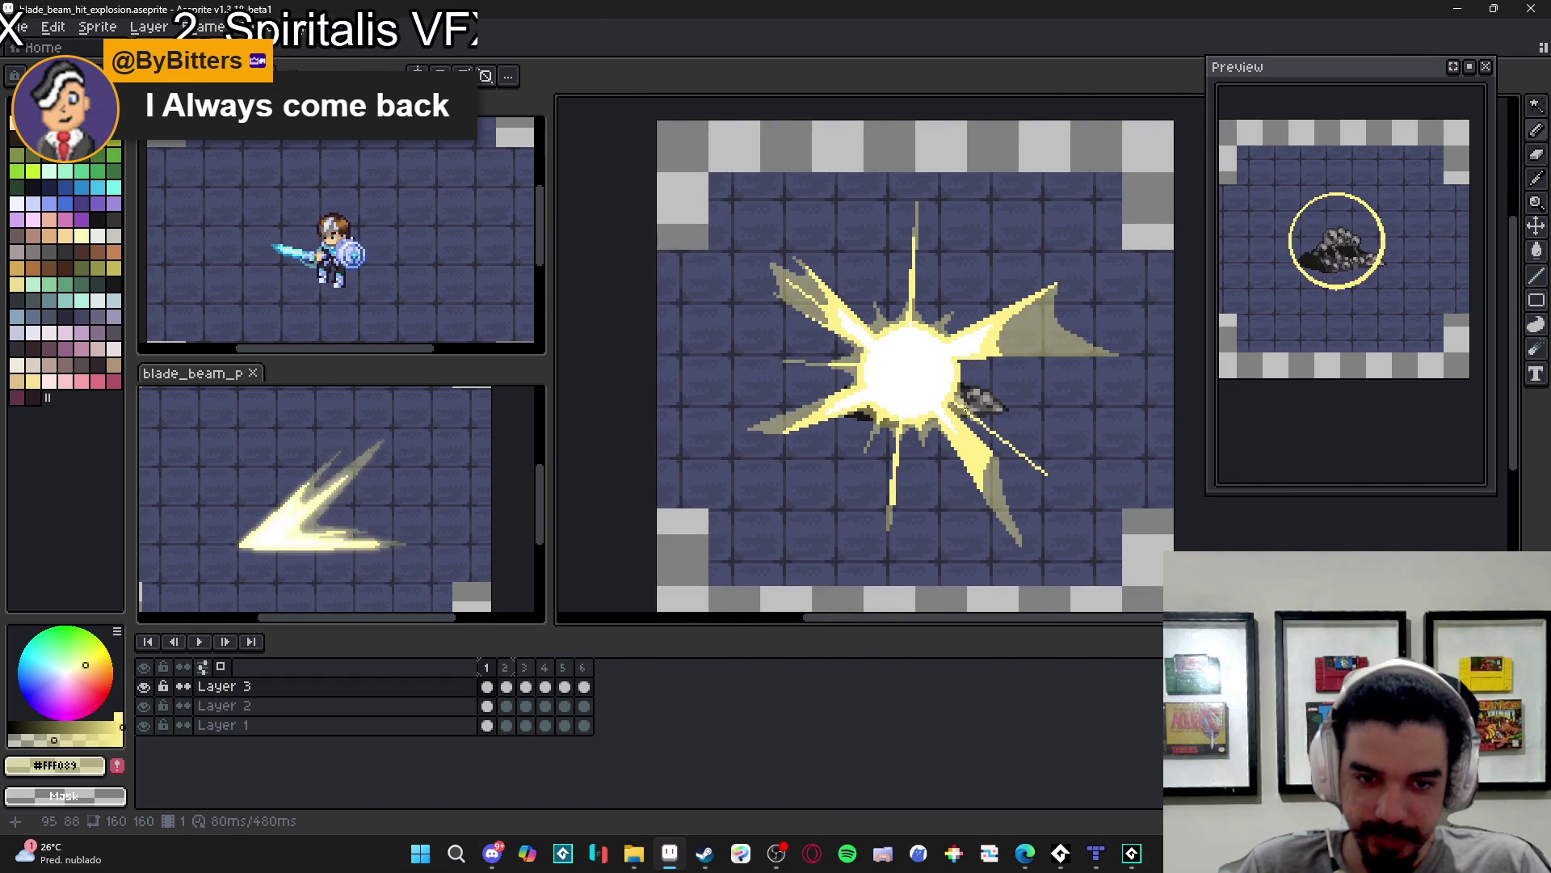
pyautogui.scroll(5, 1048, 477)
pyautogui.moveTo(1085, 518)
pyautogui.mouseDown()
pyautogui.moveTo(977, 457)
pyautogui.moveTo(973, 422)
pyautogui.moveTo(1084, 498)
pyautogui.mouseUp()
pyautogui.press('b')
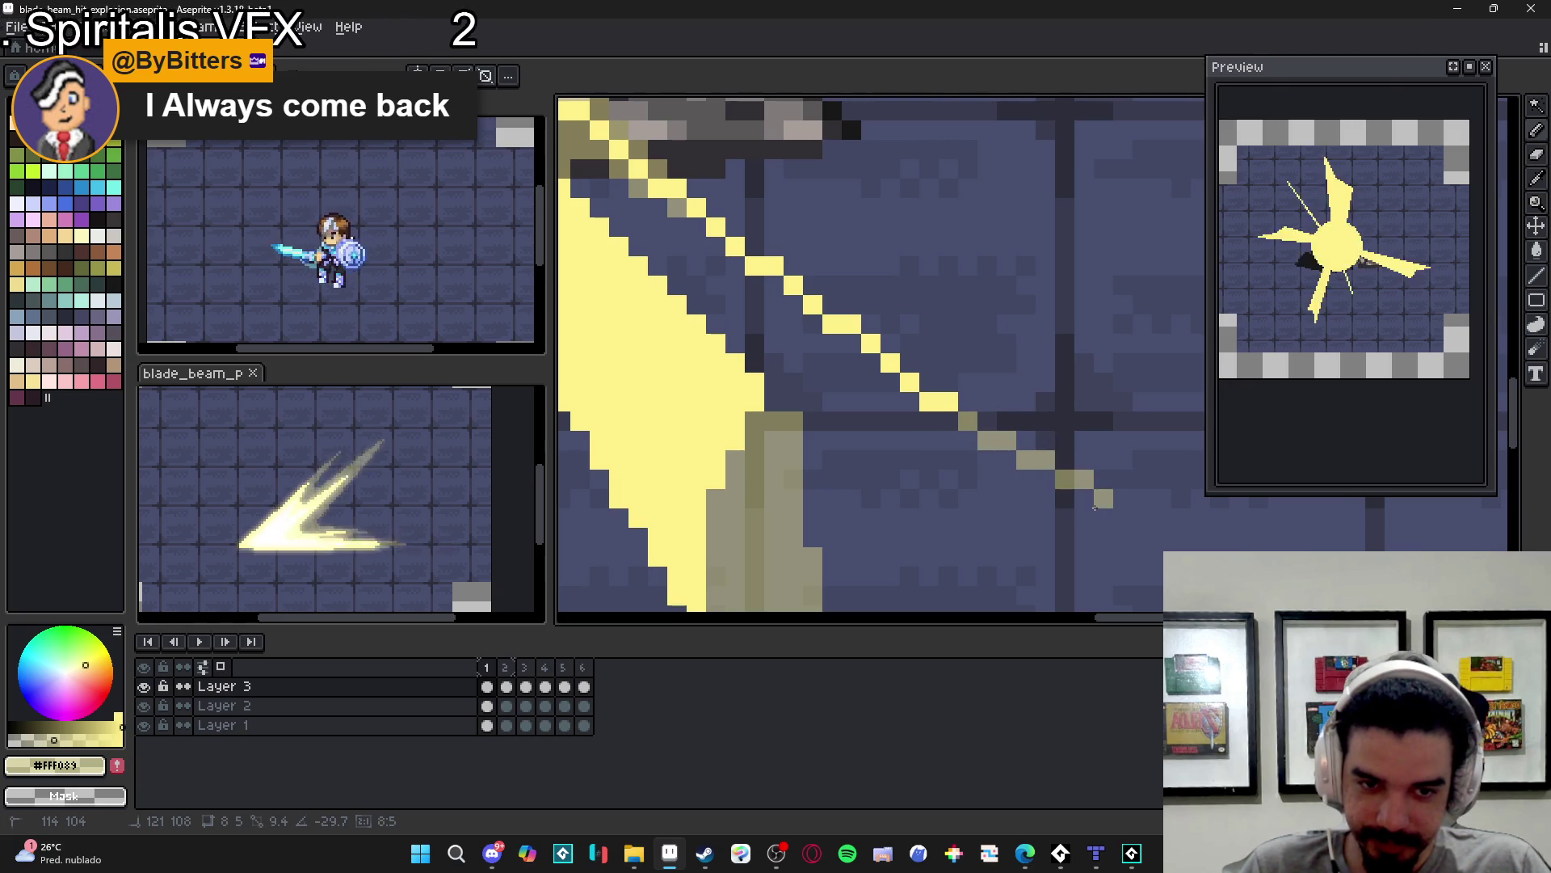
# - Draw a short khaki streak beside the core
pyautogui.scroll(-4, 1090, 502)
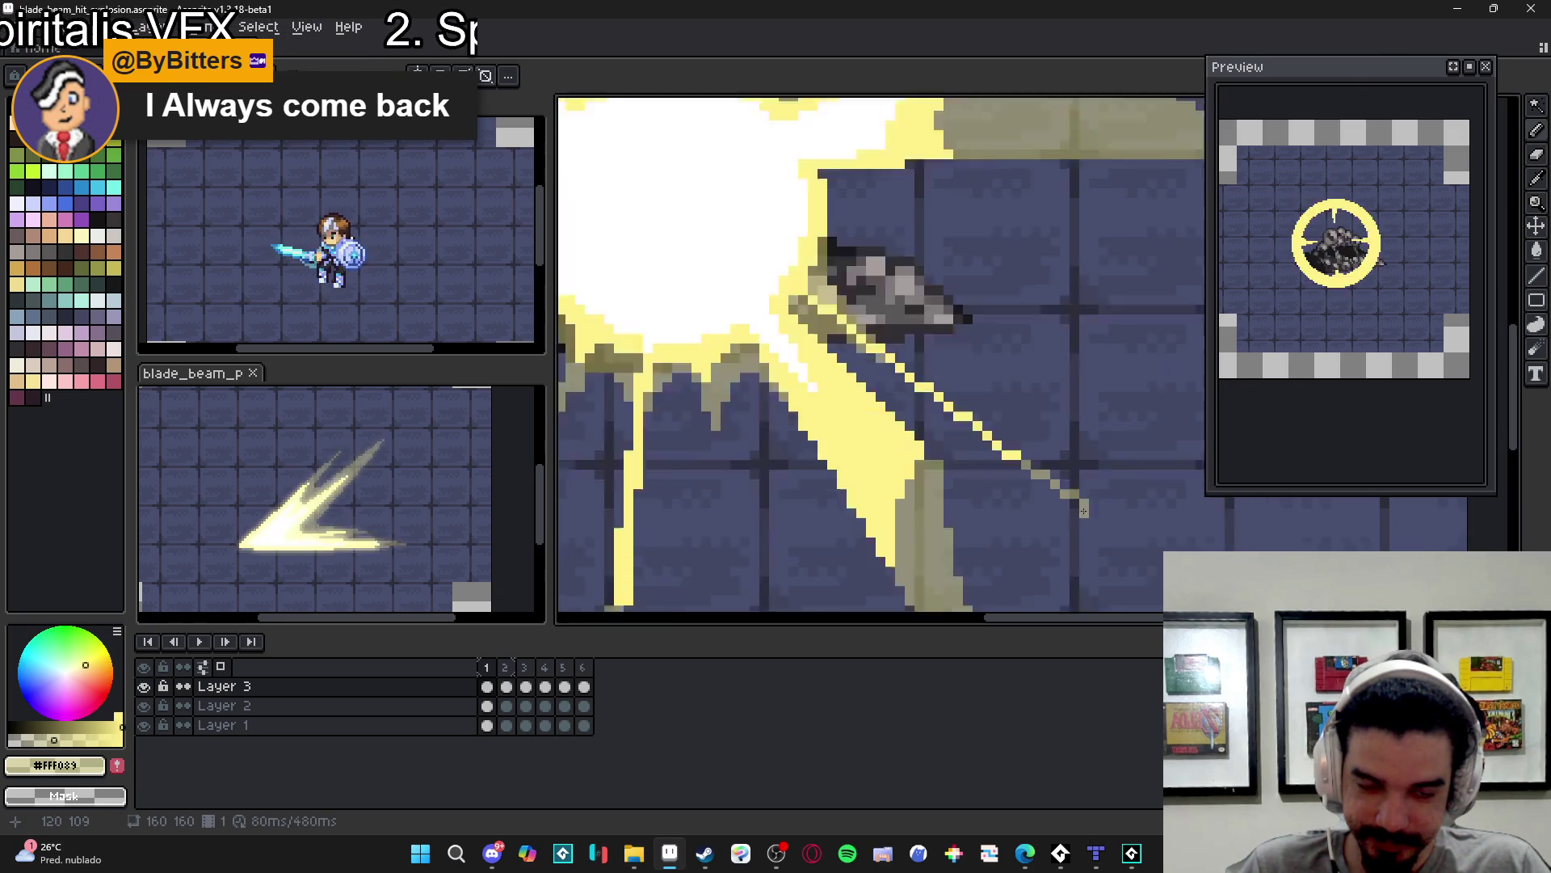
pyautogui.scroll(4, 960, 493)
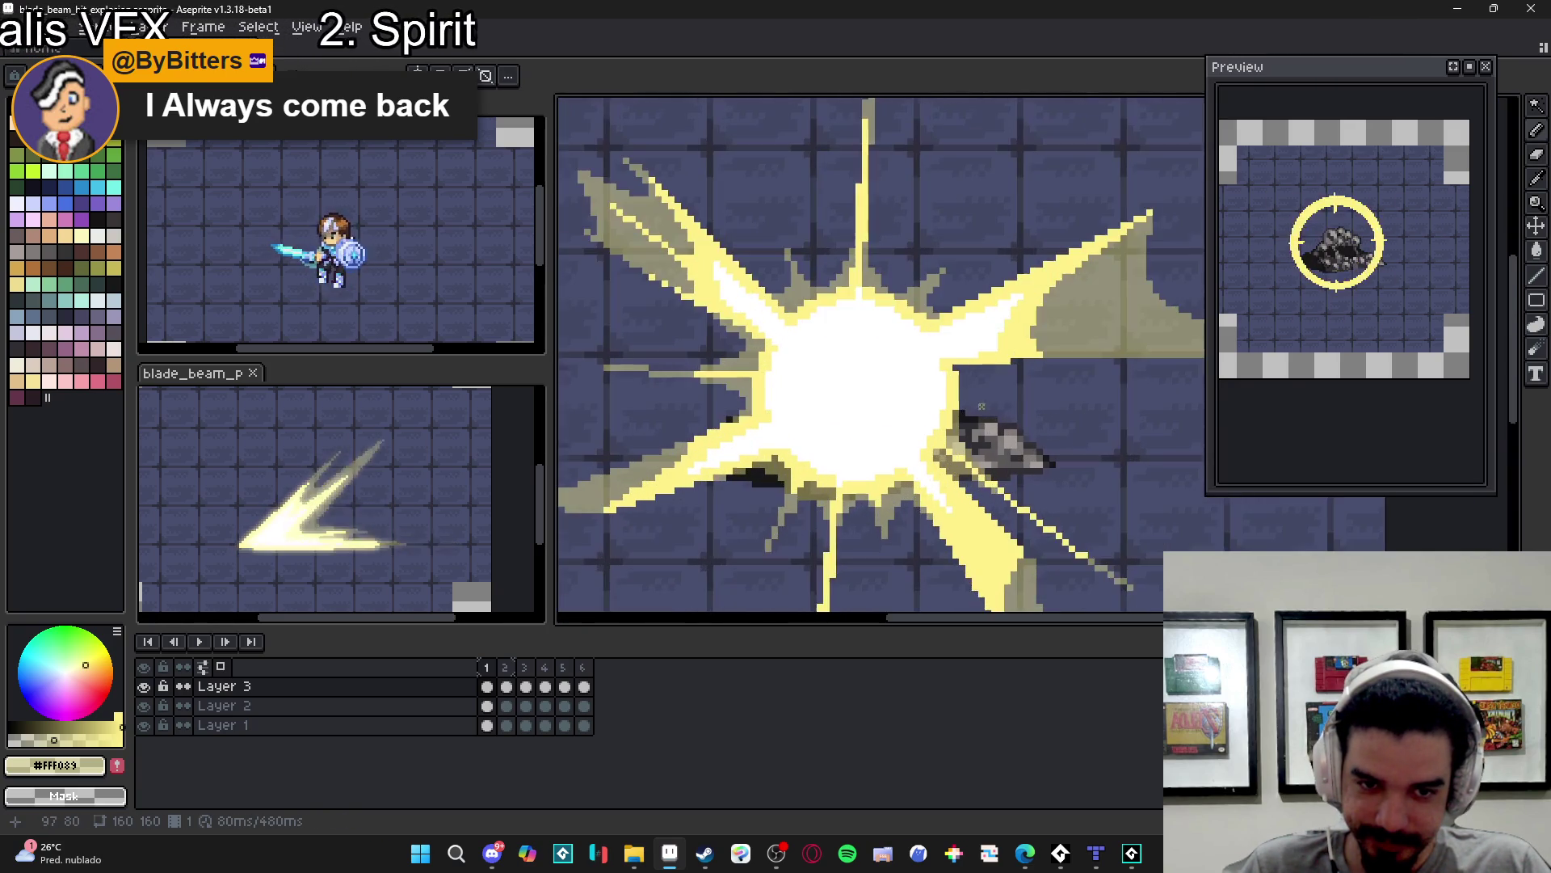
pyautogui.moveTo(958, 400); pyautogui.dragTo(1102, 401)
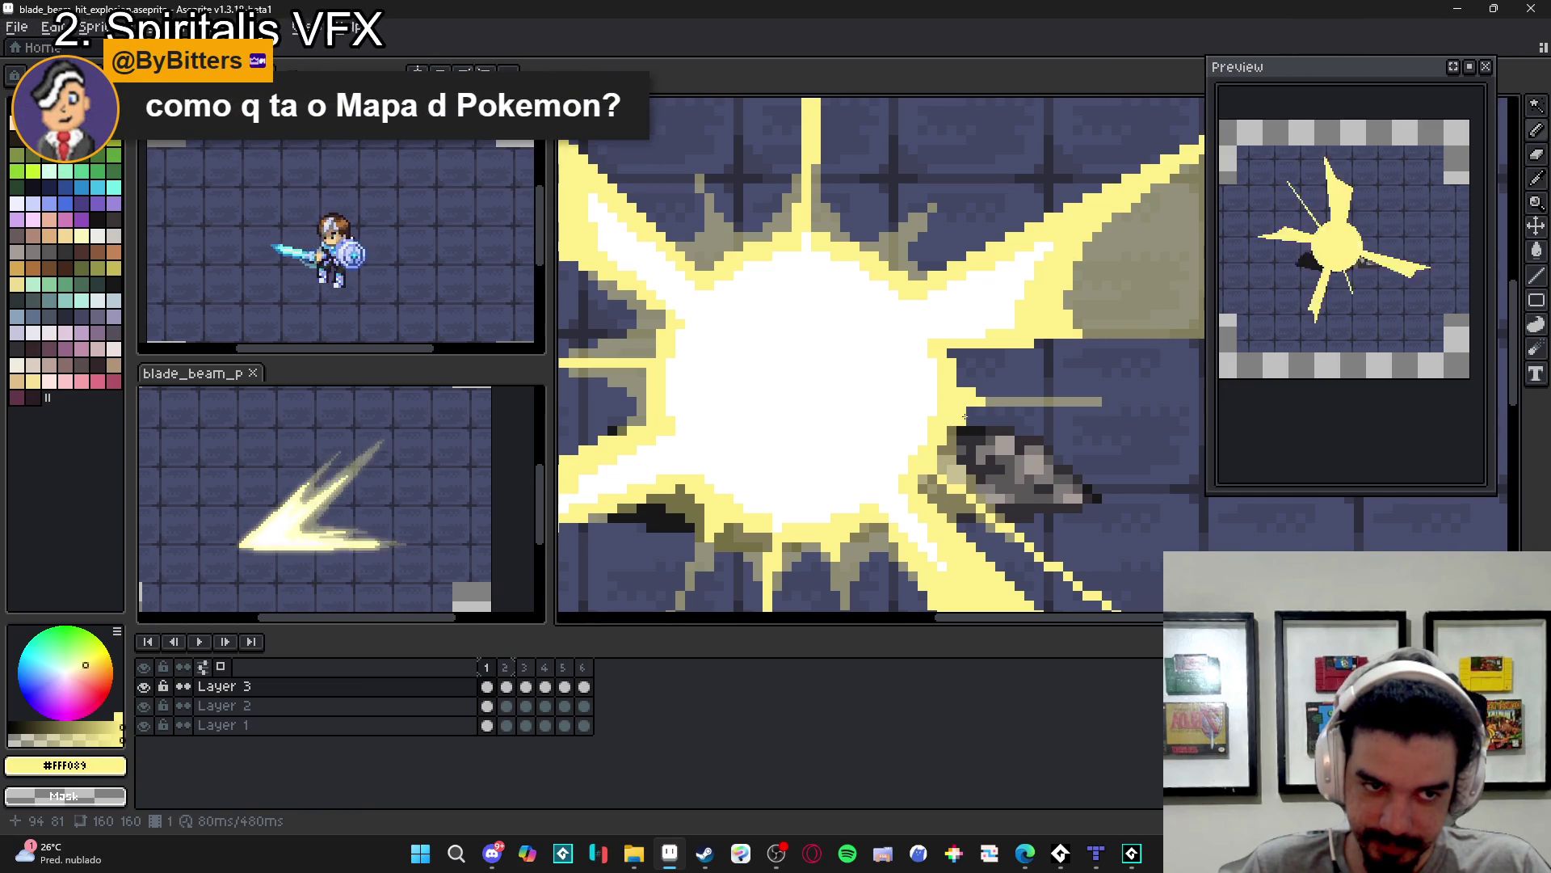
pyautogui.scroll(-5, 958, 418)
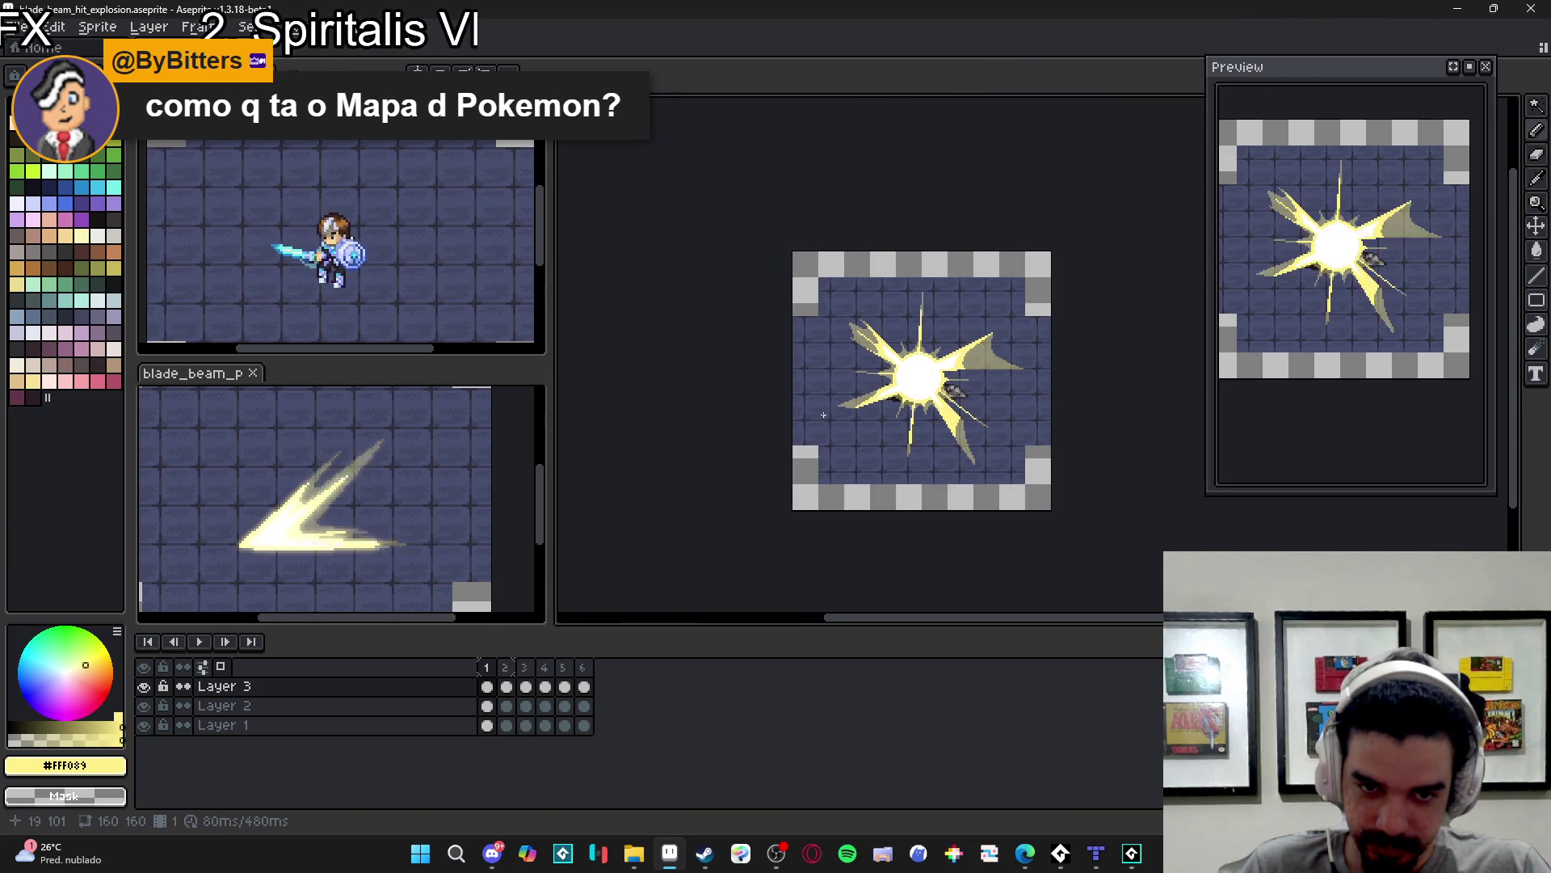
# - Check the second frame and delete it from the timeline
pyautogui.click(511, 666)
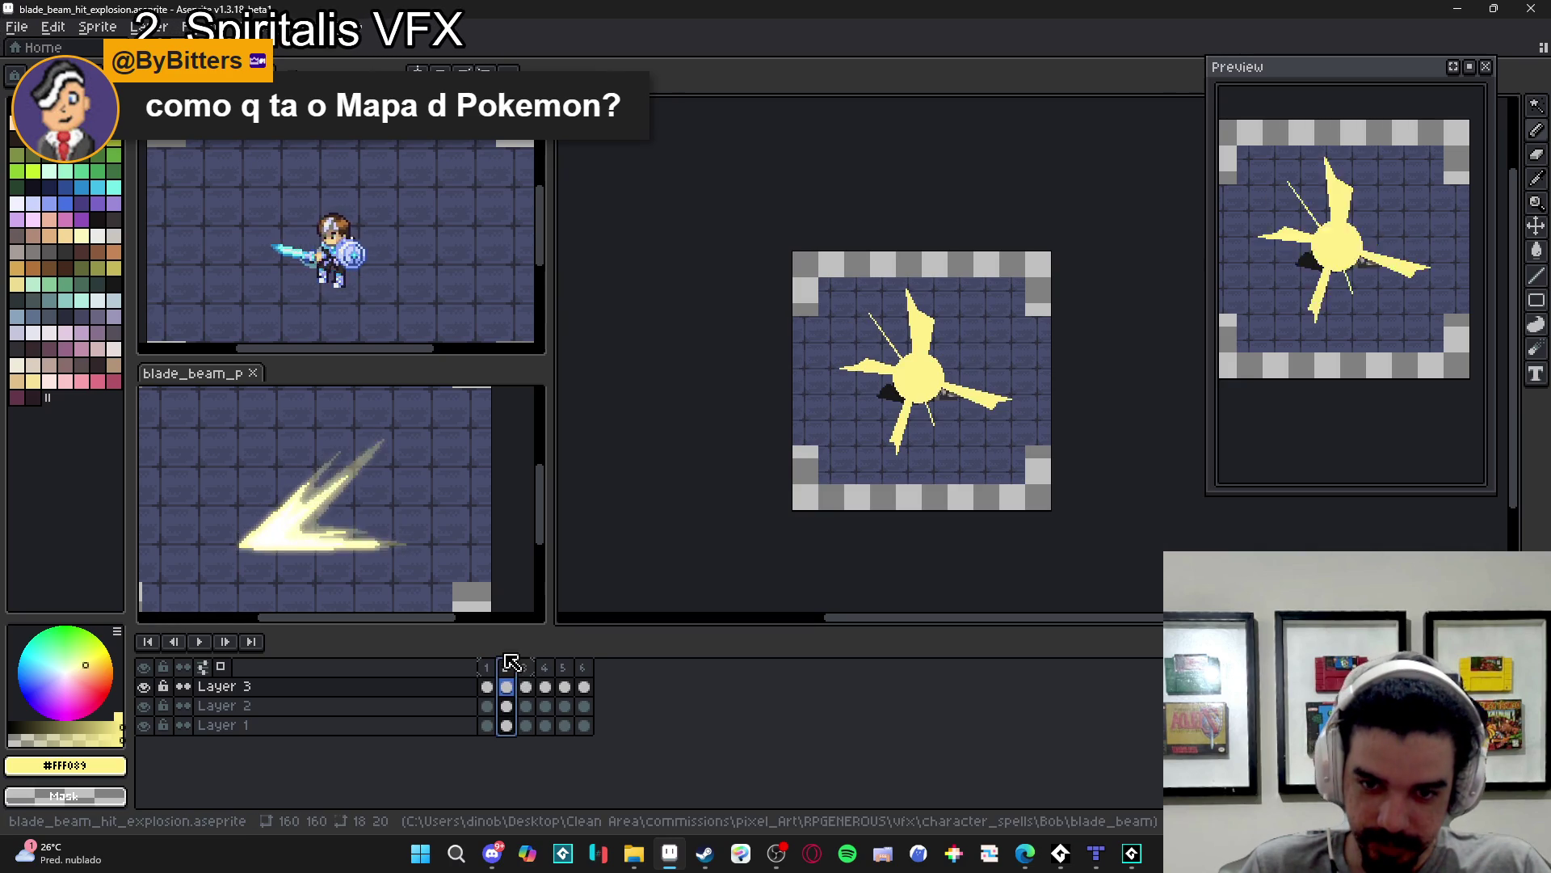
pyautogui.press('Left')
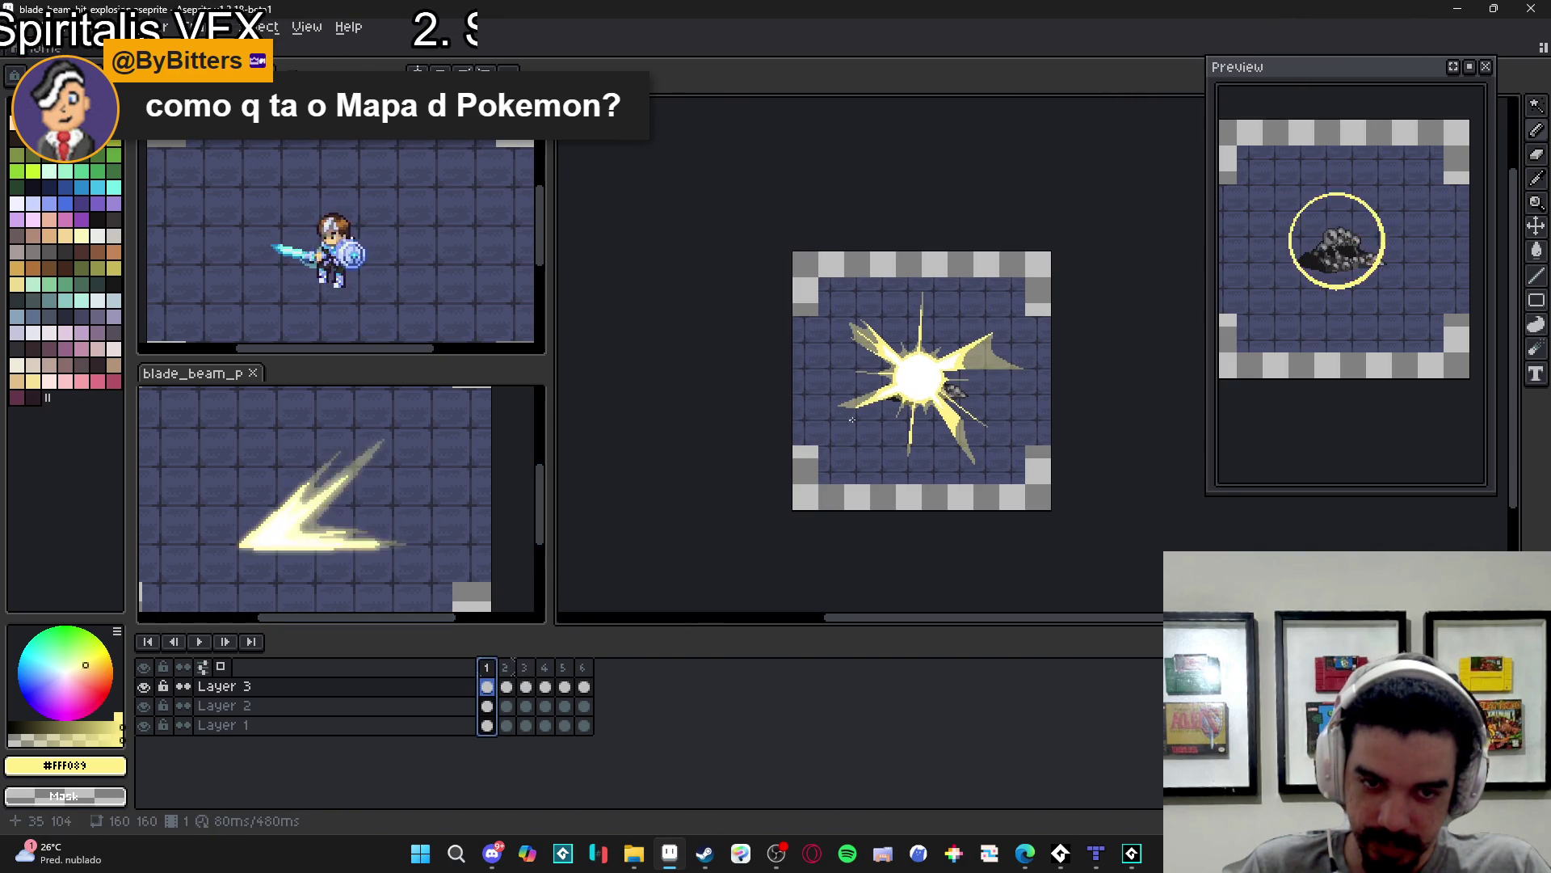
pyautogui.scroll(3, 950, 368)
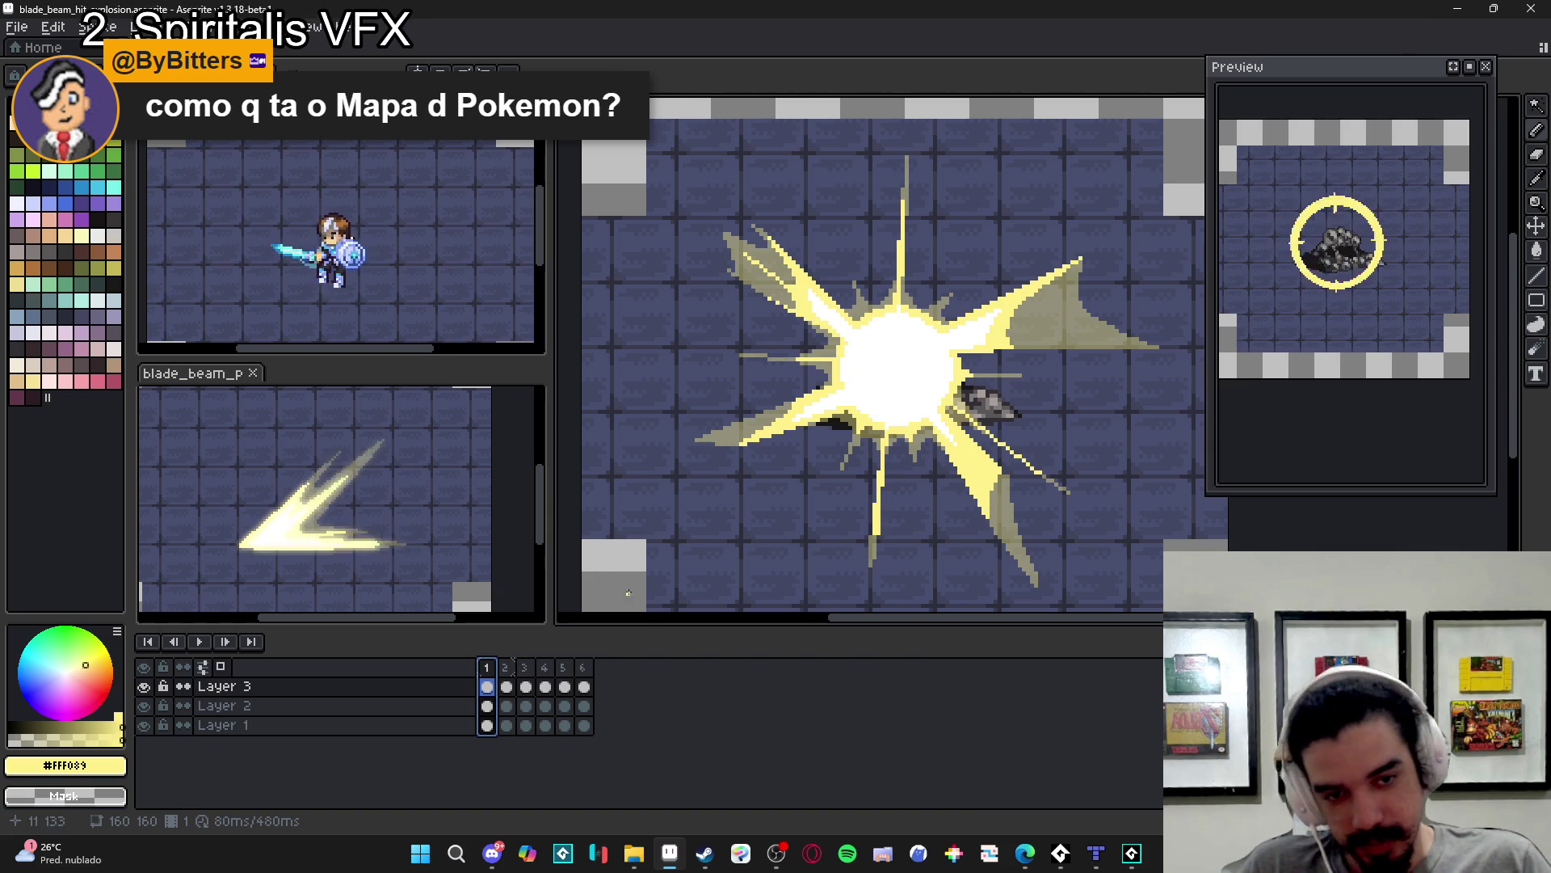
pyautogui.click(503, 667)
pyautogui.hotkey('alt', 'c')
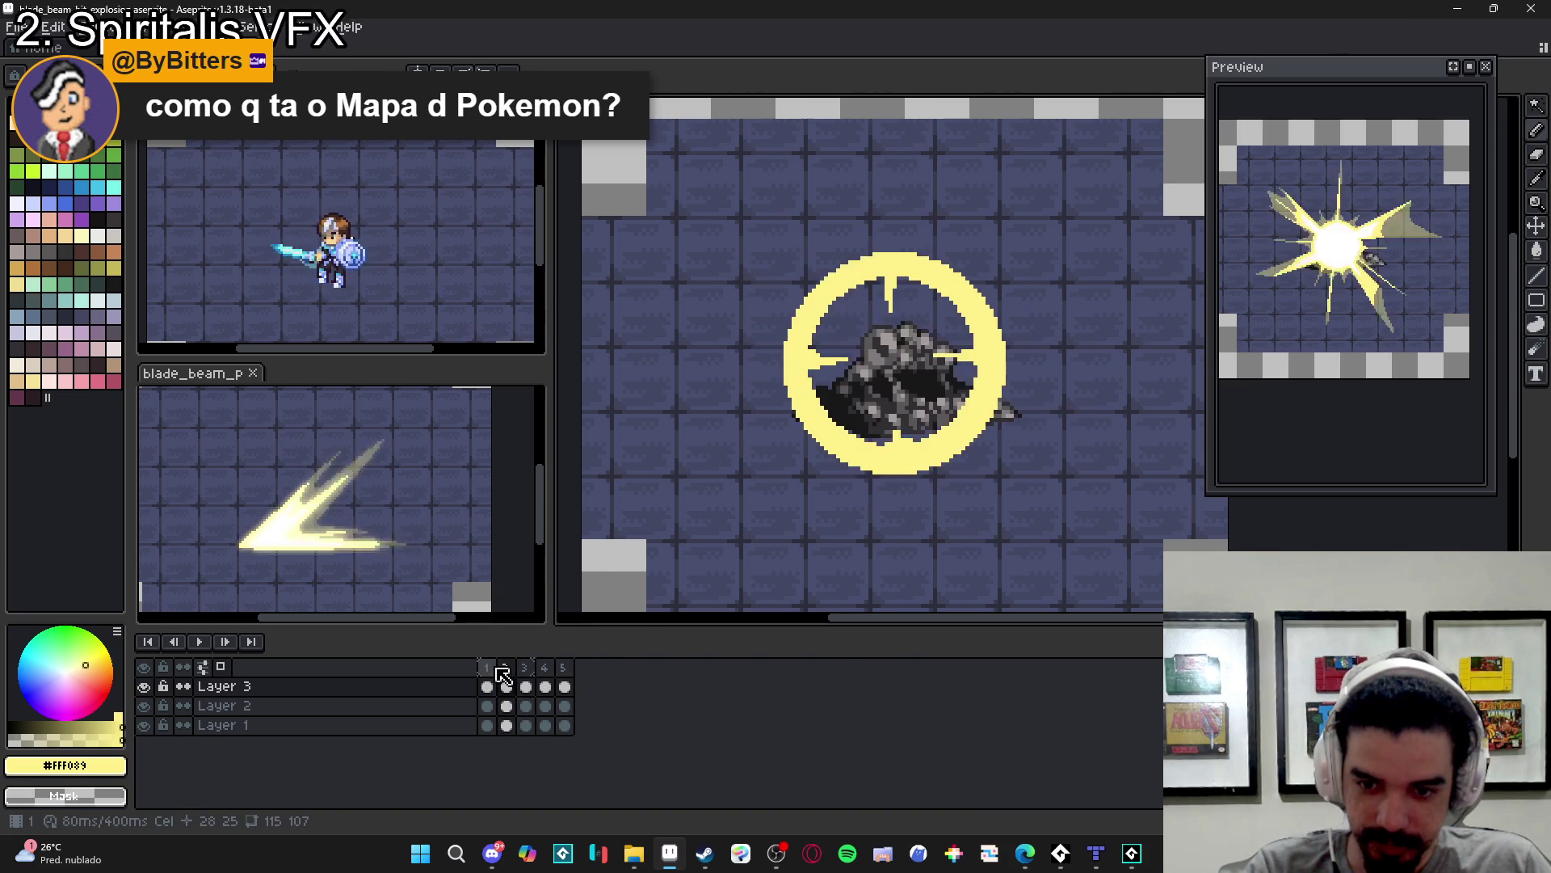
pyautogui.click(489, 670)
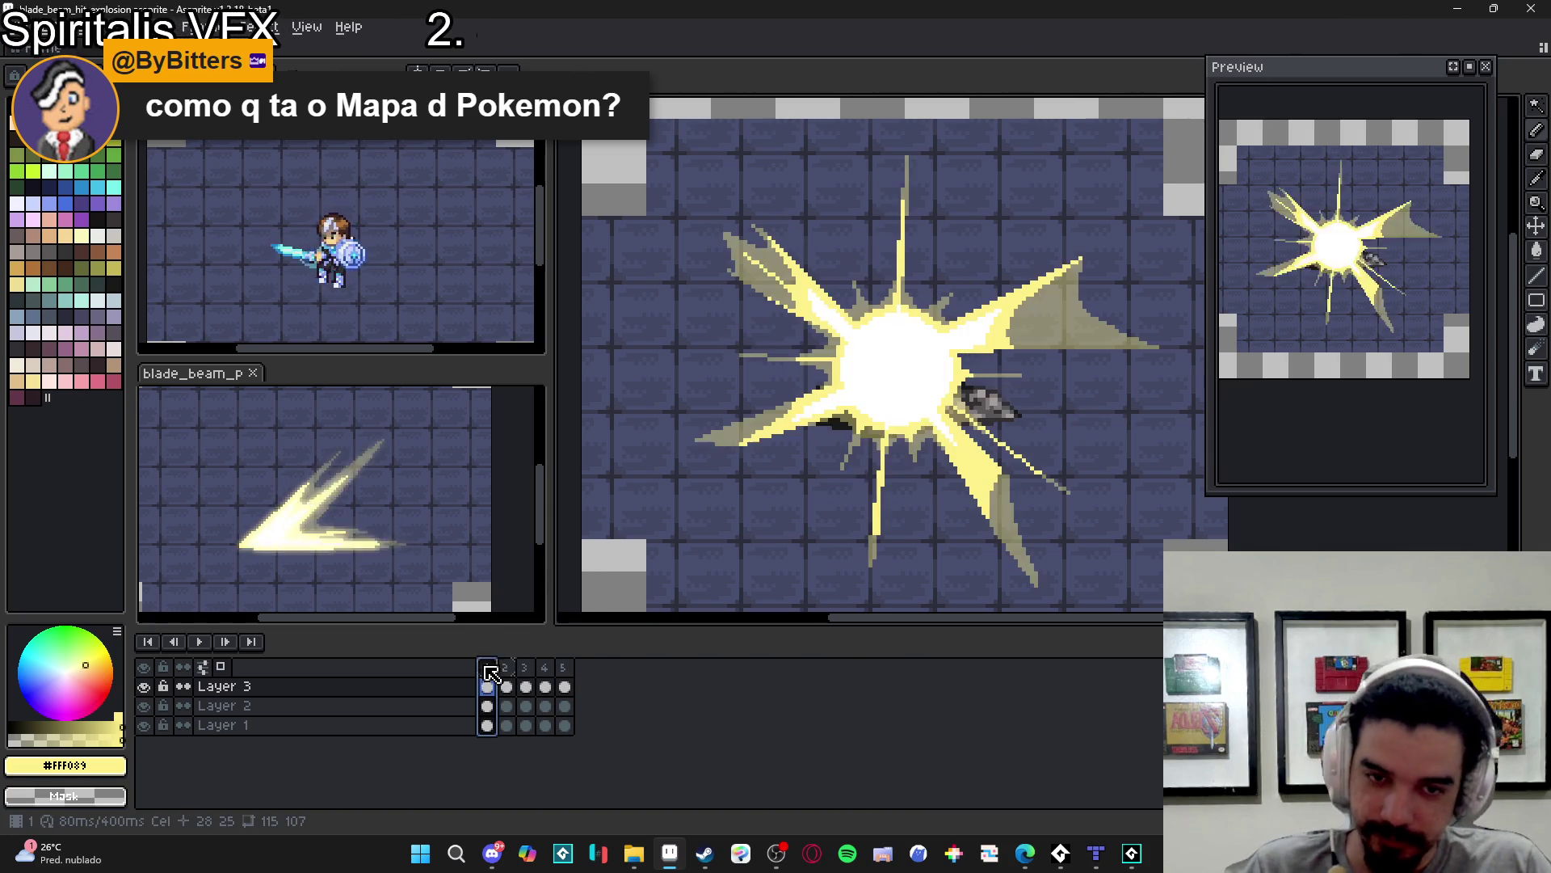
# - Delete the remaining ring frames so only frame 1 stays
pyautogui.scroll(-2, 1022, 341)
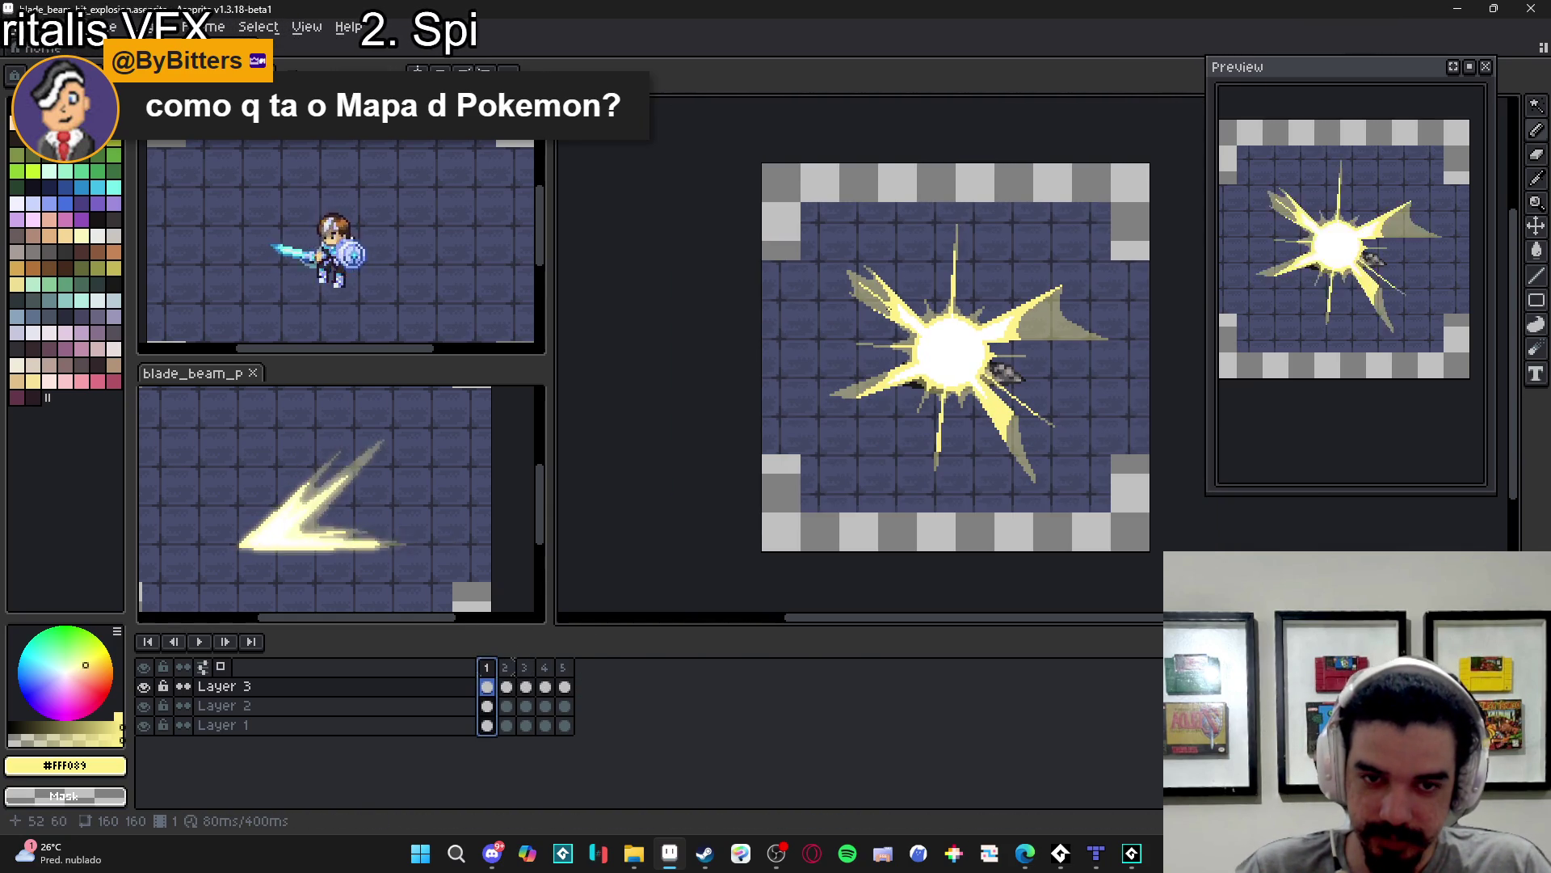
pyautogui.scroll(2, 888, 309)
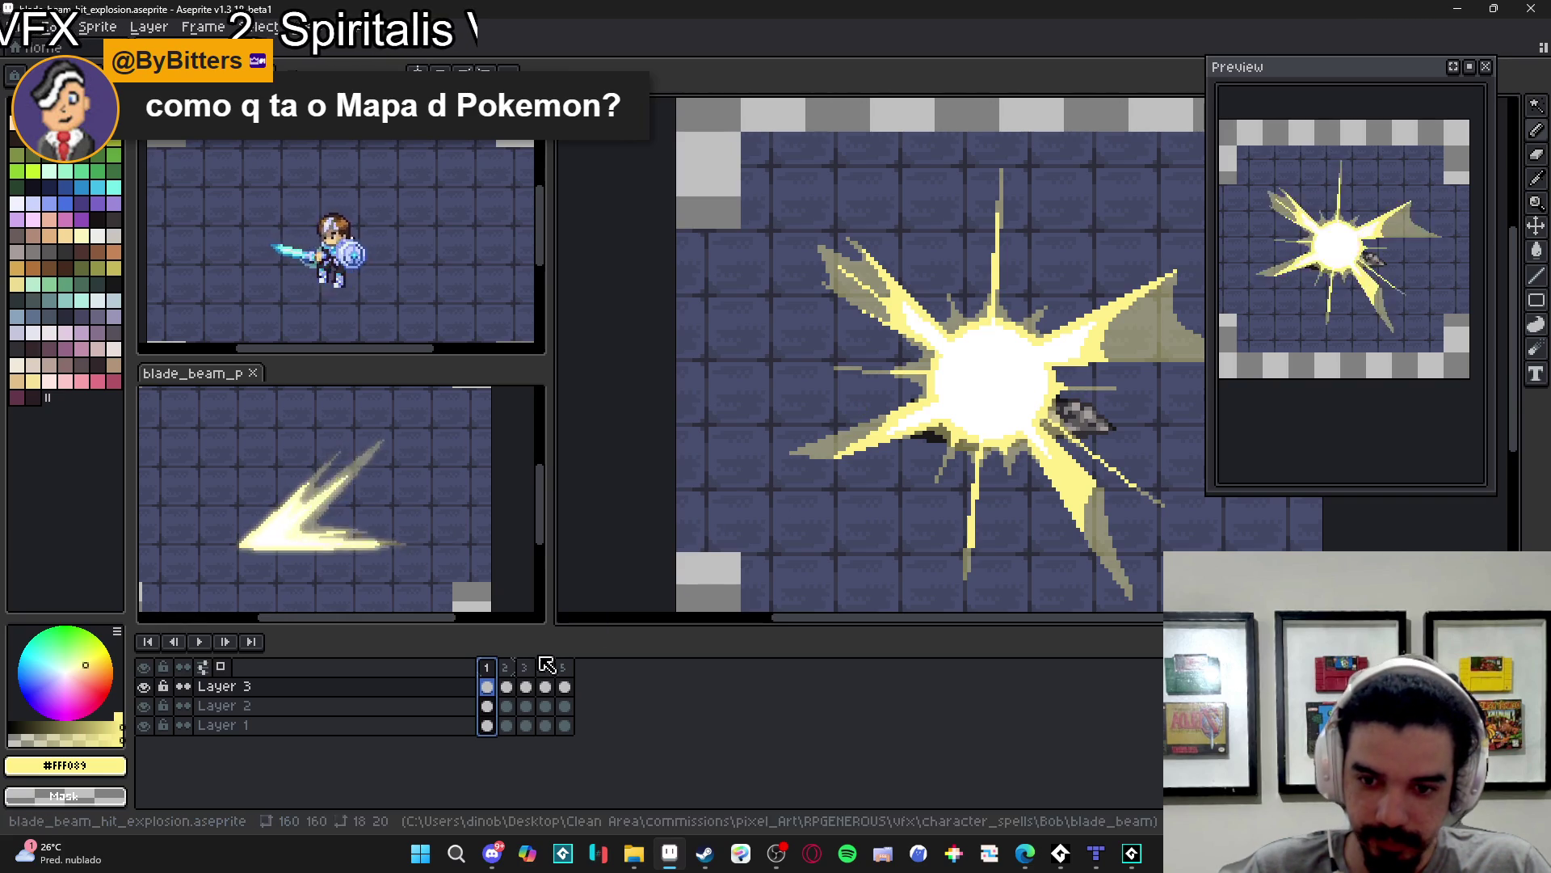
pyautogui.click(506, 667)
pyautogui.click(540, 667)
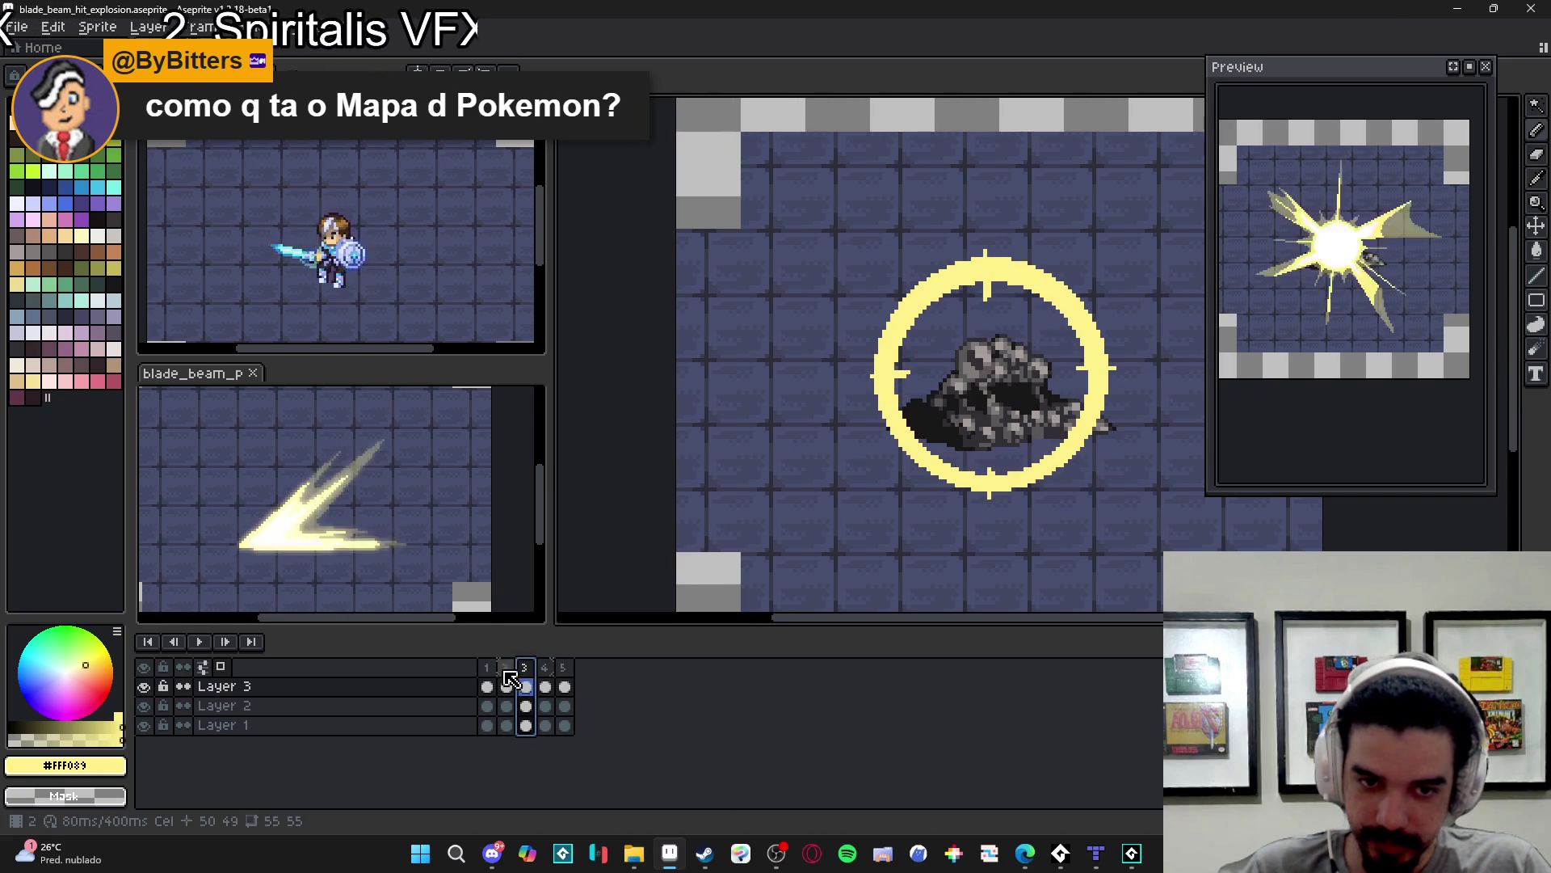
pyautogui.hotkey('alt', 'Delete')
pyautogui.hotkey('alt', 'Delete')
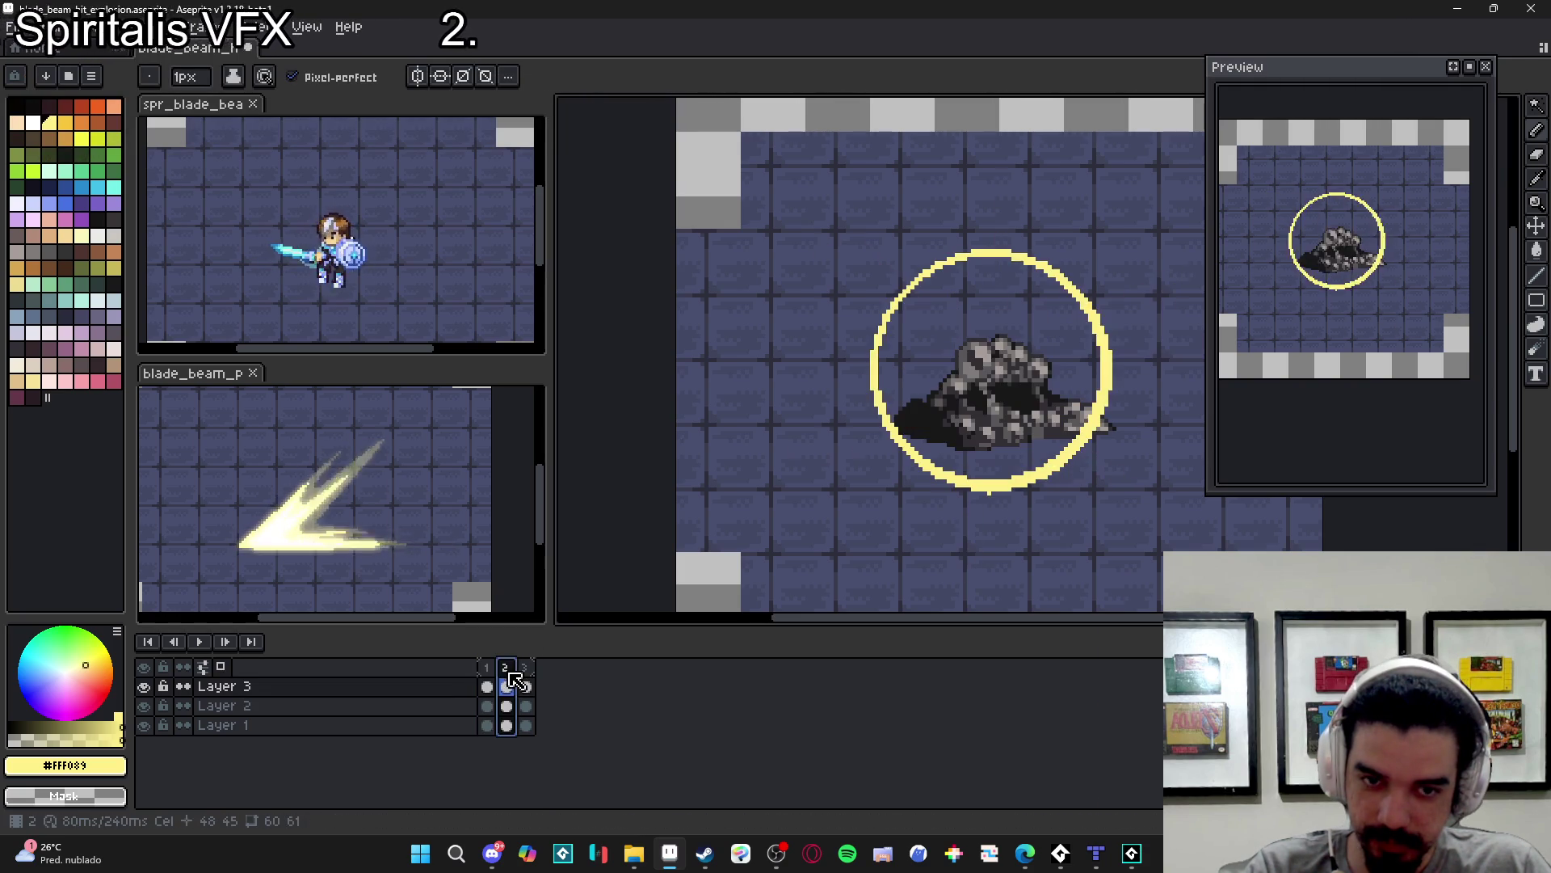
pyautogui.hotkey('alt', 'Delete')
pyautogui.hotkey('alt', 'Delete')
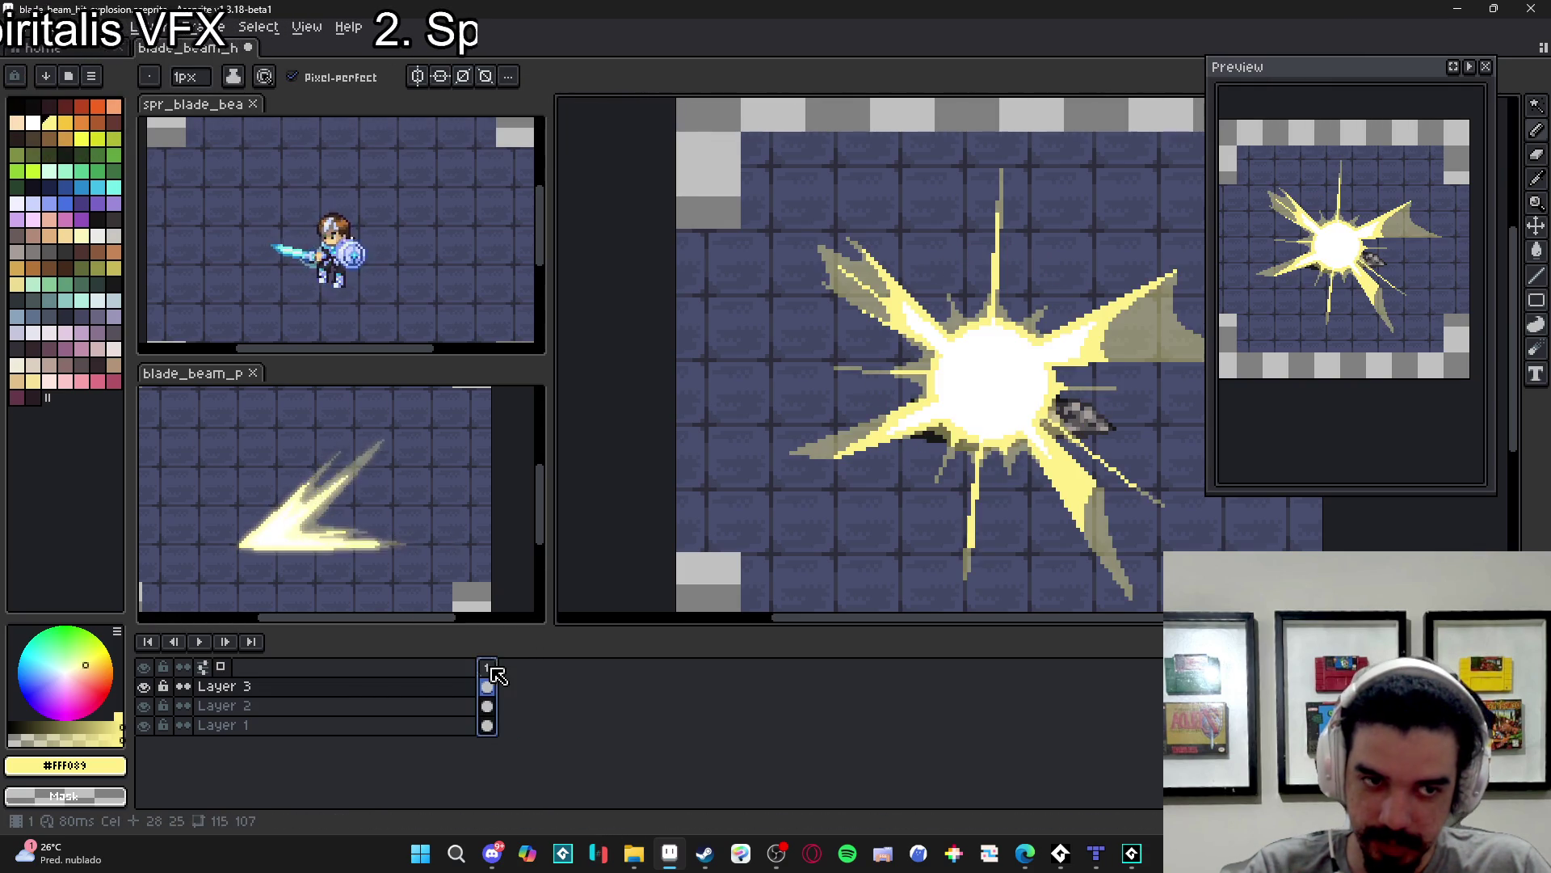
pyautogui.hscroll(2, 962, 404)
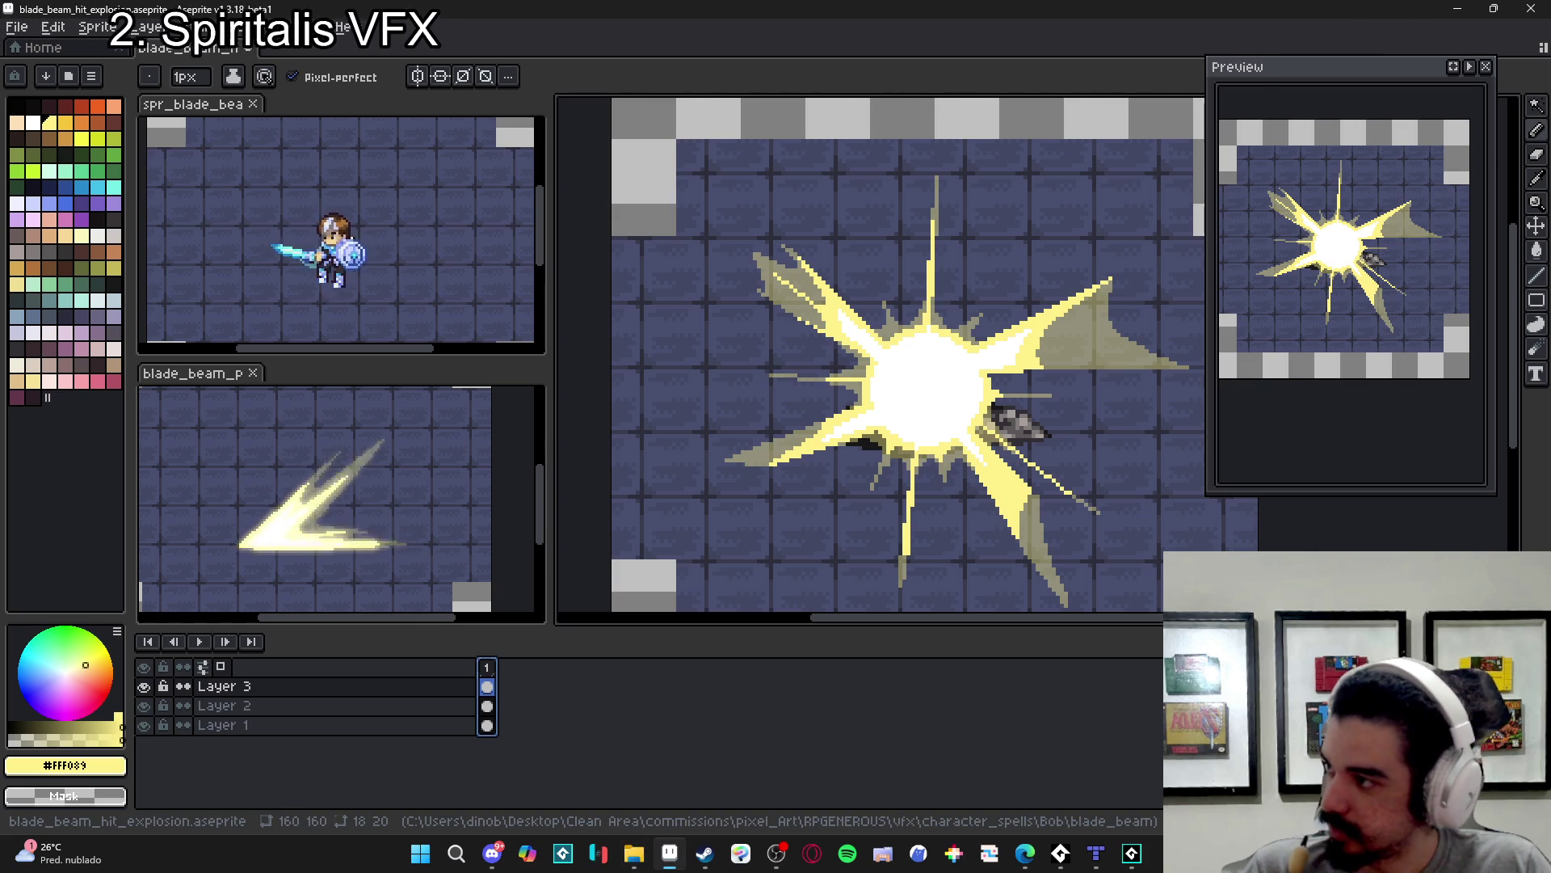
pyautogui.hscroll(2, 948, 461)
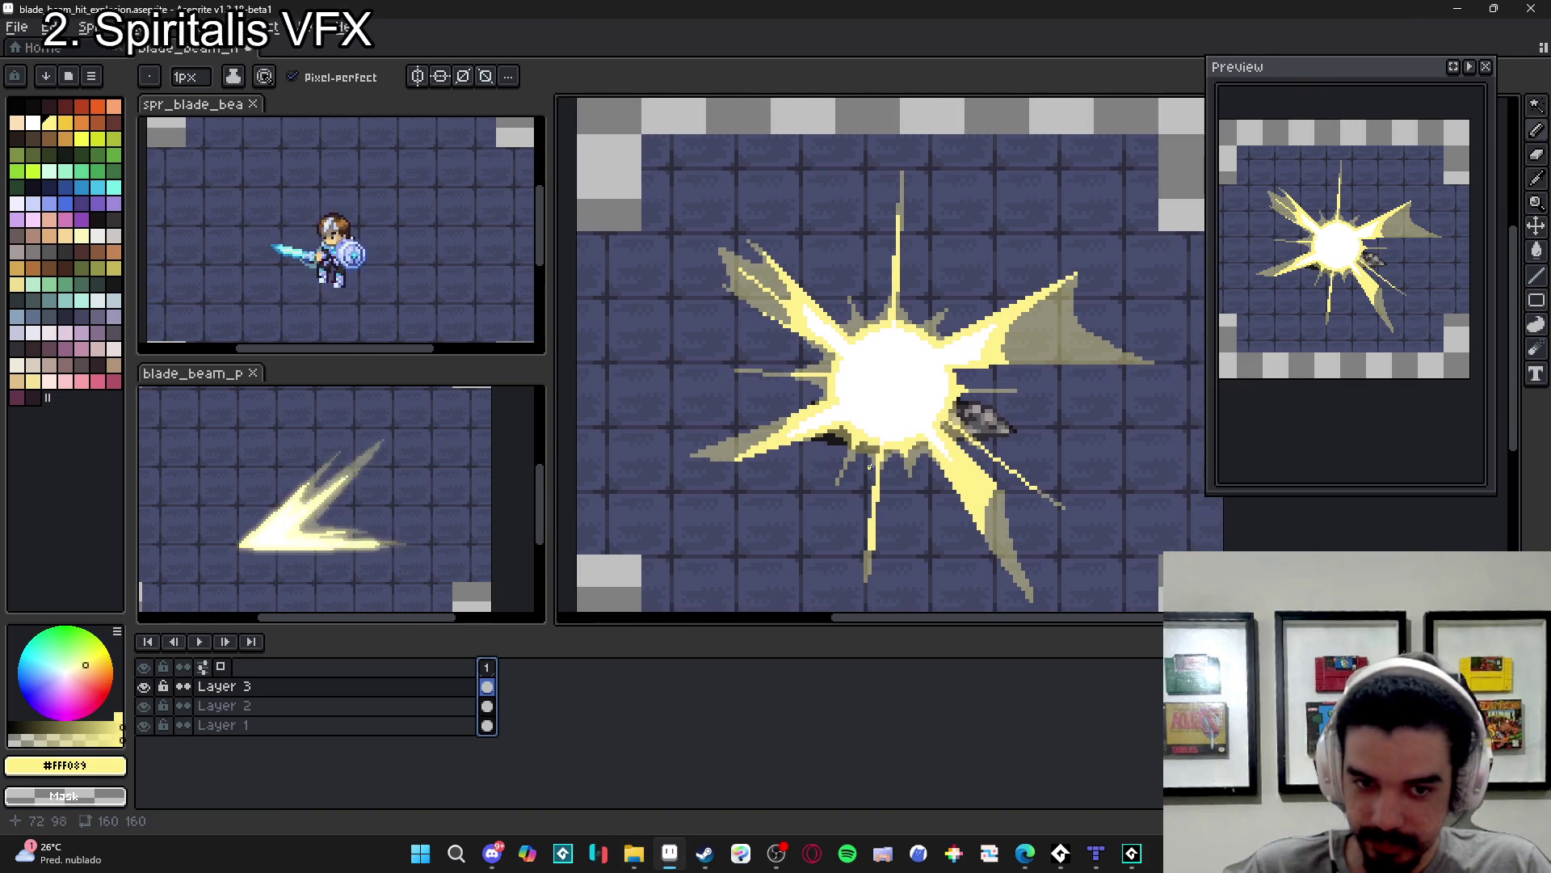
# - Bring the Tiled island map window to the front
pyautogui.moveTo(1095, 853)
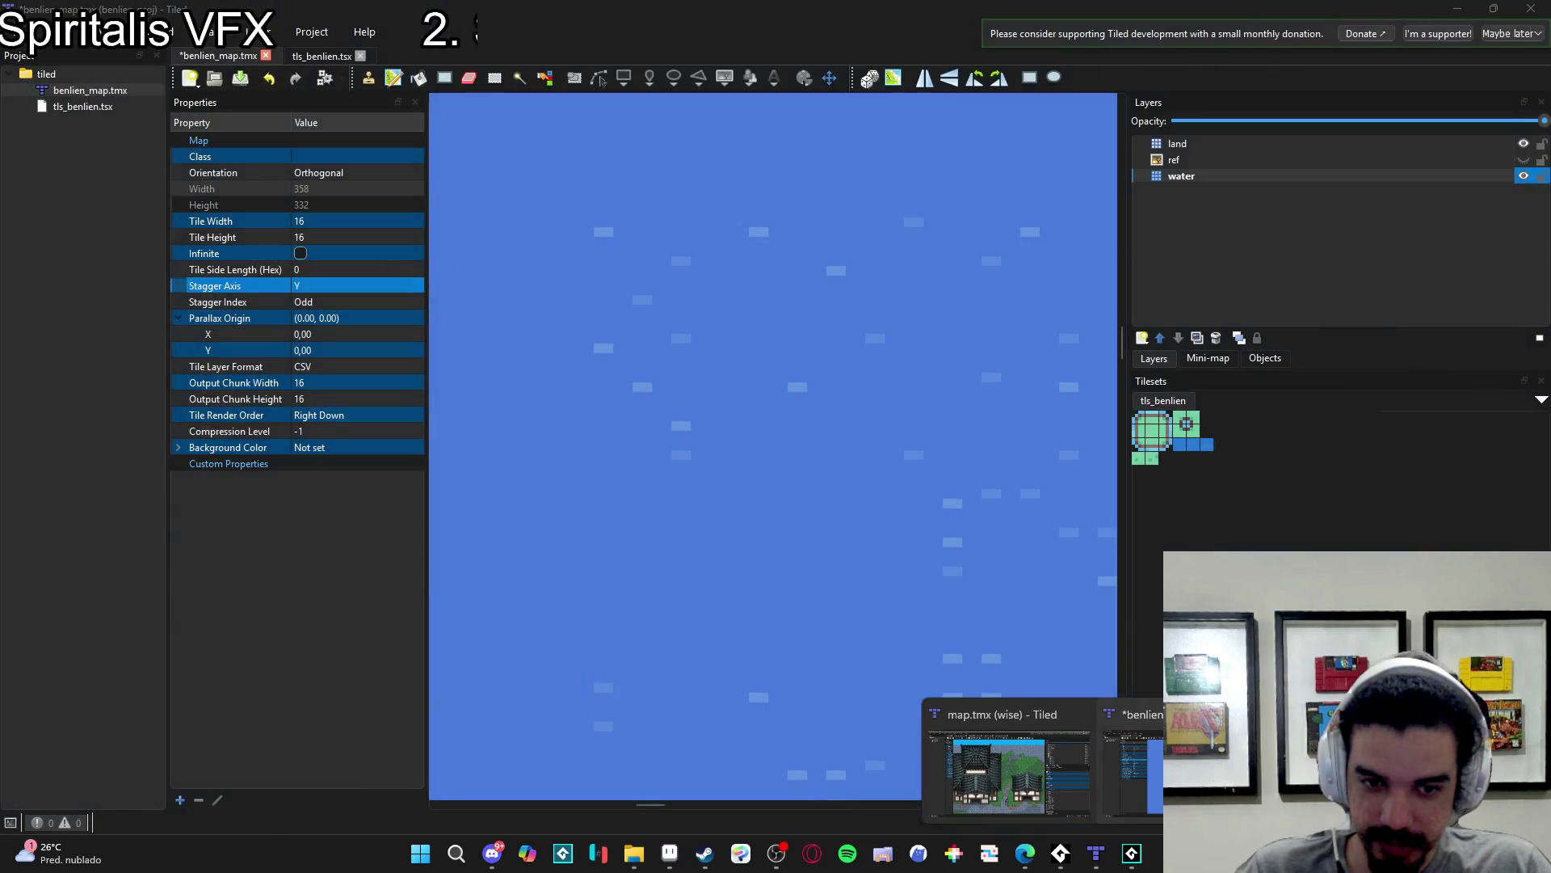
pyautogui.click(1131, 768)
pyautogui.scroll(-5, 862, 520)
pyautogui.scroll(6, 933, 565)
pyautogui.scroll(5, 896, 541)
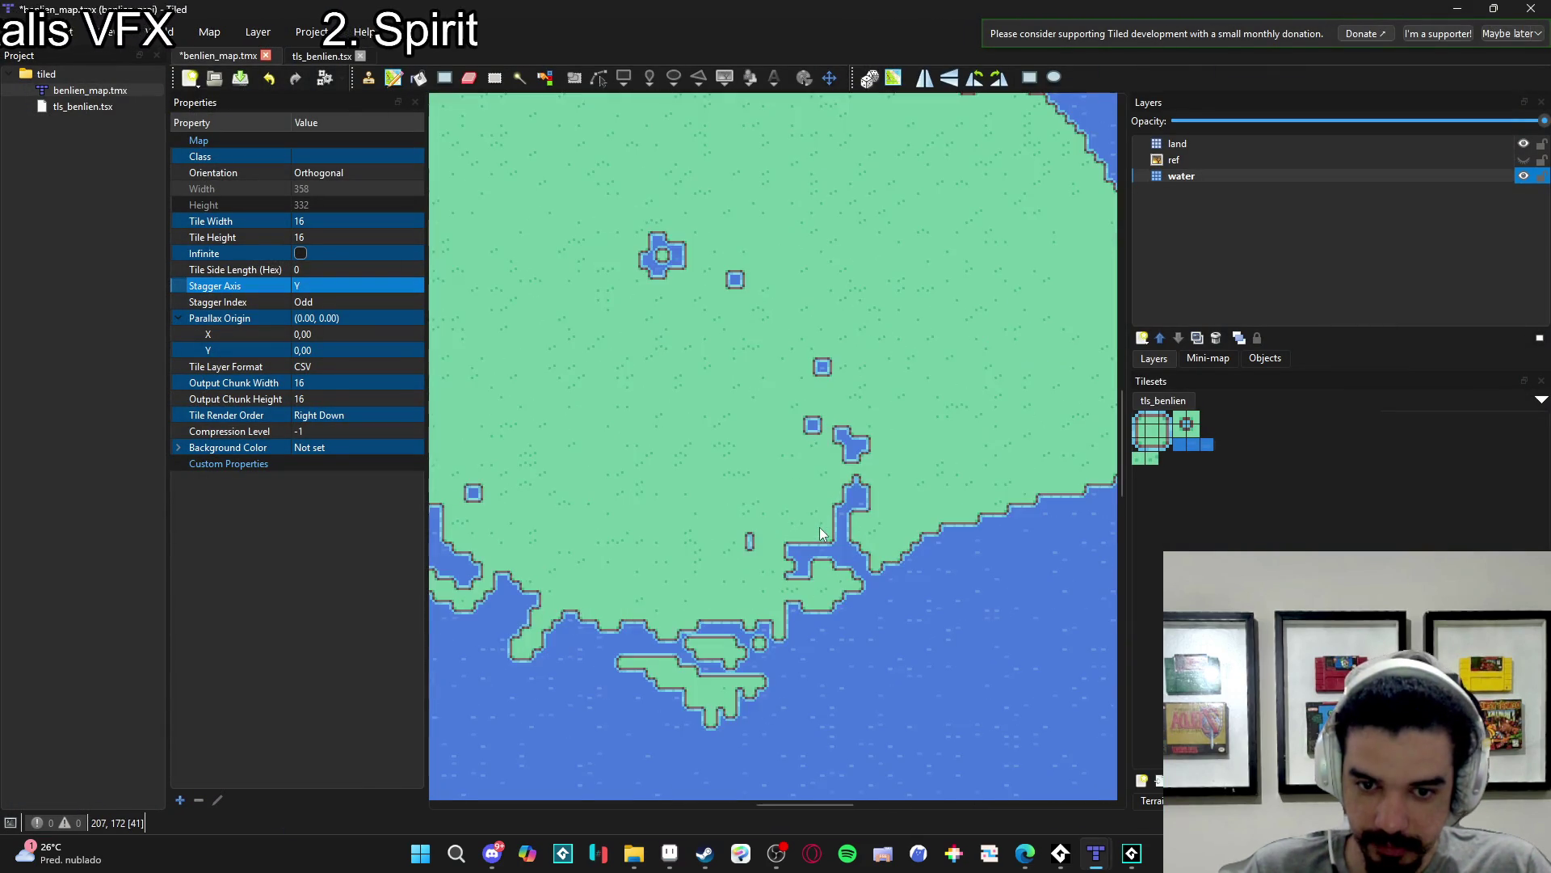
# - Drag the Properties splitter left to widen the map view and zoom around the island
pyautogui.moveTo(429, 560); pyautogui.dragTo(138, 547)
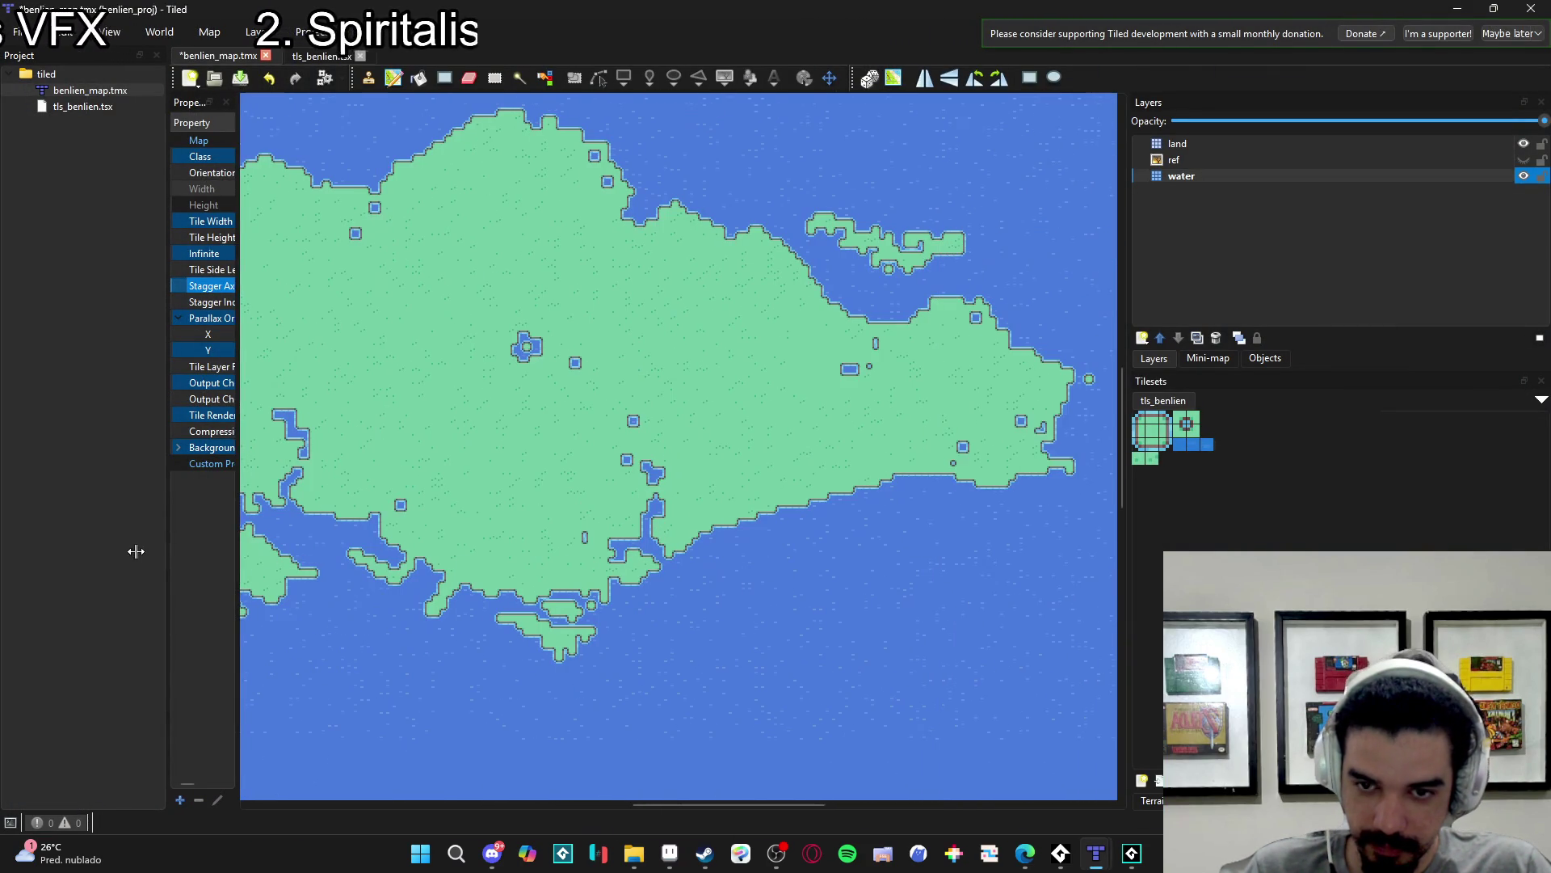
pyautogui.scroll(-3, 918, 547)
pyautogui.scroll(2, 793, 530)
pyautogui.scroll(-2, 970, 554)
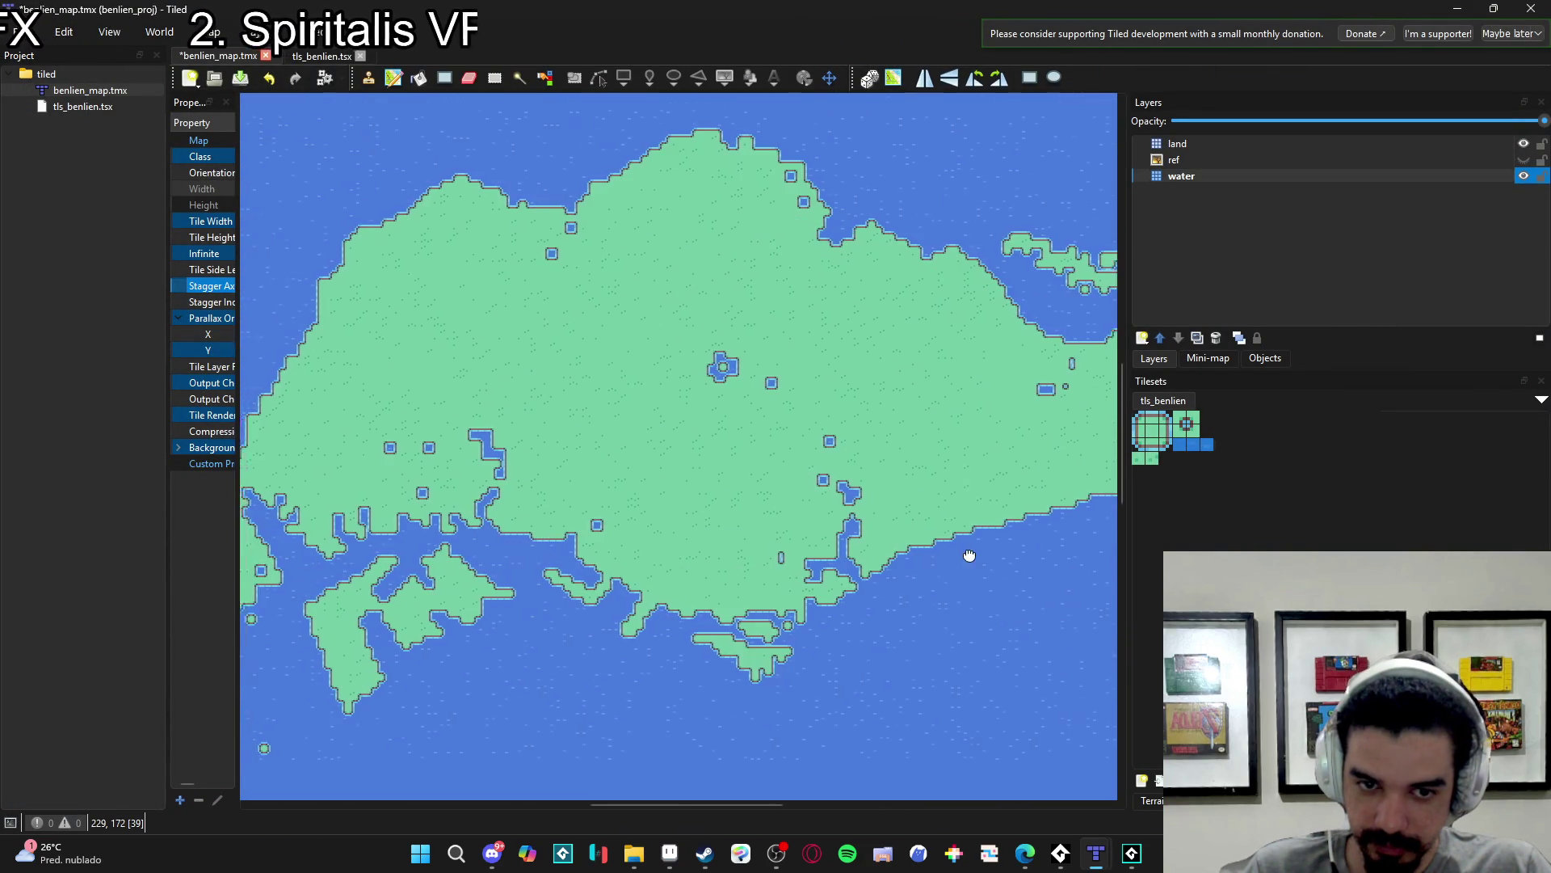
pyautogui.scroll(3, 846, 548)
pyautogui.scroll(3, 701, 541)
pyautogui.scroll(-3, 703, 546)
pyautogui.scroll(2, 805, 509)
pyautogui.scroll(-3, 803, 504)
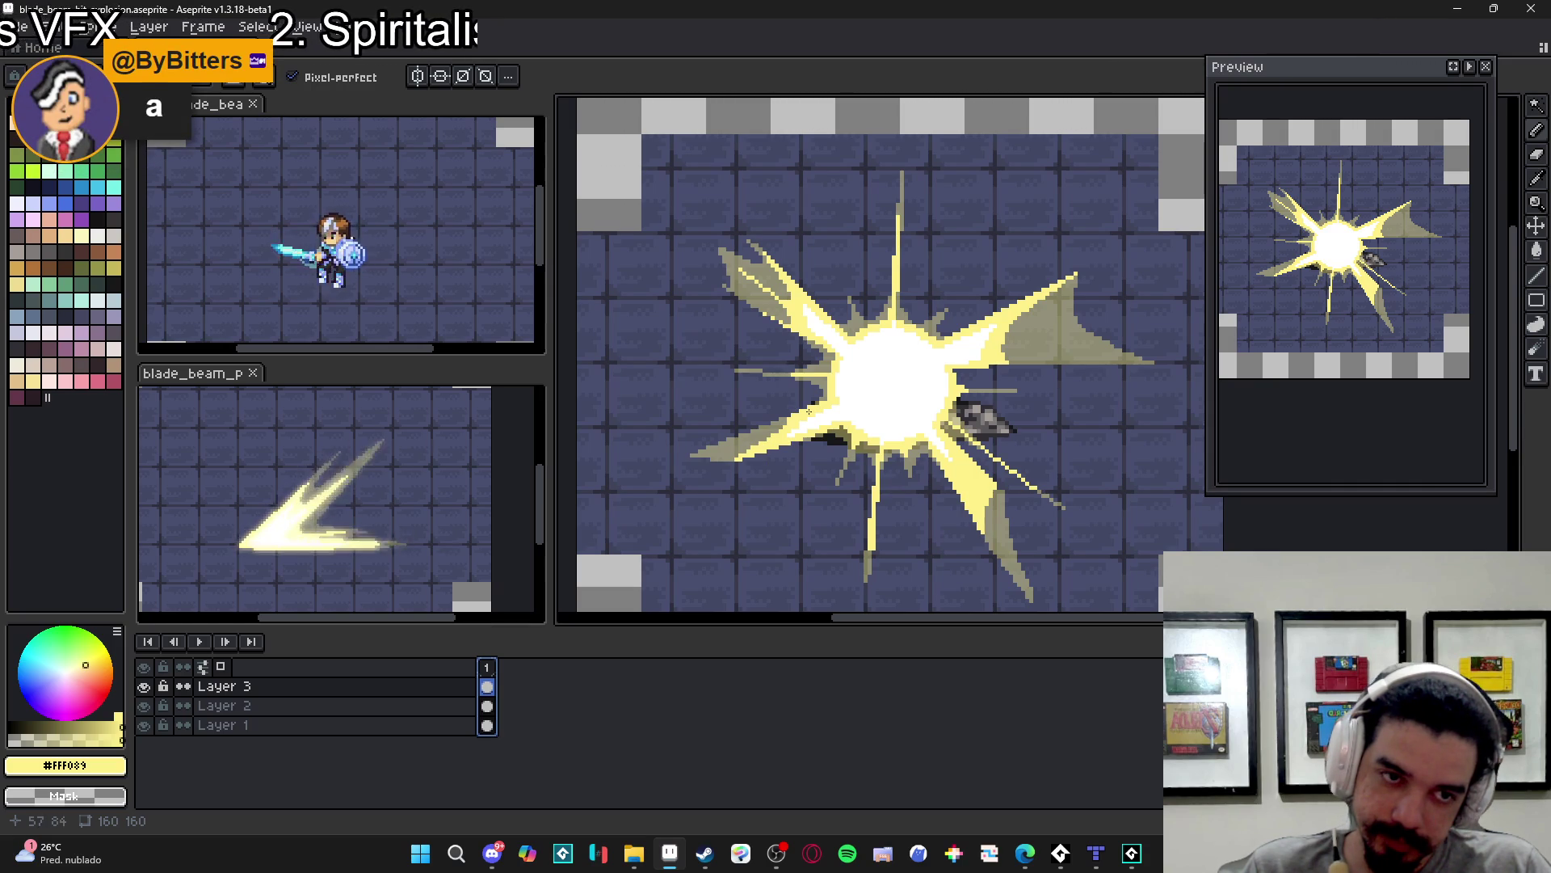
# - Paint #FFF089 pale-yellow lines inside the right khaki ray
pyautogui.scroll(1, 1010, 351)
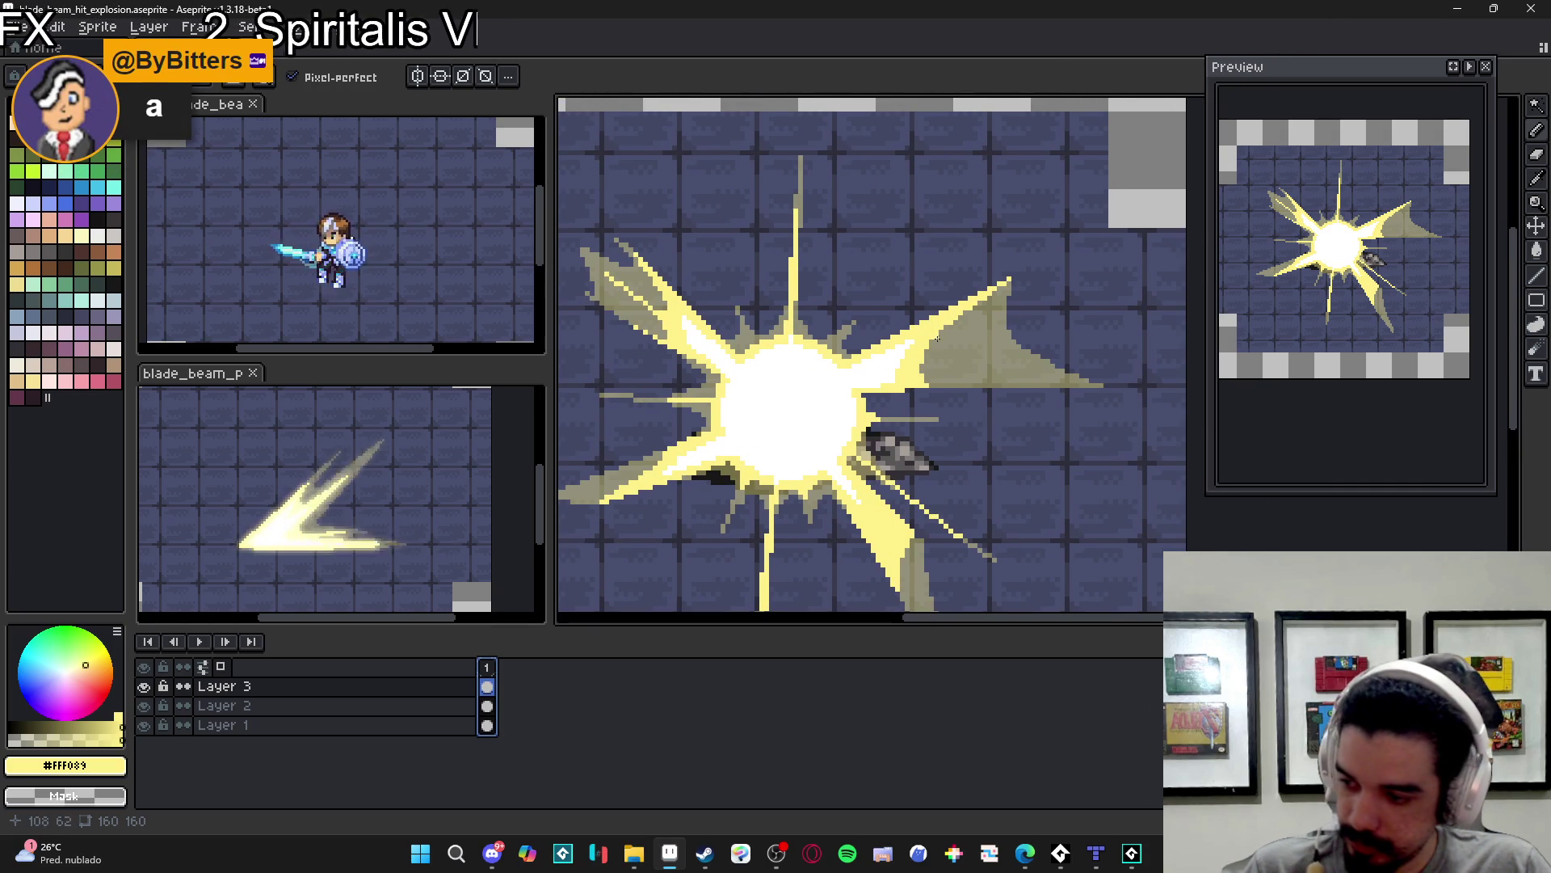
pyautogui.scroll(1, 929, 359)
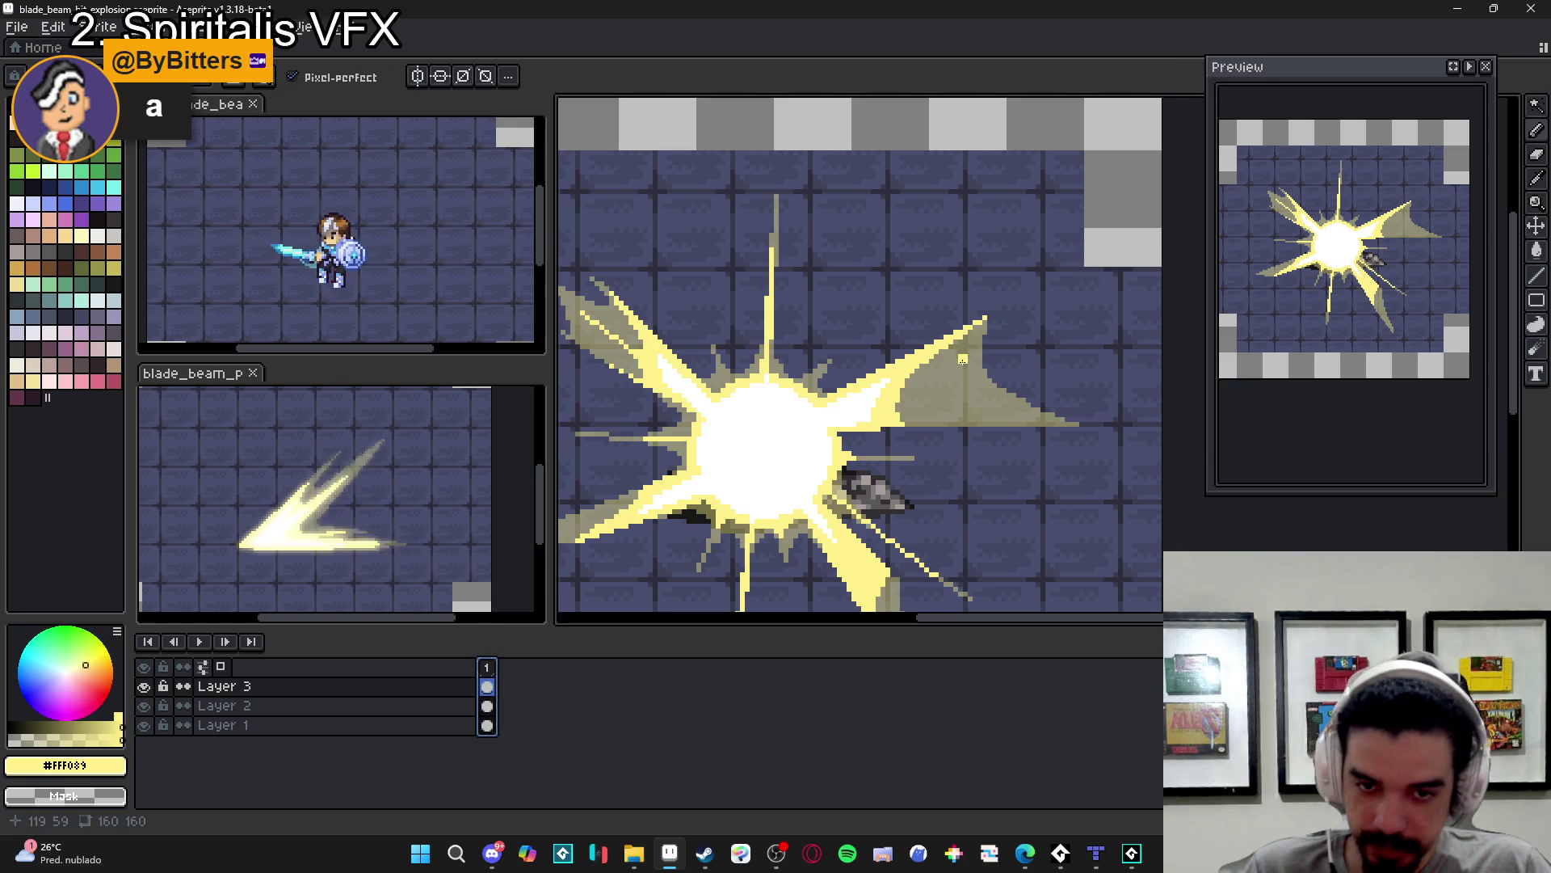
pyautogui.scroll(3, 893, 395)
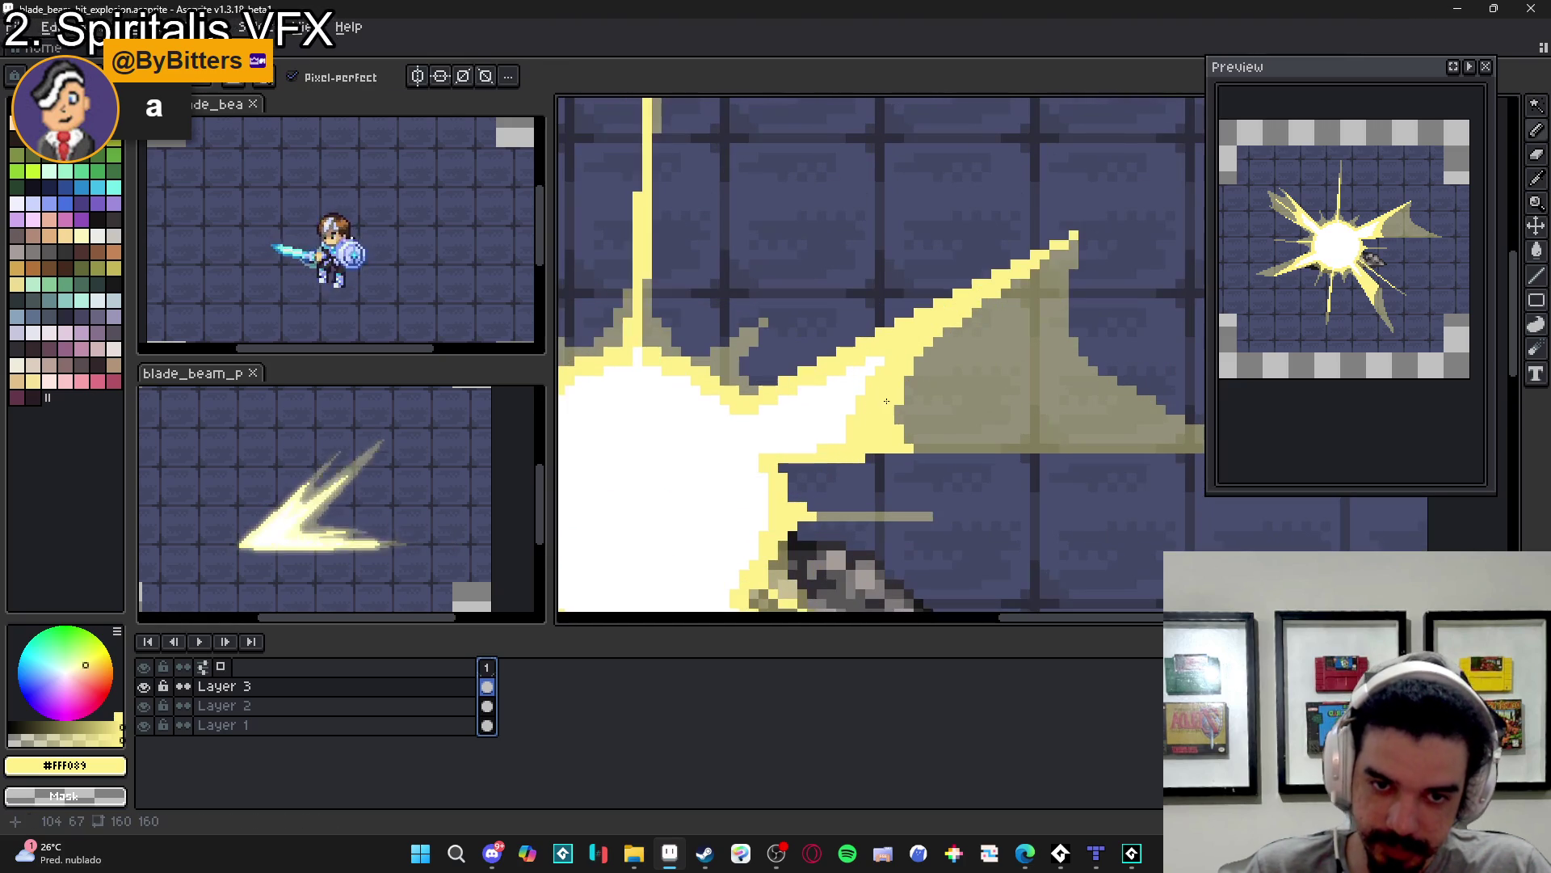
pyautogui.hscroll(1, 893, 409)
pyautogui.moveTo(1043, 339); pyautogui.dragTo(1090, 313)
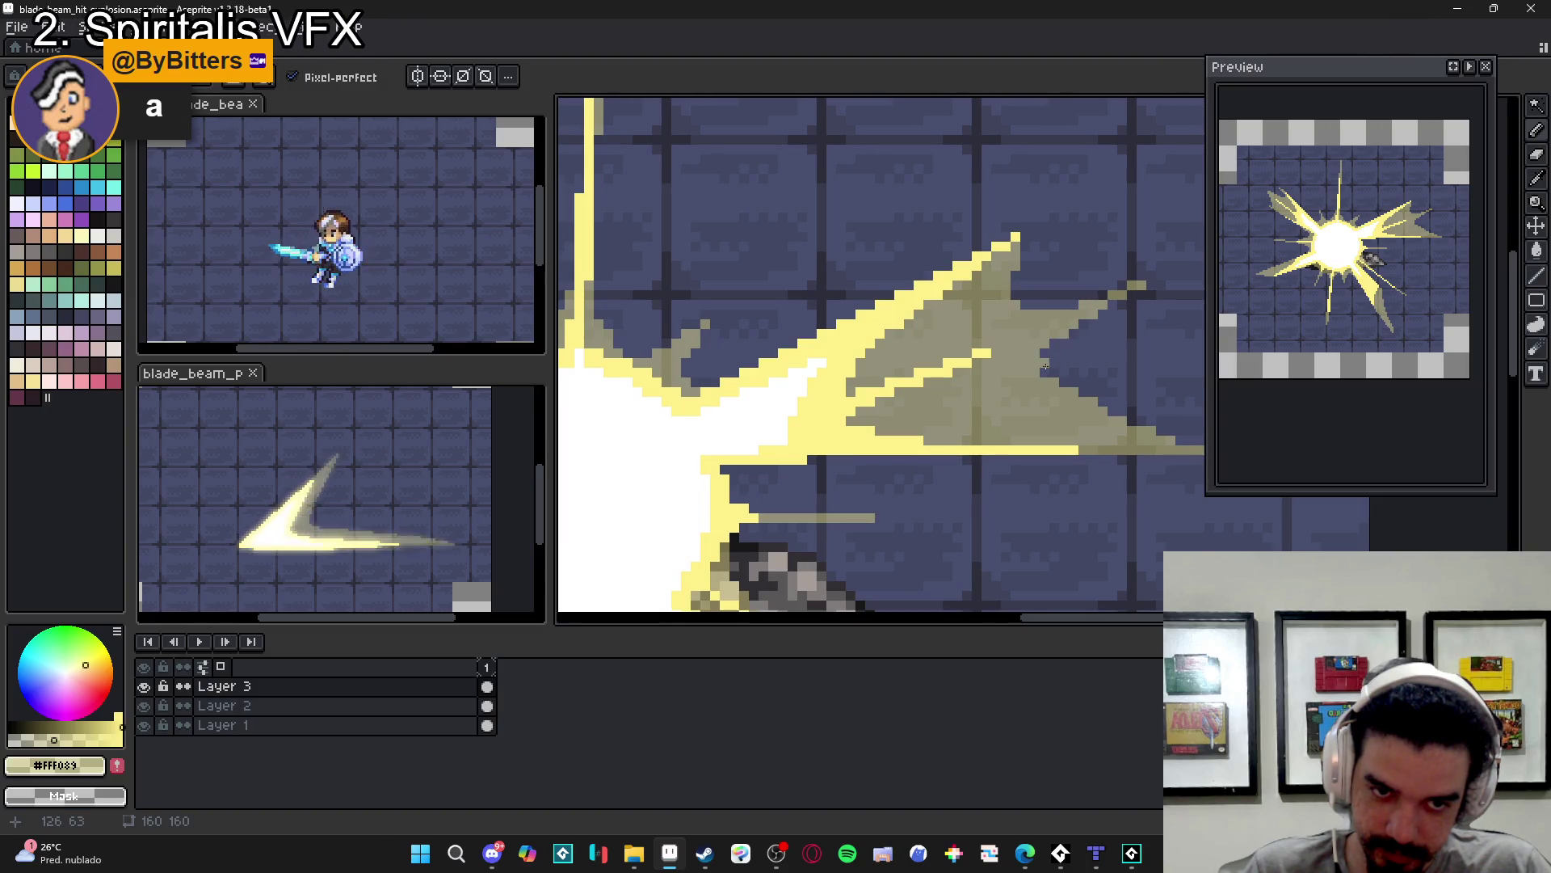
pyautogui.scroll(-4, 1045, 371)
pyautogui.scroll(5, 976, 403)
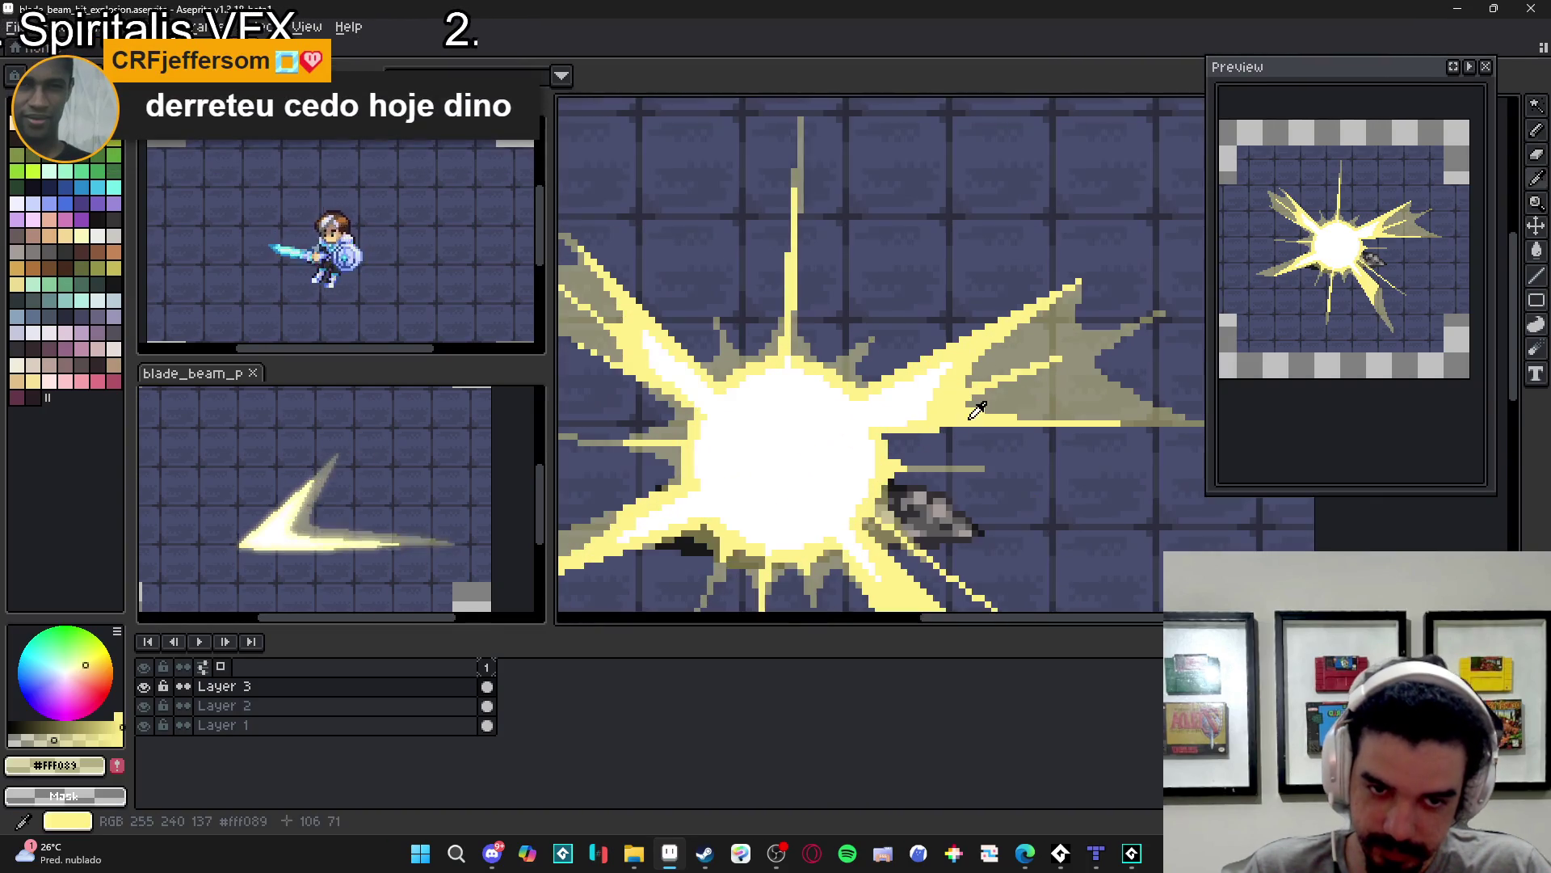
# - Paint pale yellow over the grey pixels beside the ray and recentre the explosion
pyautogui.moveTo(977, 403)
pyautogui.mouseDown()
pyautogui.moveTo(958, 405)
pyautogui.moveTo(1019, 417)
pyautogui.mouseUp()
pyautogui.moveTo(976, 356)
pyautogui.mouseDown()
pyautogui.moveTo(1006, 427)
pyautogui.moveTo(989, 497)
pyautogui.moveTo(1006, 442)
pyautogui.moveTo(1045, 481)
pyautogui.moveTo(1025, 459)
pyautogui.moveTo(1060, 462)
pyautogui.mouseUp()
pyautogui.scroll(1, 990, 470)
pyautogui.scroll(-5, 1027, 467)
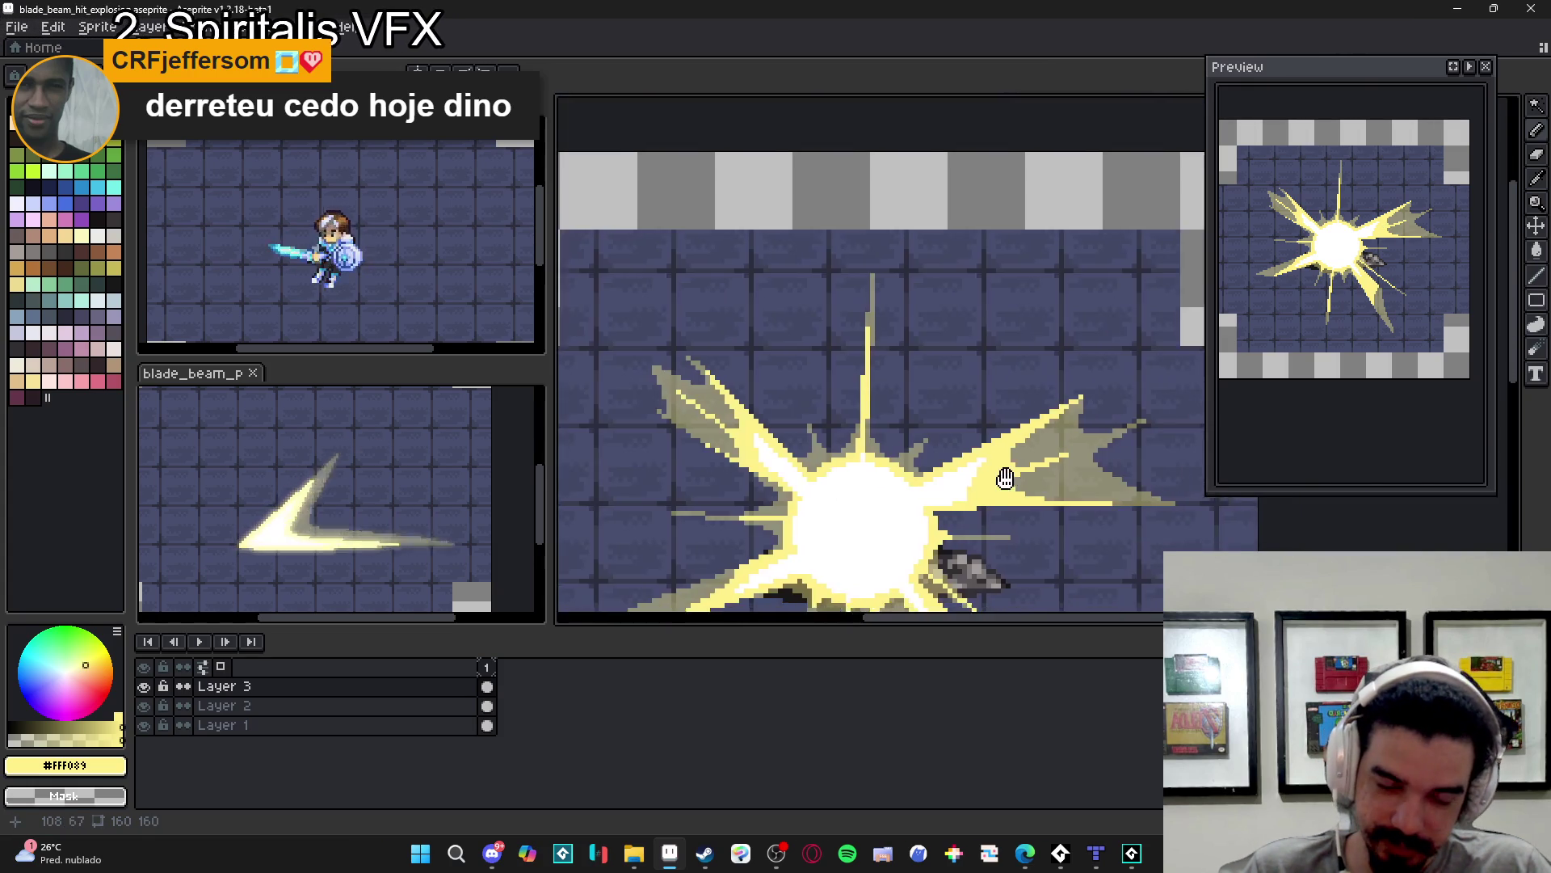
pyautogui.scroll(-1, 1024, 471)
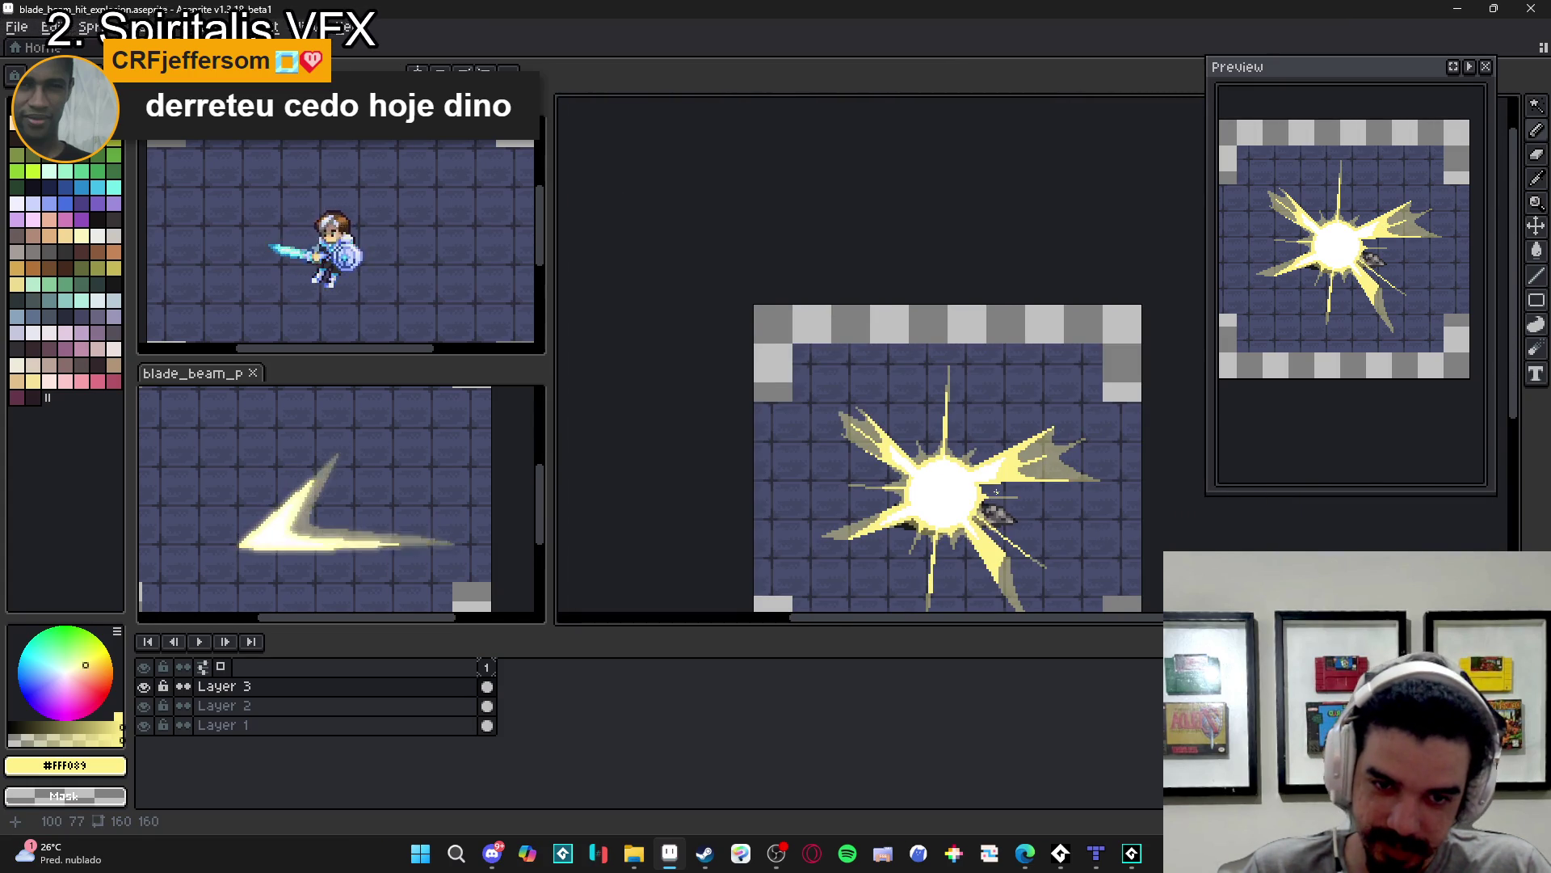
pyautogui.moveTo(995, 492); pyautogui.dragTo(1043, 425)
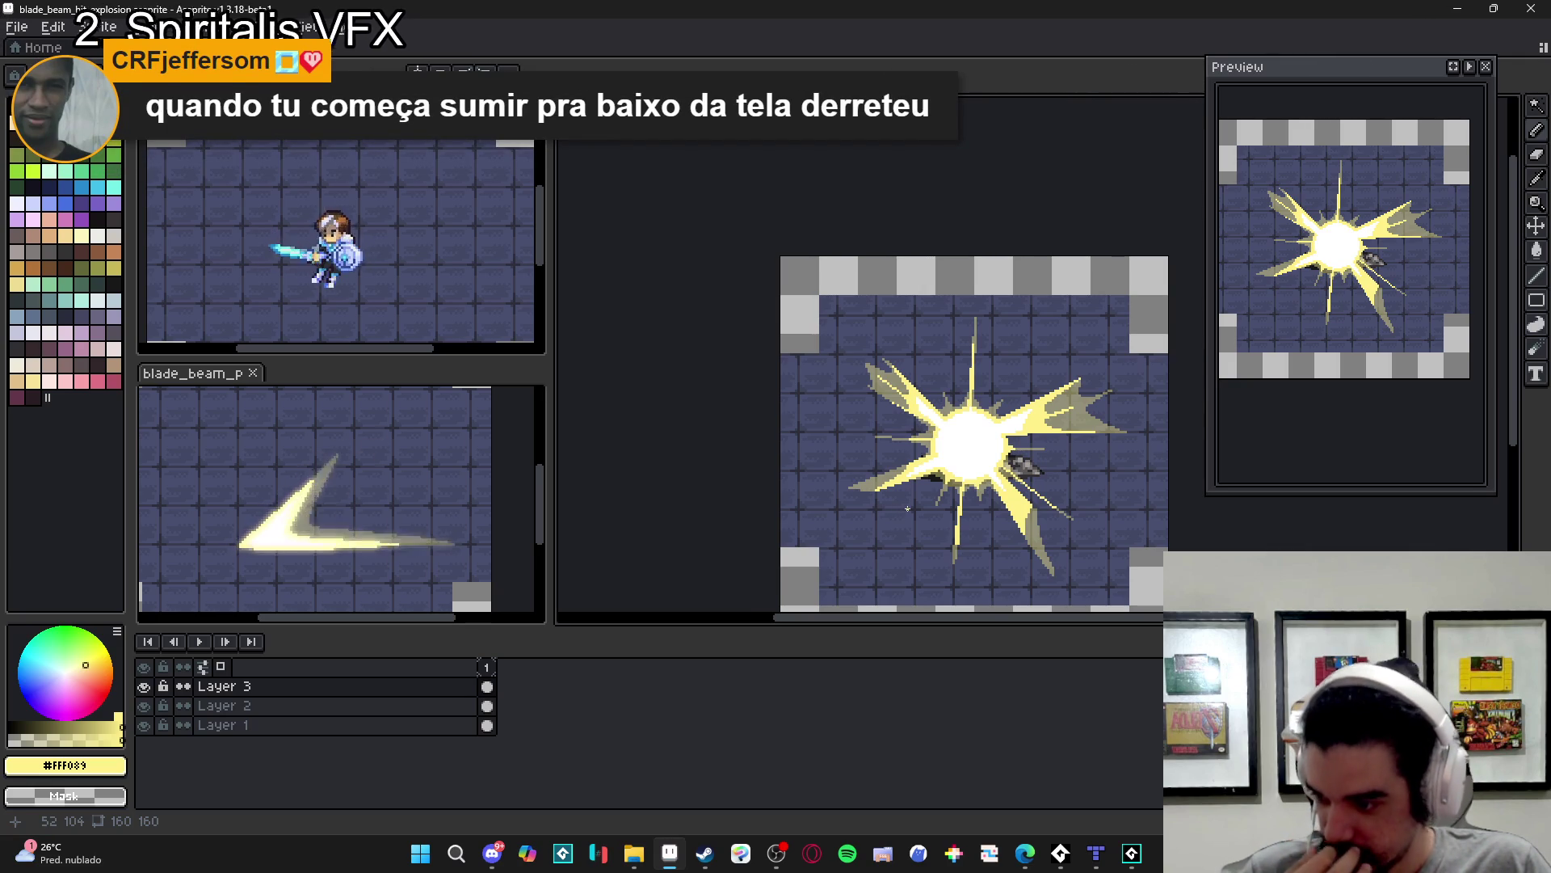
pyautogui.click(779, 850)
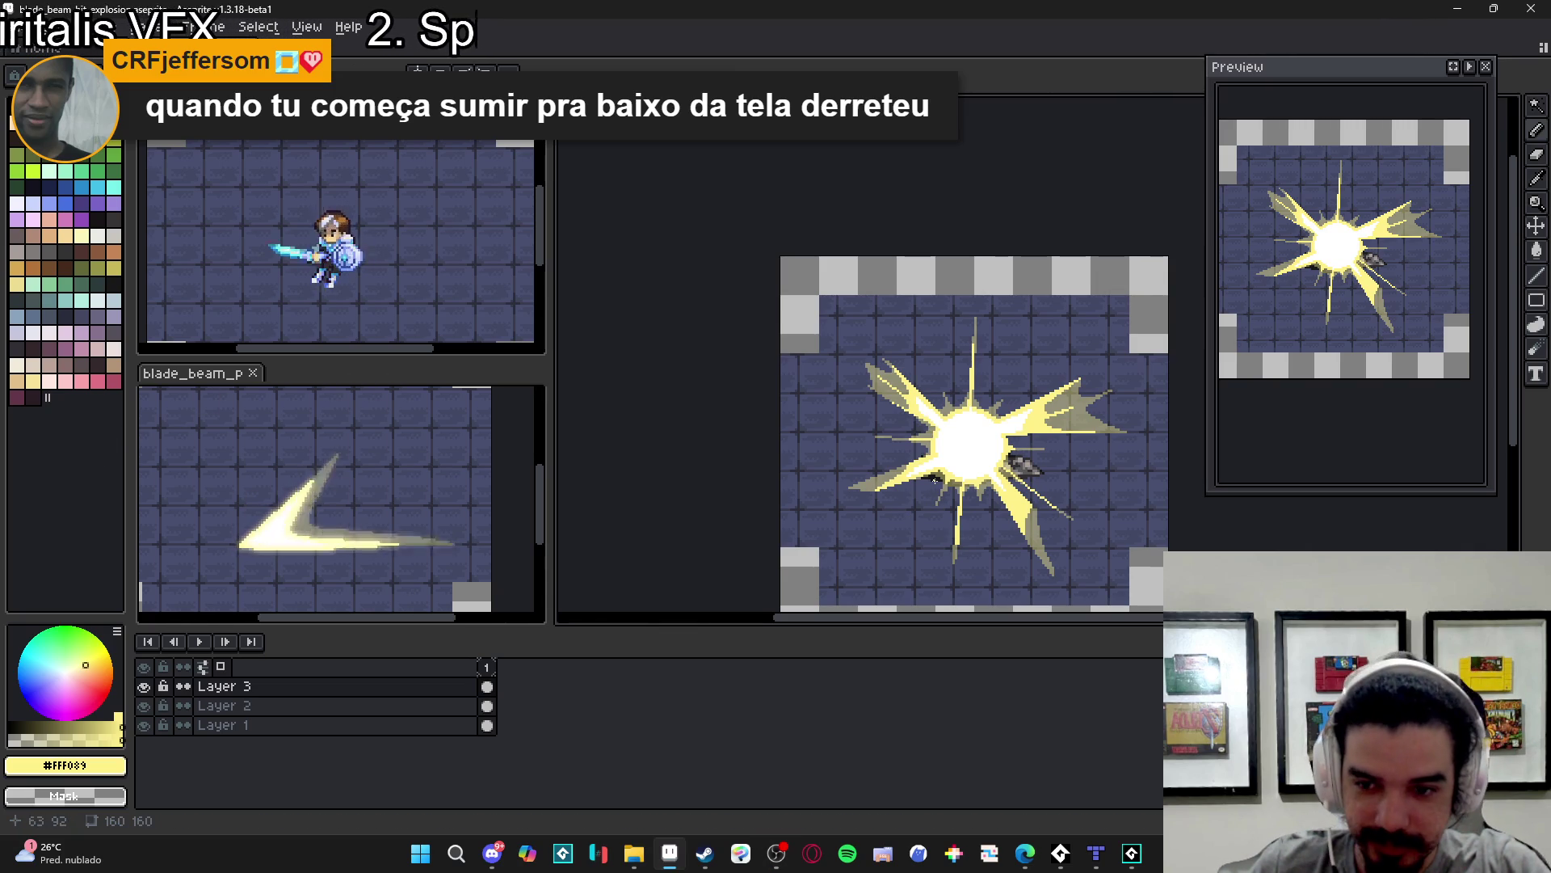
pyautogui.scroll(1, 897, 471)
# - Draw two long lines trailing down-left from the burst and fill the outlined trail khaki
pyautogui.scroll(1, 898, 457)
pyautogui.scroll(1, 898, 456)
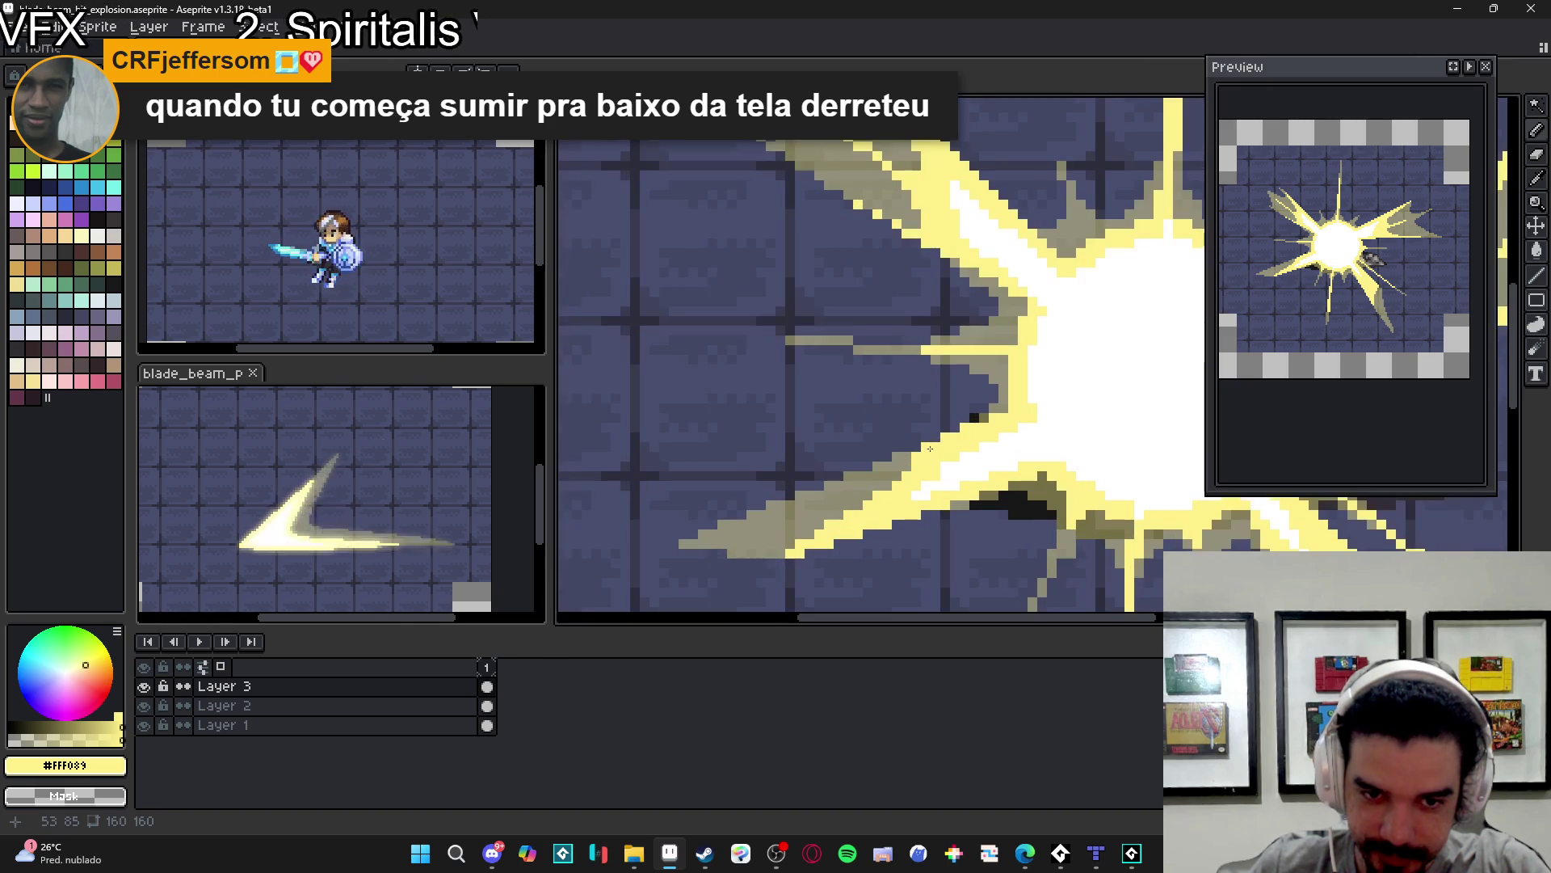
pyautogui.moveTo(934, 443)
pyautogui.mouseDown()
pyautogui.moveTo(748, 529)
pyautogui.moveTo(683, 540)
pyautogui.moveTo(786, 509)
pyautogui.mouseUp()
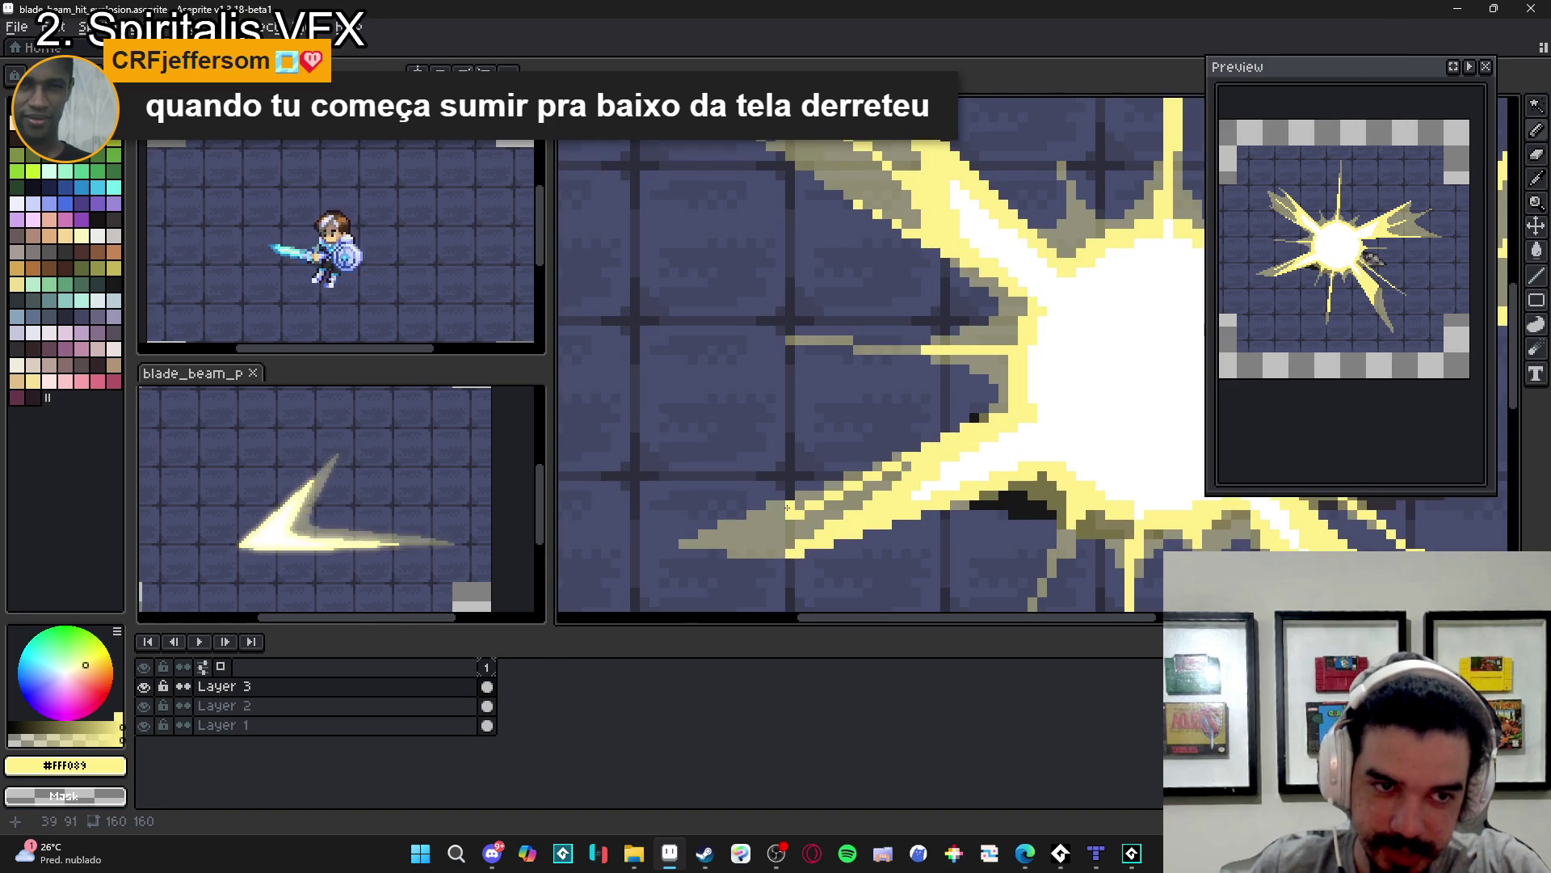
pyautogui.scroll(-2, 871, 489)
pyautogui.scroll(-2, 815, 509)
pyautogui.scroll(2, 905, 420)
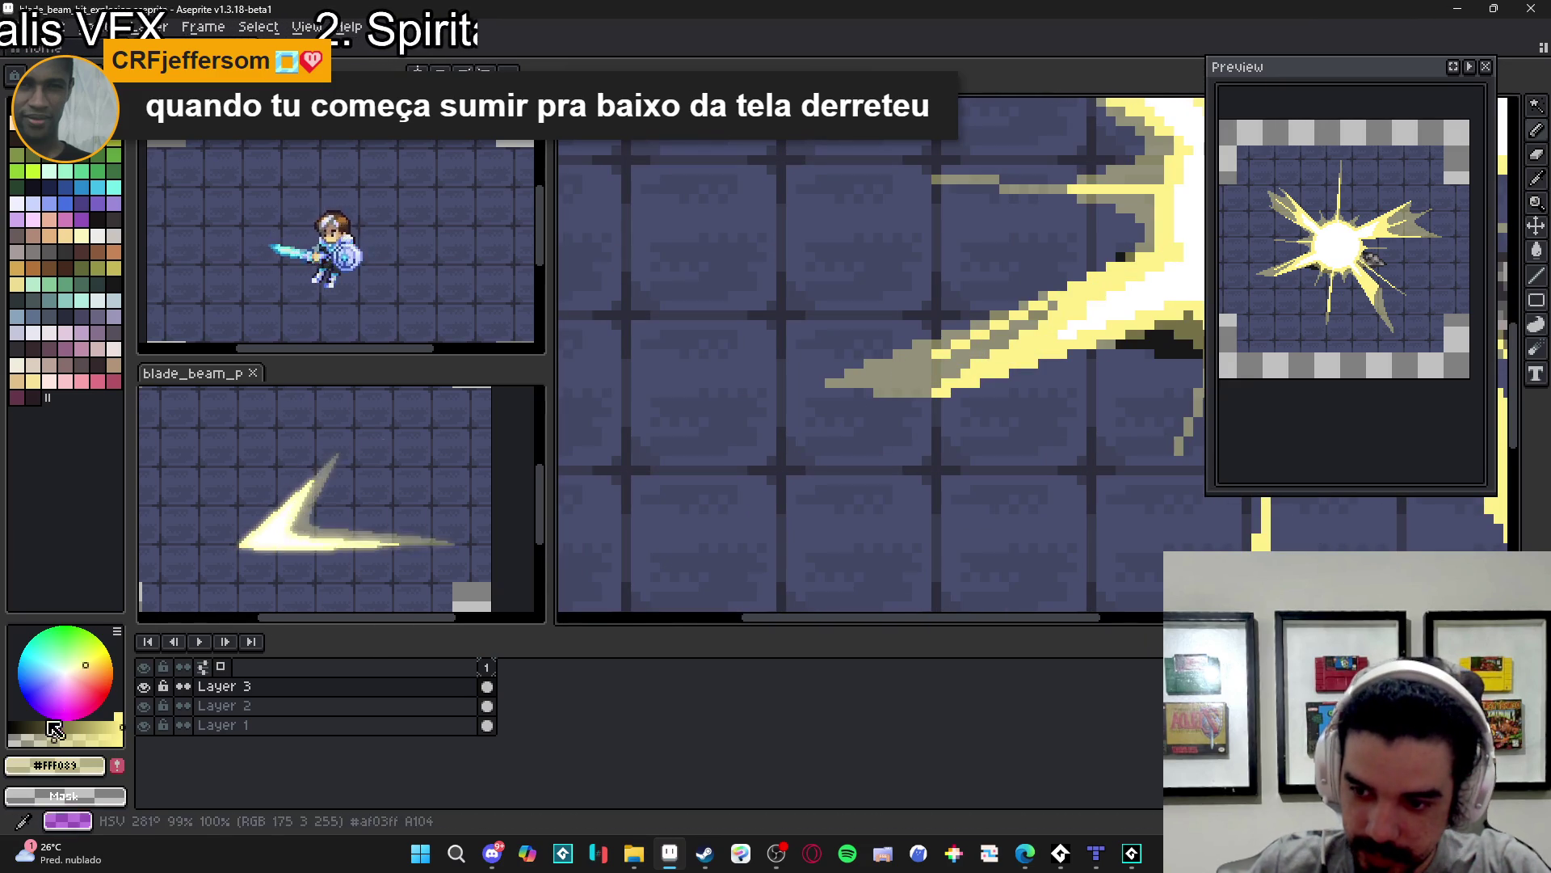
pyautogui.moveTo(897, 412); pyautogui.dragTo(725, 493)
pyautogui.moveTo(821, 396)
pyautogui.mouseDown()
pyautogui.moveTo(724, 439)
pyautogui.moveTo(703, 508)
pyautogui.moveTo(695, 492)
pyautogui.mouseUp()
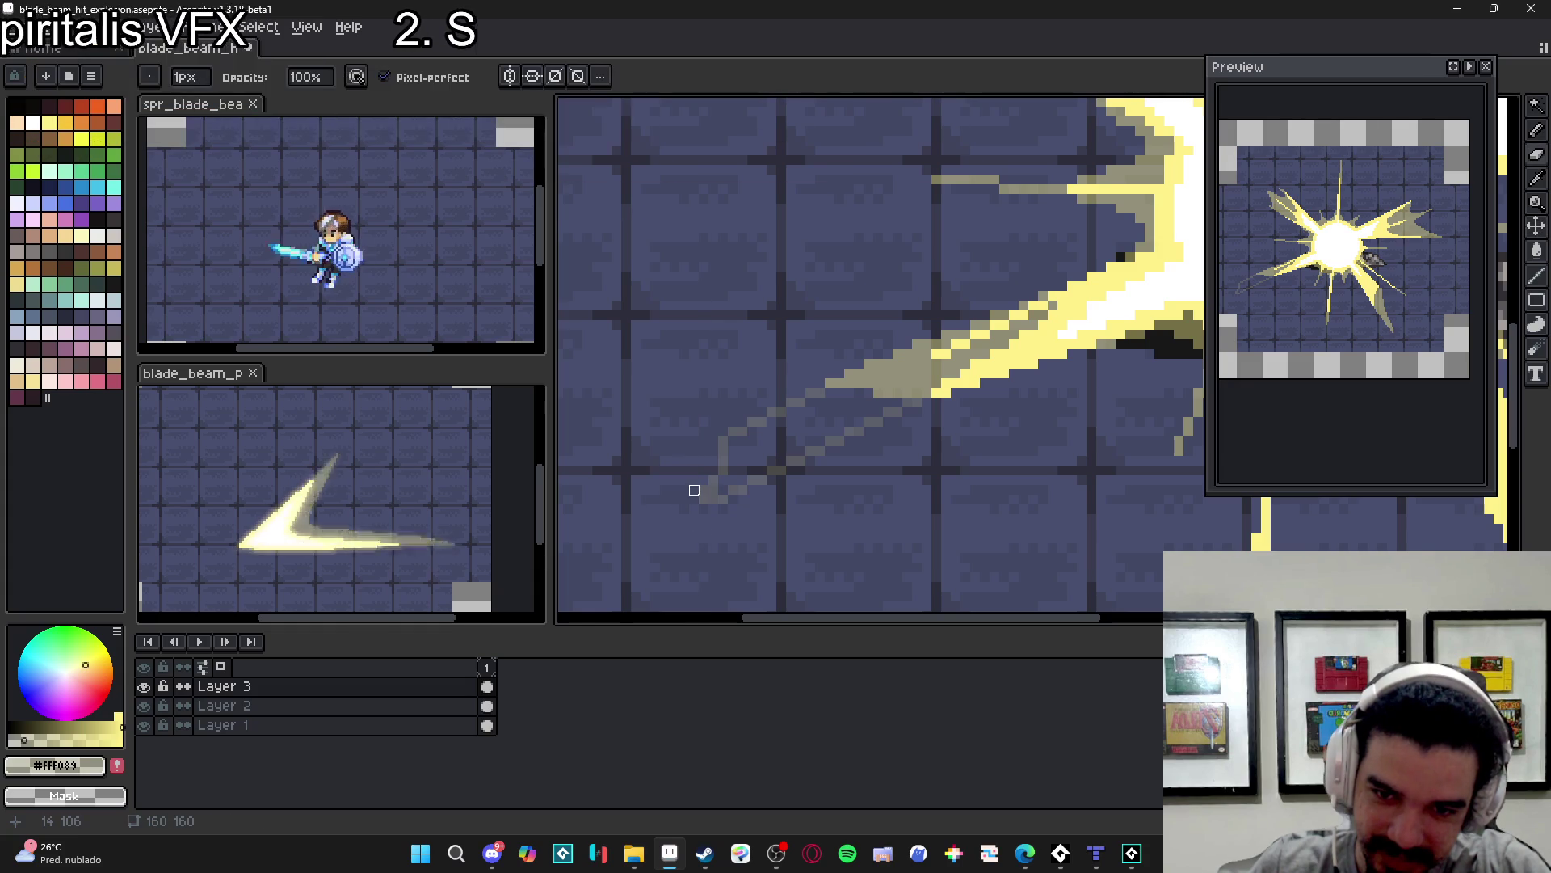
pyautogui.press('g')
pyautogui.click(727, 485)
# - Undo the stray pencil stroke on the khaki trail
pyautogui.scroll(-5, 816, 458)
pyautogui.press('b')
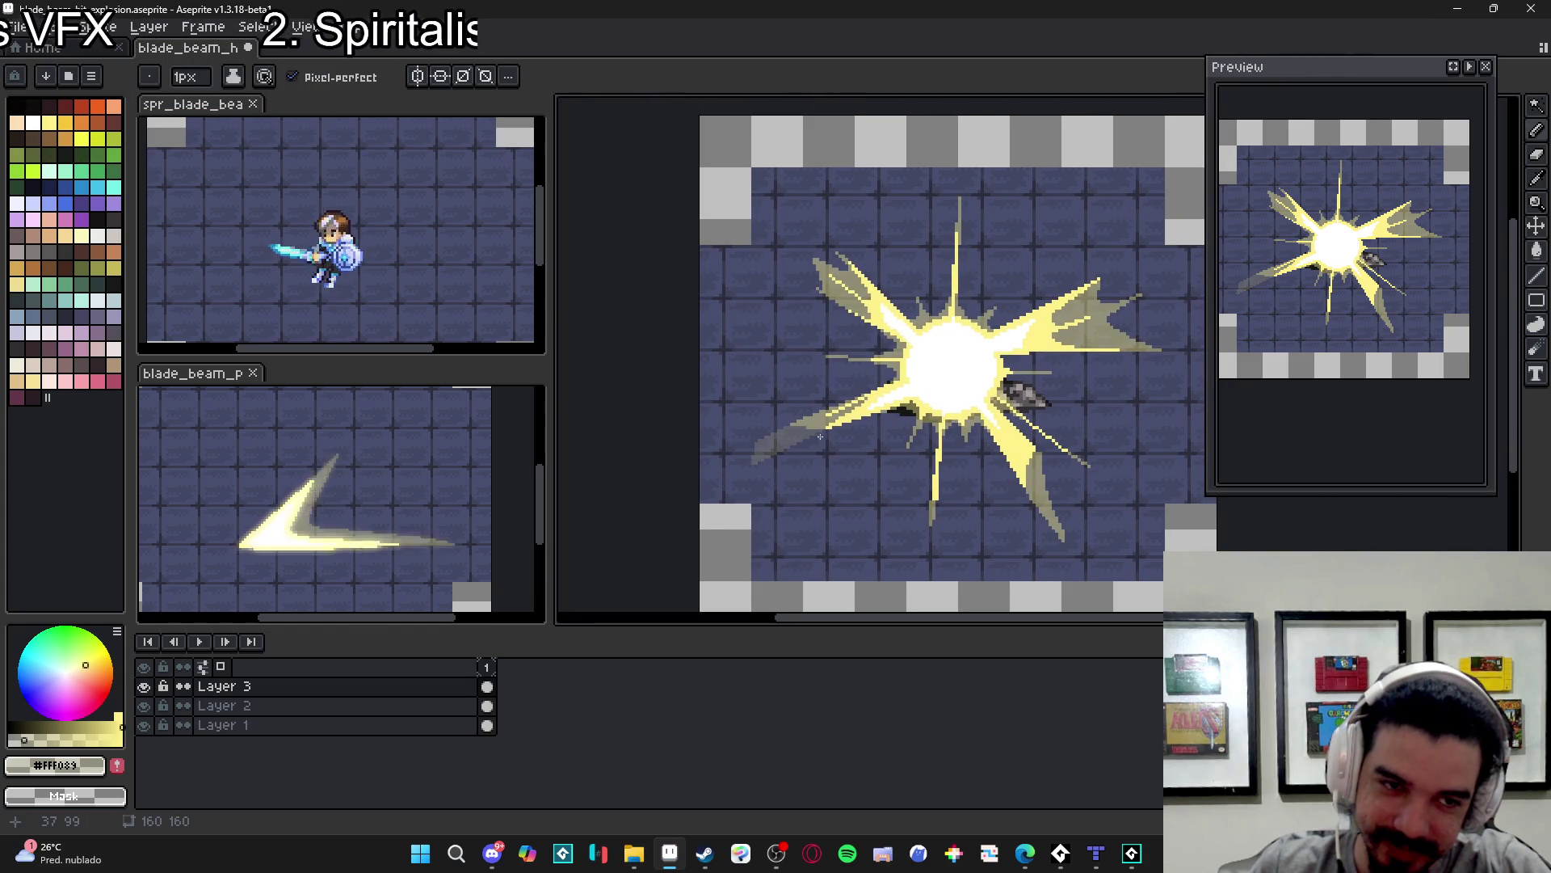
pyautogui.press('v')
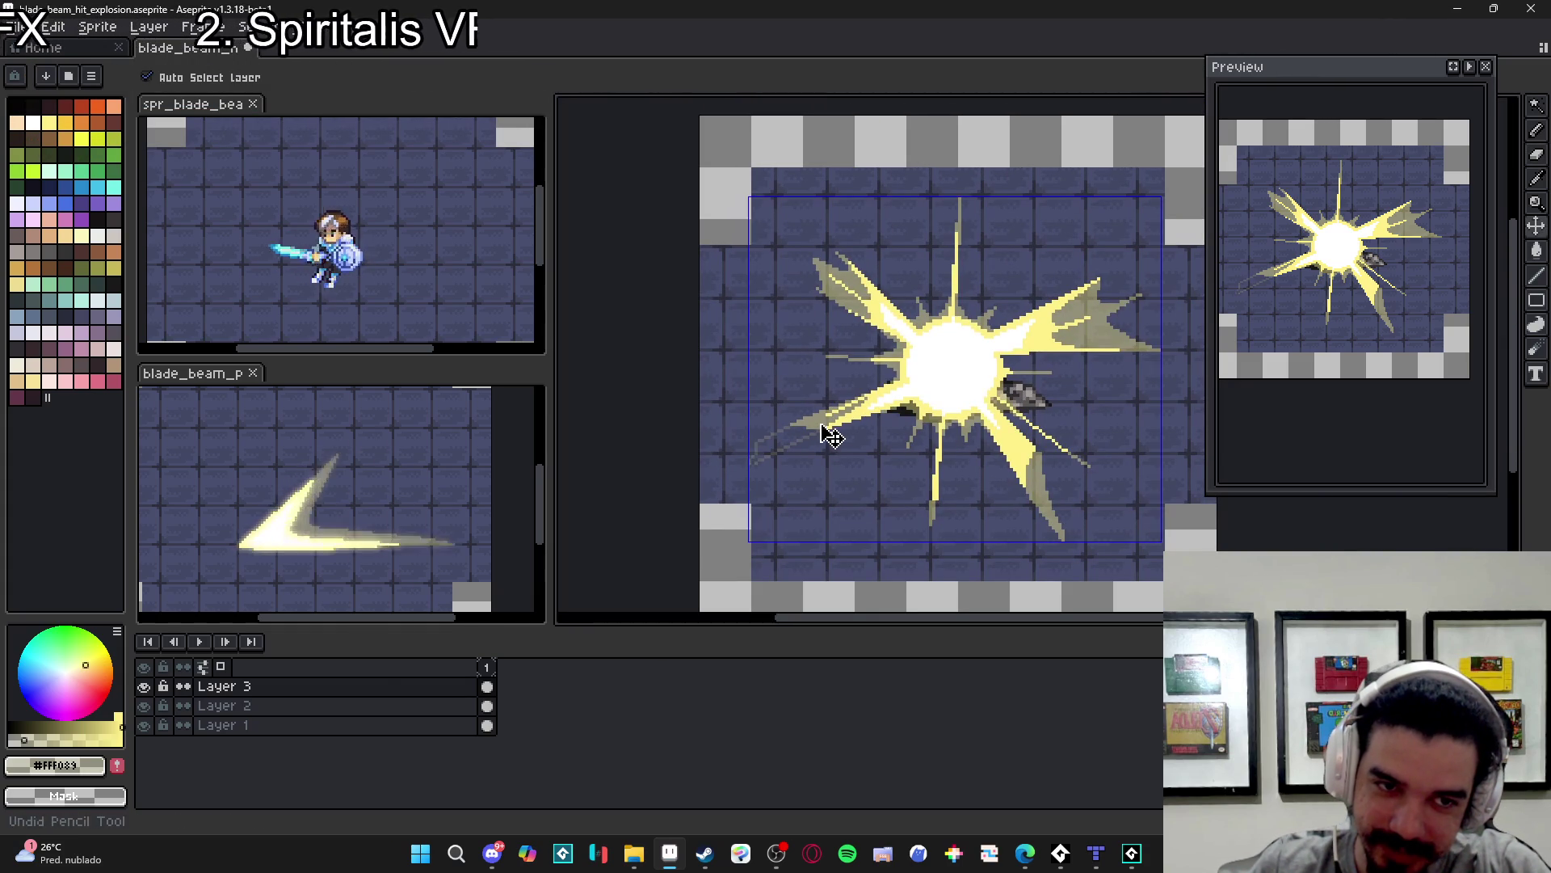
pyautogui.hotkey('ctrl', 'z')
pyautogui.press('b')
pyautogui.scroll(2, 832, 432)
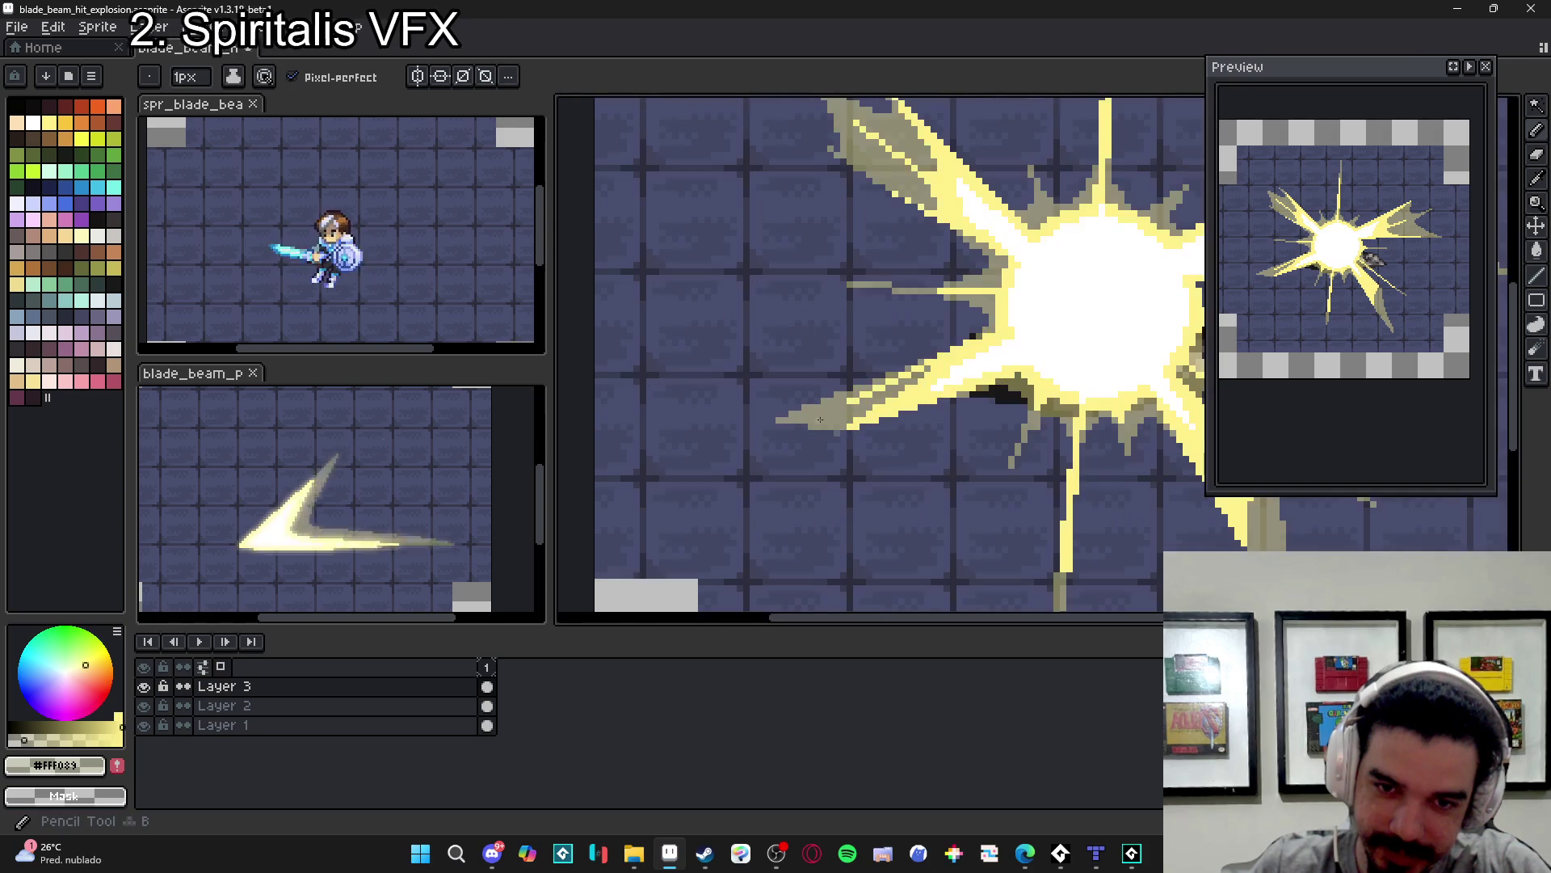
# - Erase the grey pixels at the trail's tip and along its upper edge
pyautogui.press('e')
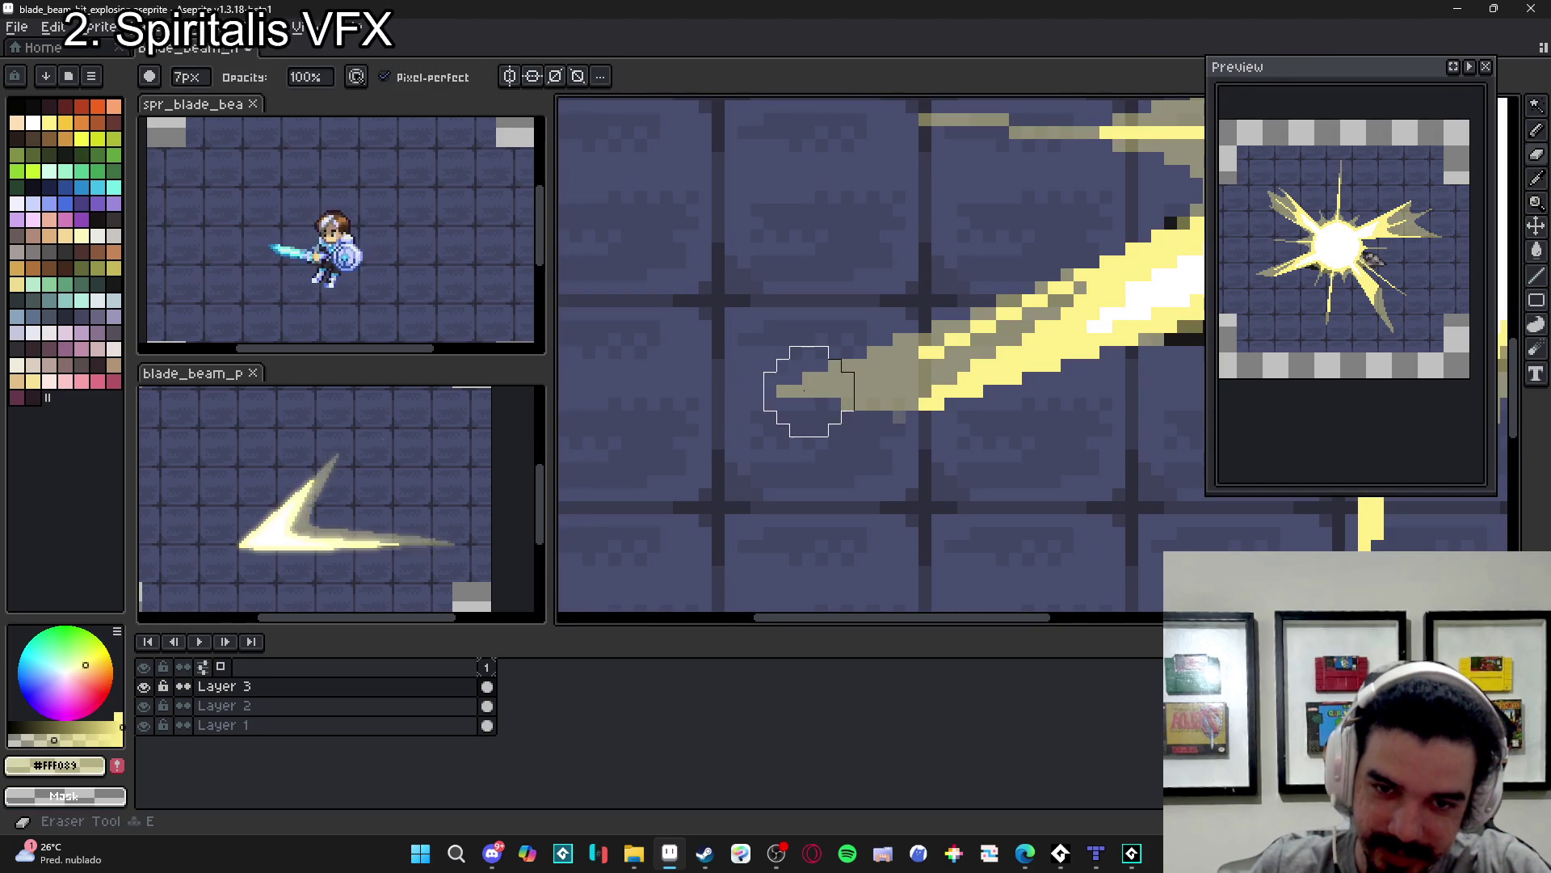
pyautogui.moveTo(812, 397); pyautogui.dragTo(808, 365)
pyautogui.scroll(-3, 809, 365)
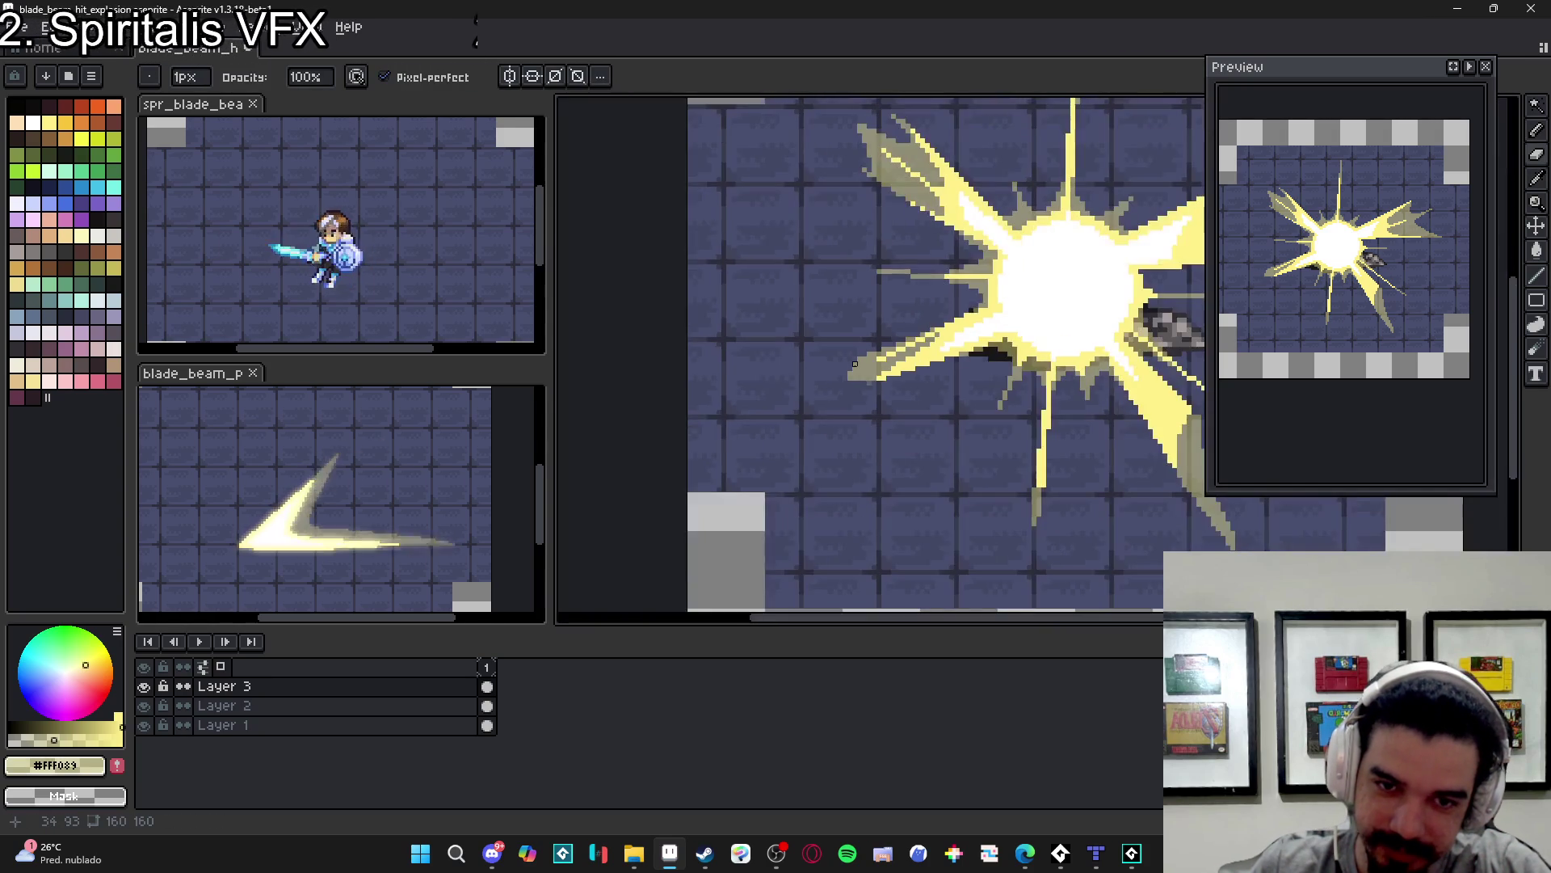
pyautogui.scroll(4, 873, 356)
pyautogui.press('b')
pyautogui.moveTo(865, 356); pyautogui.dragTo(991, 299)
pyautogui.scroll(-3, 960, 340)
pyautogui.scroll(2, 960, 340)
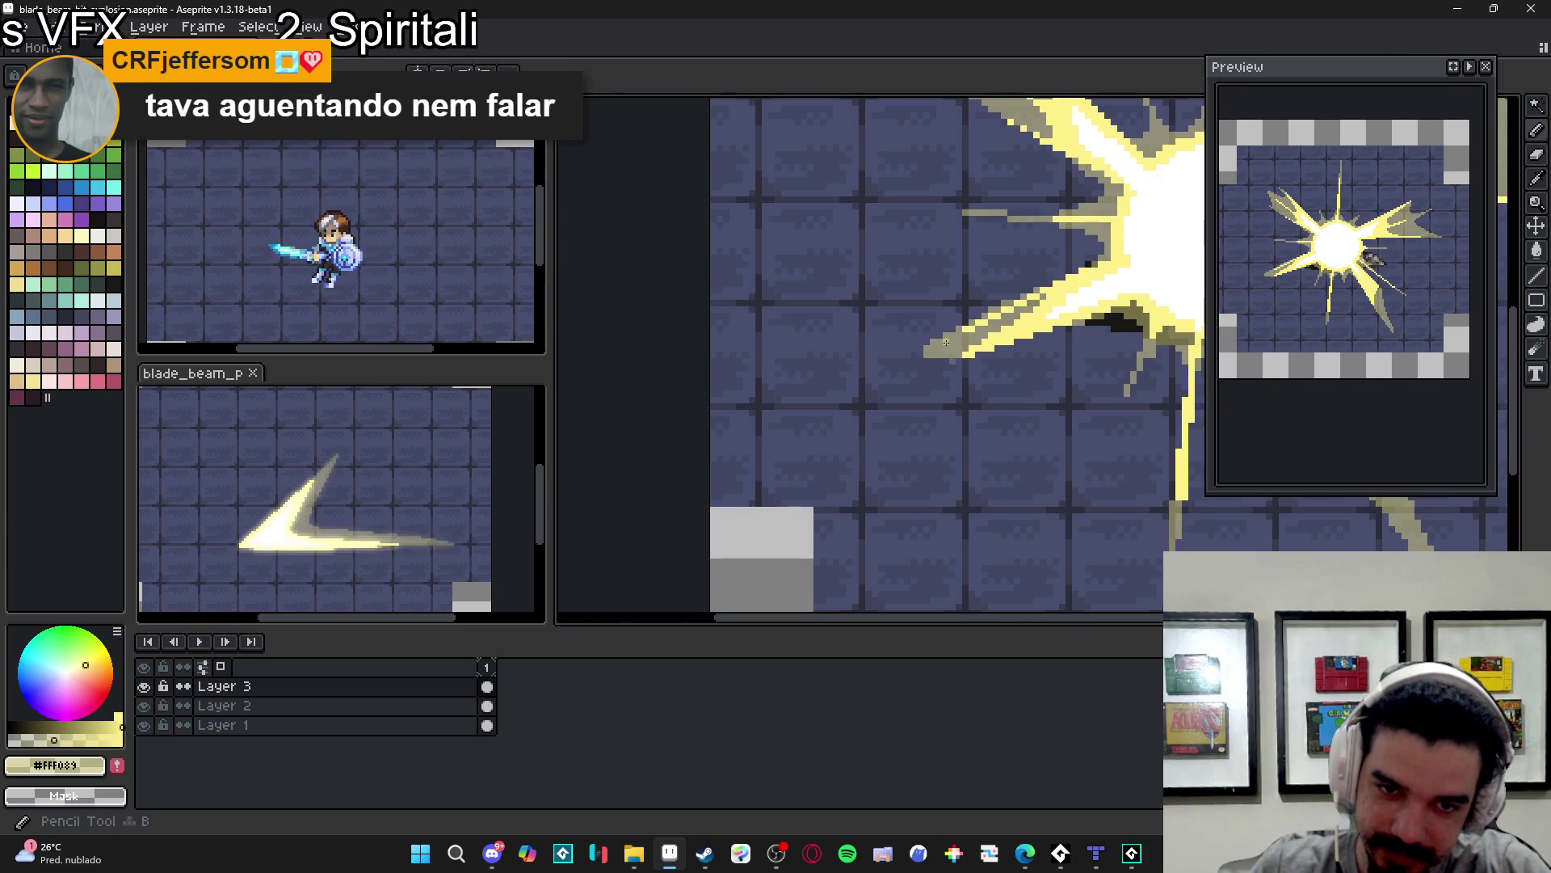
pyautogui.scroll(2, 960, 356)
# - Extend the khaki trail further left and fill in its lower row pixel by pixel
pyautogui.moveTo(959, 358); pyautogui.dragTo(858, 356)
pyautogui.click(841, 375)
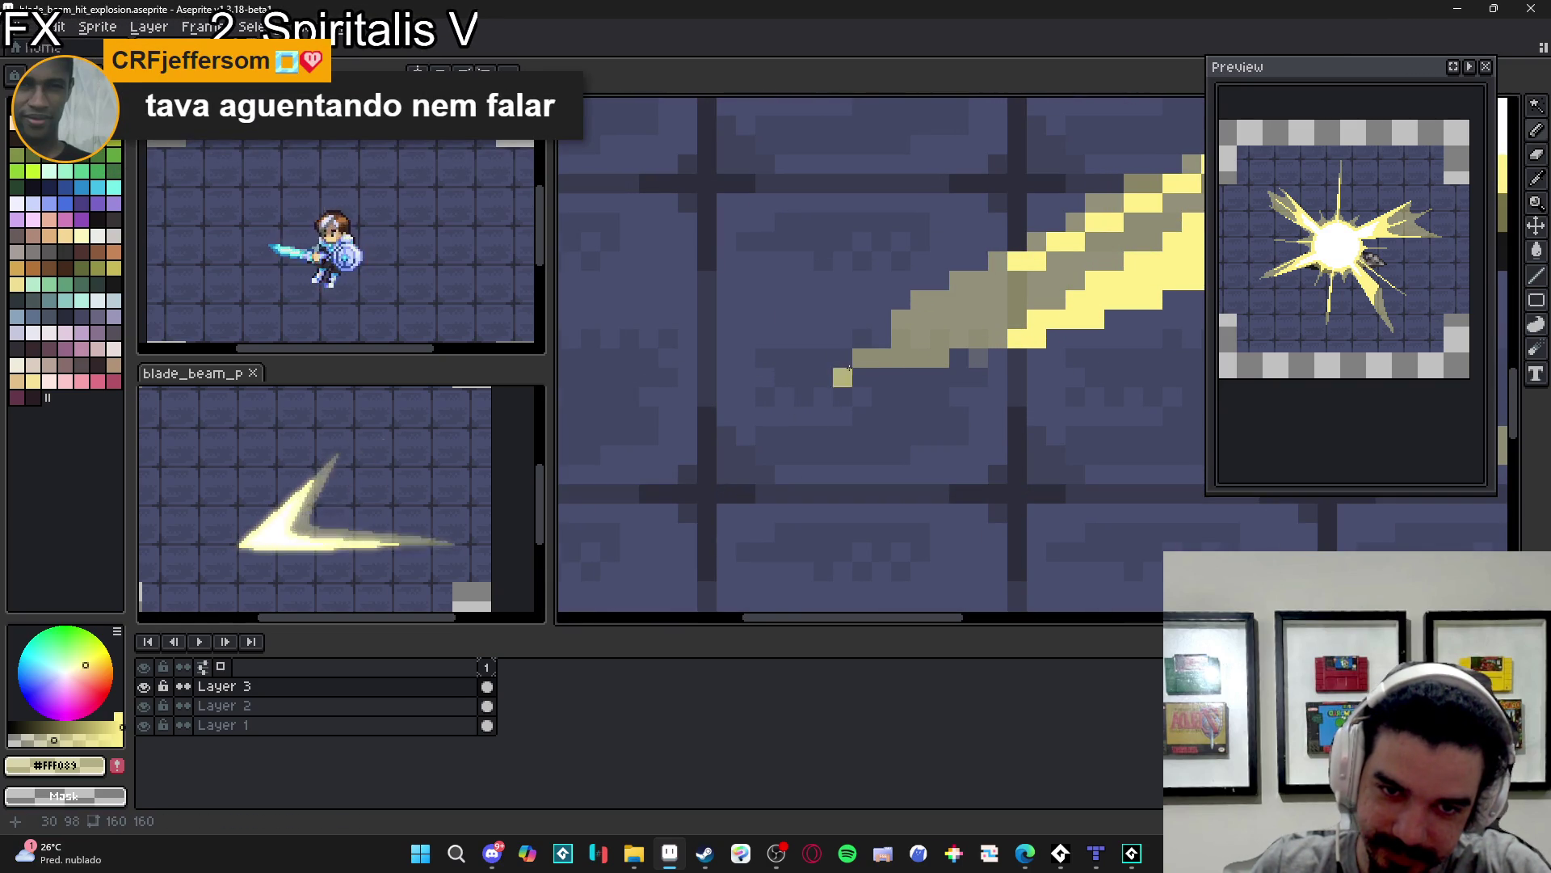
pyautogui.click(803, 376)
pyautogui.click(861, 376)
pyautogui.click(822, 375)
pyautogui.click(879, 376)
pyautogui.click(881, 339)
pyautogui.scroll(-2, 893, 372)
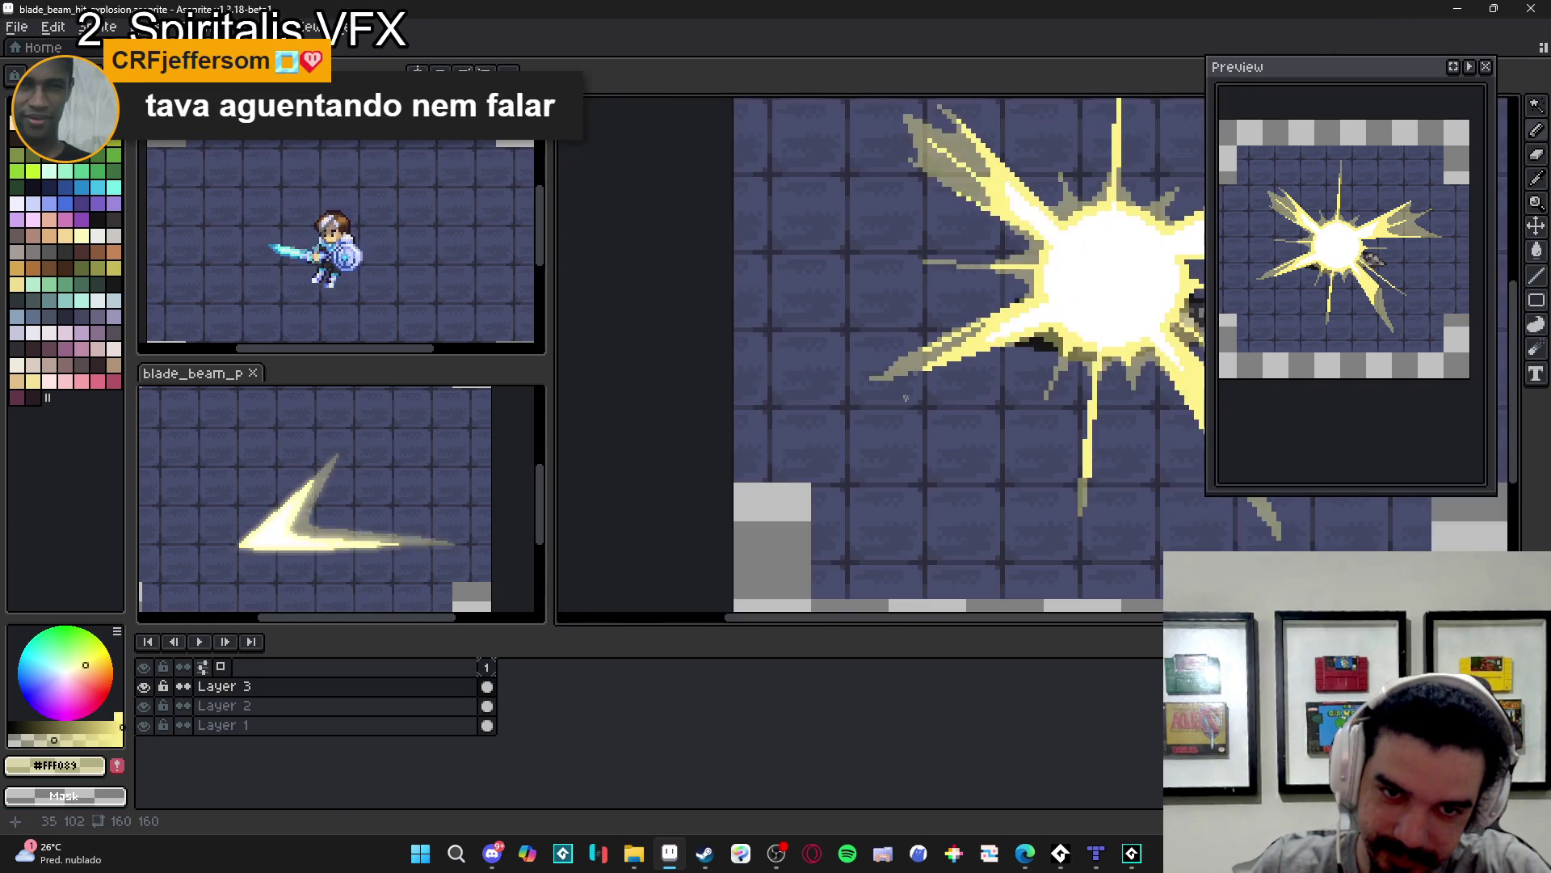
pyautogui.scroll(2, 905, 396)
# - Erase the tail's lower khaki row and the stray khaki pixels along the trail edge
pyautogui.press('e')
pyautogui.moveTo(874, 387); pyautogui.dragTo(904, 429)
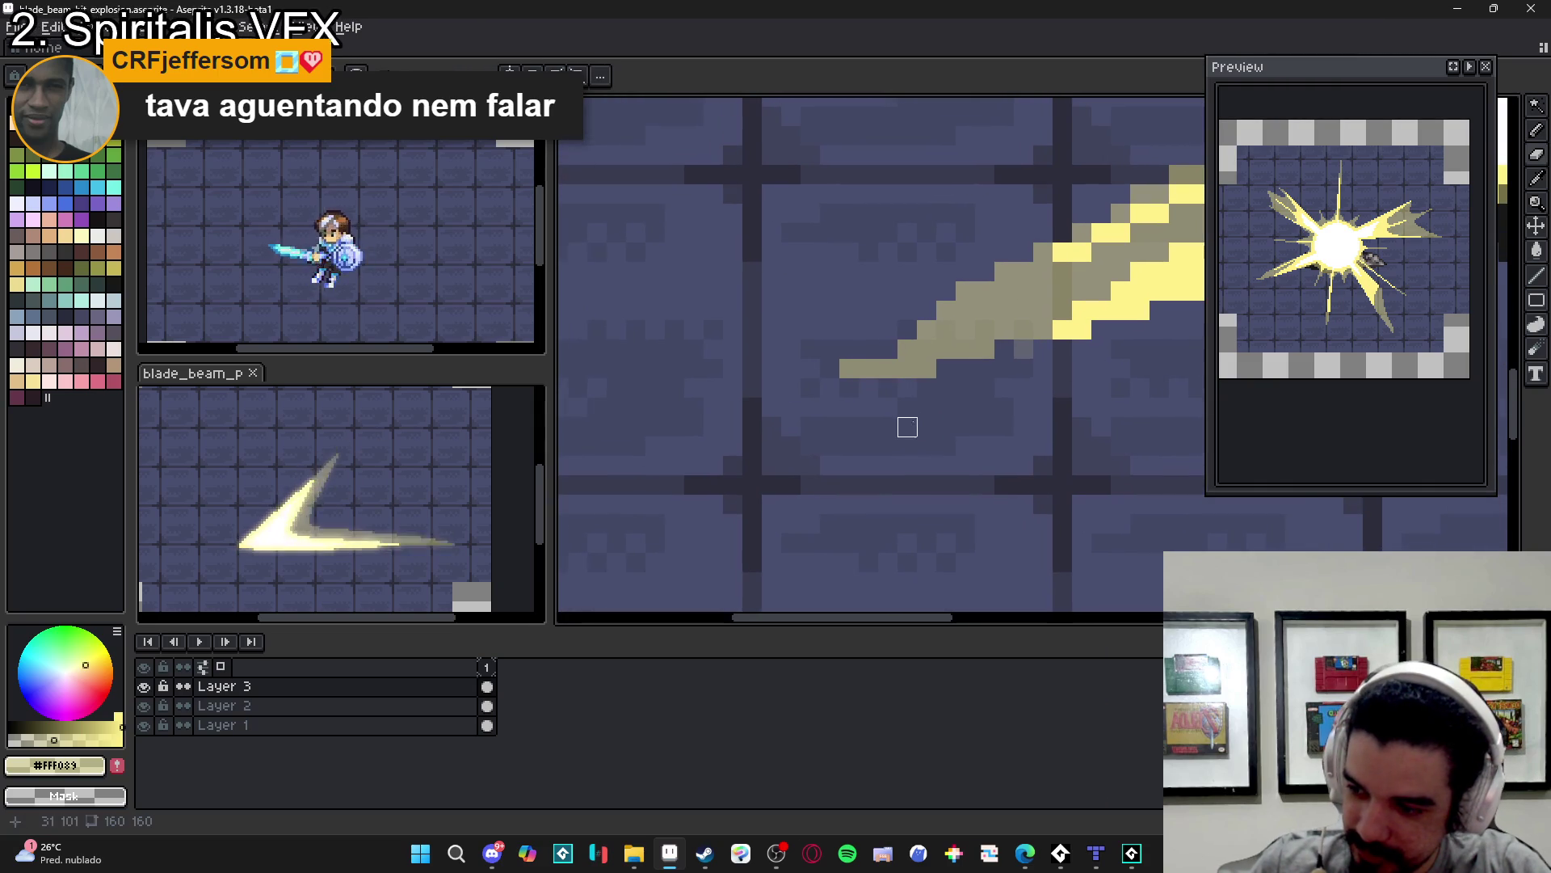
pyautogui.moveTo(927, 370); pyautogui.dragTo(848, 369)
pyautogui.press('b')
pyautogui.press('e')
pyautogui.click(1004, 349)
pyautogui.click(966, 291)
pyautogui.click(1005, 272)
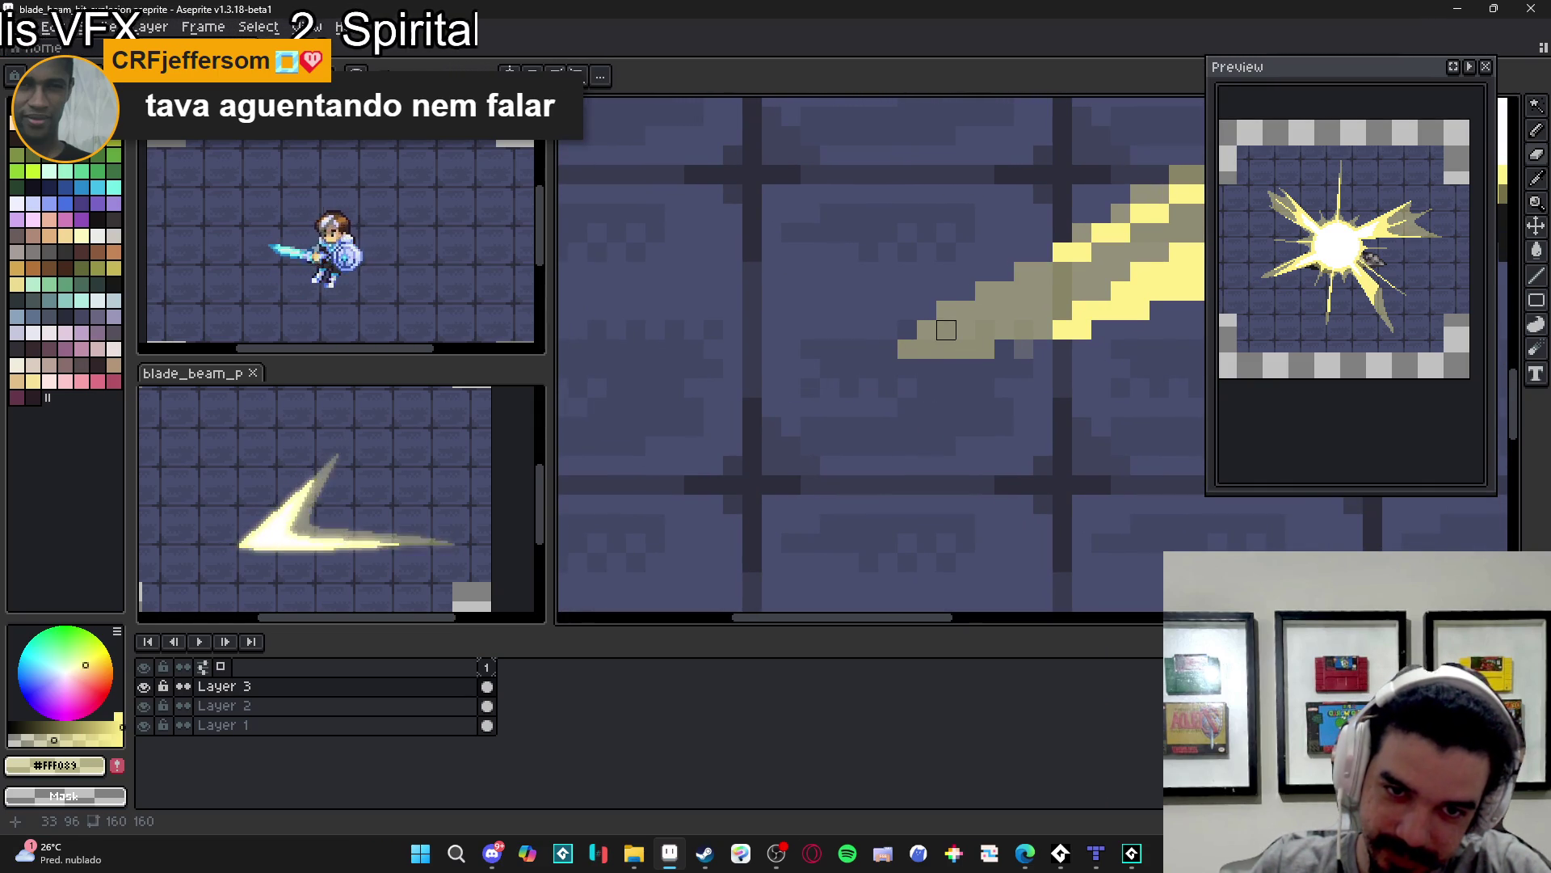
# - Draw thin khaki streak lines running down-left beyond the trail tip
pyautogui.scroll(-2, 1015, 340)
pyautogui.scroll(-2, 1009, 378)
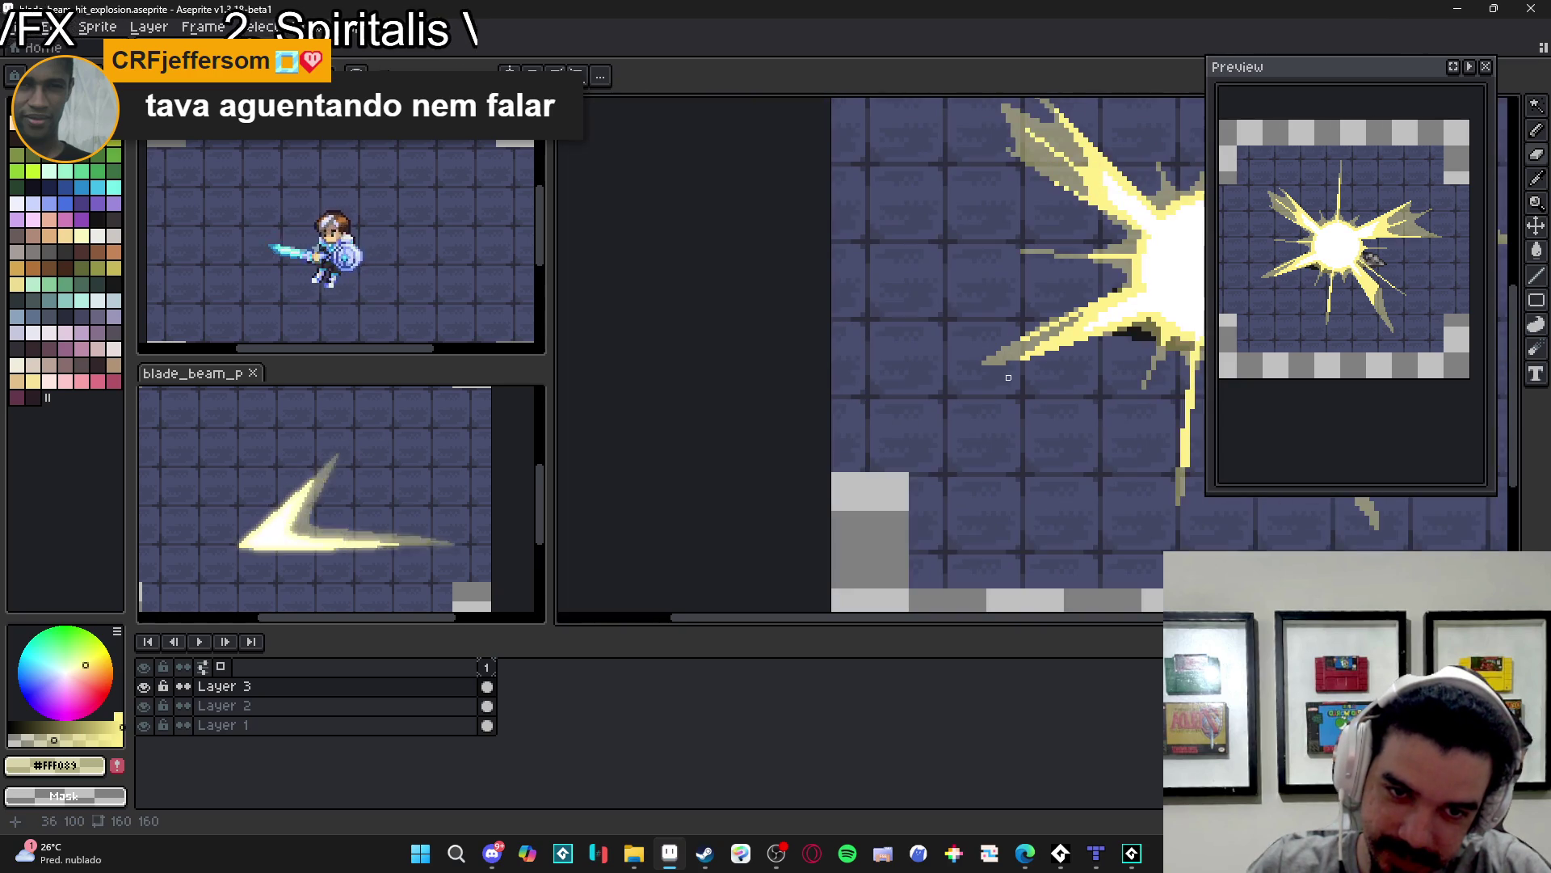
pyautogui.hscroll(2, 1023, 349)
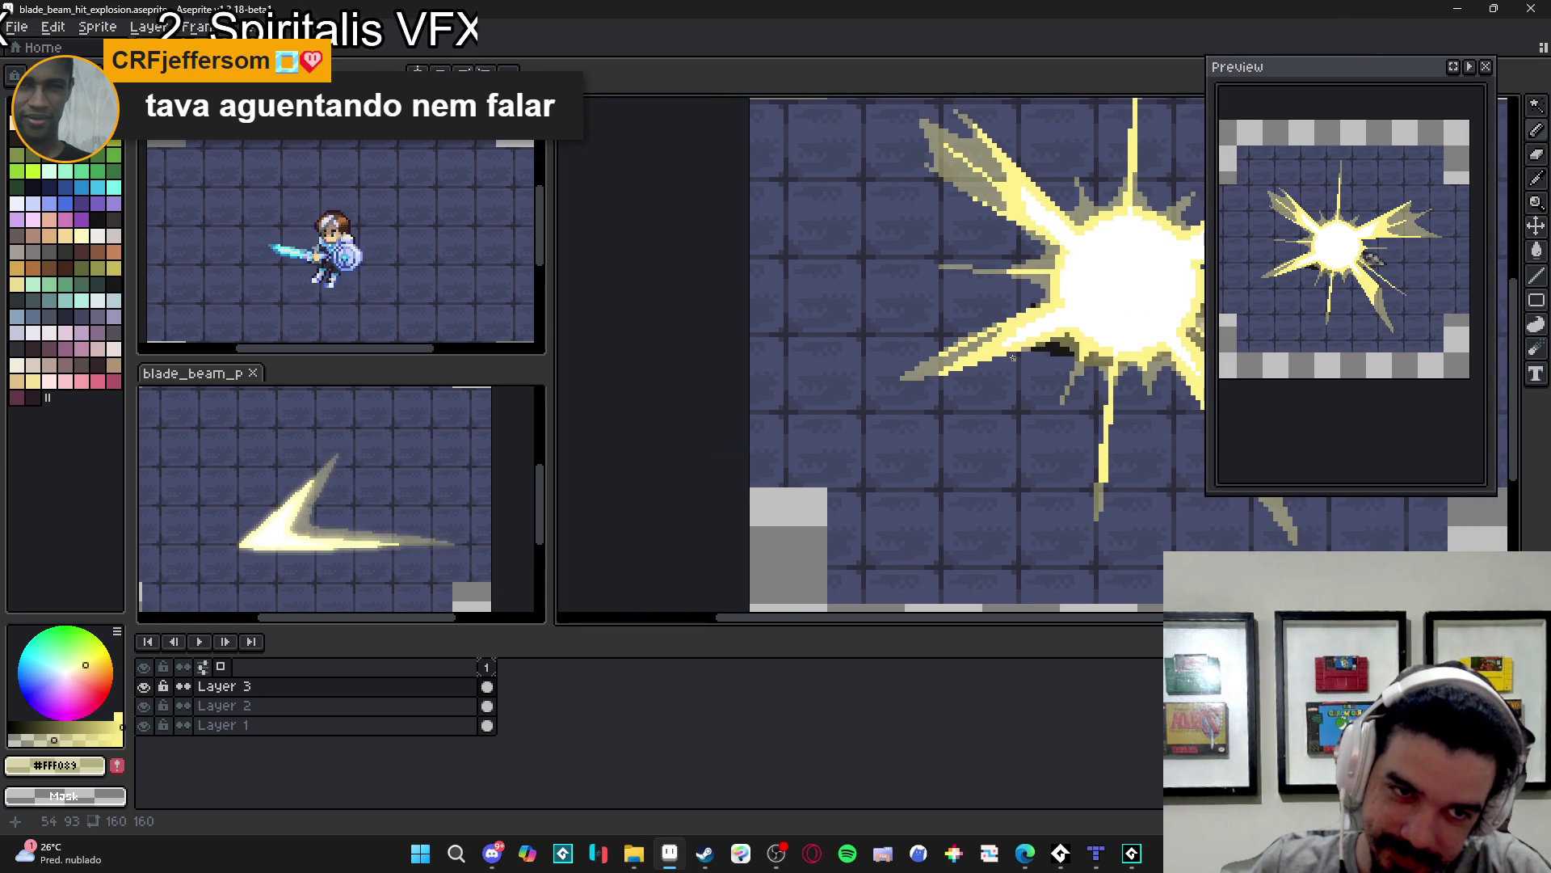
pyautogui.scroll(3, 999, 359)
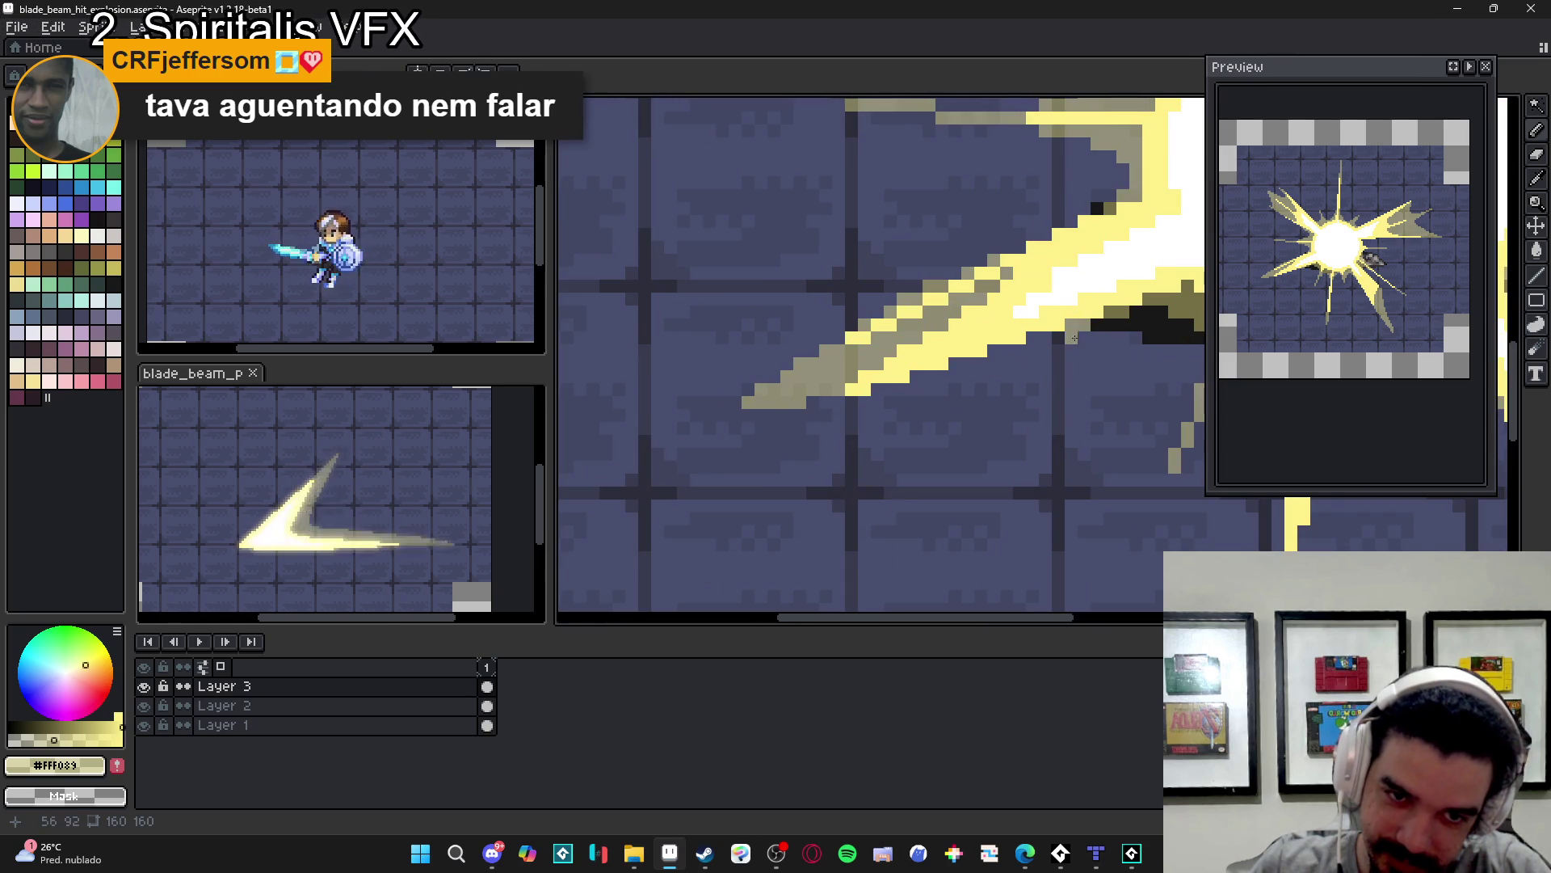
pyautogui.moveTo(1033, 347); pyautogui.dragTo(775, 467)
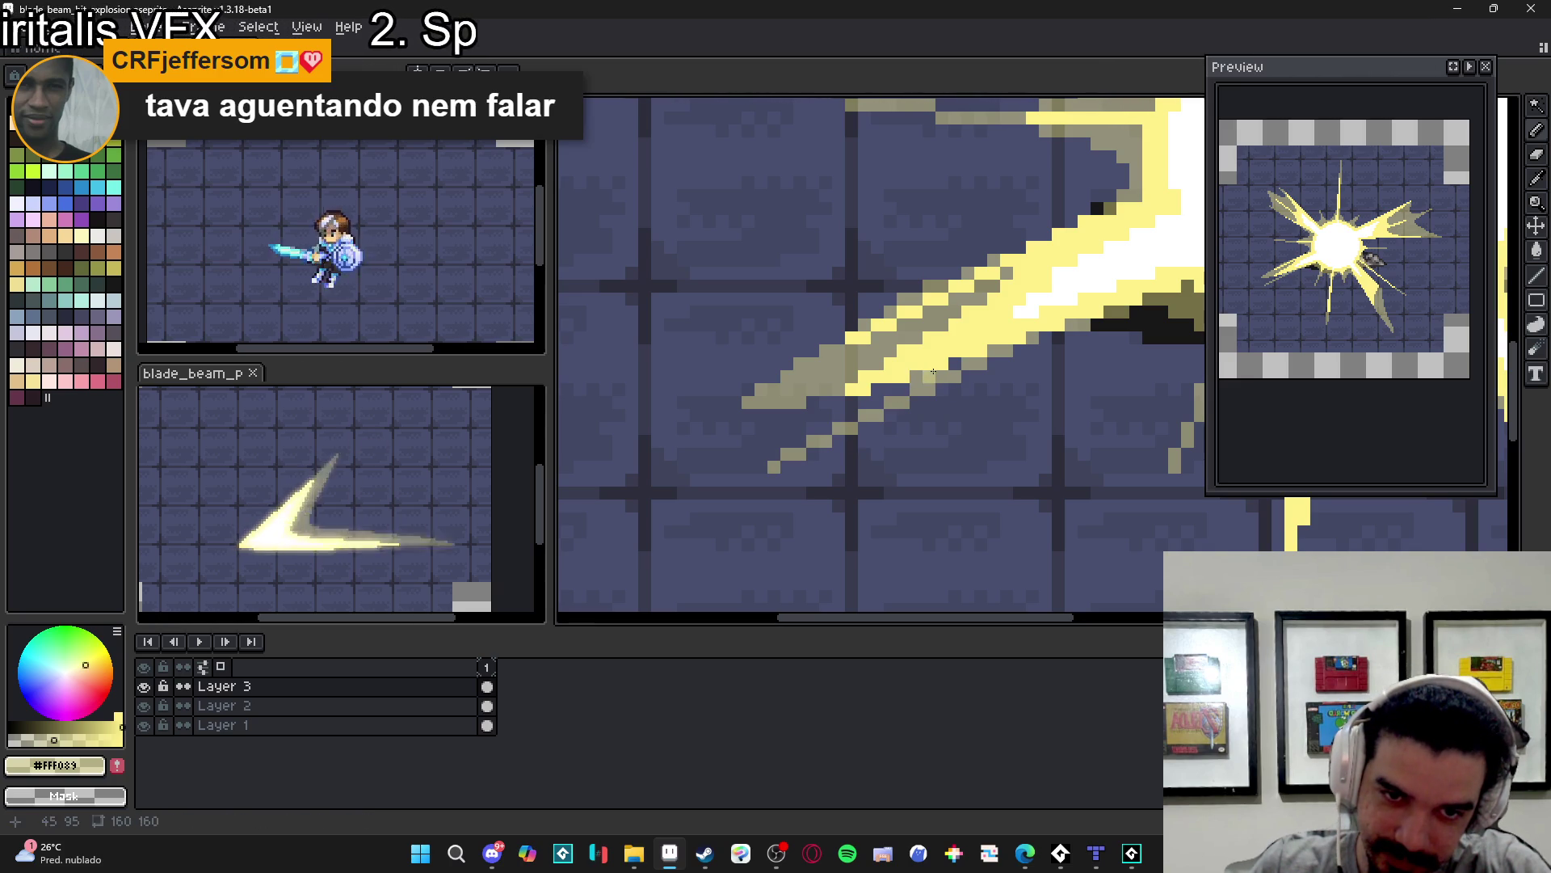
pyautogui.click(870, 403)
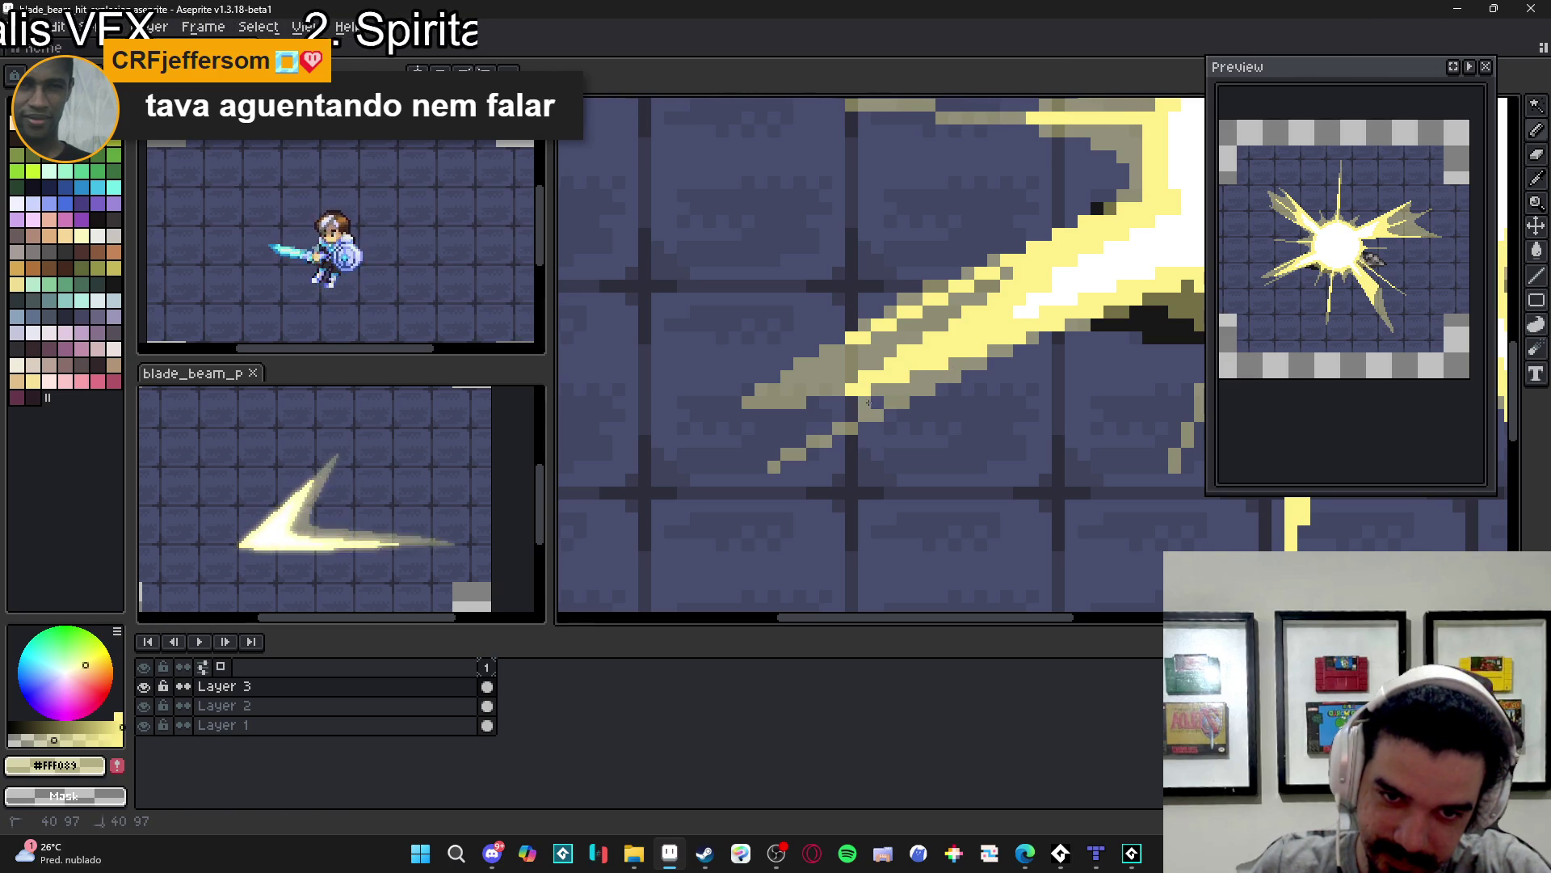
pyautogui.moveTo(845, 408); pyautogui.dragTo(757, 469)
pyautogui.scroll(-5, 757, 469)
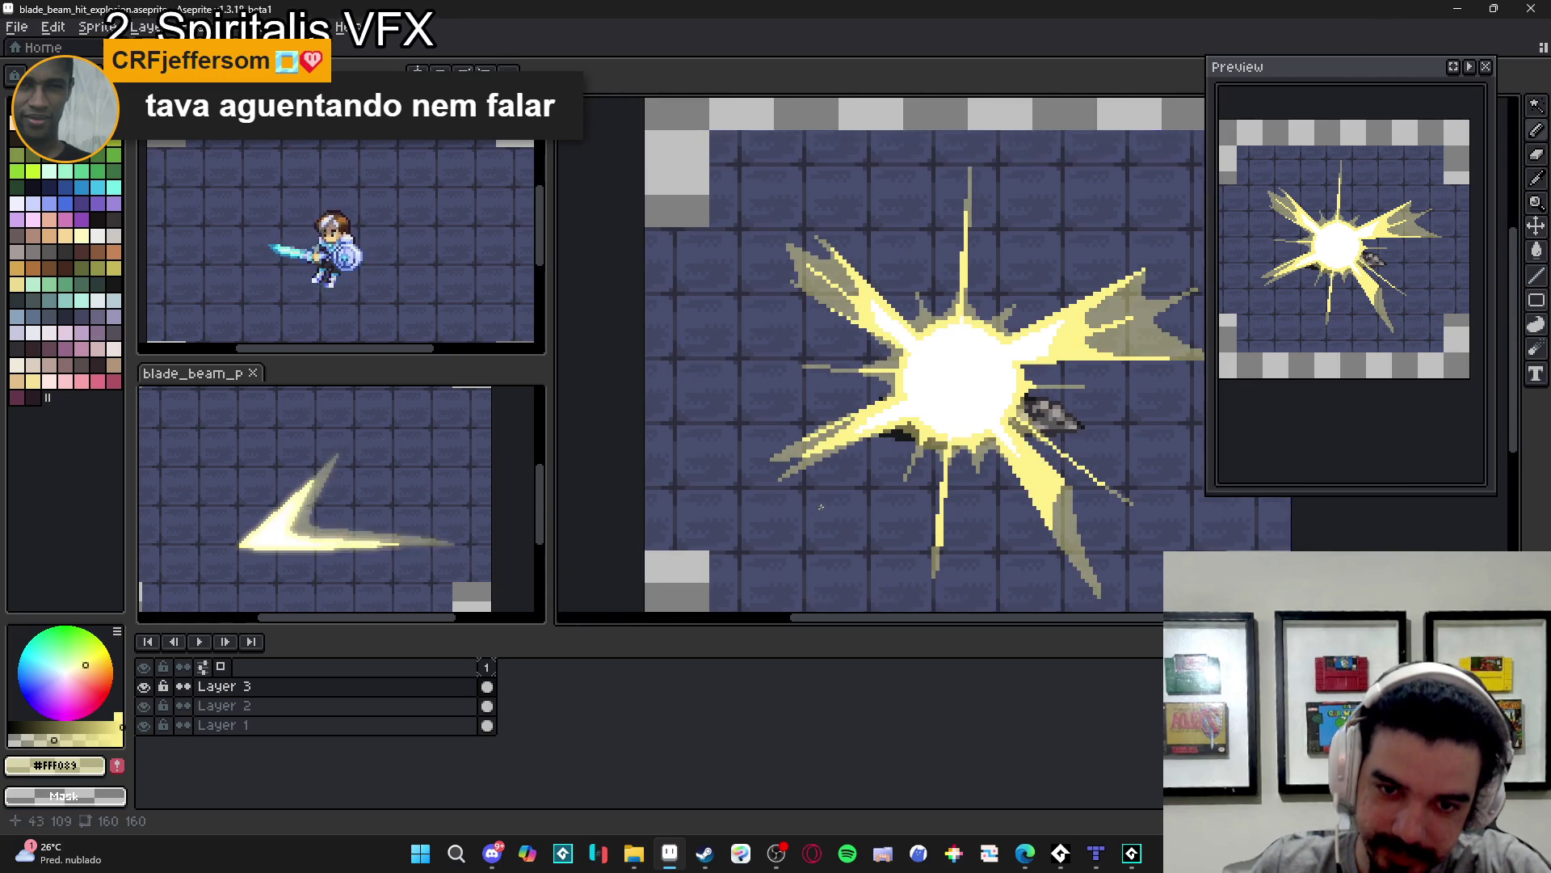
# - Undo the last pencil stroke, then draw a long thin diagonal ray off the burst
pyautogui.scroll(-1, 840, 503)
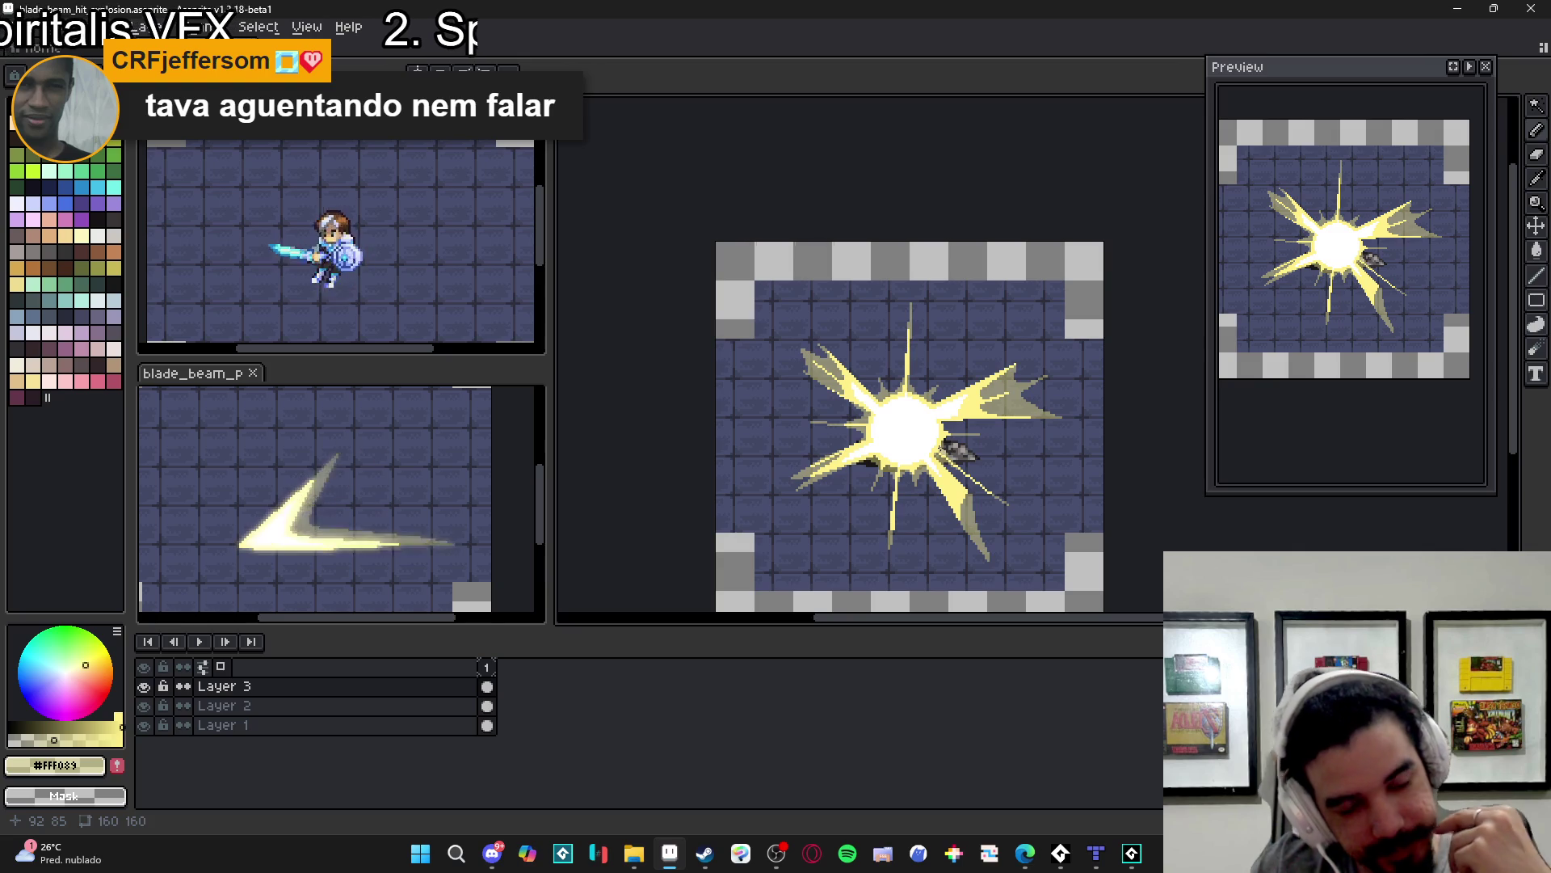
pyautogui.hotkey('ctrl', 'z')
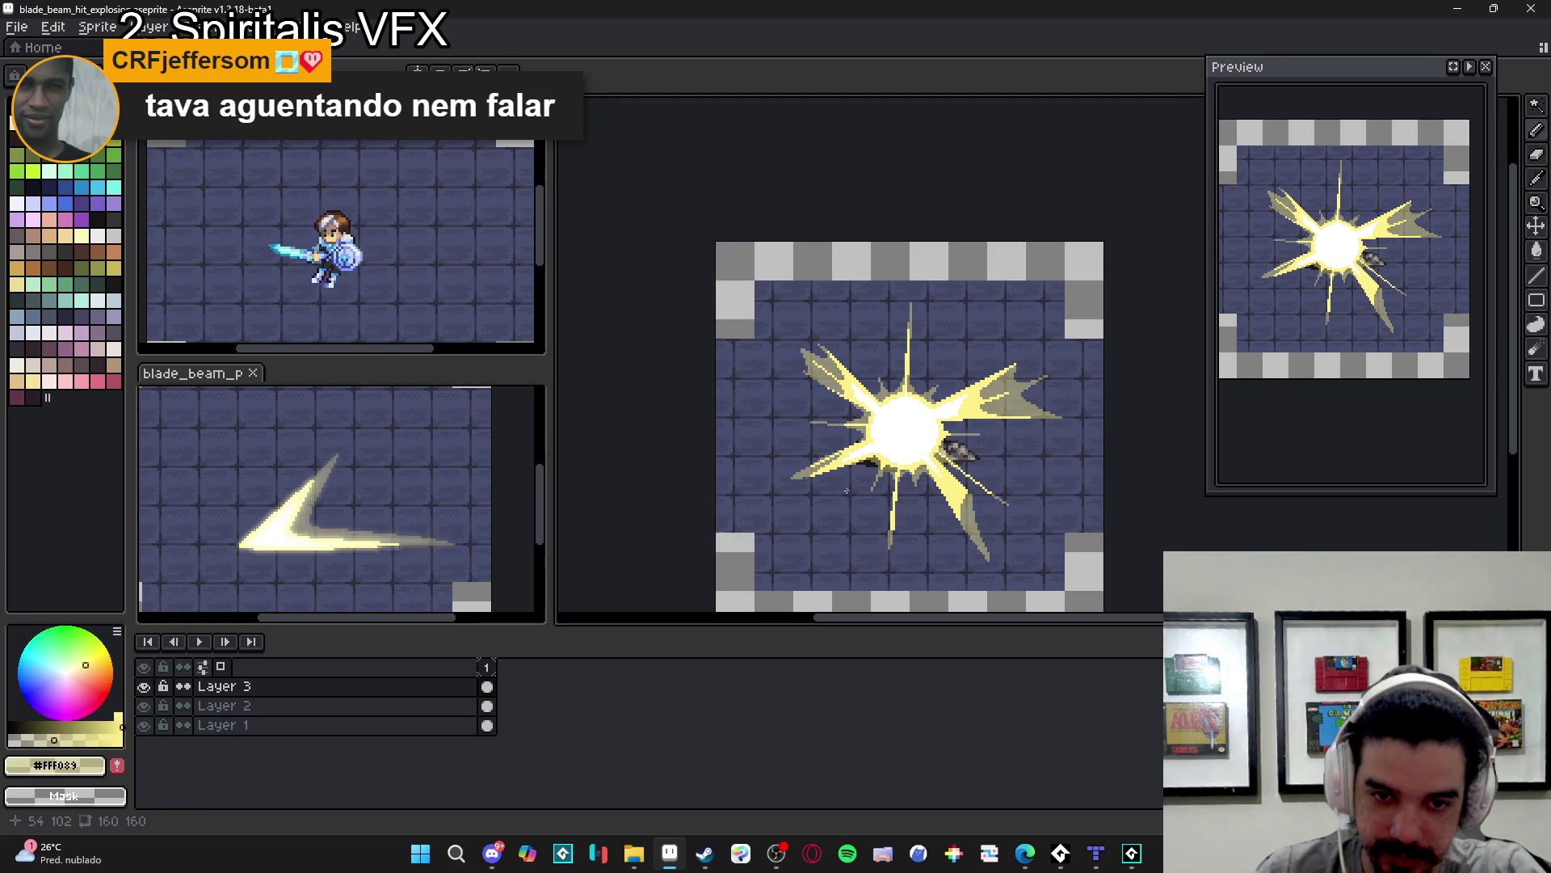
pyautogui.scroll(2, 846, 491)
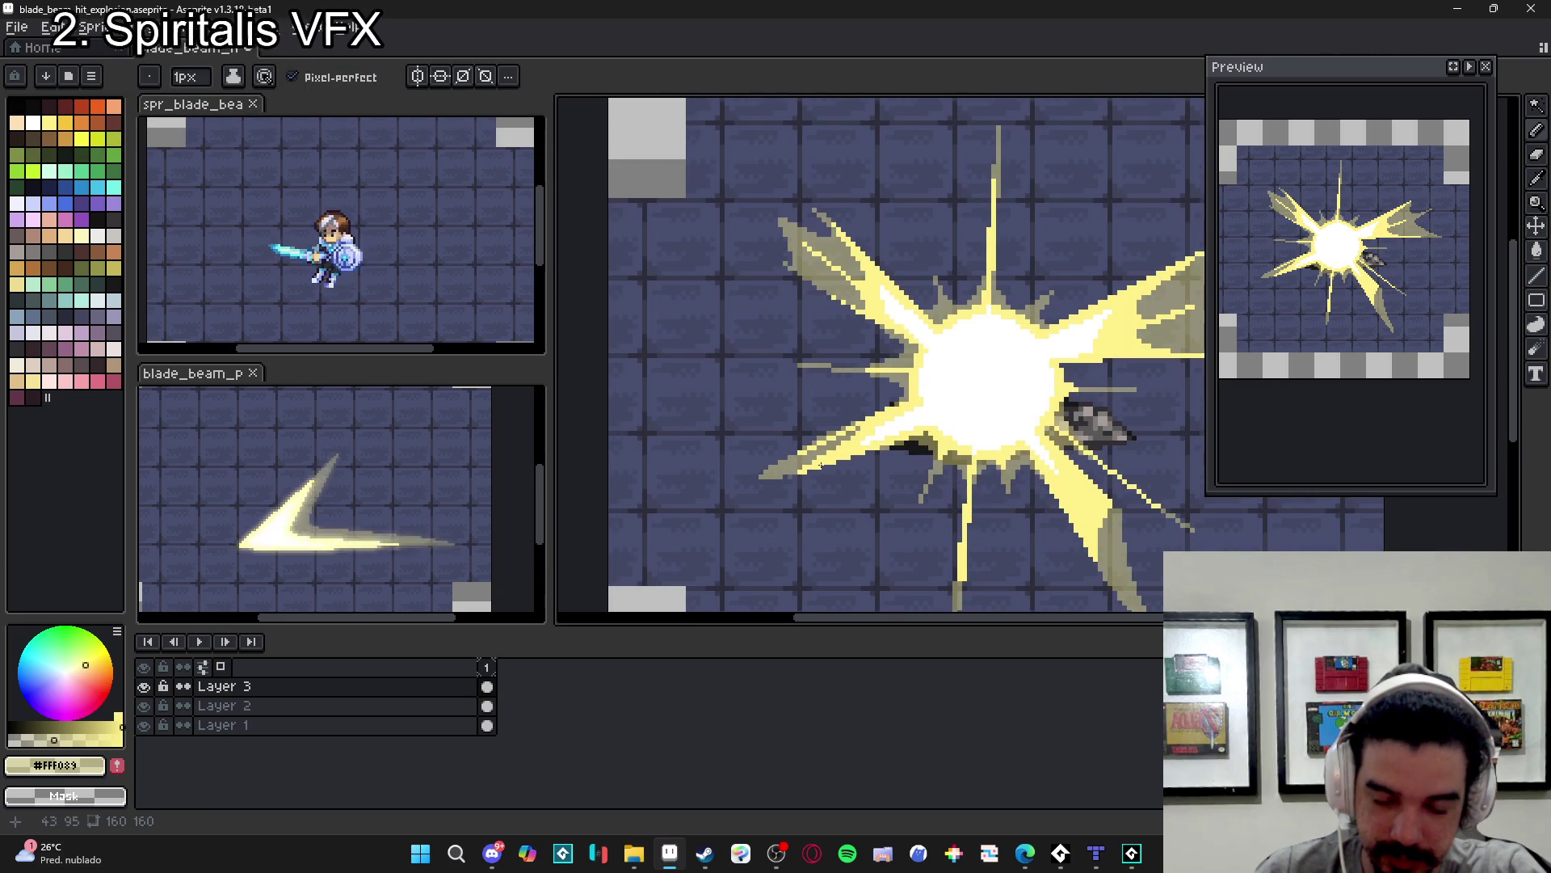
pyautogui.scroll(1, 856, 454)
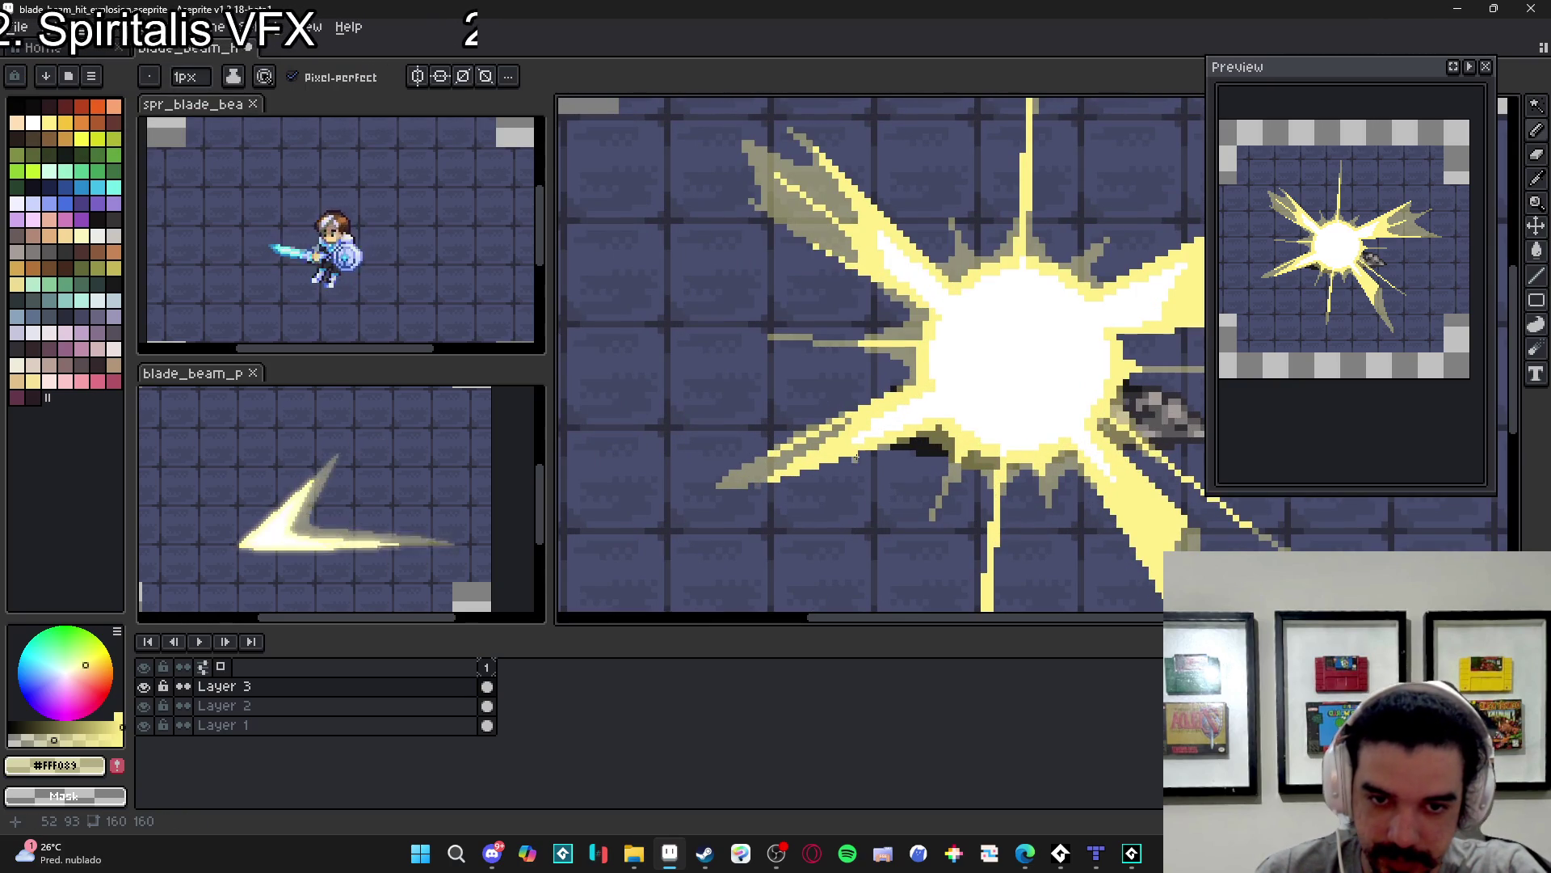
pyautogui.moveTo(794, 476)
pyautogui.mouseDown()
pyautogui.moveTo(665, 554)
pyautogui.moveTo(807, 480)
pyautogui.mouseUp()
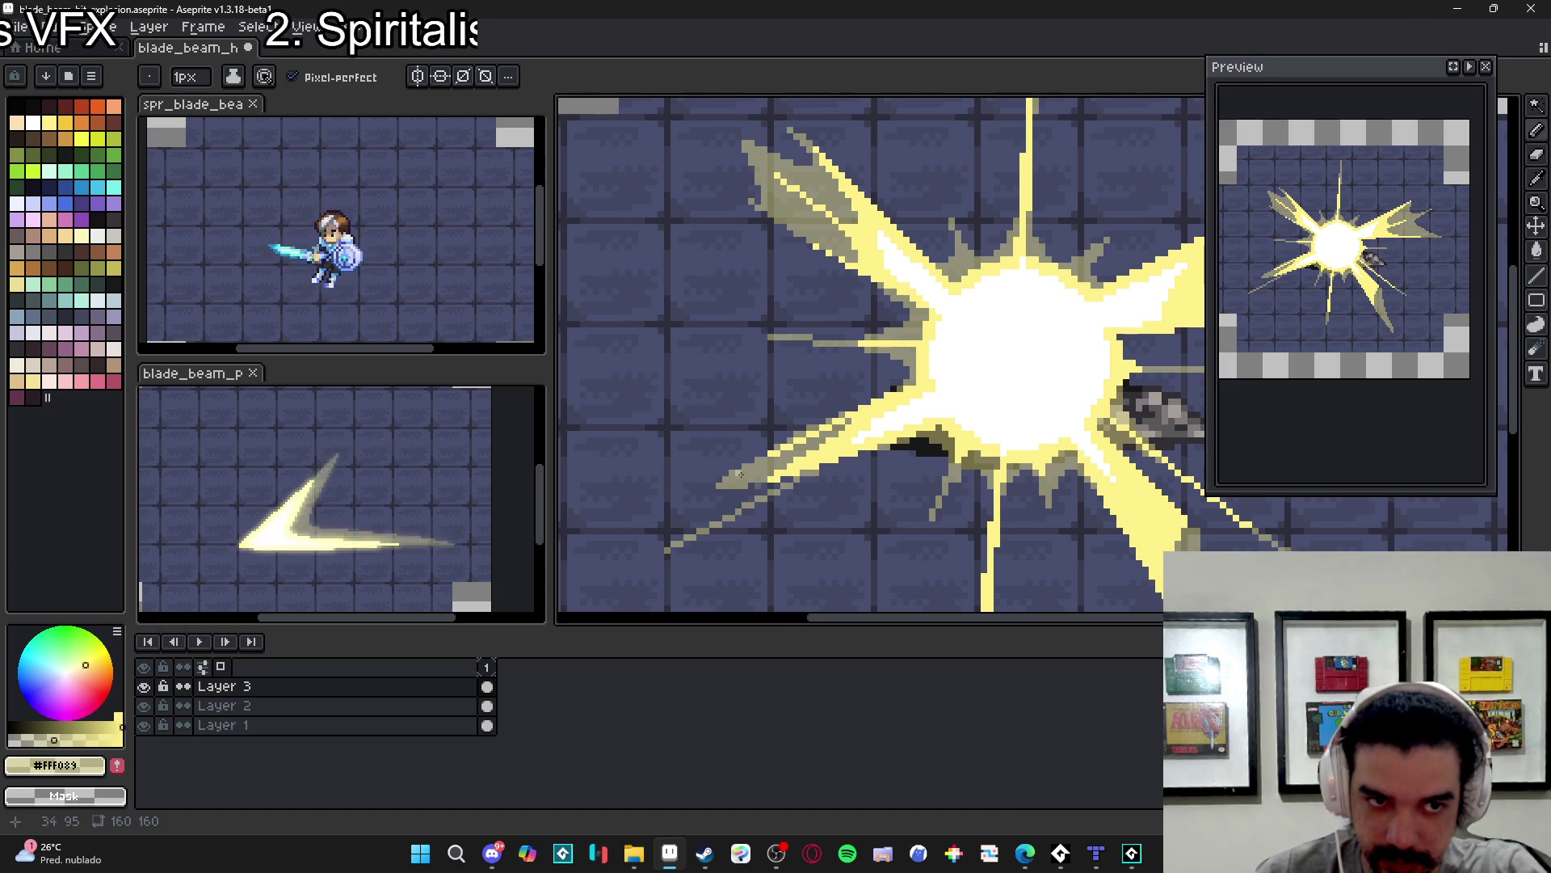
# - Paint khaki pixels along the lower-left ray and Paint Bucket fill its gaps with khaki
pyautogui.scroll(1, 751, 471)
pyautogui.moveTo(715, 502)
pyautogui.mouseDown()
pyautogui.moveTo(676, 521)
pyautogui.moveTo(683, 532)
pyautogui.mouseUp()
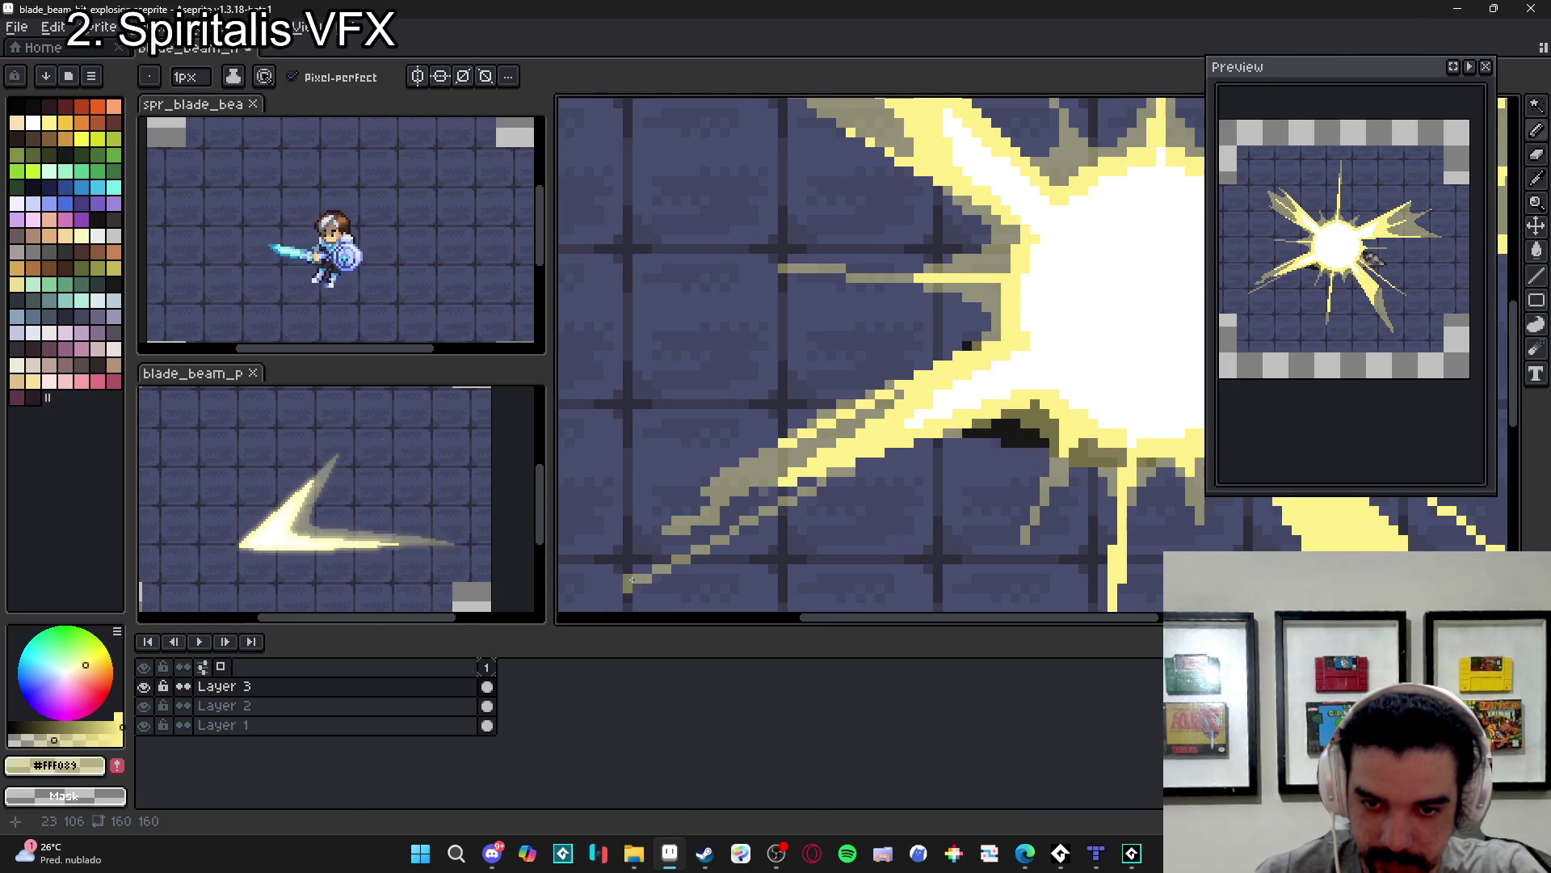
pyautogui.moveTo(680, 550)
pyautogui.mouseDown()
pyautogui.moveTo(677, 527)
pyautogui.moveTo(706, 520)
pyautogui.mouseUp()
pyautogui.press('e')
pyautogui.press('g')
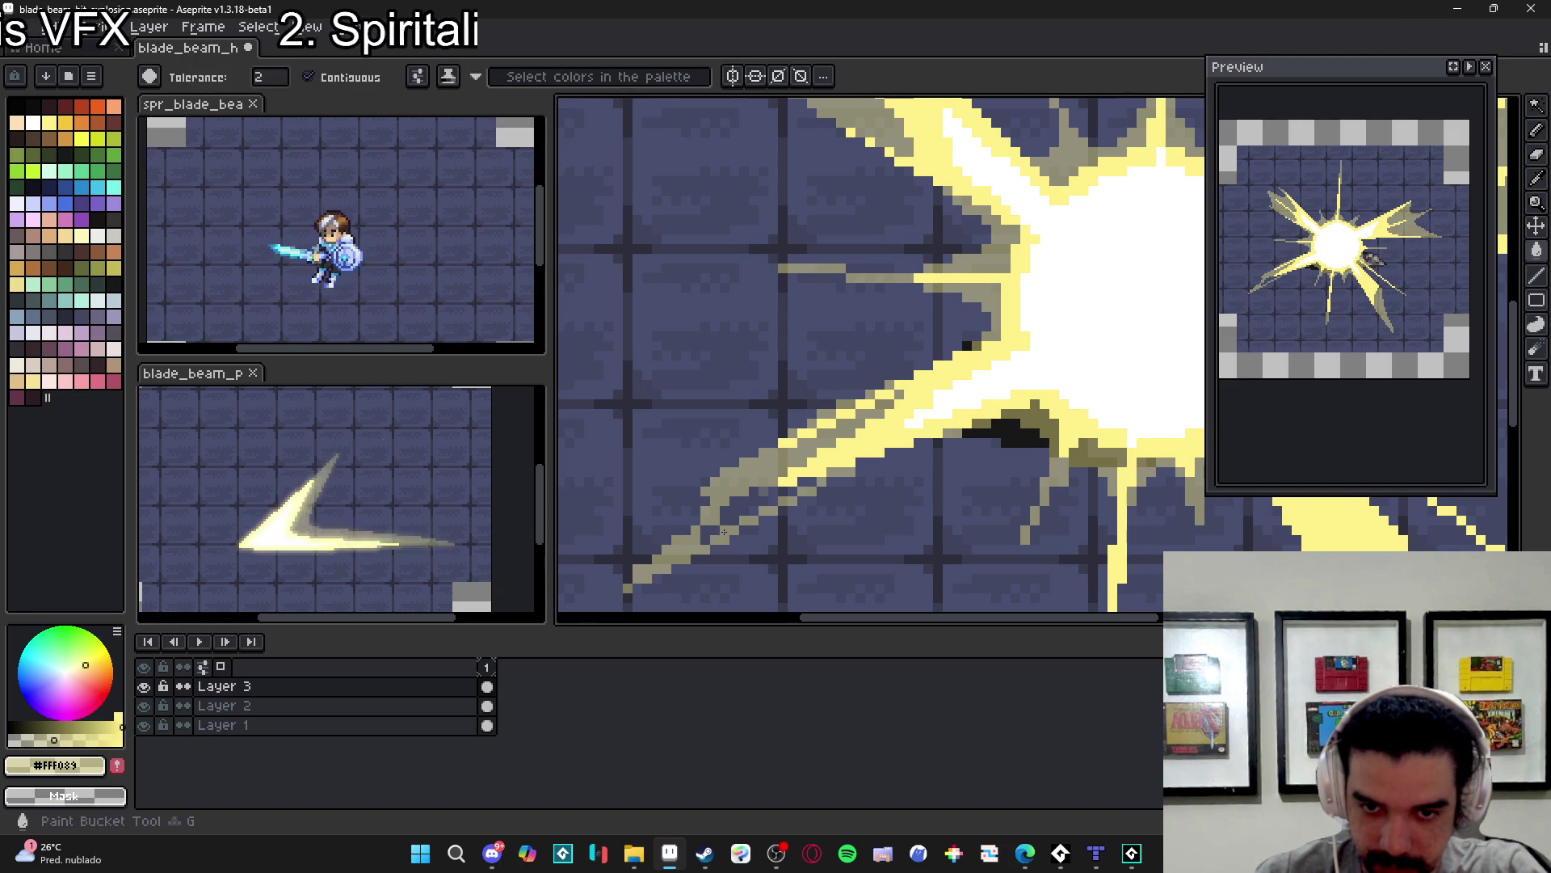
pyautogui.click(755, 492)
pyautogui.press('e')
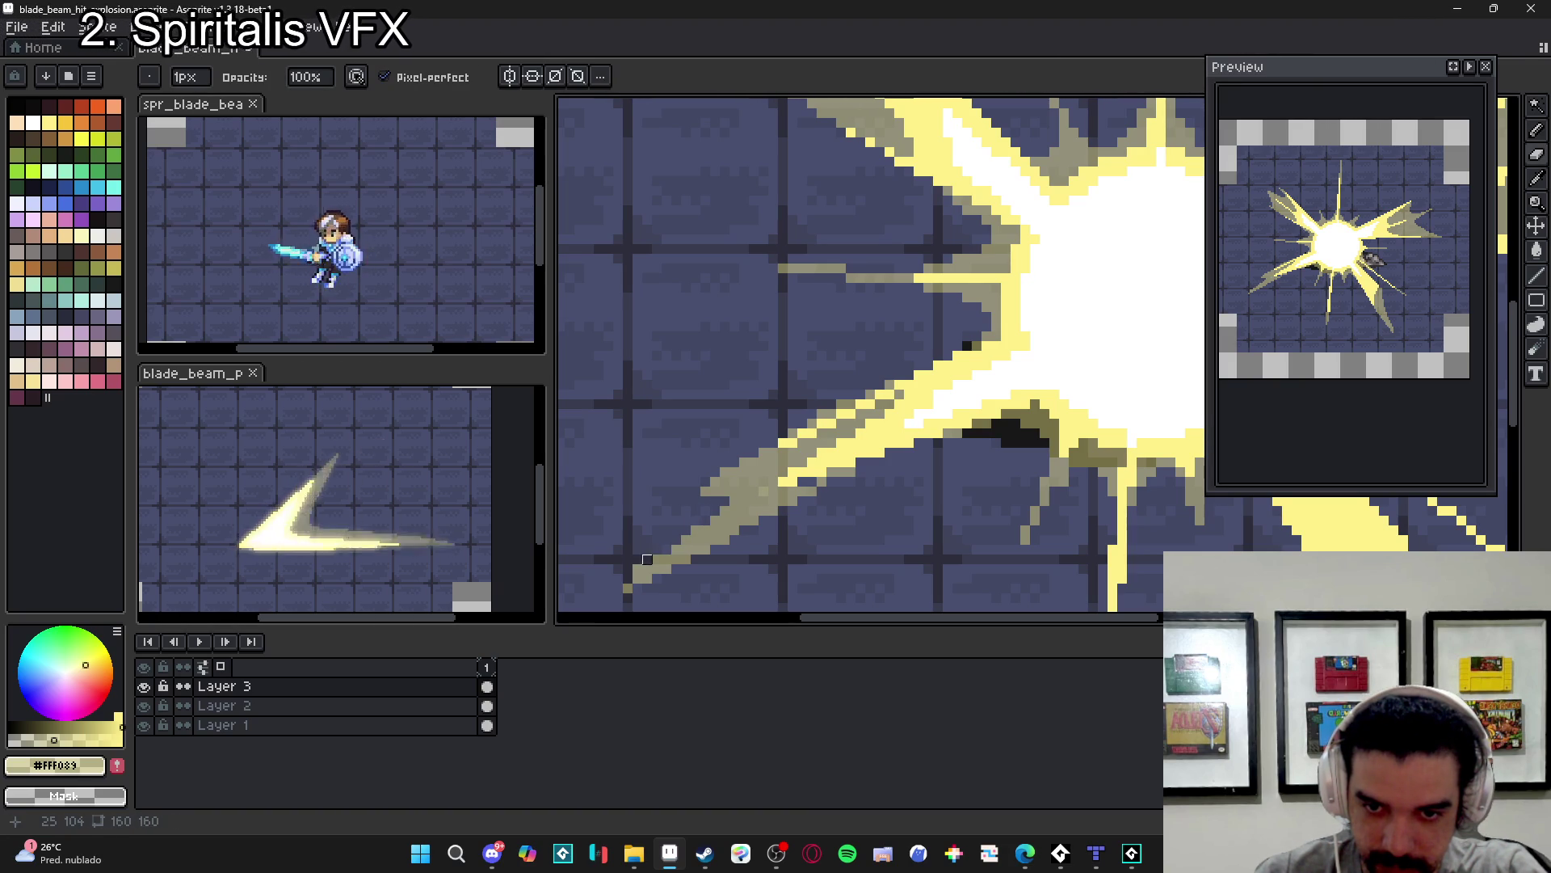
# - Shade the burst's lower-left edge with olive and yellow pixels
pyautogui.scroll(1, 686, 539)
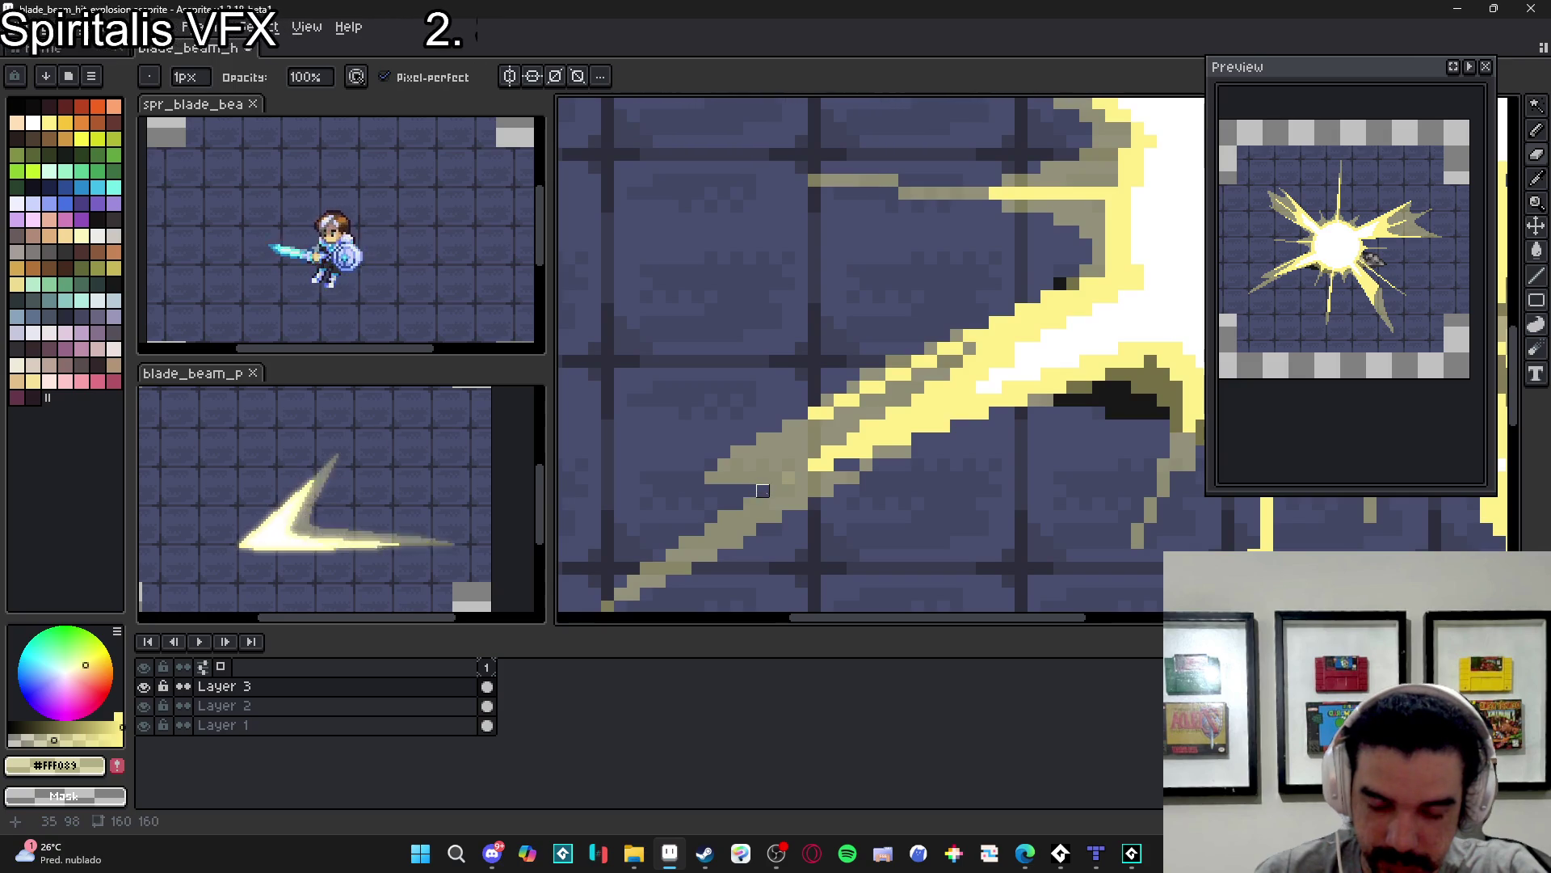
pyautogui.scroll(-1, 751, 493)
pyautogui.scroll(1, 803, 483)
pyautogui.press('b')
pyautogui.press('e')
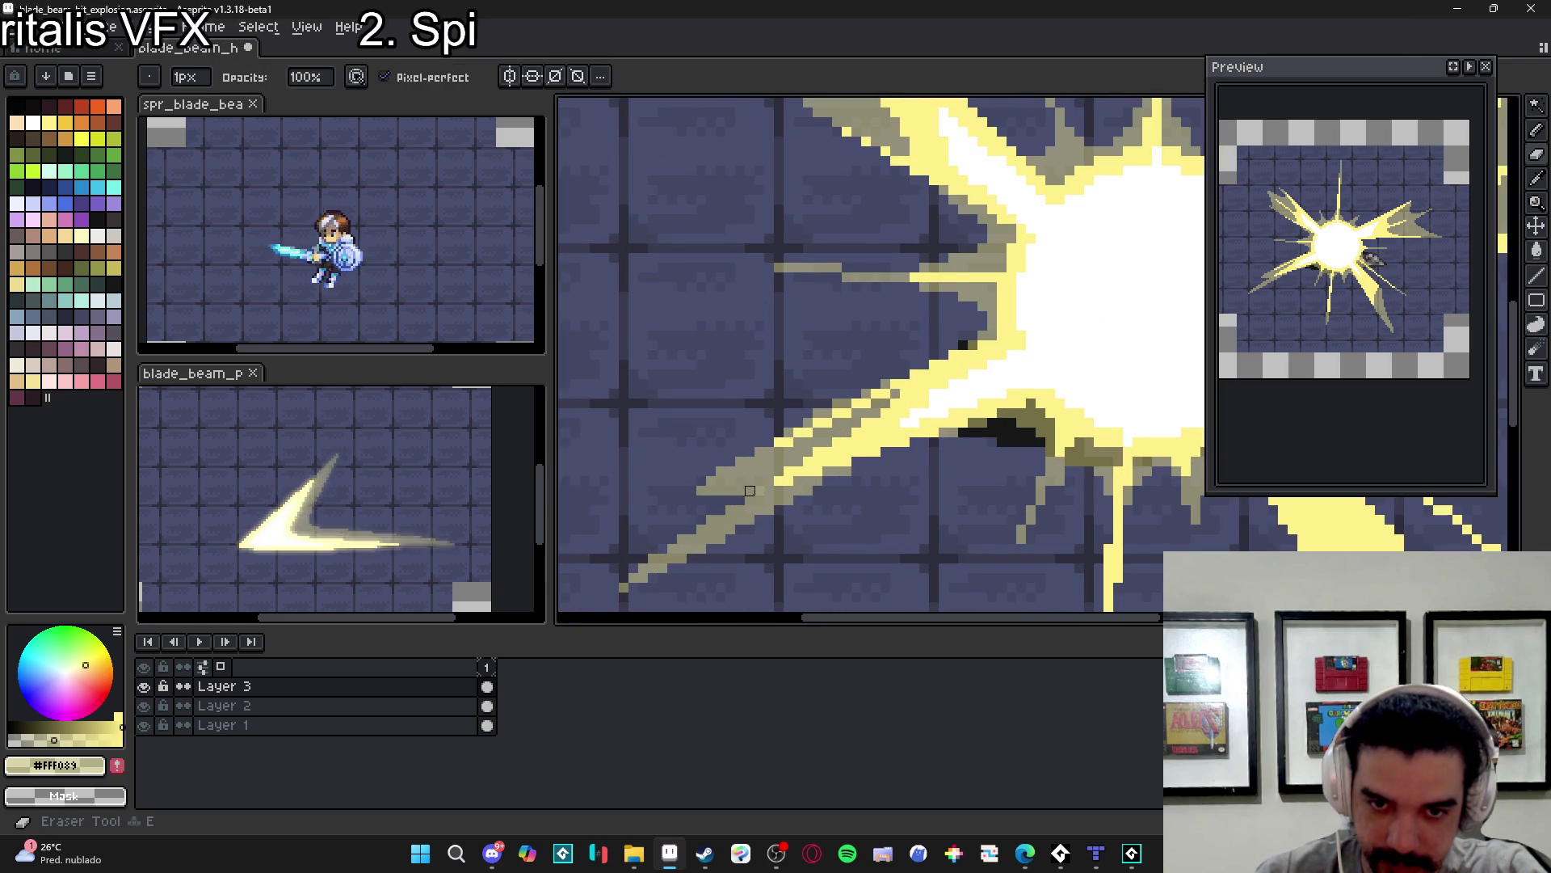
pyautogui.press('b')
pyautogui.scroll(-3, 775, 501)
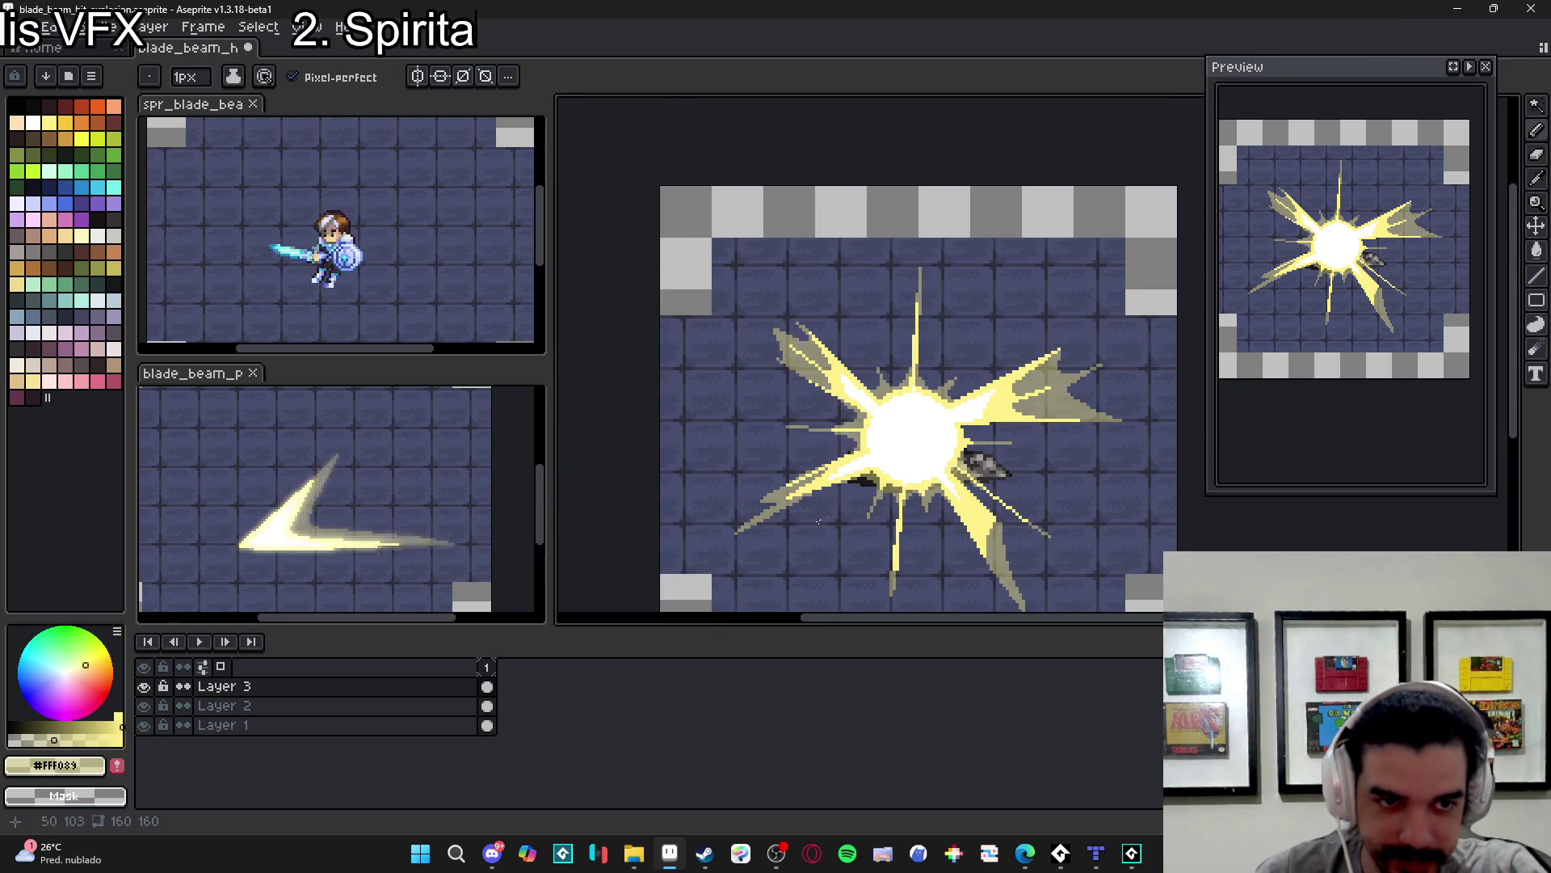
pyautogui.scroll(3, 761, 517)
pyautogui.press('e')
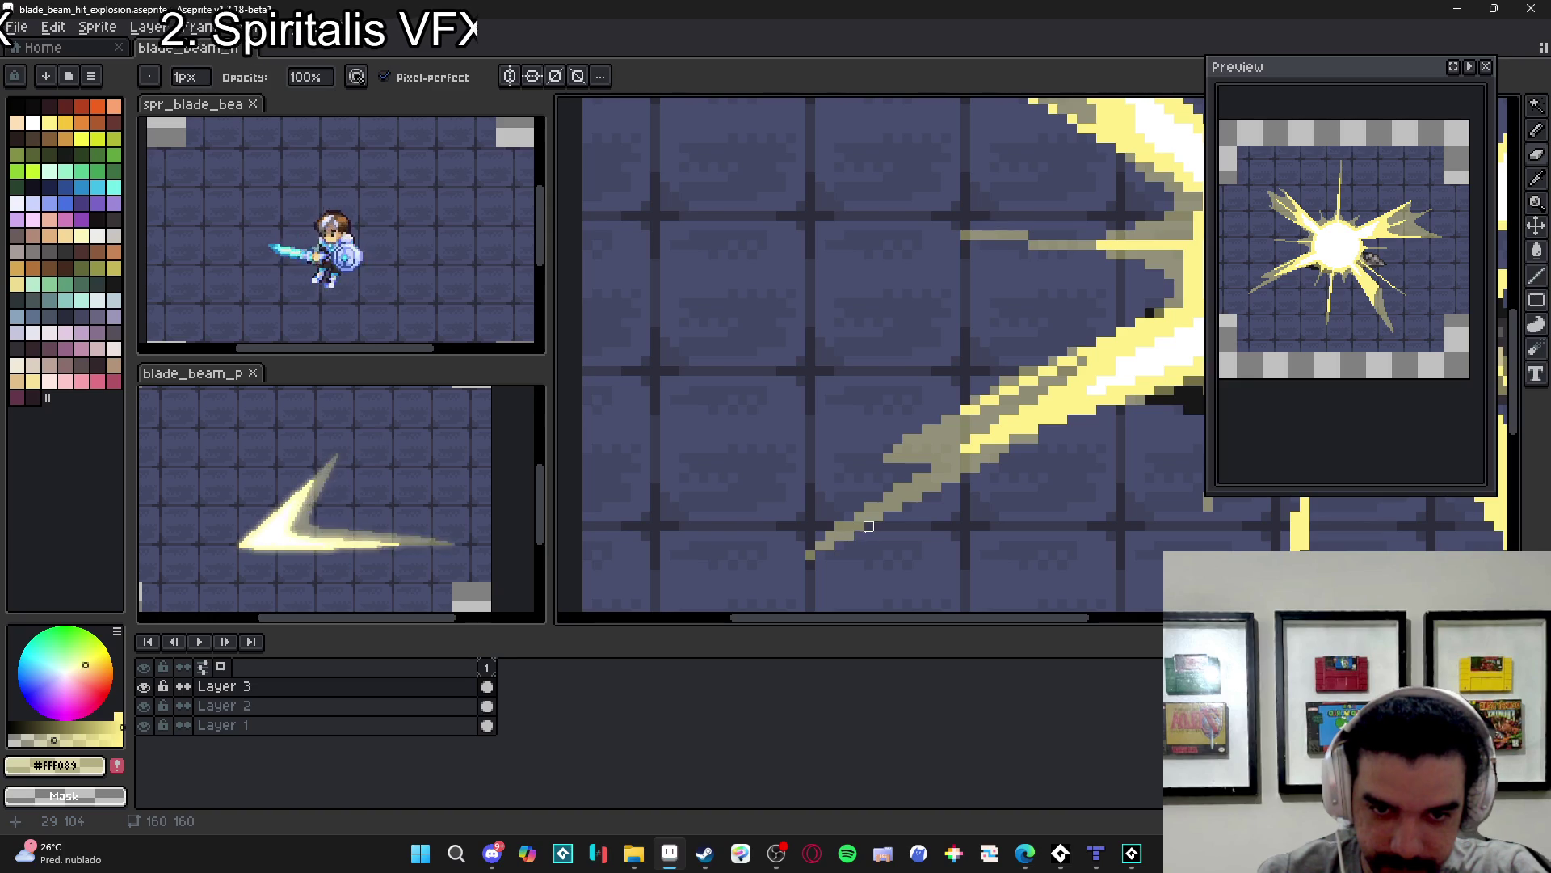
pyautogui.scroll(-3, 810, 555)
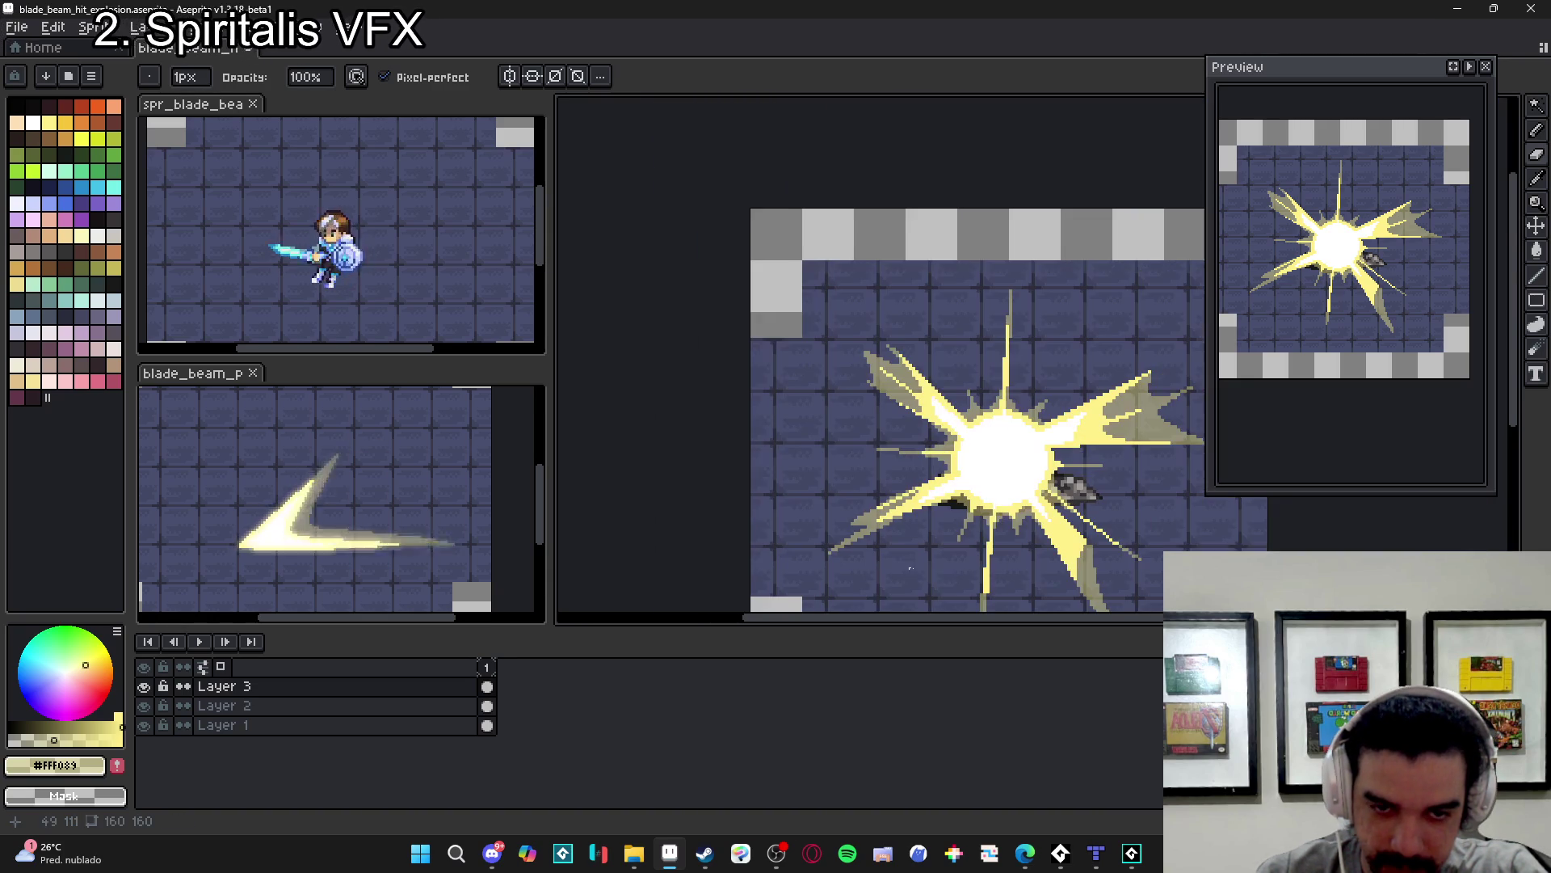
pyautogui.scroll(1, 894, 565)
pyautogui.press('b')
pyautogui.scroll(3, 928, 533)
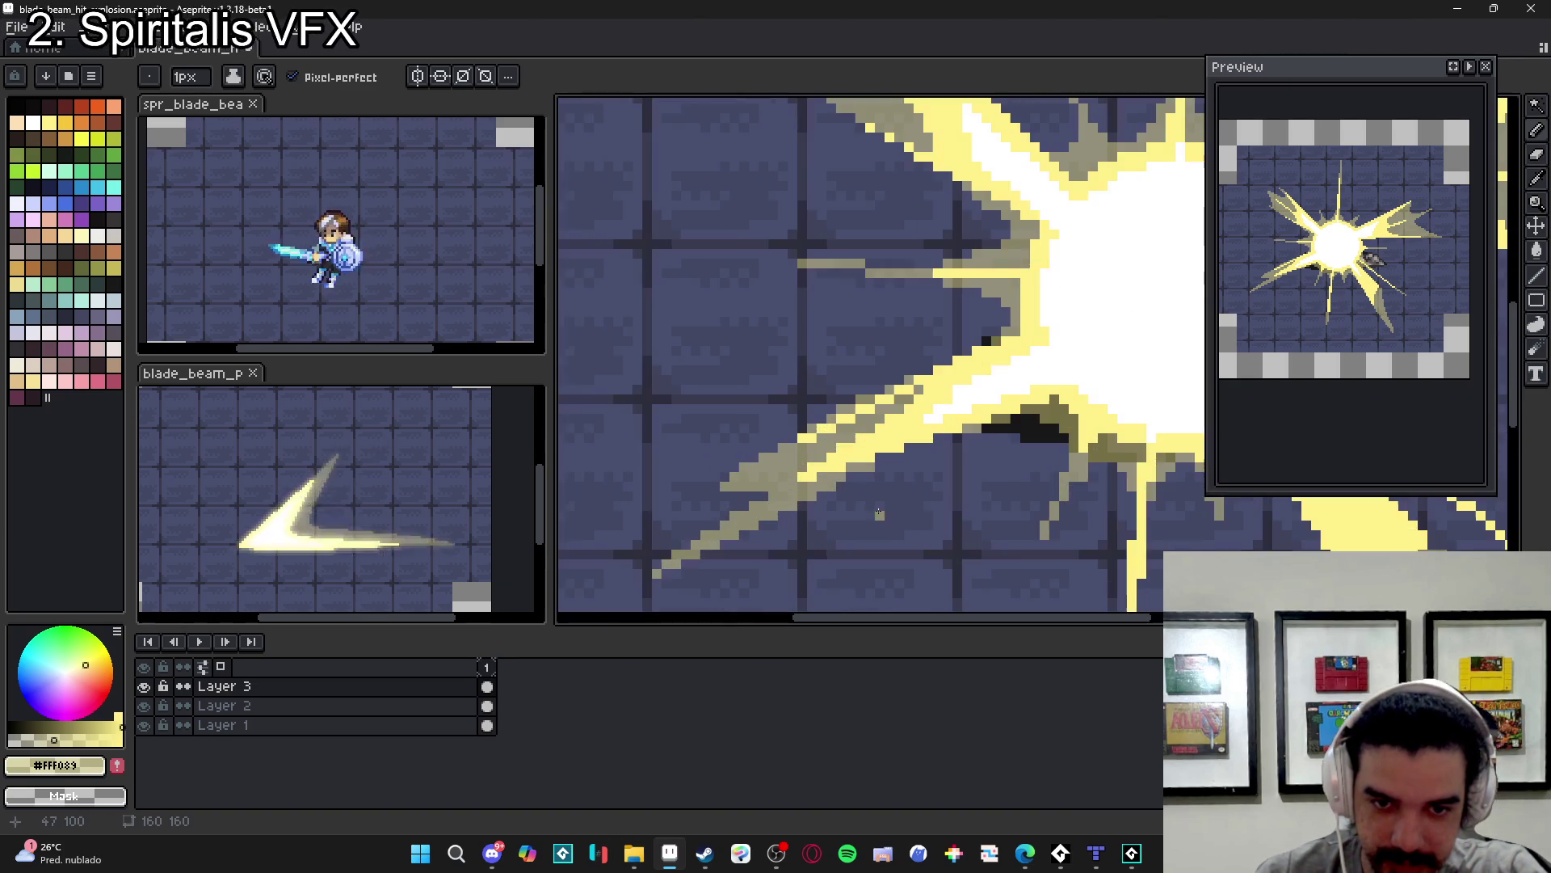
pyautogui.scroll(2, 897, 485)
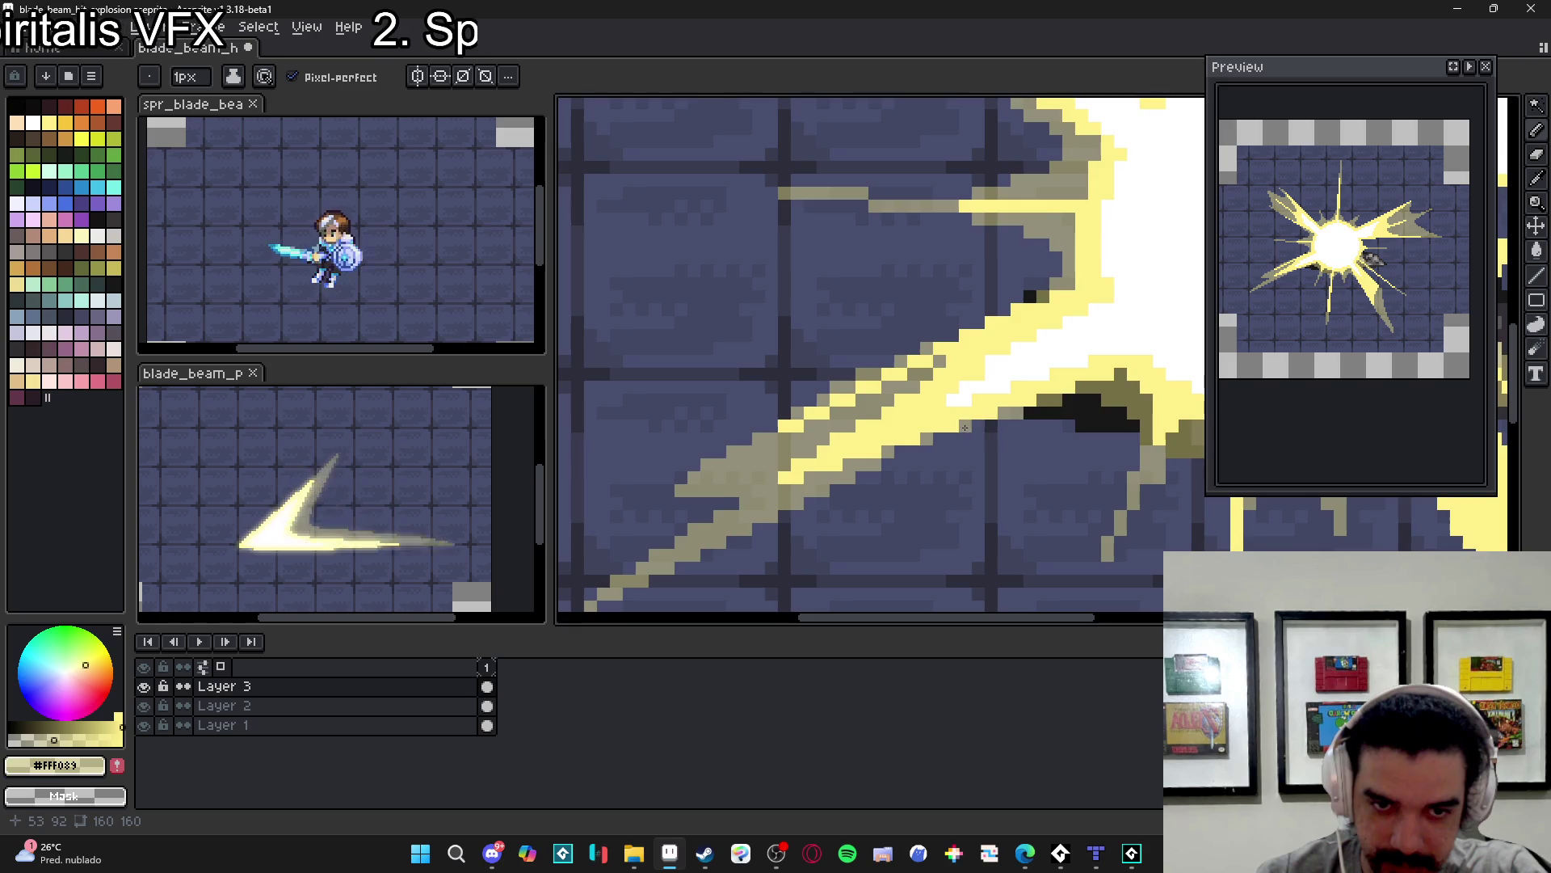
pyautogui.scroll(-5, 958, 440)
pyautogui.scroll(-1, 974, 543)
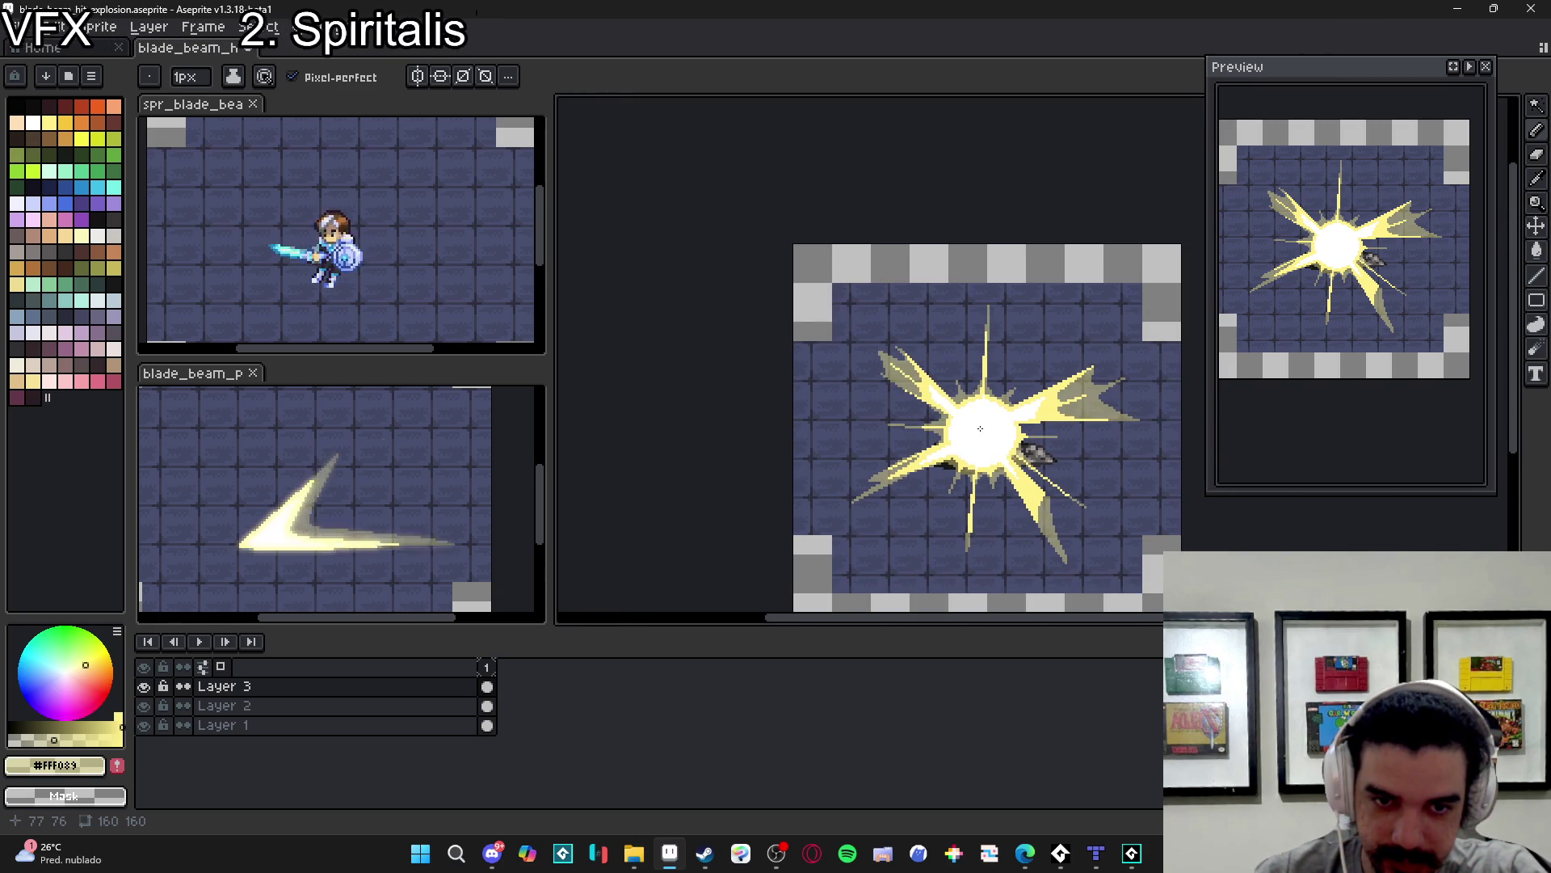
pyautogui.scroll(5, 980, 428)
pyautogui.moveTo(882, 447)
pyautogui.mouseDown()
pyautogui.moveTo(883, 481)
pyautogui.moveTo(858, 496)
pyautogui.mouseUp()
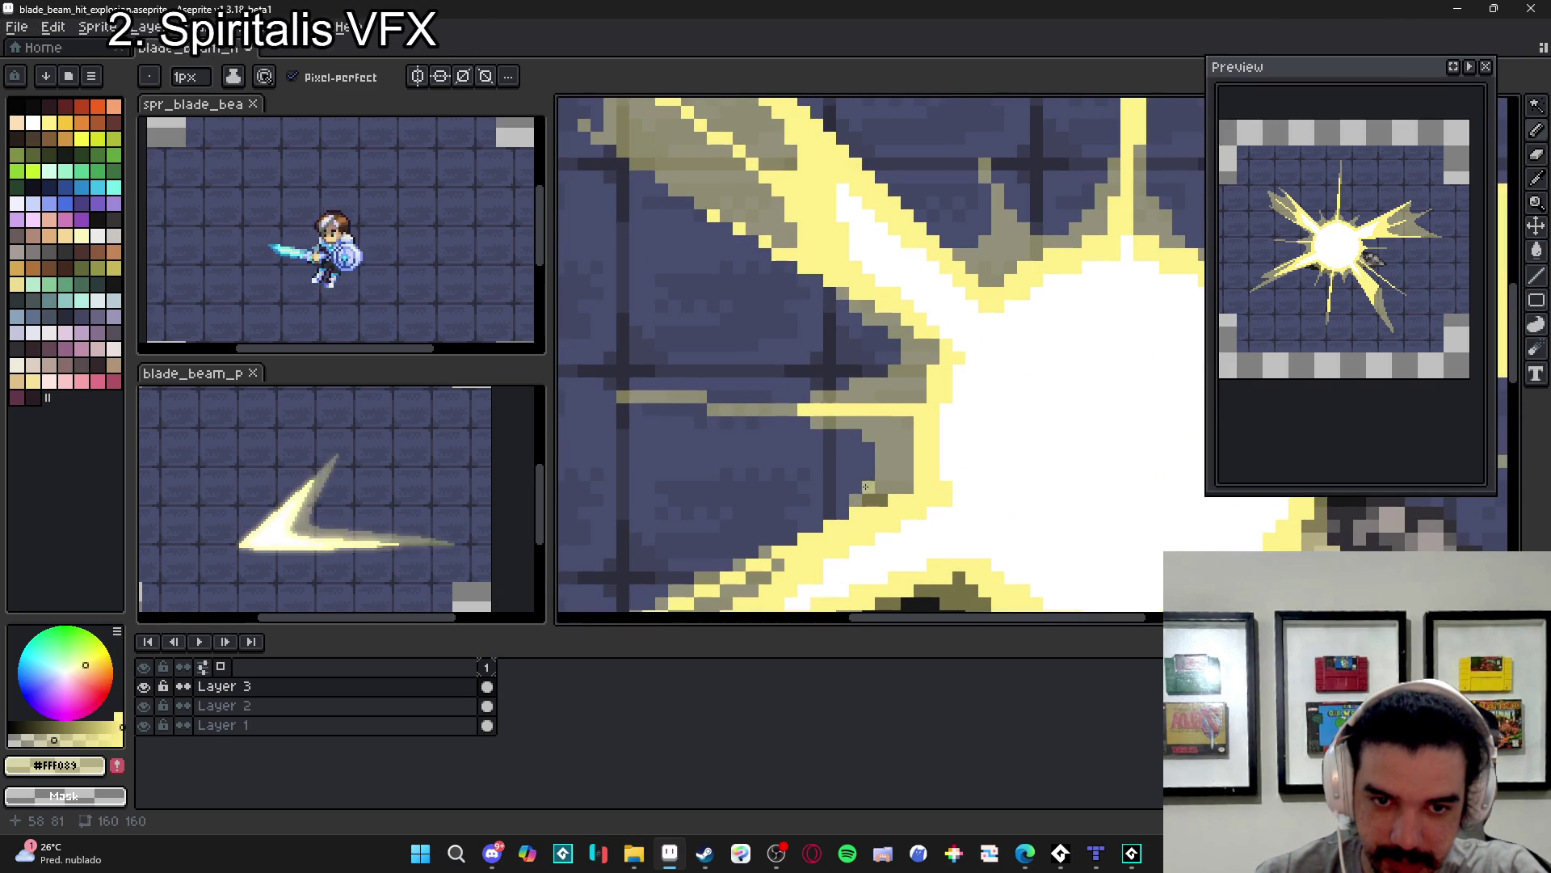
pyautogui.click(838, 513)
pyautogui.click(829, 514)
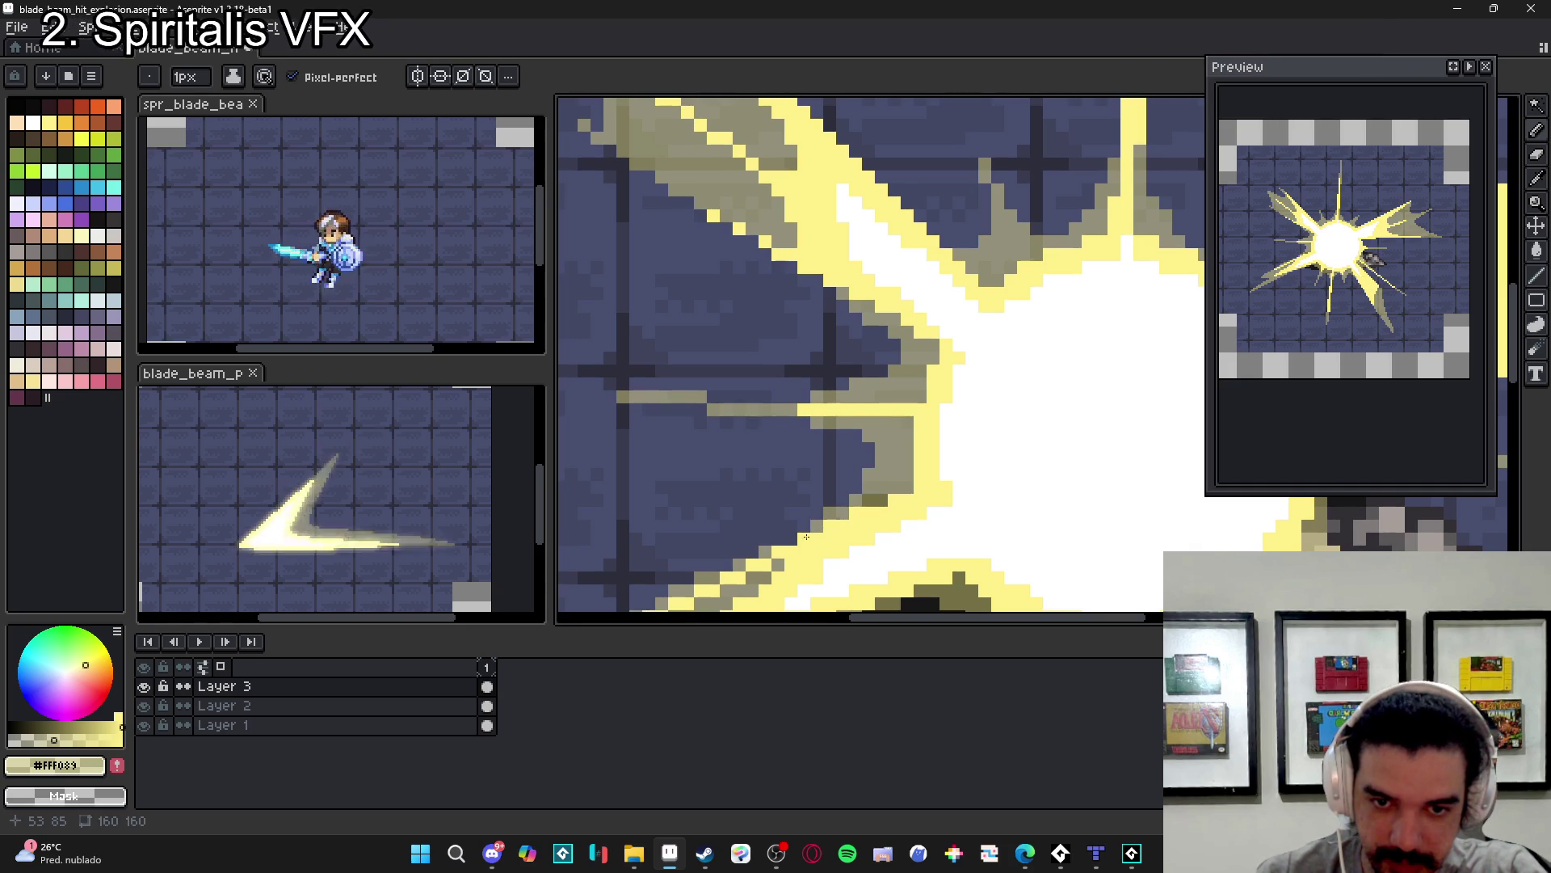
# - Add khaki pixels along the burst's edge, then bring up the spr_blade_beam_ref sprite
pyautogui.scroll(-5, 812, 534)
pyautogui.scroll(3, 921, 457)
pyautogui.scroll(-1, 921, 458)
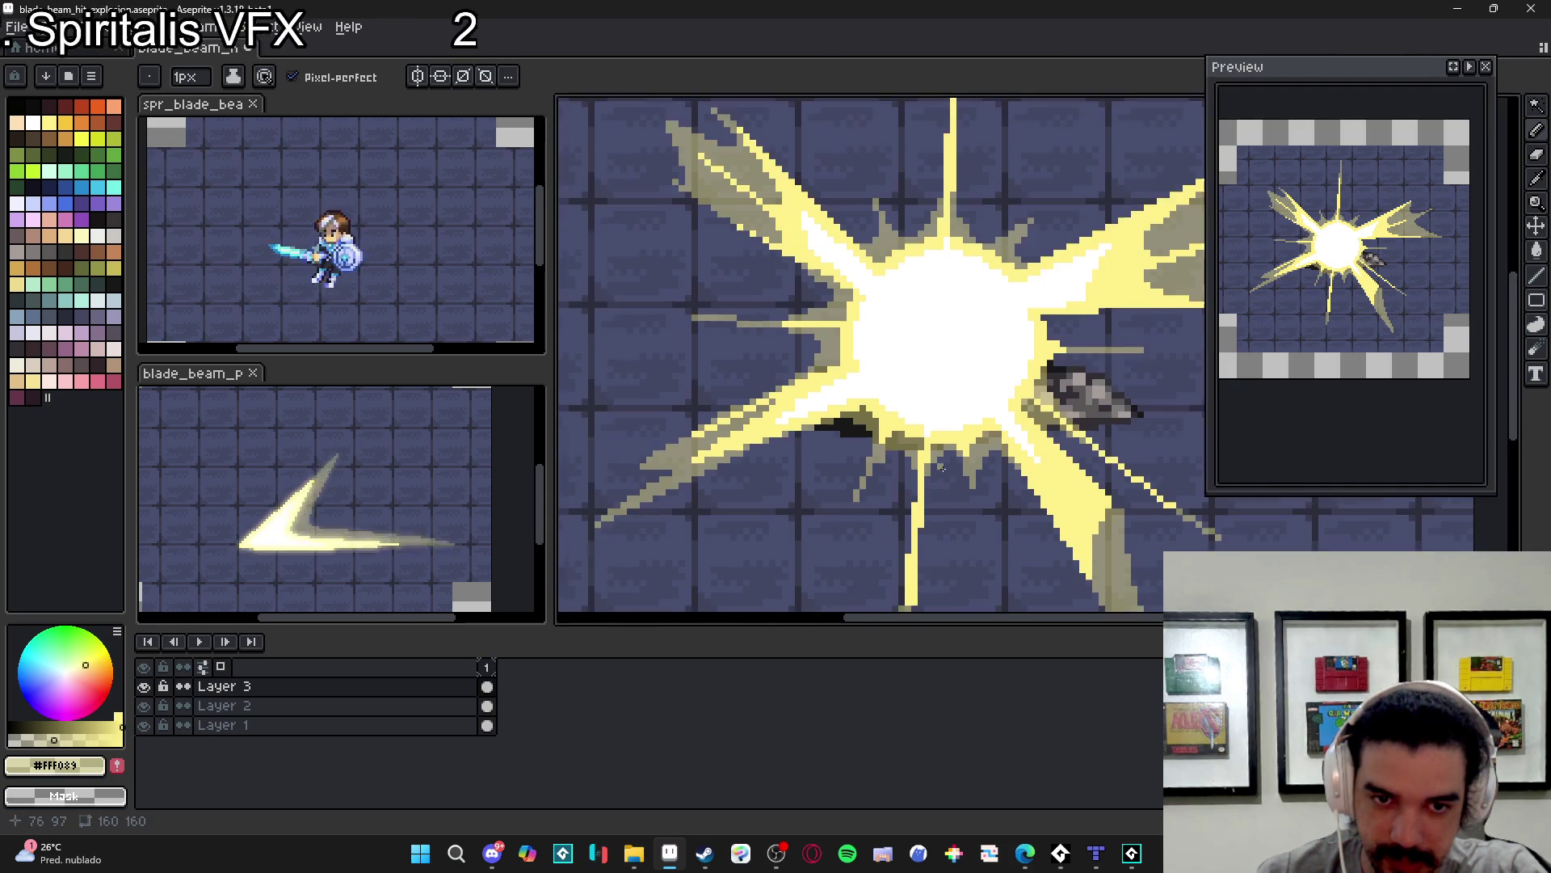
pyautogui.scroll(3, 843, 405)
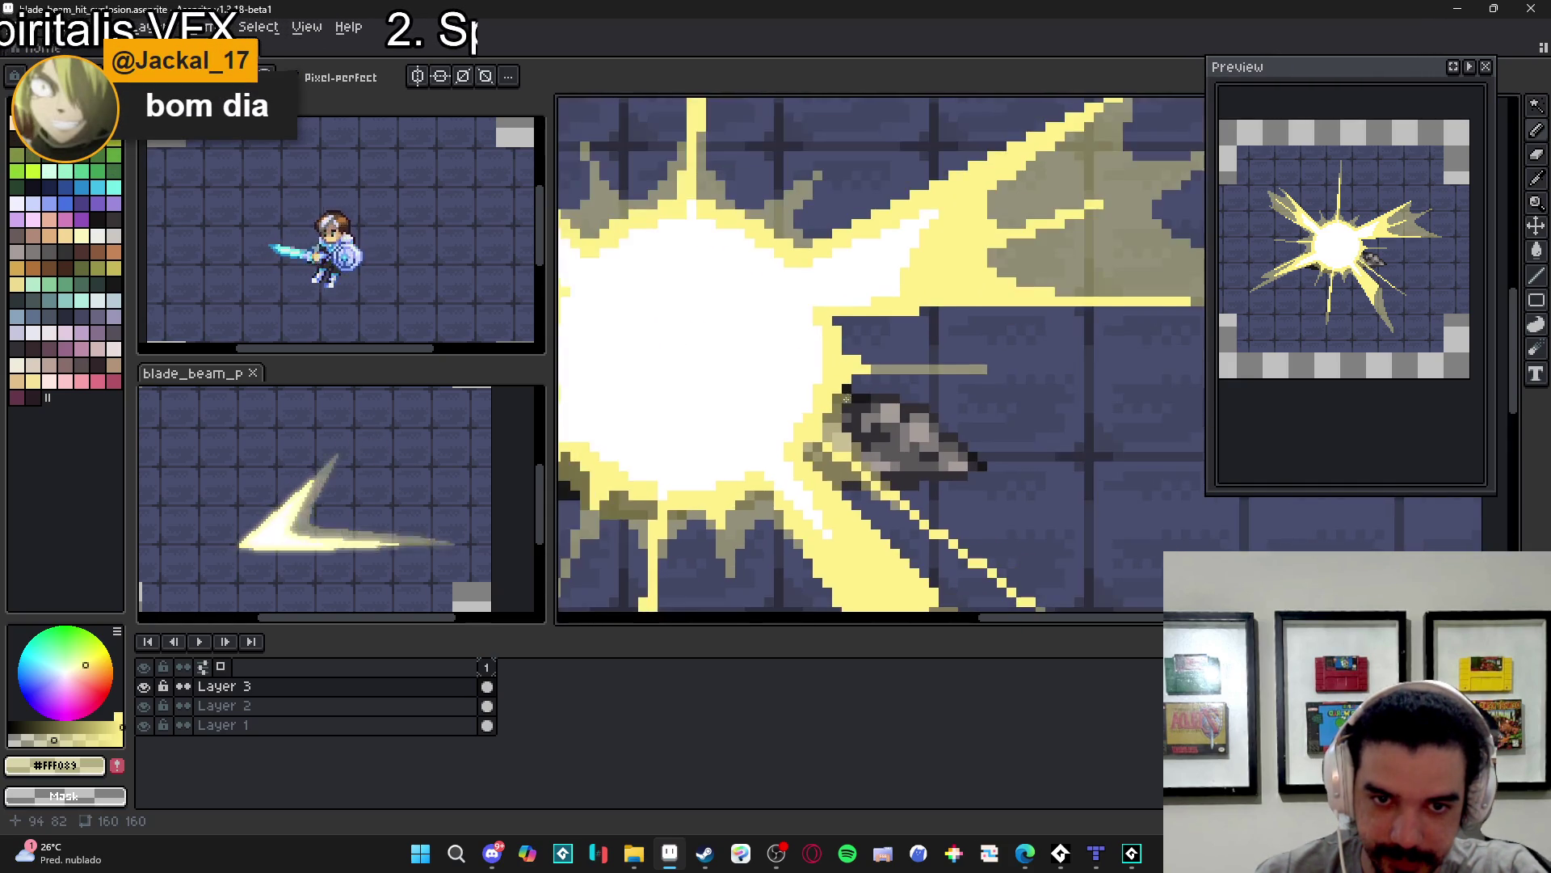
pyautogui.scroll(2, 842, 405)
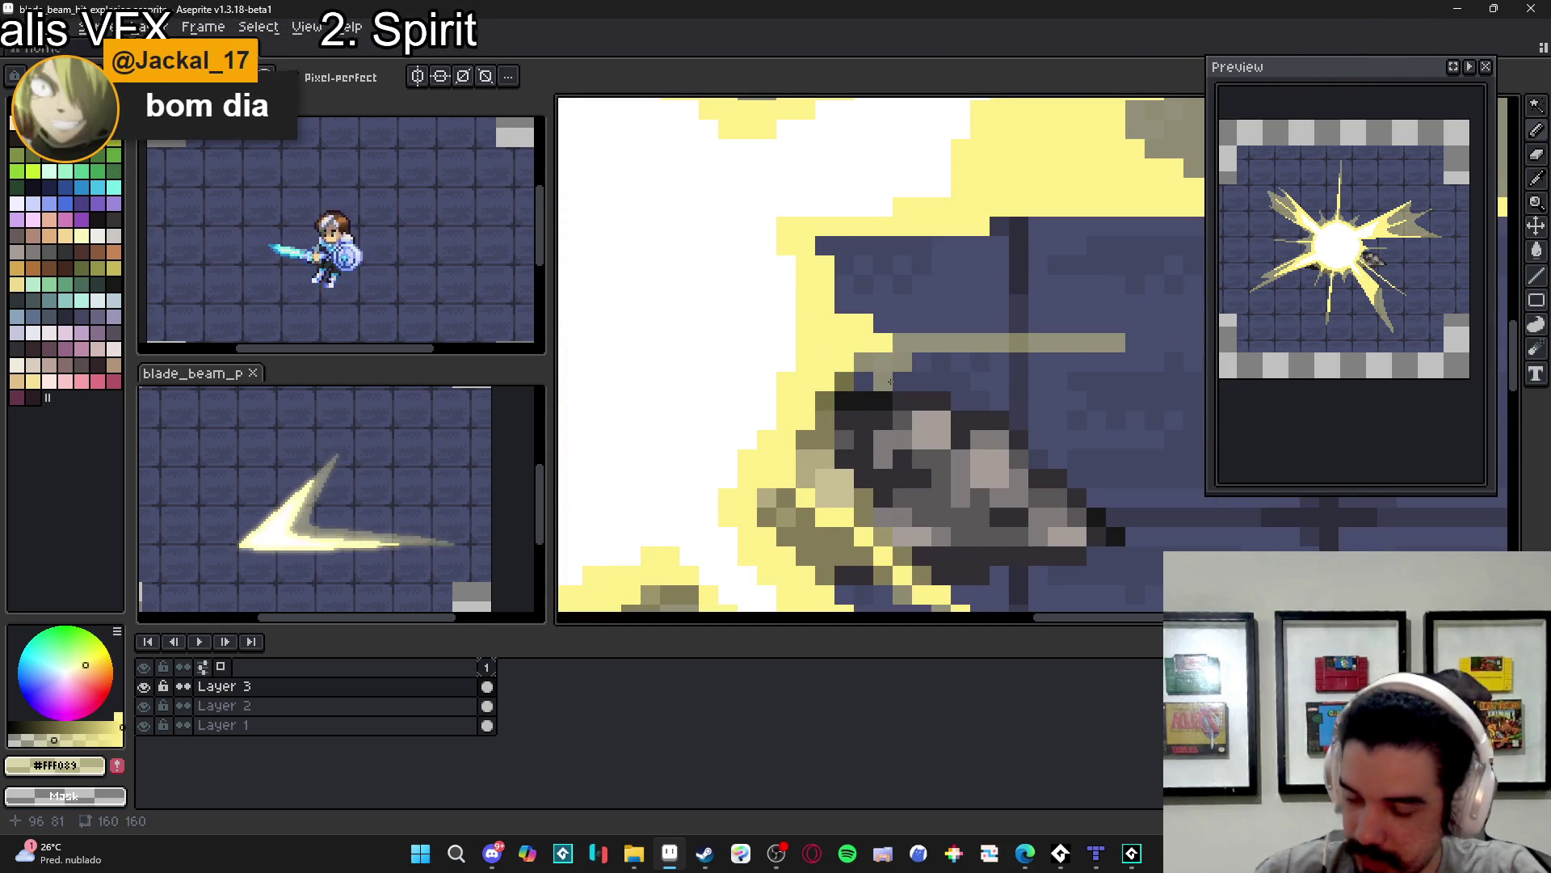
pyautogui.moveTo(844, 303)
pyautogui.mouseDown()
pyautogui.moveTo(882, 321)
pyautogui.moveTo(844, 247)
pyautogui.moveTo(824, 246)
pyautogui.moveTo(881, 271)
pyautogui.moveTo(885, 246)
pyautogui.moveTo(929, 241)
pyautogui.moveTo(883, 284)
pyautogui.mouseUp()
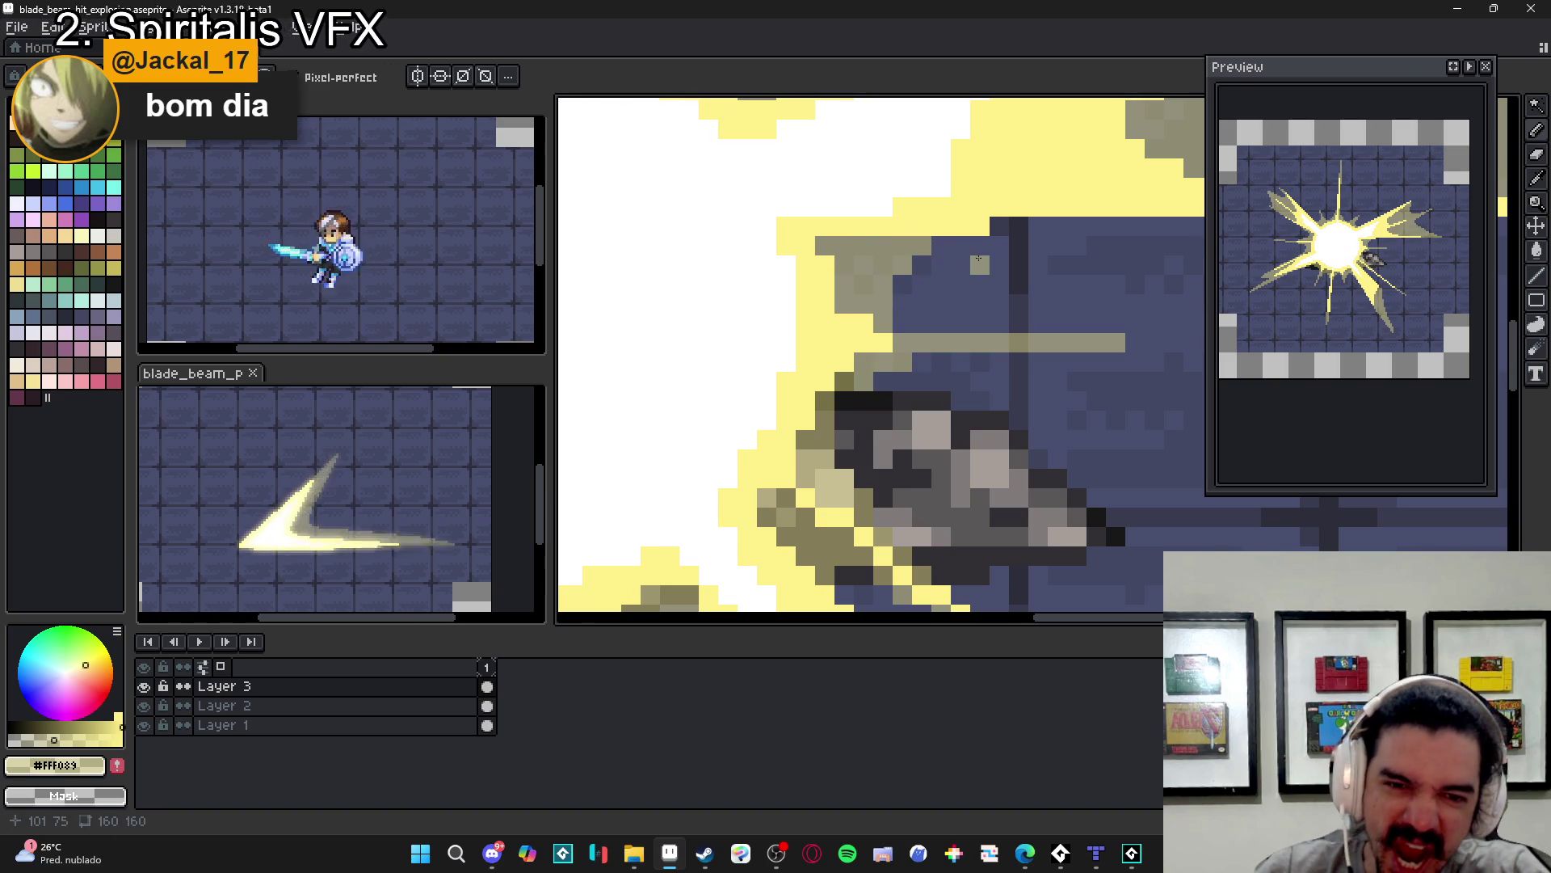
pyautogui.scroll(-3, 1019, 267)
pyautogui.scroll(3, 1010, 372)
pyautogui.scroll(-3, 976, 365)
pyautogui.scroll(2, 986, 369)
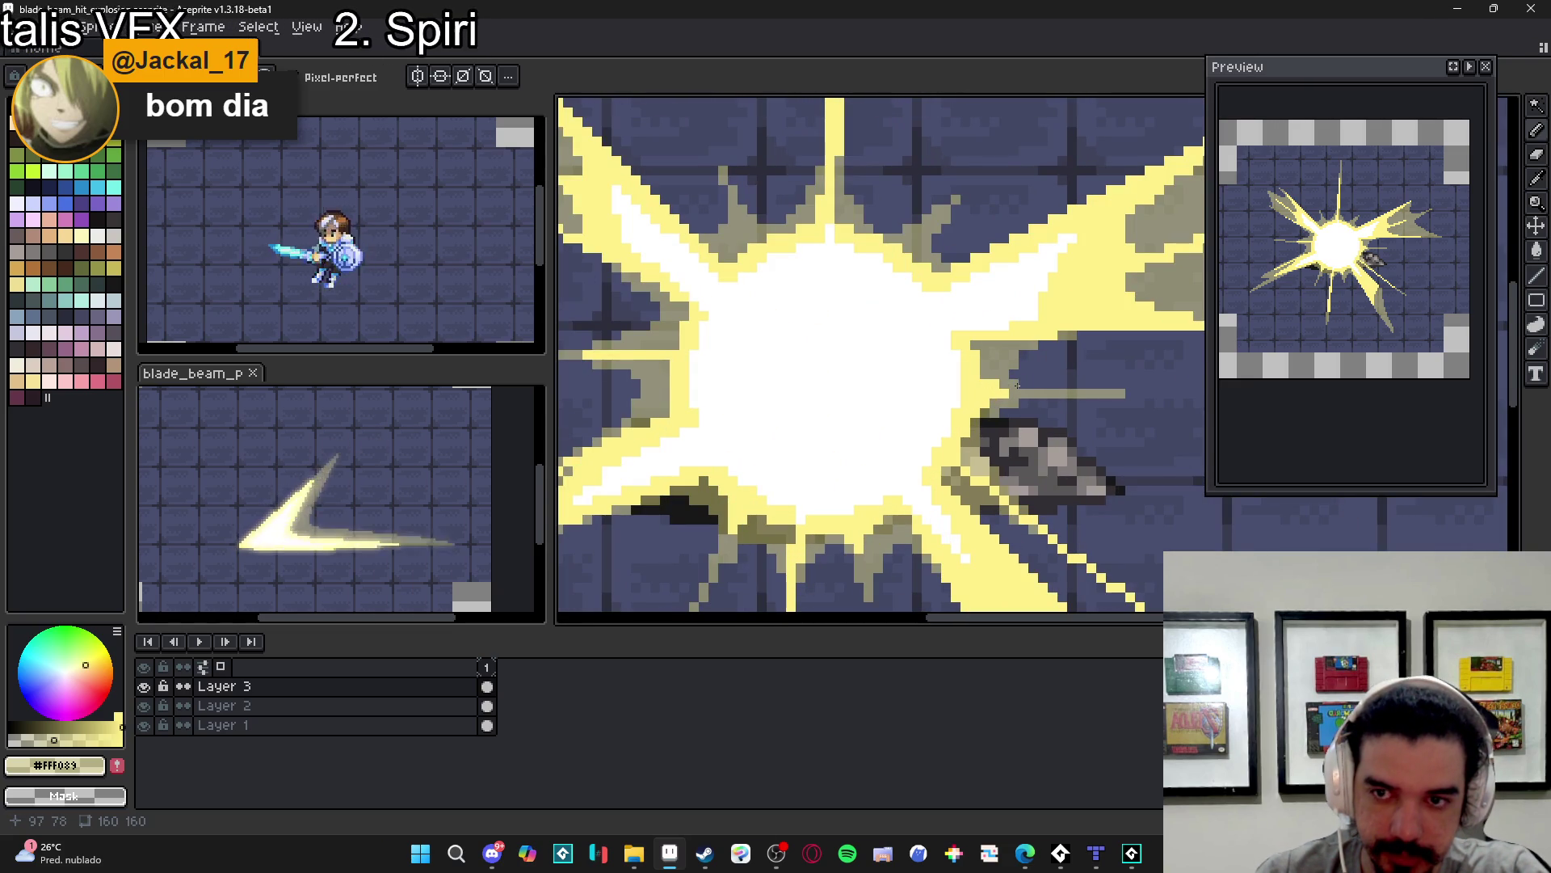
pyautogui.click(361, 257)
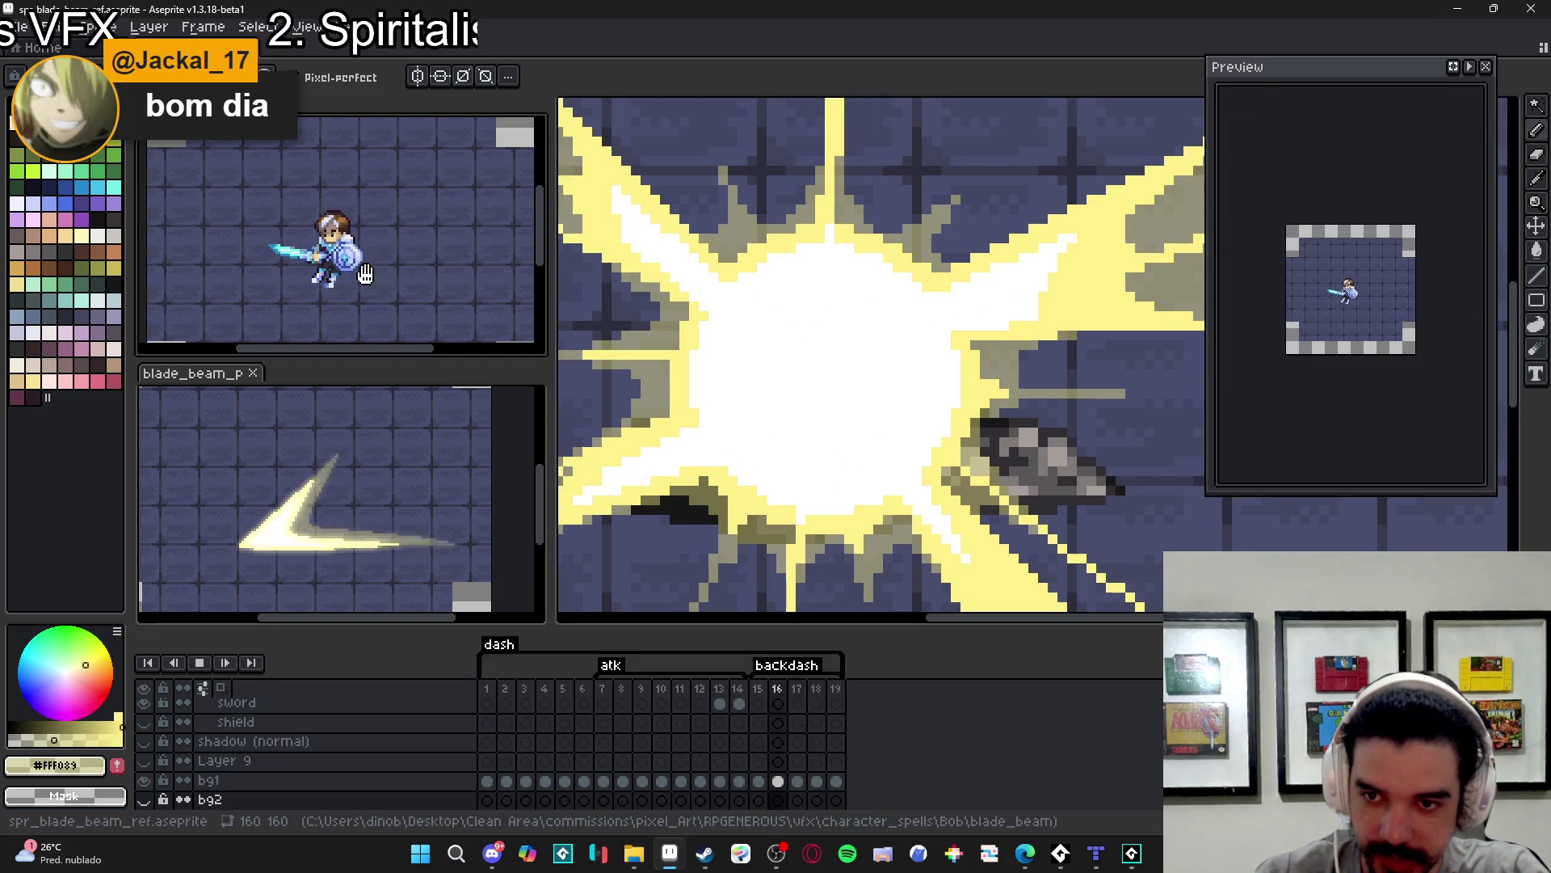
# - Back on the explosion sprite, draw two white diagonal lines running down-right from the burst
pyautogui.click(822, 363)
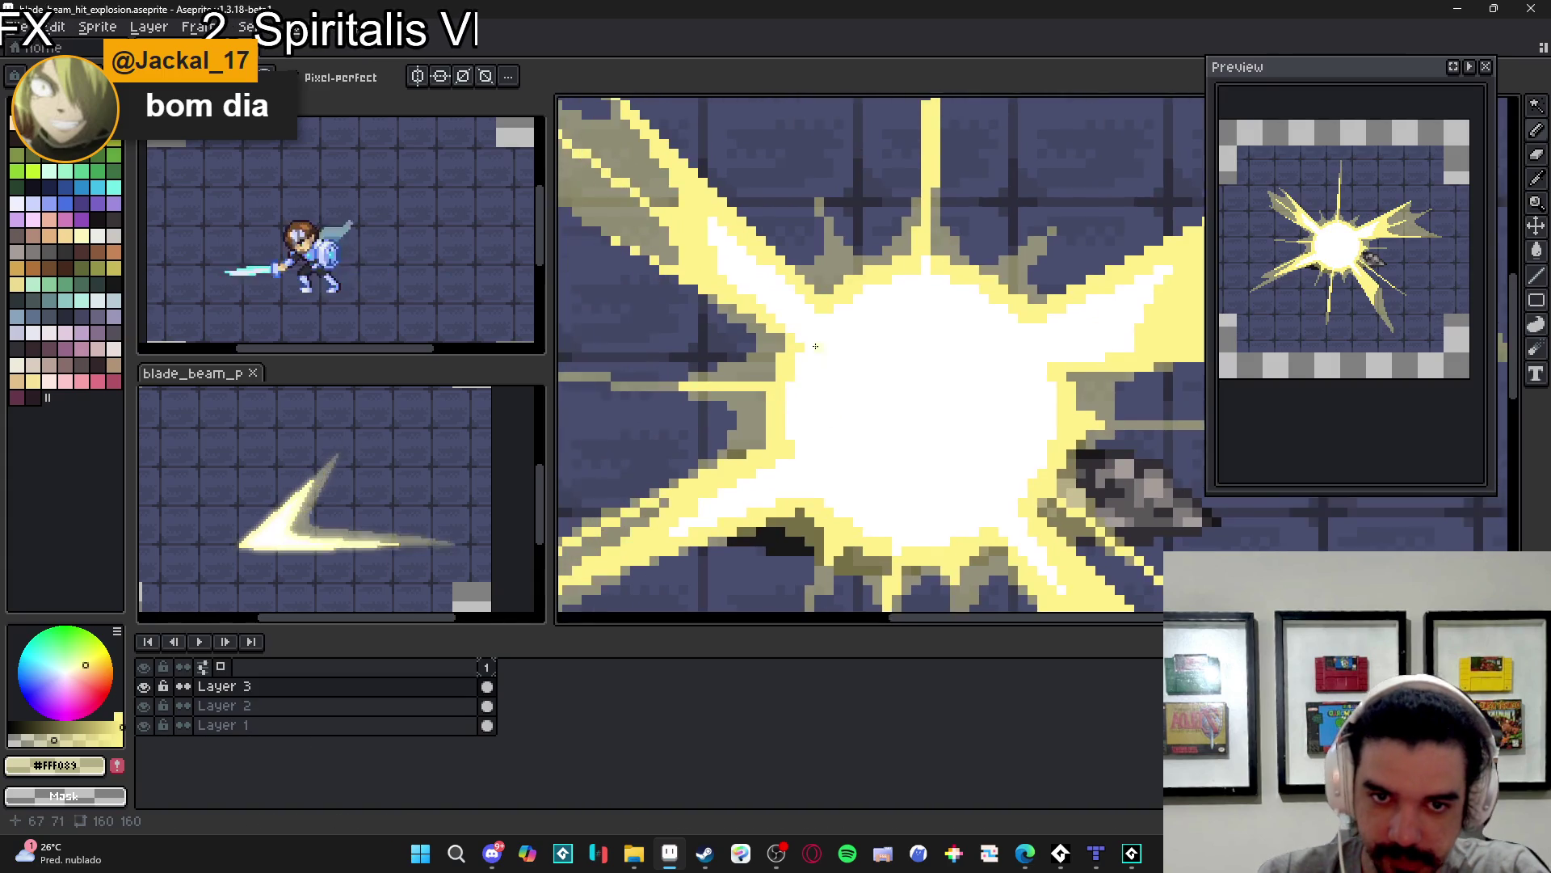
pyautogui.scroll(3, 822, 363)
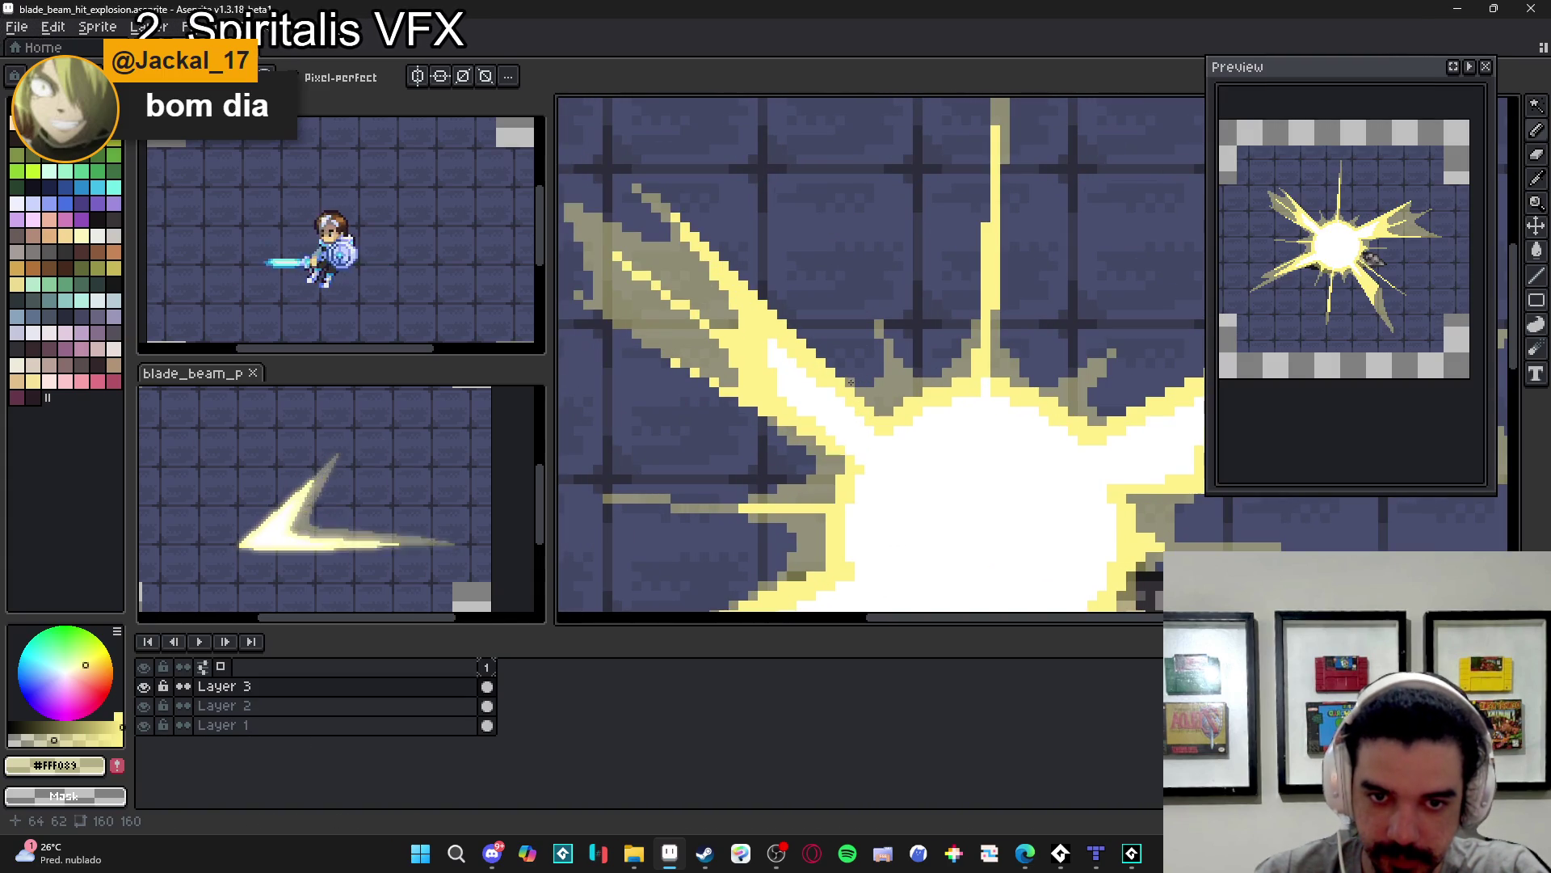
pyautogui.scroll(-3, 842, 374)
pyautogui.scroll(-1, 993, 387)
pyautogui.scroll(-2, 1020, 434)
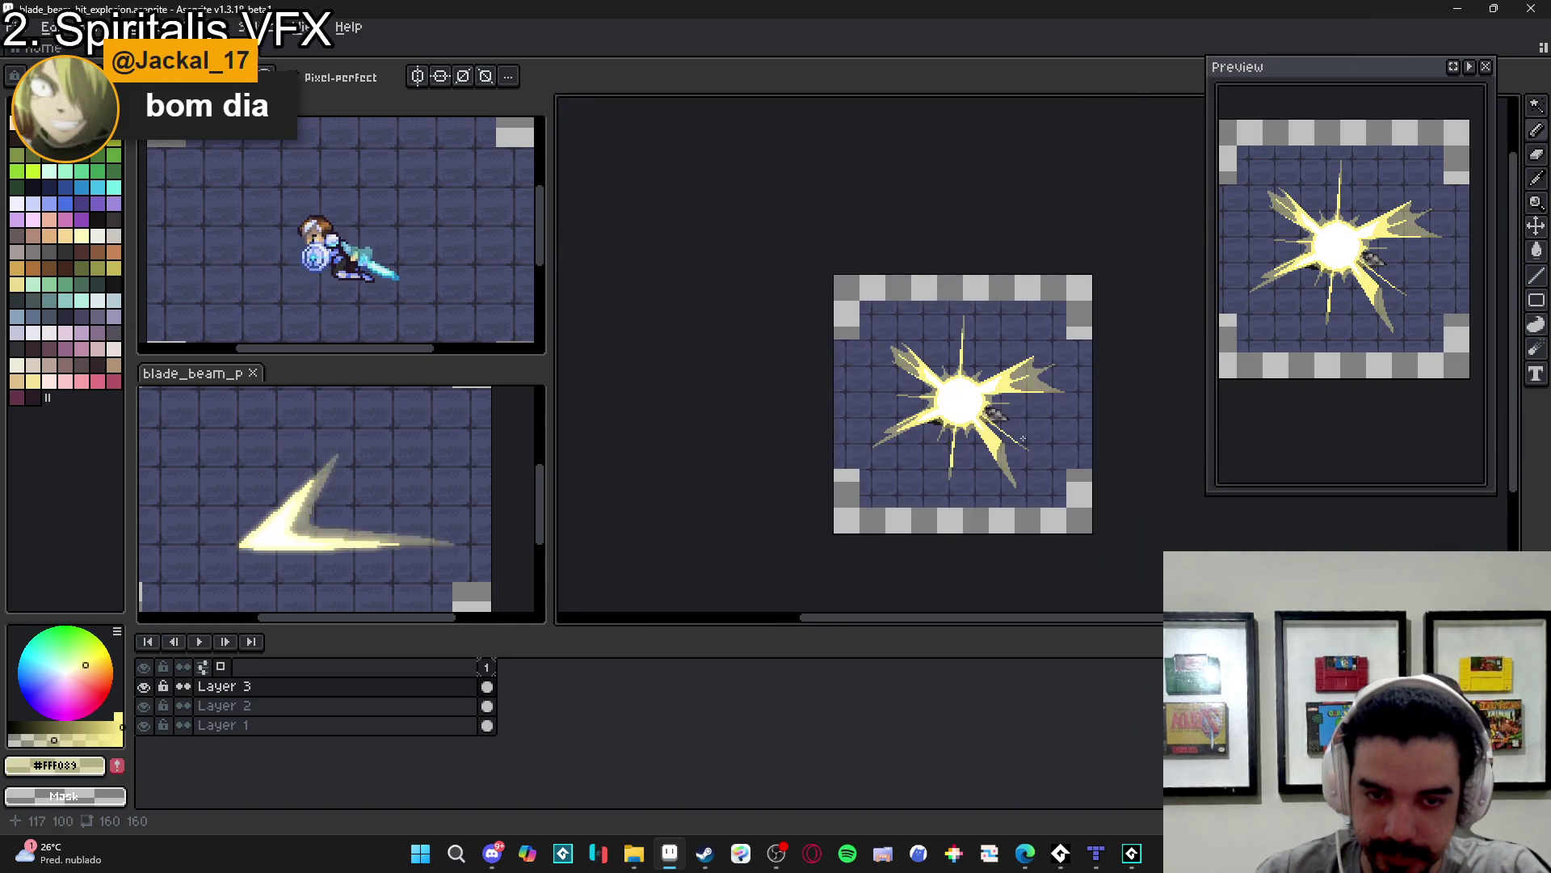
pyautogui.scroll(5, 946, 396)
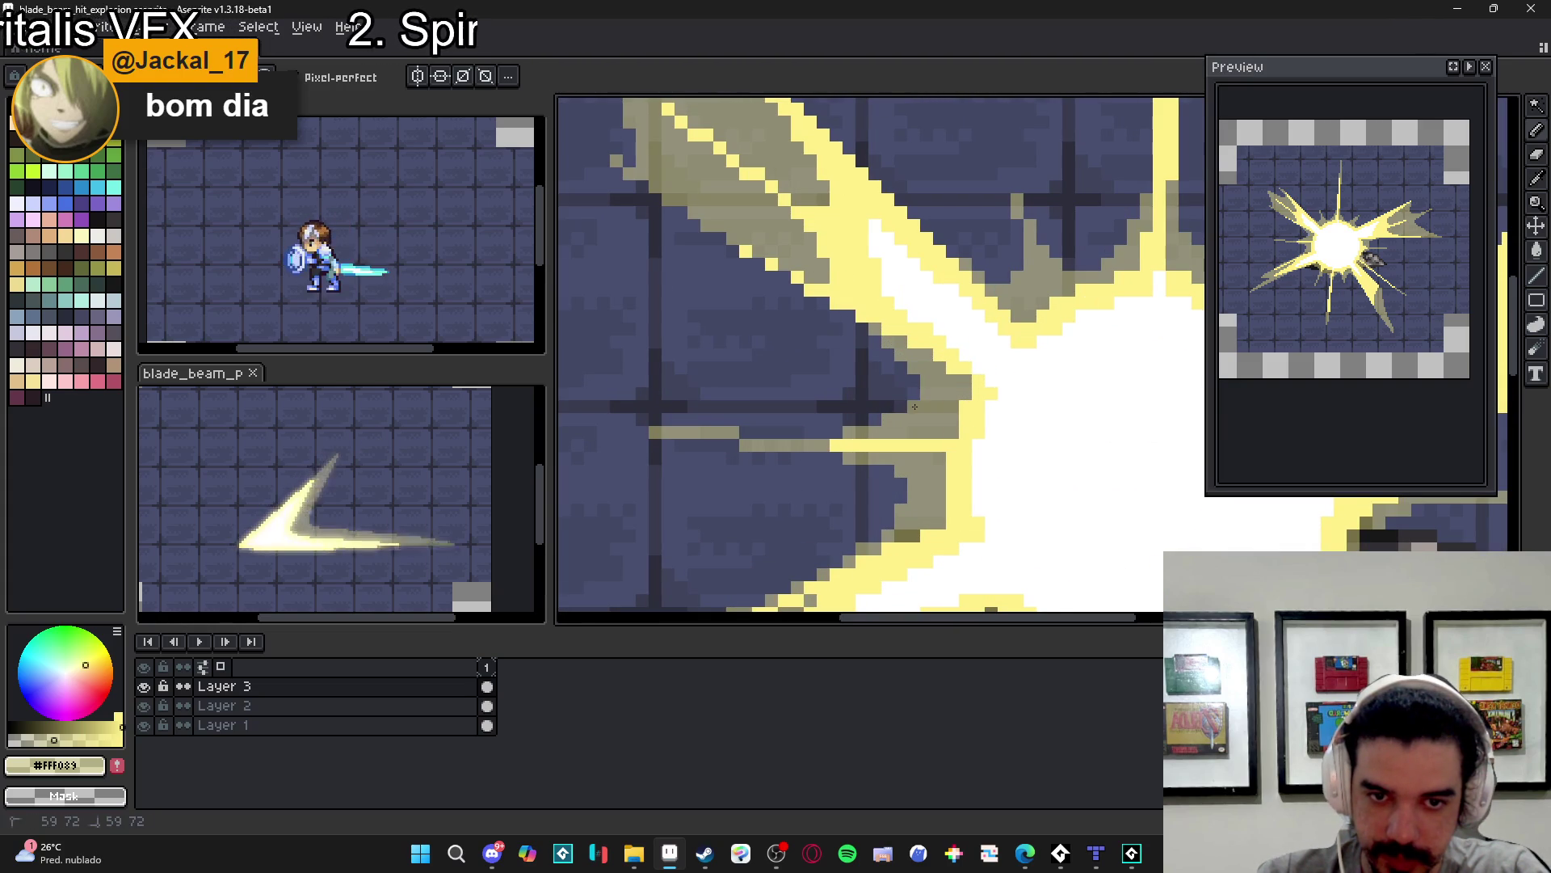
pyautogui.scroll(-3, 908, 426)
pyautogui.scroll(3, 872, 432)
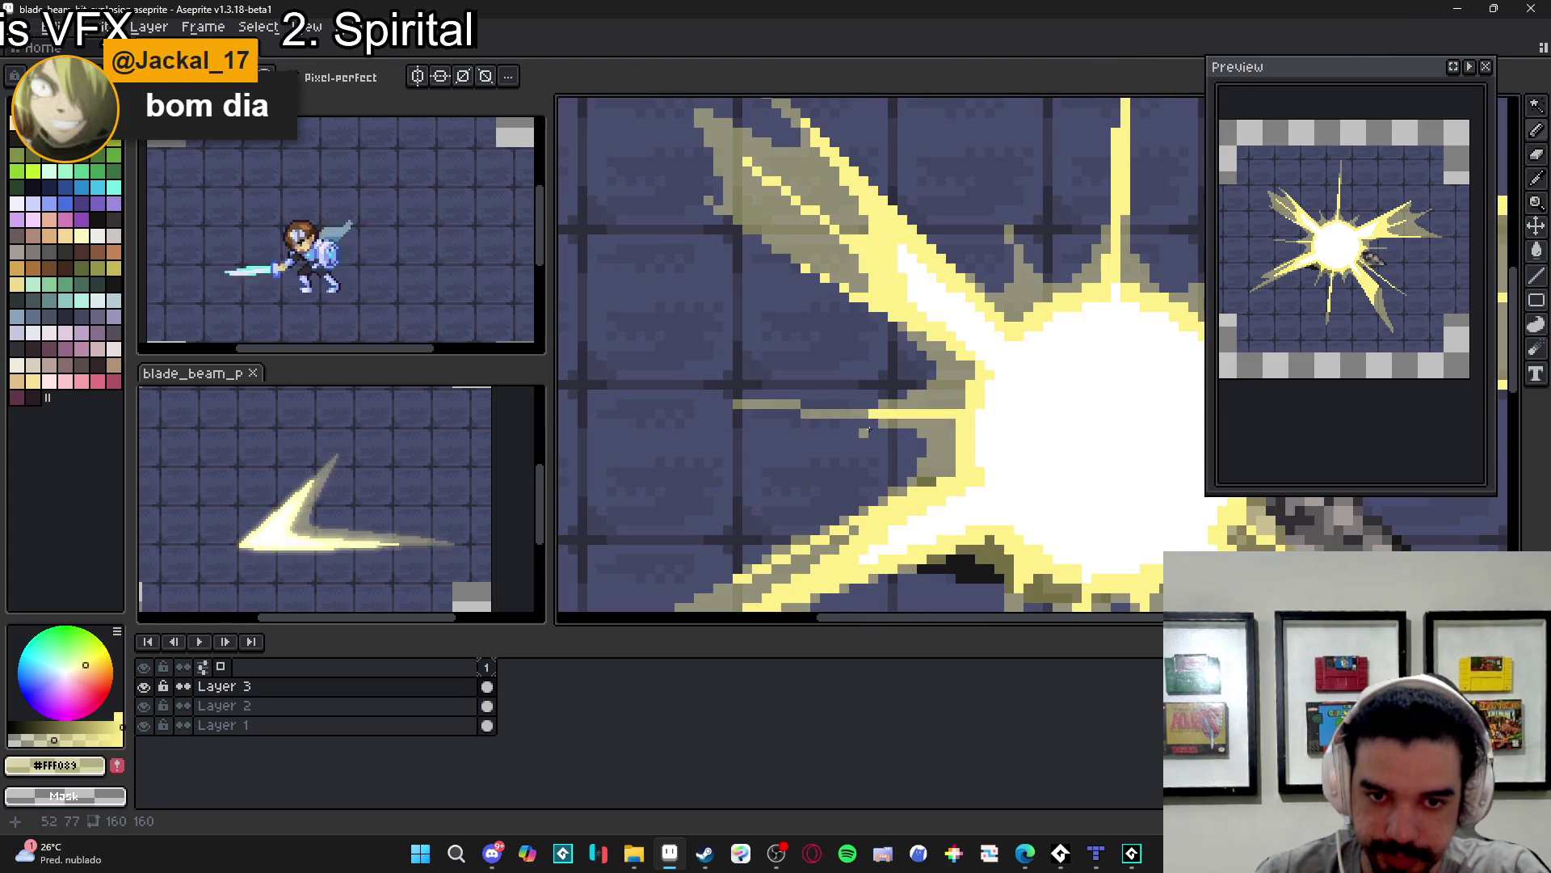
pyautogui.scroll(-3, 865, 431)
pyautogui.scroll(2, 995, 481)
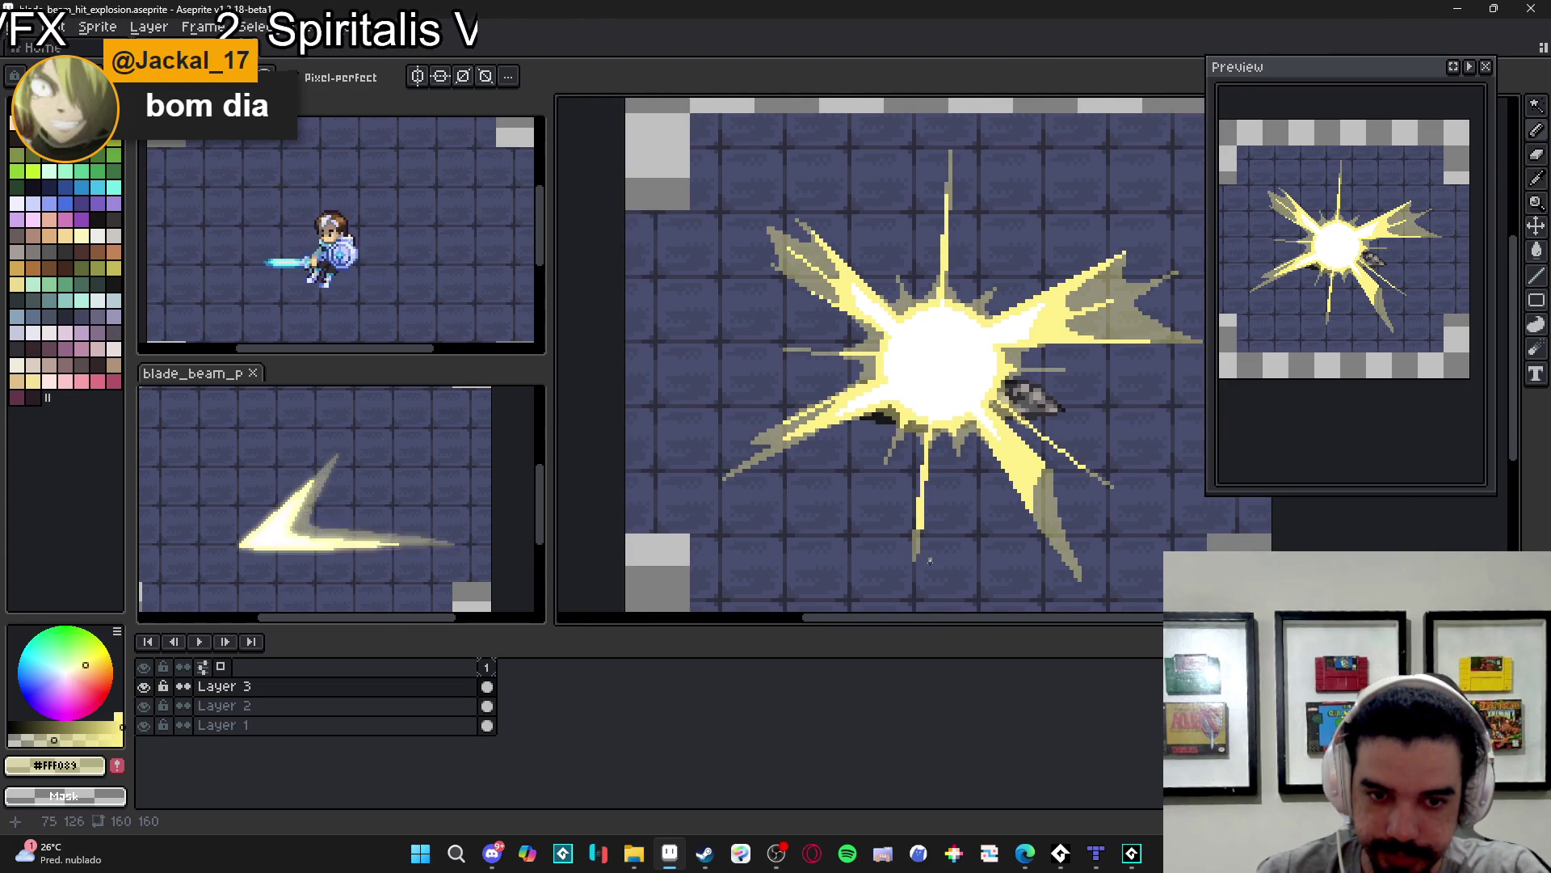
pyautogui.scroll(-2, 917, 432)
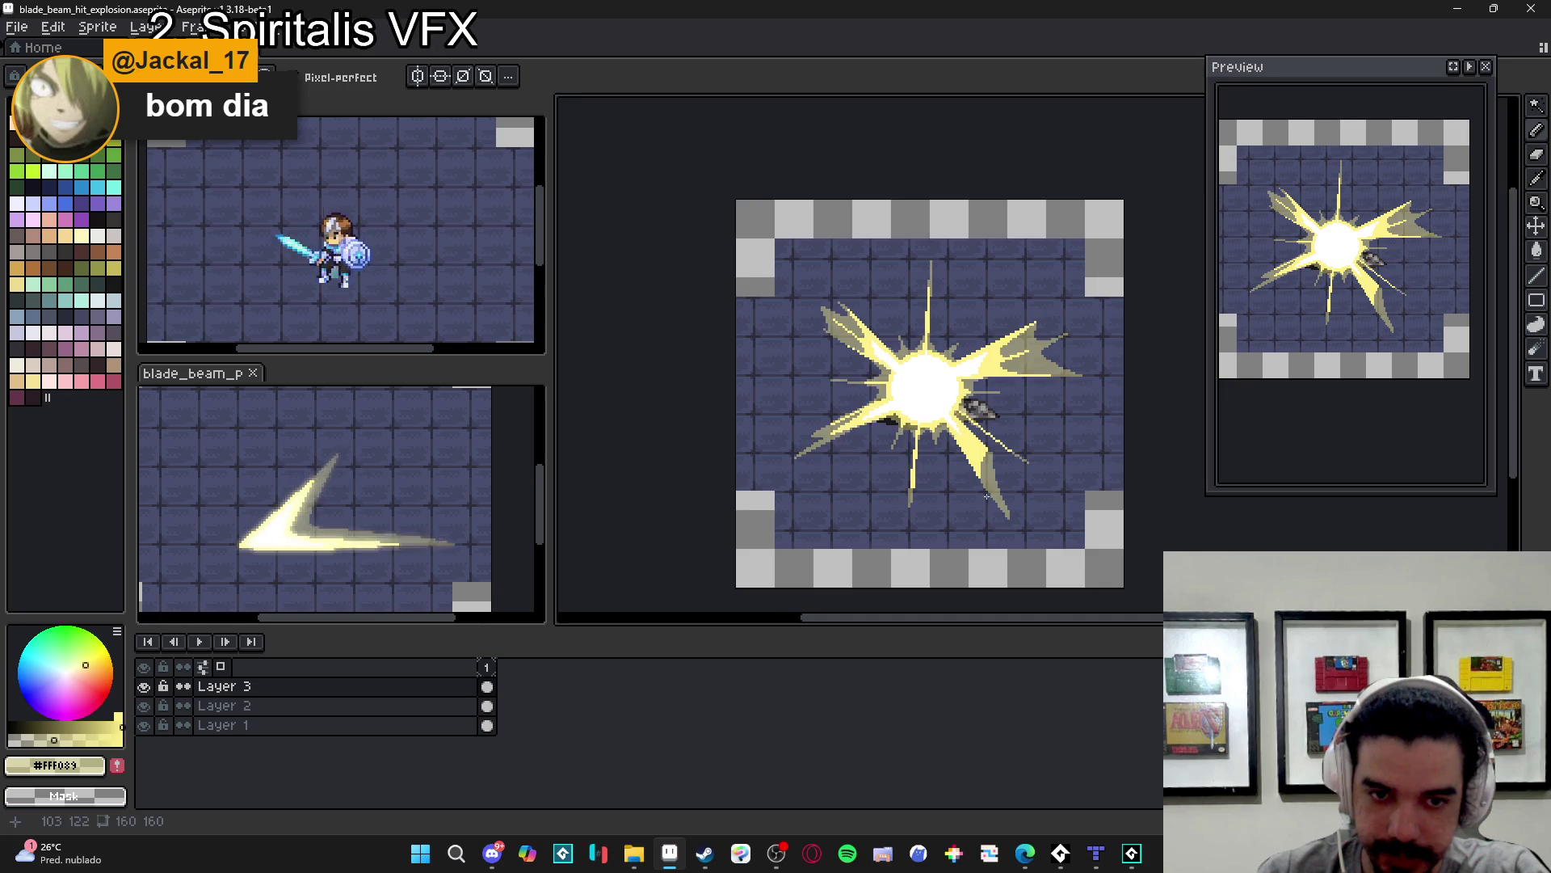
pyautogui.scroll(4, 959, 450)
pyautogui.keyDown('alt'); pyautogui.click(959, 450); pyautogui.keyUp('alt')
pyautogui.moveTo(959, 450); pyautogui.dragTo(1036, 552)
pyautogui.moveTo(954, 406)
pyautogui.mouseDown()
pyautogui.moveTo(1064, 519)
pyautogui.moveTo(975, 437)
pyautogui.mouseUp()
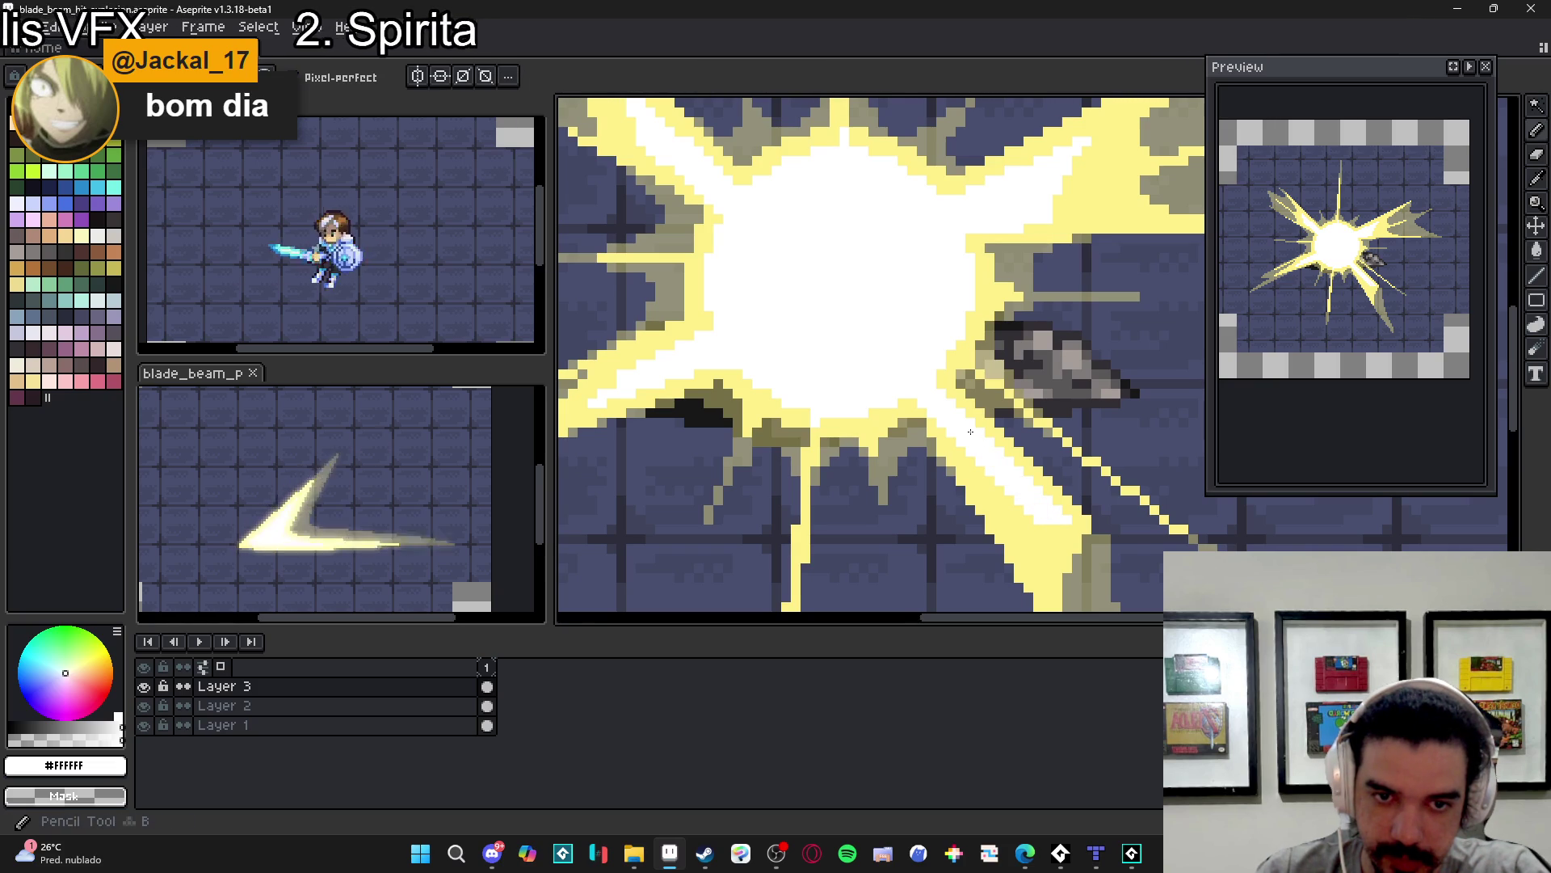
# - Switch the colour back to pale yellow #FFF089 and draw a short yellow line onto the explosion
pyautogui.keyDown('alt'); pyautogui.click(1049, 517); pyautogui.keyUp('alt')
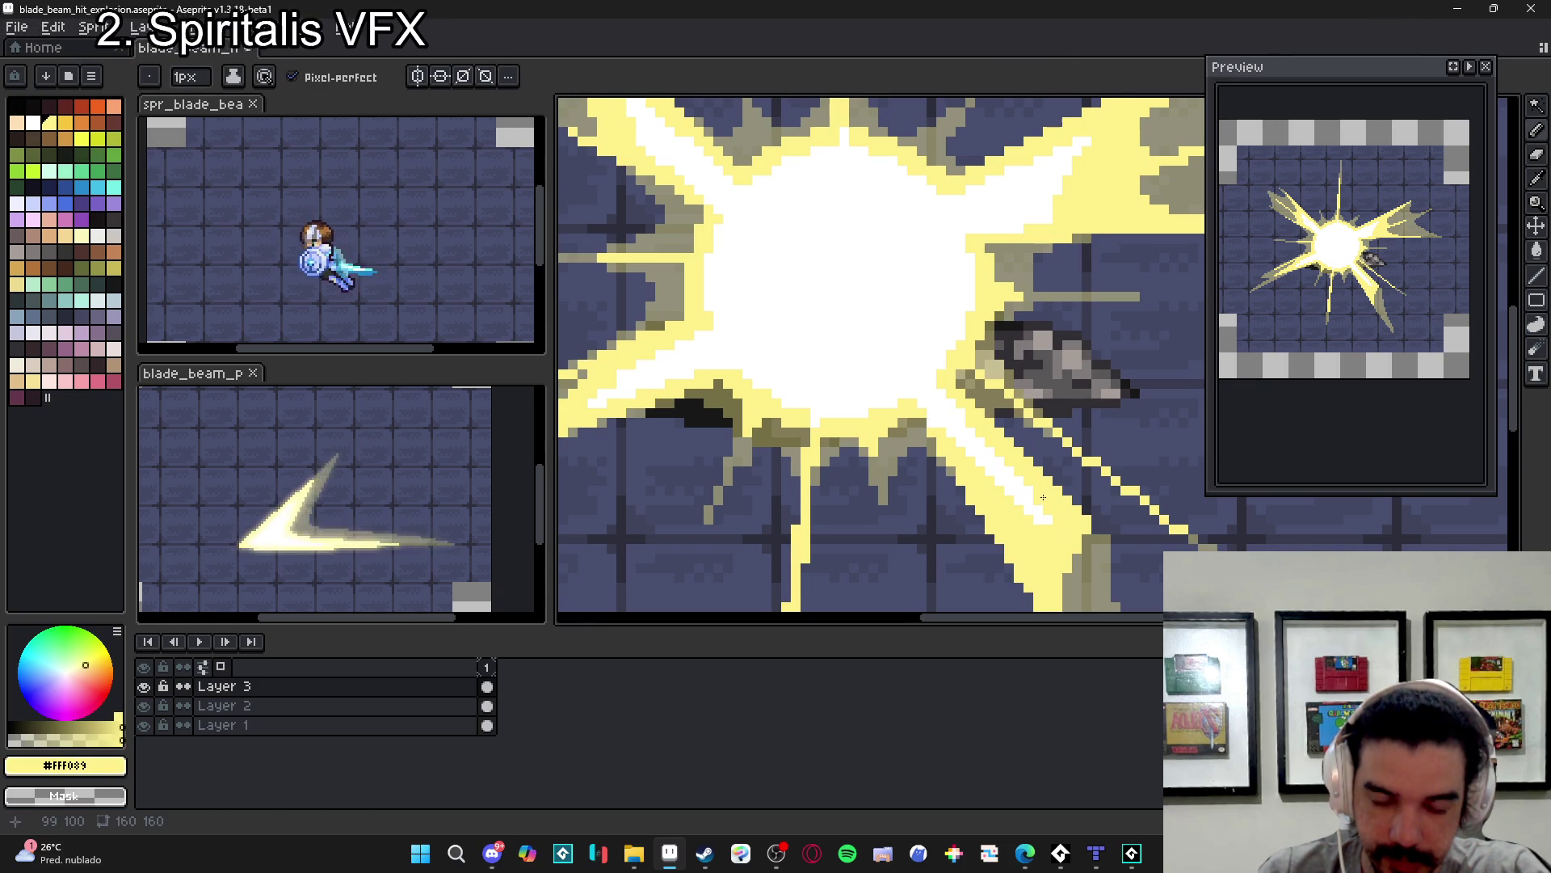
pyautogui.scroll(-4, 1043, 496)
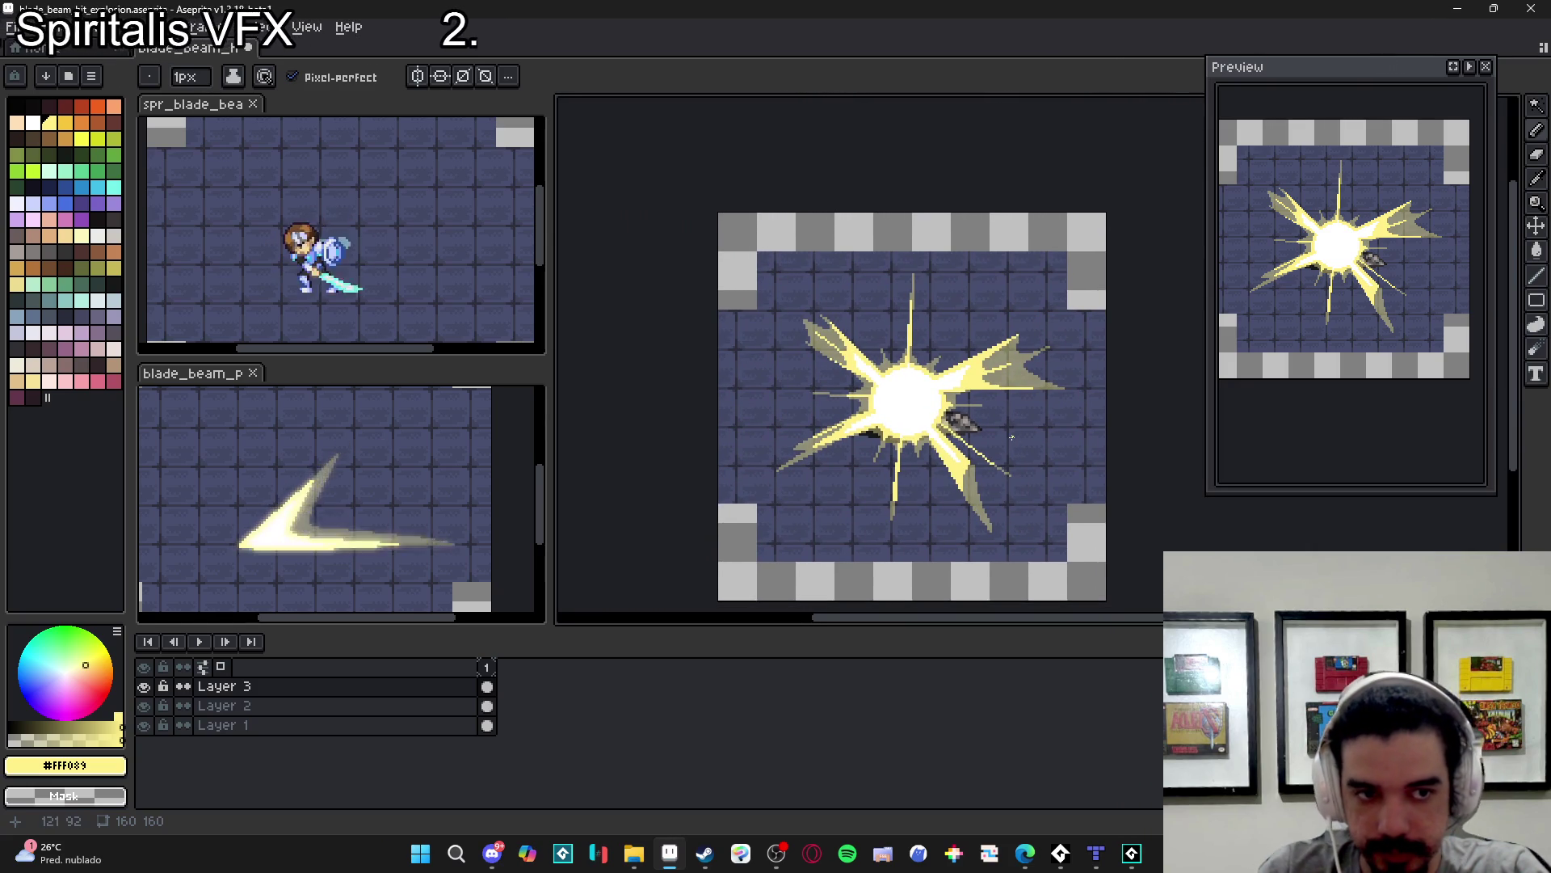
pyautogui.scroll(4, 1011, 437)
pyautogui.moveTo(962, 391); pyautogui.dragTo(963, 387)
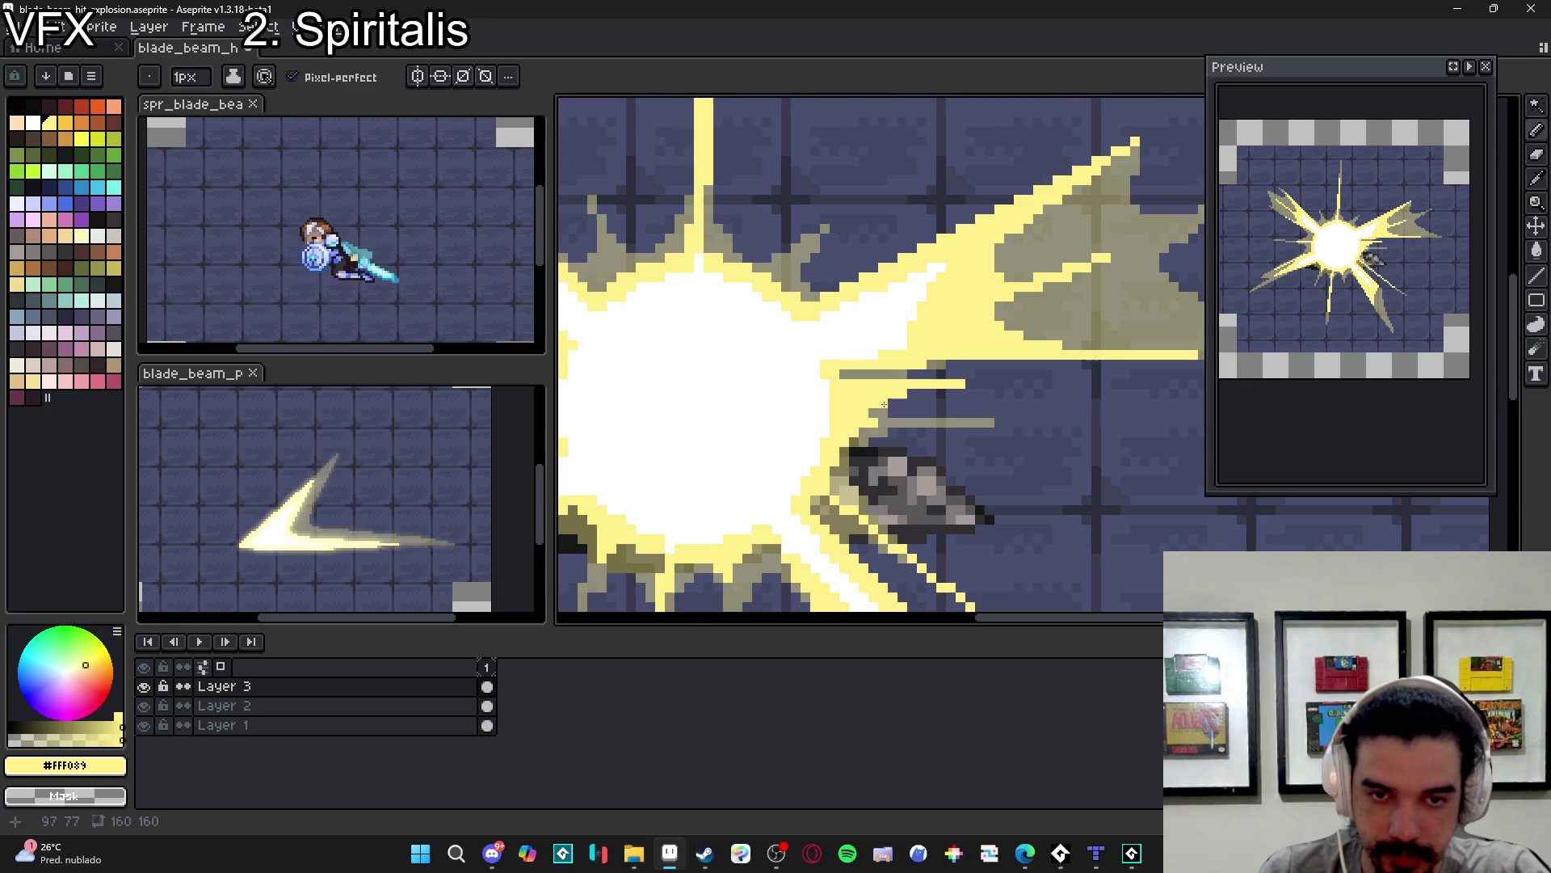
pyautogui.scroll(-2, 921, 390)
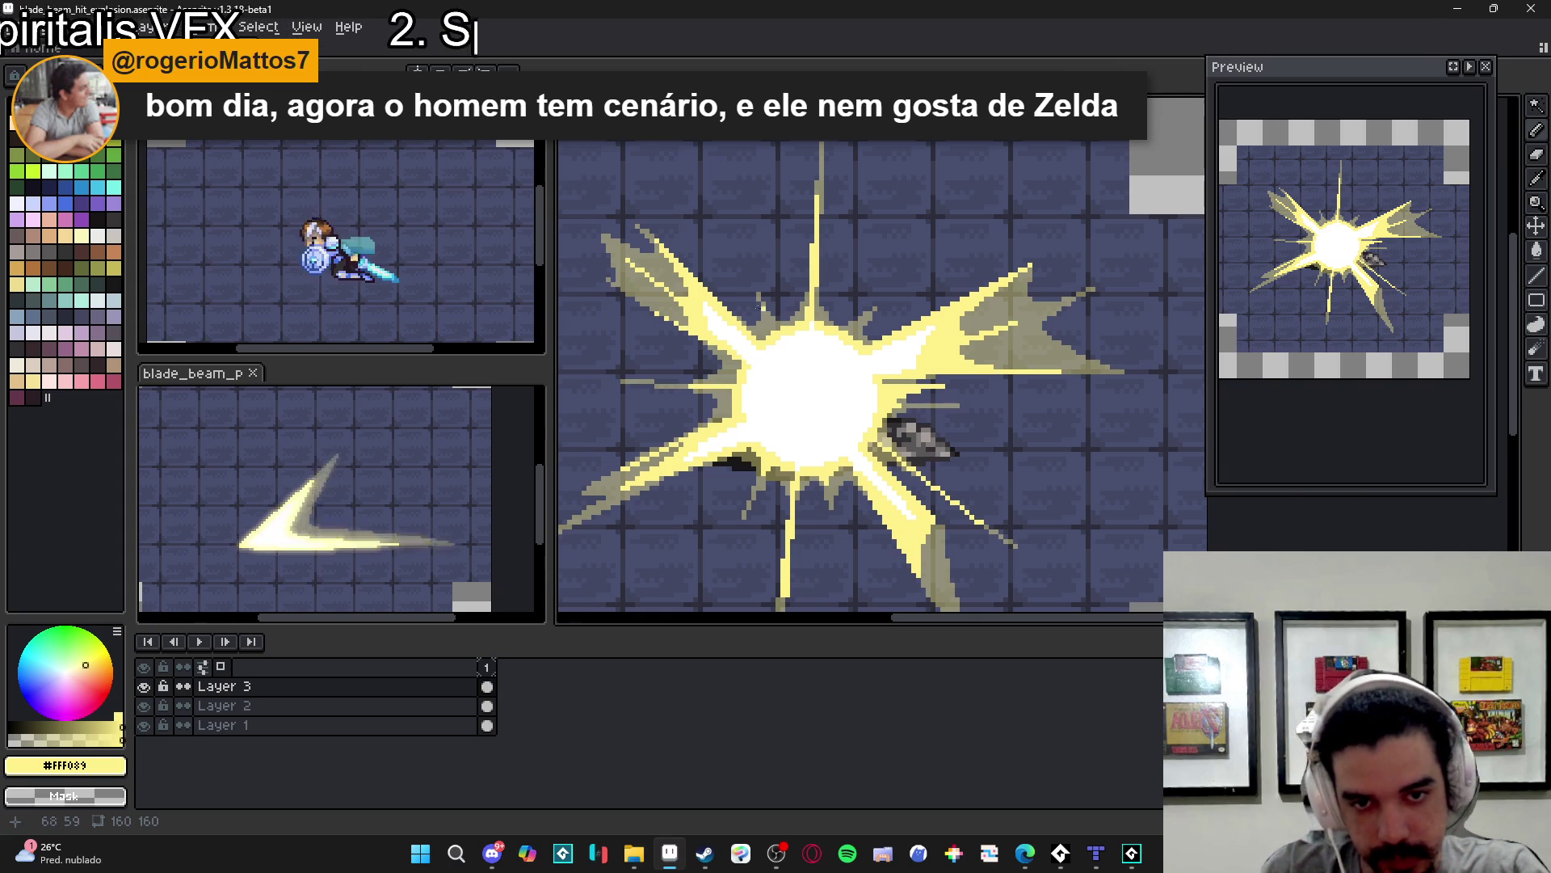
pyautogui.scroll(3, 795, 321)
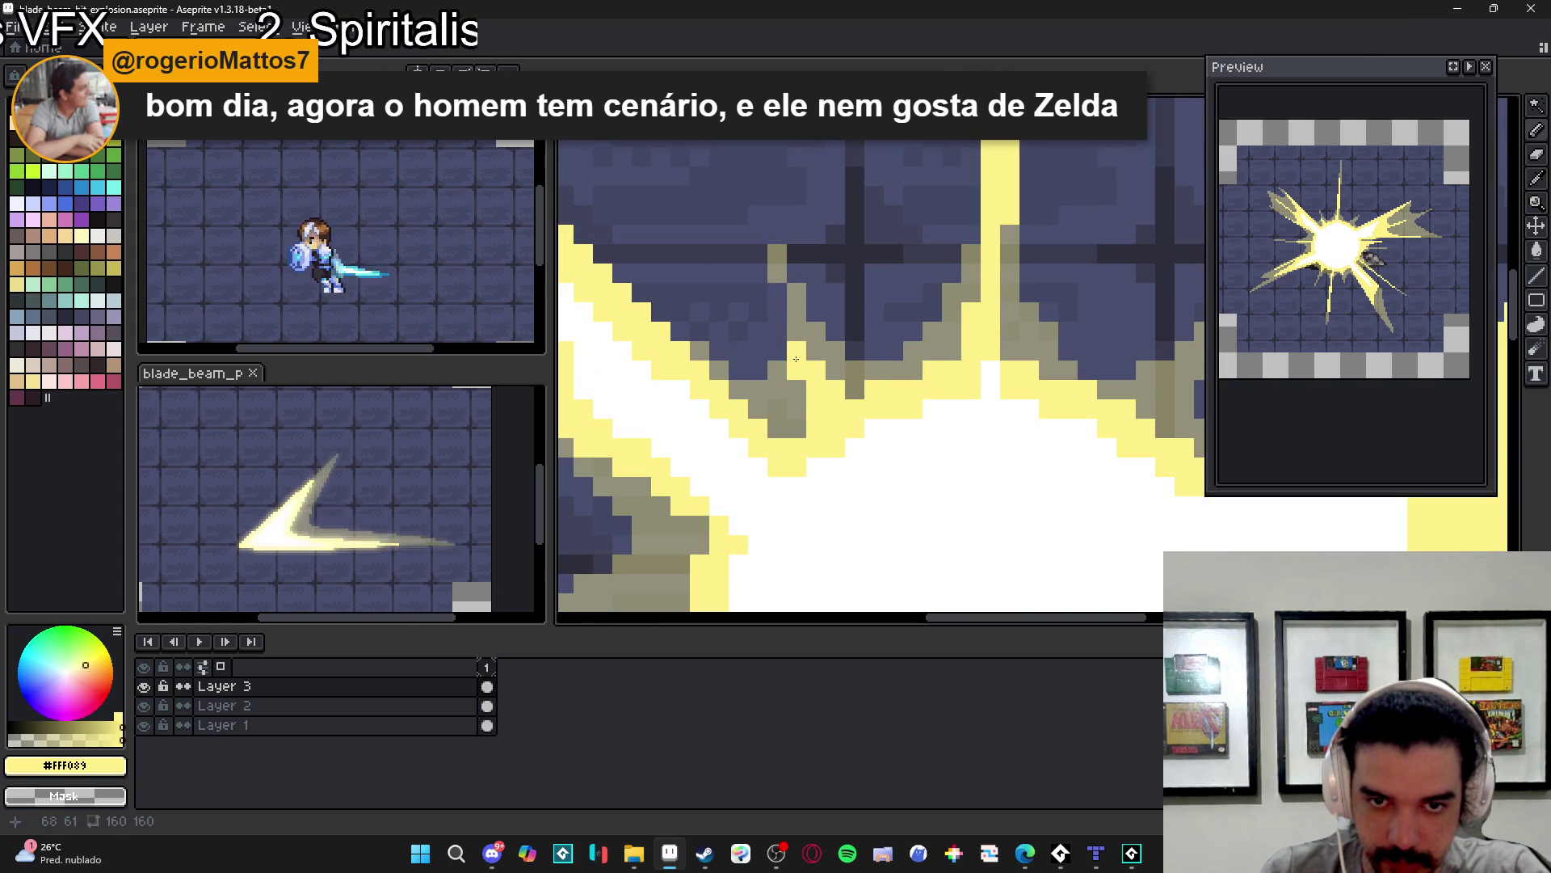
pyautogui.scroll(-2, 800, 362)
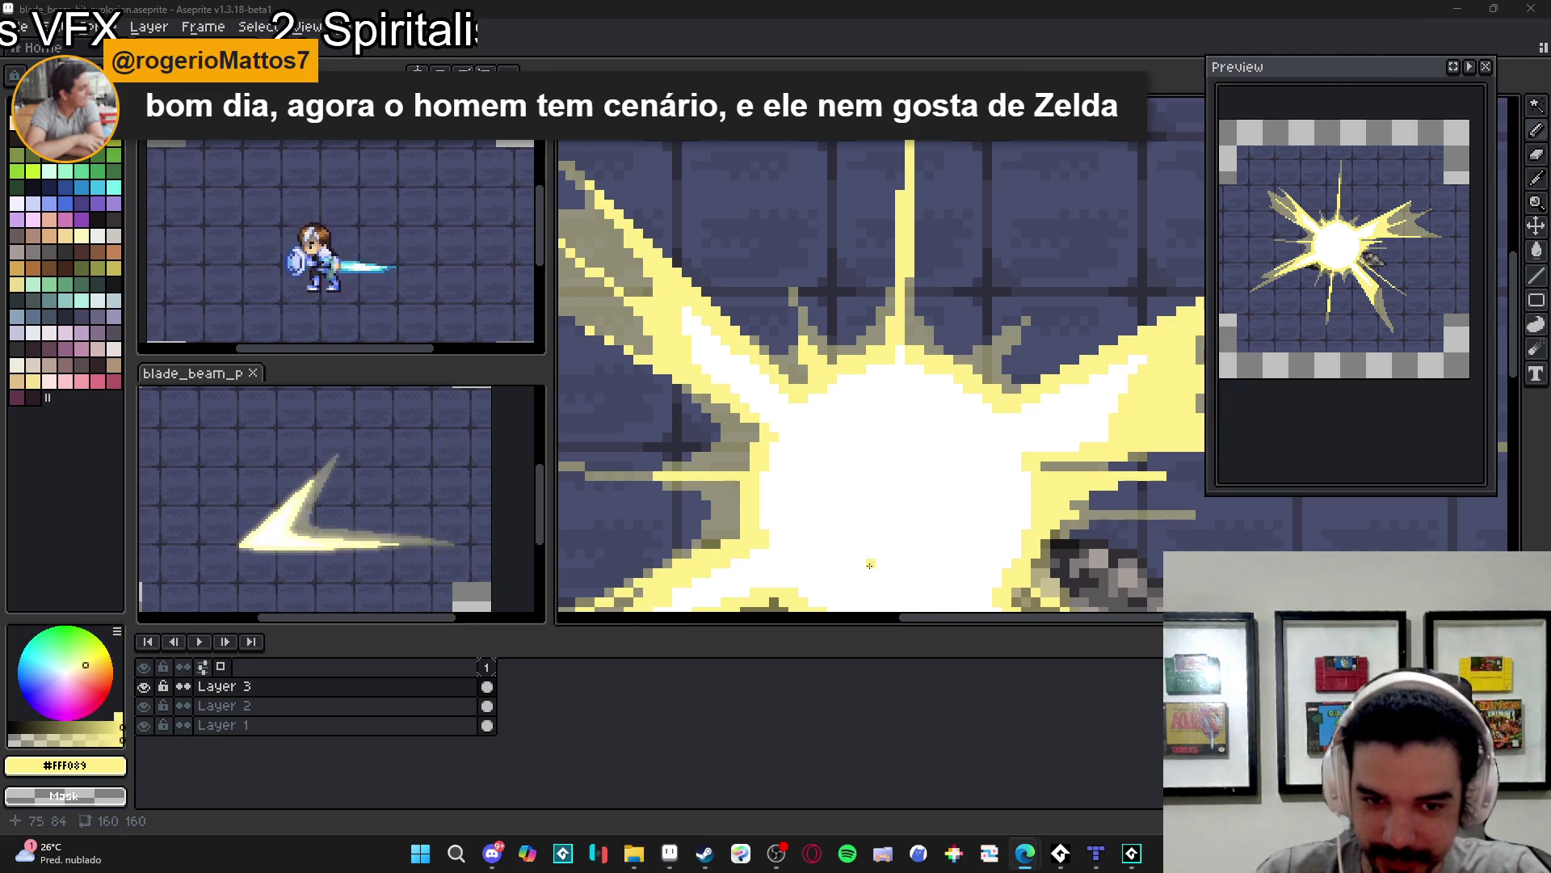
pyautogui.scroll(-4, 795, 543)
pyautogui.scroll(4, 796, 542)
# - Switch to another application and return to the explosion drawing
pyautogui.hotkey('alt', 'Tab')
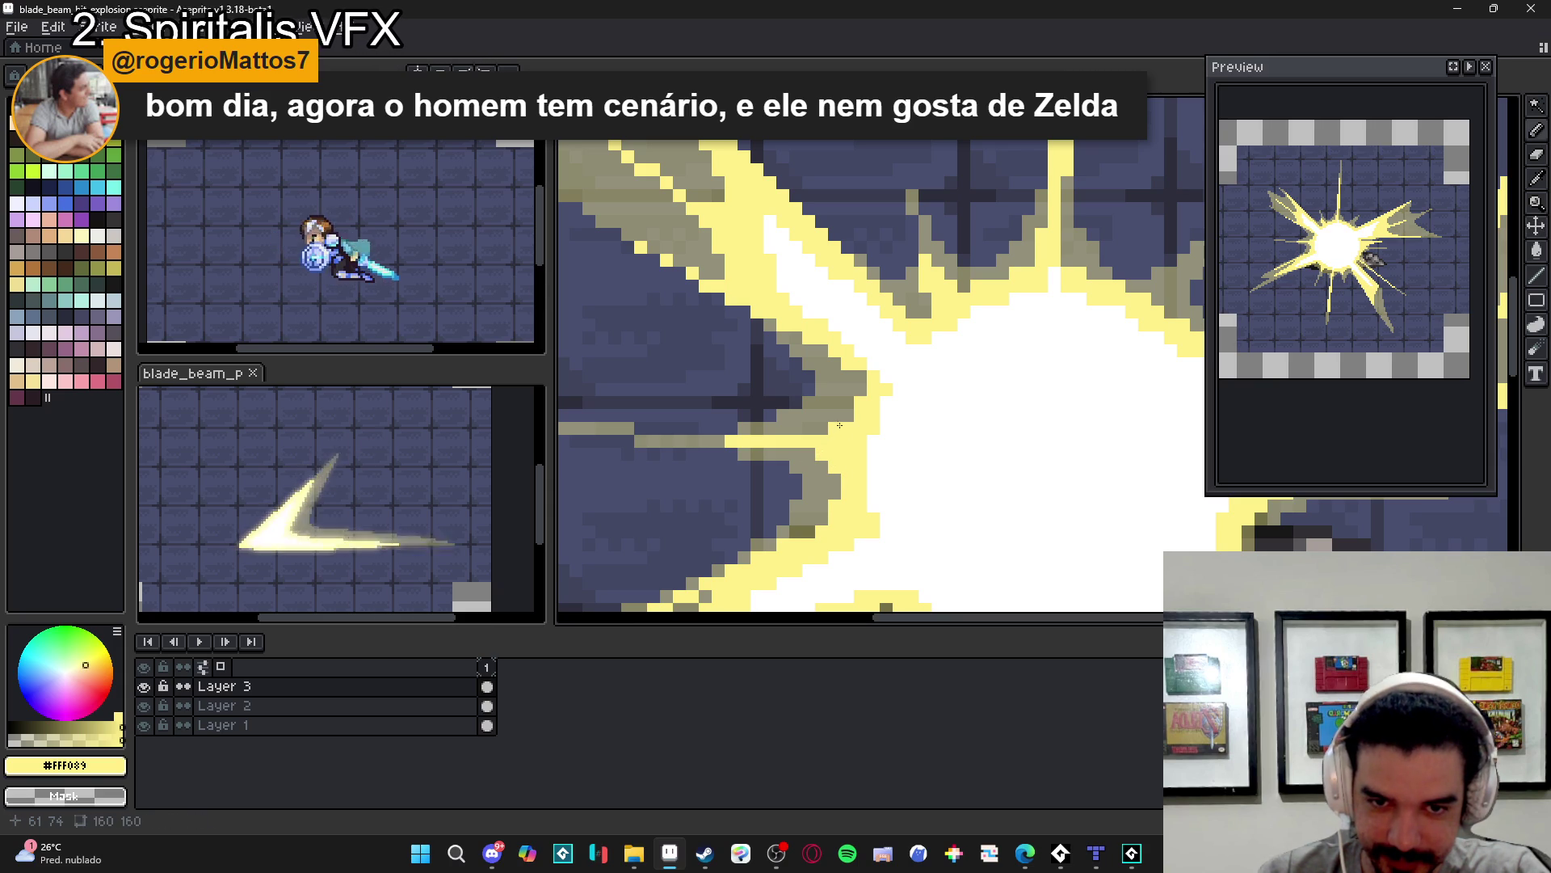
pyautogui.click(778, 862)
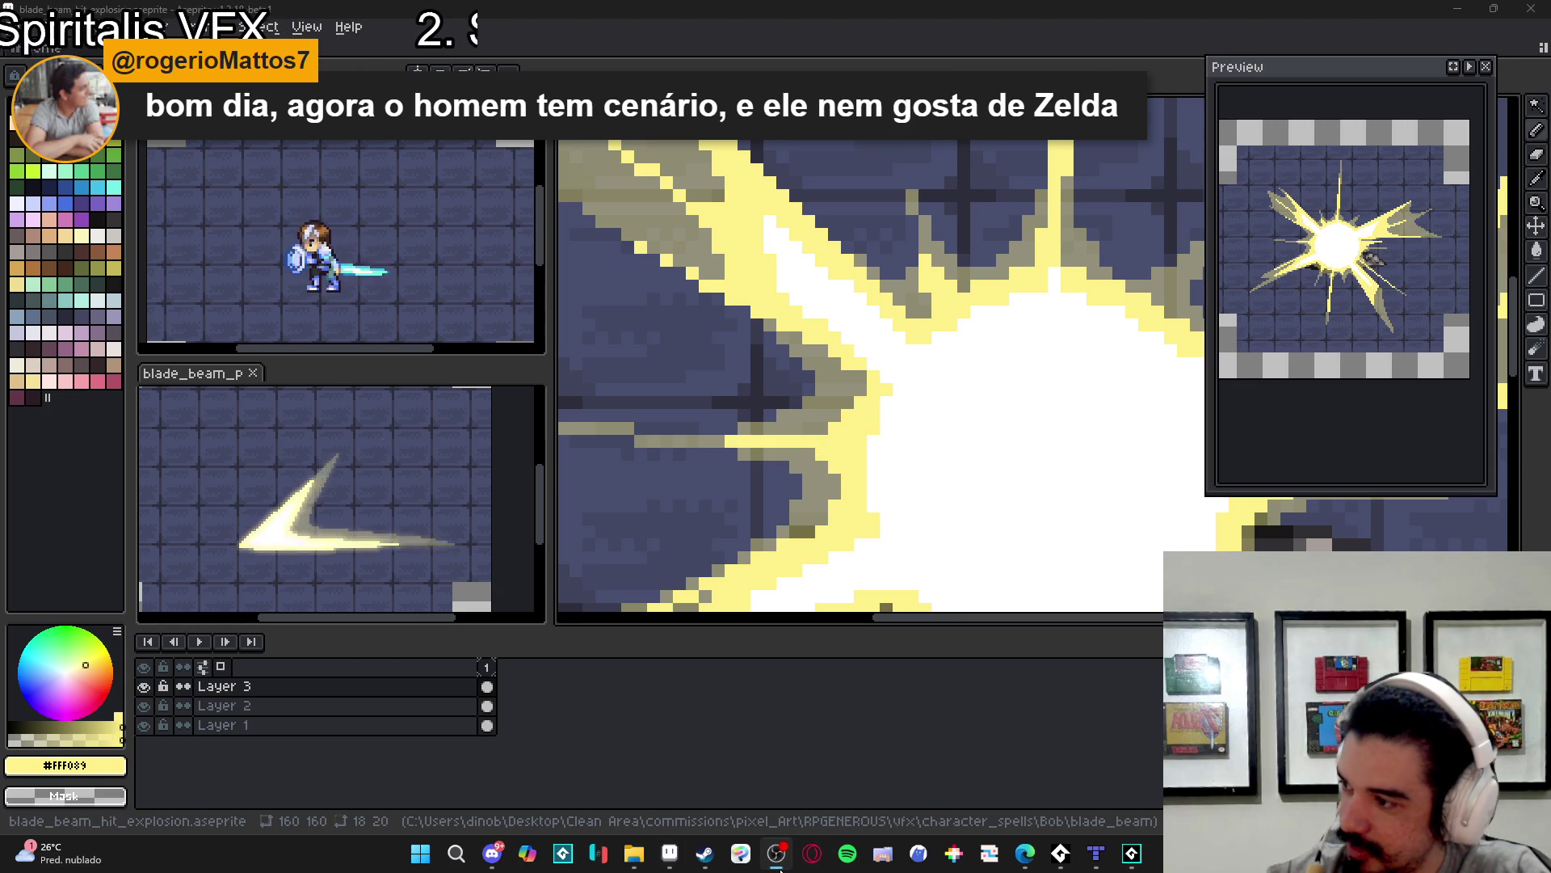
pyautogui.click(778, 864)
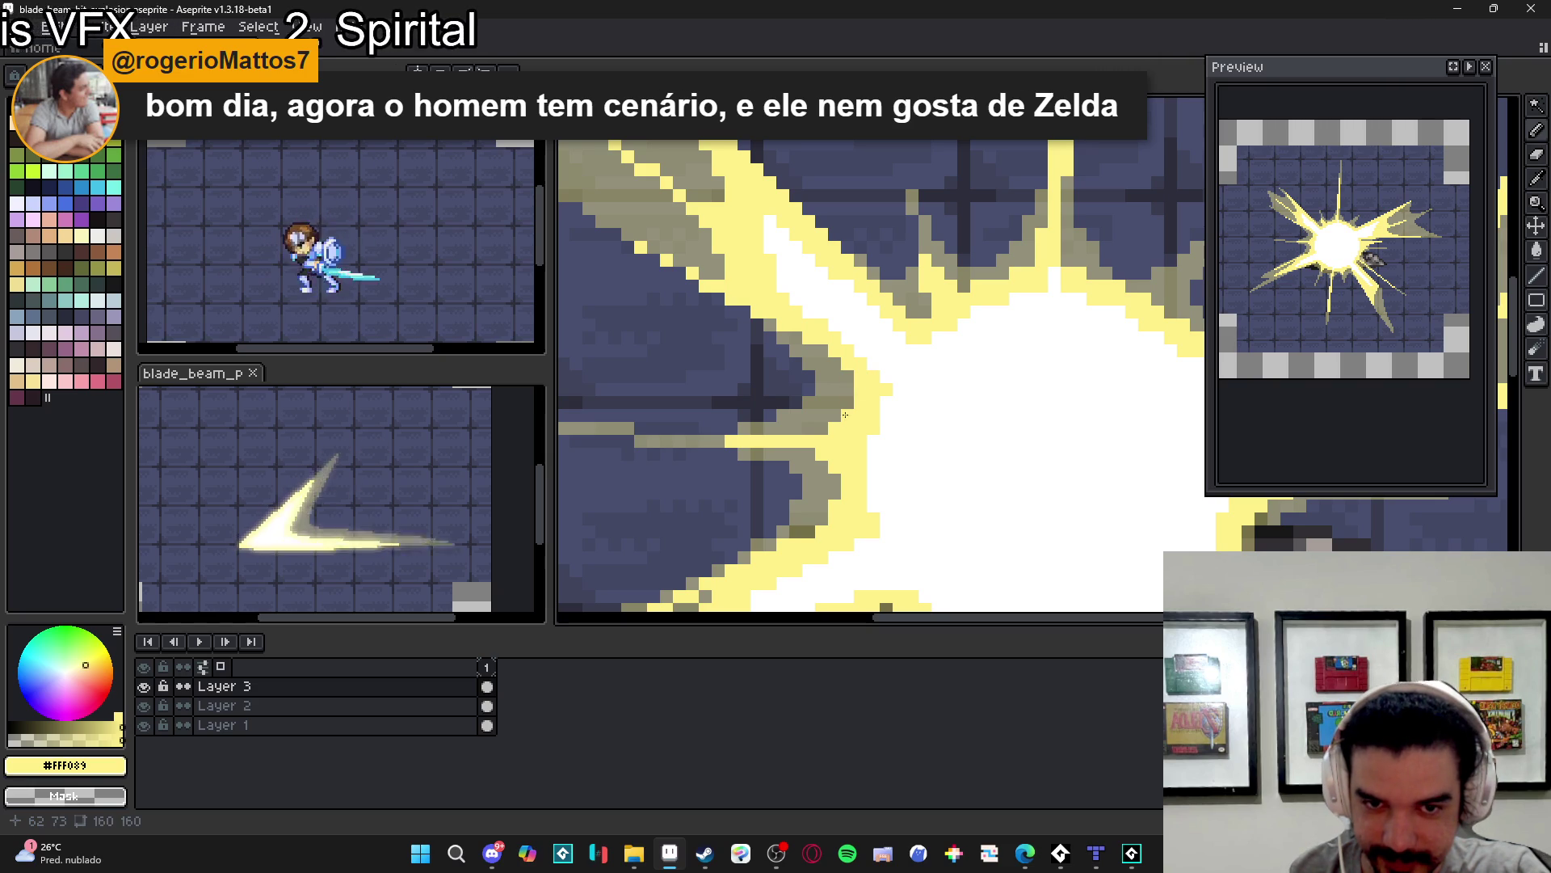
pyautogui.scroll(-3, 846, 413)
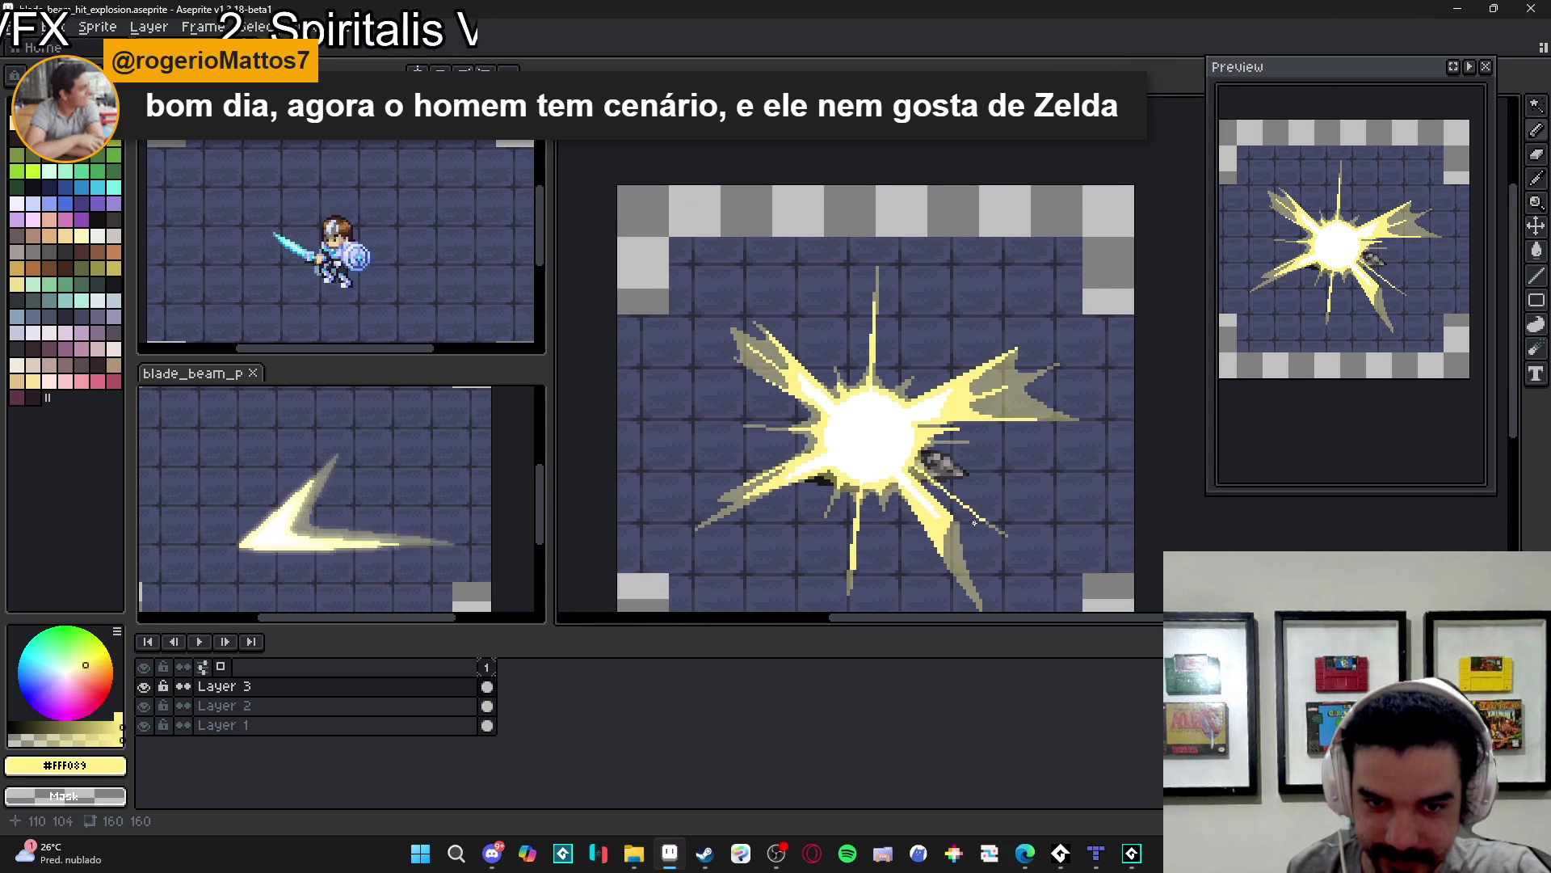
pyautogui.scroll(3, 847, 390)
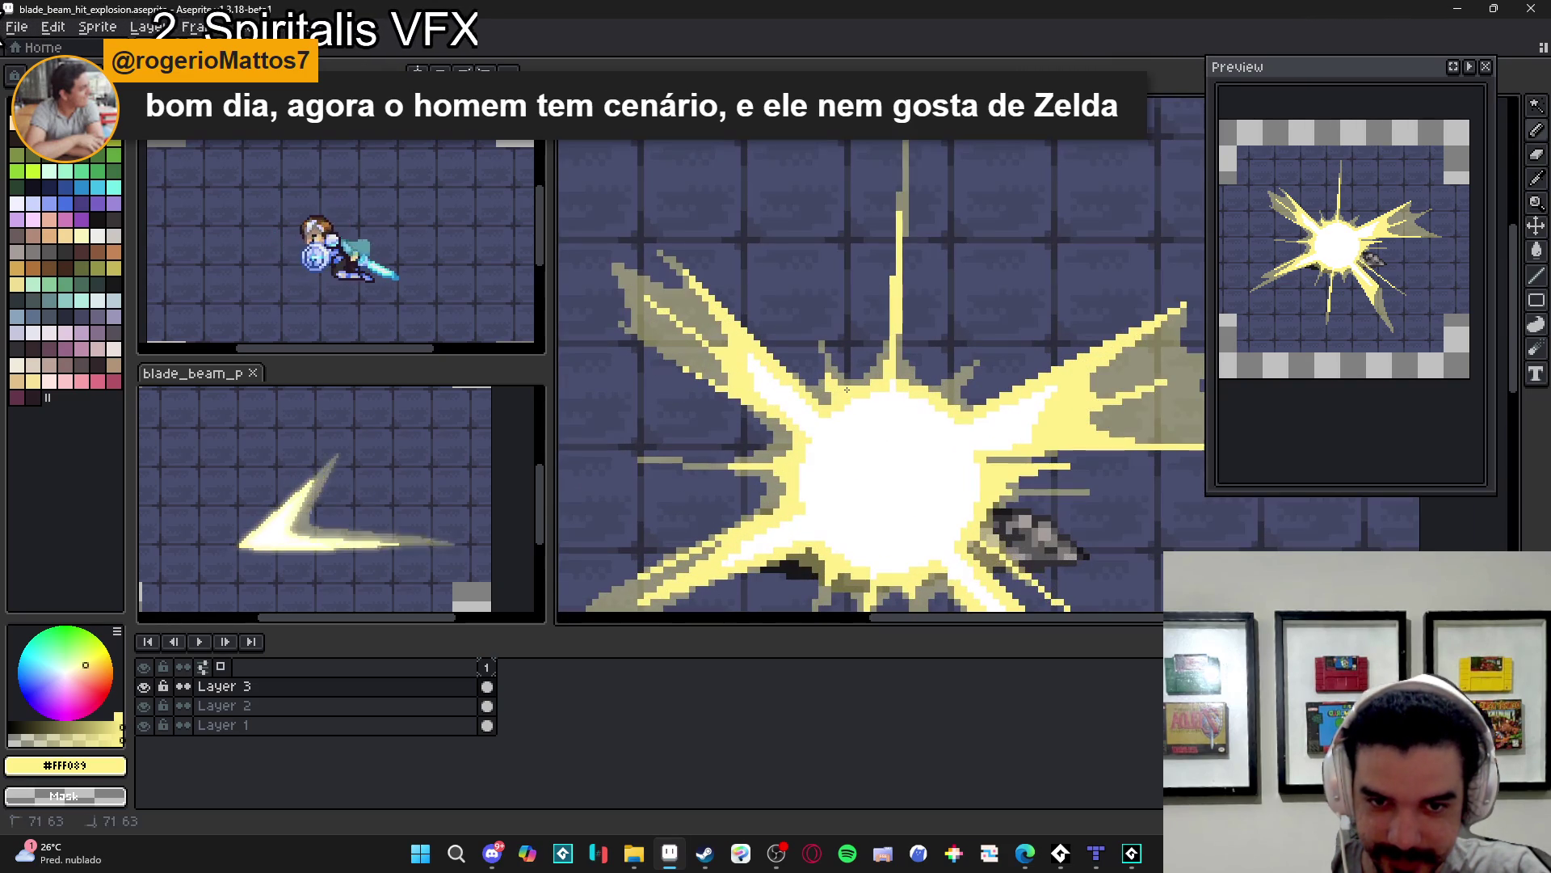
pyautogui.scroll(-1, 827, 397)
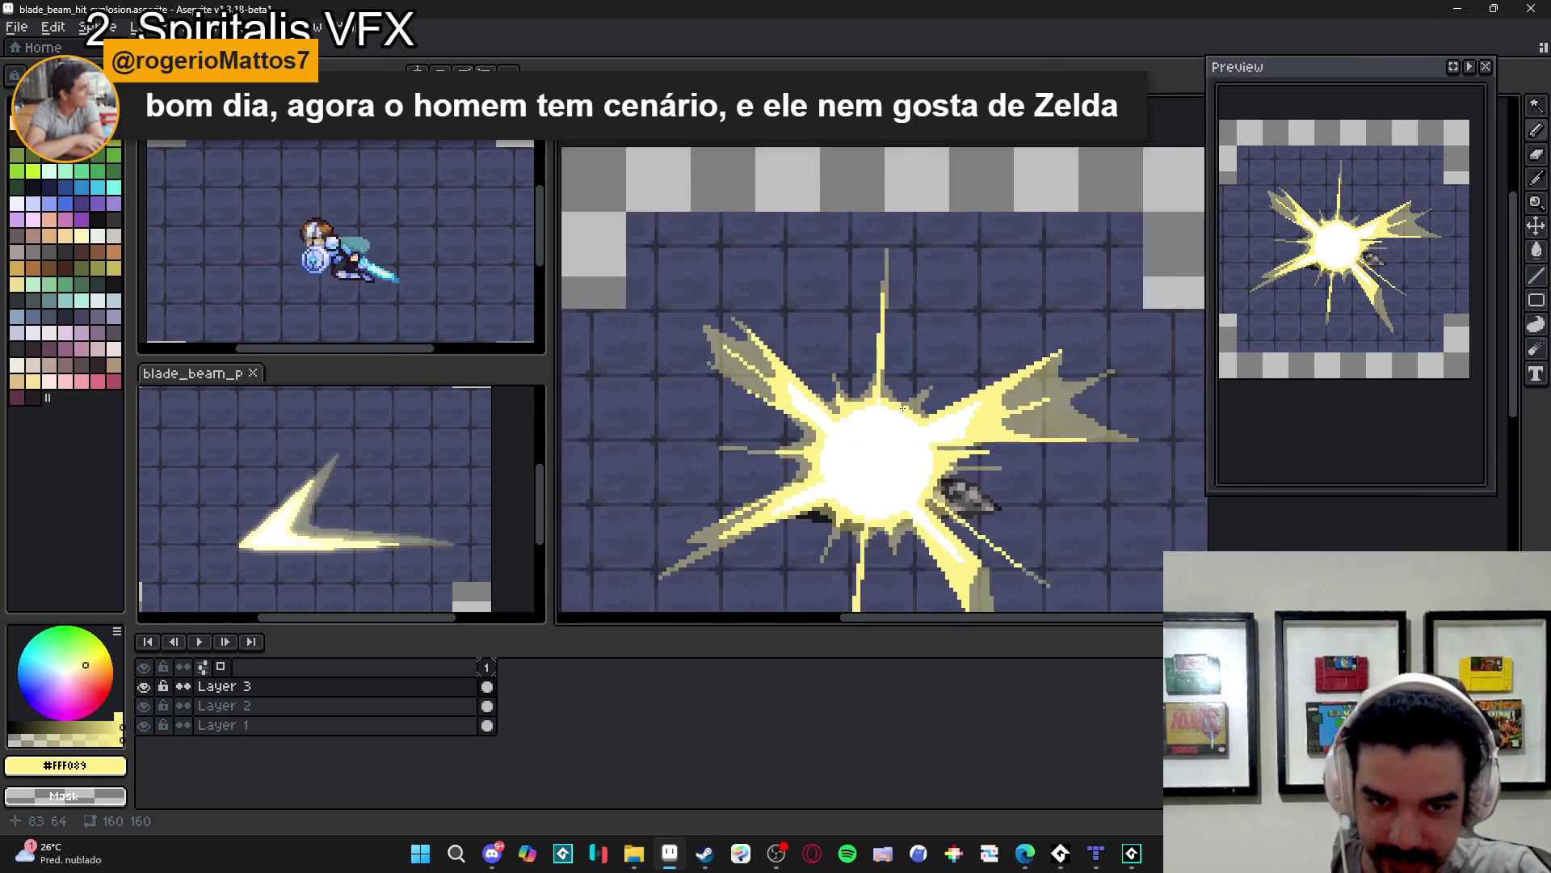
pyautogui.scroll(4, 944, 401)
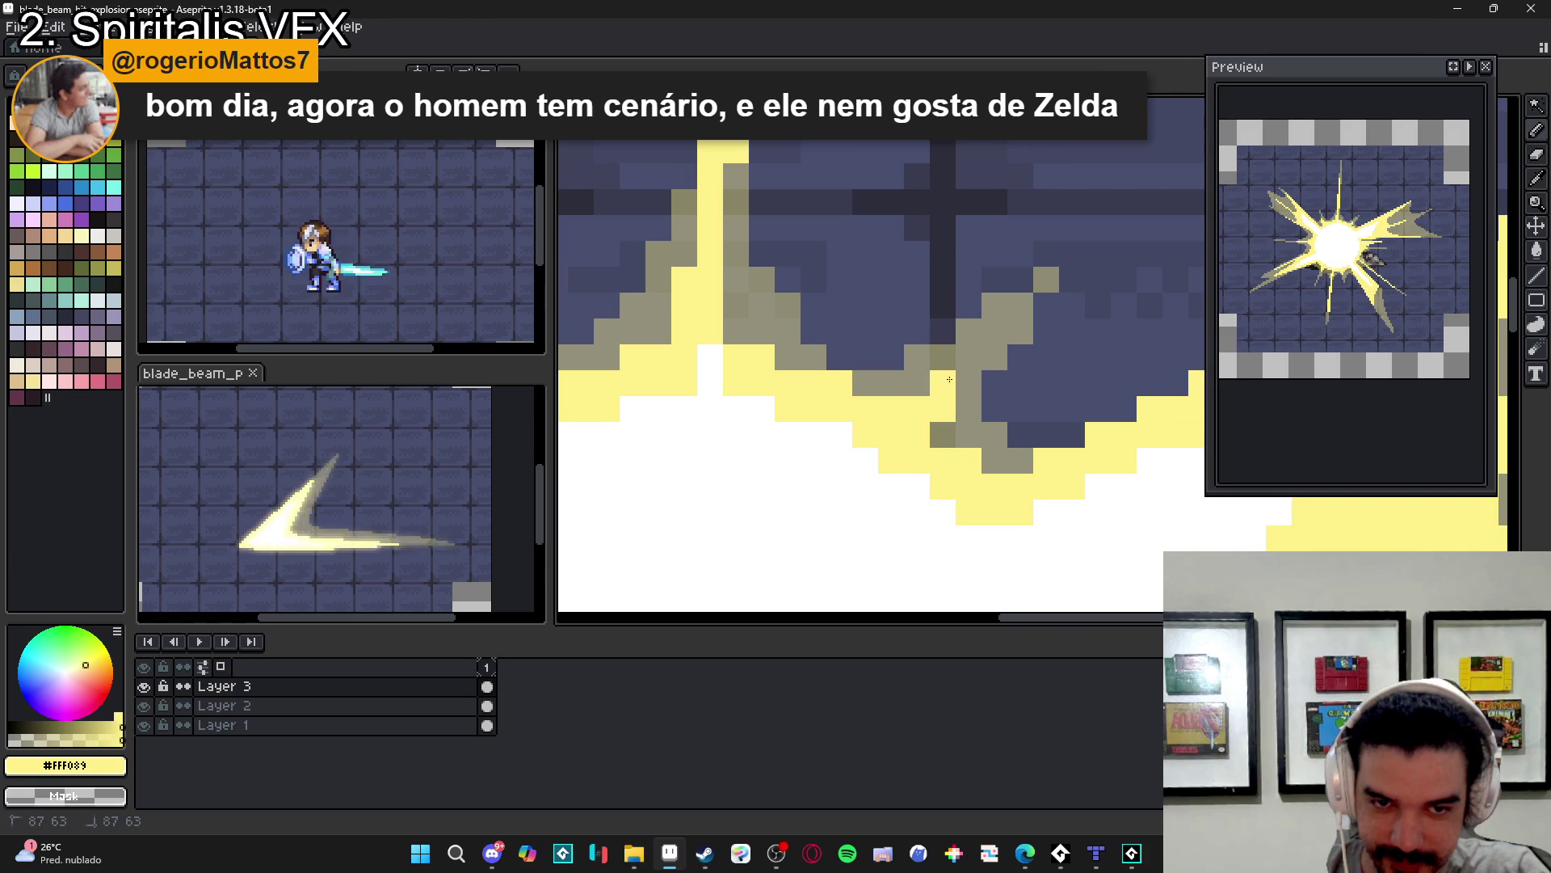
pyautogui.scroll(-4, 969, 436)
pyautogui.scroll(-1, 1003, 467)
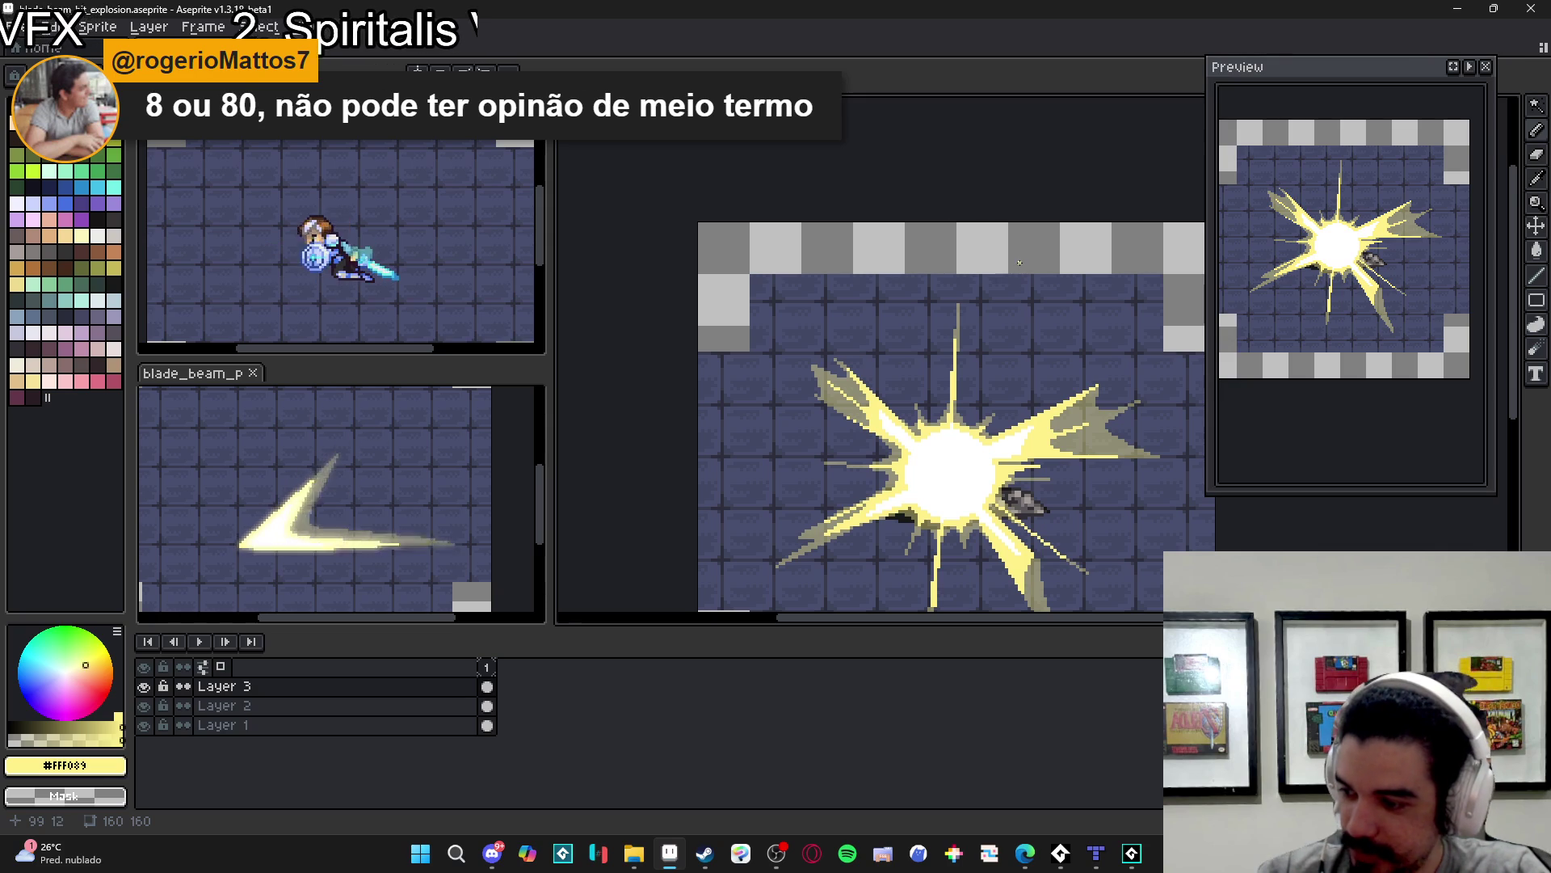
pyautogui.scroll(8, 962, 406)
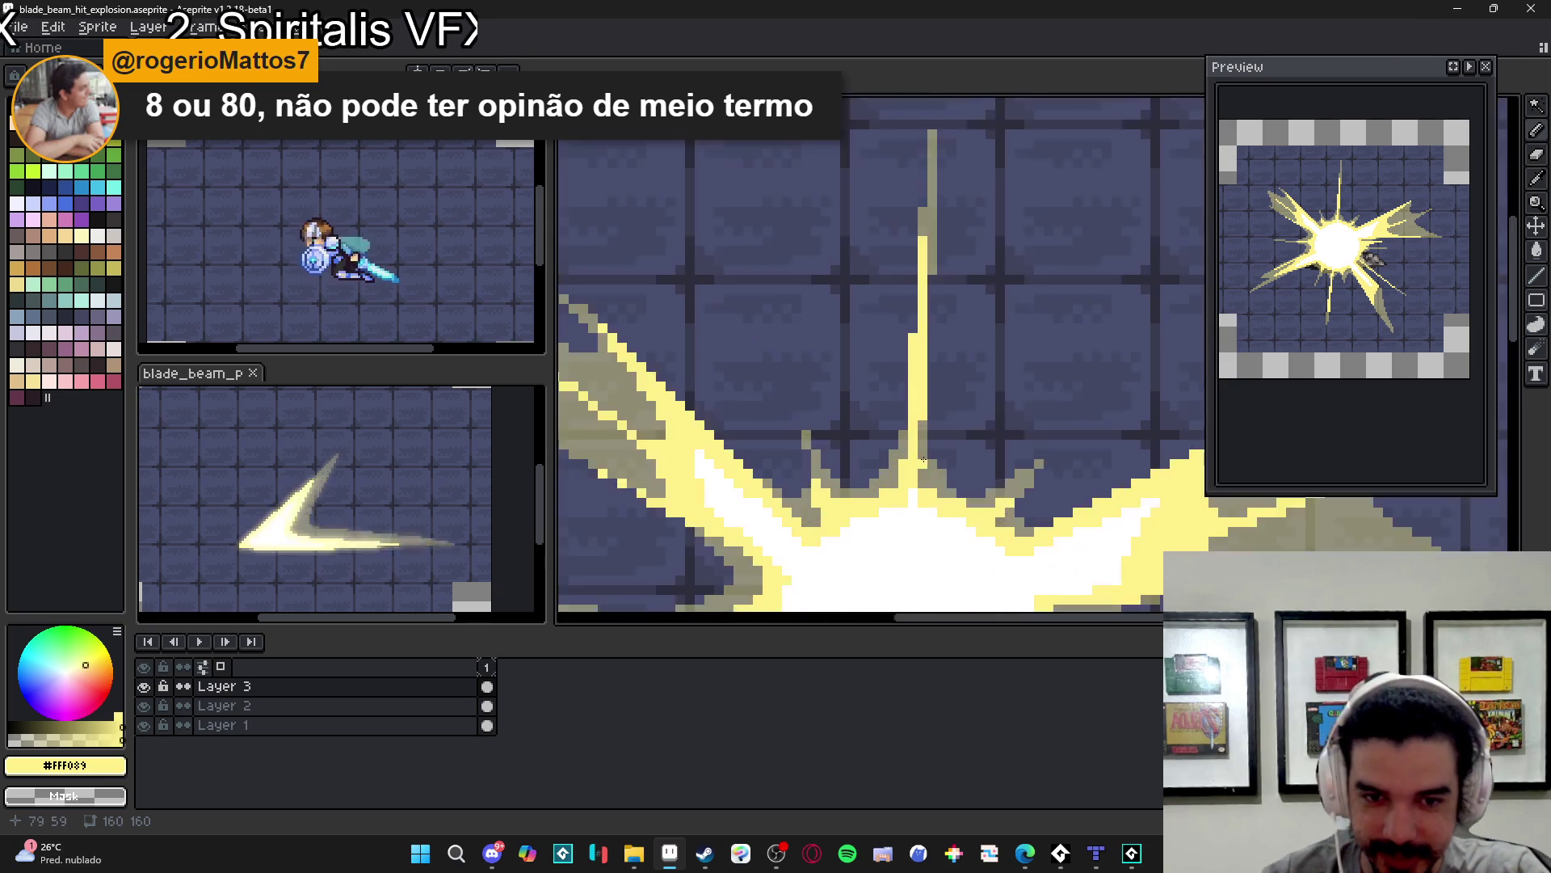
# - Undo the stray pixel and test column, then draw a short yellow line at the ray base
pyautogui.hotkey('ctrl', 'z')
pyautogui.moveTo(933, 443); pyautogui.dragTo(937, 499)
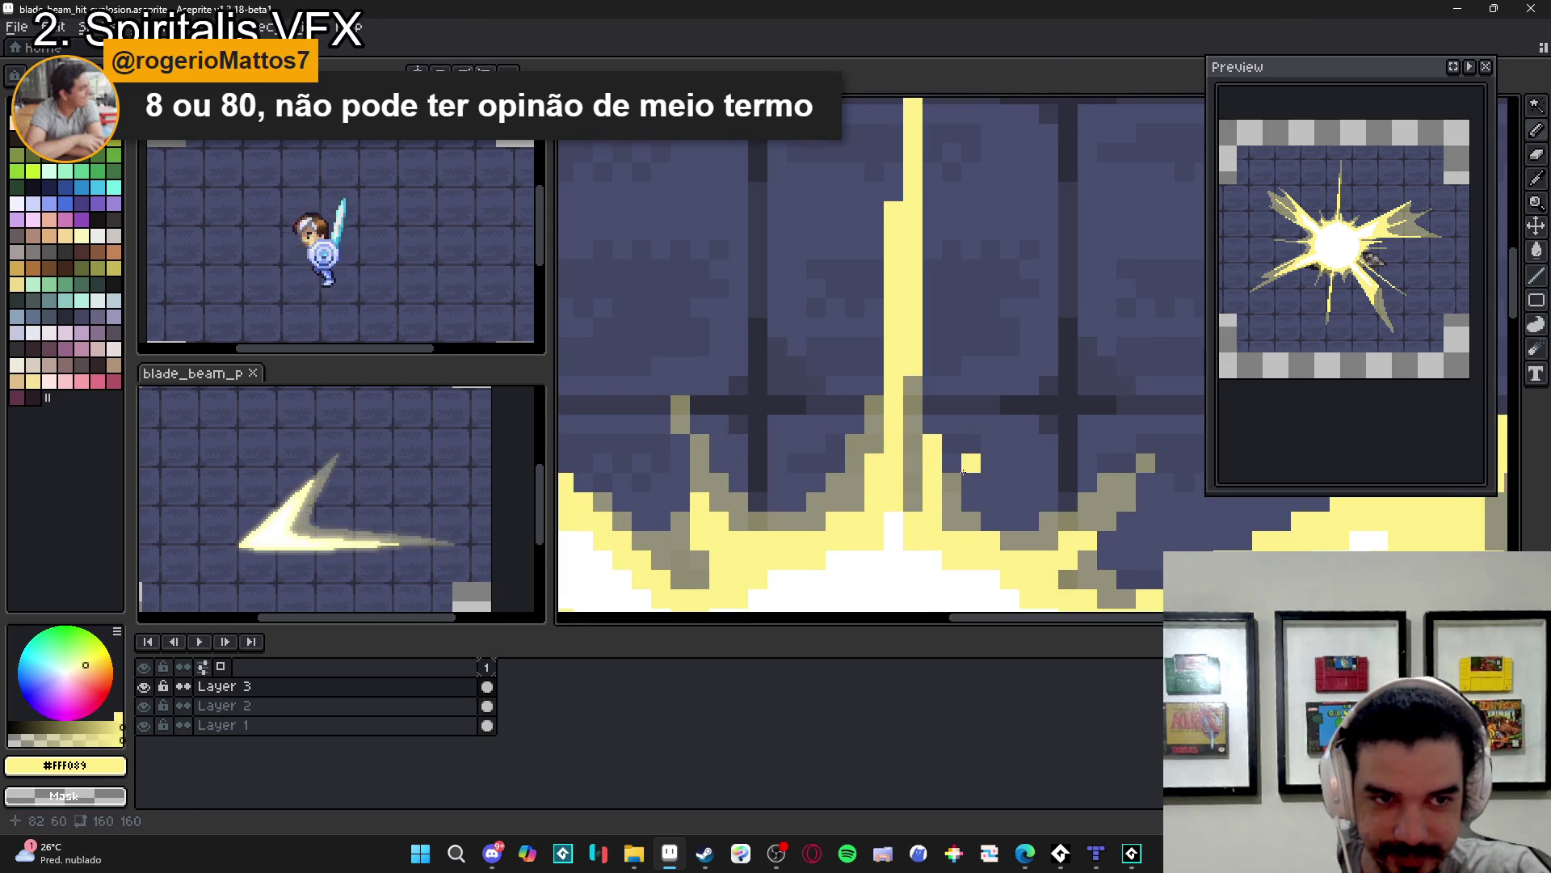
pyautogui.hotkey('ctrl', 'z')
pyautogui.moveTo(932, 502); pyautogui.dragTo(954, 450)
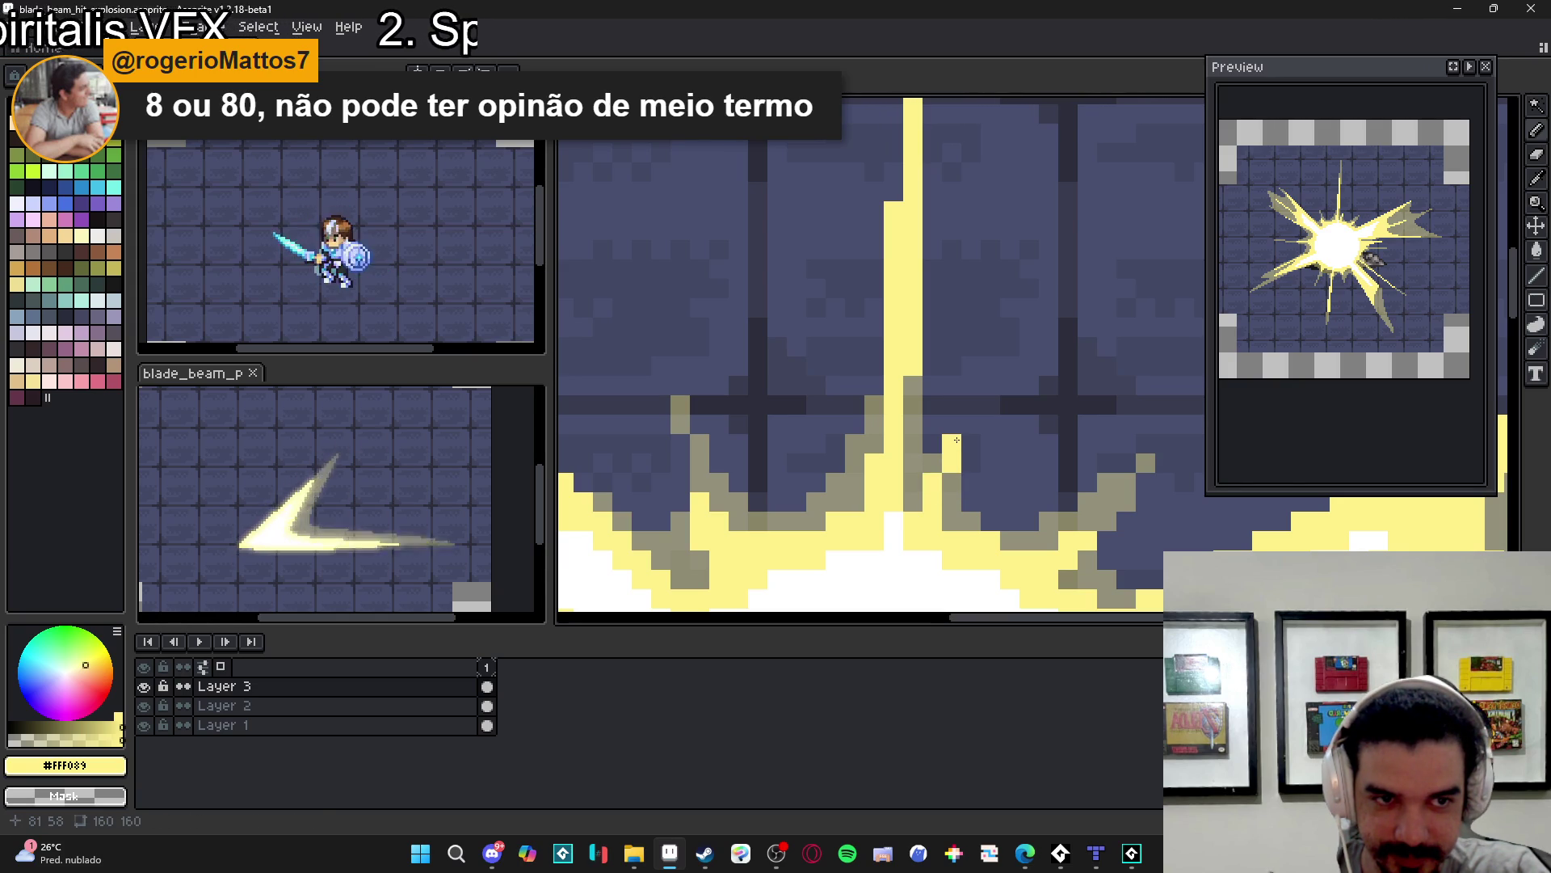
# - Lower the colour opacity to about 40% and dab translucent tan pixels beside the ray
pyautogui.click(54, 739)
pyautogui.click(971, 463)
pyautogui.click(971, 443)
pyautogui.click(971, 425)
pyautogui.click(952, 424)
pyautogui.click(932, 444)
pyautogui.scroll(-3, 976, 483)
pyautogui.scroll(1, 977, 484)
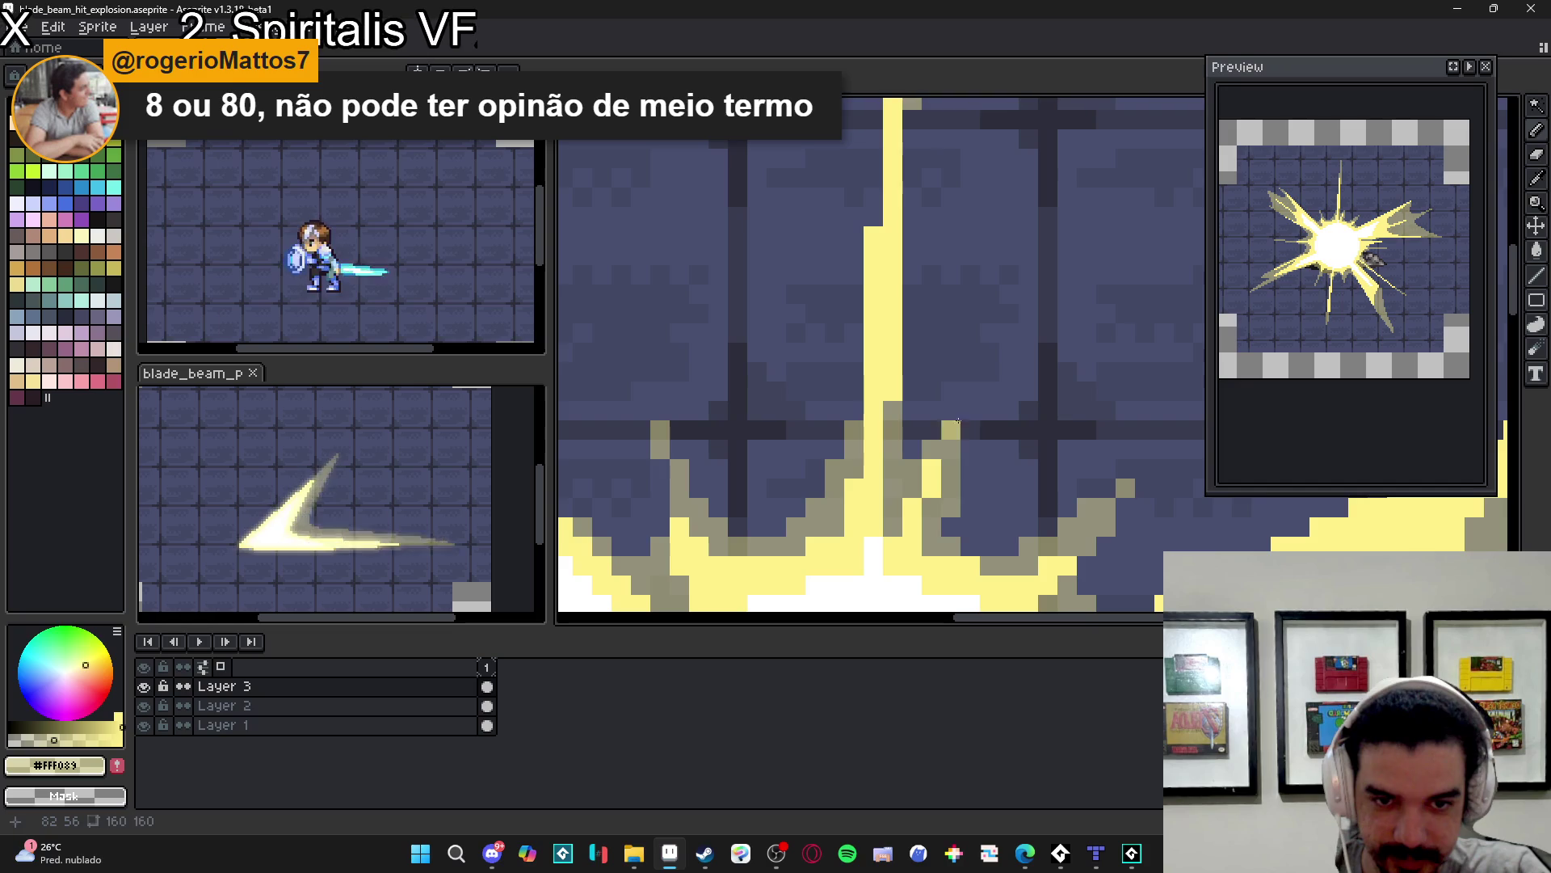
pyautogui.scroll(-2, 953, 412)
pyautogui.scroll(-1, 1012, 482)
pyautogui.scroll(1, 986, 443)
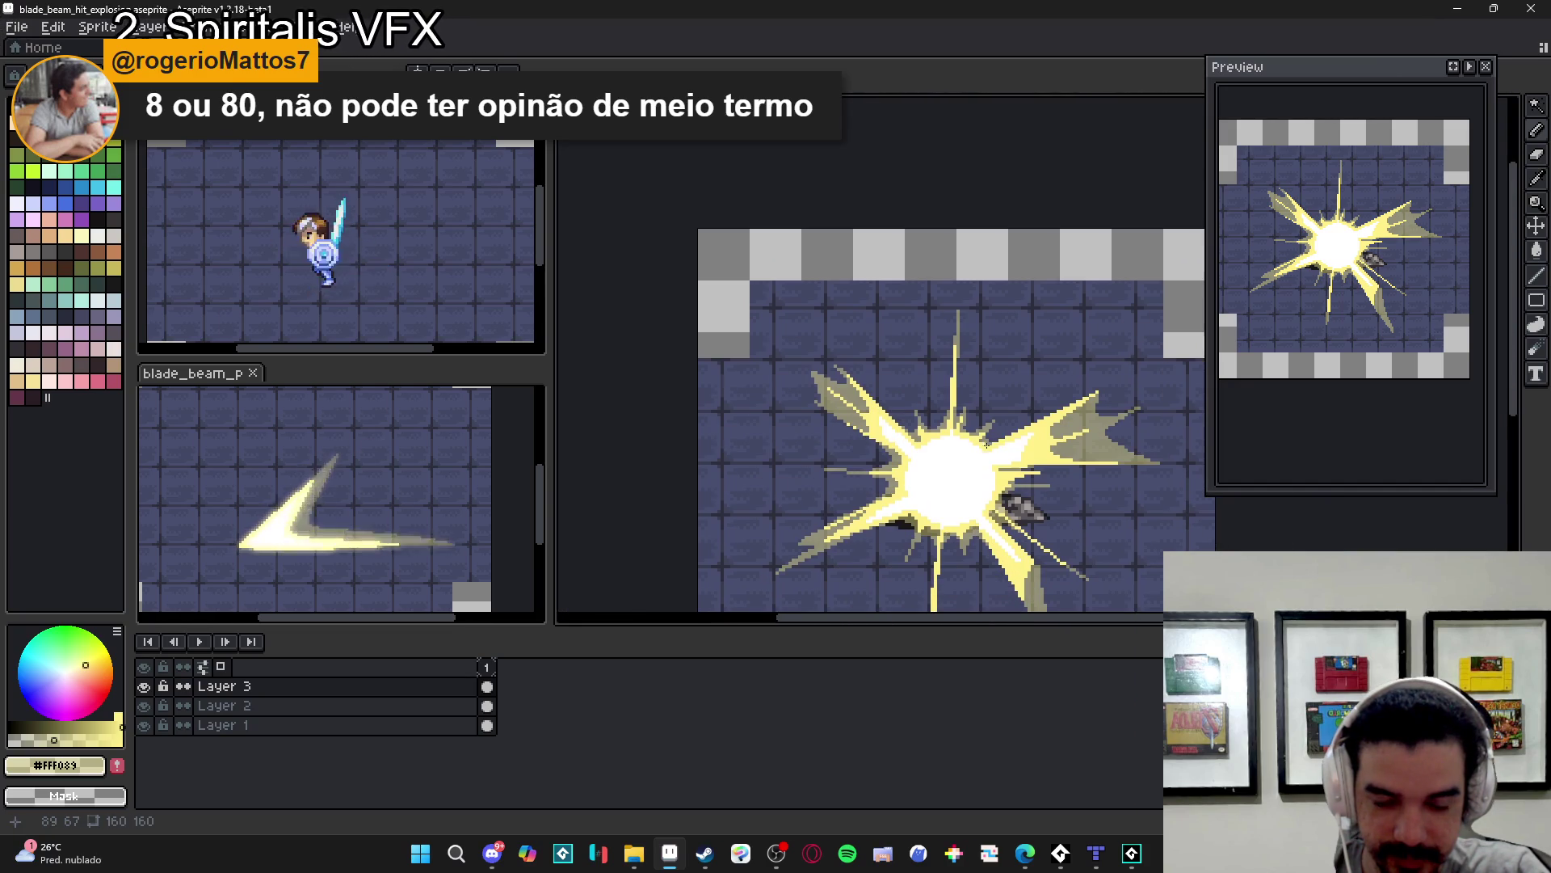
pyautogui.scroll(1, 959, 418)
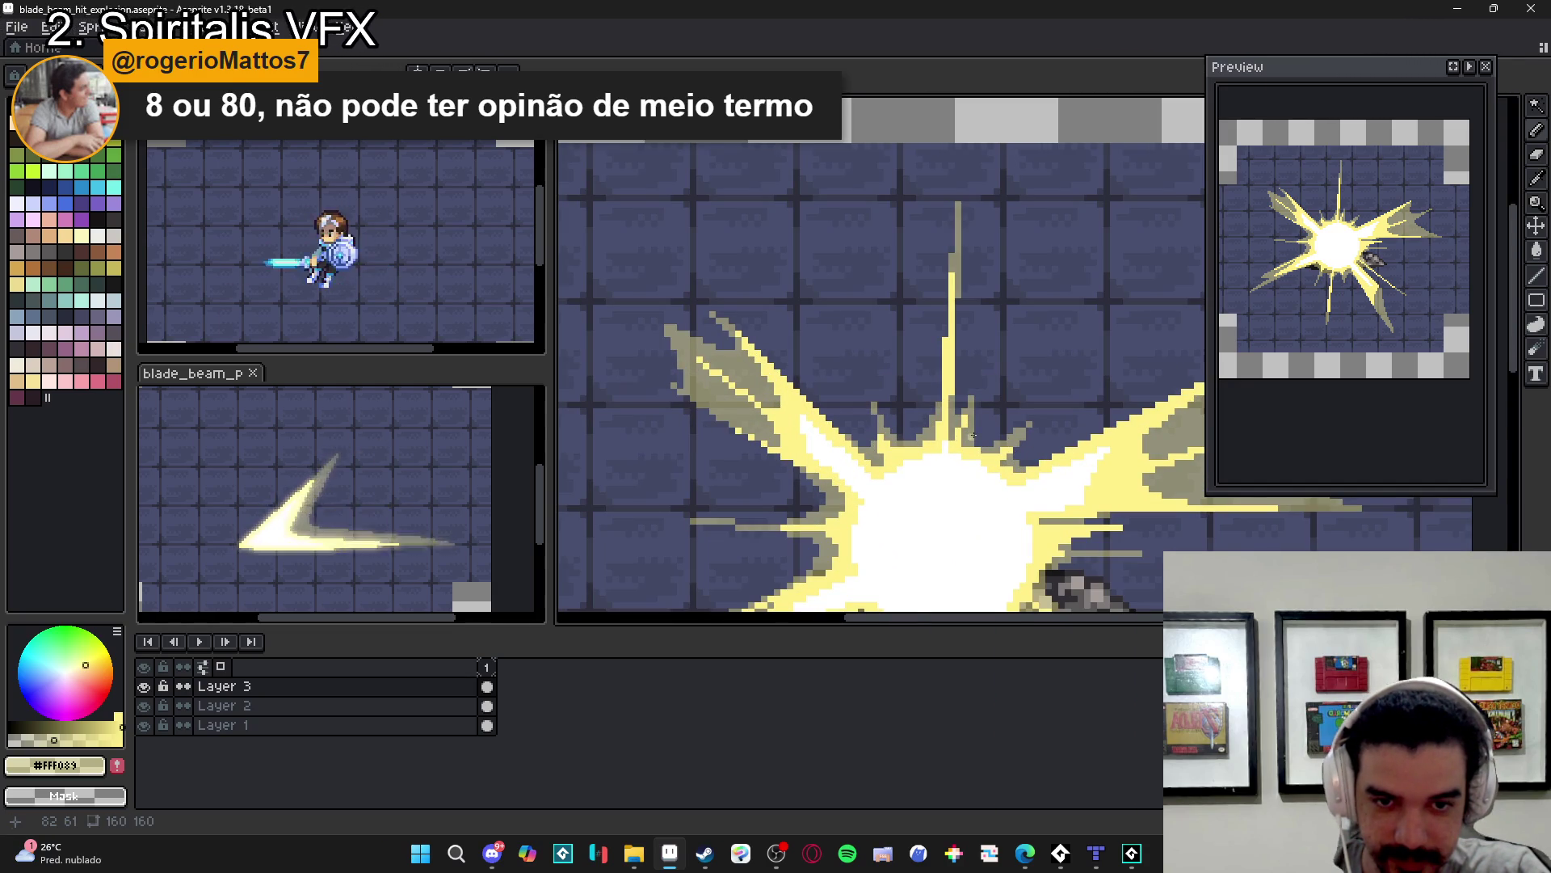
pyautogui.scroll(1, 976, 444)
pyautogui.scroll(1, 979, 457)
pyautogui.scroll(-4, 986, 472)
pyautogui.scroll(-3, 986, 473)
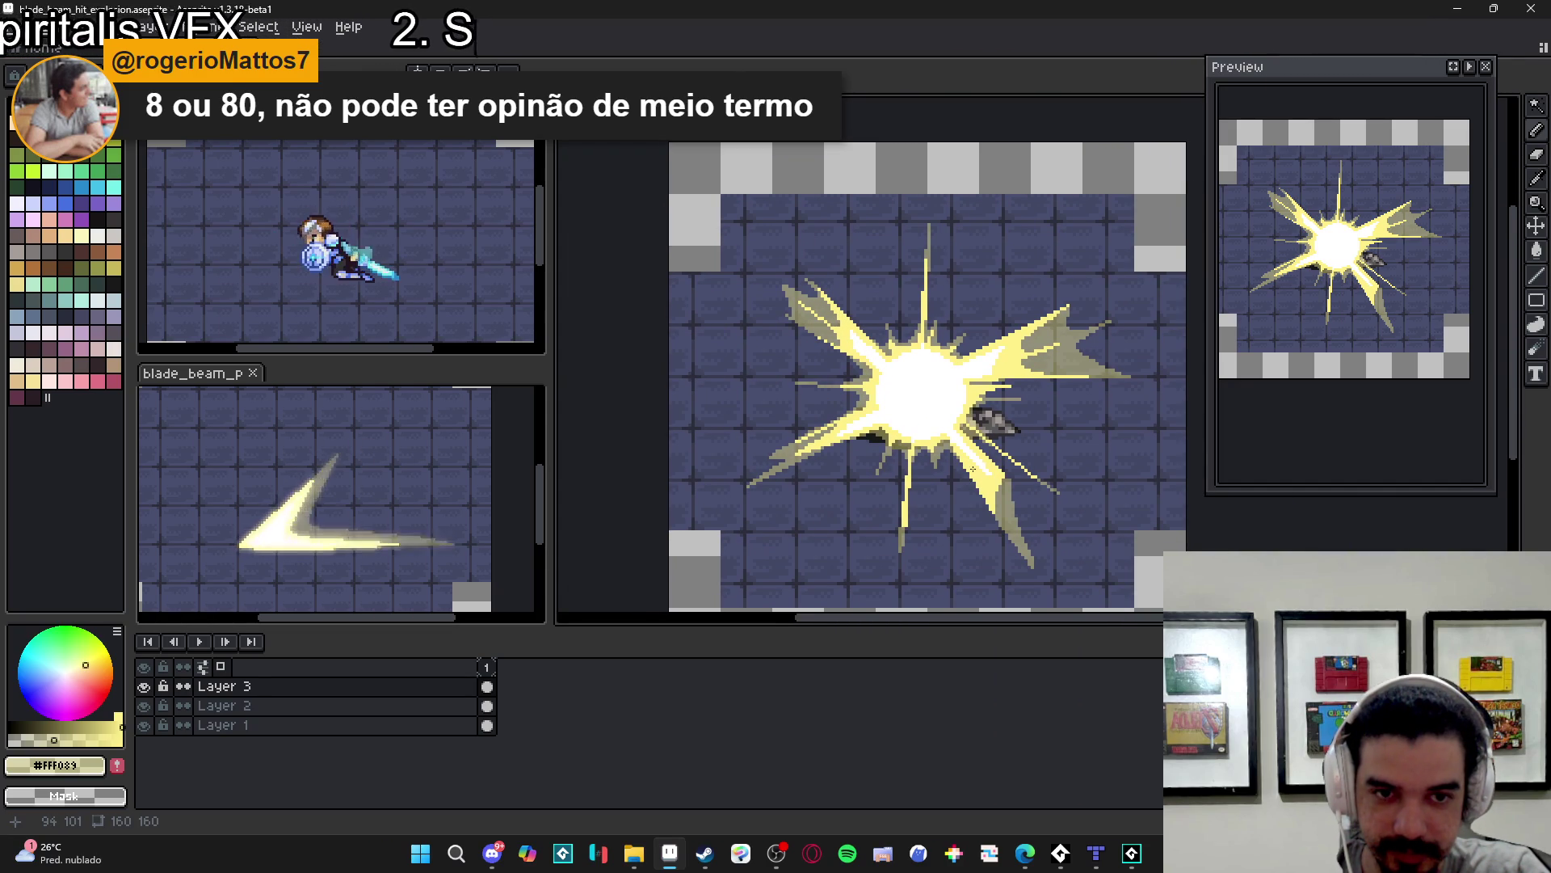
# - Draw a thin pale-yellow diagonal line down-right along the lower-right ray's khaki trail
pyautogui.scroll(2, 981, 460)
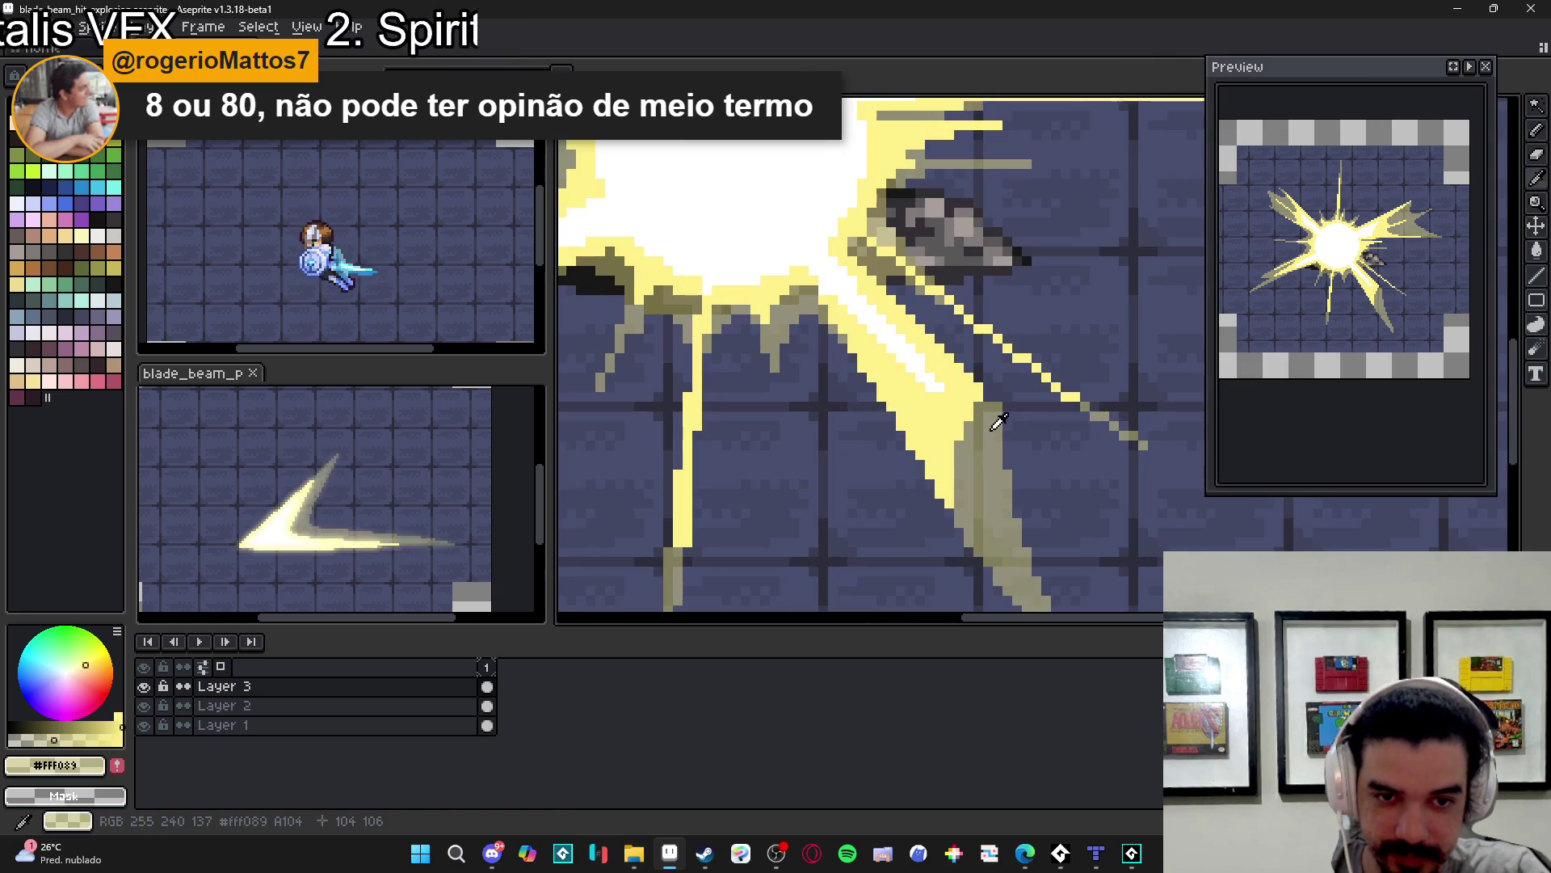
pyautogui.moveTo(1027, 436); pyautogui.dragTo(1087, 495)
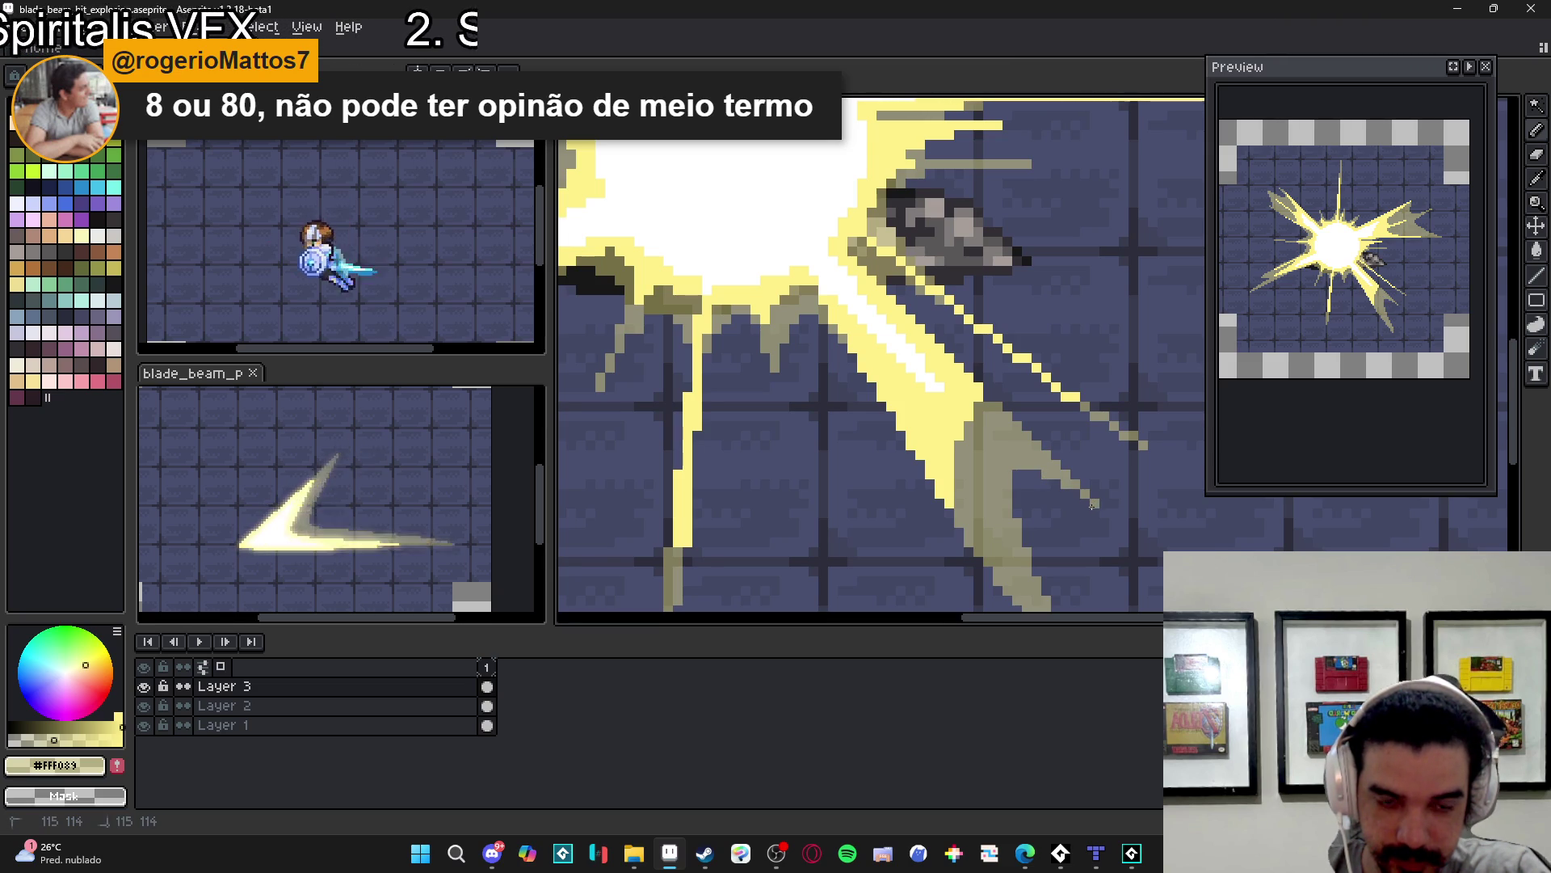
pyautogui.scroll(-4, 1060, 485)
pyautogui.scroll(3, 1066, 497)
pyautogui.scroll(-3, 1067, 499)
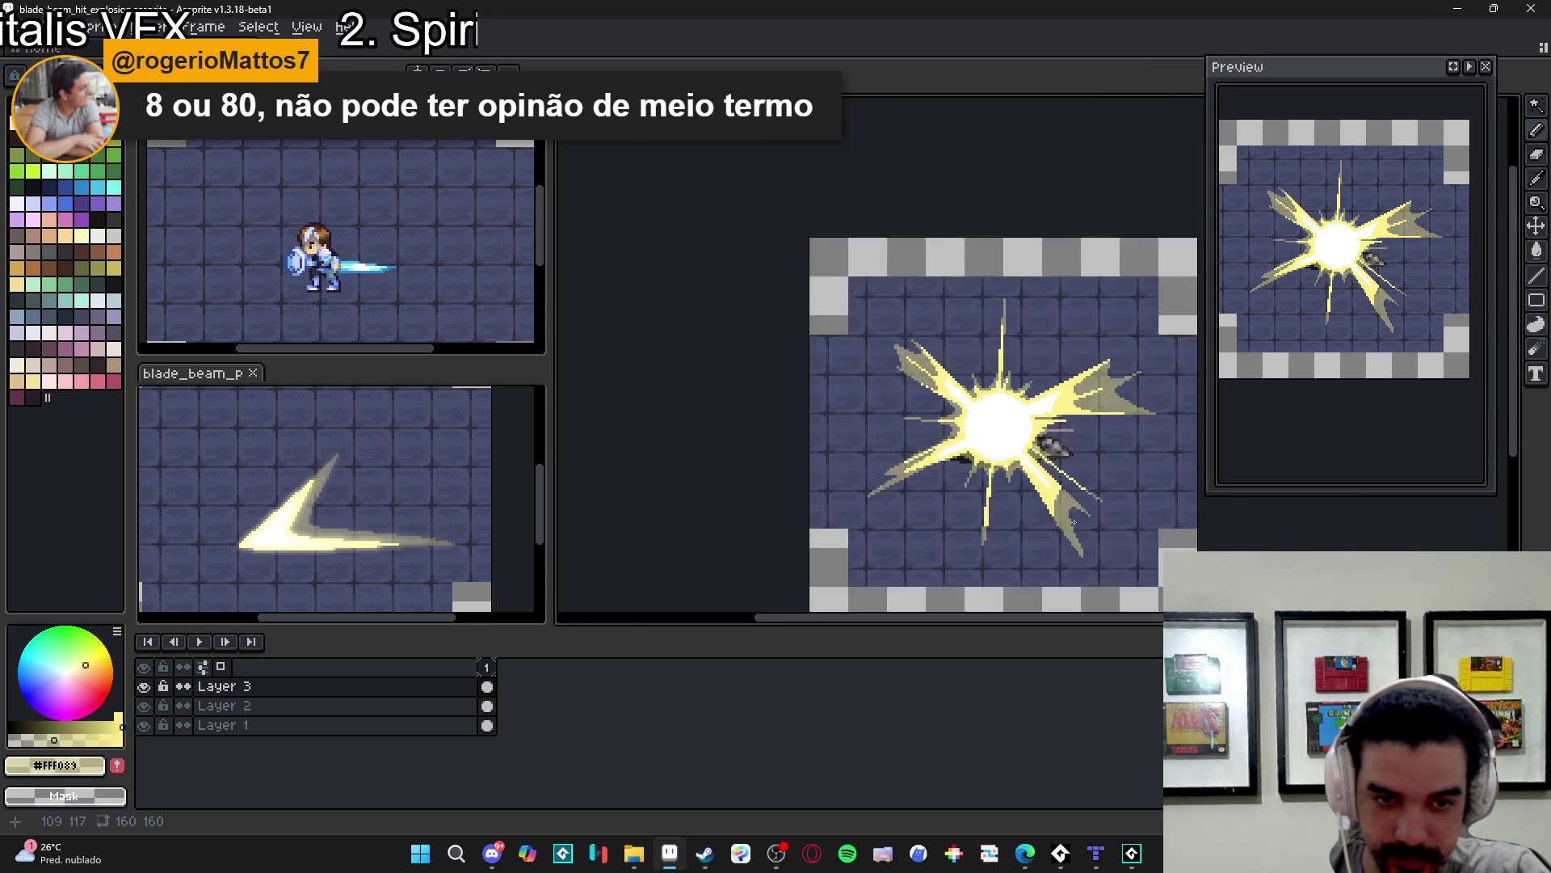
pyautogui.scroll(3, 1059, 507)
pyautogui.scroll(1, 1050, 516)
pyautogui.scroll(1, 1010, 476)
pyautogui.scroll(-3, 993, 456)
pyautogui.scroll(3, 980, 440)
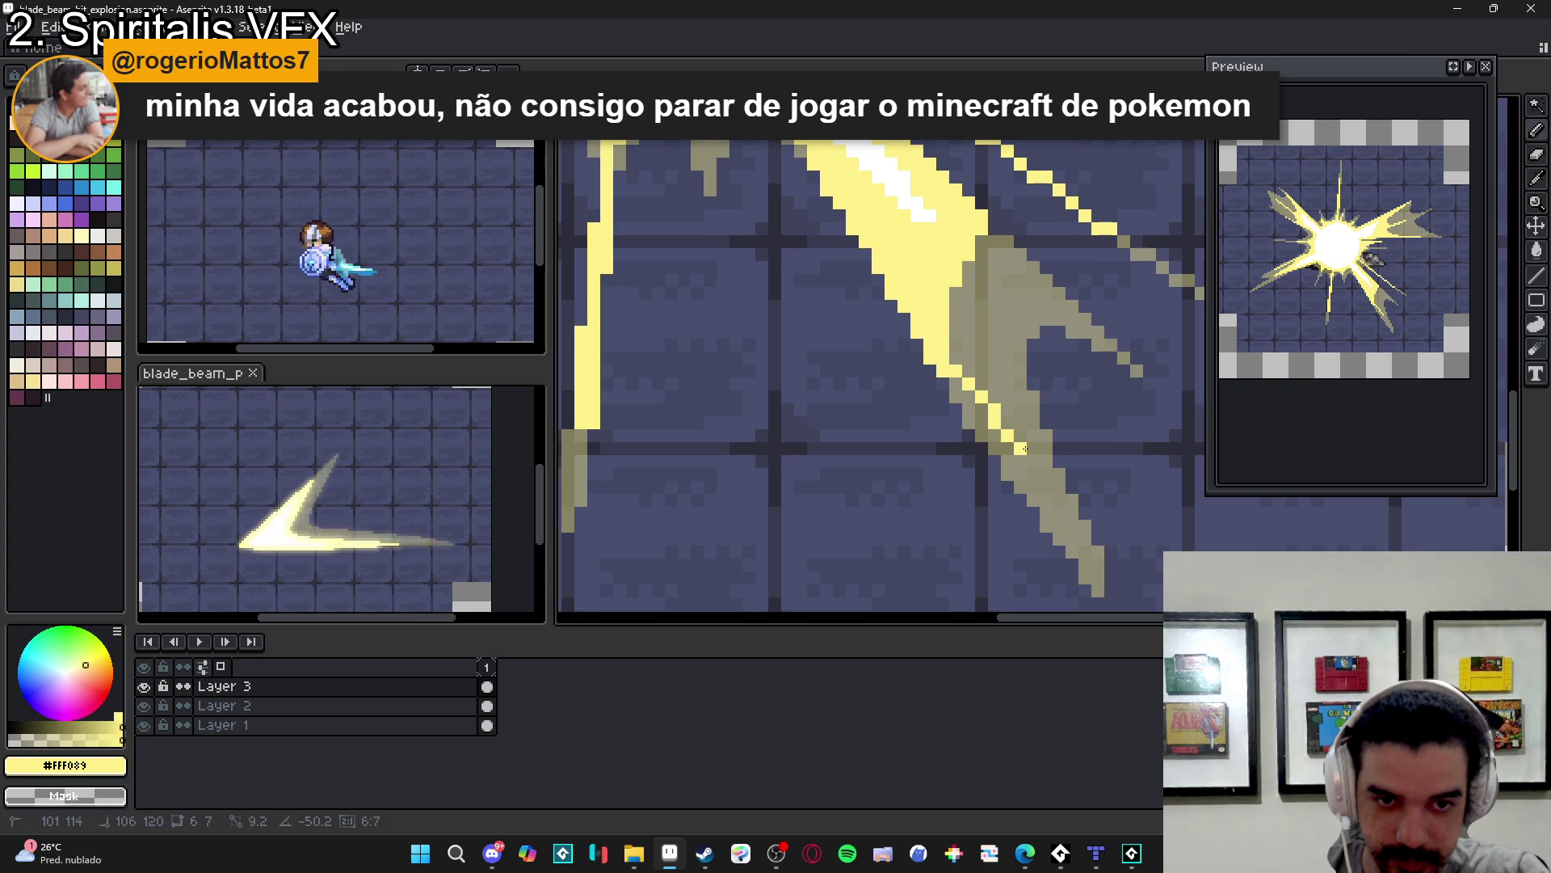
# - Commit the streak, add a short line up-left, and paint-bucket the olive shading pixels yellow
pyautogui.keyDown('shift'); pyautogui.click(1058, 530); pyautogui.keyUp('shift')
pyautogui.moveTo(1018, 446)
pyautogui.mouseDown()
pyautogui.moveTo(953, 291)
pyautogui.moveTo(971, 371)
pyautogui.mouseUp()
pyautogui.press('g')
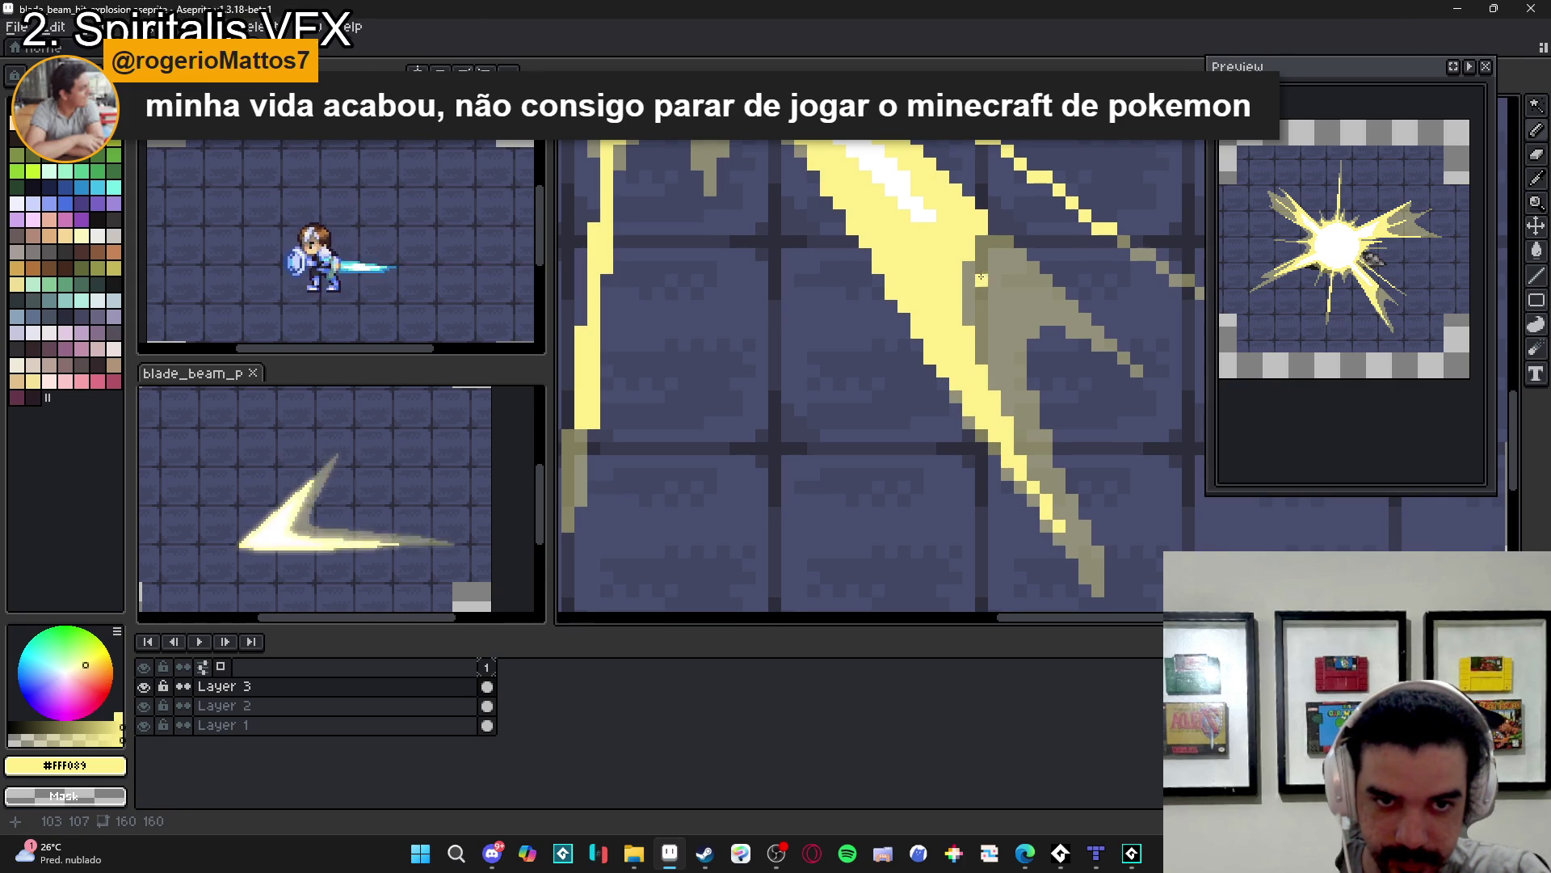
pyautogui.moveTo(993, 253); pyautogui.dragTo(1047, 305)
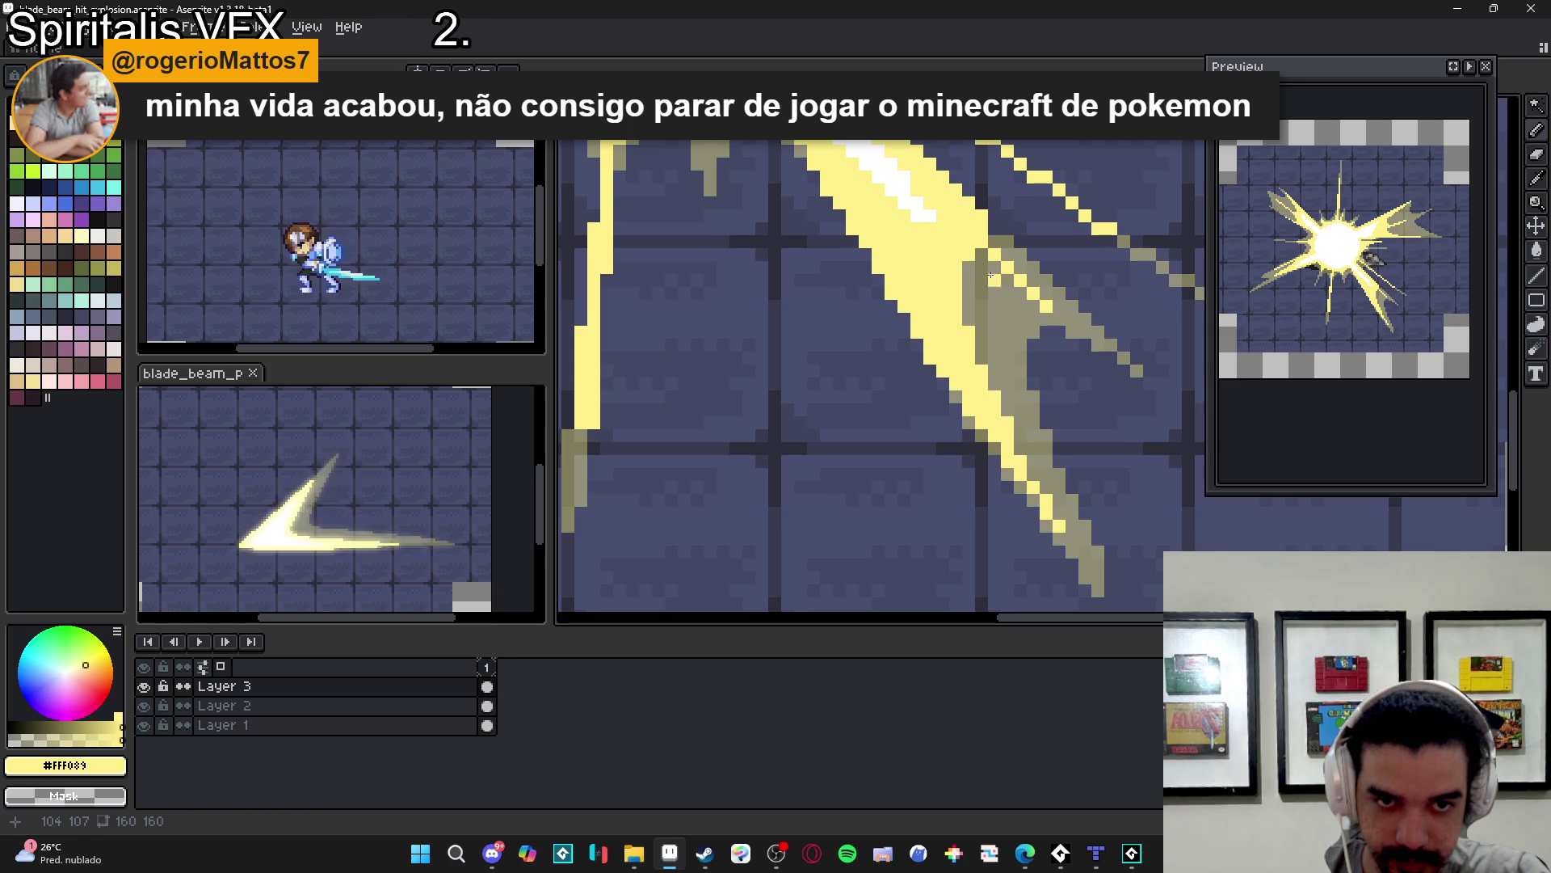
pyautogui.moveTo(1002, 281)
pyautogui.mouseDown()
pyautogui.moveTo(974, 291)
pyautogui.moveTo(970, 323)
pyautogui.mouseUp()
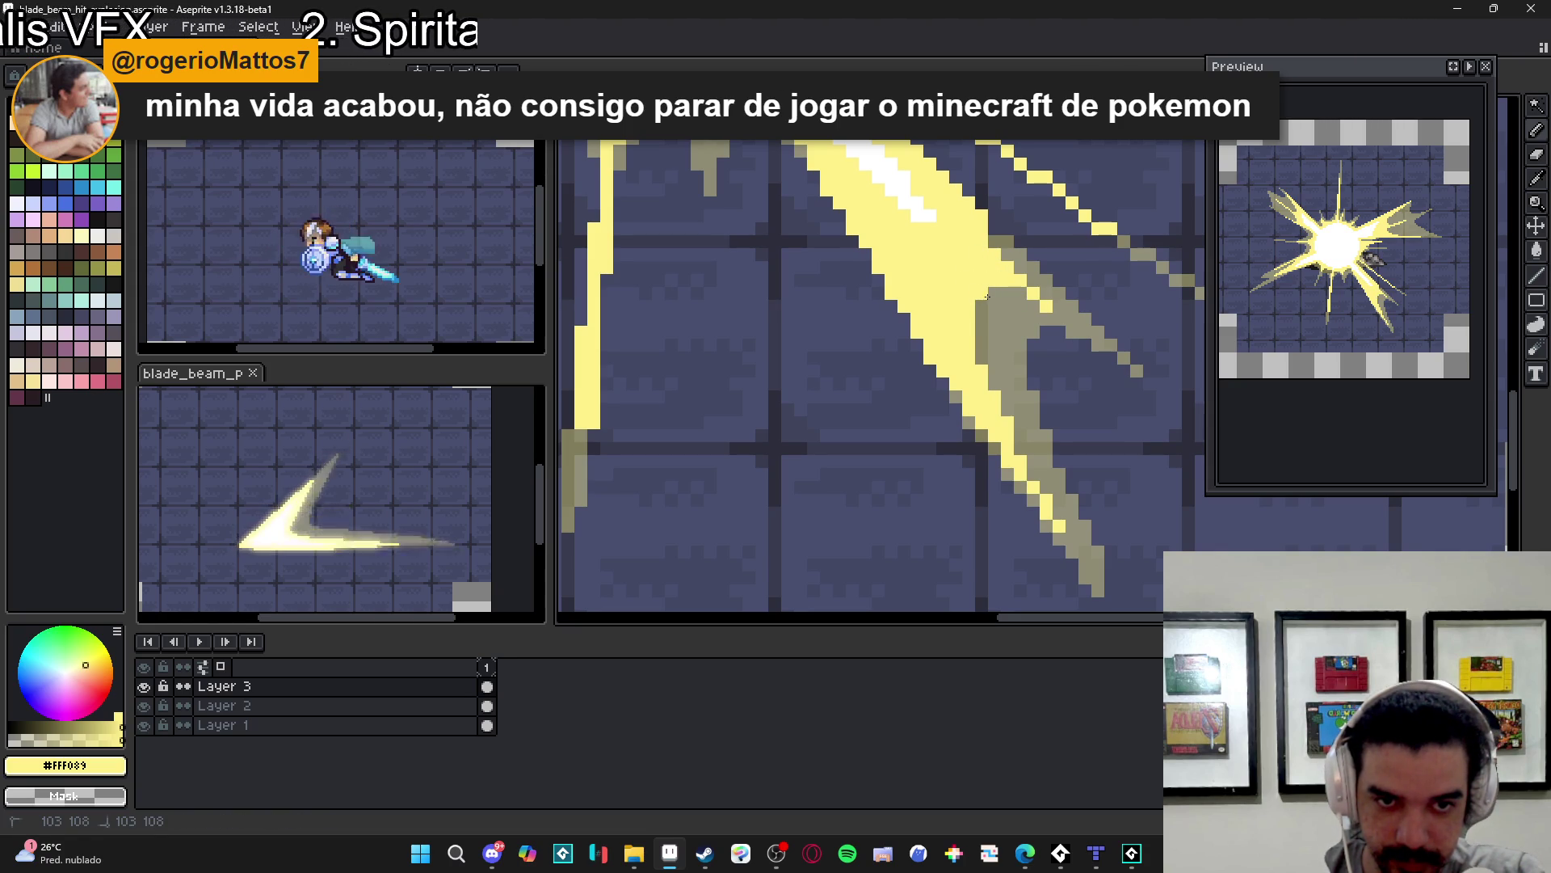
# - Draw another thin yellow diagonal line down-right, lengthening the lower-right streak's tip
pyautogui.scroll(-2, 1018, 297)
pyautogui.scroll(2, 1042, 299)
pyautogui.moveTo(1045, 300); pyautogui.dragTo(1106, 364)
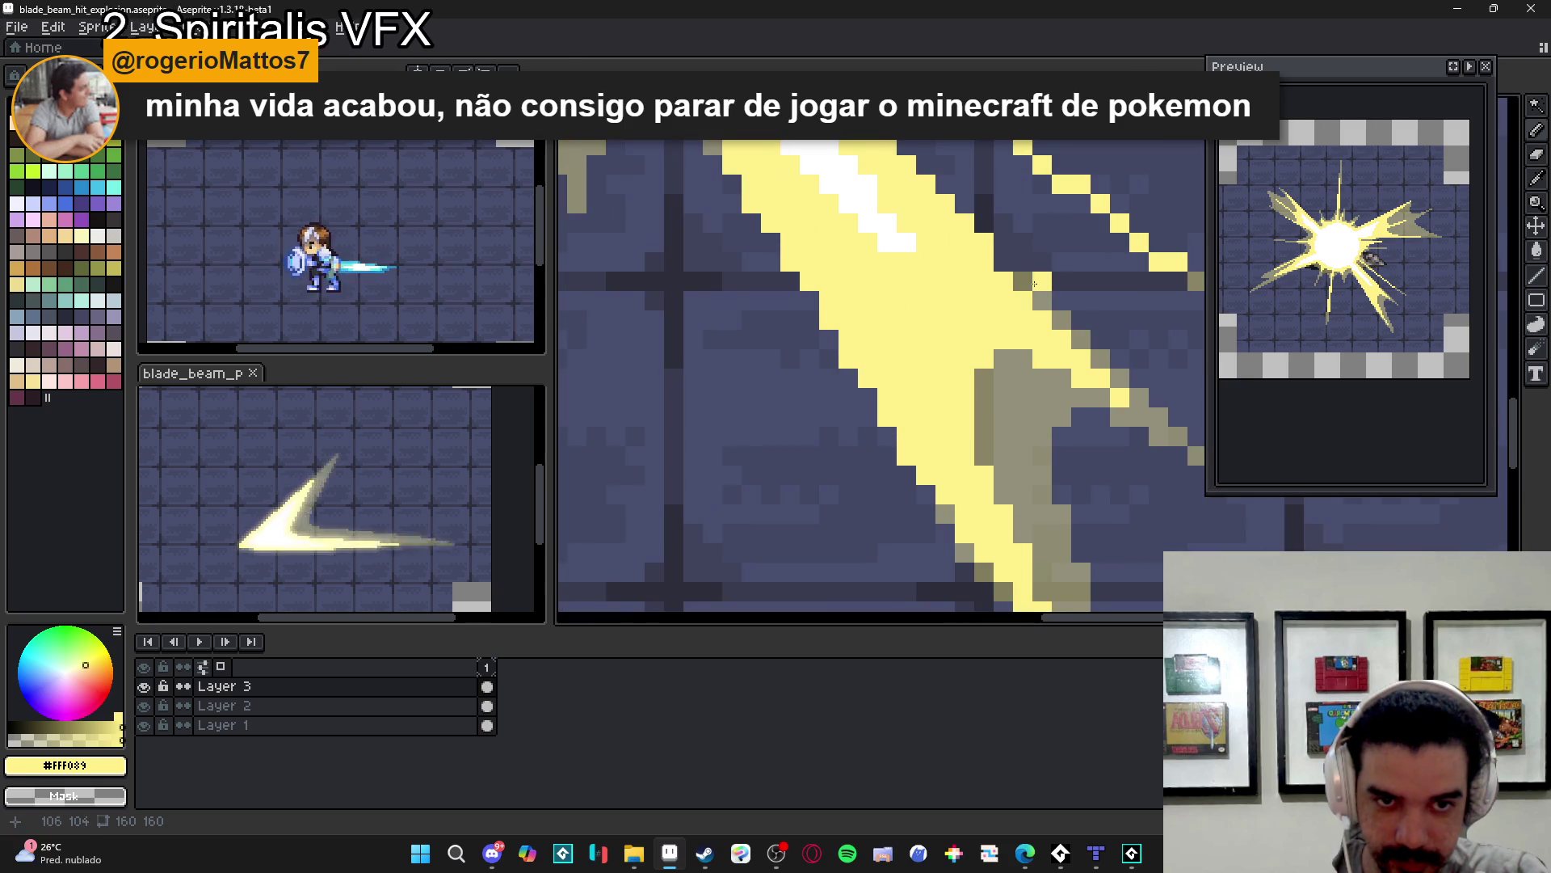
pyautogui.scroll(-2, 1066, 387)
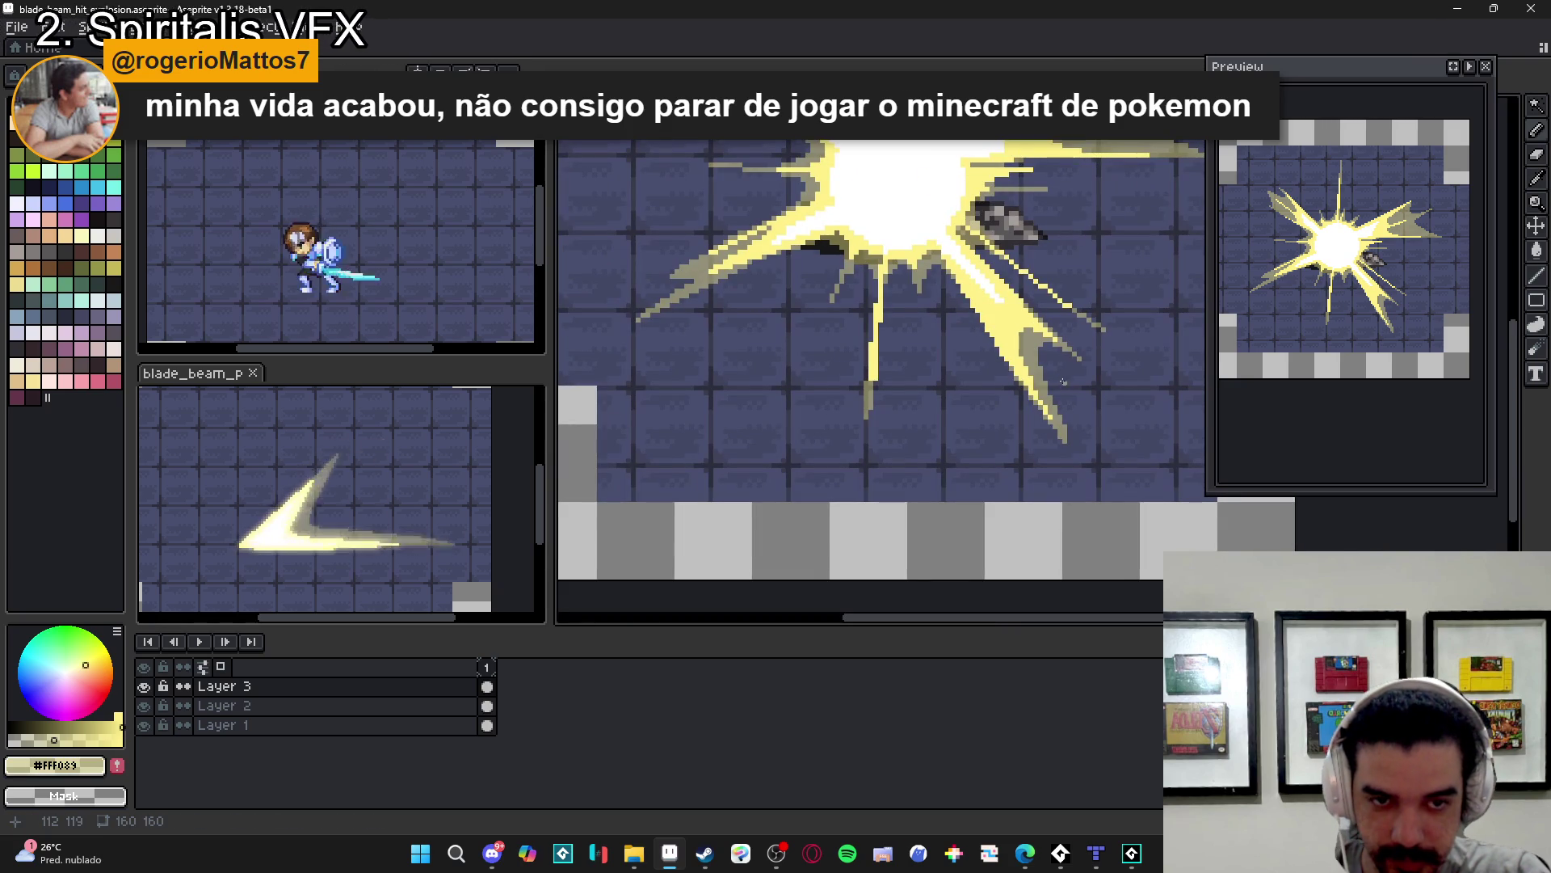
pyautogui.scroll(1, 1057, 368)
pyautogui.scroll(2, 1032, 333)
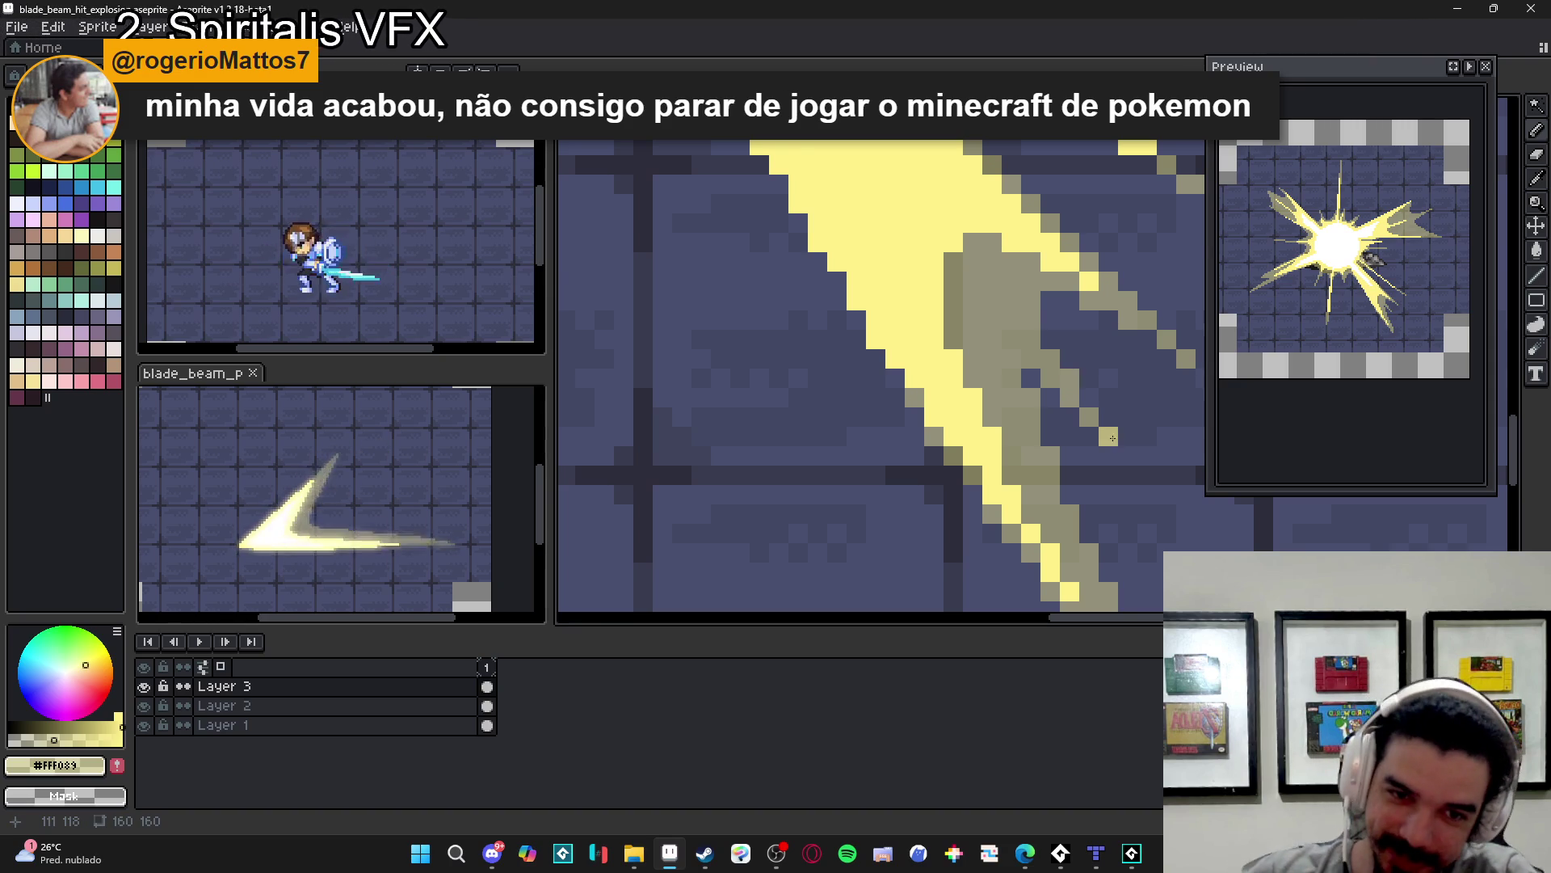
pyautogui.scroll(-2, 1032, 418)
pyautogui.scroll(-3, 1033, 419)
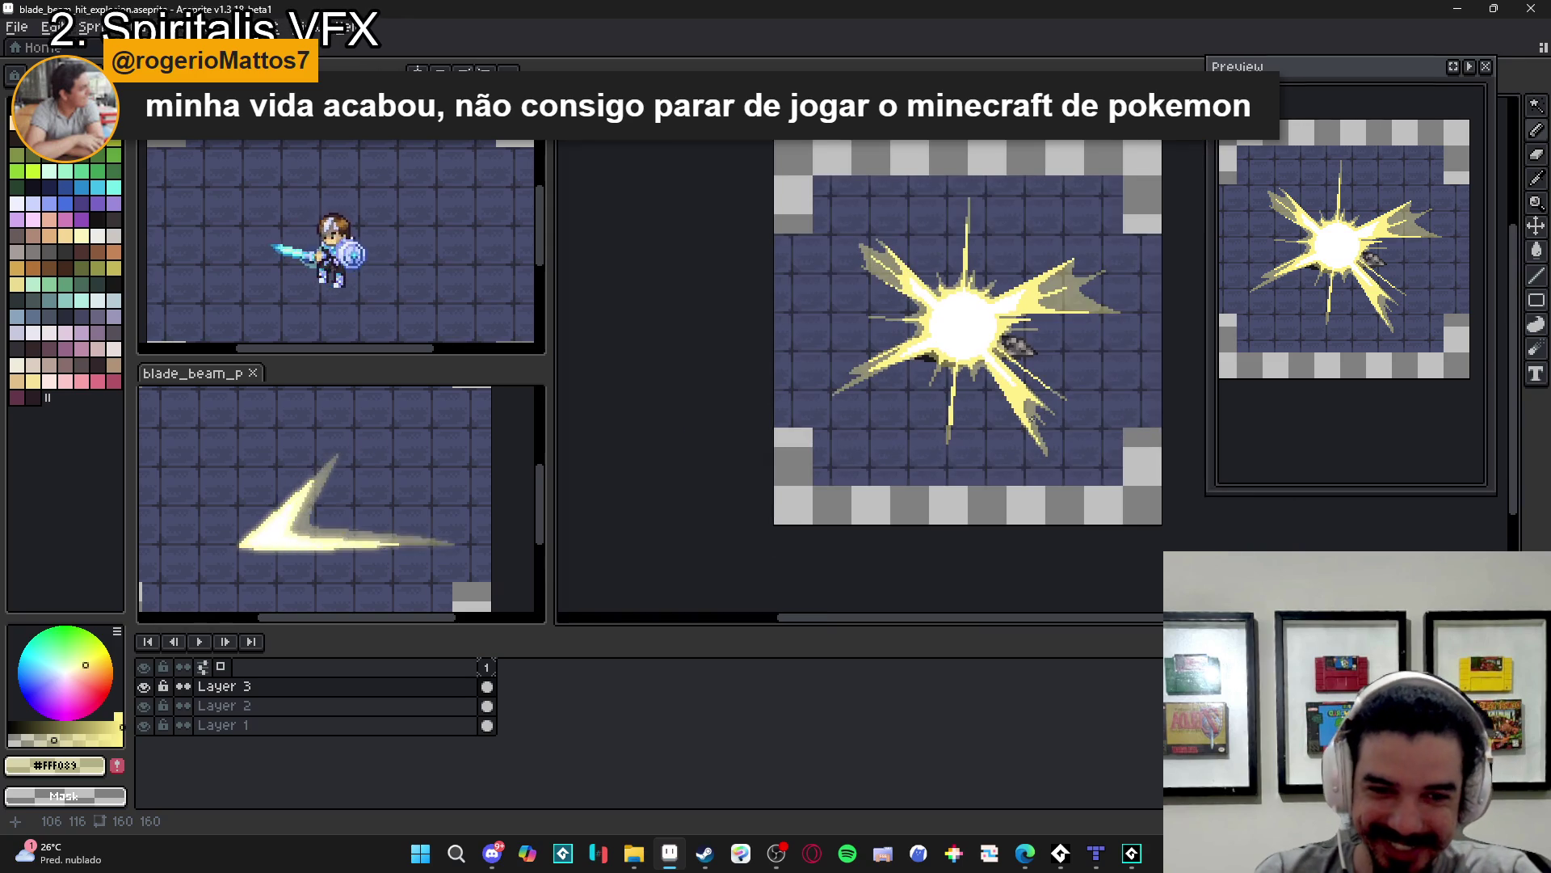
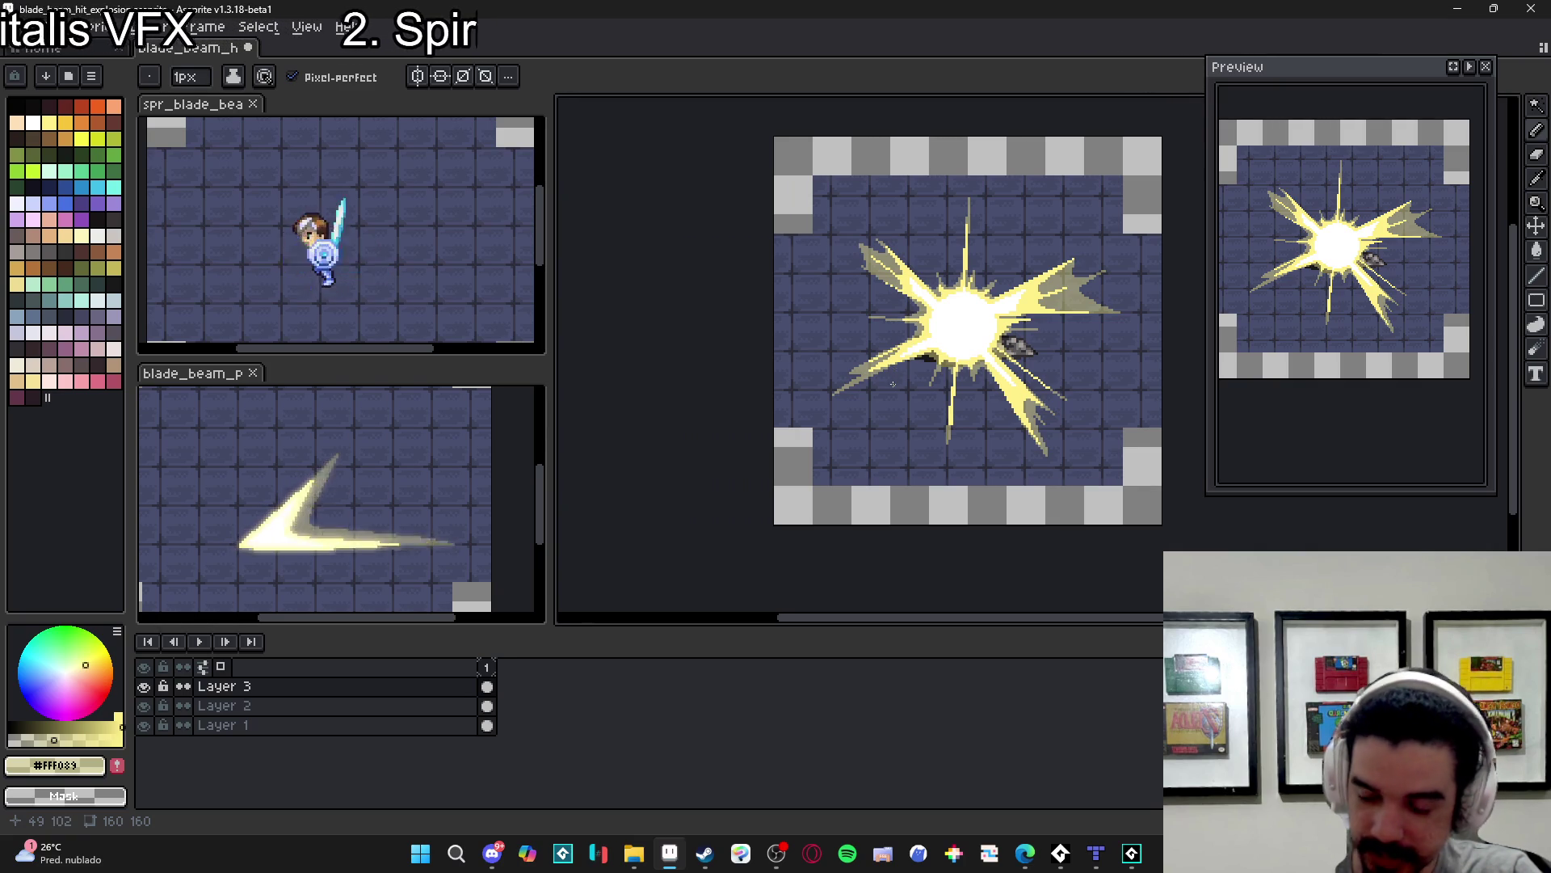
# - Extend the starburst with longer yellow ray lines to the right, down-left and up-right
pyautogui.scroll(8, 1078, 419)
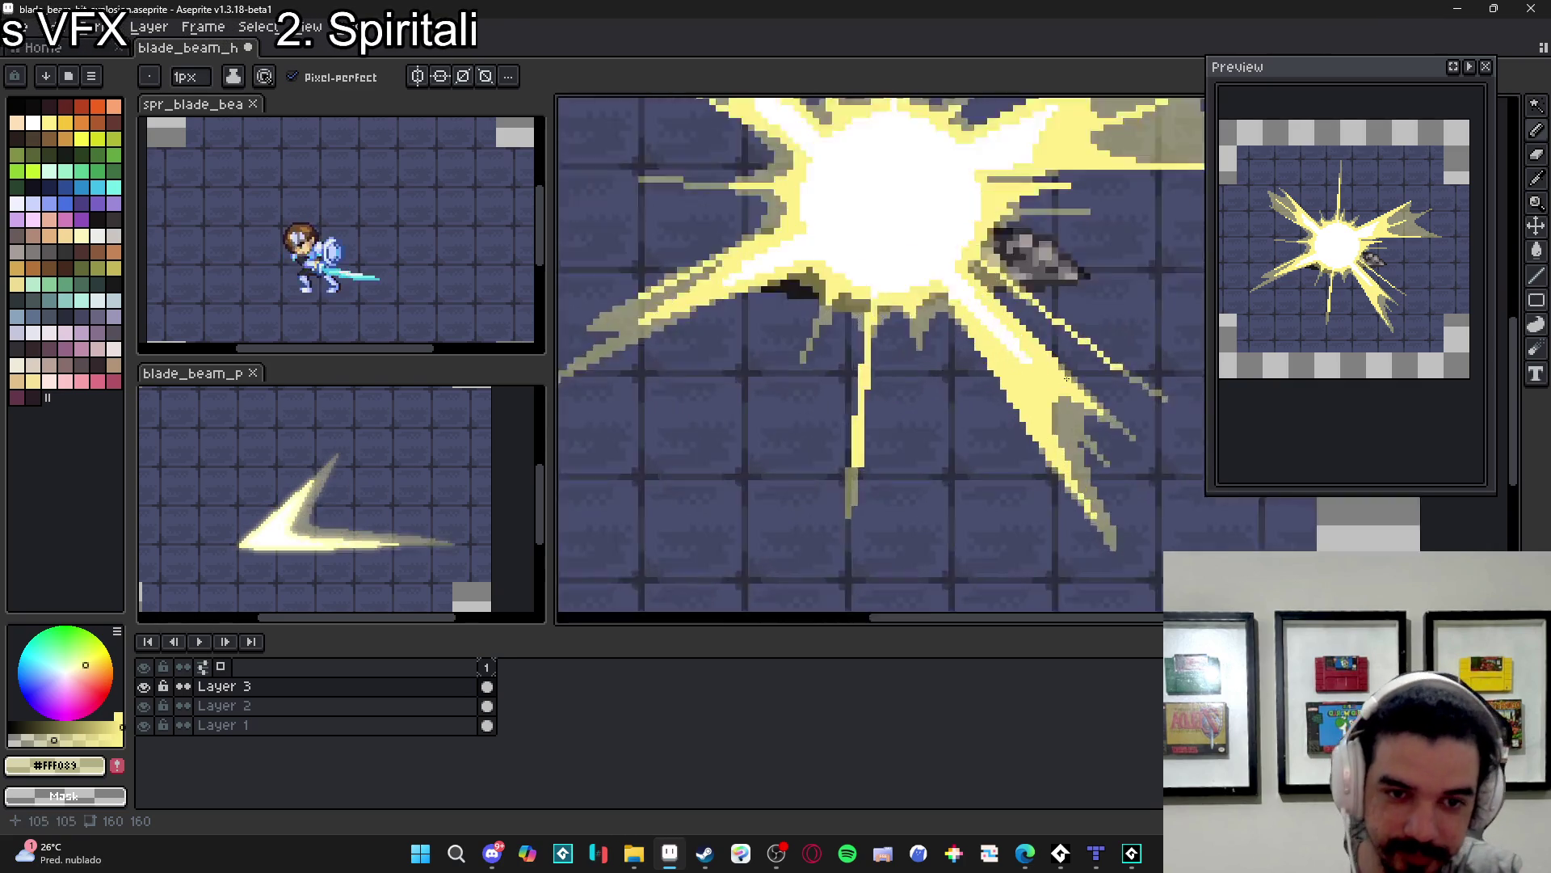
pyautogui.moveTo(1061, 429)
pyautogui.mouseDown()
pyautogui.moveTo(1123, 490)
pyautogui.moveTo(1078, 415)
pyautogui.moveTo(1098, 396)
pyautogui.moveTo(1100, 433)
pyautogui.mouseUp()
pyautogui.scroll(-3, 1100, 433)
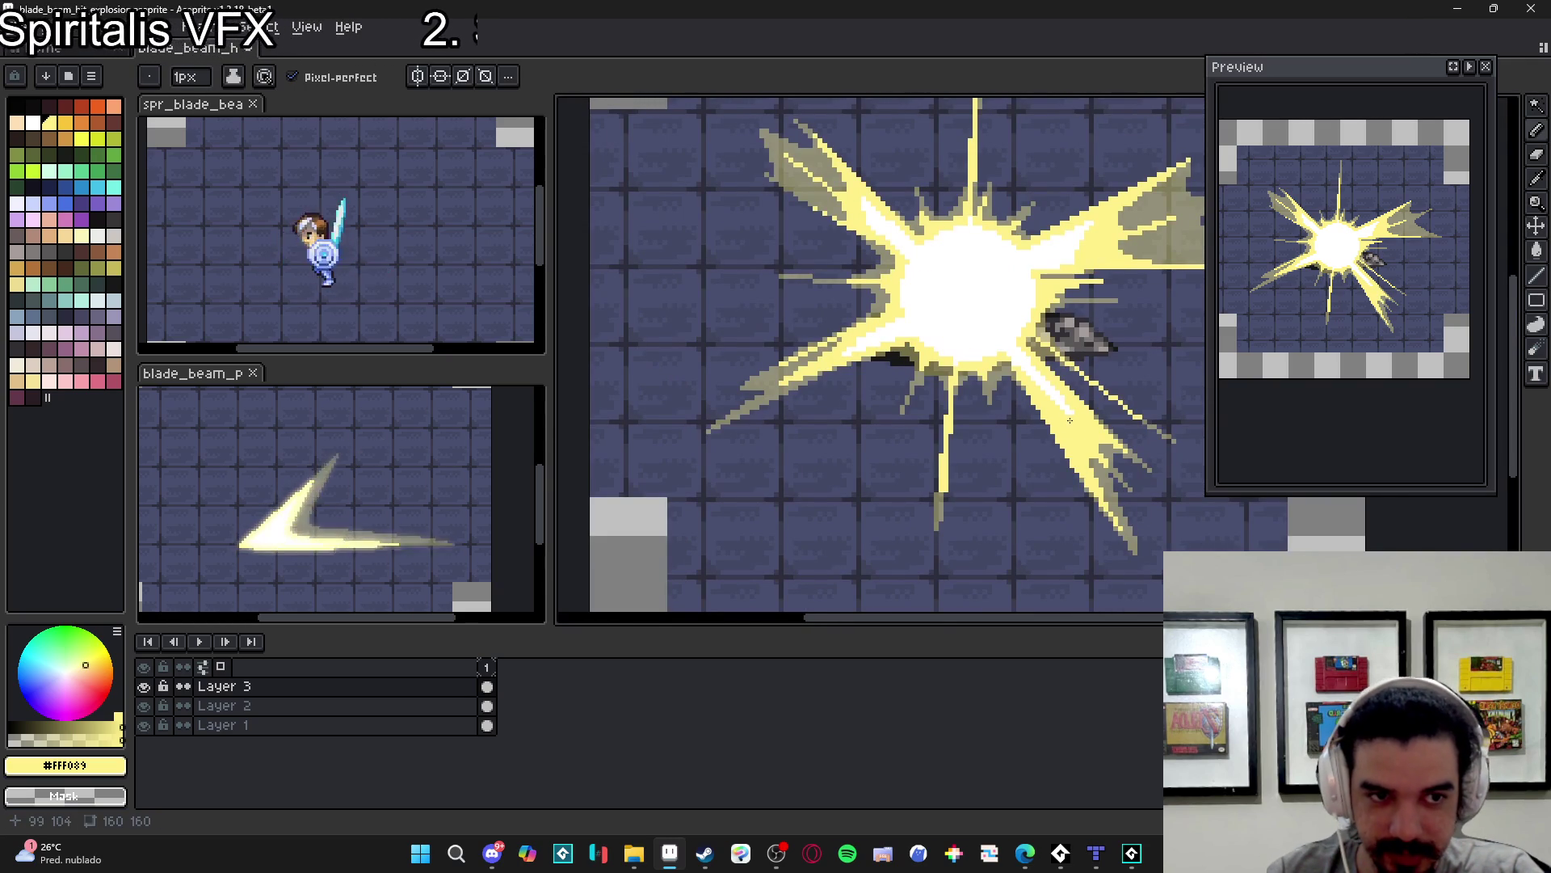
pyautogui.hscroll(-1, 1073, 425)
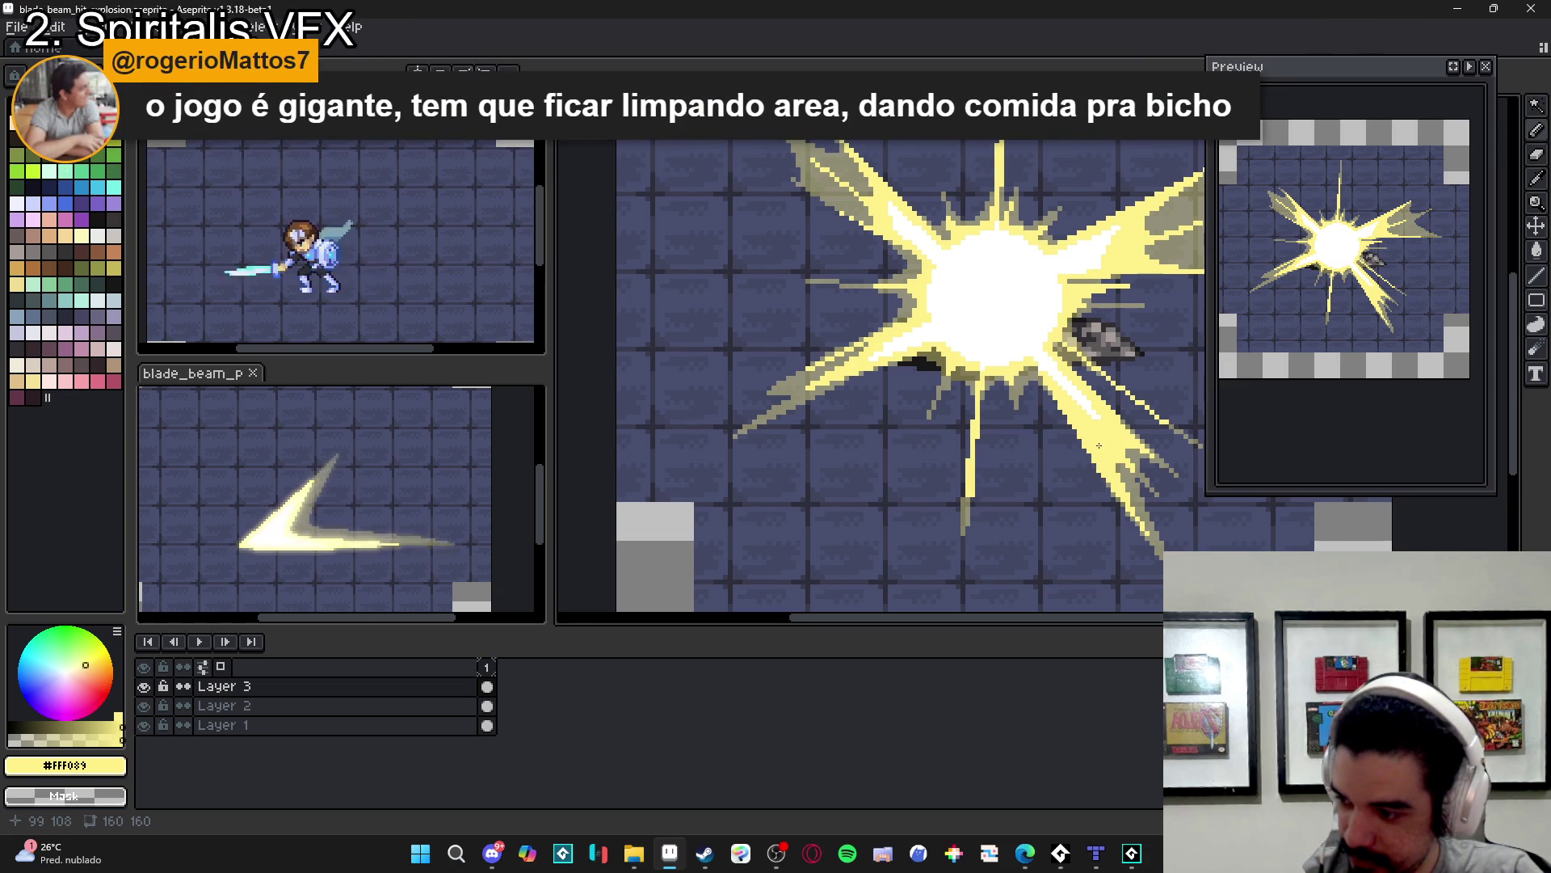
pyautogui.scroll(-2, 1127, 492)
pyautogui.scroll(3, 1028, 356)
pyautogui.scroll(2, 1029, 356)
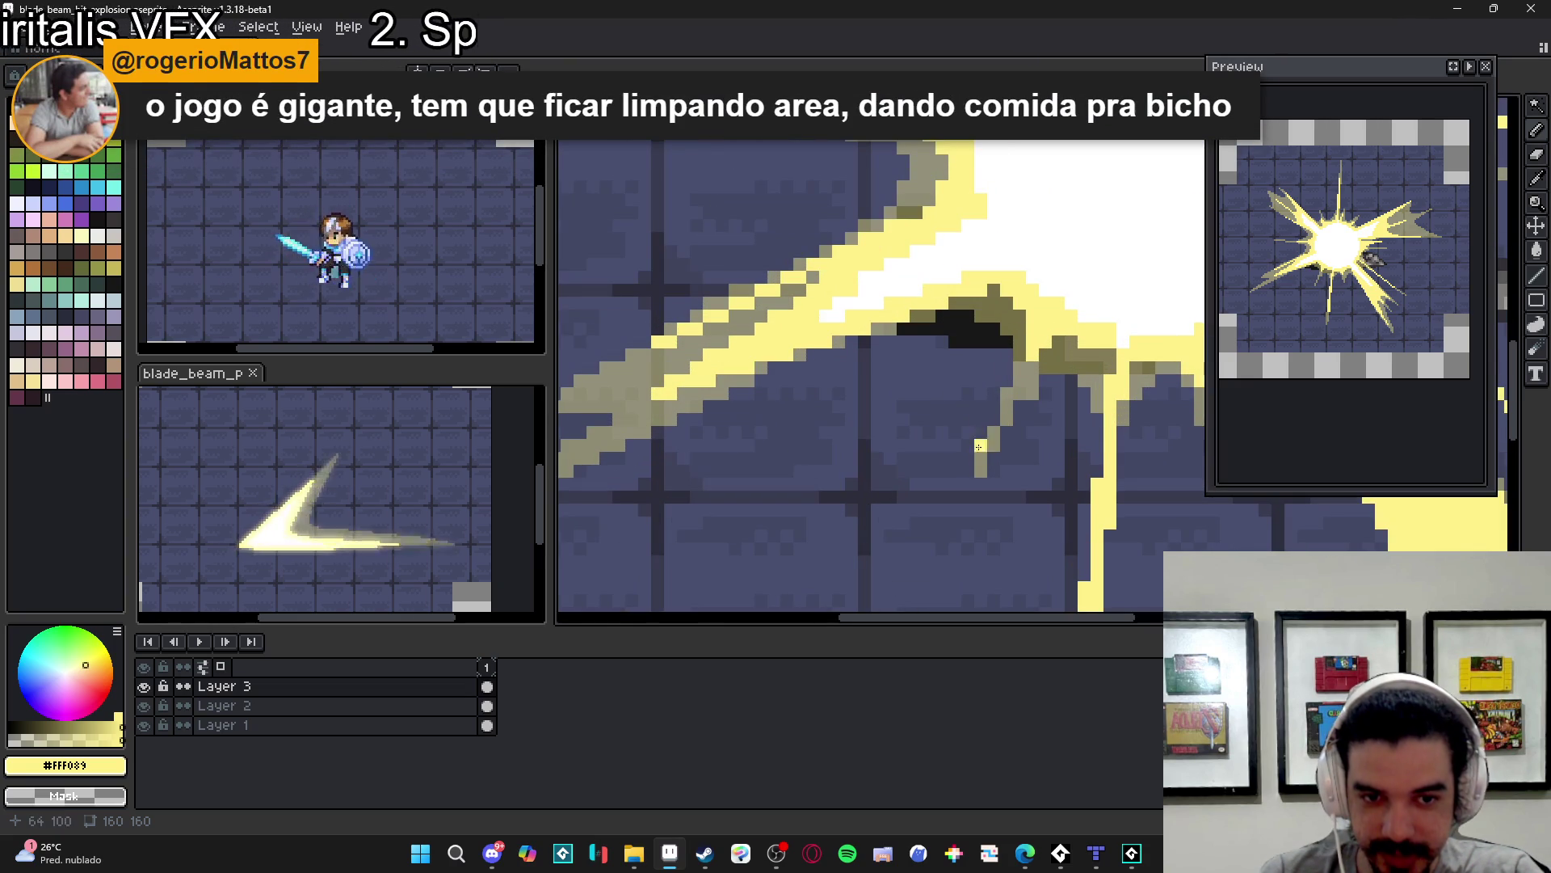
pyautogui.moveTo(964, 483); pyautogui.dragTo(943, 550)
pyautogui.scroll(-3, 1039, 370)
pyautogui.scroll(3, 1040, 370)
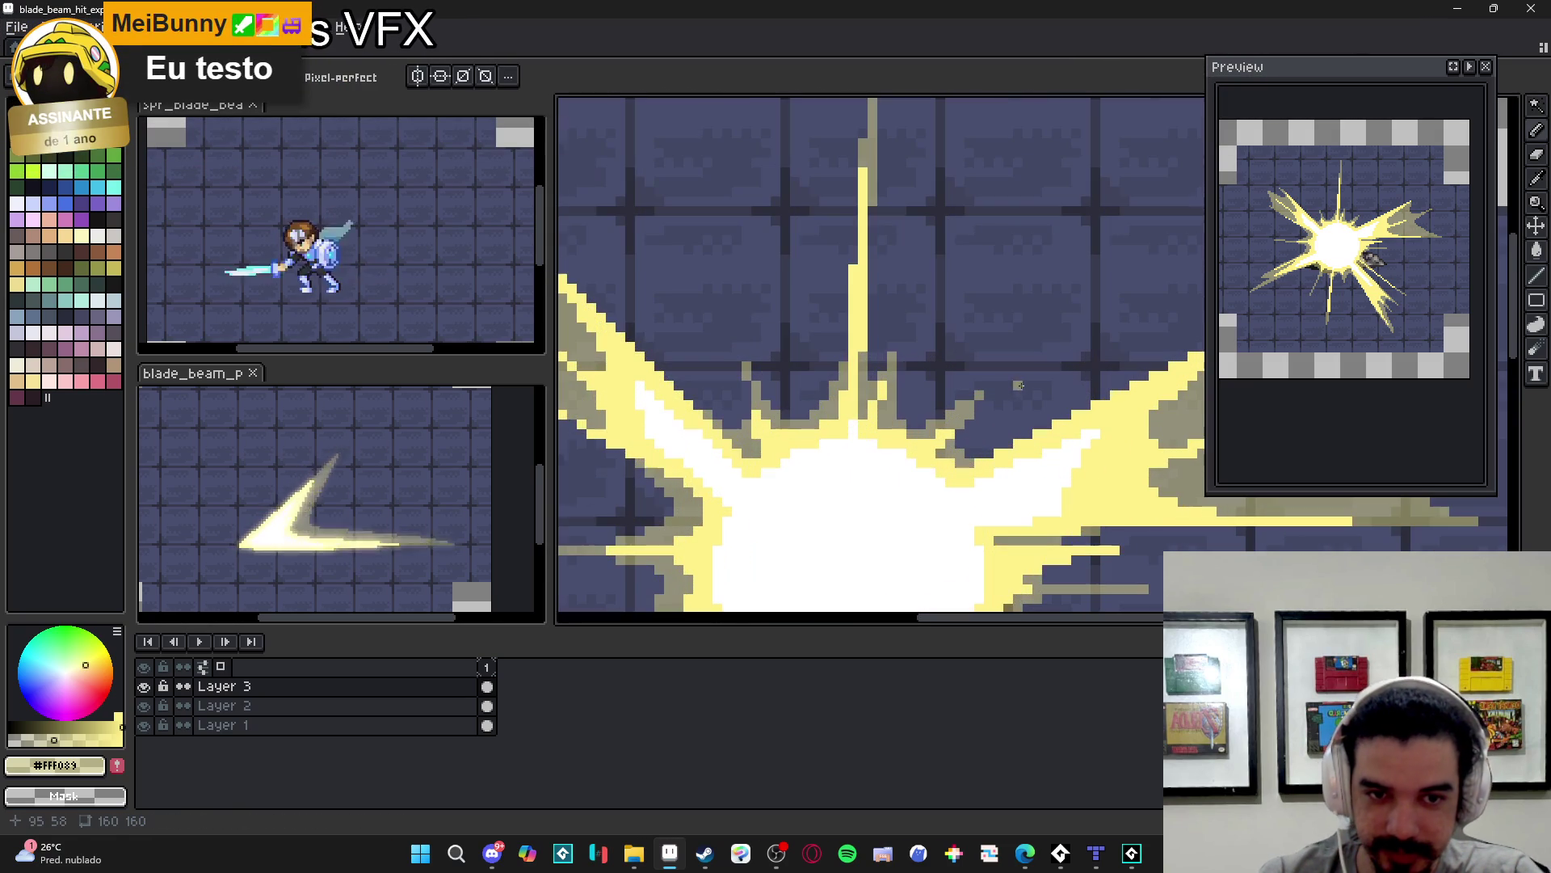
pyautogui.moveTo(982, 385)
pyautogui.mouseDown()
pyautogui.moveTo(1027, 269)
pyautogui.moveTo(980, 385)
pyautogui.moveTo(1039, 281)
pyautogui.moveTo(1057, 315)
pyautogui.mouseUp()
pyautogui.scroll(-5, 1003, 446)
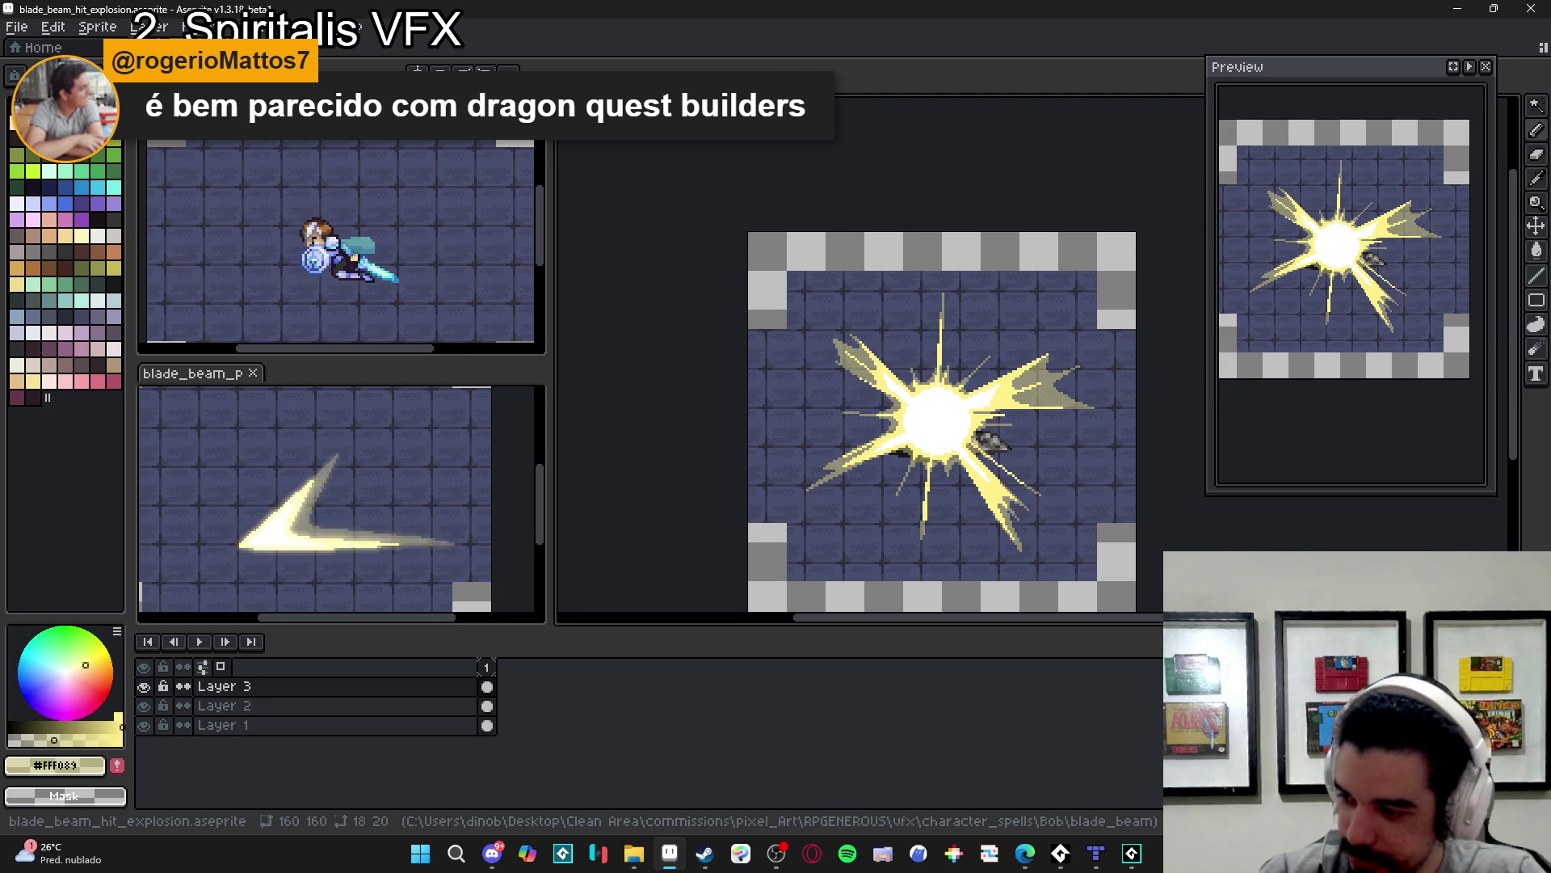
# - Glance at the reference image search in the browser, then close it
pyautogui.hotkey('alt', 'Tab')
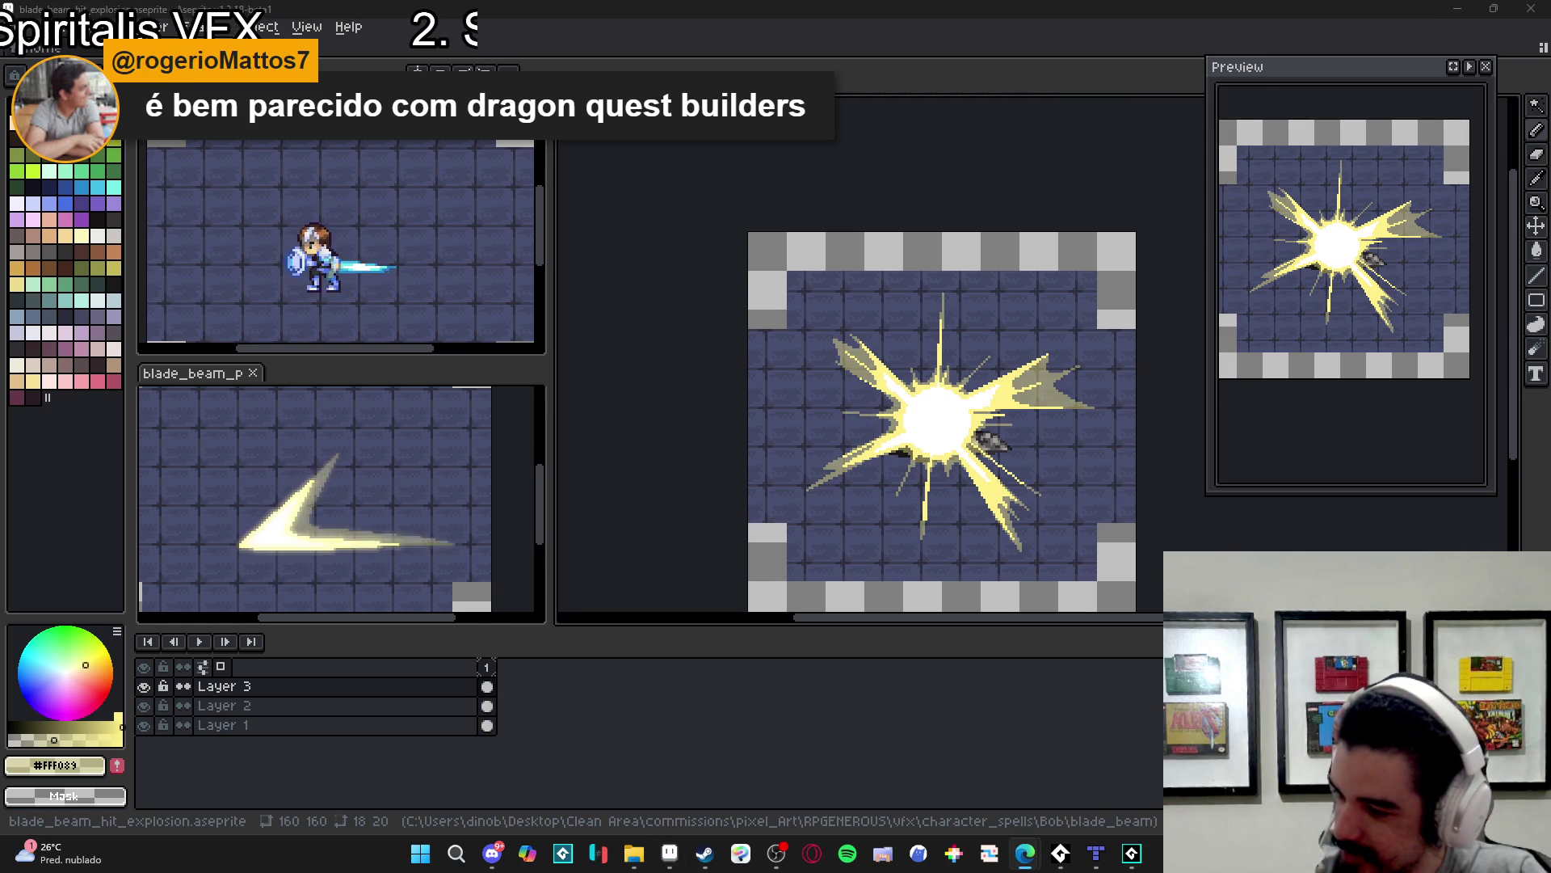
pyautogui.click(1025, 853)
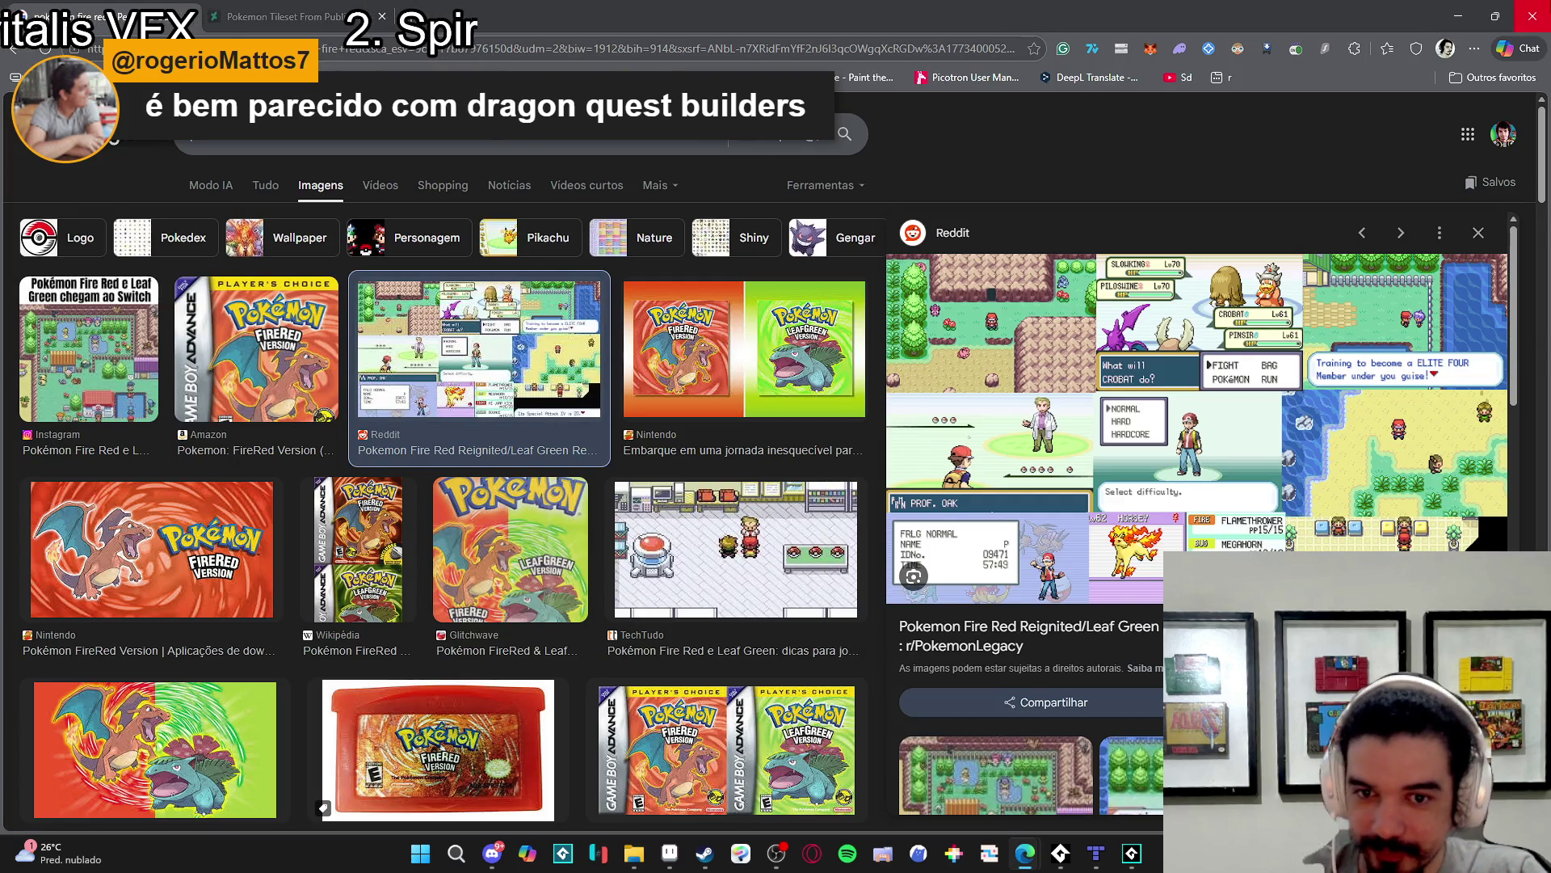
pyautogui.click(1531, 8)
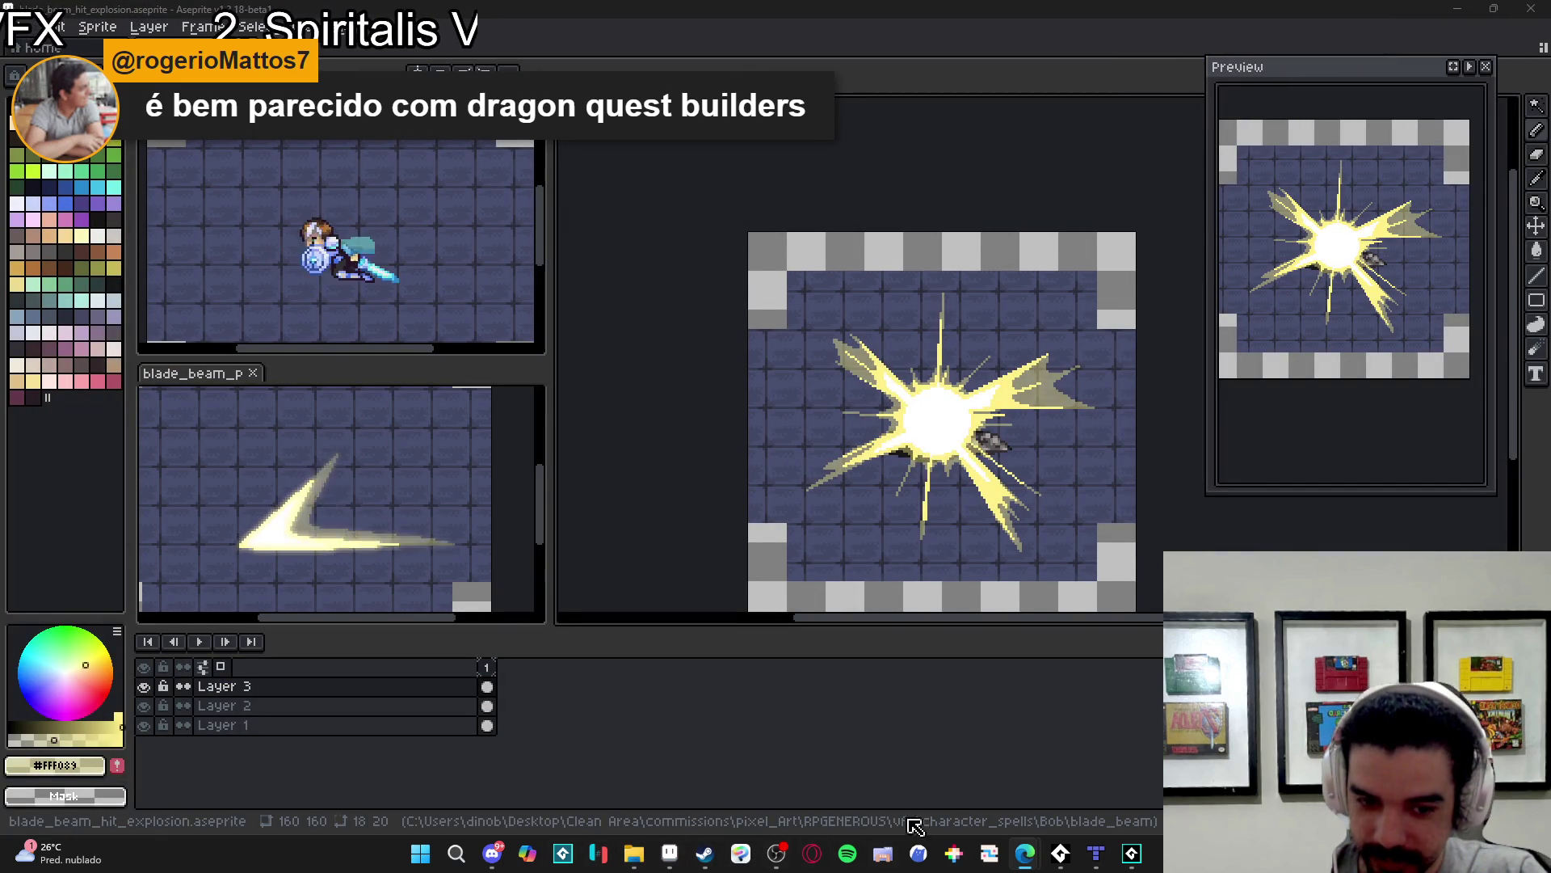
pyautogui.moveTo(1025, 853)
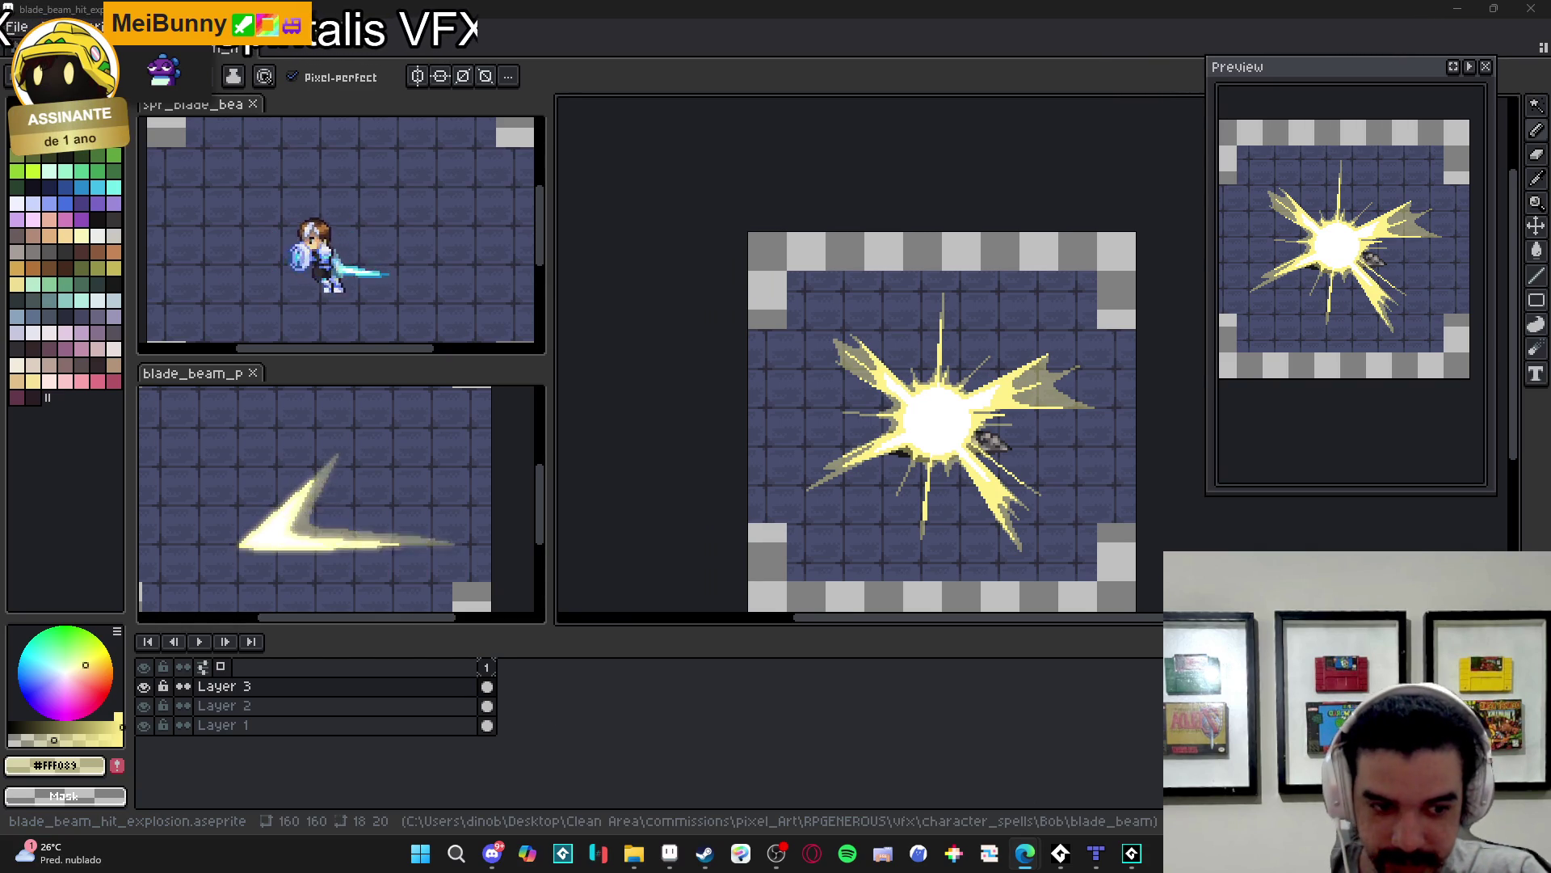
# - Add a second animation frame and hide the Layer 1 and Layer 2 tile backgrounds
pyautogui.hotkey('alt', 'n')
pyautogui.click(144, 706)
pyautogui.click(144, 725)
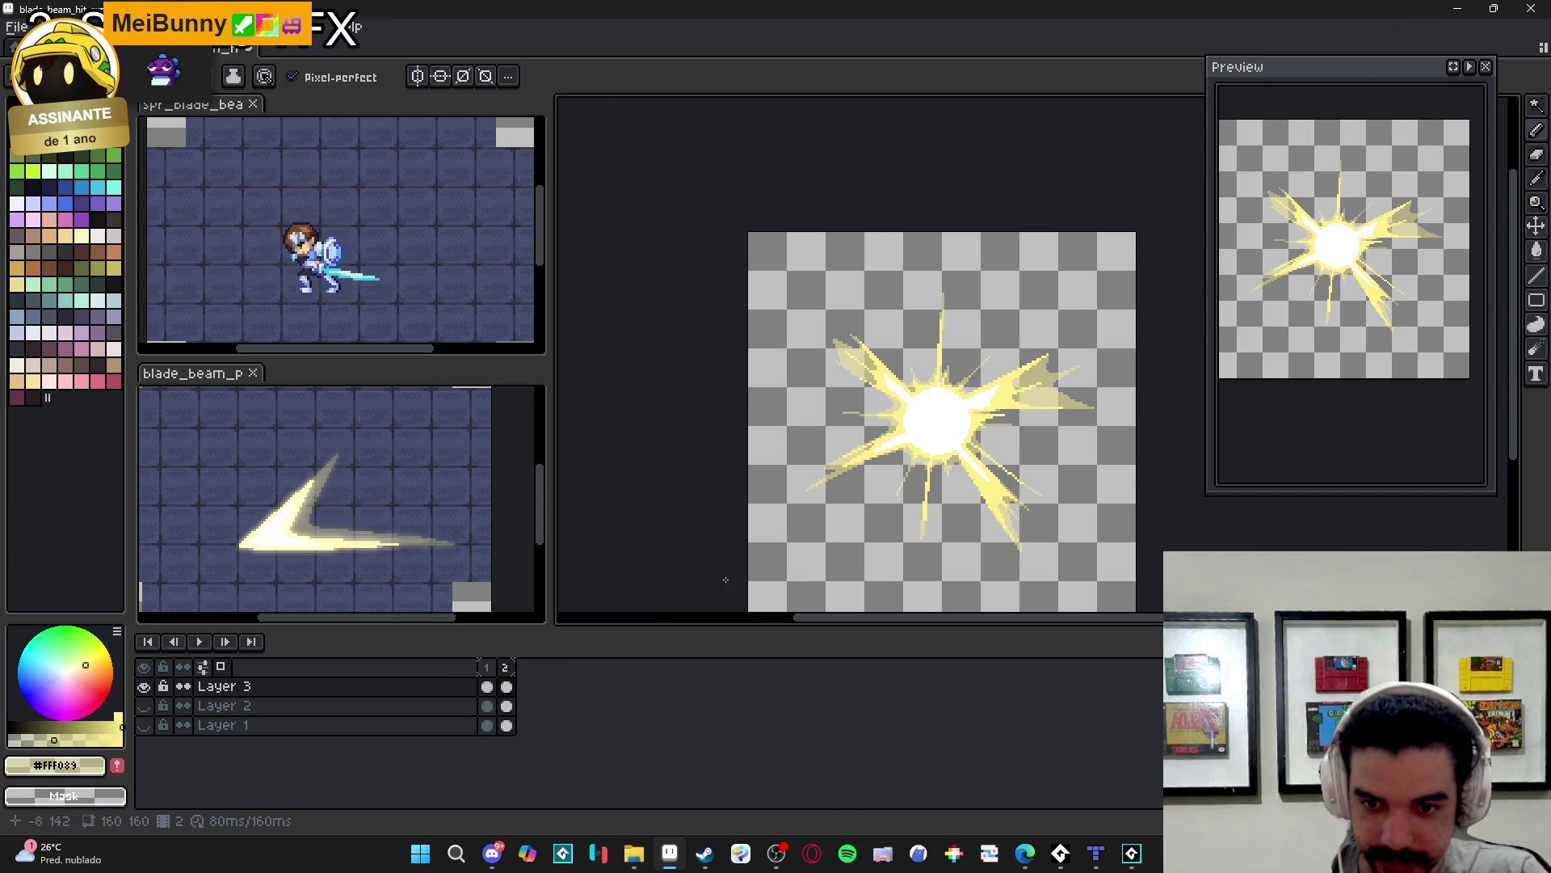
# - Erase the explosion from Layer 3's frame 2 with an enlarged eraser, then compare with frame 1
pyautogui.press('e')
pyautogui.press('+')
pyautogui.press('+')
pyautogui.press('+')
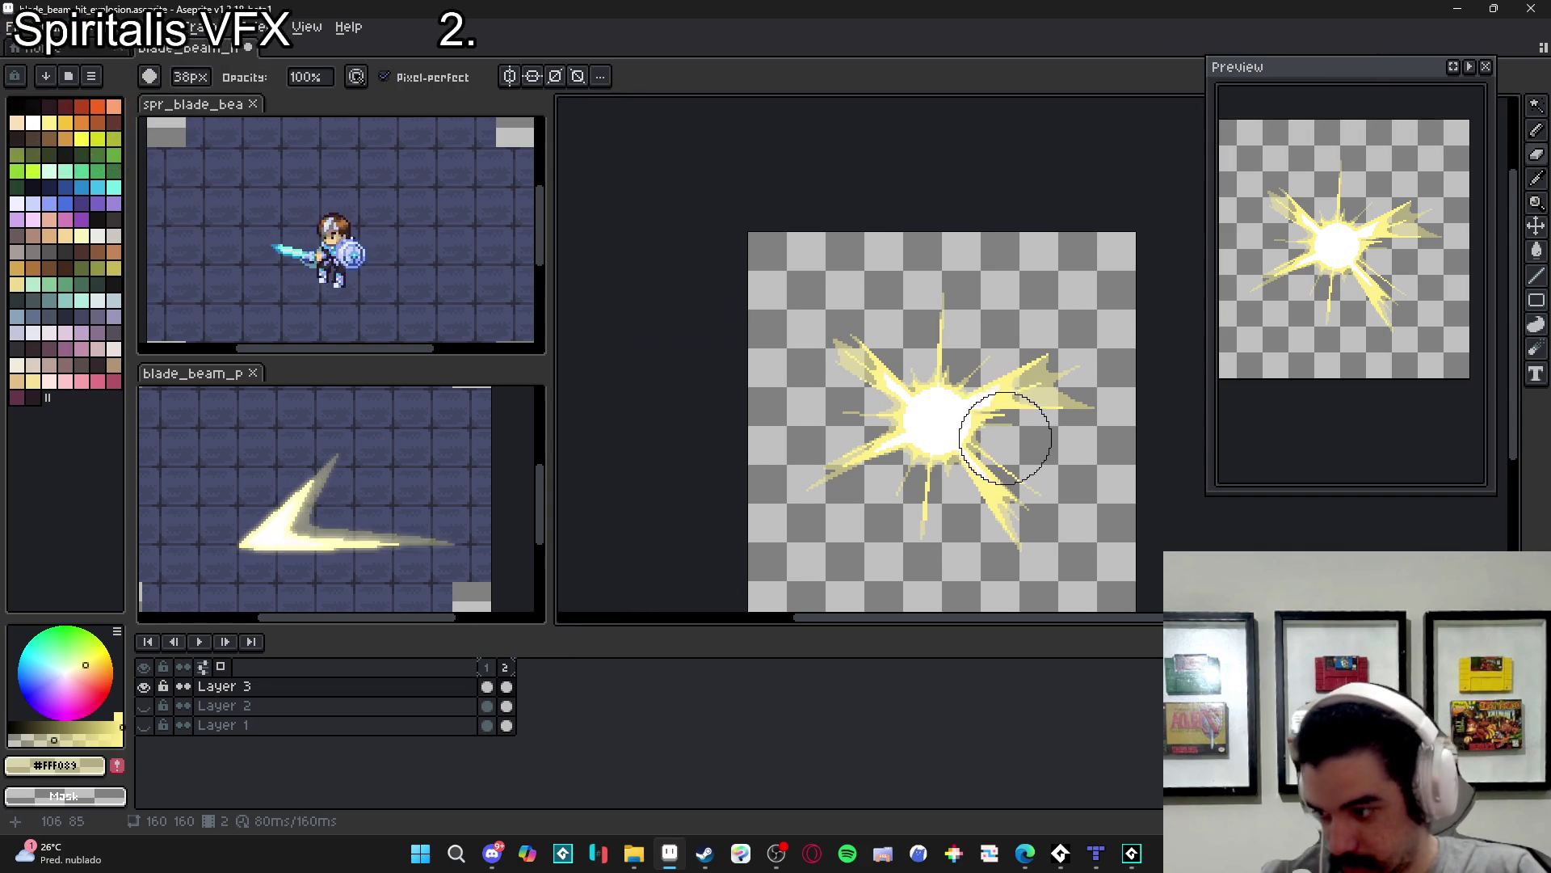
pyautogui.moveTo(1011, 416)
pyautogui.mouseDown()
pyautogui.moveTo(963, 561)
pyautogui.moveTo(1032, 526)
pyautogui.moveTo(1083, 418)
pyautogui.moveTo(973, 266)
pyautogui.mouseUp()
pyautogui.scroll(3, 888, 422)
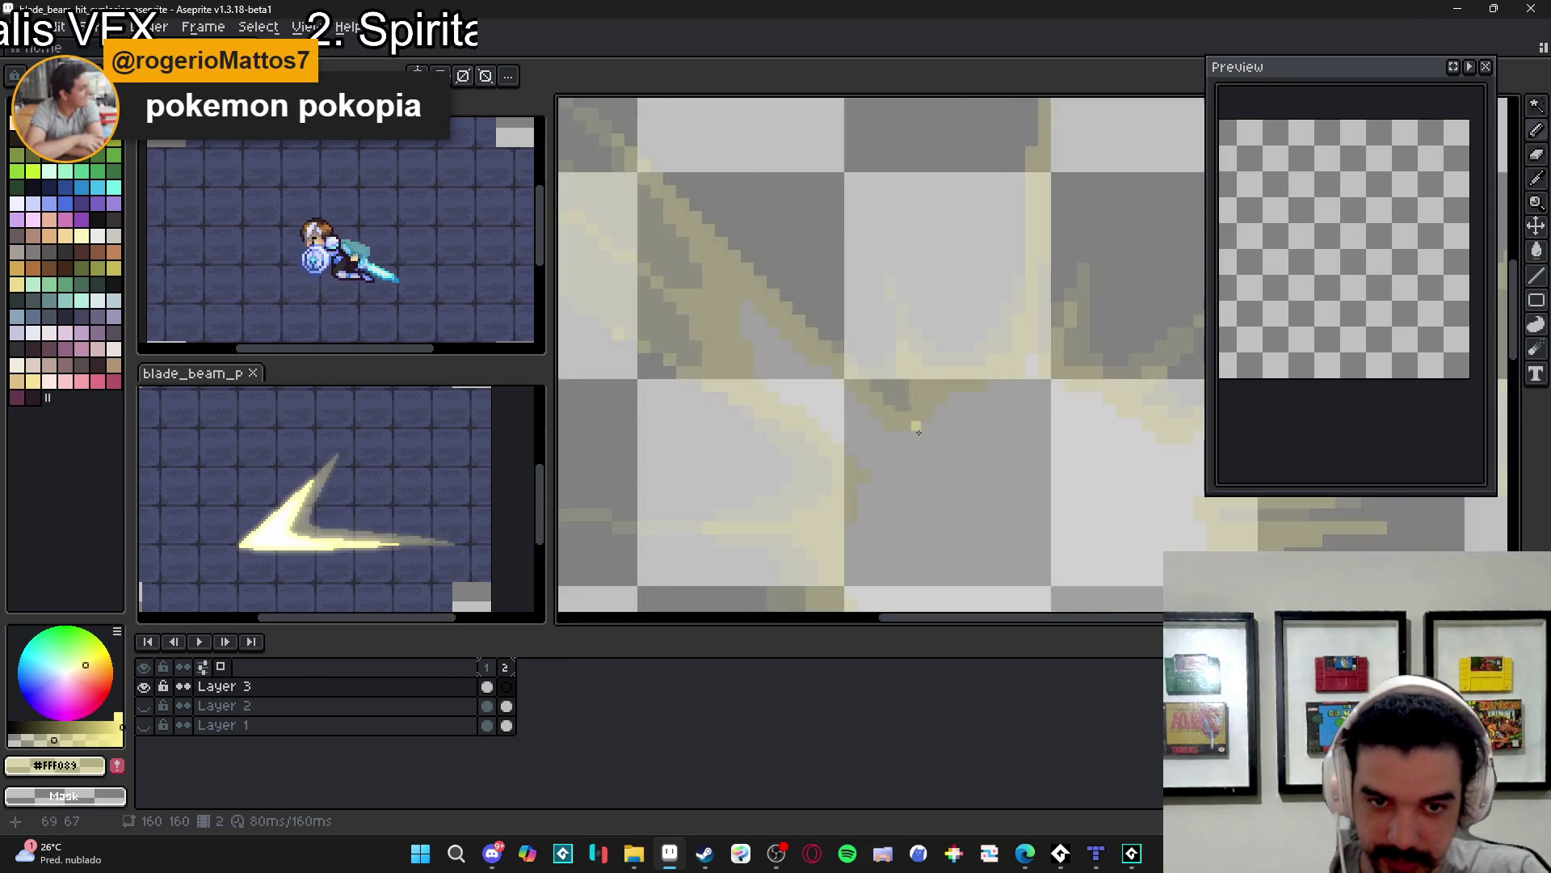
pyautogui.scroll(-2, 888, 422)
pyautogui.click(505, 683)
pyautogui.press('Left')
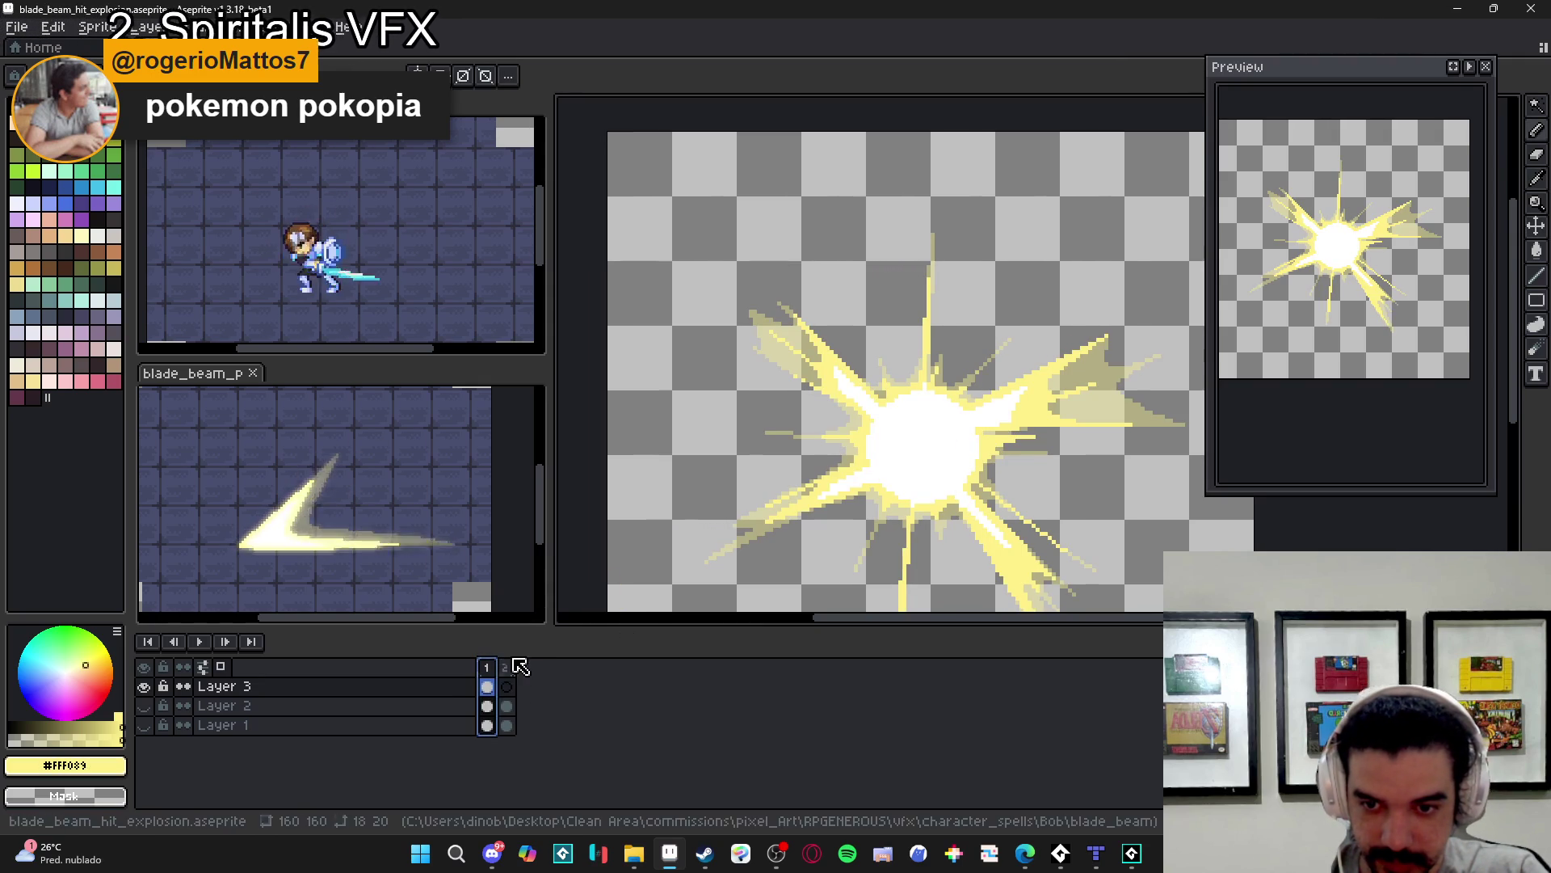
# - Stamp a round yellow core at the burst centre on frame 2 and preview the animation
pyautogui.press('Right')
pyautogui.press('+')
pyautogui.press('+')
pyautogui.press('+')
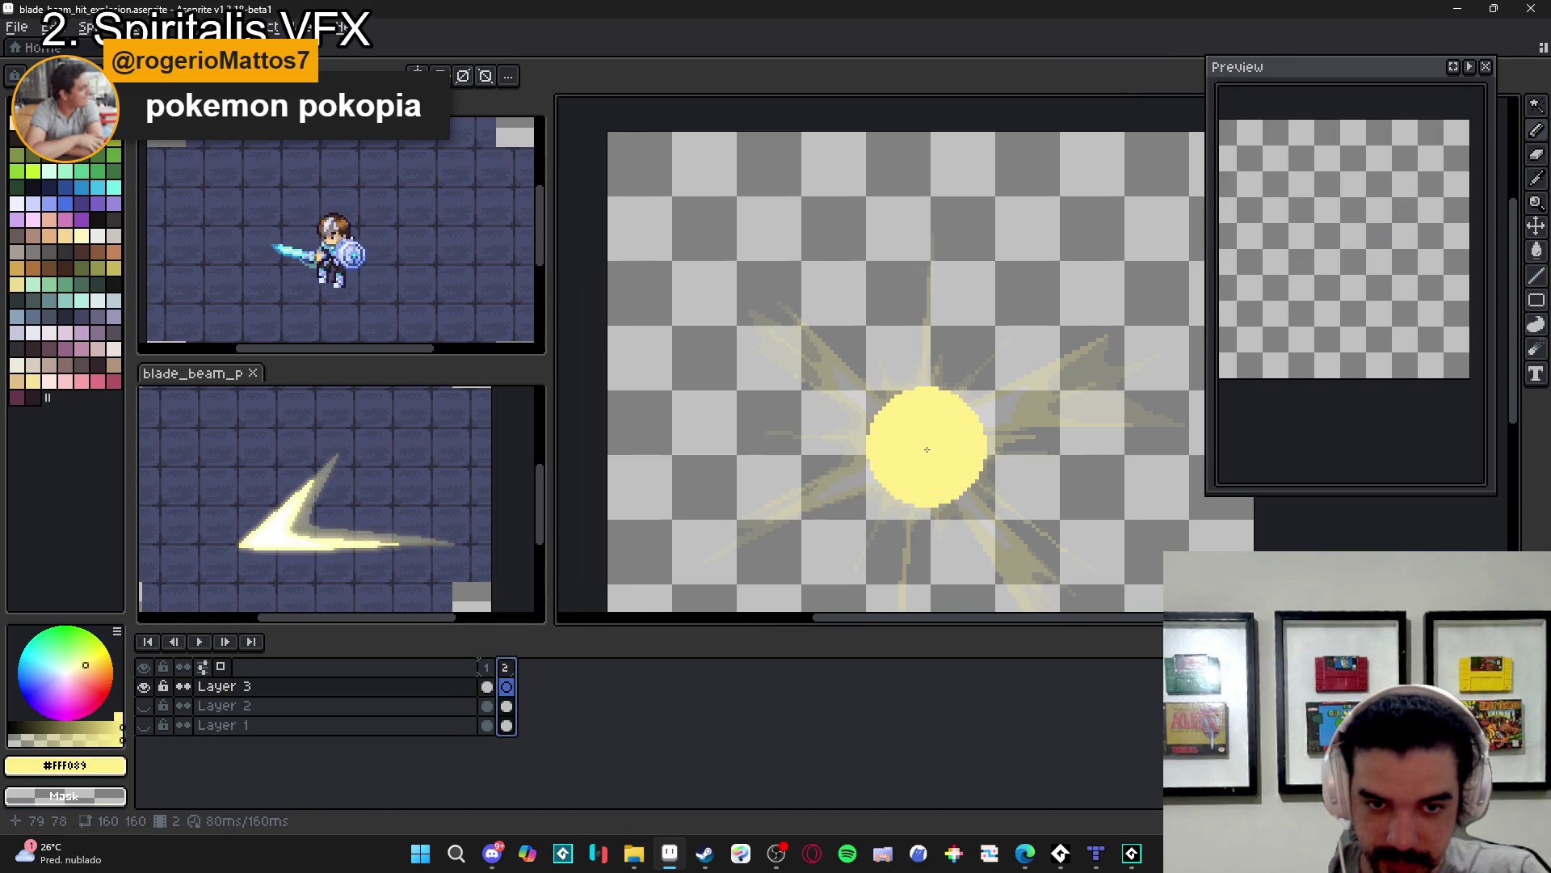
pyautogui.press('-')
pyautogui.press('-')
pyautogui.press('-')
pyautogui.press('+')
pyautogui.press('+')
pyautogui.press('+')
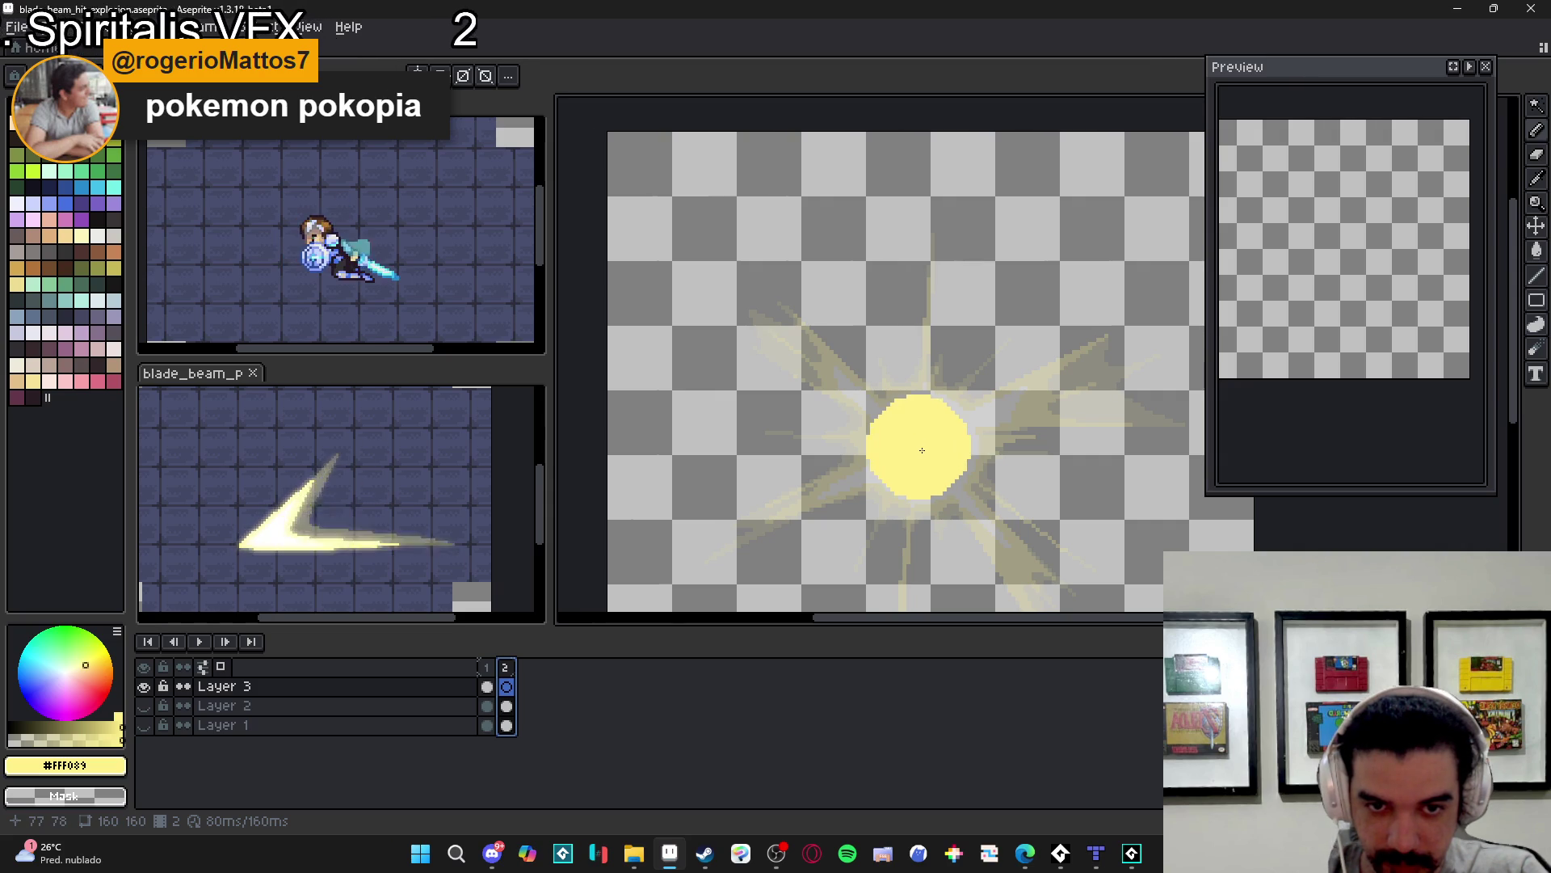
pyautogui.press('-')
pyautogui.press('-')
pyautogui.press('-')
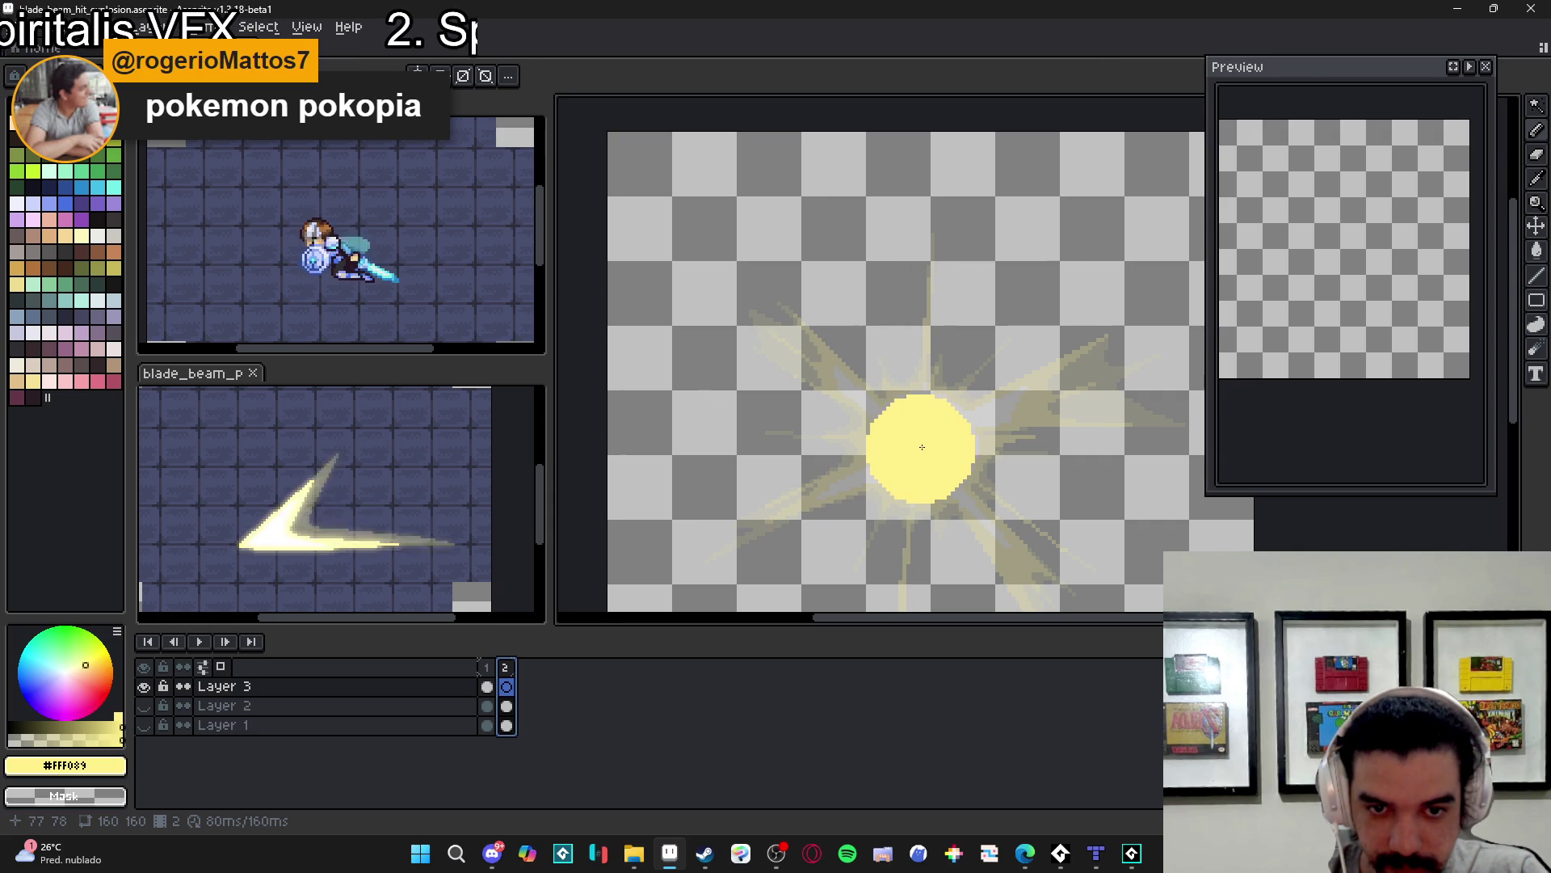
pyautogui.press('-')
pyautogui.press('-')
pyautogui.press('-')
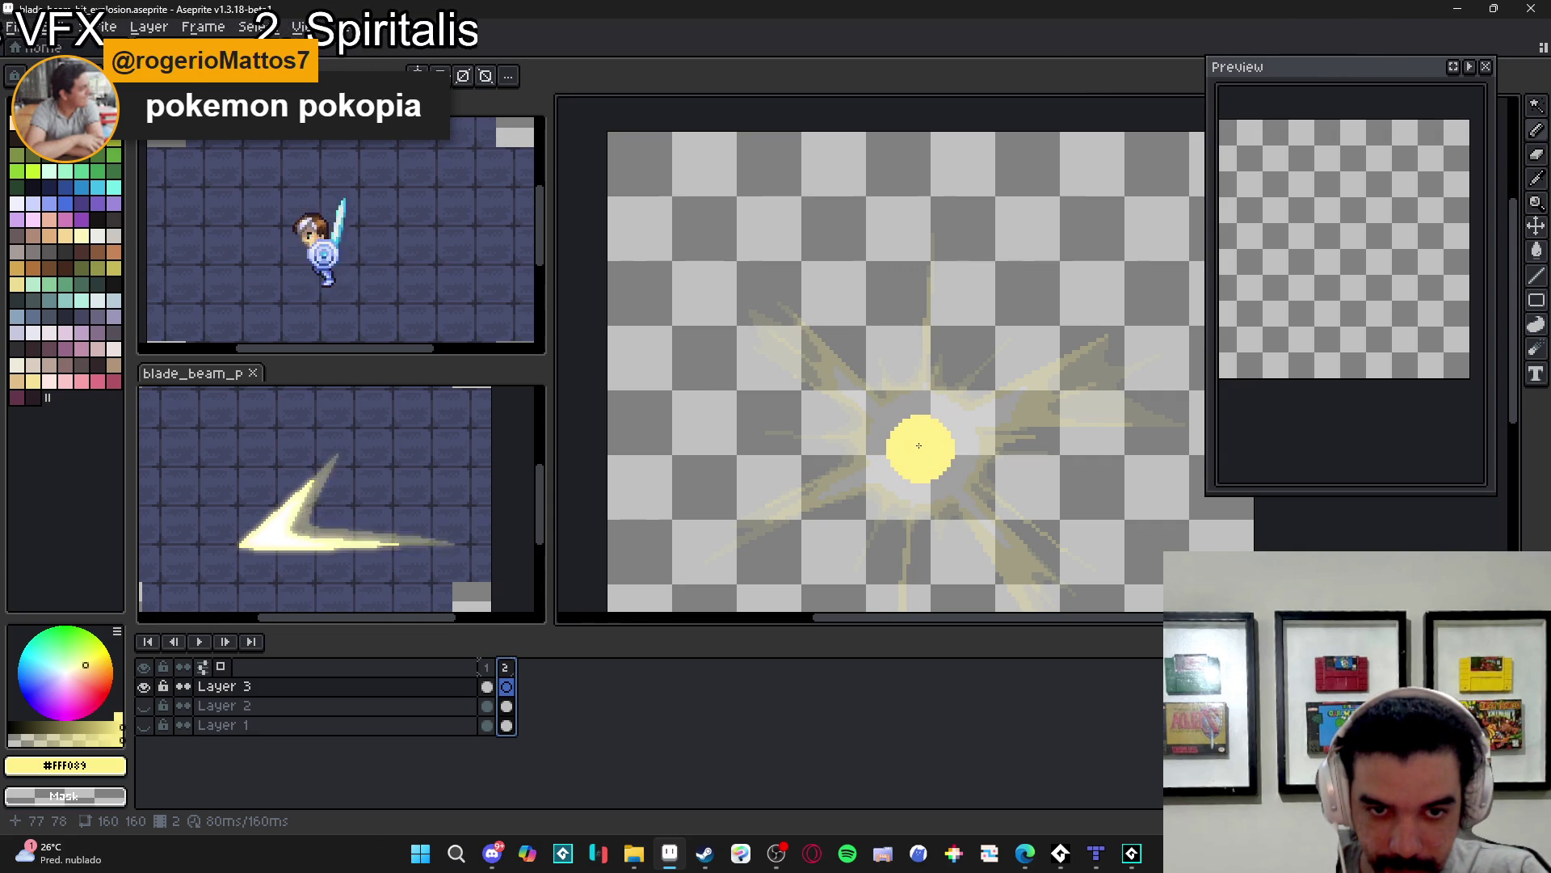
pyautogui.scroll(1, 904, 429)
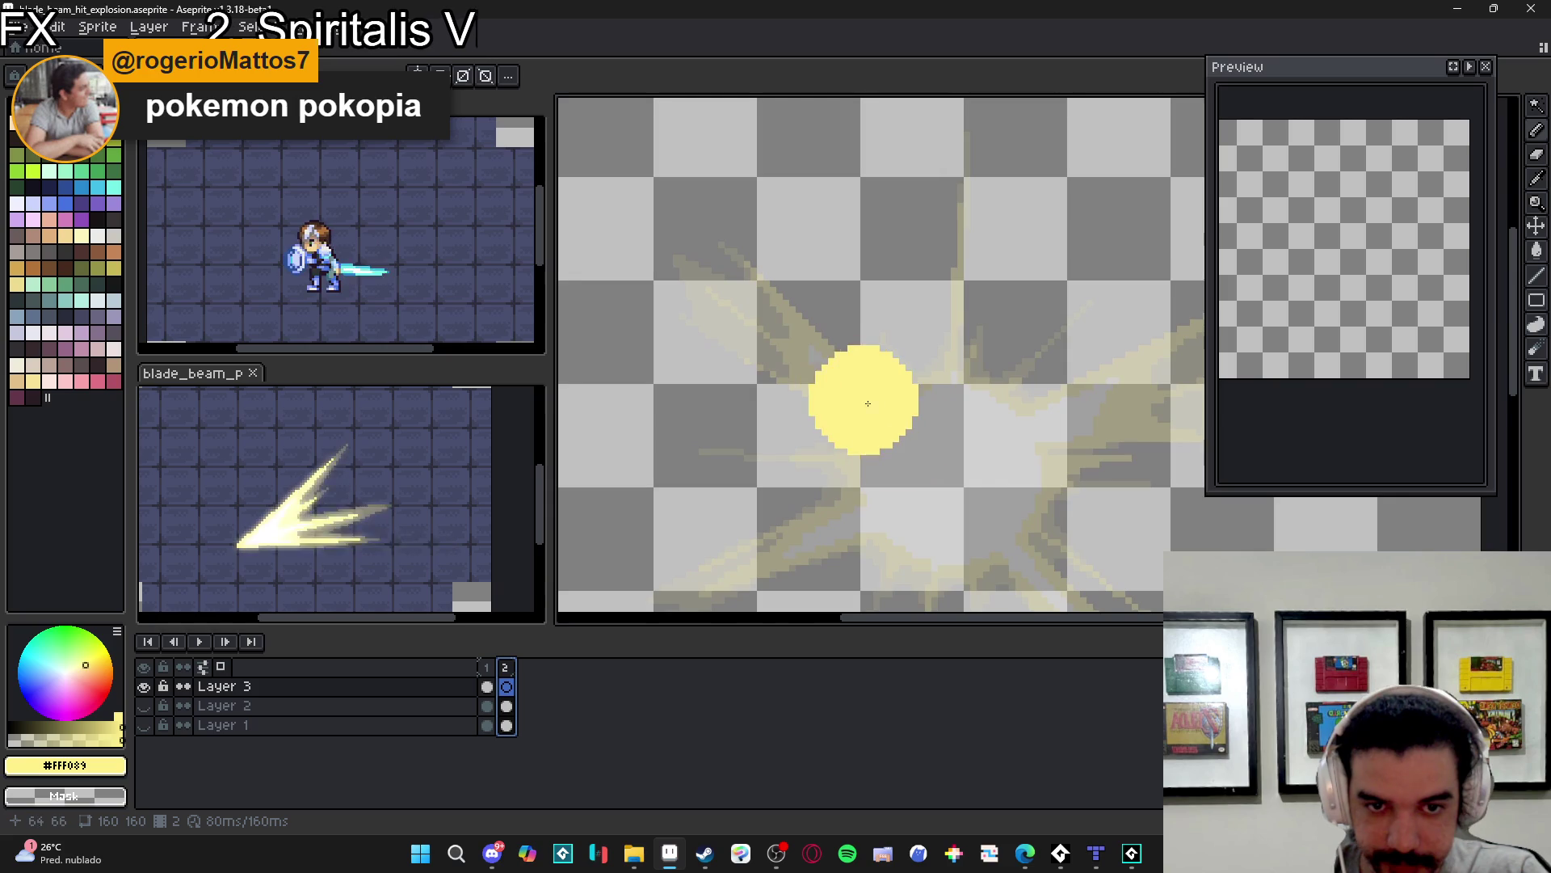
pyautogui.click(941, 477)
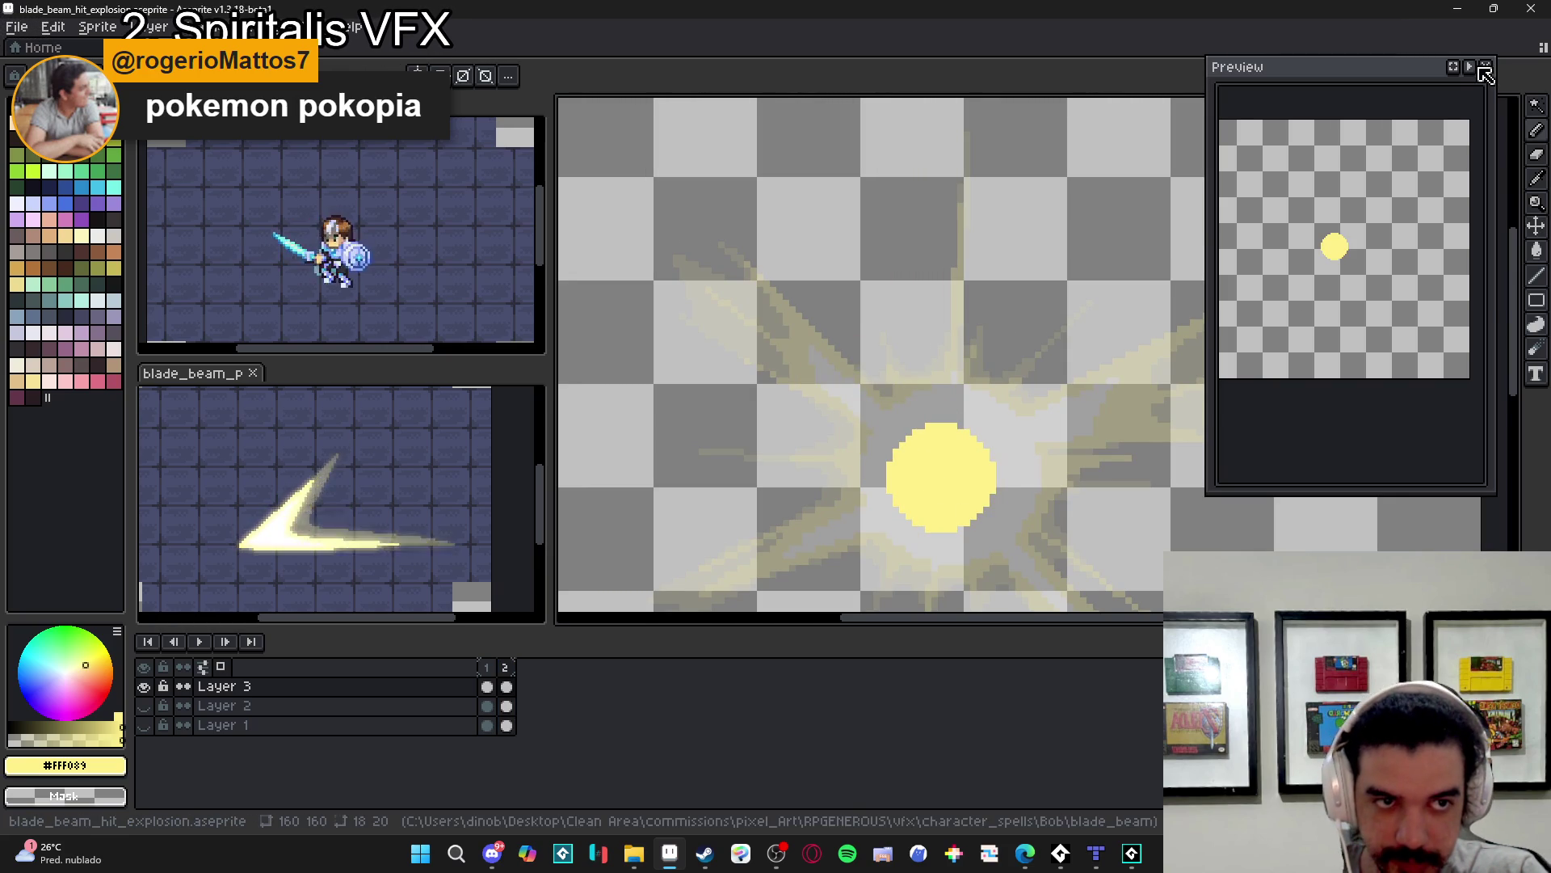
pyautogui.hotkey('ctrl', 'Return')
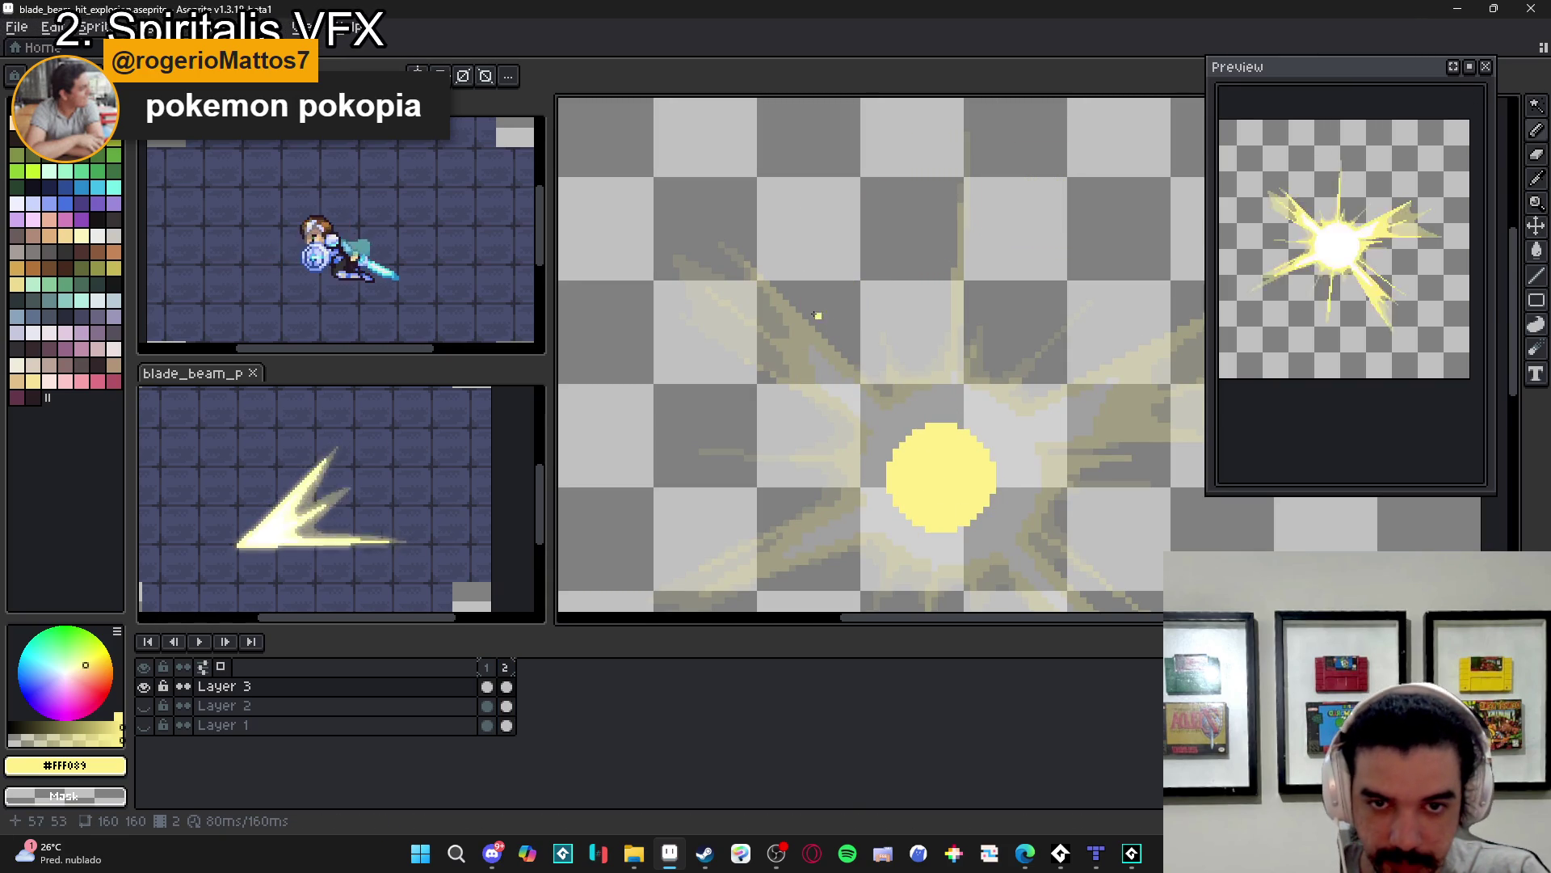
# - Draw two diagonal beams up-left into the core and a ray toward the lower left
pyautogui.click(741, 265)
pyautogui.keyDown('shift'); pyautogui.click(891, 414); pyautogui.keyUp('shift')
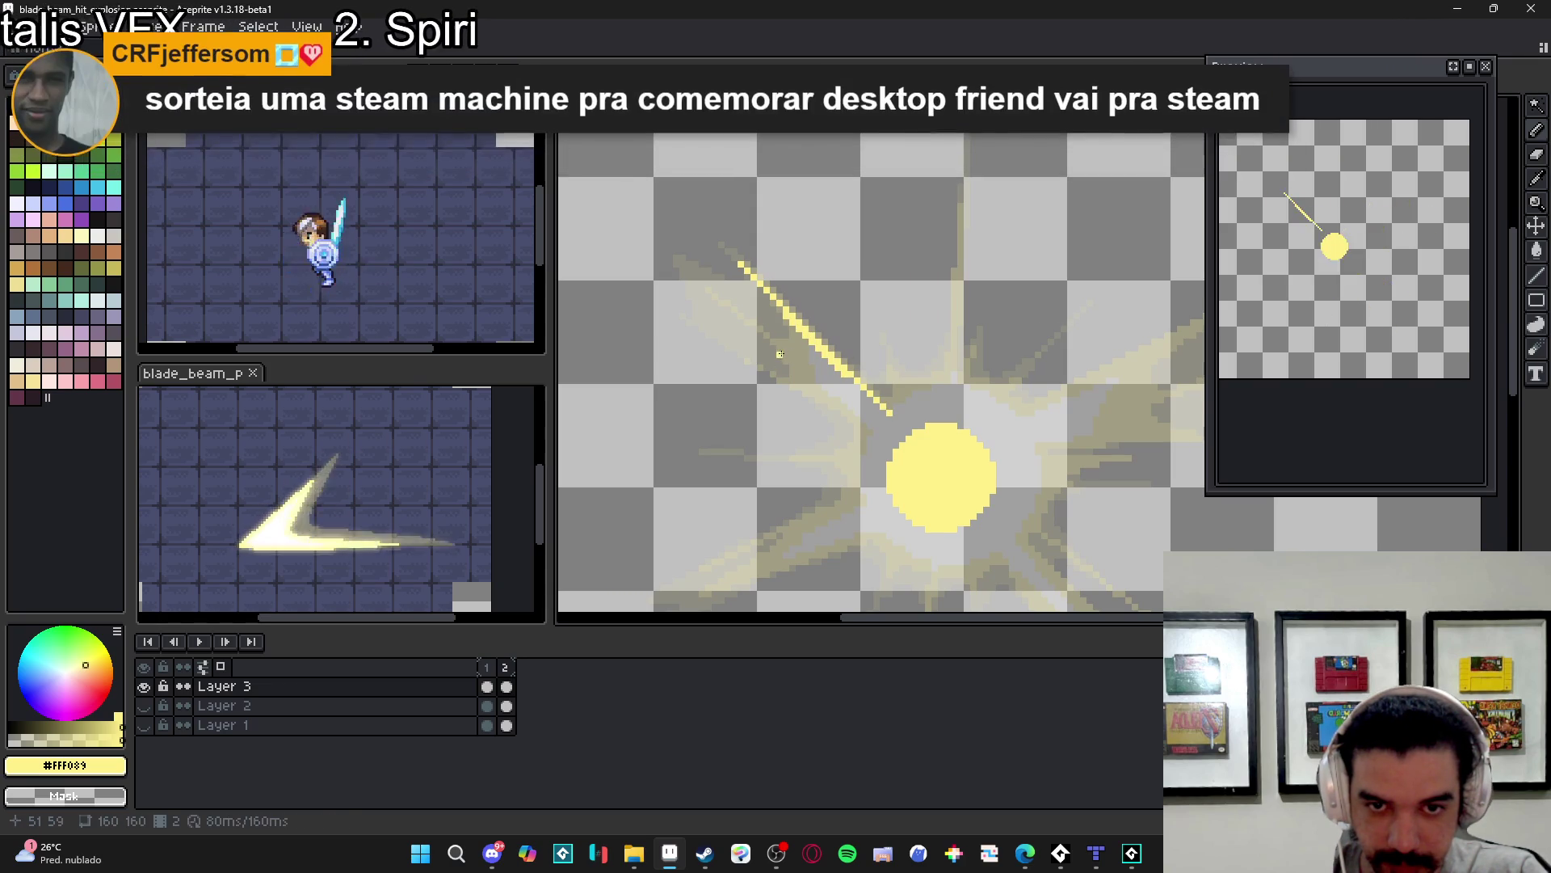
pyautogui.moveTo(778, 339); pyautogui.dragTo(890, 432)
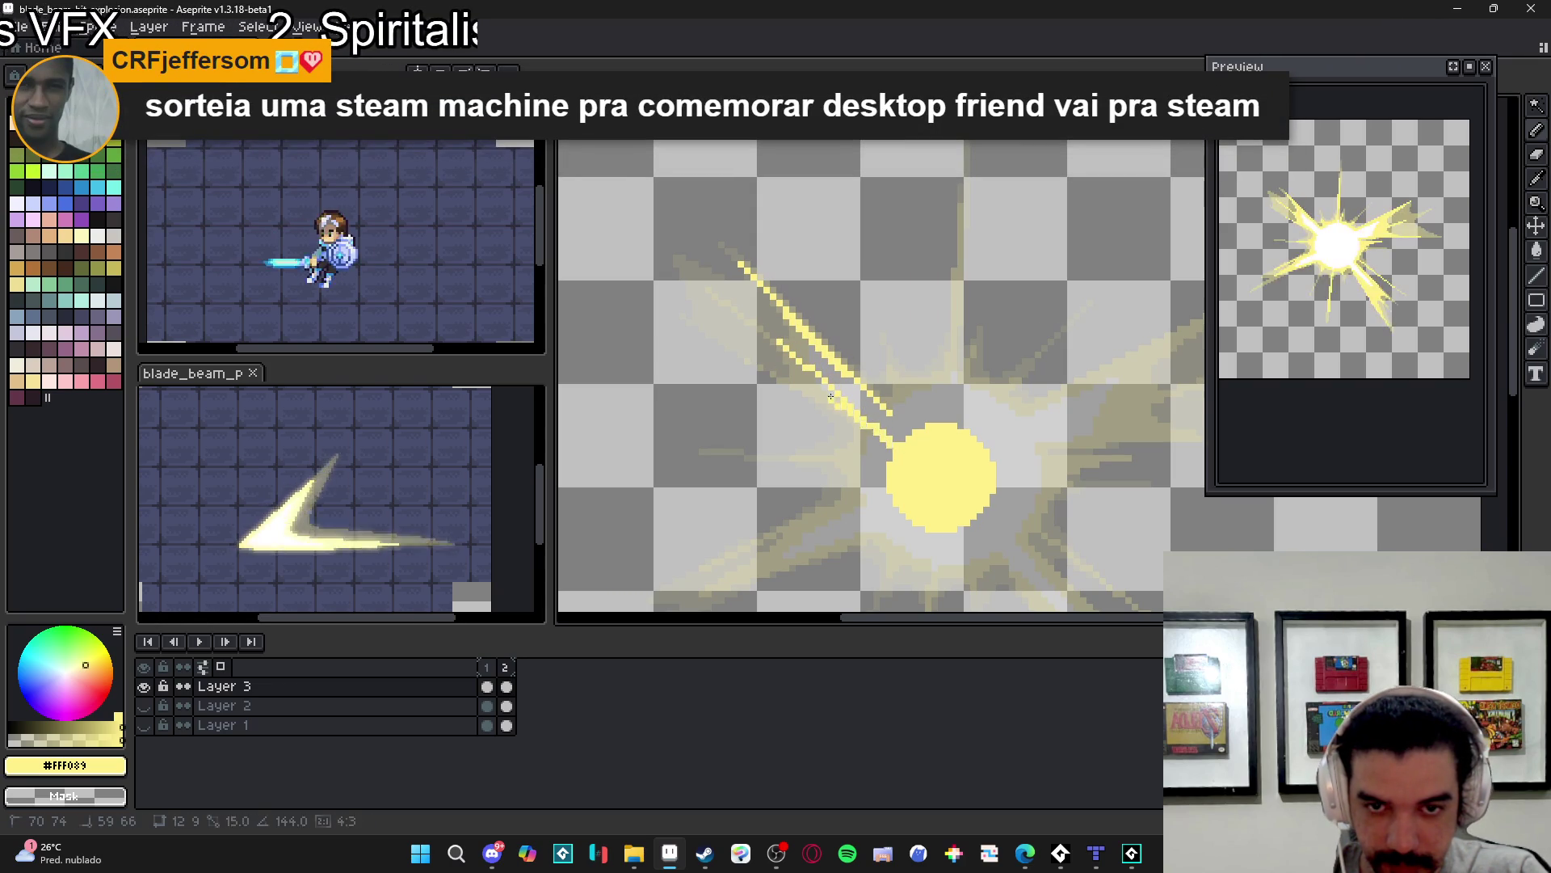
pyautogui.keyDown('shift'); pyautogui.click(759, 332); pyautogui.keyUp('shift')
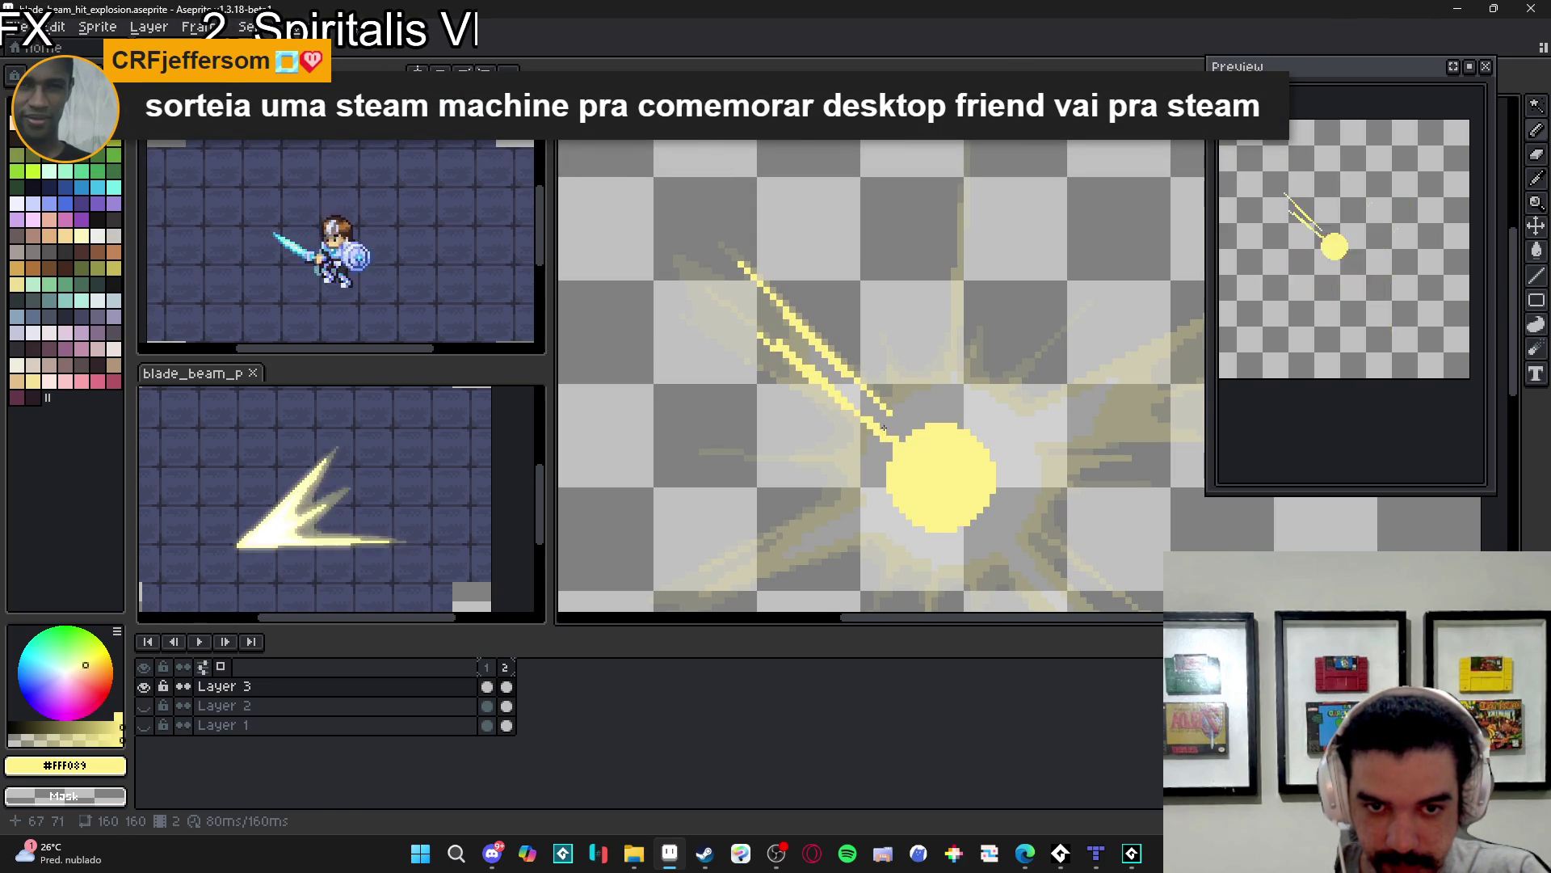
pyautogui.scroll(1, 870, 419)
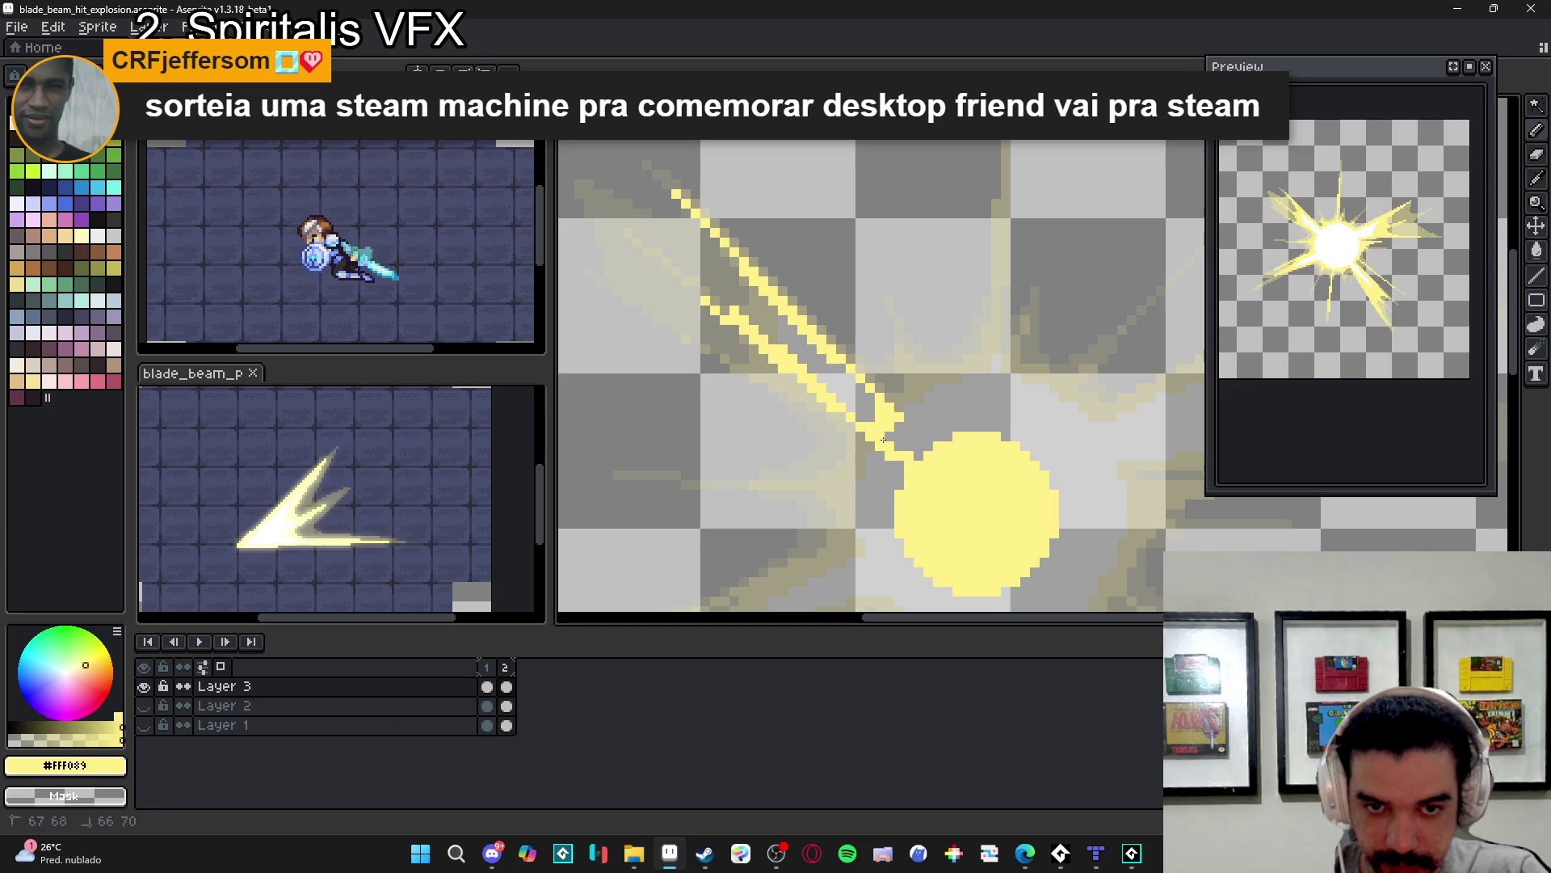
pyautogui.click(927, 436)
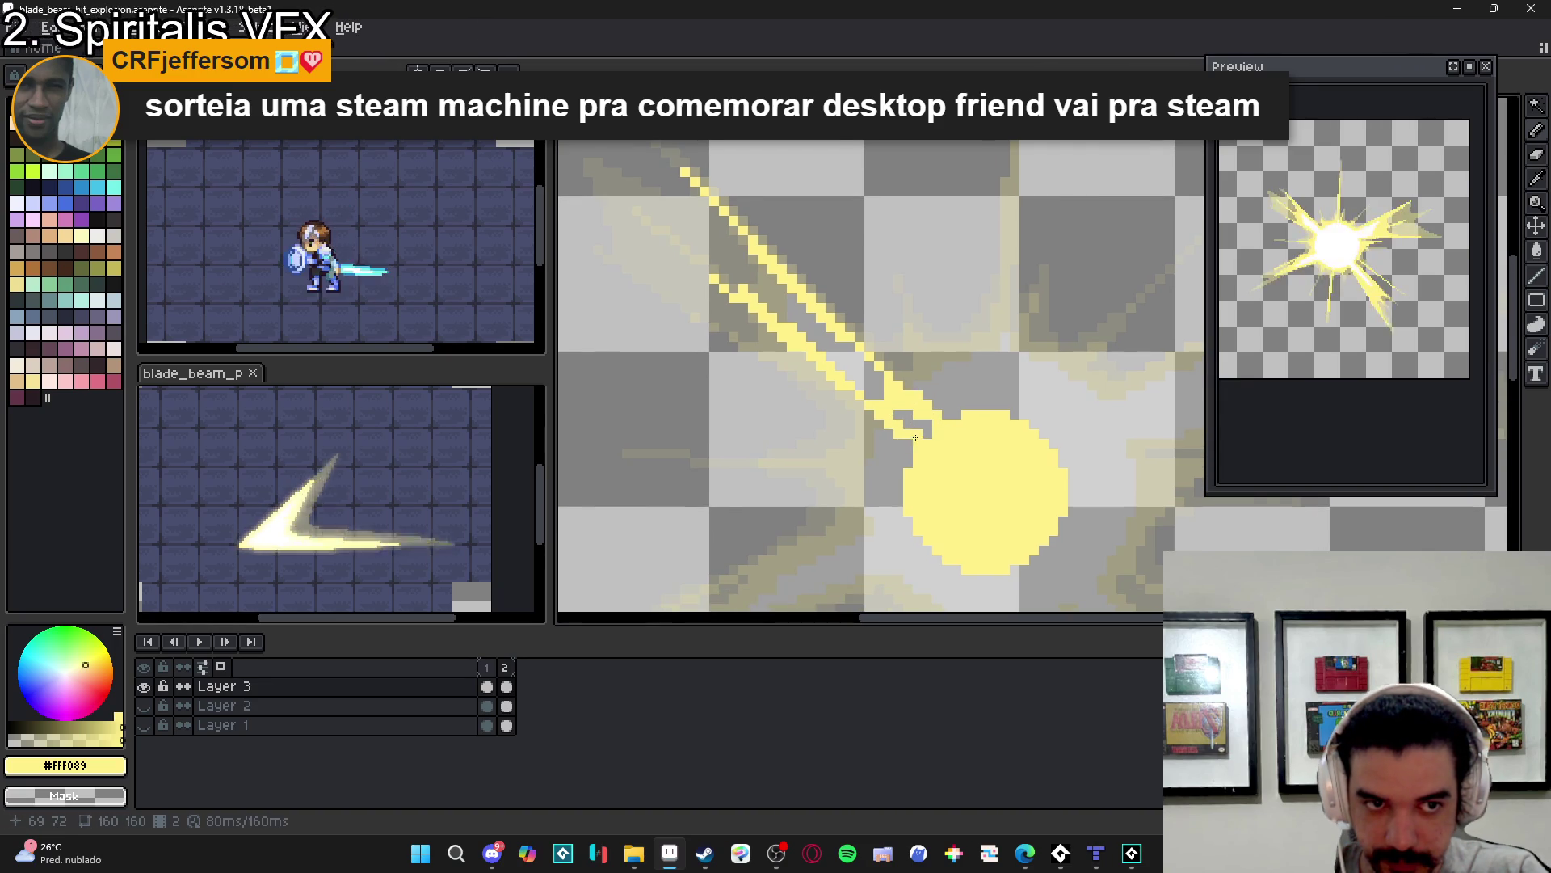
pyautogui.scroll(-3, 892, 446)
pyautogui.moveTo(878, 389); pyautogui.dragTo(921, 325)
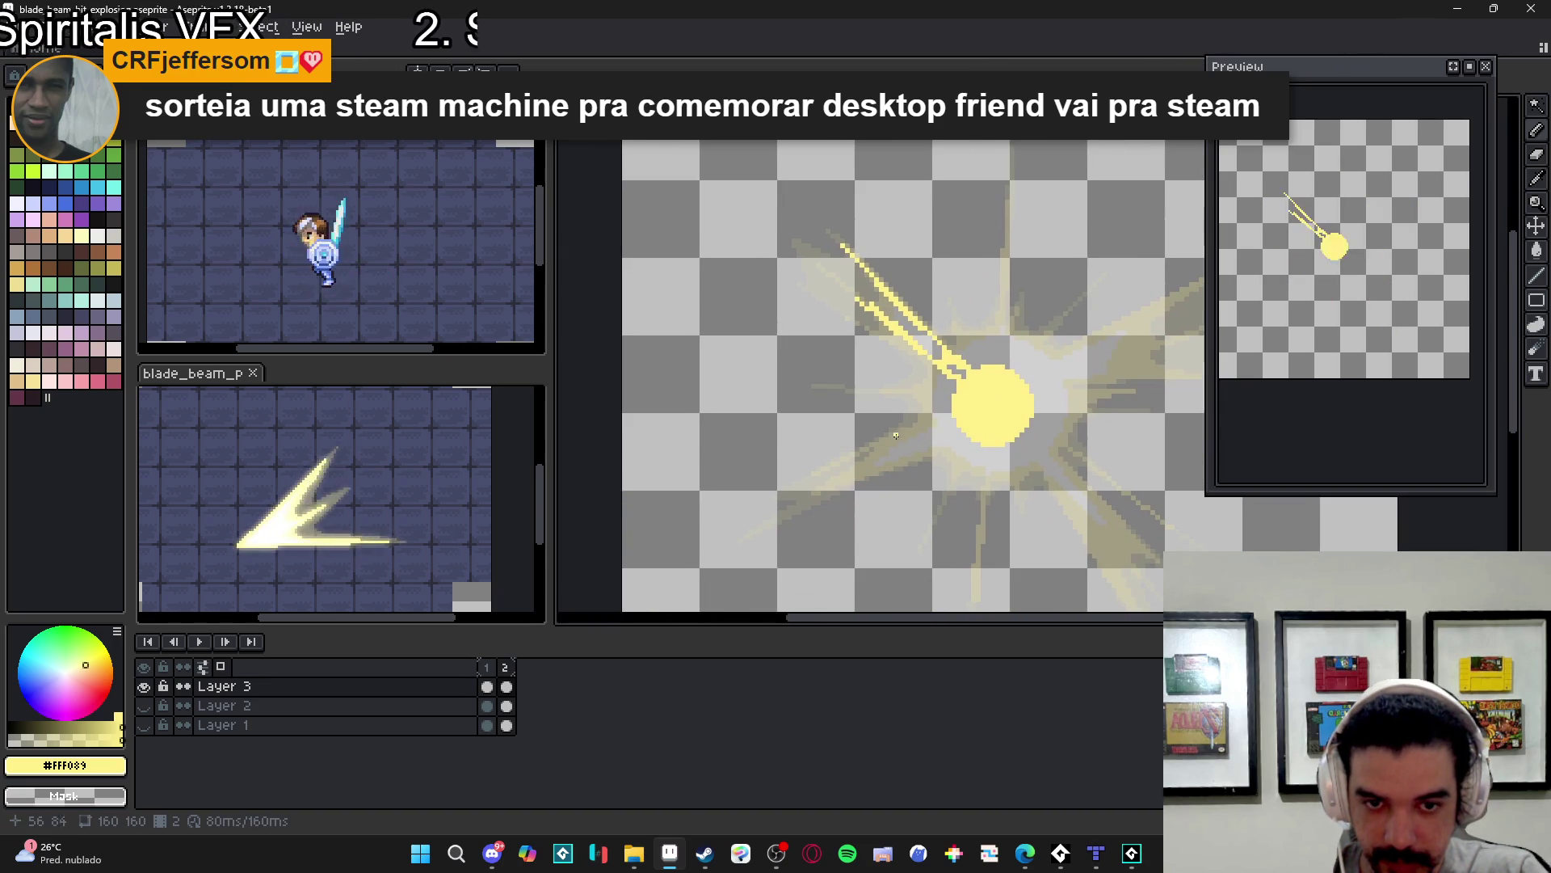
pyautogui.moveTo(966, 422); pyautogui.dragTo(843, 477)
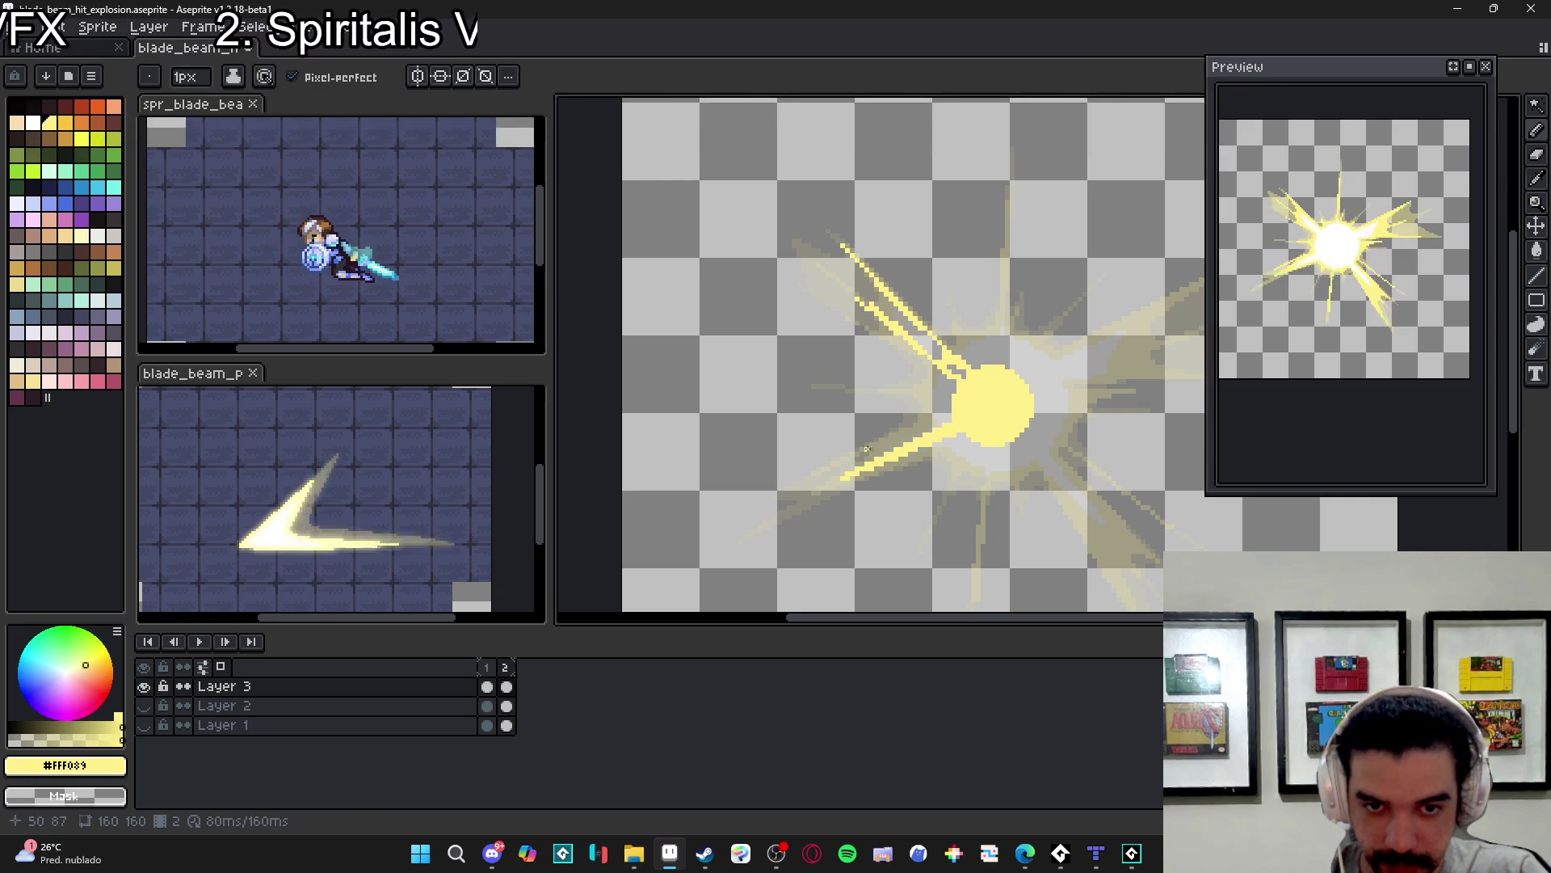
# - Draw extra yellow rays around frame 2's core, including a long diagonal and a horizontal ray
pyautogui.moveTo(869, 446); pyautogui.dragTo(923, 420)
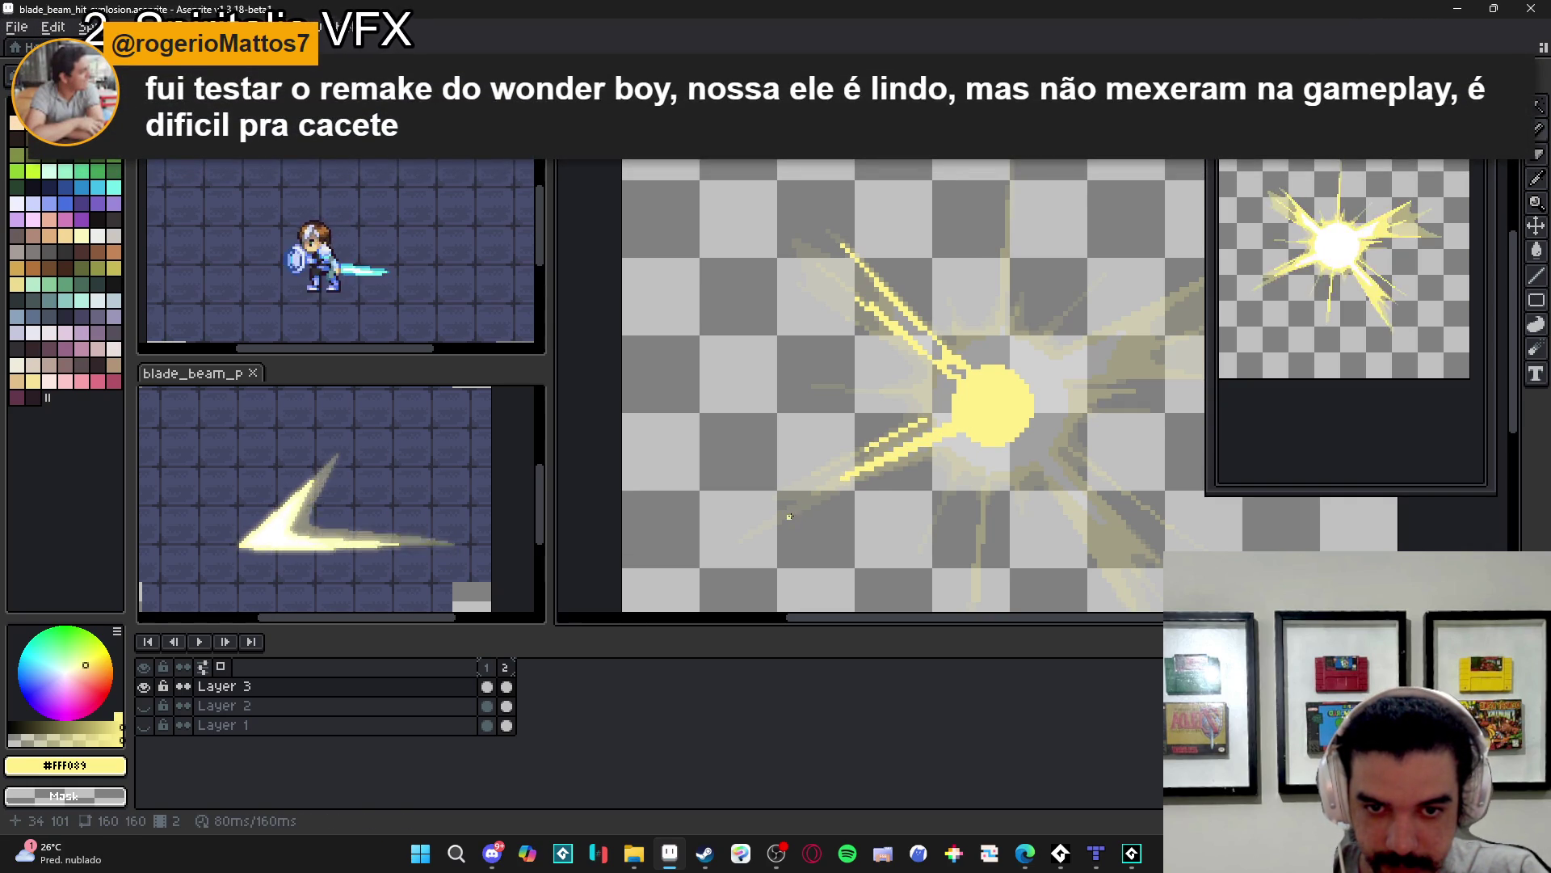
pyautogui.moveTo(991, 449)
pyautogui.mouseDown()
pyautogui.moveTo(933, 401)
pyautogui.moveTo(917, 410)
pyautogui.moveTo(913, 388)
pyautogui.mouseUp()
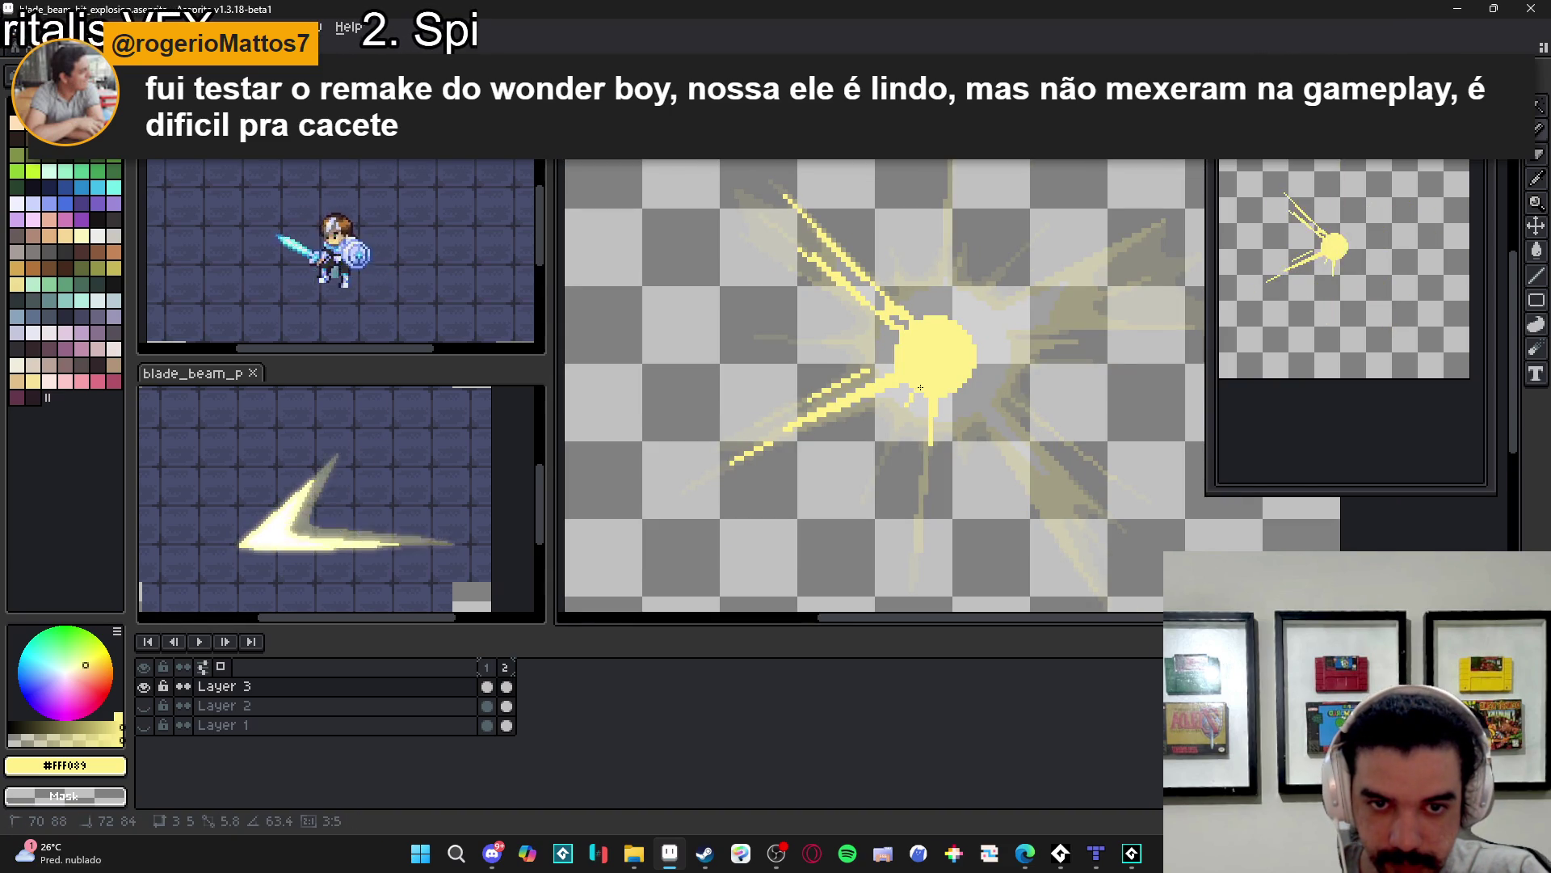
pyautogui.moveTo(940, 298)
pyautogui.mouseDown()
pyautogui.moveTo(890, 383)
pyautogui.moveTo(881, 482)
pyautogui.mouseUp()
pyautogui.scroll(1, 895, 393)
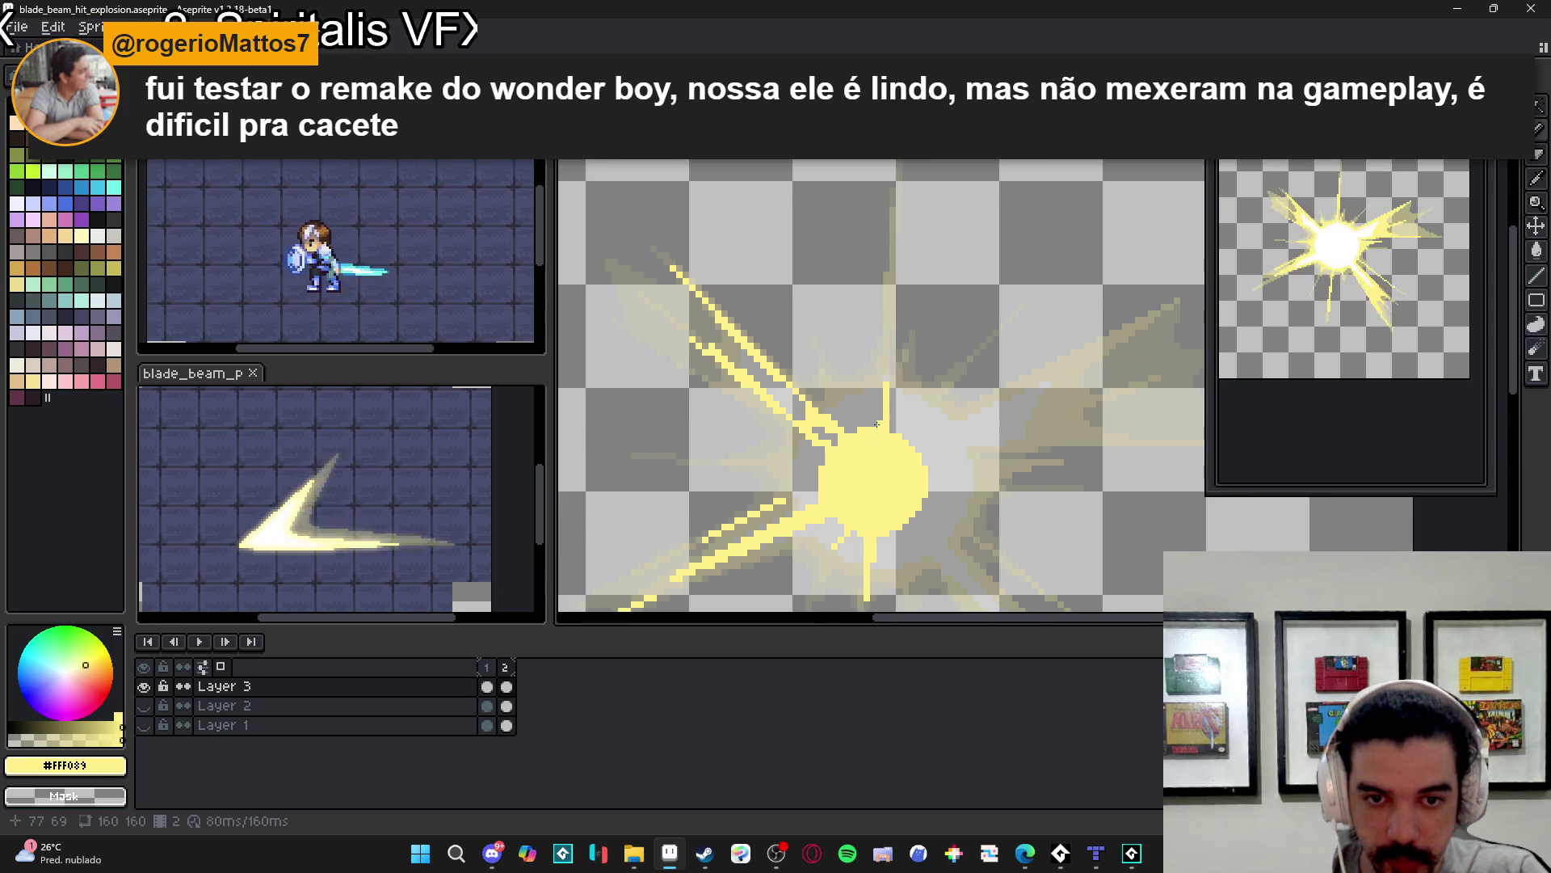
pyautogui.moveTo(830, 379); pyautogui.dragTo(843, 404)
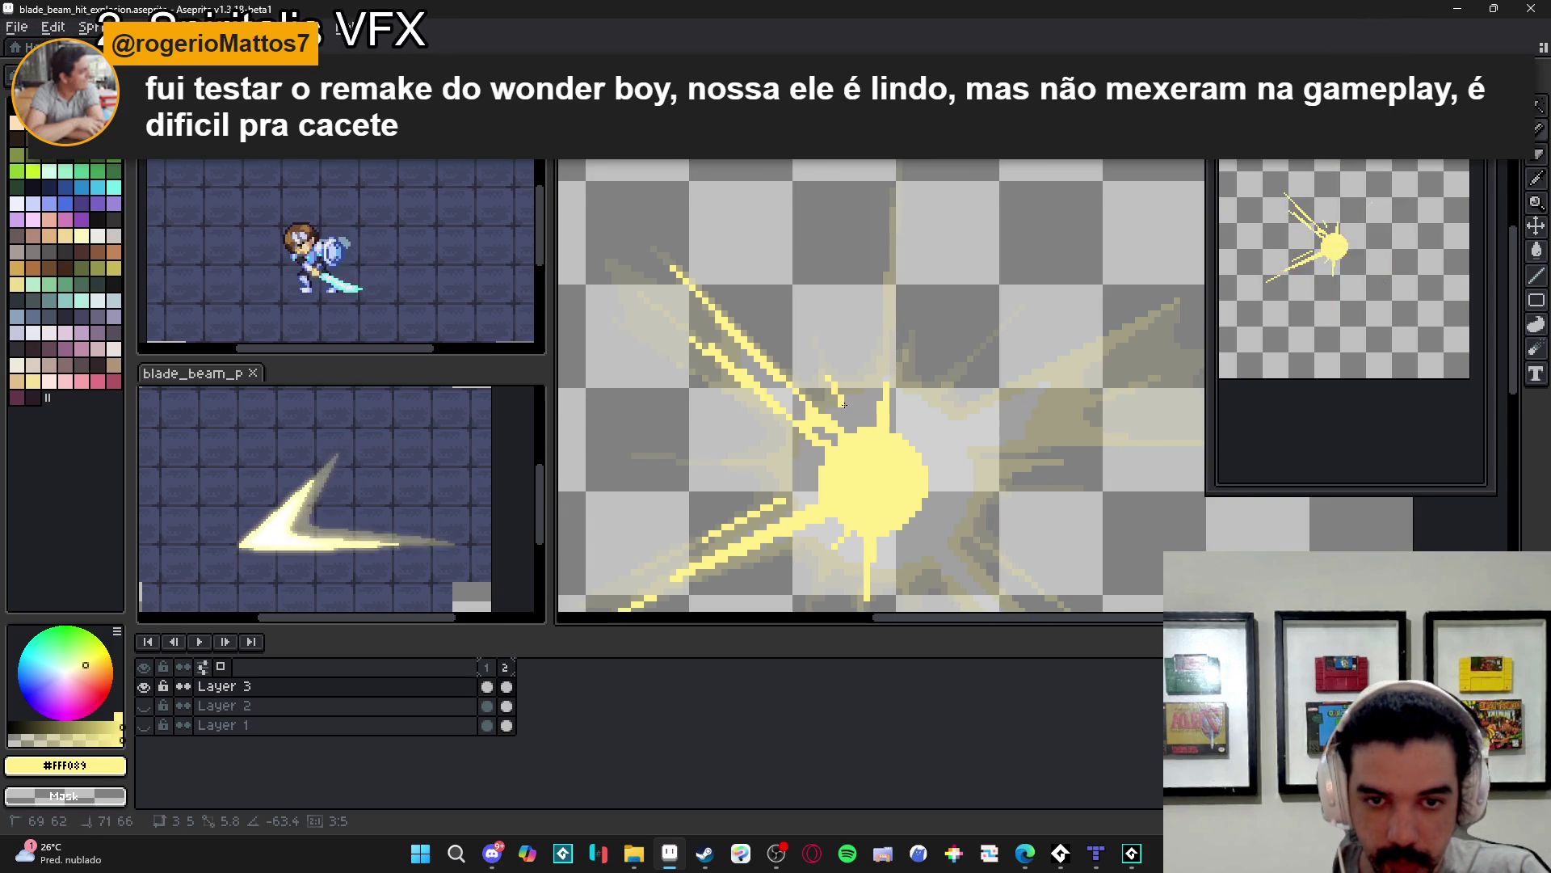
pyautogui.hscroll(1, 1017, 410)
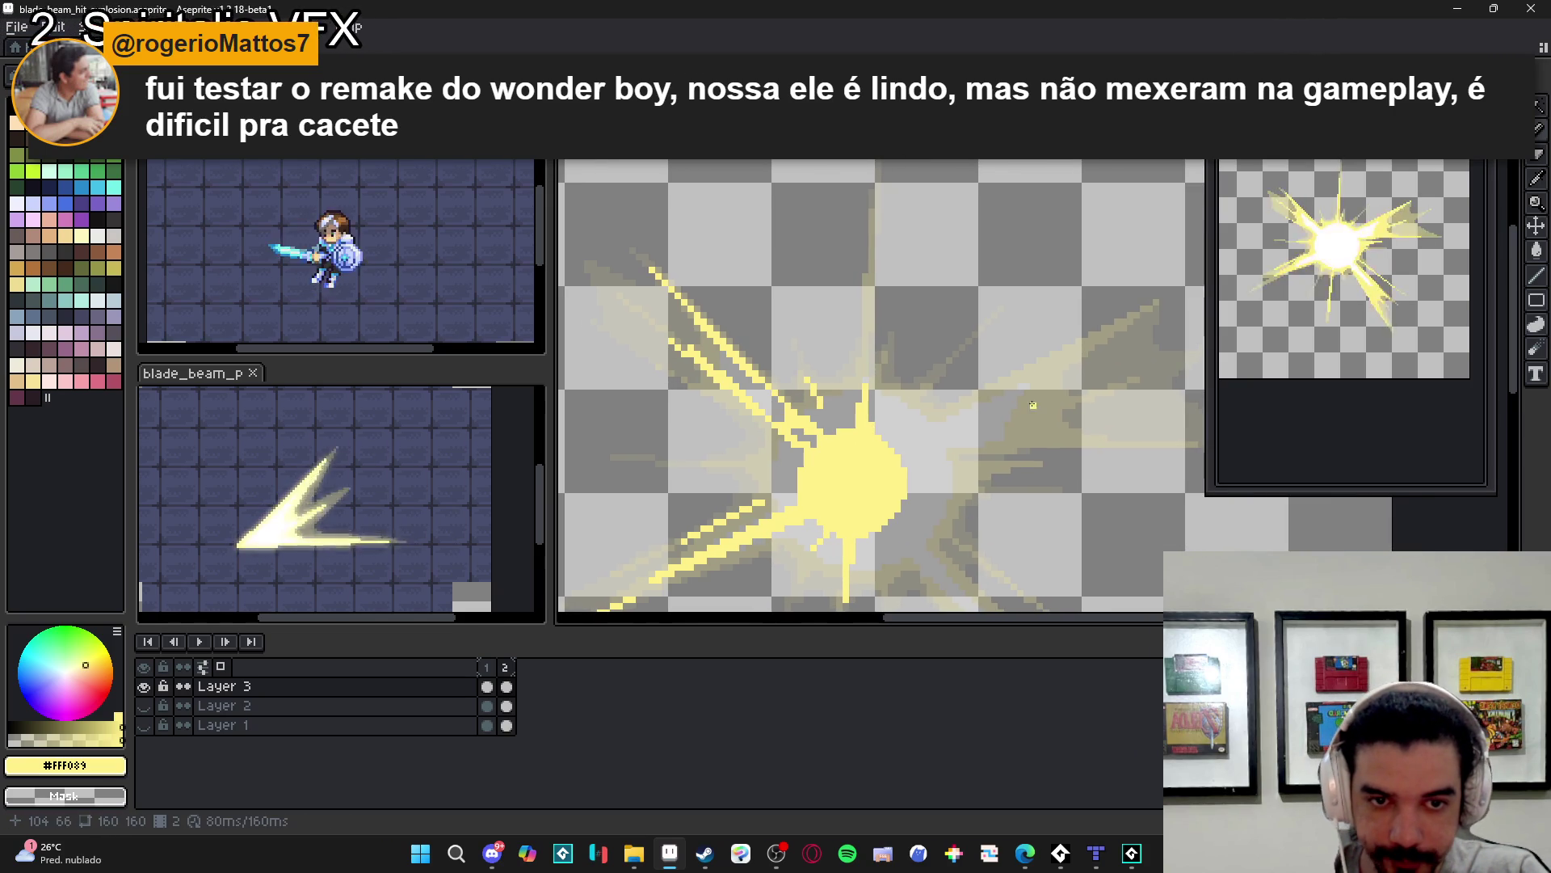
pyautogui.click(1072, 358)
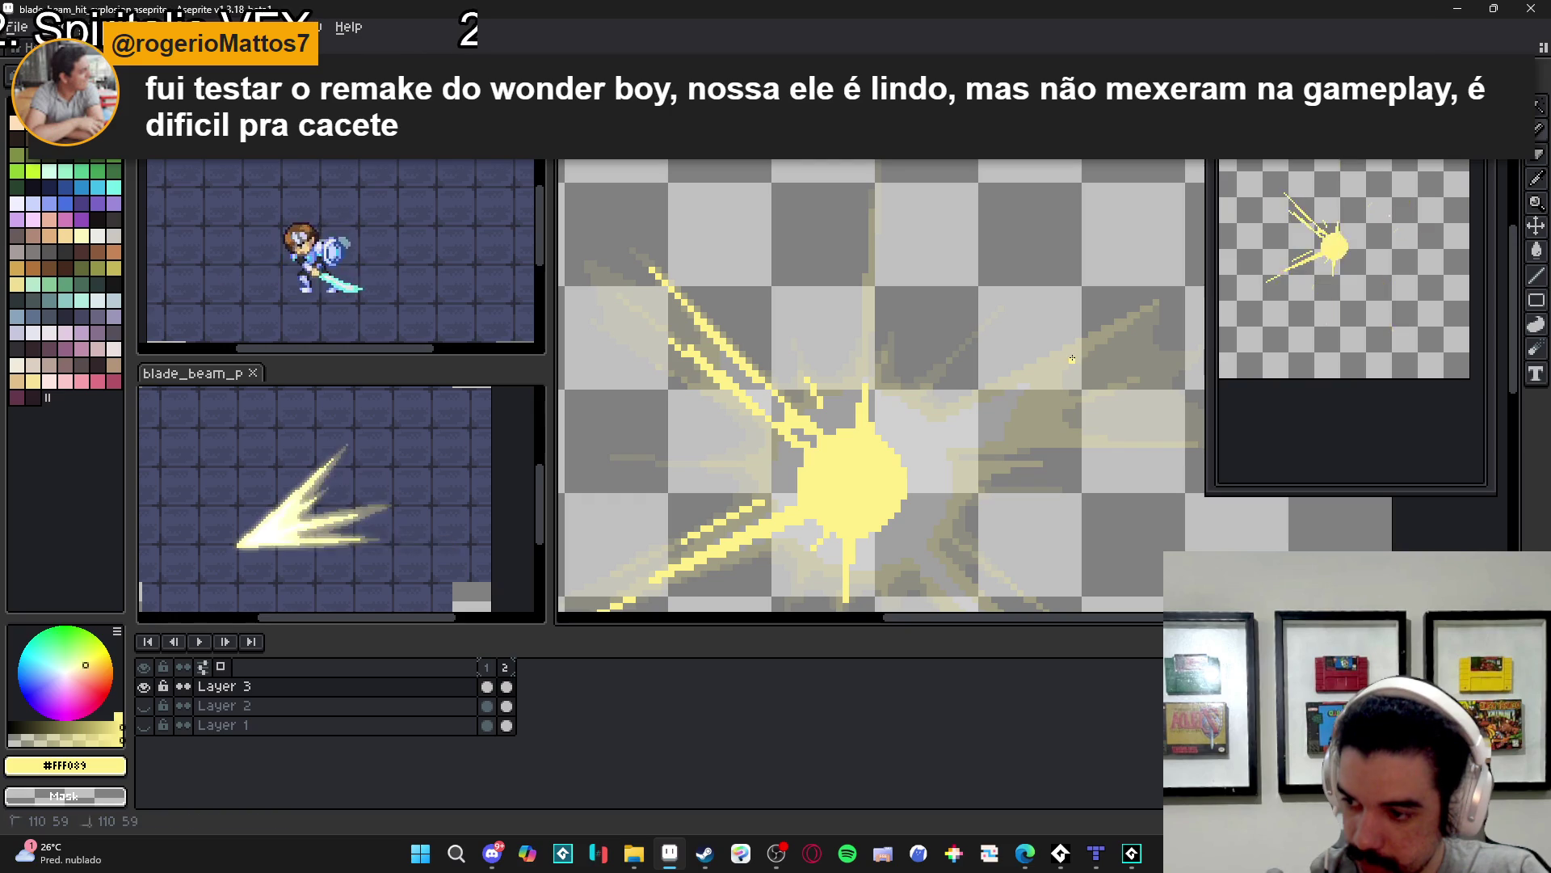
pyautogui.keyDown('shift'); pyautogui.click(899, 453); pyautogui.keyUp('shift')
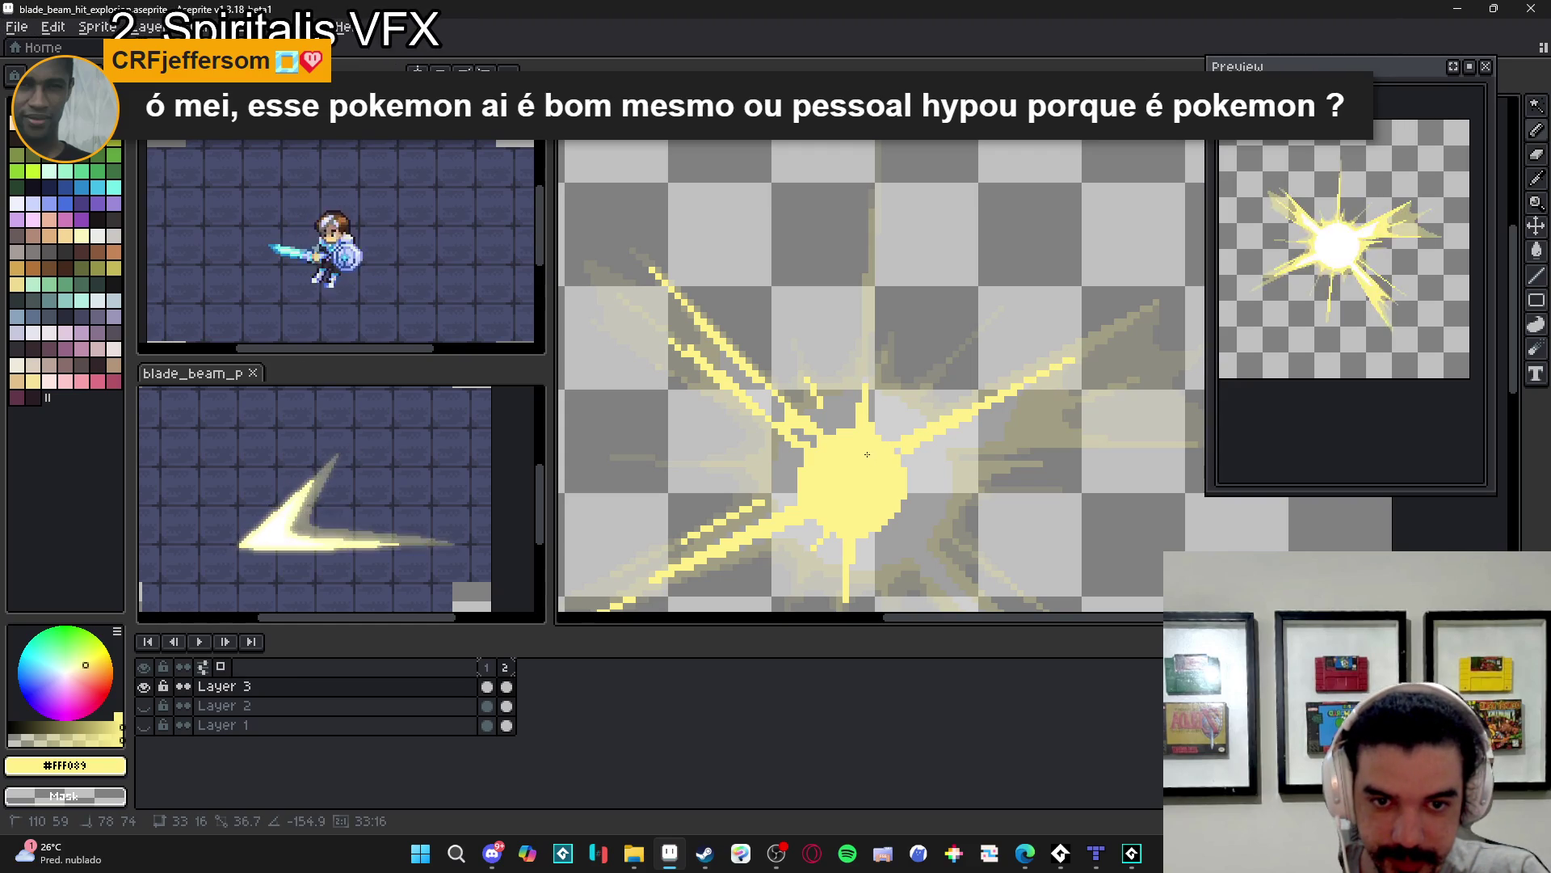
pyautogui.hscroll(2, 889, 441)
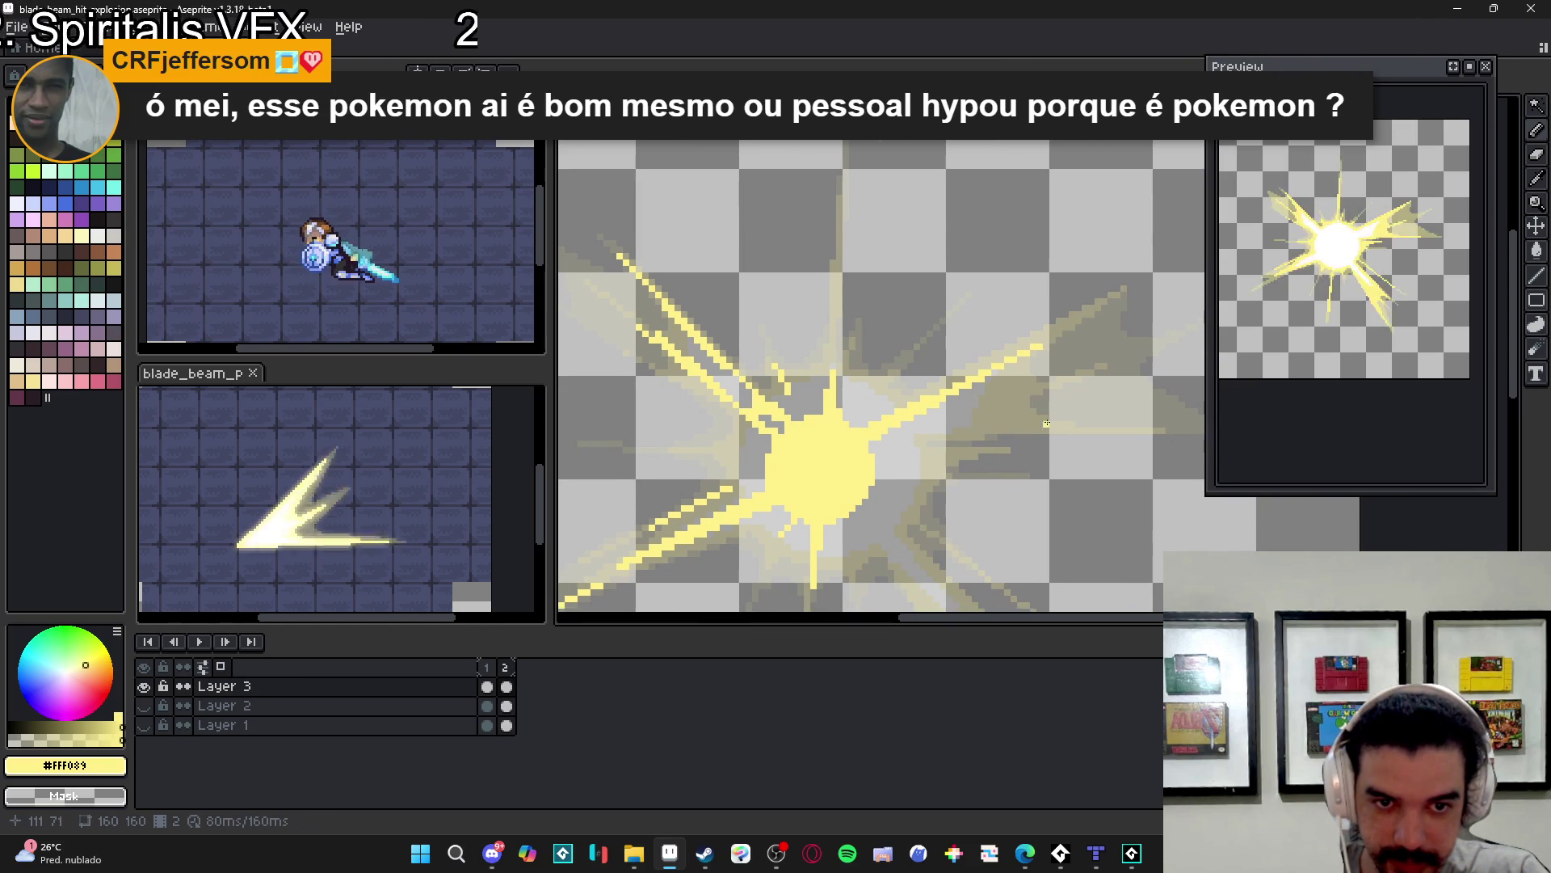
pyautogui.moveTo(1029, 429)
pyautogui.mouseDown()
pyautogui.moveTo(884, 433)
pyautogui.moveTo(1028, 430)
pyautogui.mouseUp()
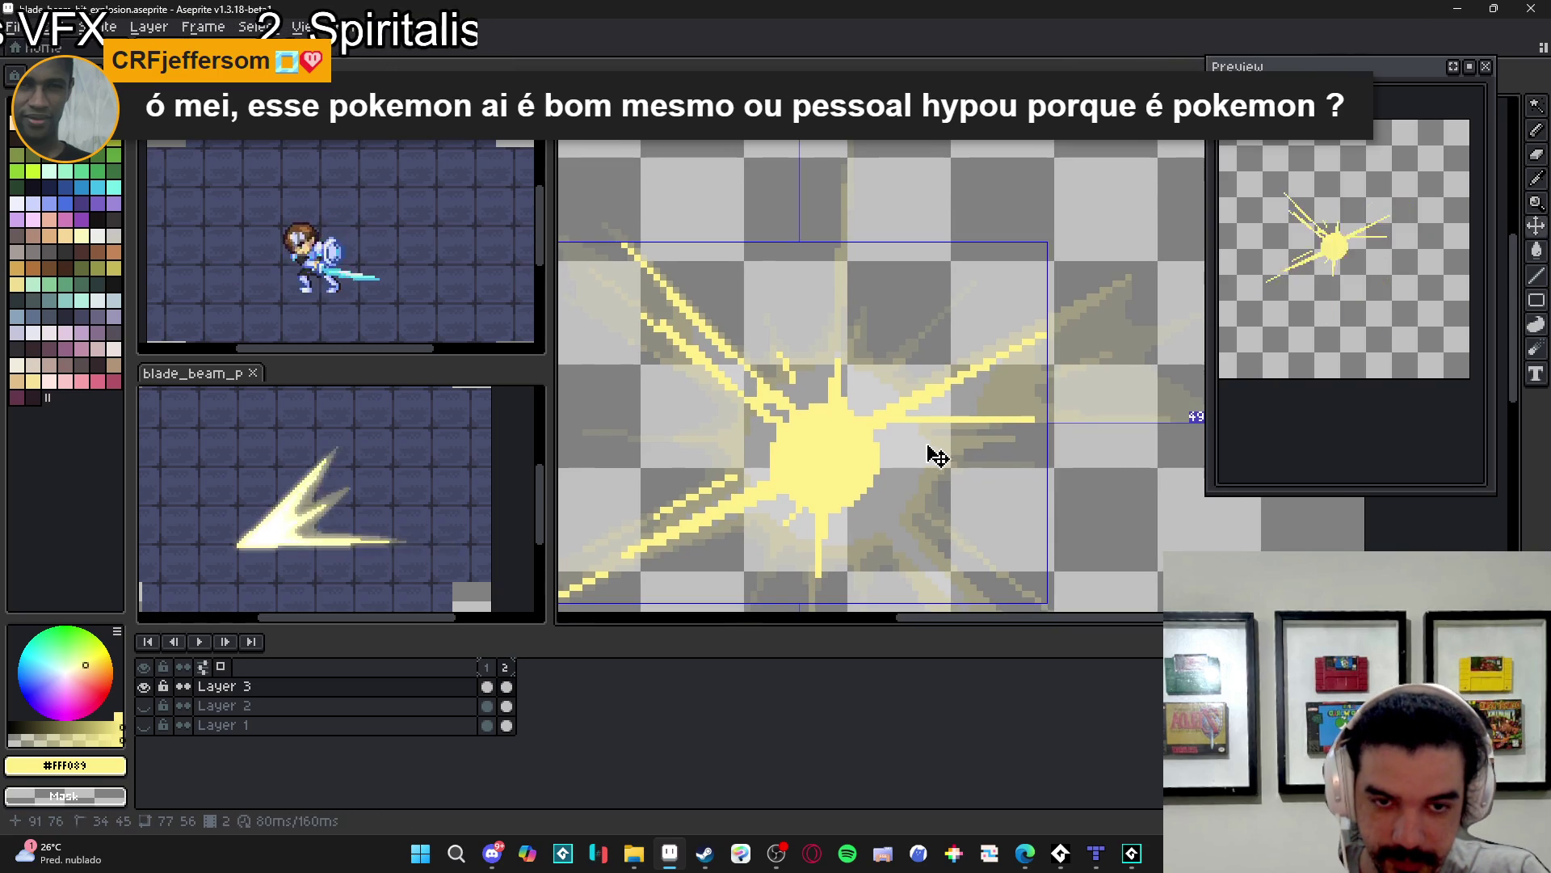
# - Redraw the horizontal ray leftward and add a short ray plus two down-right diagonal rays
pyautogui.hotkey('ctrl', 'z')
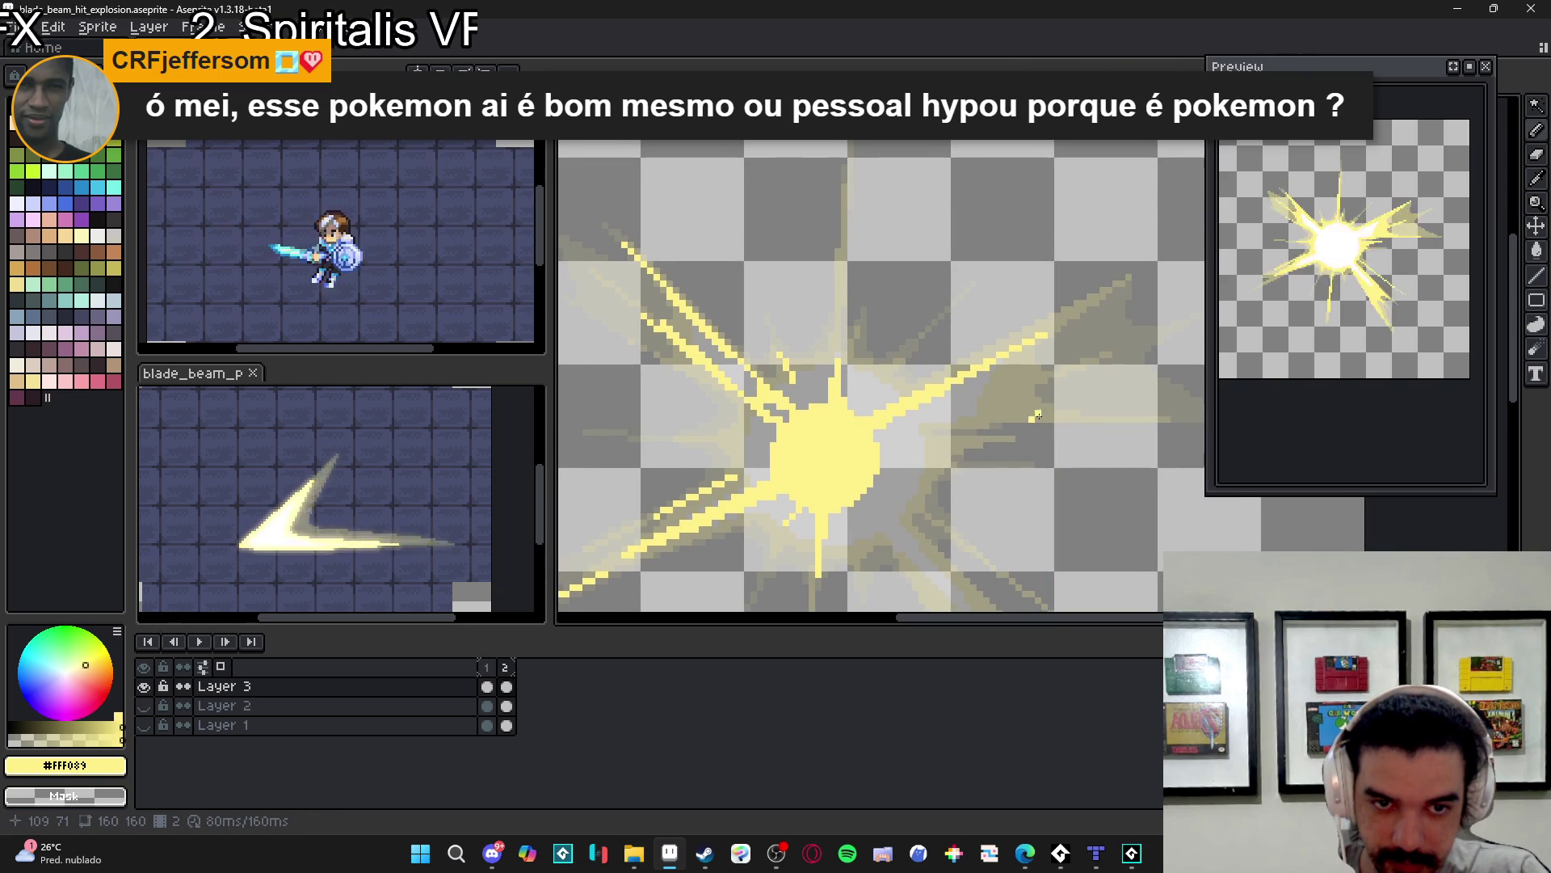
pyautogui.moveTo(1032, 420)
pyautogui.mouseDown()
pyautogui.moveTo(929, 422)
pyautogui.moveTo(995, 408)
pyautogui.mouseUp()
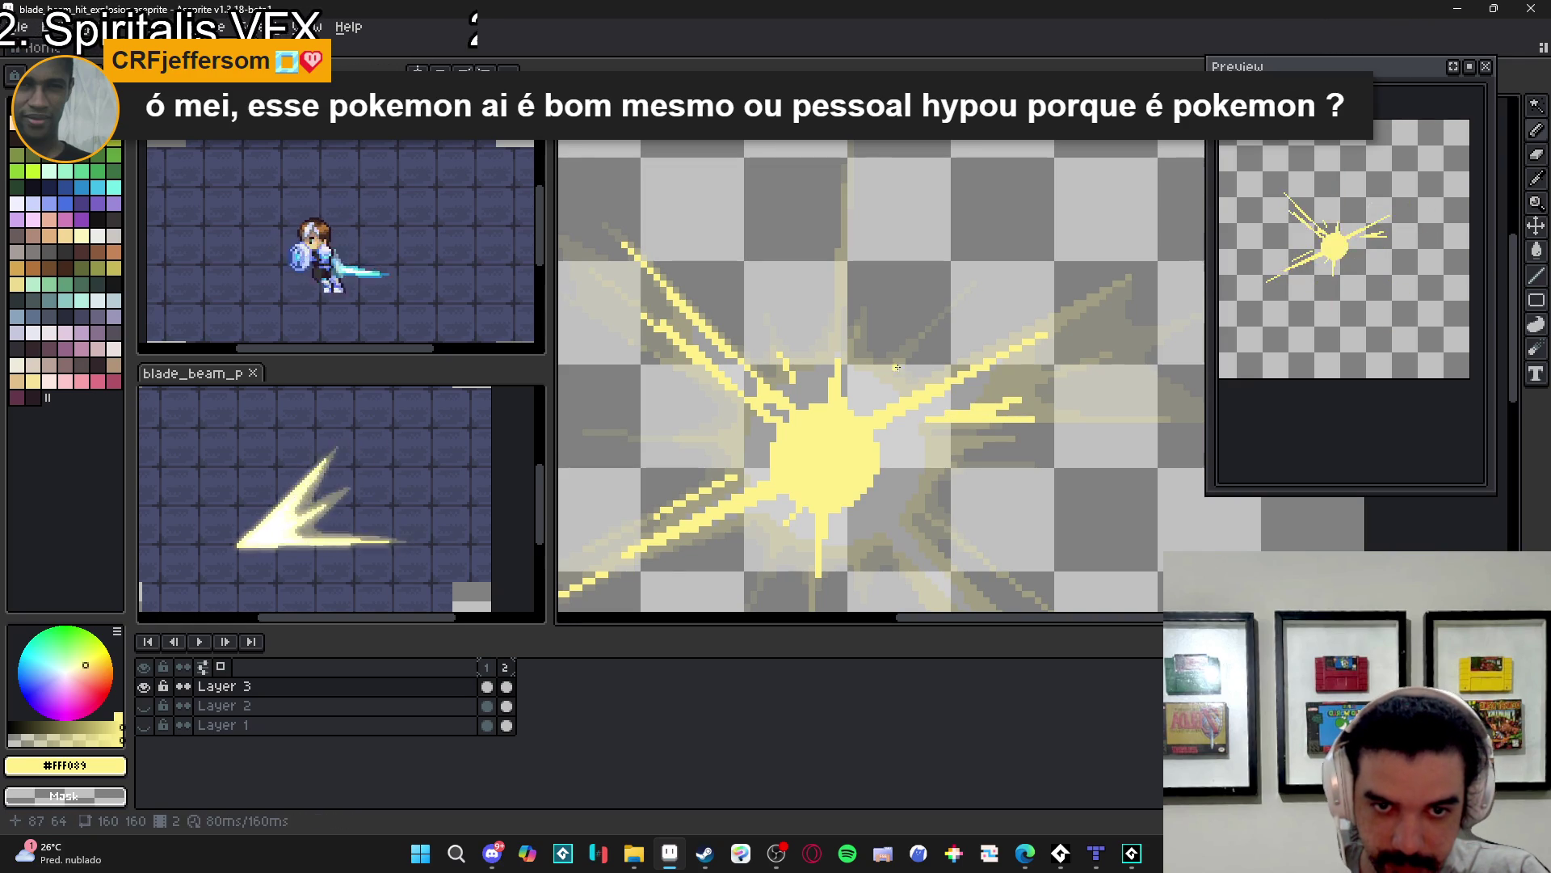
pyautogui.moveTo(894, 367); pyautogui.dragTo(867, 393)
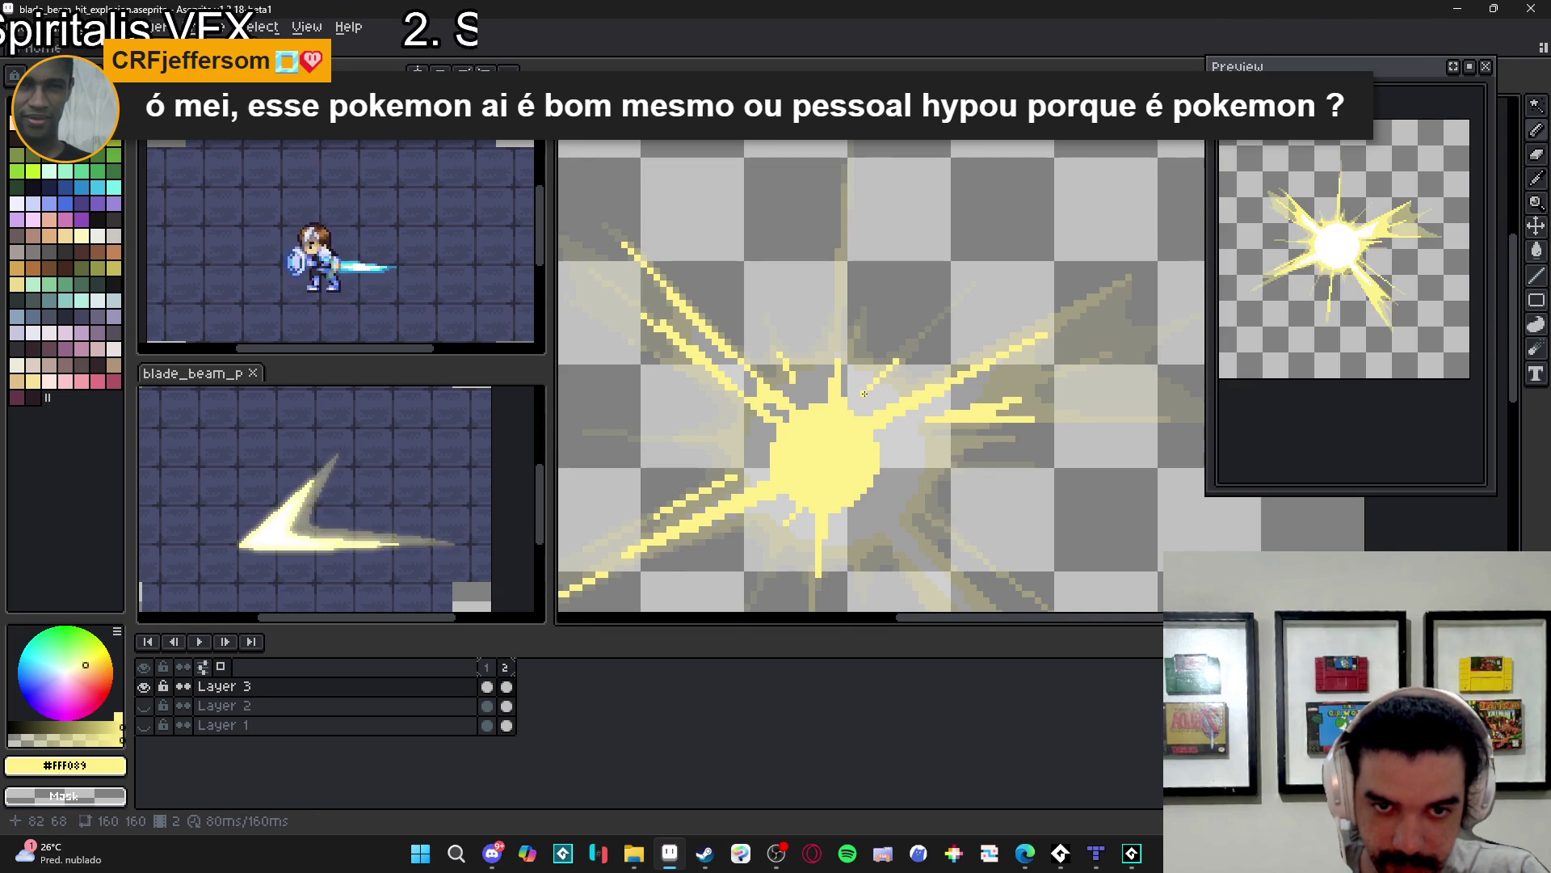
pyautogui.scroll(-3, 889, 420)
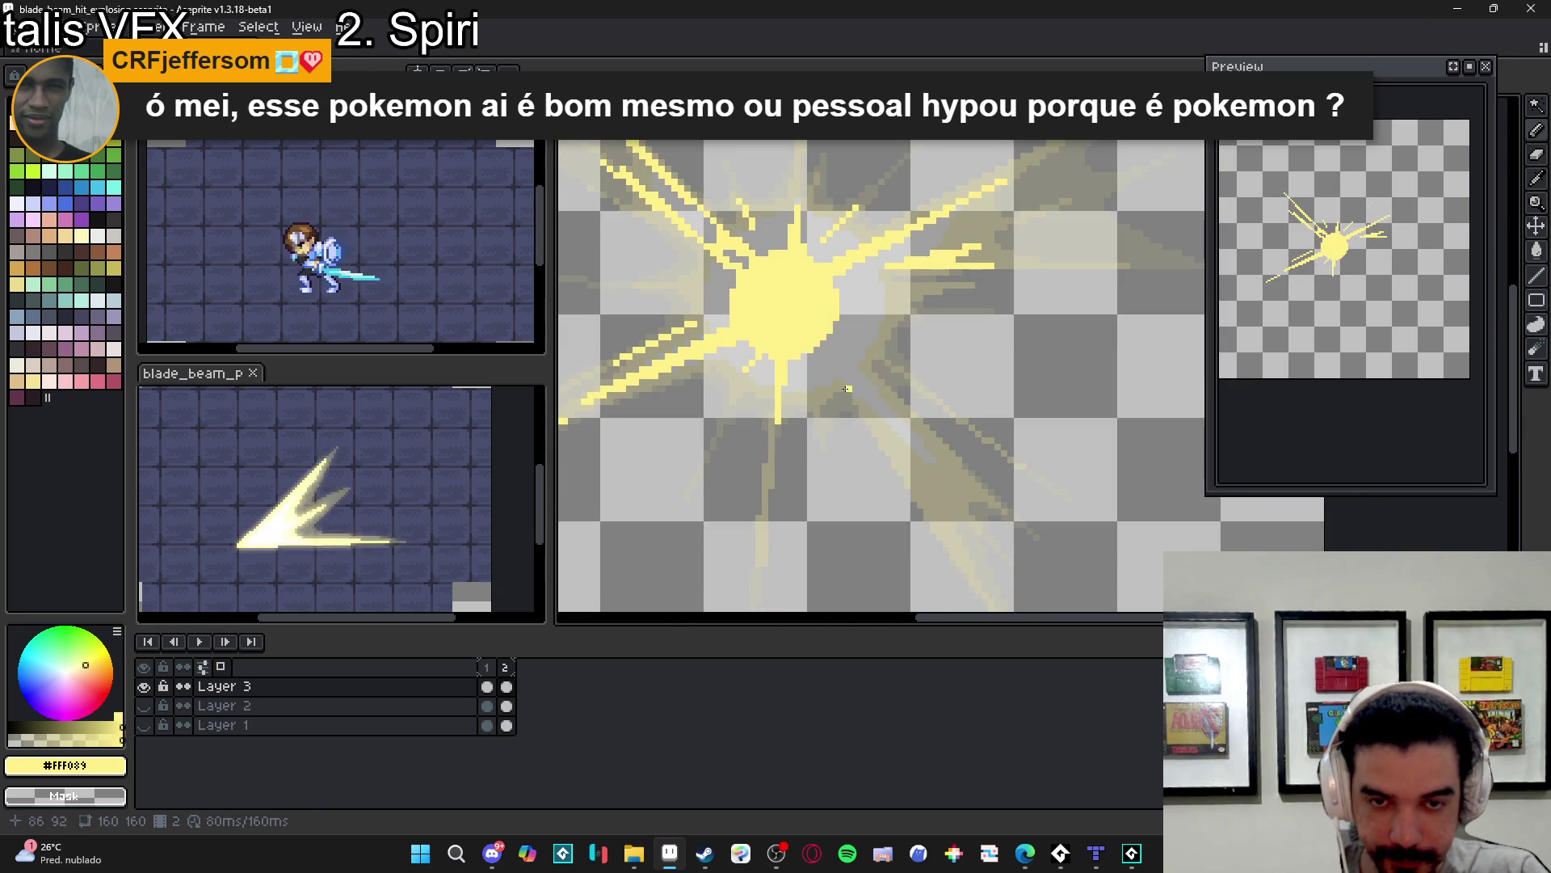
pyautogui.moveTo(815, 349)
pyautogui.mouseDown()
pyautogui.moveTo(921, 497)
pyautogui.moveTo(867, 384)
pyautogui.moveTo(822, 343)
pyautogui.mouseUp()
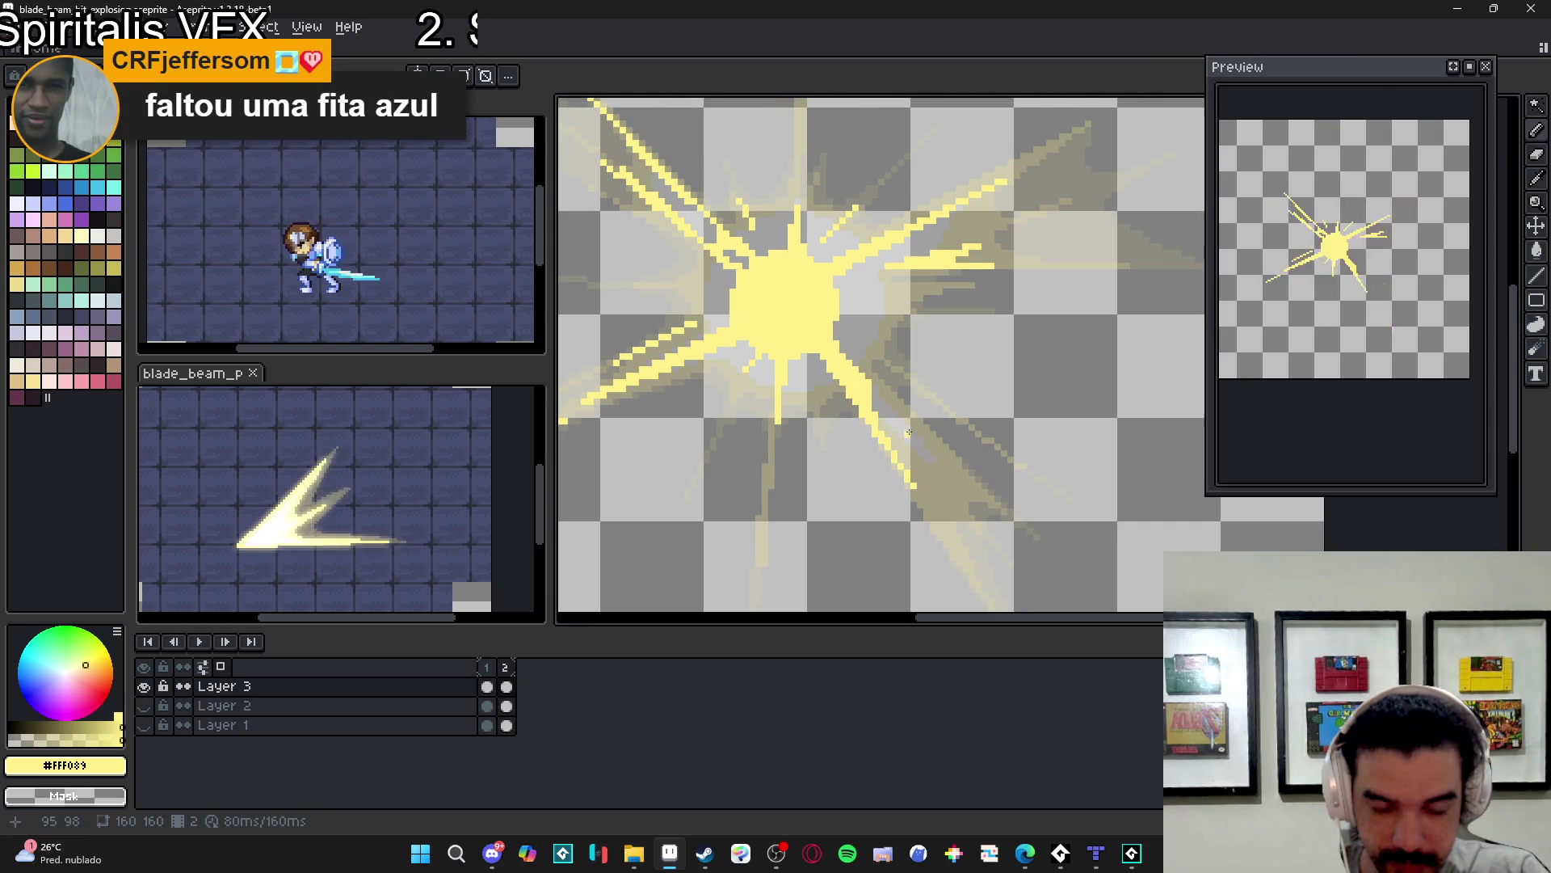
pyautogui.moveTo(909, 433)
pyautogui.mouseDown()
pyautogui.moveTo(976, 495)
pyautogui.moveTo(863, 379)
pyautogui.moveTo(875, 399)
pyautogui.mouseUp()
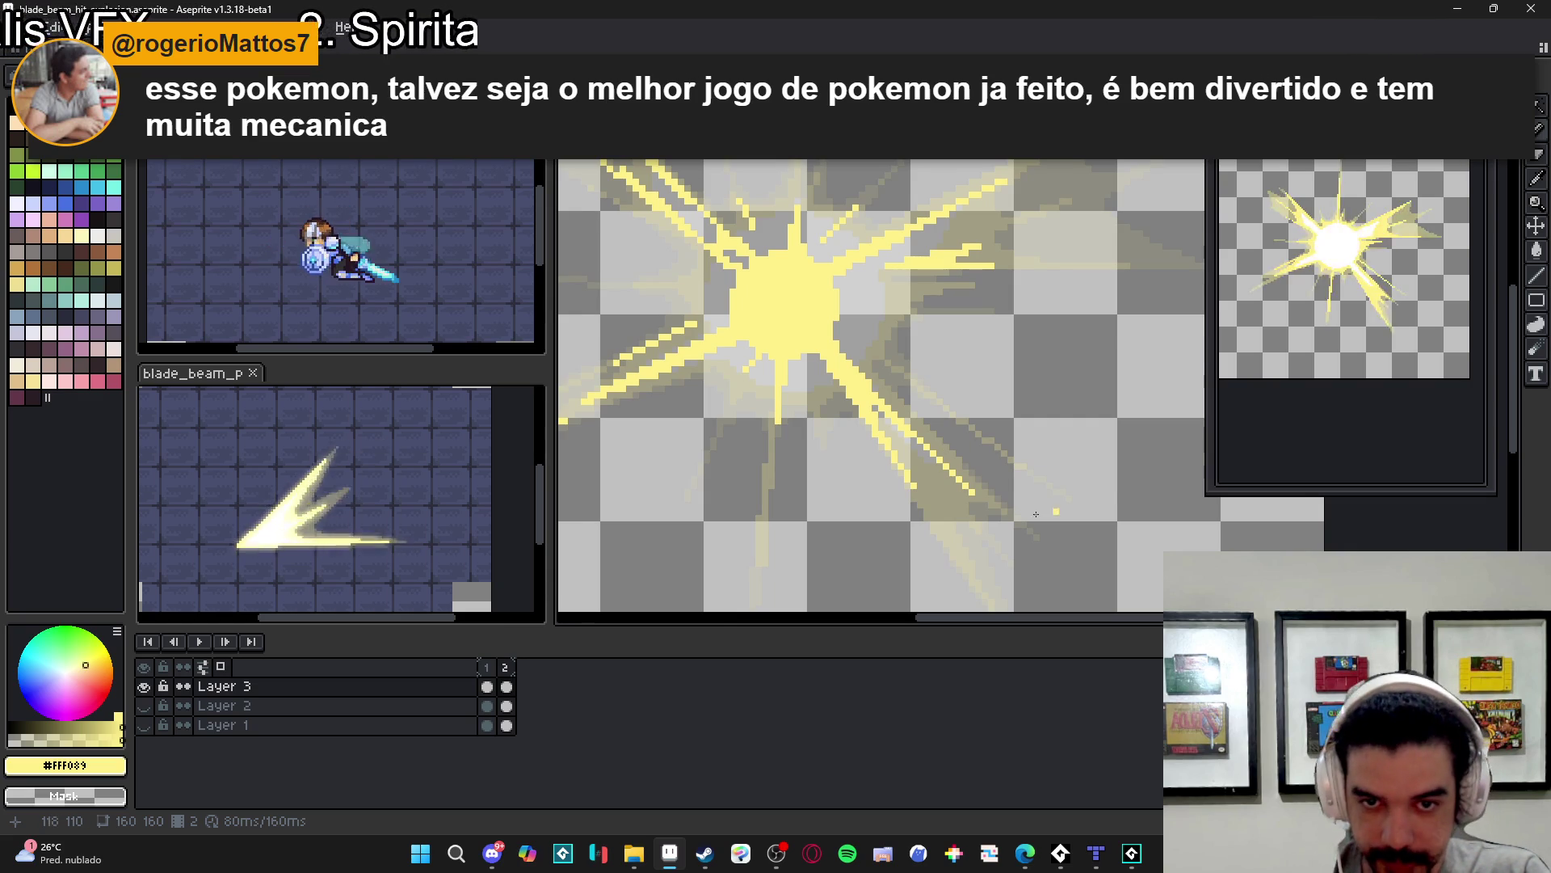
# - Add a short vertical stroke below the burst and another diagonal yellow ray
pyautogui.scroll(2, 789, 498)
pyautogui.moveTo(786, 518)
pyautogui.mouseDown()
pyautogui.moveTo(786, 494)
pyautogui.moveTo(786, 534)
pyautogui.mouseUp()
pyautogui.scroll(-3, 812, 529)
pyautogui.scroll(-1, 819, 533)
pyautogui.hscroll(1, 889, 323)
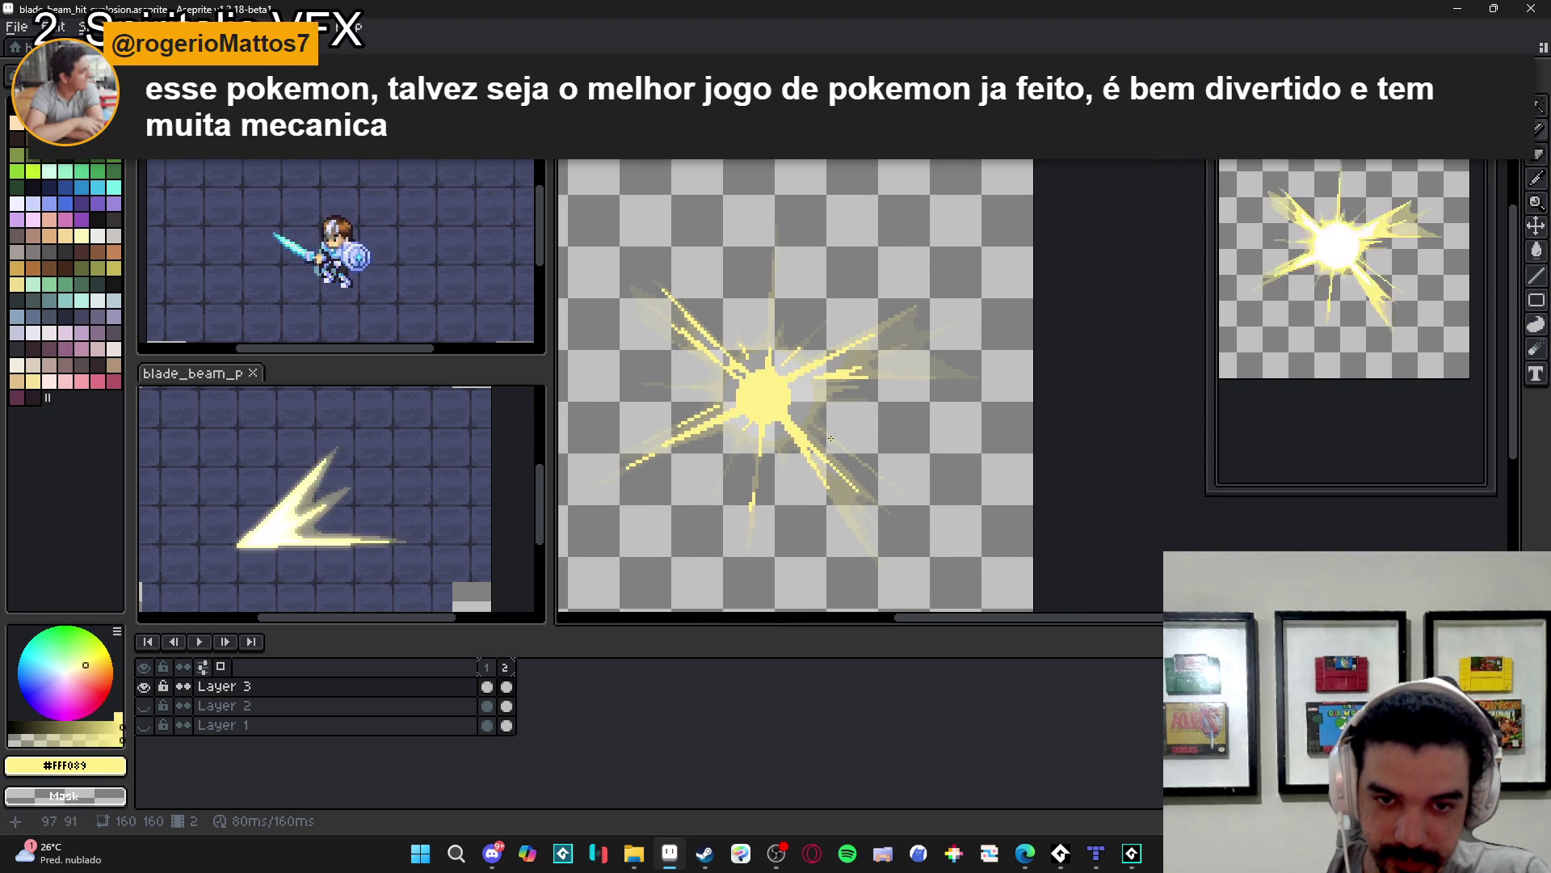
pyautogui.scroll(3, 832, 438)
pyautogui.moveTo(736, 376)
pyautogui.mouseDown()
pyautogui.moveTo(844, 457)
pyautogui.moveTo(680, 331)
pyautogui.mouseUp()
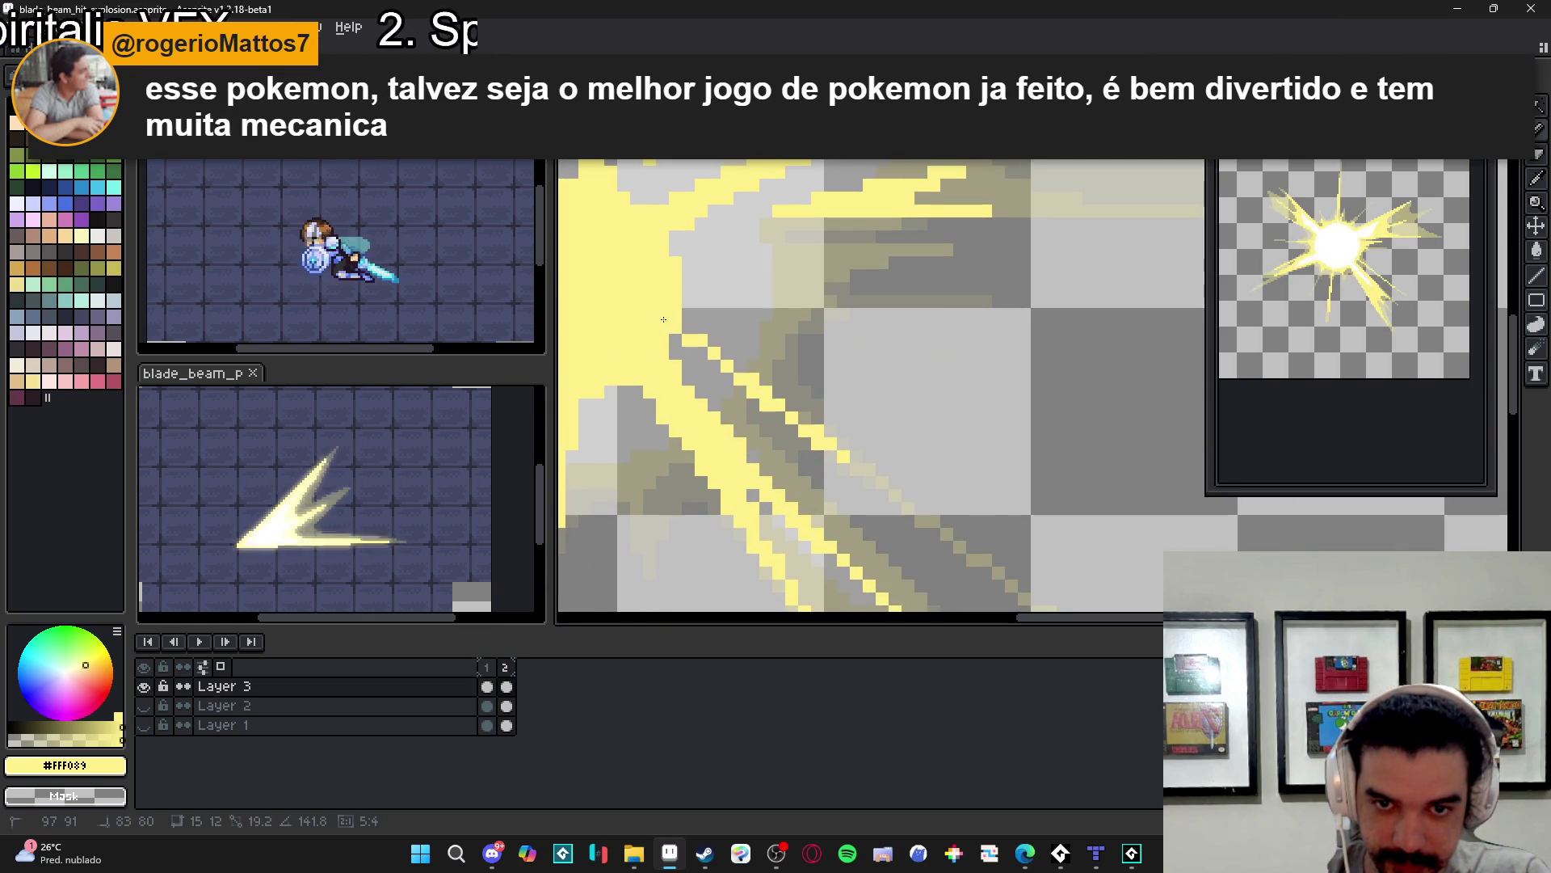
pyautogui.scroll(-3, 697, 331)
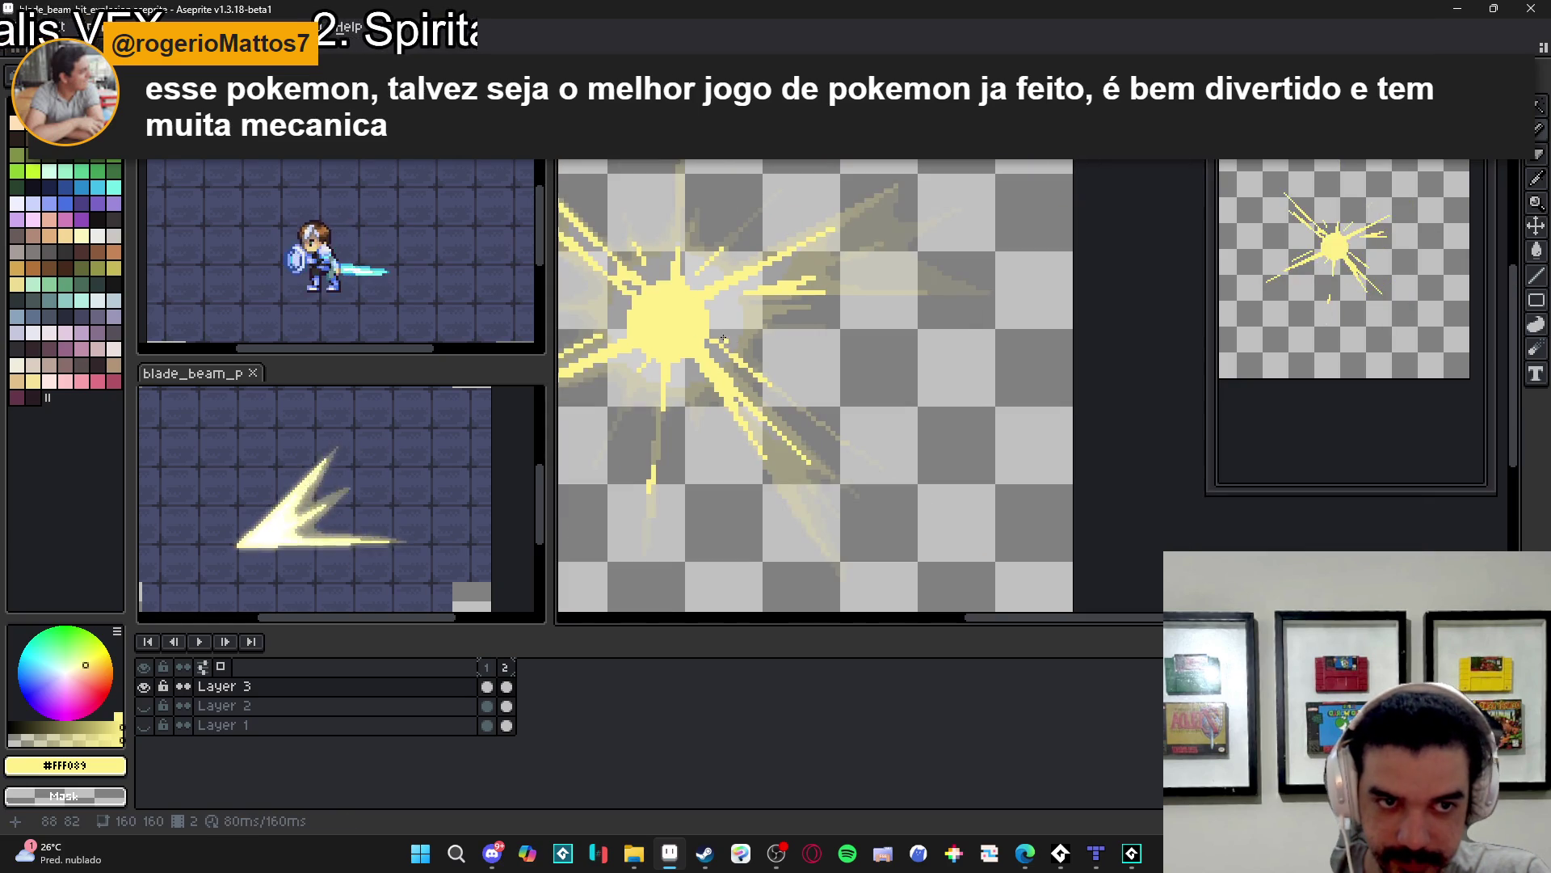
pyautogui.scroll(4, 780, 392)
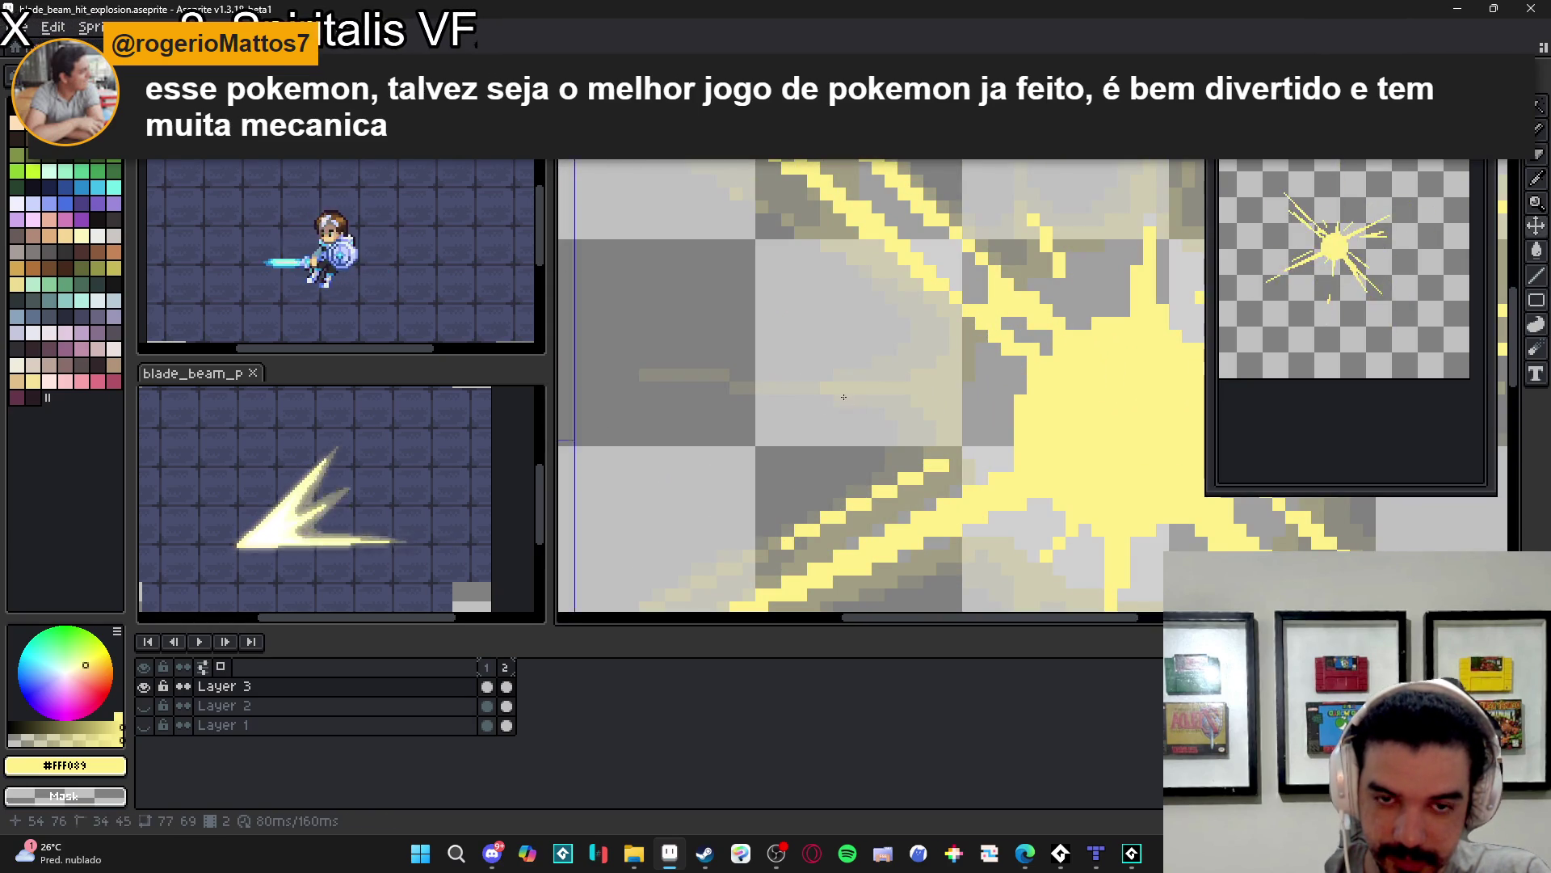
# - Add short horizontal rays on both sides of the centre, then compare against frame 1
pyautogui.moveTo(852, 391); pyautogui.dragTo(813, 391)
pyautogui.scroll(-3, 856, 404)
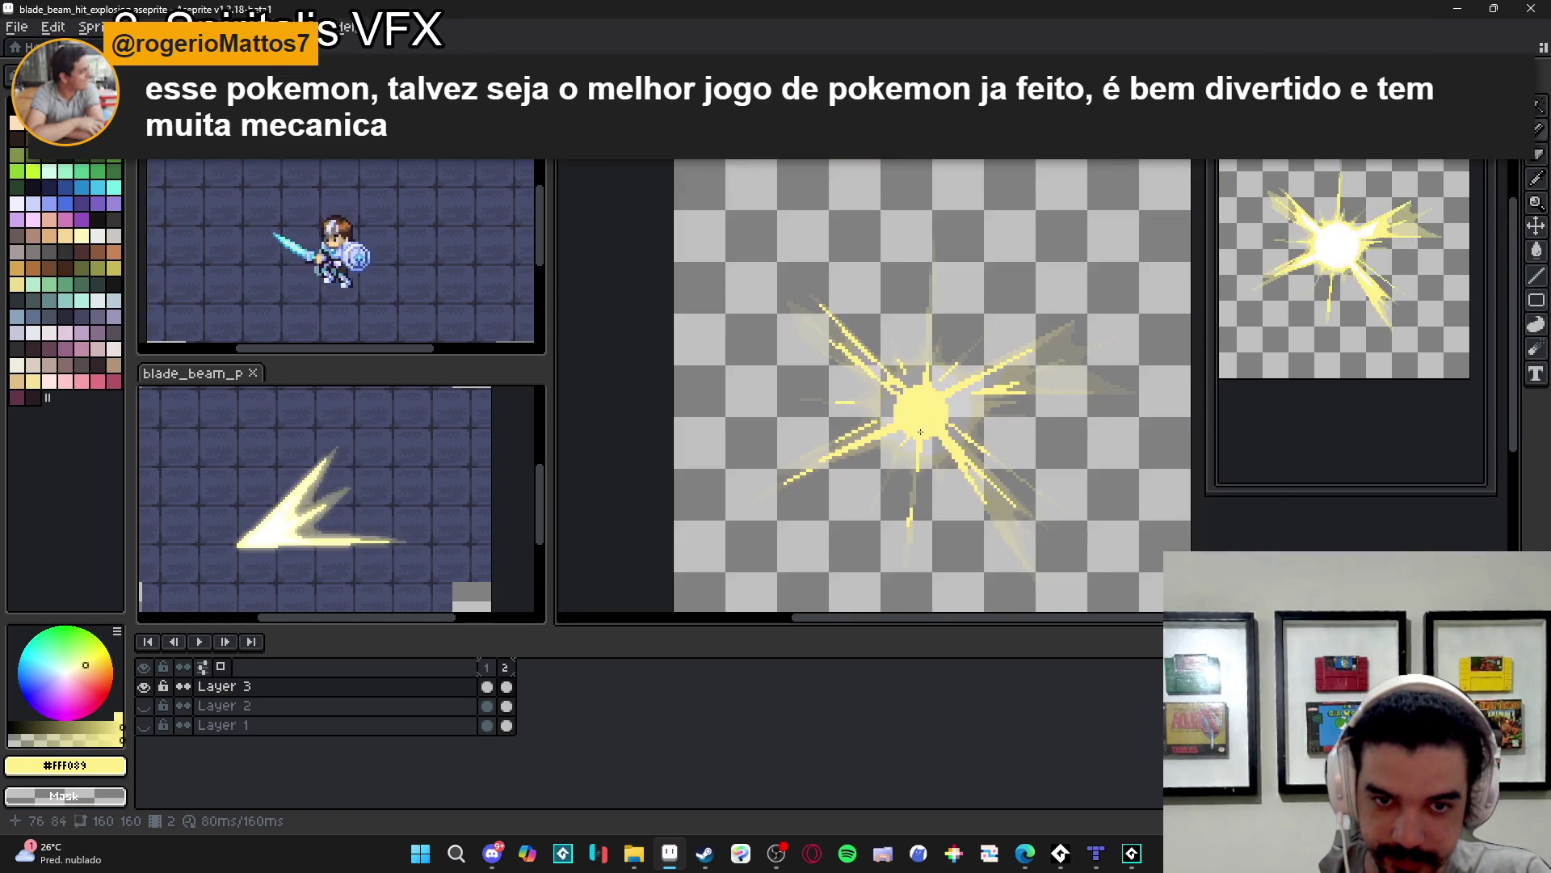
pyautogui.scroll(4, 921, 433)
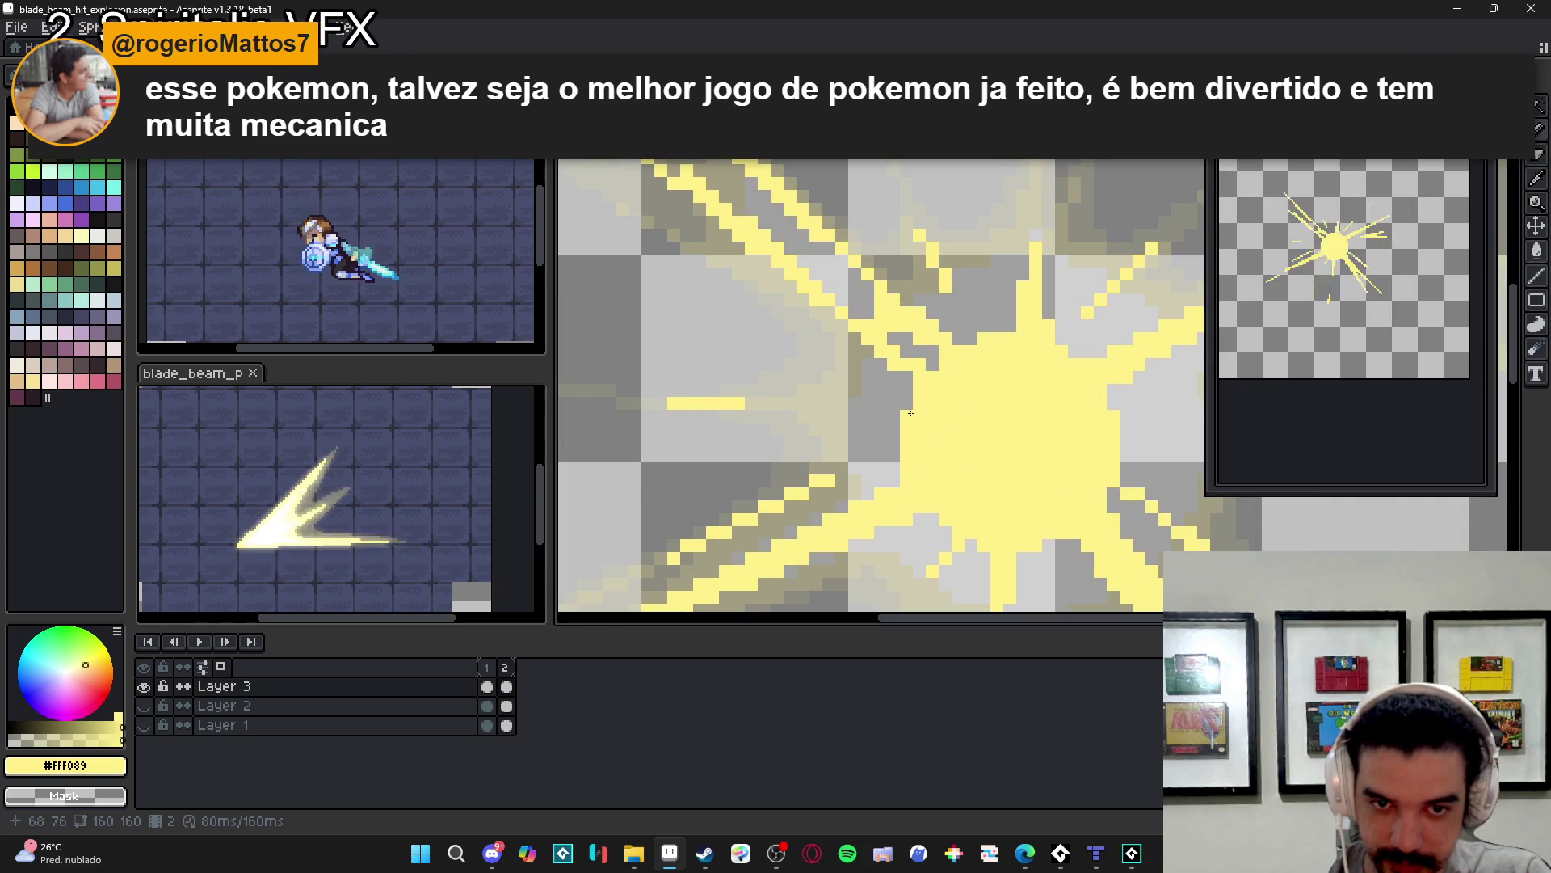
pyautogui.scroll(-2, 894, 417)
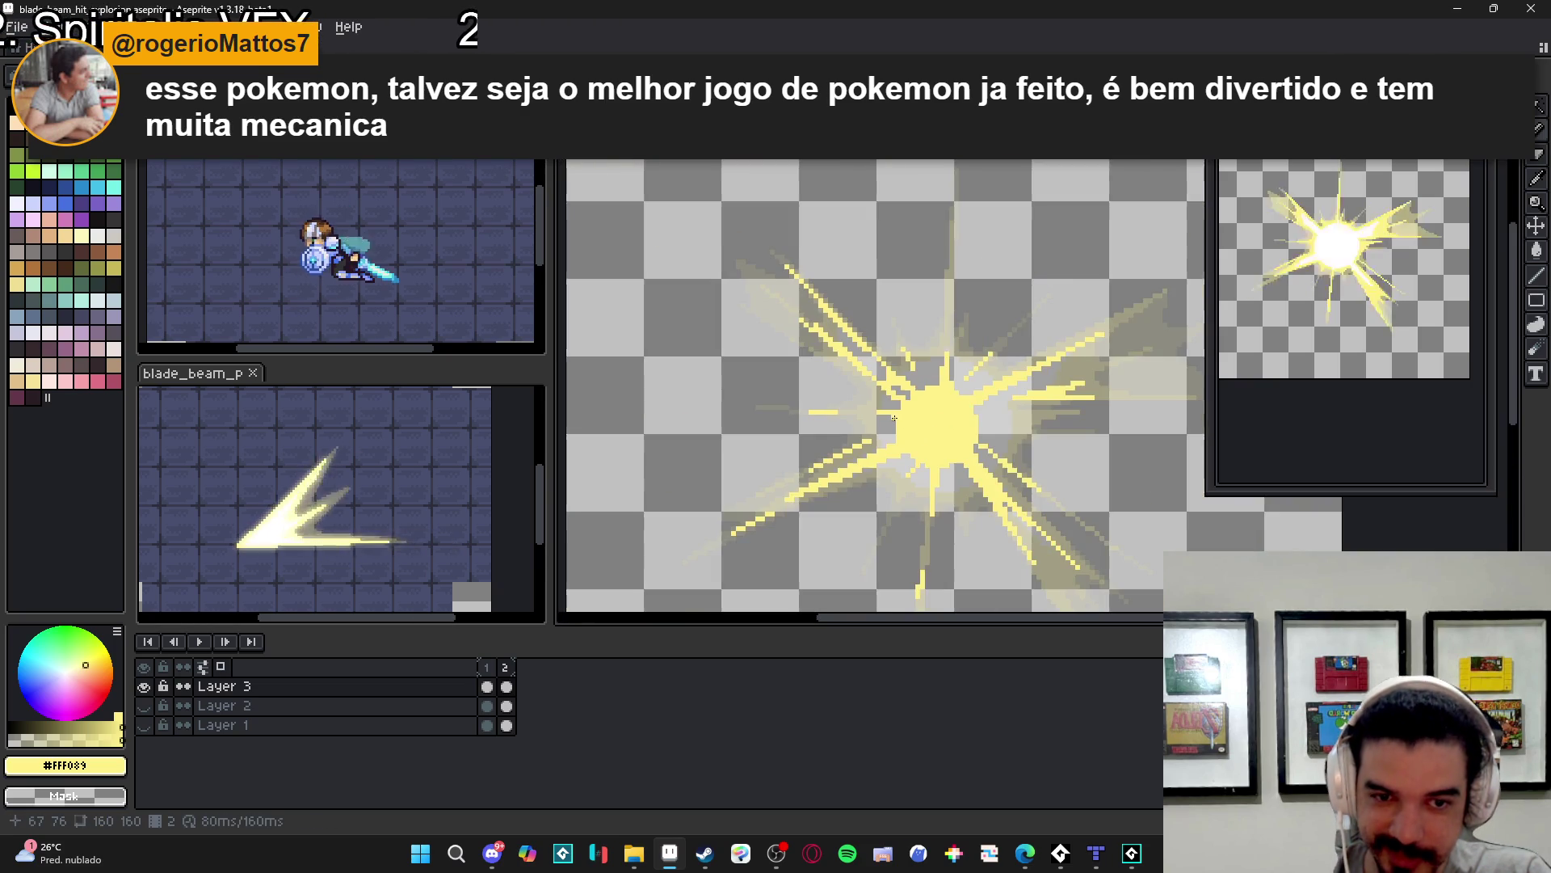
pyautogui.scroll(2, 951, 439)
pyautogui.moveTo(989, 412); pyautogui.dragTo(1026, 412)
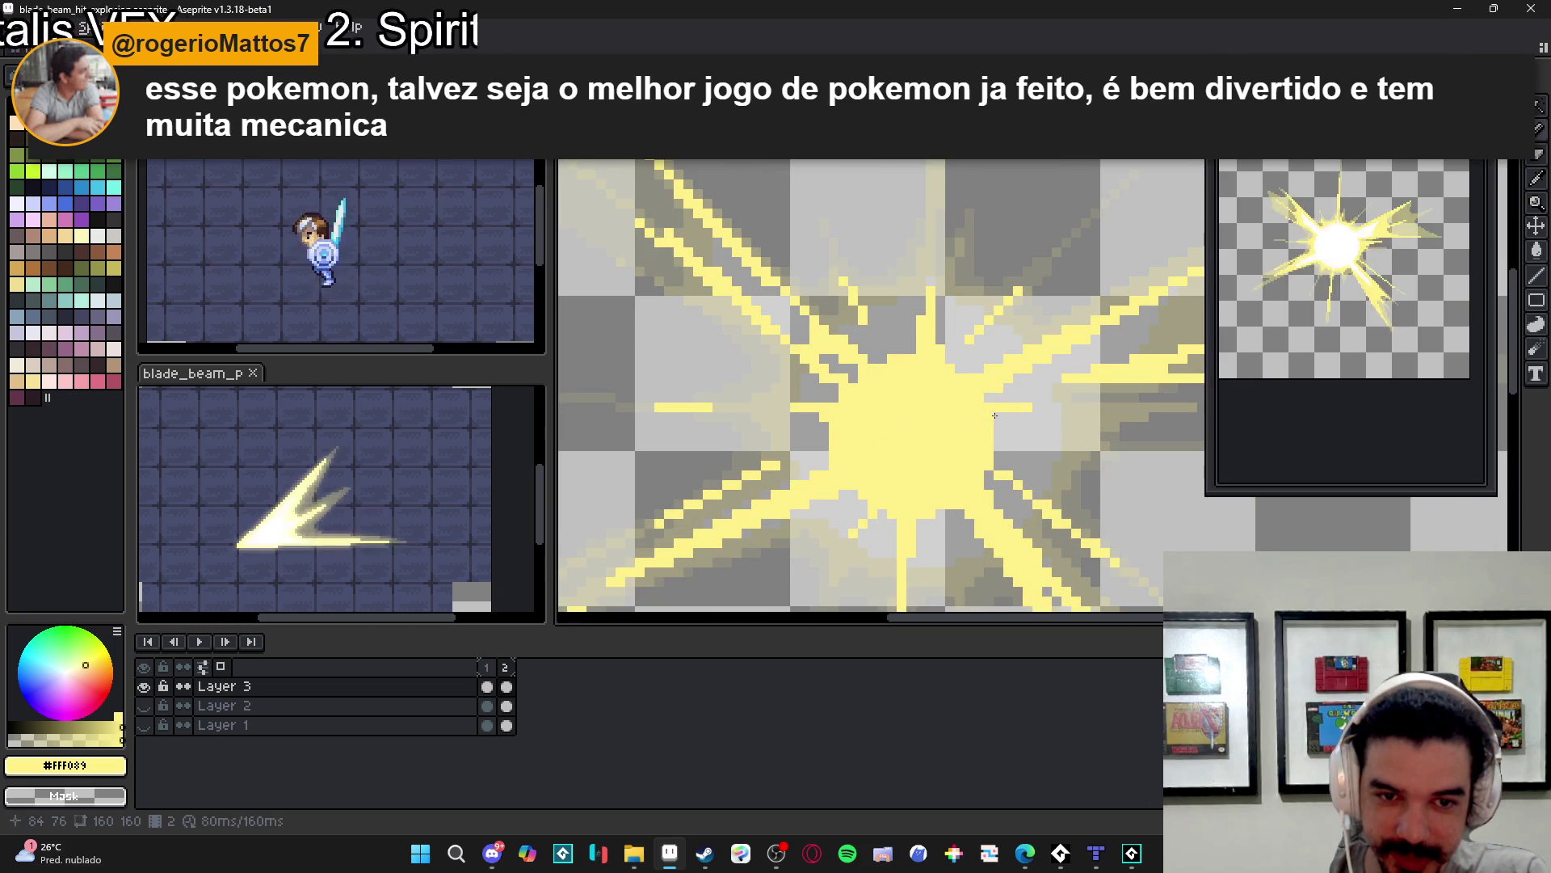
pyautogui.scroll(-3, 989, 432)
pyautogui.scroll(-1, 1006, 428)
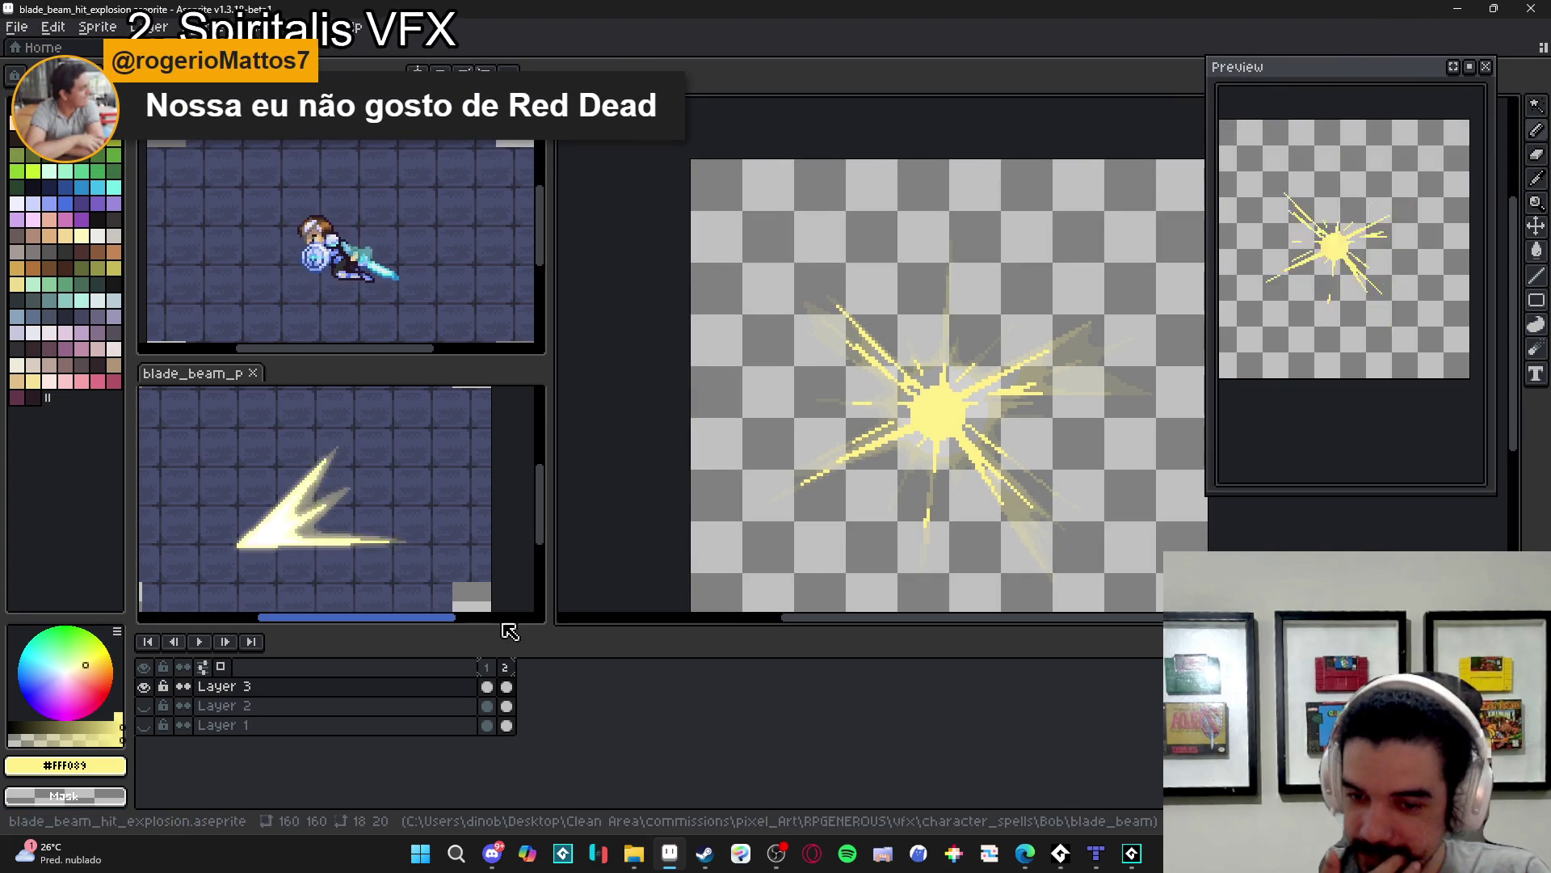
pyautogui.click(487, 666)
# - Paint a small yellow dot of about 4 pixels at the third frame's centre and deselect
pyautogui.click(508, 679)
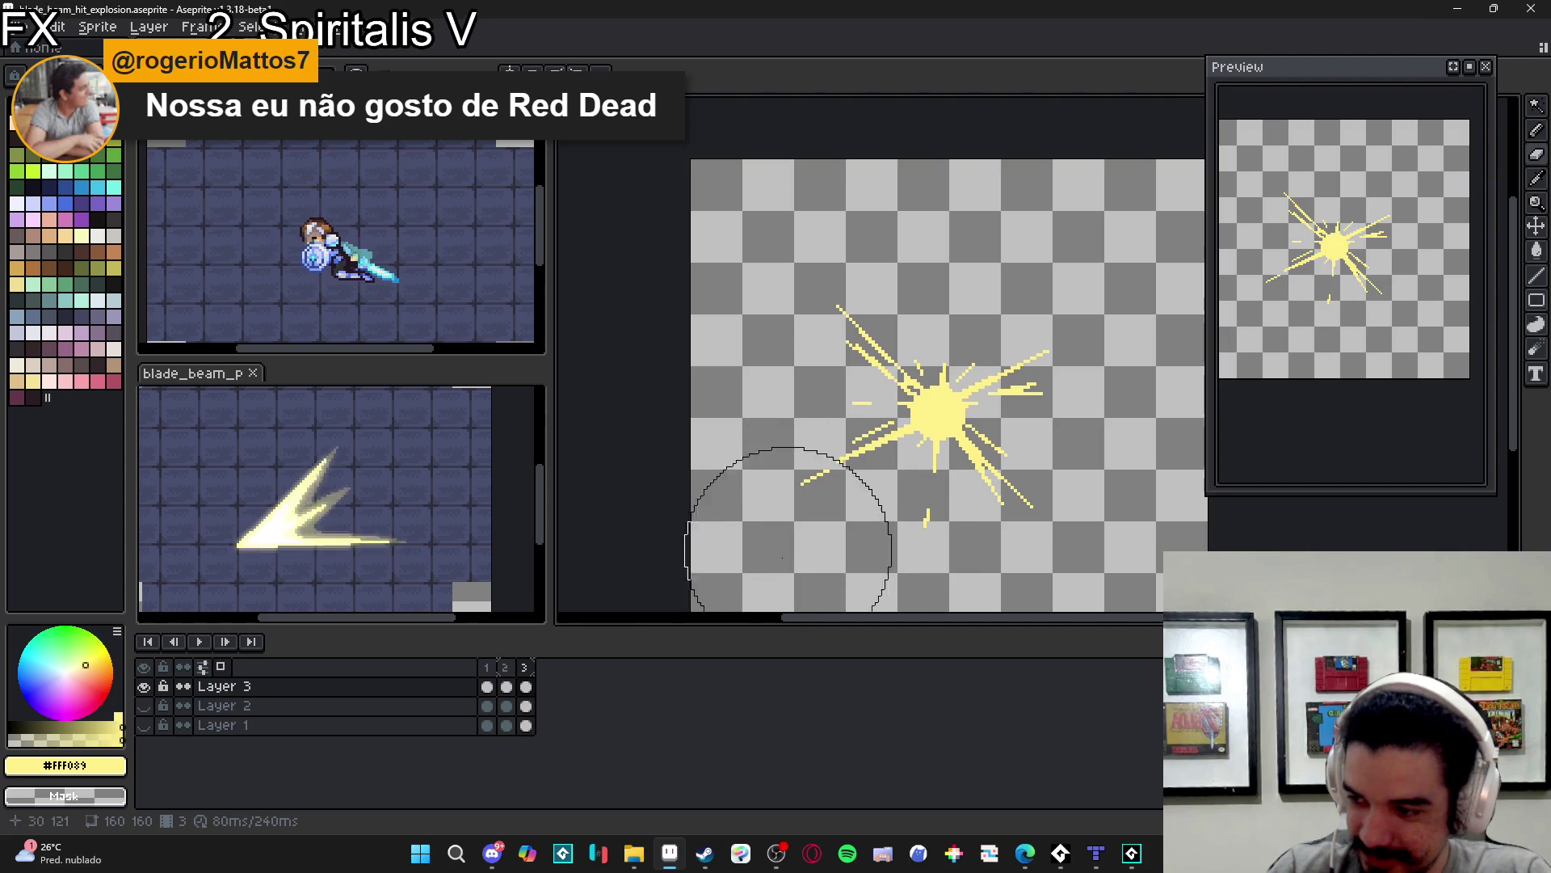
pyautogui.moveTo(917, 385)
pyautogui.mouseDown()
pyautogui.moveTo(1004, 405)
pyautogui.moveTo(790, 364)
pyautogui.mouseUp()
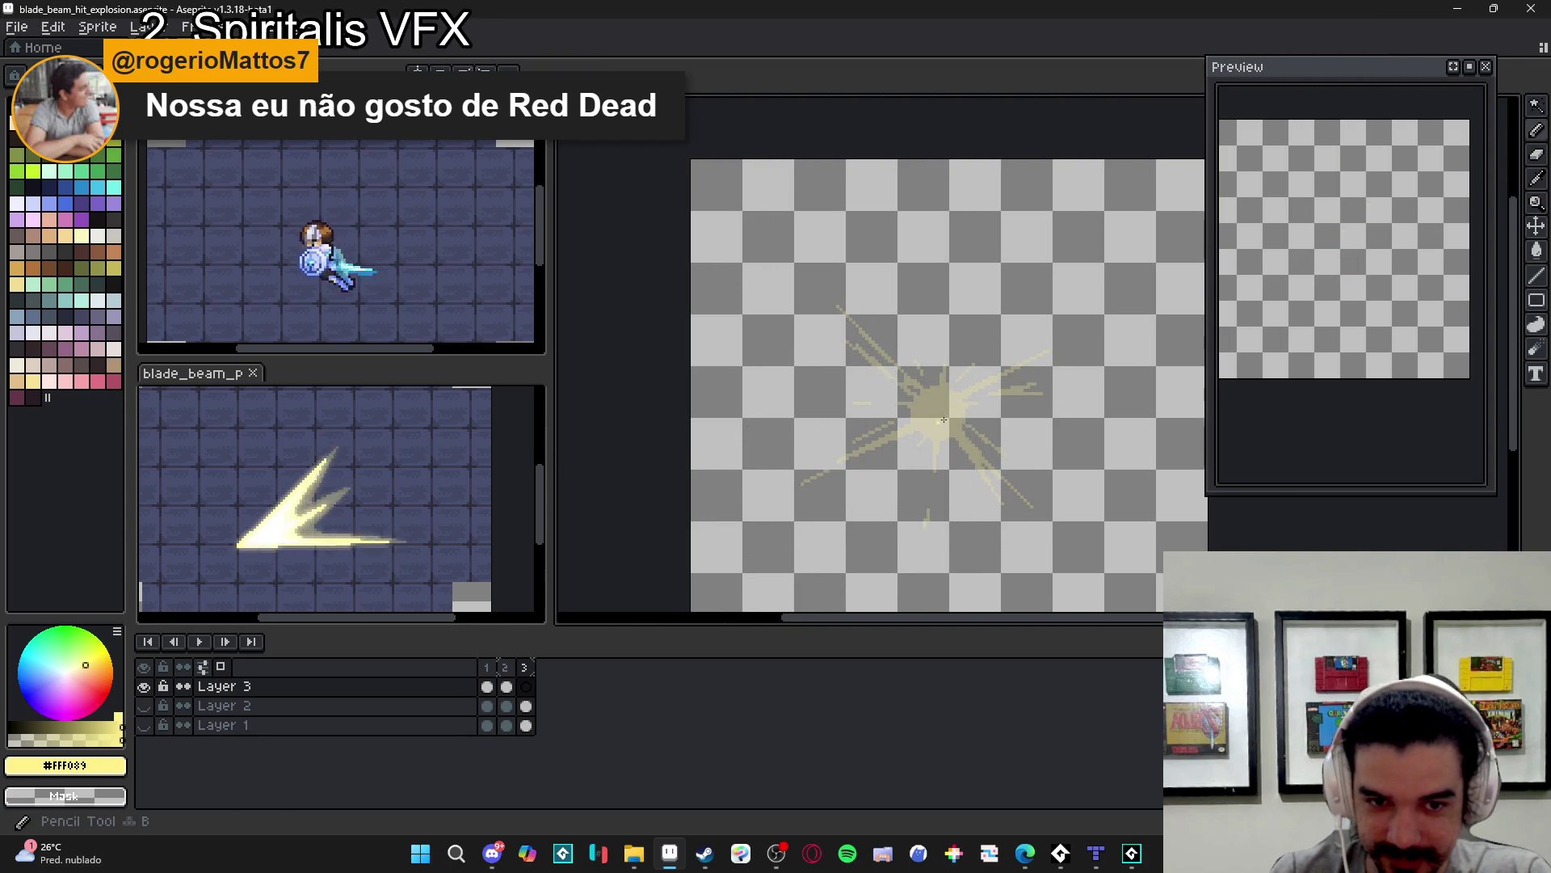
pyautogui.scroll(3, 929, 415)
pyautogui.press('+')
pyautogui.press('+')
pyautogui.press('+')
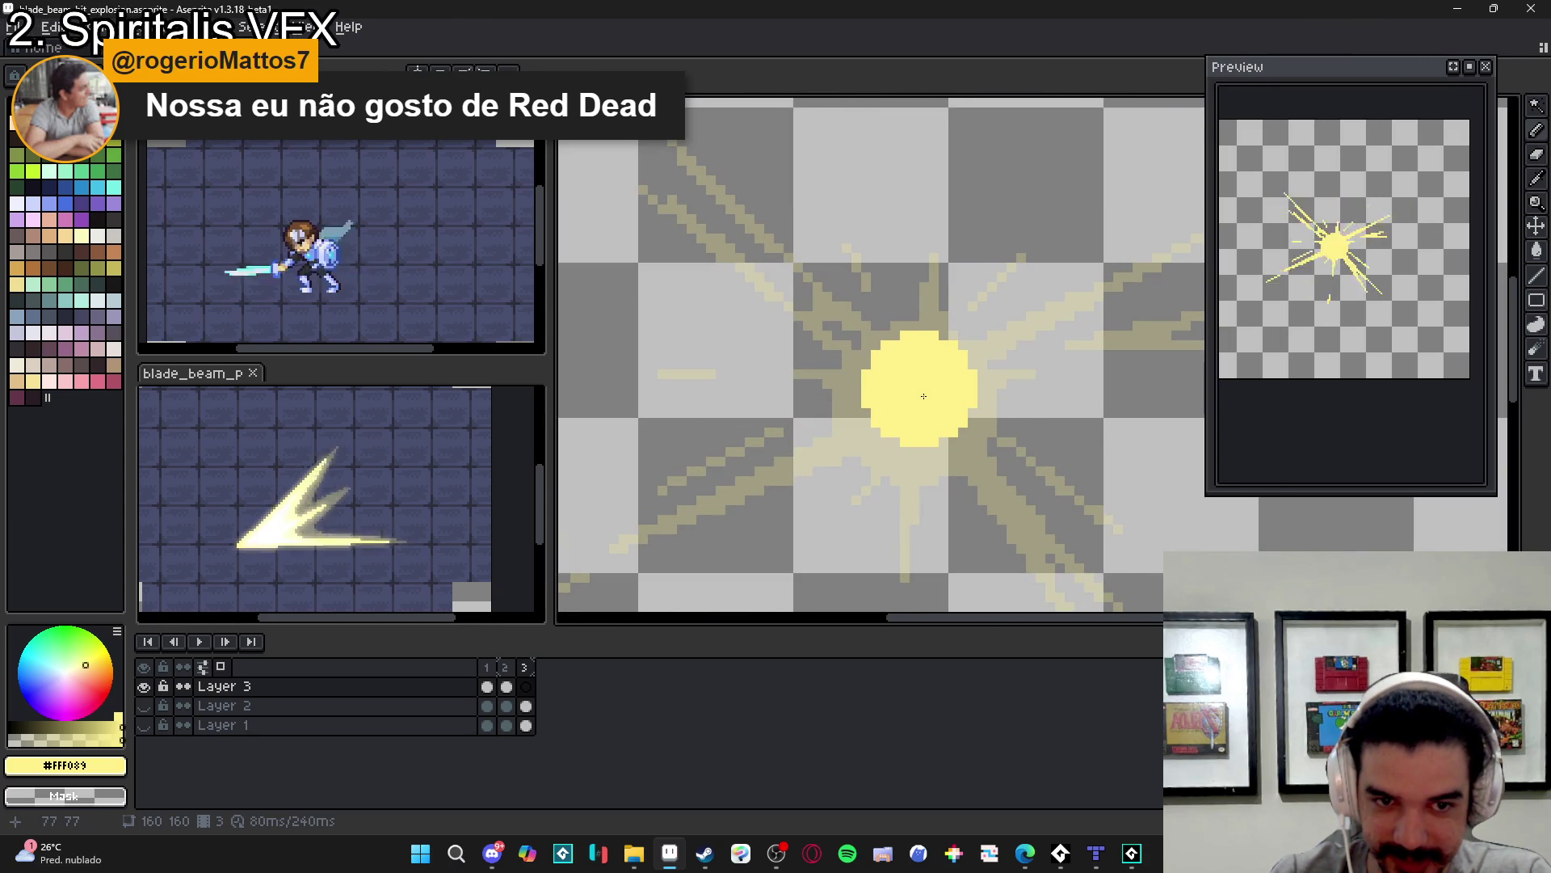
pyautogui.press('+')
pyautogui.press('+')
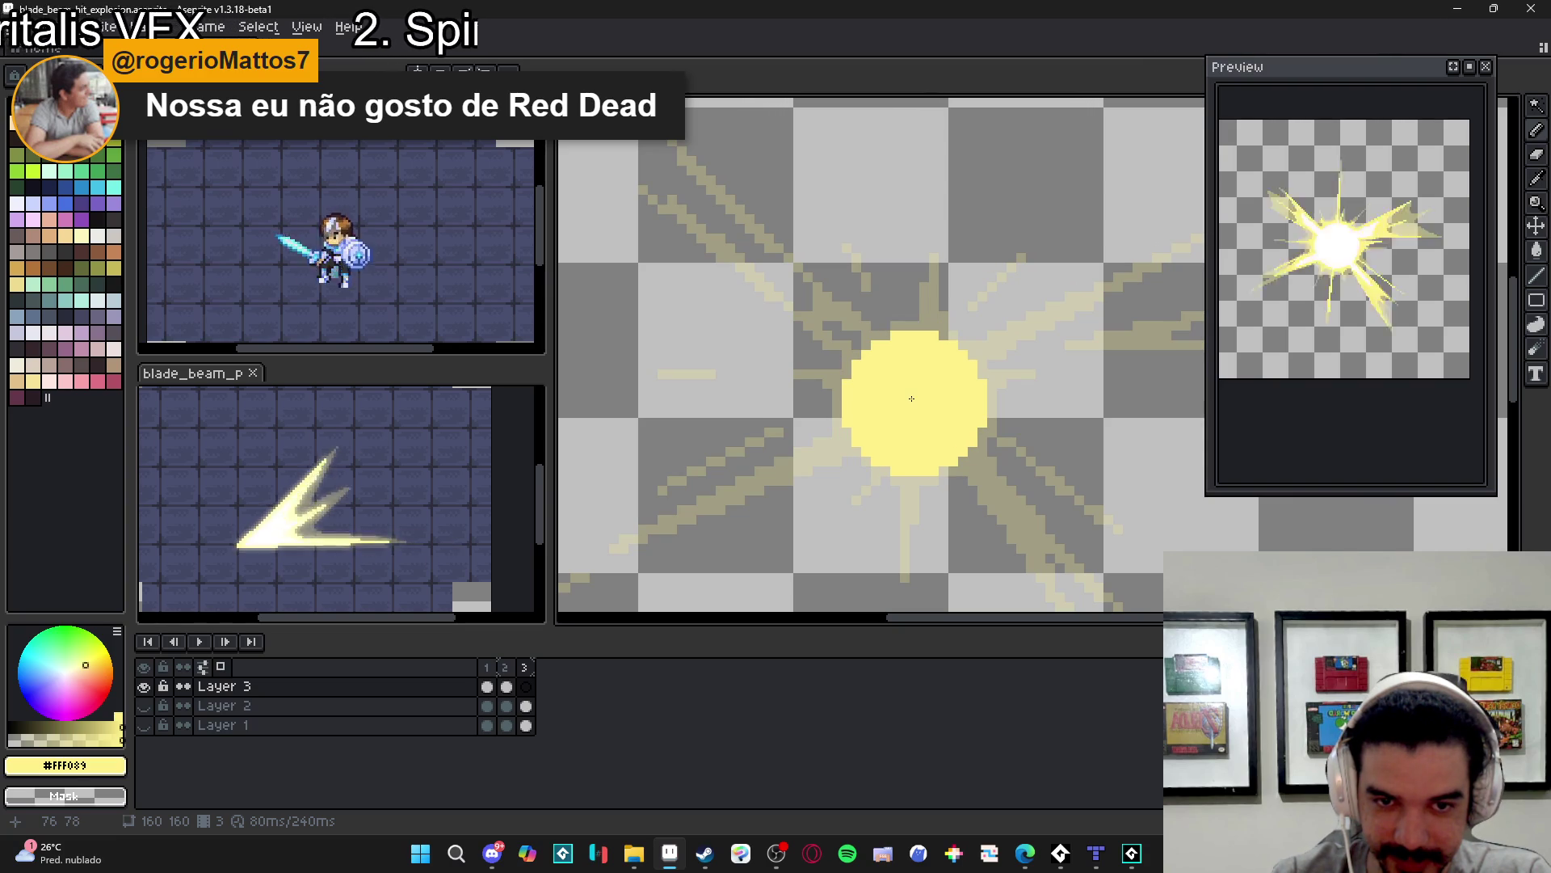
pyautogui.press('-')
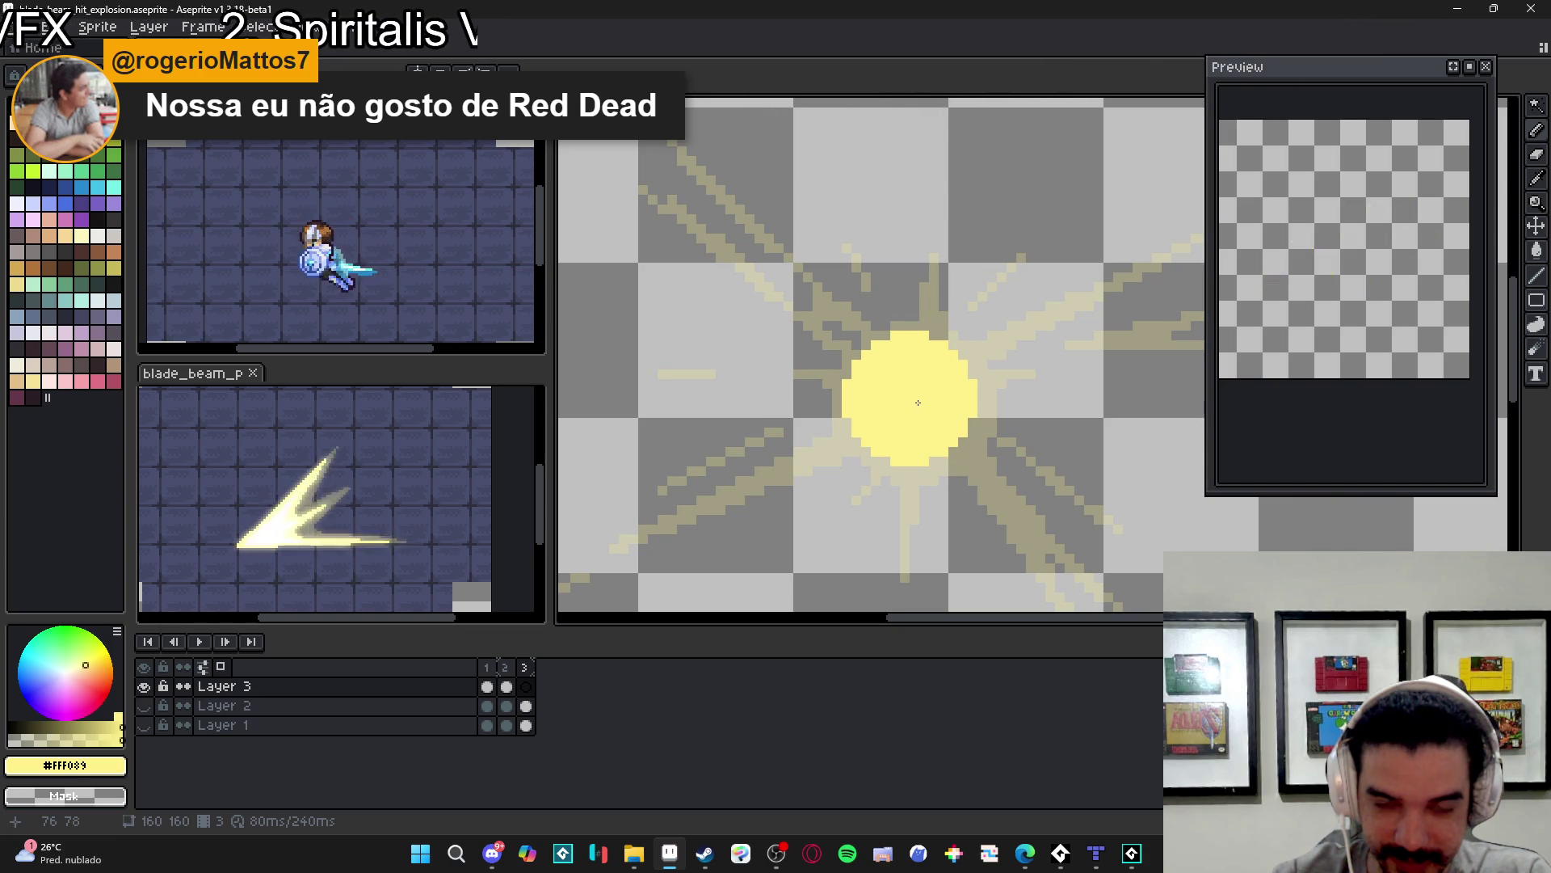
pyautogui.press('-')
pyautogui.press('-')
pyautogui.press('-')
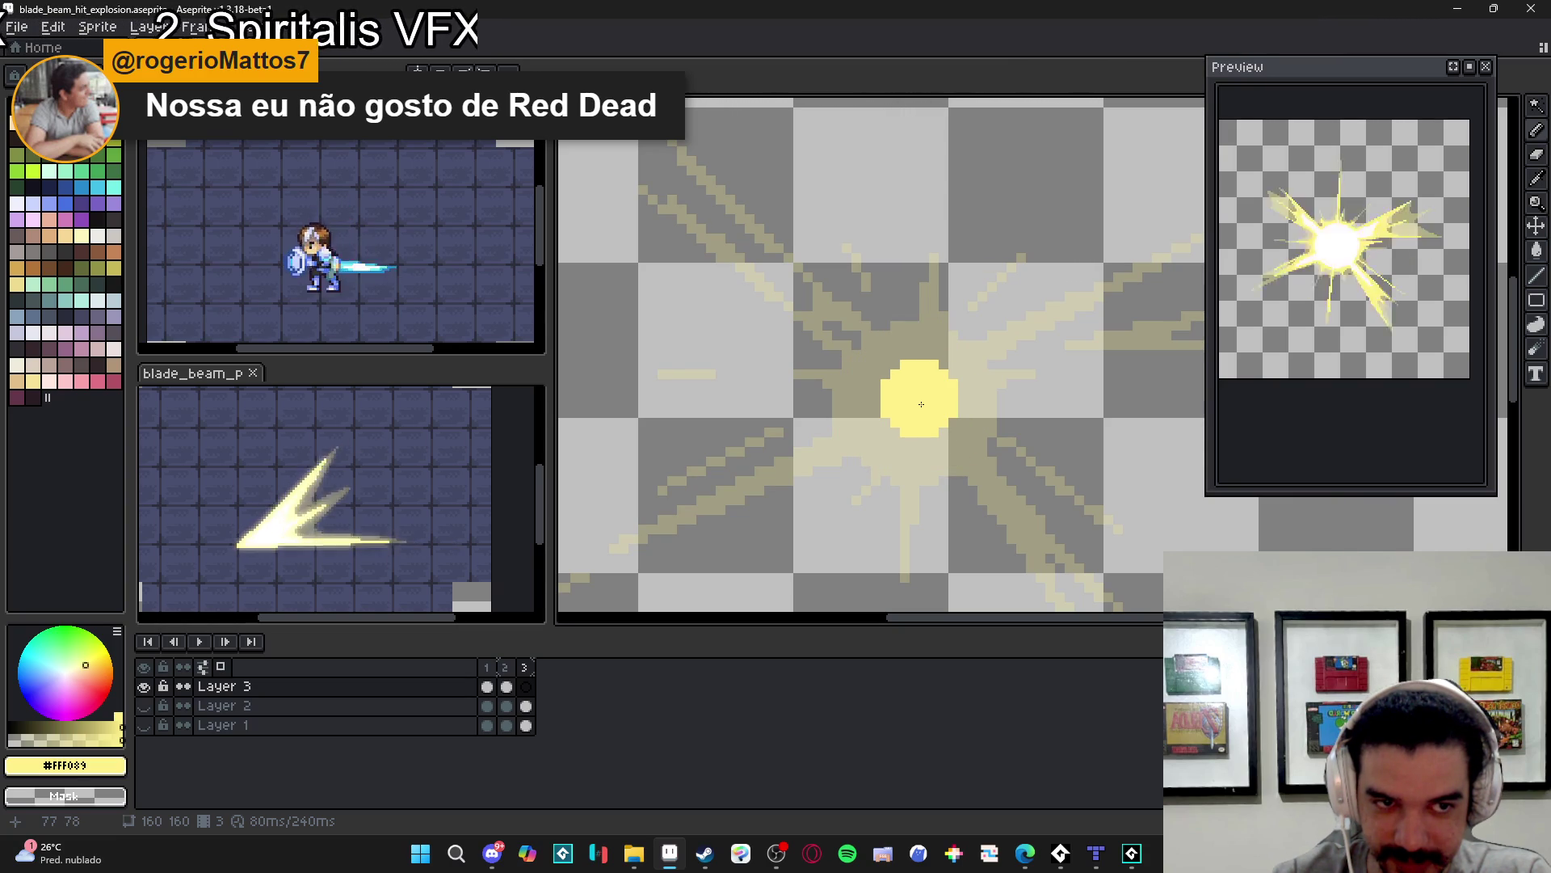
pyautogui.click(921, 404)
pyautogui.hotkey('ctrl', 'd')
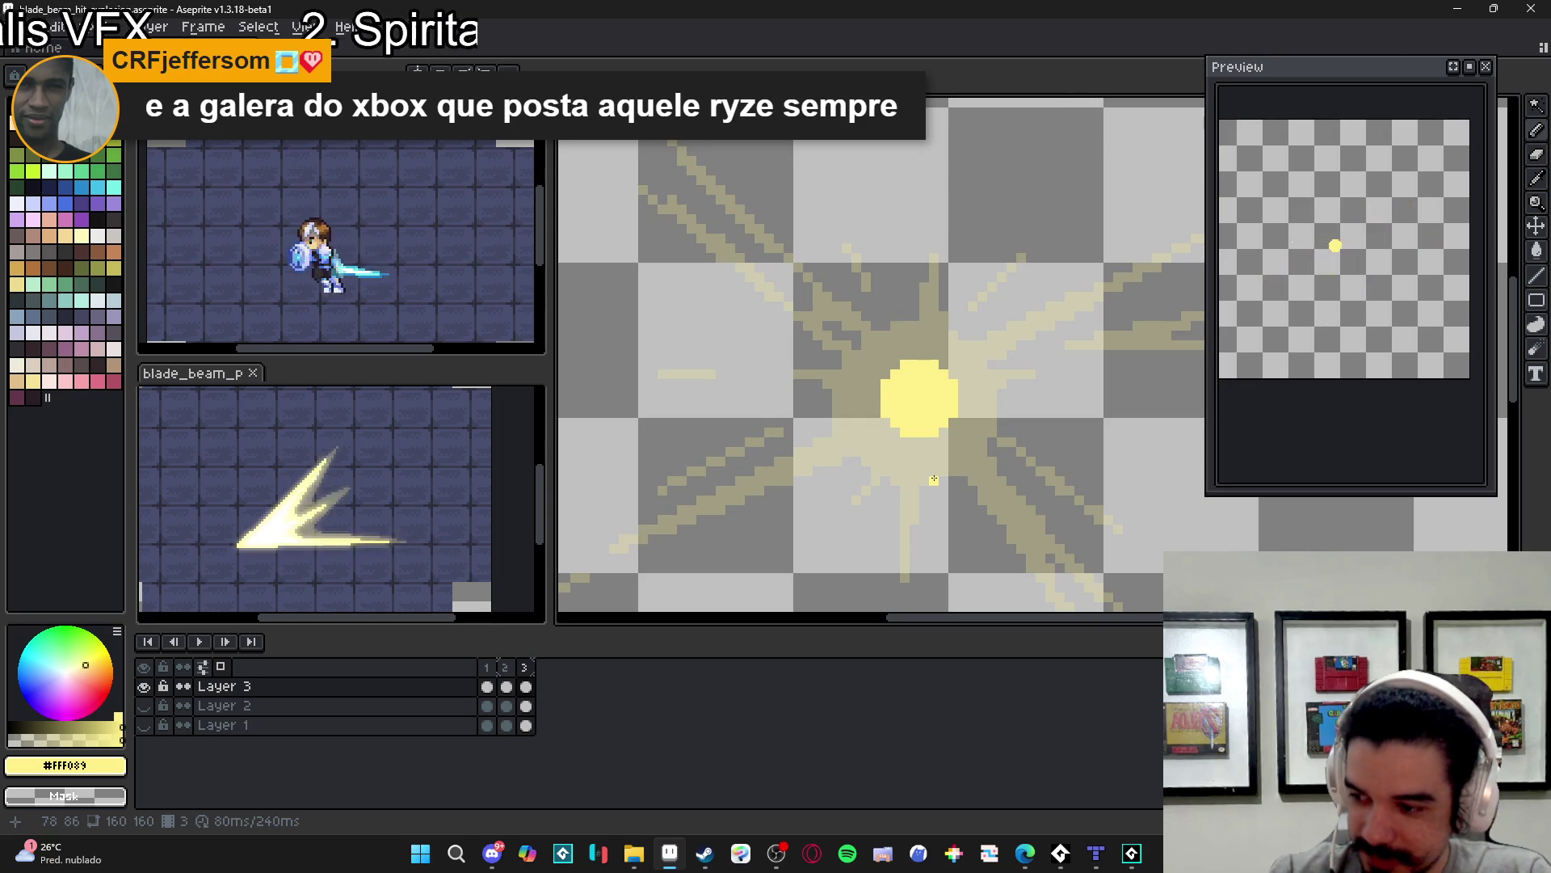
pyautogui.scroll(5, 854, 323)
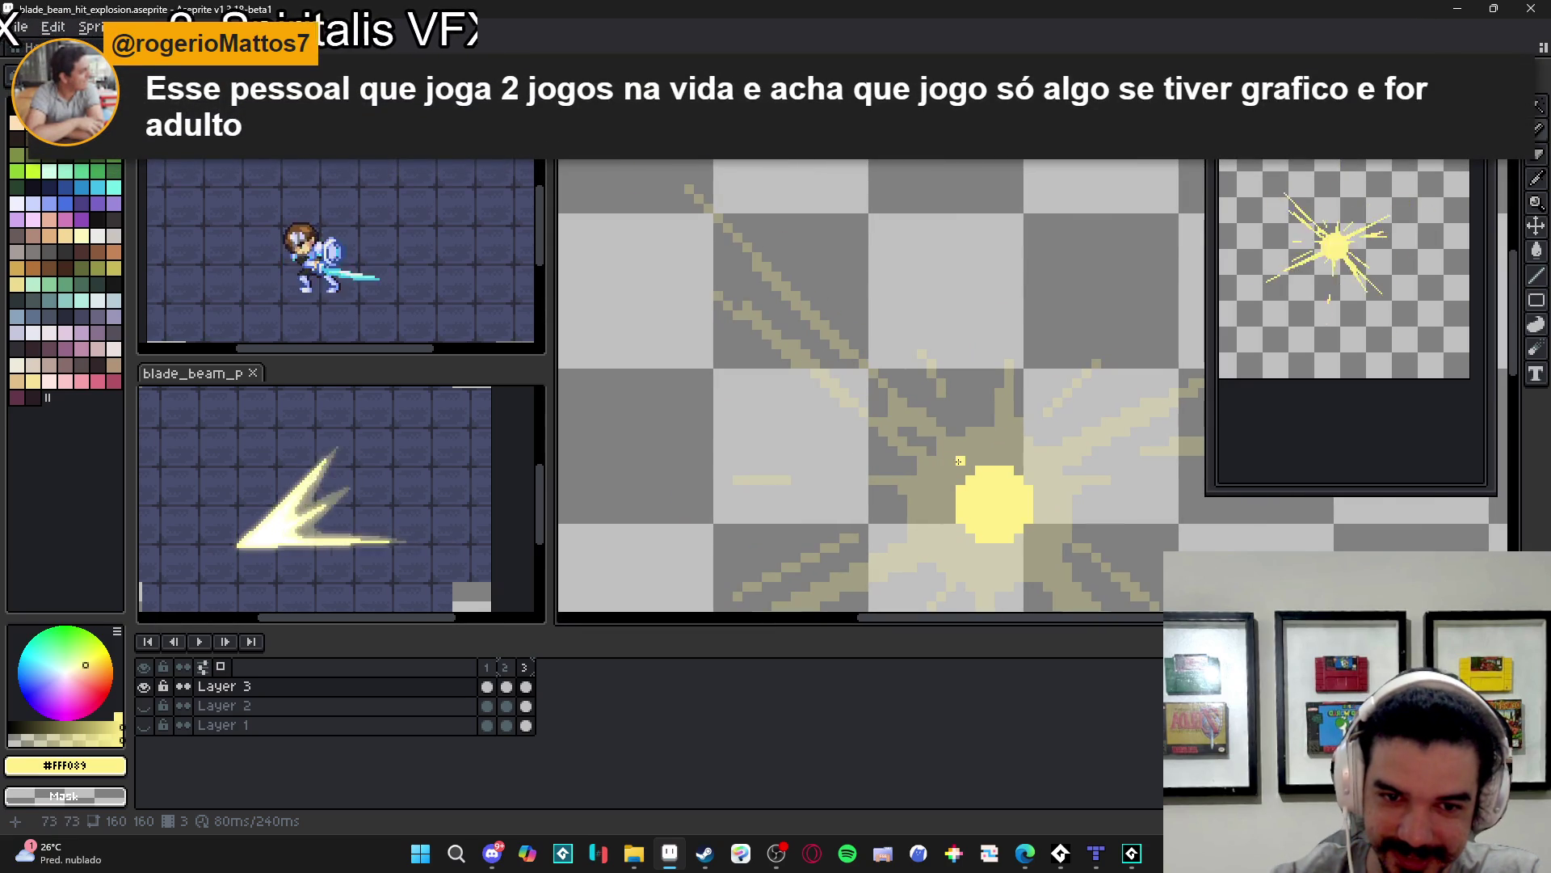
# - Draw an up-left diagonal ray, a horizontal light-yellow ray, a vertical ray, and short strokes around the centre
pyautogui.moveTo(972, 471); pyautogui.dragTo(872, 374)
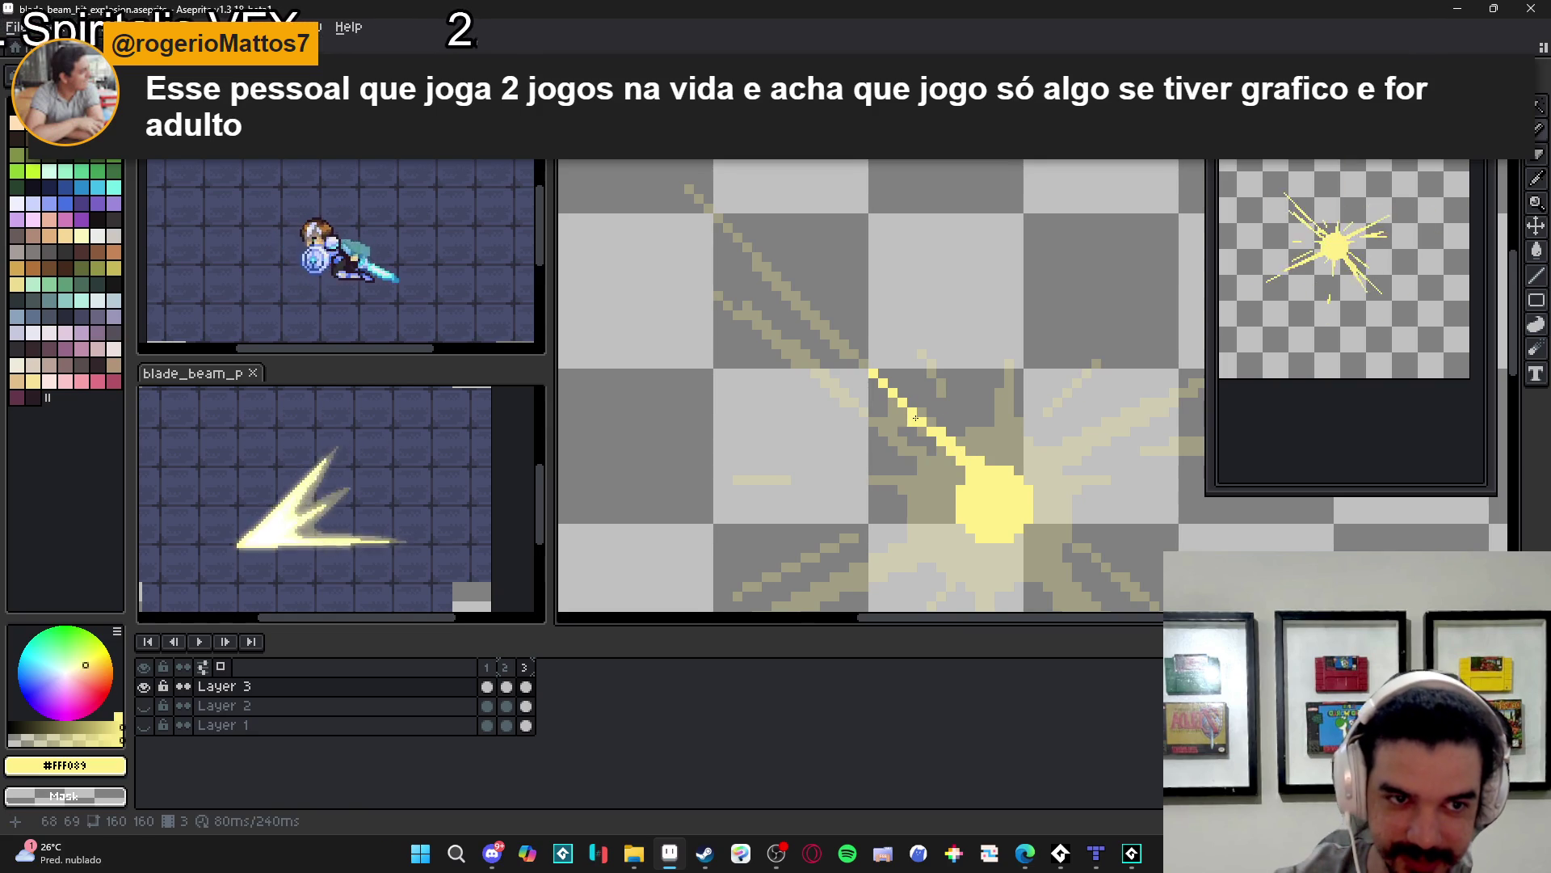
pyautogui.moveTo(920, 425); pyautogui.dragTo(930, 434)
pyautogui.click(813, 315)
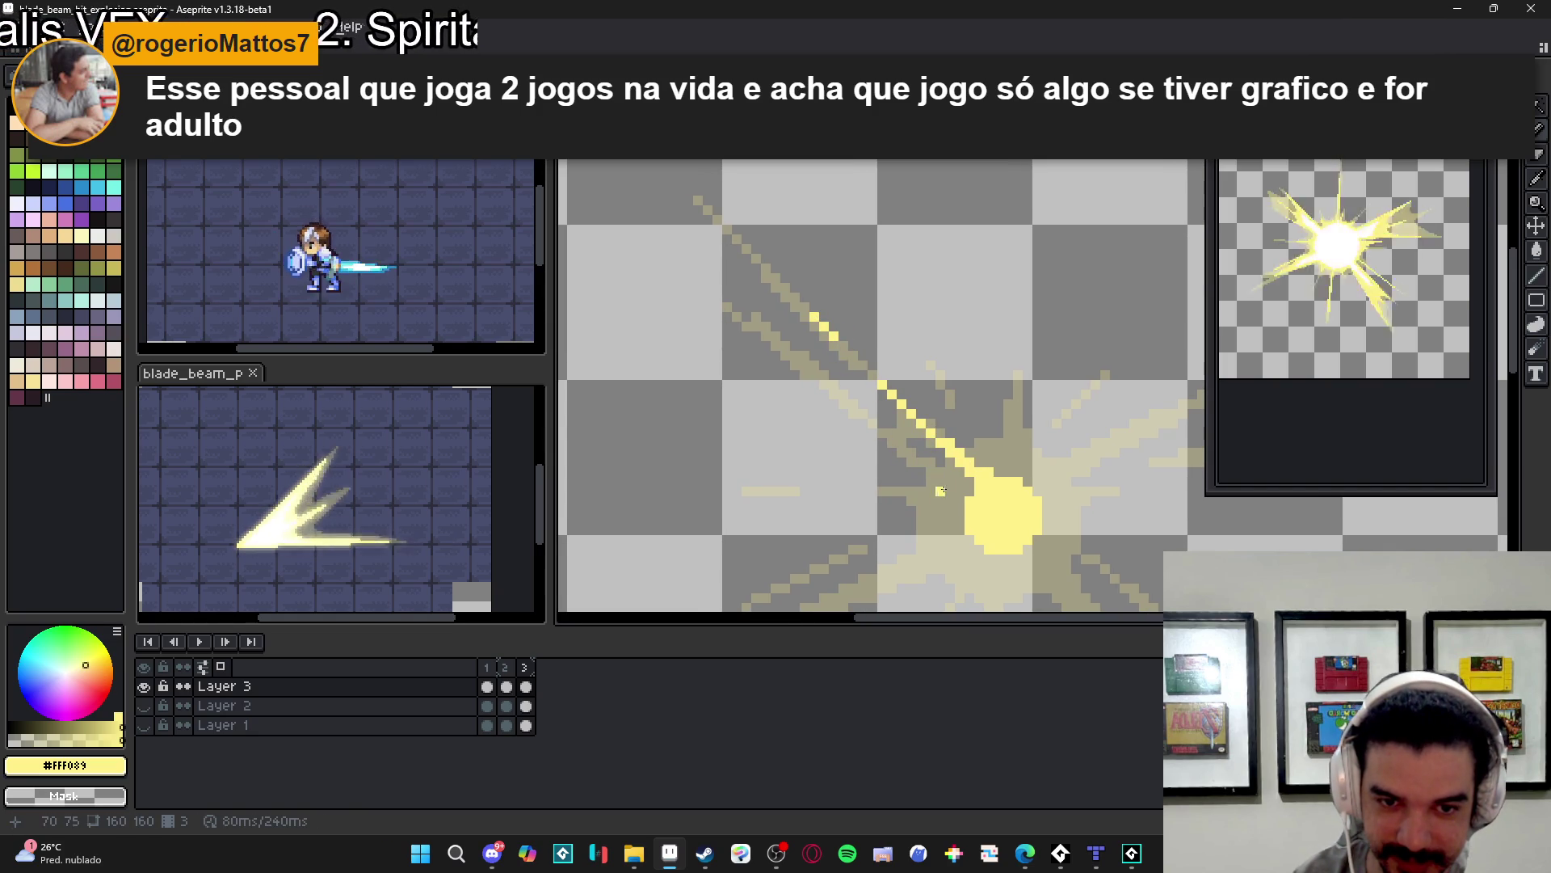
pyautogui.moveTo(899, 492)
pyautogui.mouseDown()
pyautogui.moveTo(970, 493)
pyautogui.moveTo(959, 501)
pyautogui.moveTo(929, 482)
pyautogui.moveTo(1010, 443)
pyautogui.moveTo(1002, 453)
pyautogui.moveTo(1049, 446)
pyautogui.moveTo(989, 448)
pyautogui.moveTo(1017, 443)
pyautogui.mouseUp()
pyautogui.scroll(-2, 955, 501)
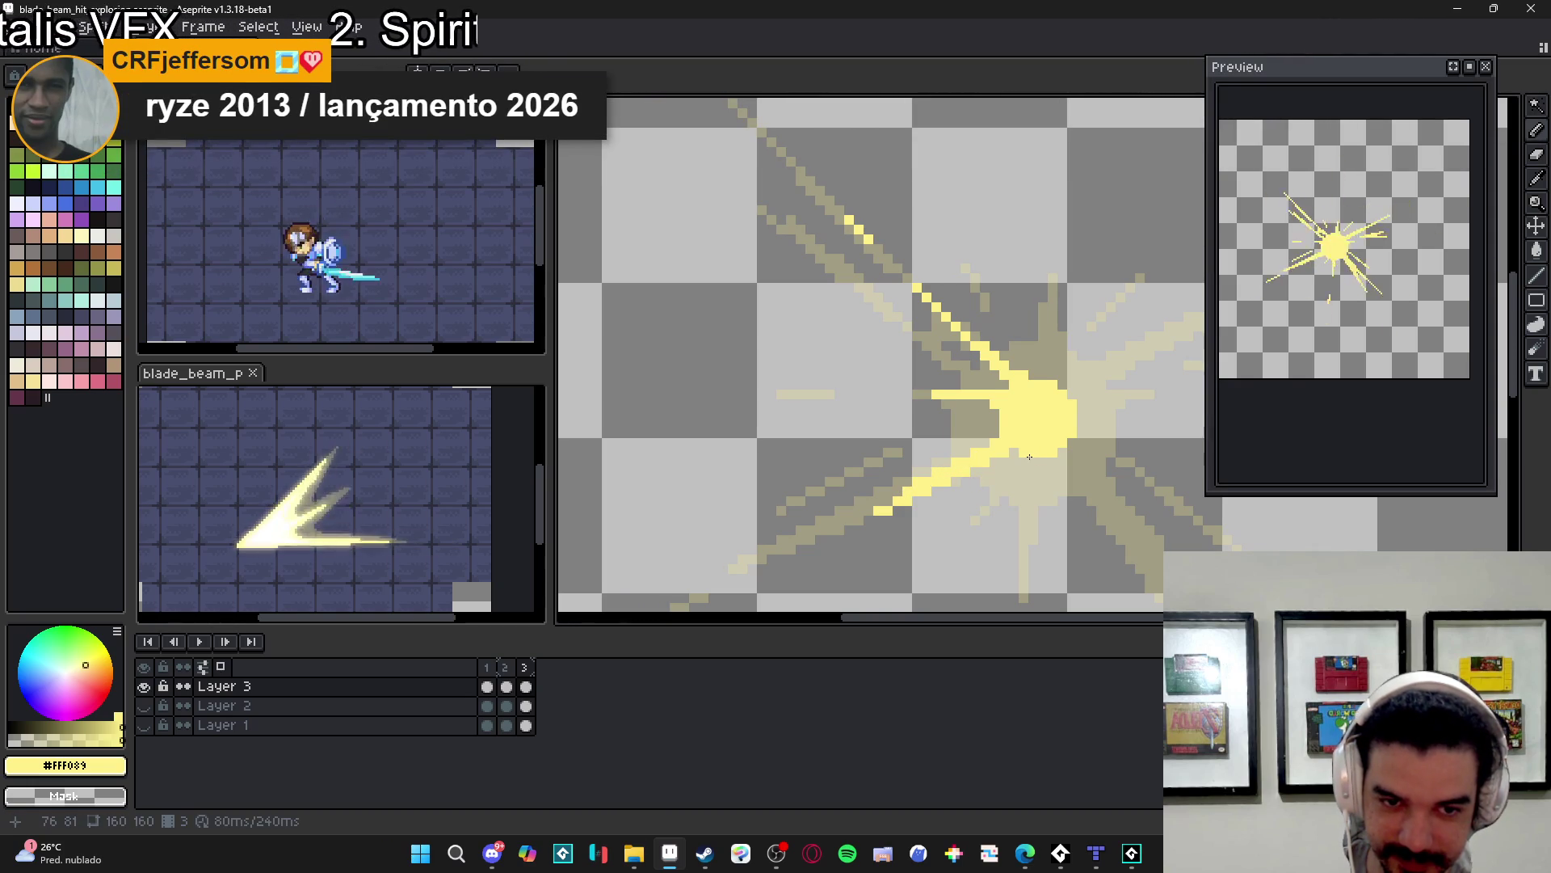
pyautogui.moveTo(1023, 464); pyautogui.dragTo(1024, 531)
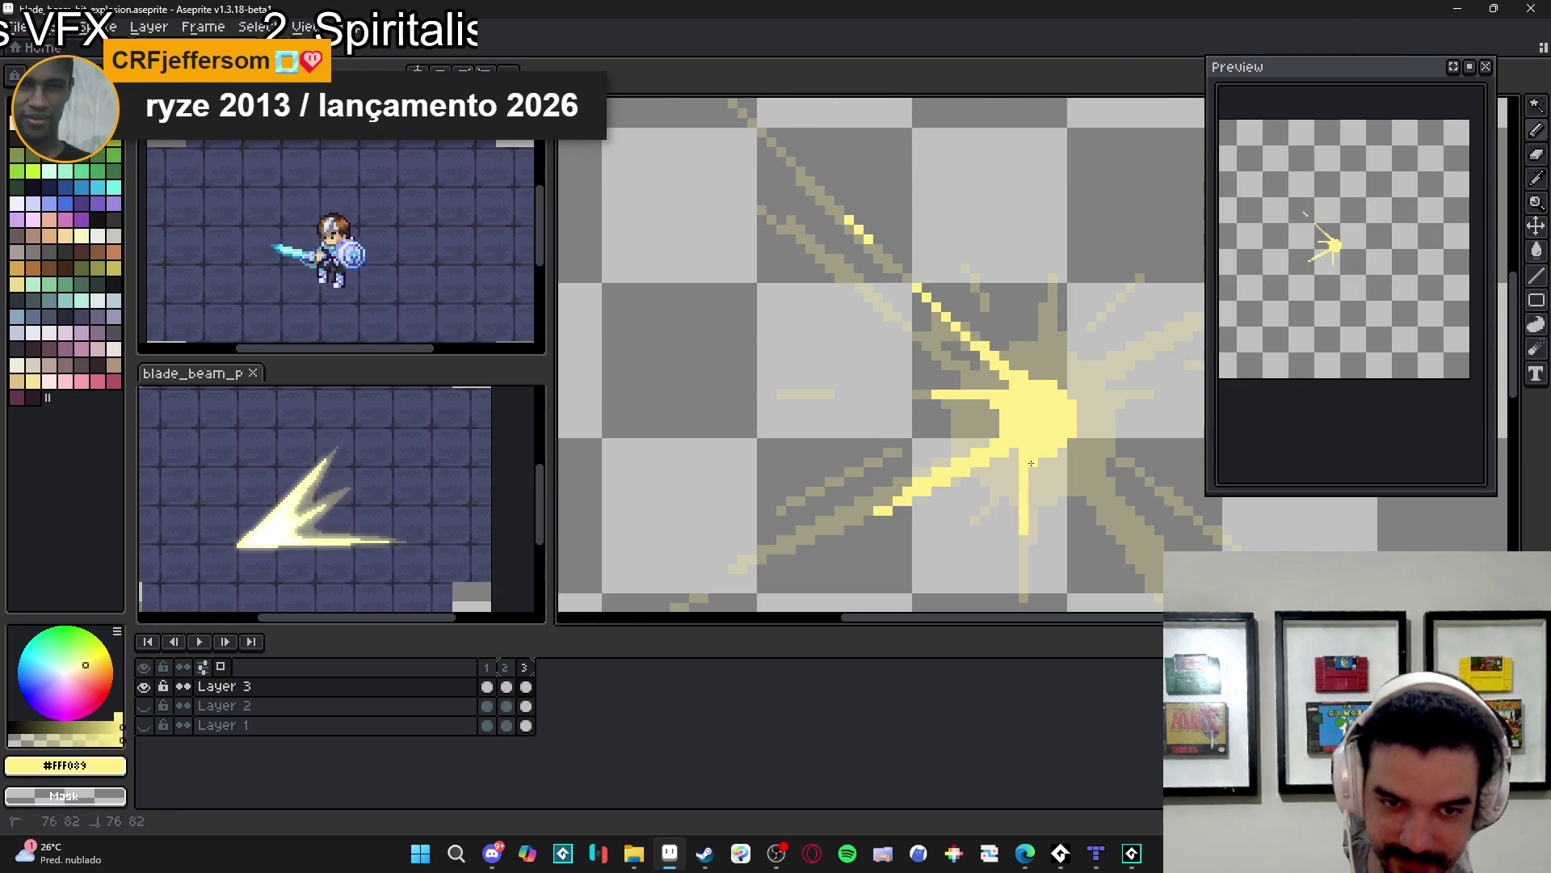
pyautogui.moveTo(1031, 463); pyautogui.dragTo(978, 515)
pyautogui.moveTo(1000, 380)
pyautogui.mouseDown()
pyautogui.moveTo(999, 365)
pyautogui.moveTo(1002, 402)
pyautogui.mouseUp()
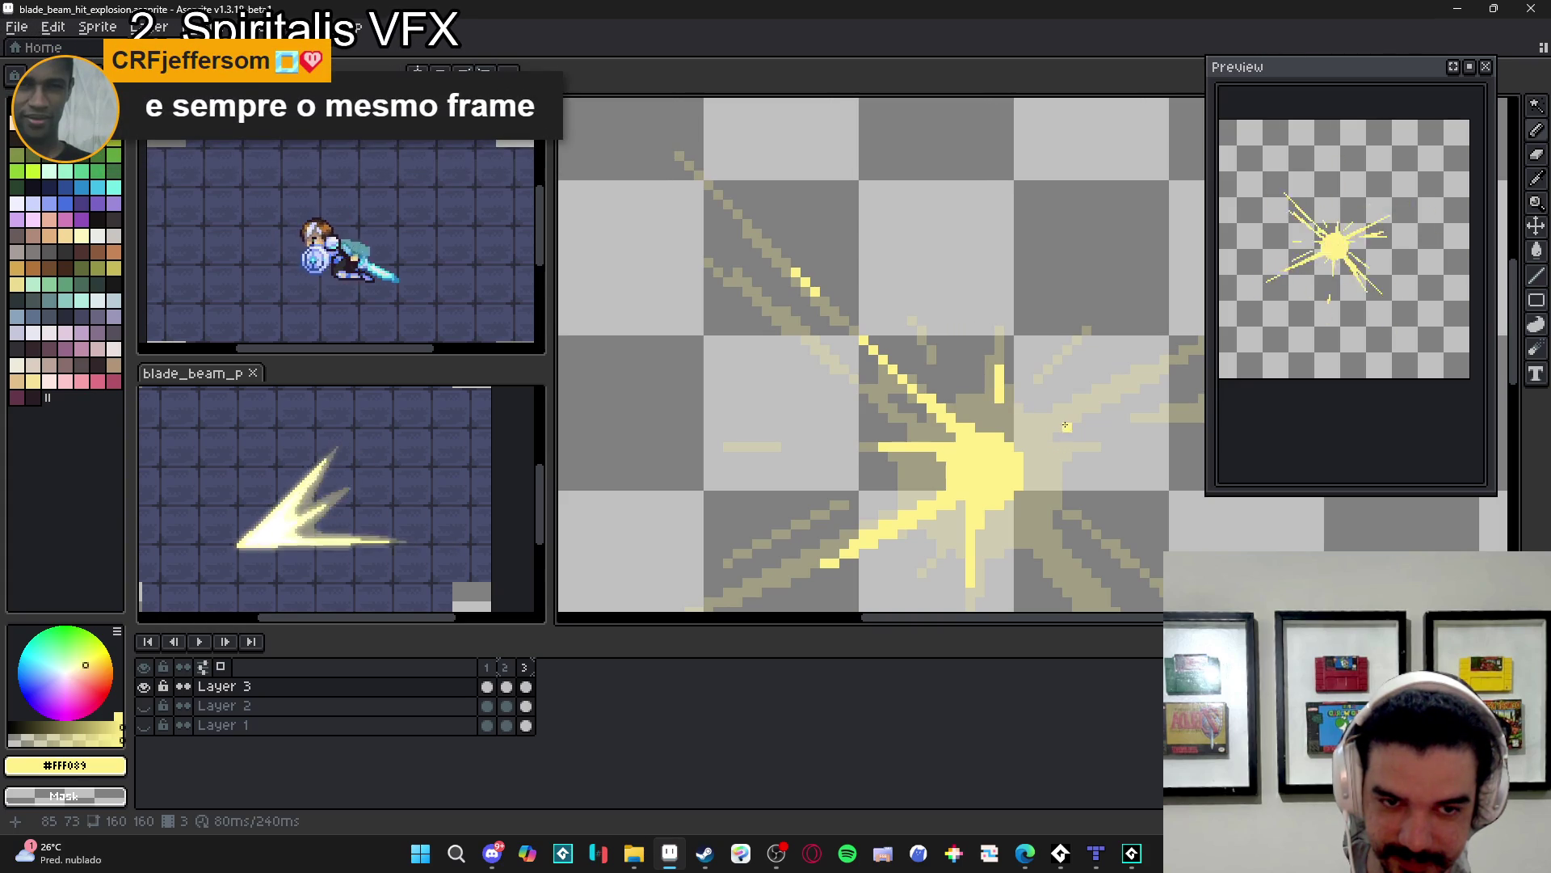
pyautogui.moveTo(1077, 418); pyautogui.dragTo(981, 457)
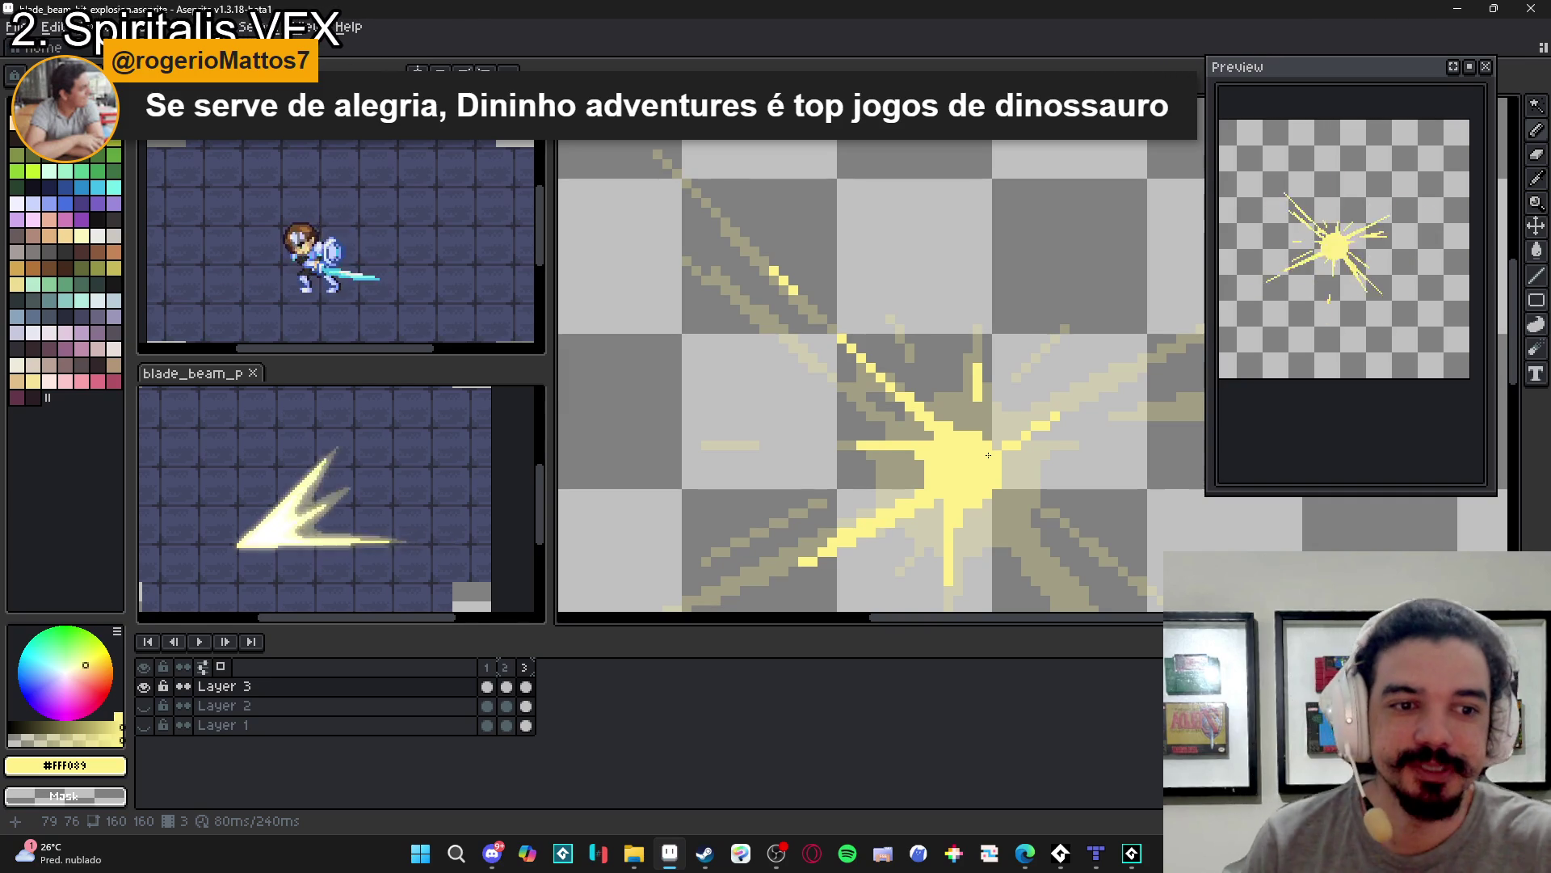
# - Lengthen the lower-right diagonal ray with extra yellow pixels
pyautogui.scroll(-1, 988, 455)
pyautogui.scroll(2, 978, 485)
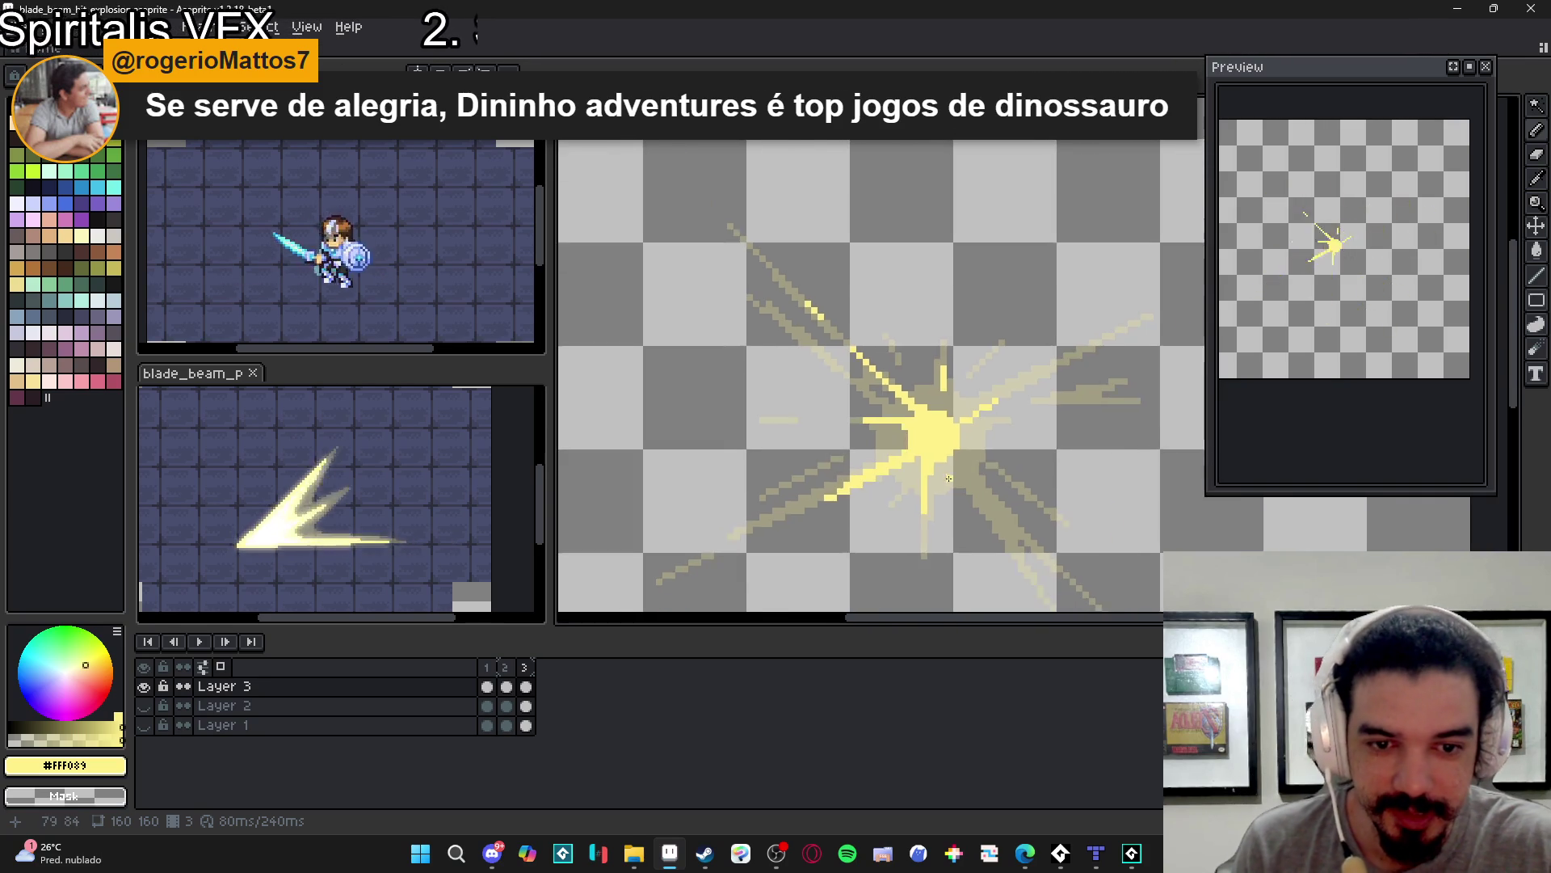
pyautogui.scroll(1, 976, 491)
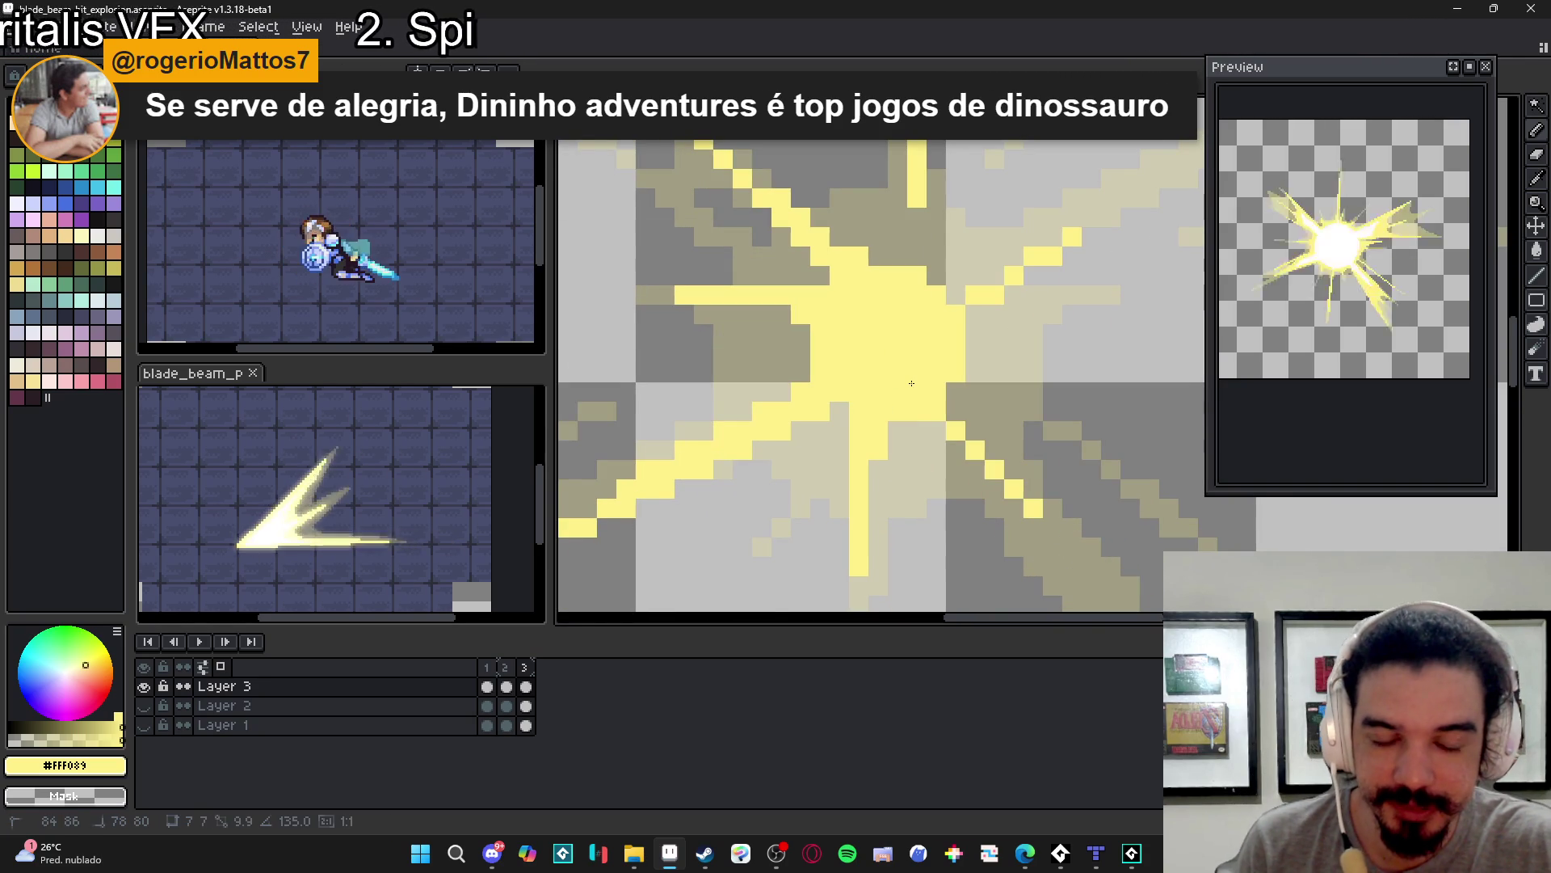
pyautogui.click(956, 392)
pyautogui.click(956, 412)
pyautogui.moveTo(976, 431); pyautogui.dragTo(994, 450)
pyautogui.click(994, 487)
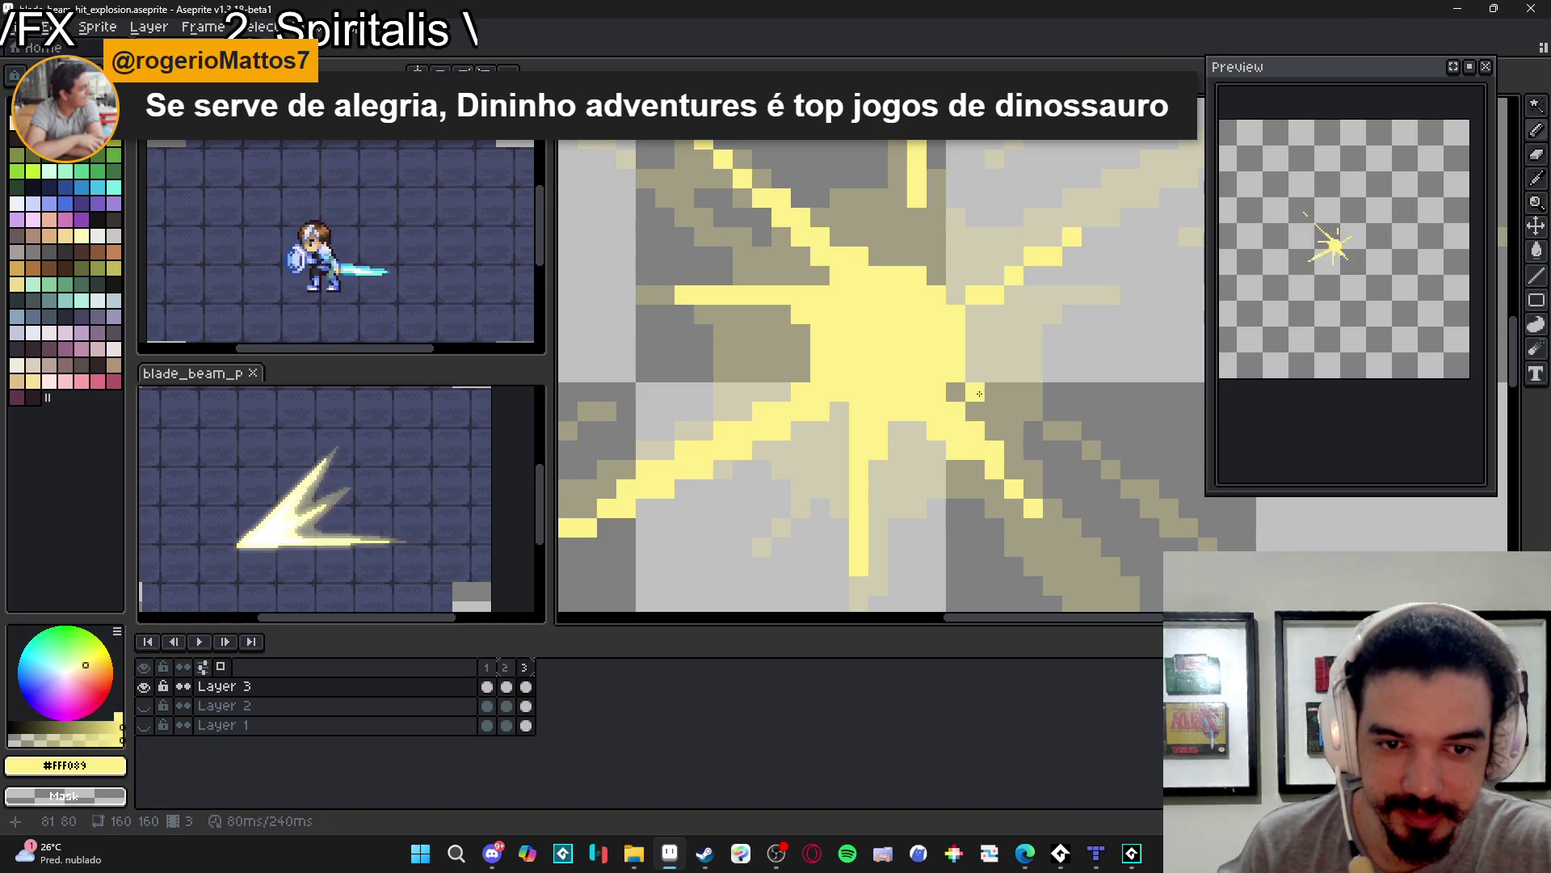
pyautogui.scroll(-3, 972, 372)
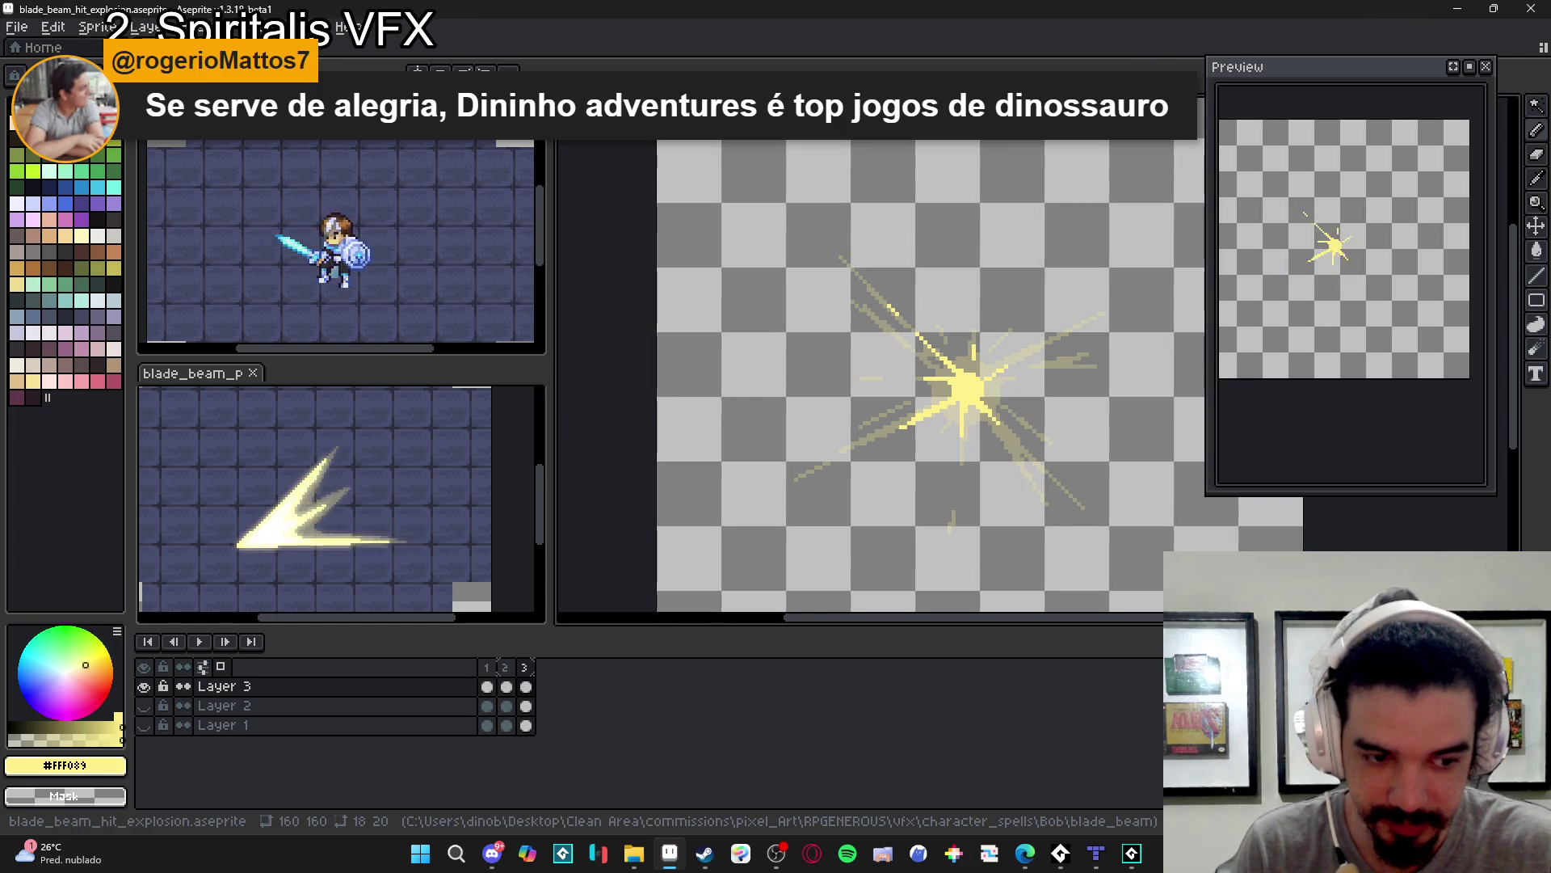
# - Add a fourth frame and dab a round yellow core with an enlarged brush
pyautogui.hotkey('alt', 'n')
pyautogui.scroll(1, 976, 381)
pyautogui.scroll(2, 976, 382)
pyautogui.press('+')
pyautogui.press('+')
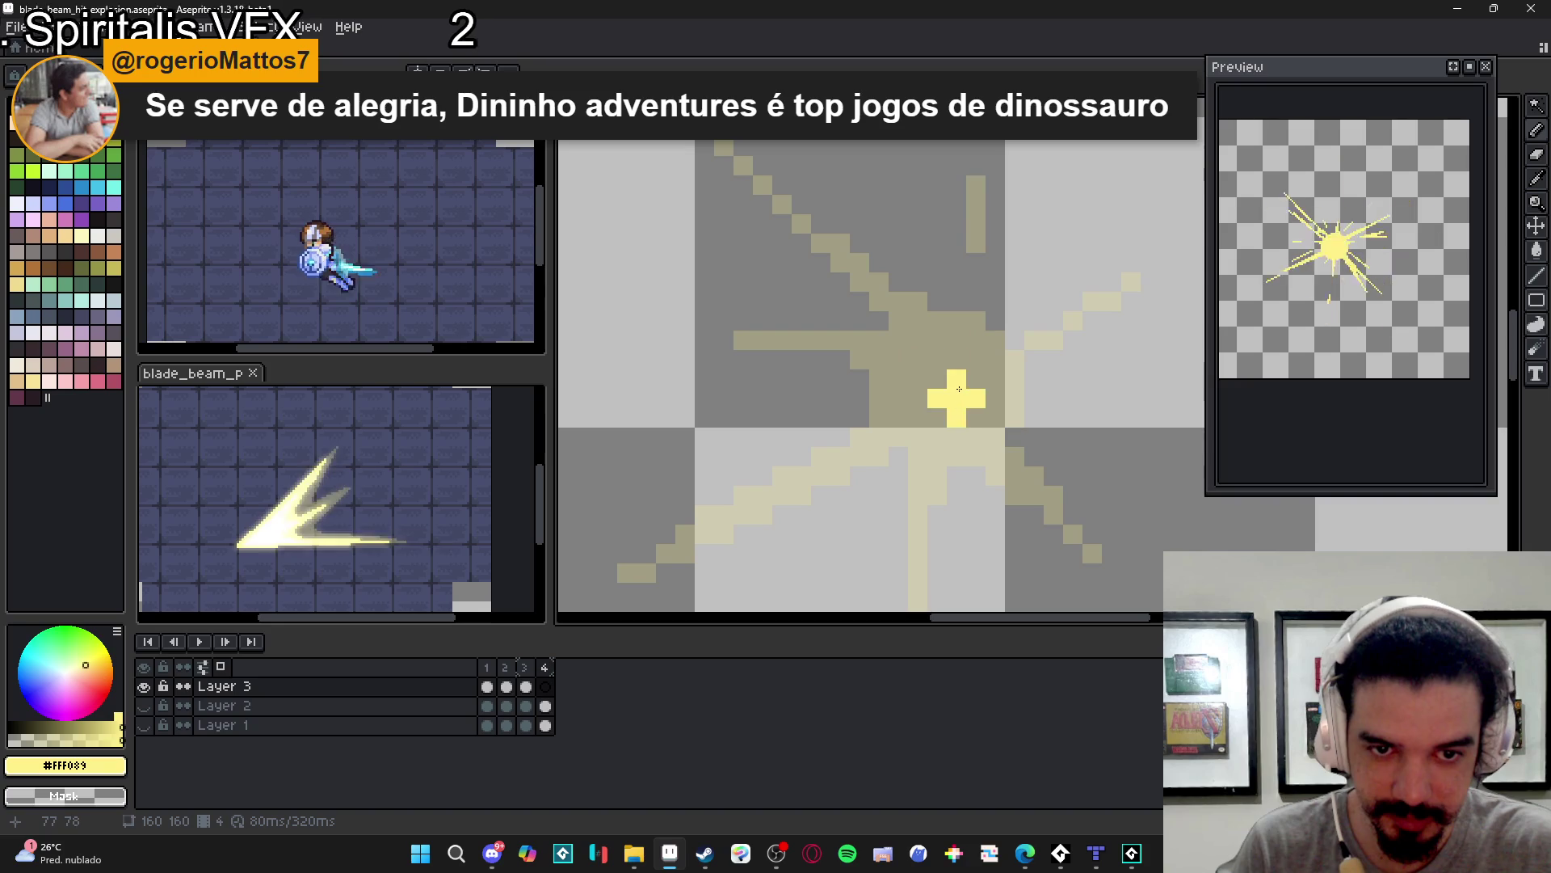
pyautogui.press('+')
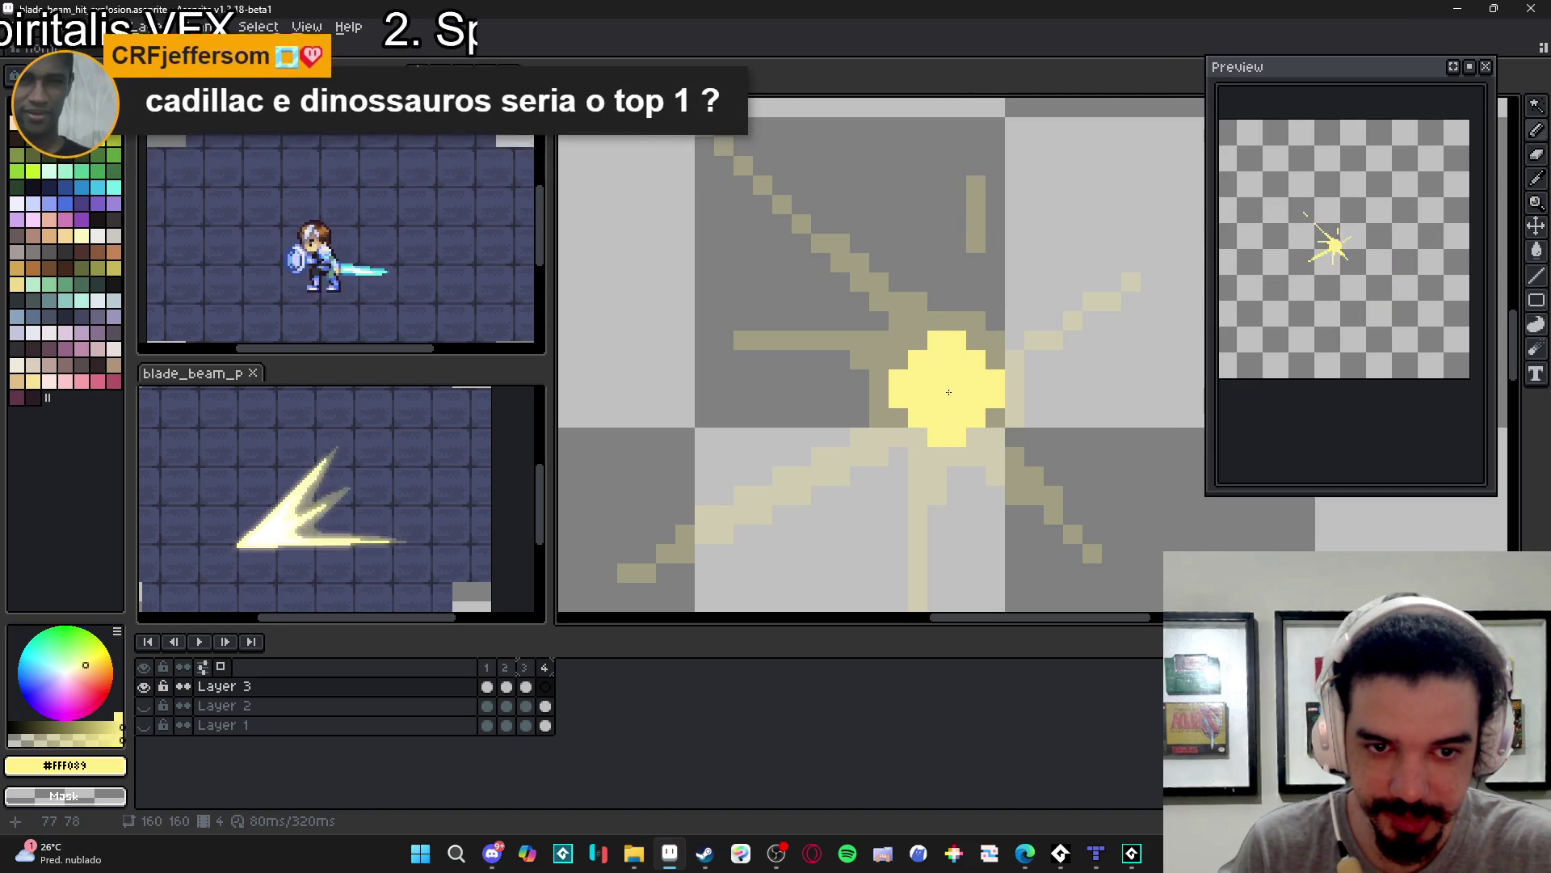
pyautogui.click(949, 392)
pyautogui.press('-')
pyautogui.press('-')
pyautogui.press('-')
# - Paint an up-left diagonal ray, a straight lower-left ray, and pixels below-right of the core
pyautogui.moveTo(852, 317); pyautogui.dragTo(892, 365)
pyautogui.click(880, 311)
pyautogui.click(899, 330)
pyautogui.click(919, 349)
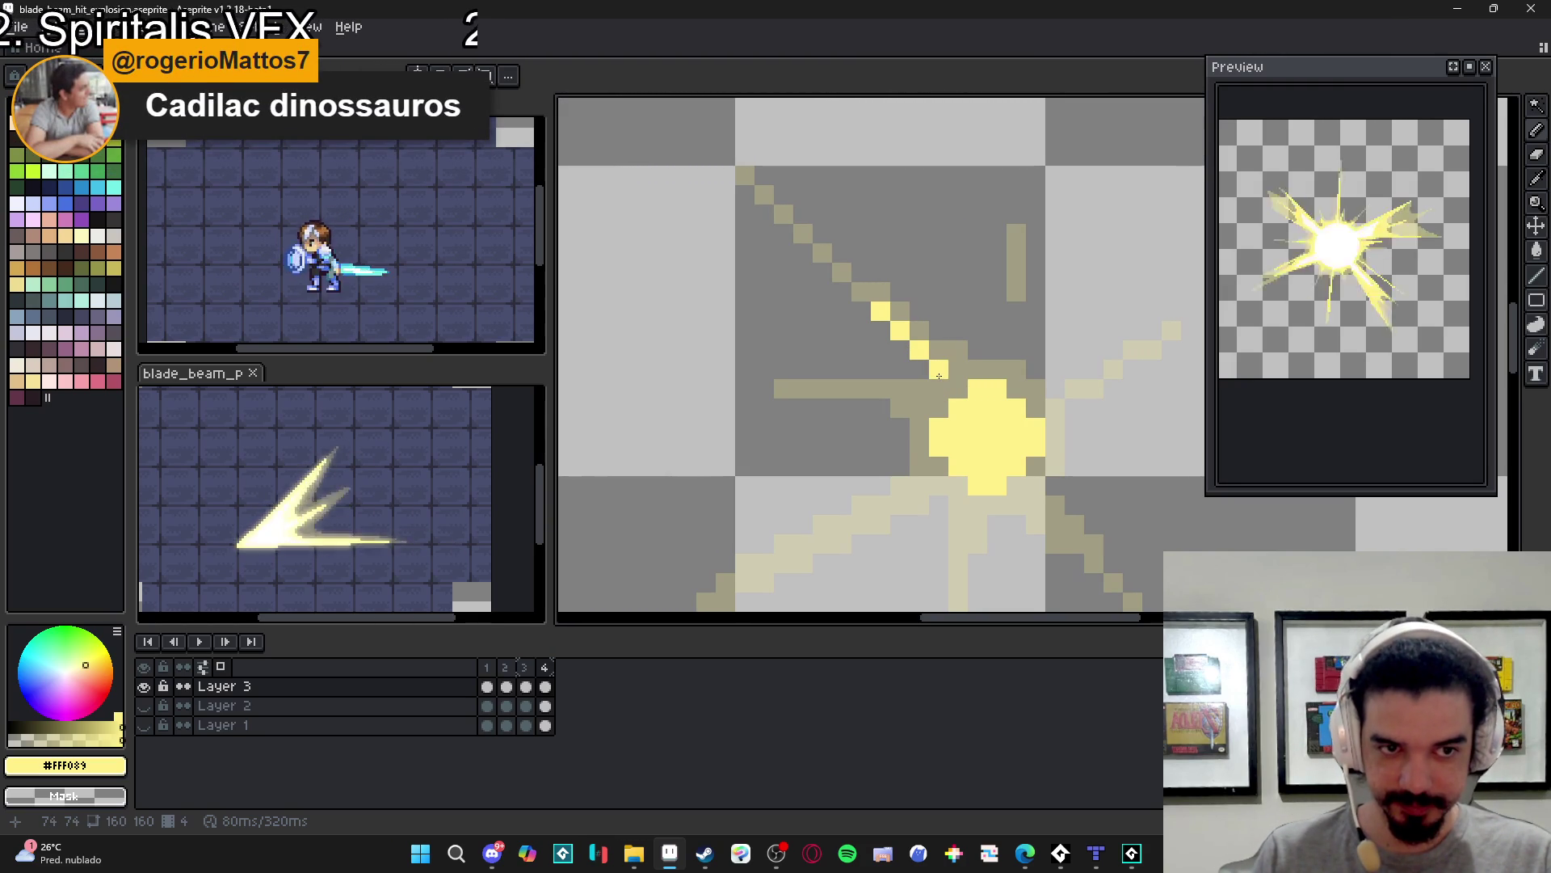
pyautogui.click(899, 507)
pyautogui.keyDown('shift'); pyautogui.click(807, 547); pyautogui.keyUp('shift')
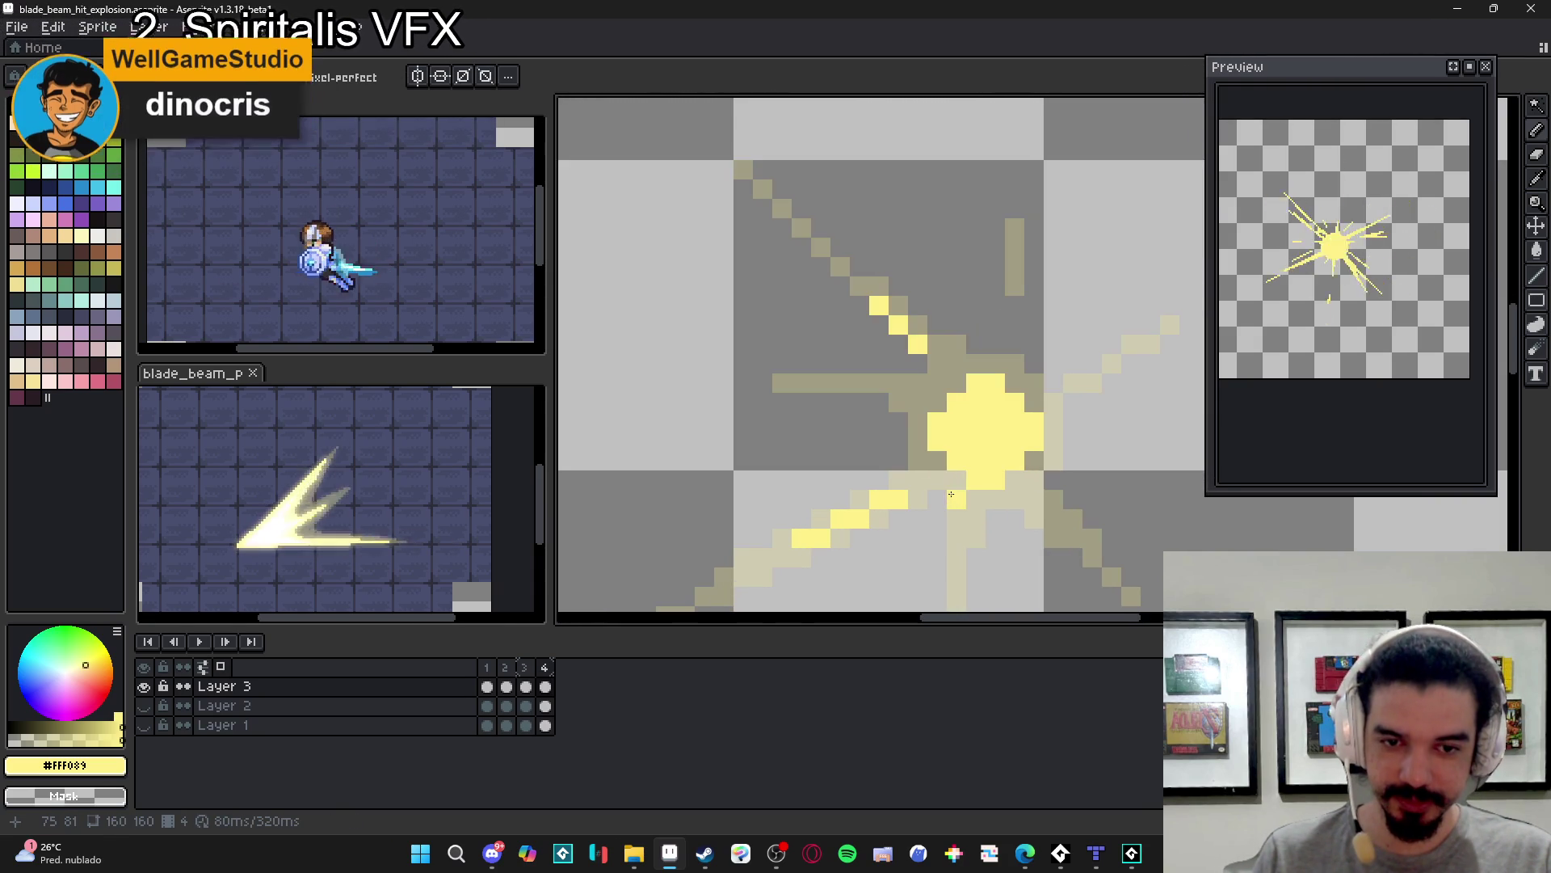
pyautogui.click(956, 500)
pyautogui.click(957, 519)
pyautogui.click(1053, 519)
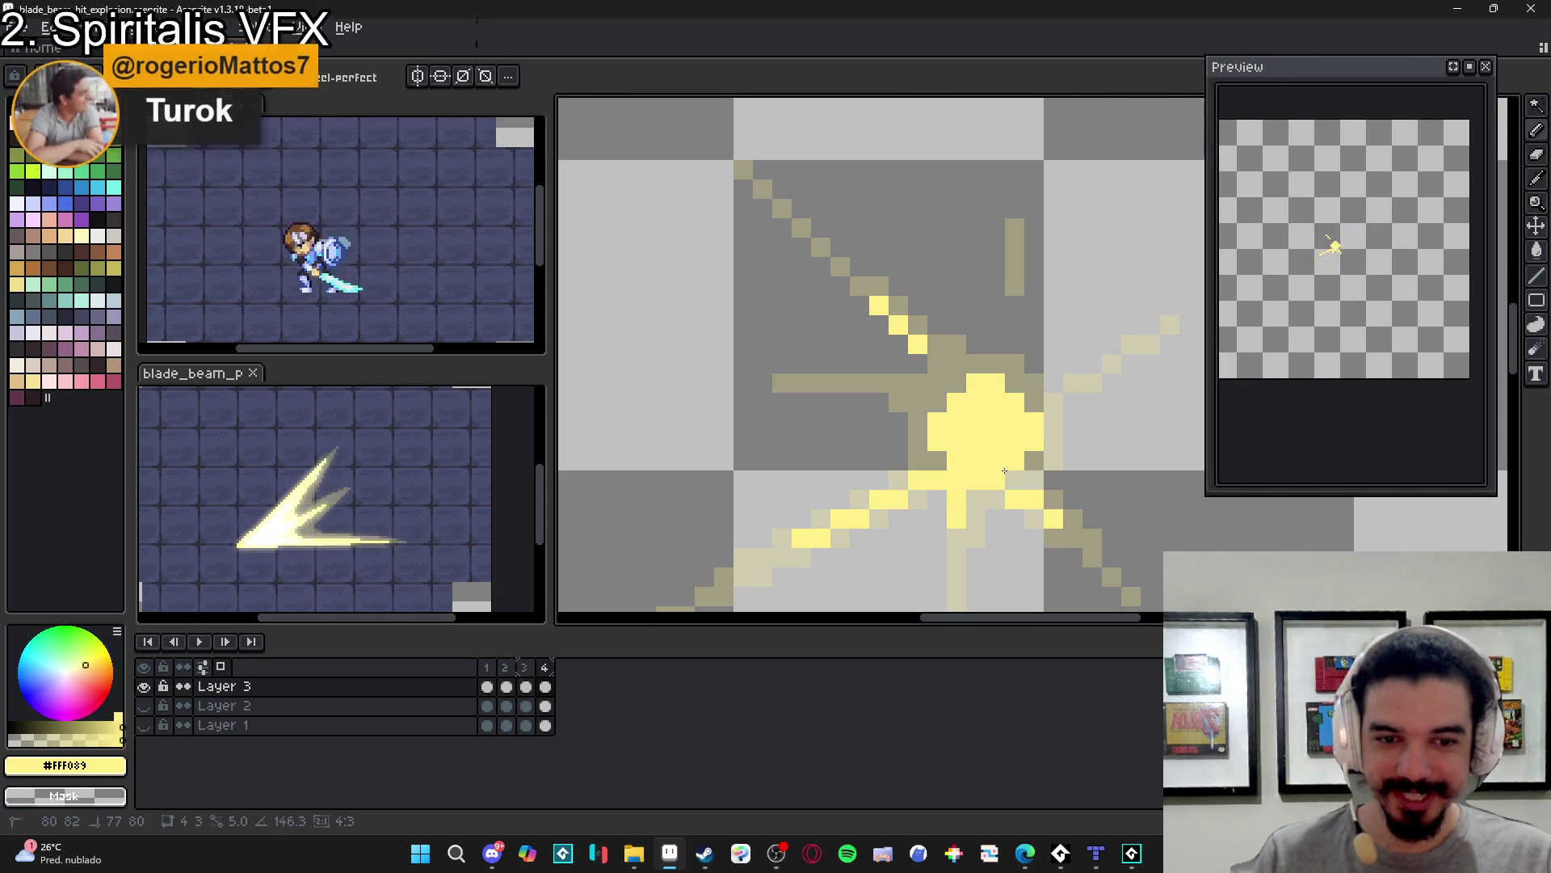
# - Paint a short row of yellow pixels right of the core, then add a fifth frame
pyautogui.moveTo(970, 493); pyautogui.dragTo(952, 515)
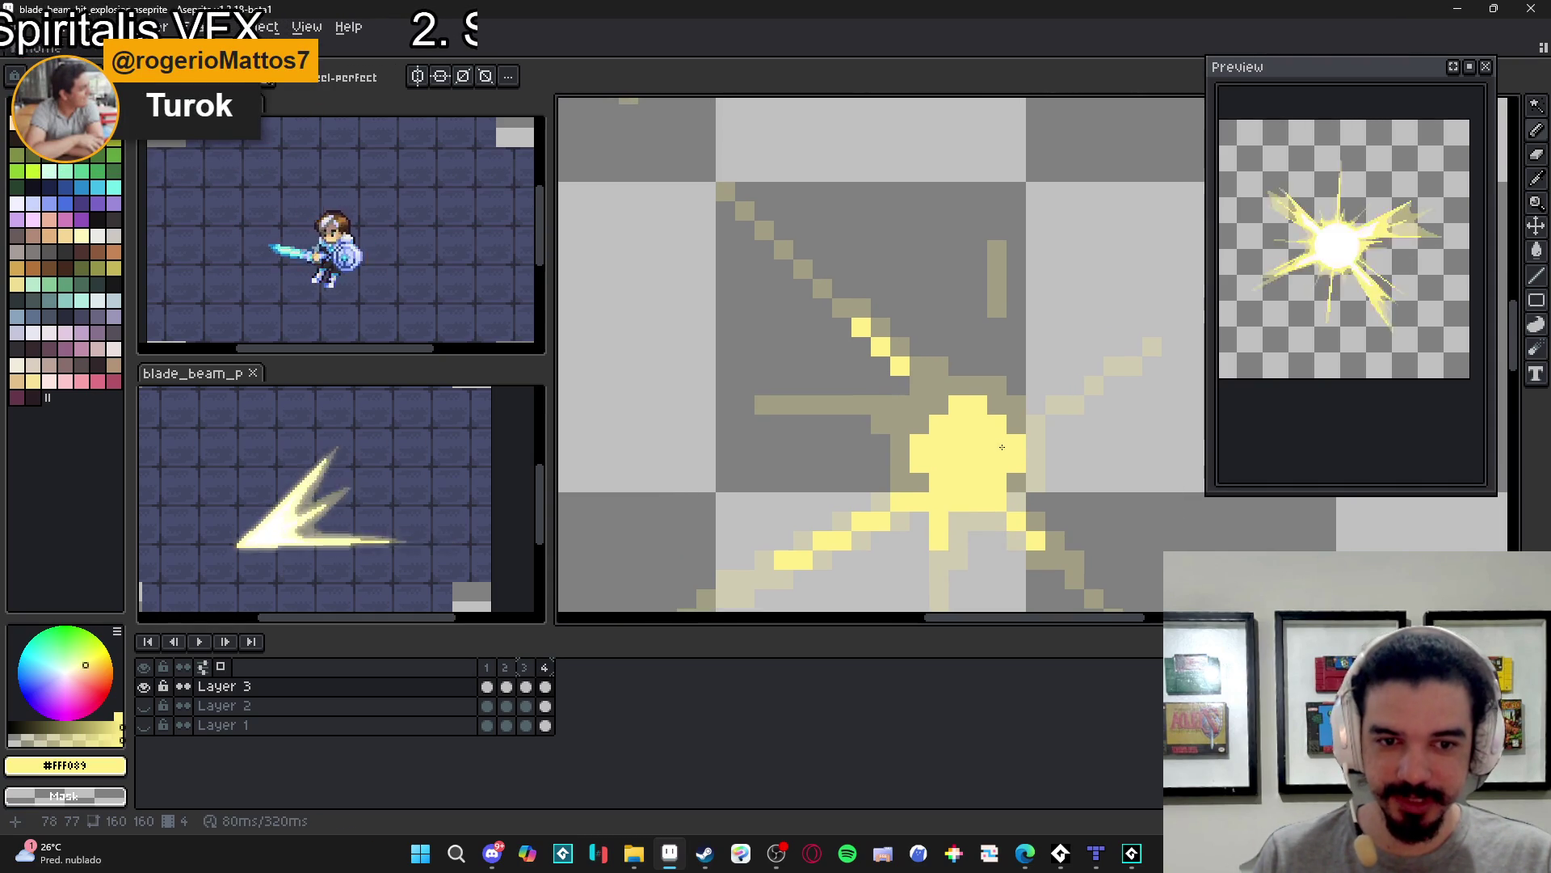
pyautogui.moveTo(1036, 405); pyautogui.dragTo(1056, 404)
pyautogui.click(1074, 405)
pyautogui.click(1033, 412)
pyautogui.scroll(-3, 920, 426)
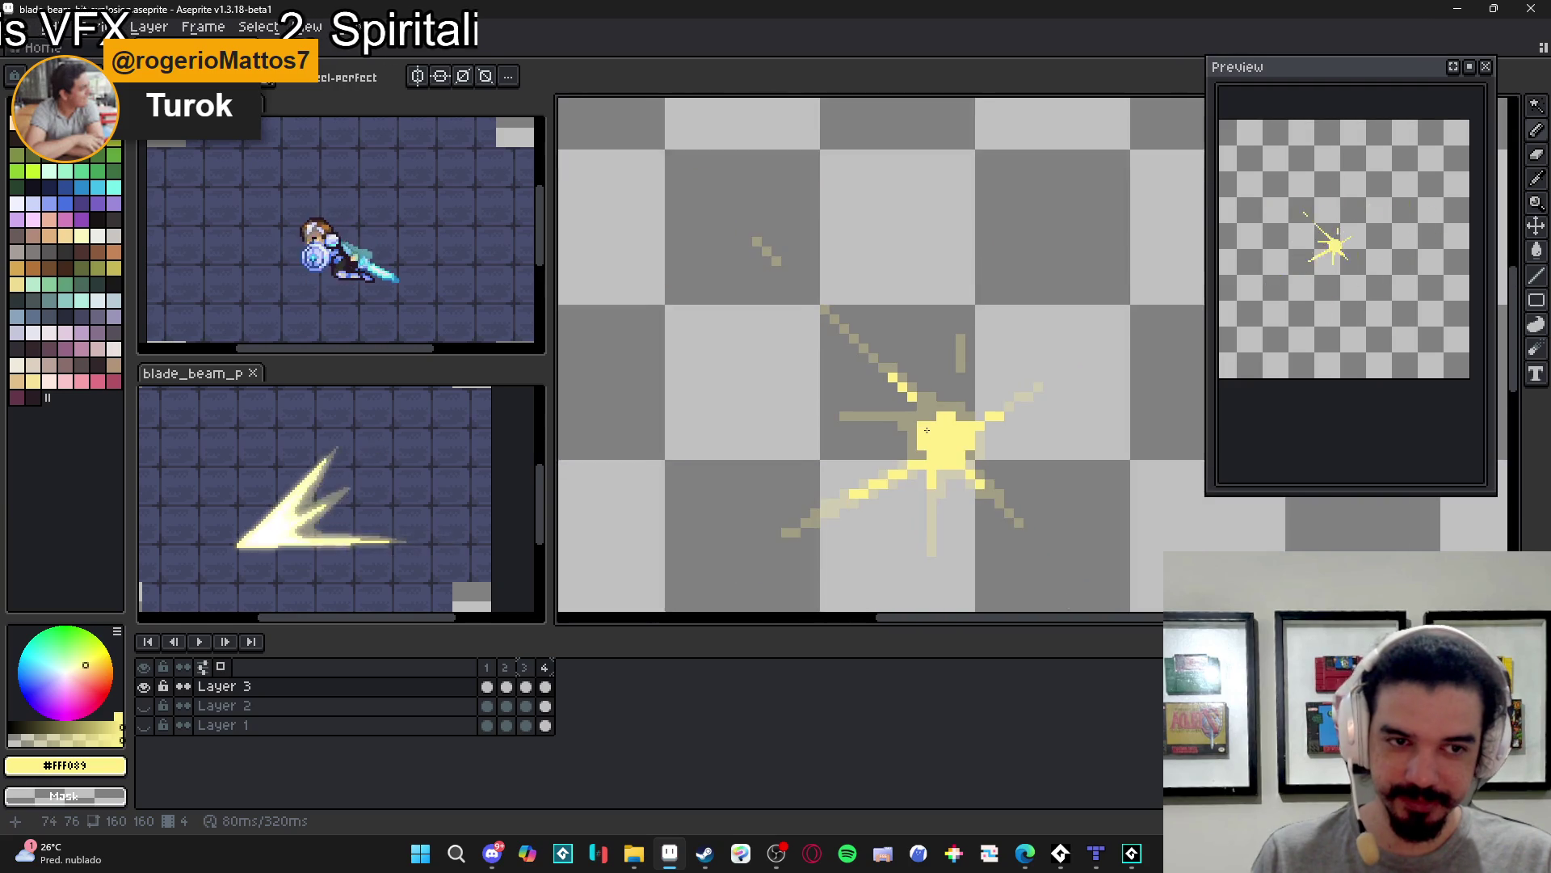
pyautogui.moveTo(937, 457); pyautogui.dragTo(908, 421)
pyautogui.scroll(-2, 908, 421)
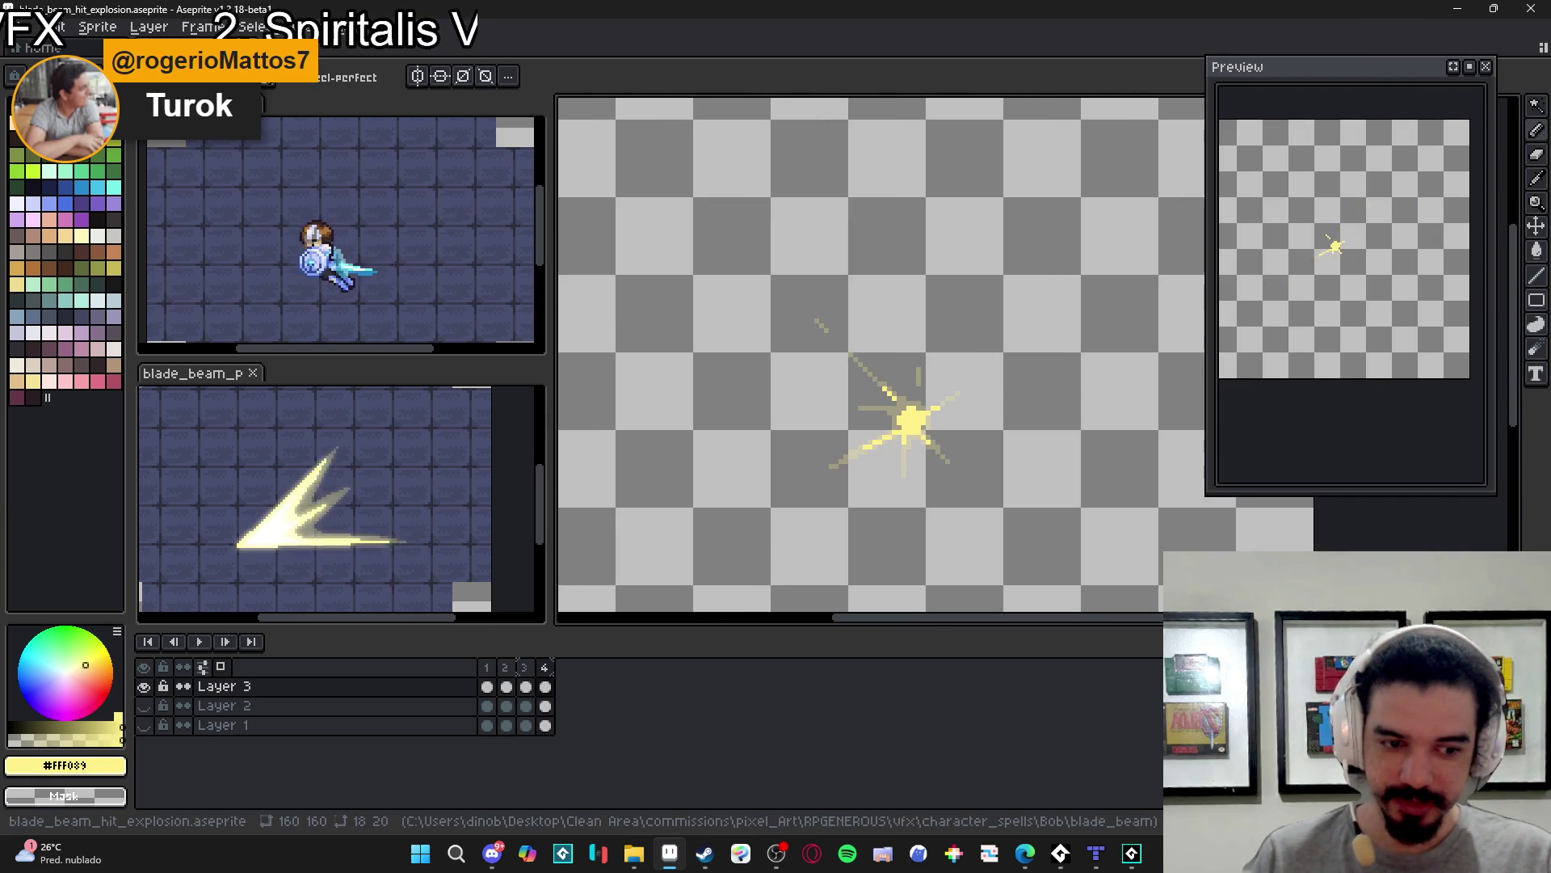
pyautogui.hotkey('alt', 'n')
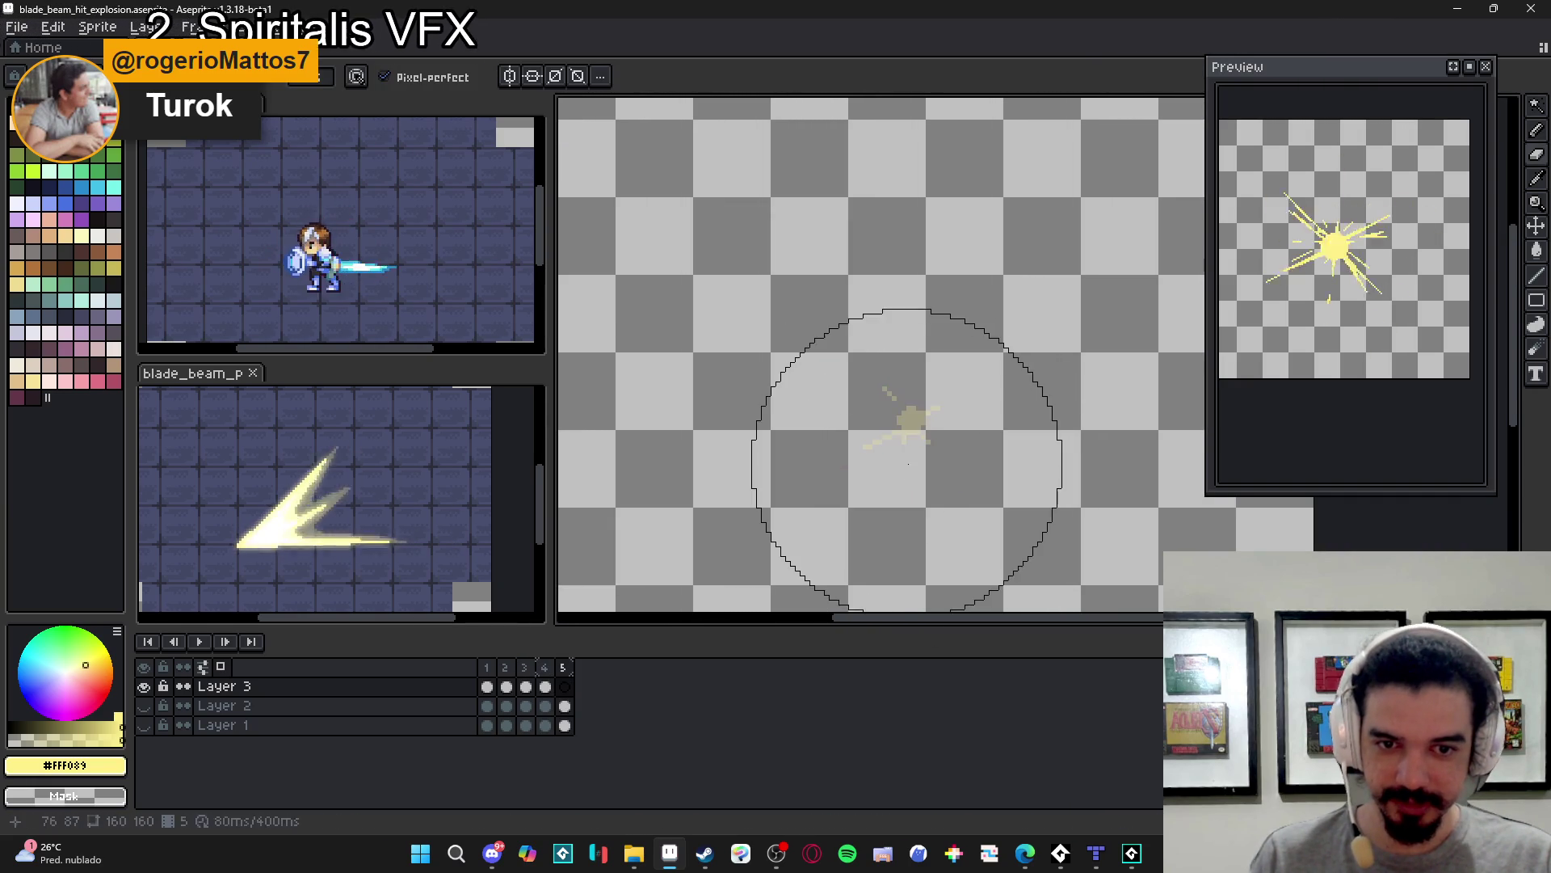
# - Draw a 2x2 yellow block with one pixel below at frame 5's centre, then unhide Layers 1 and 2
pyautogui.scroll(3, 909, 415)
pyautogui.scroll(1, 909, 415)
pyautogui.click(924, 354)
pyautogui.hotkey('ctrl', 'z')
pyautogui.moveTo(932, 356); pyautogui.dragTo(898, 328)
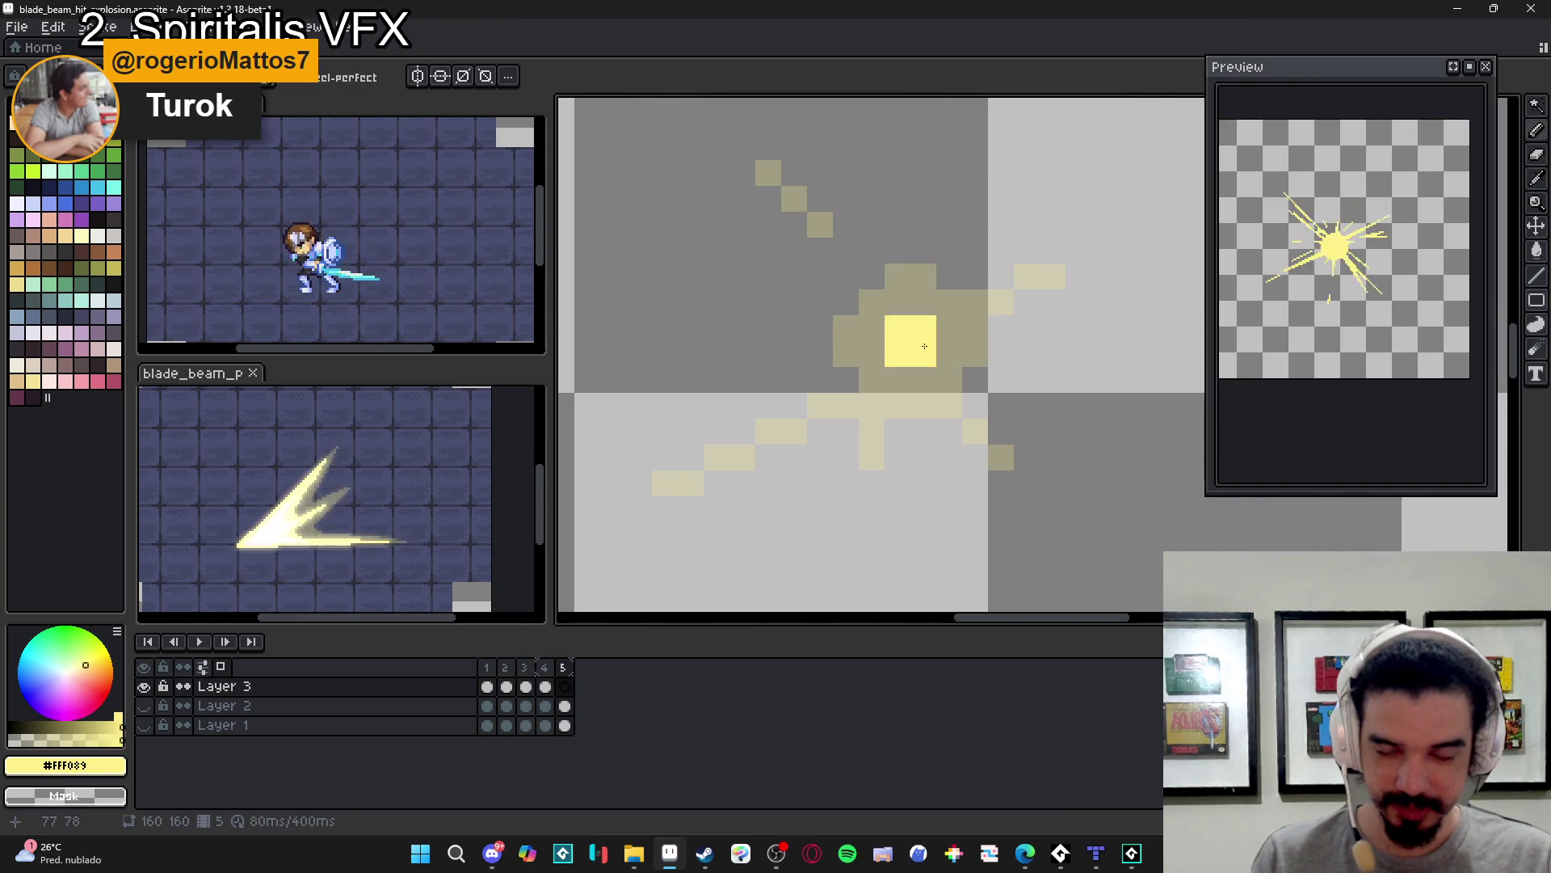
pyautogui.click(929, 386)
pyautogui.scroll(-4, 935, 393)
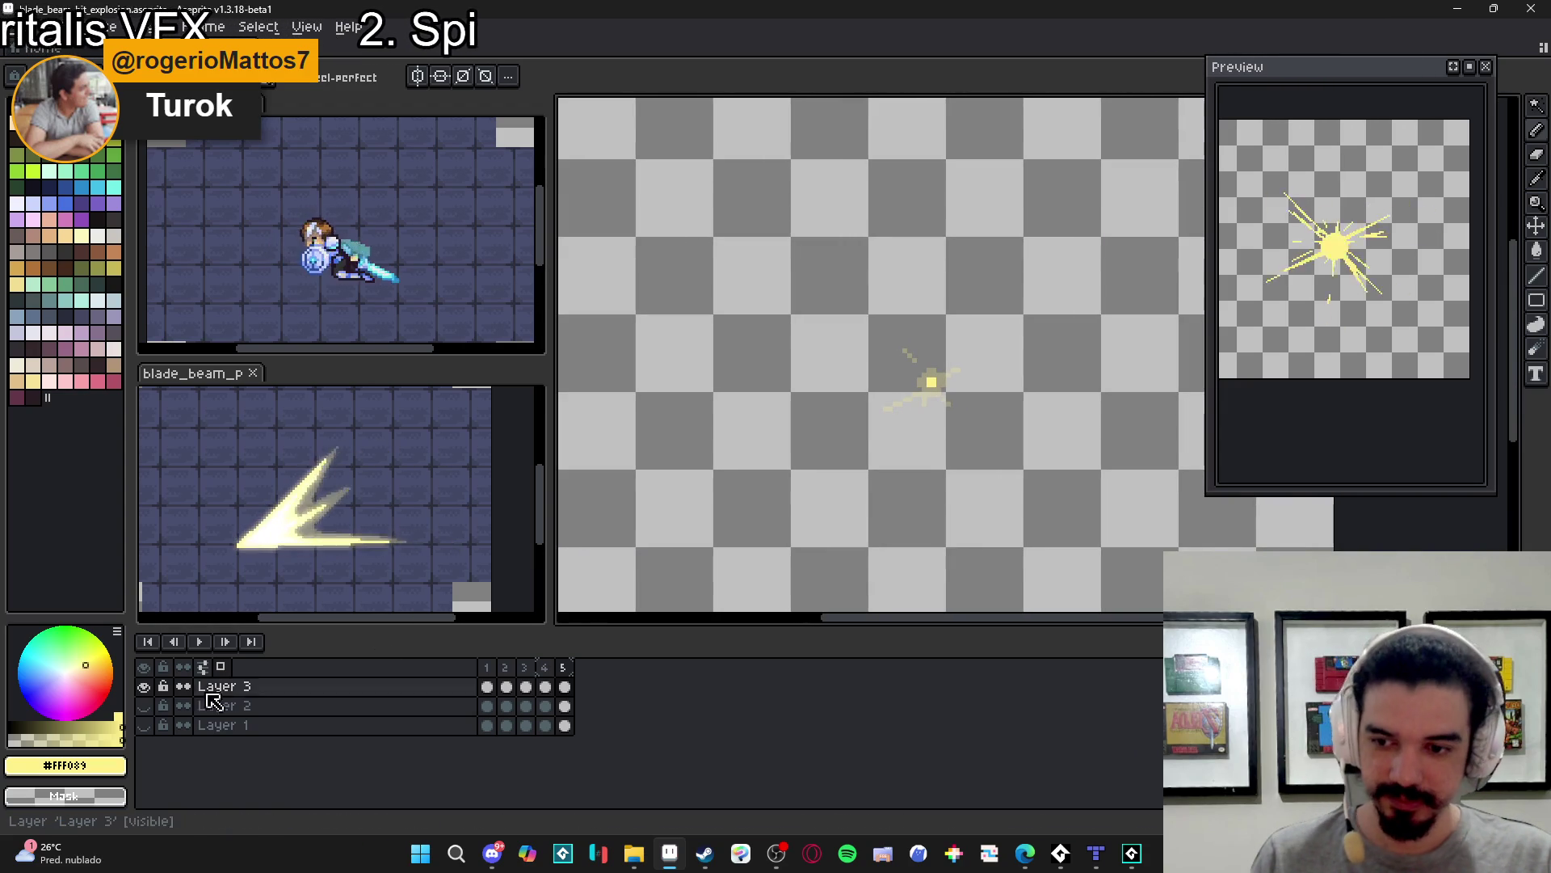
pyautogui.click(144, 706)
pyautogui.click(143, 725)
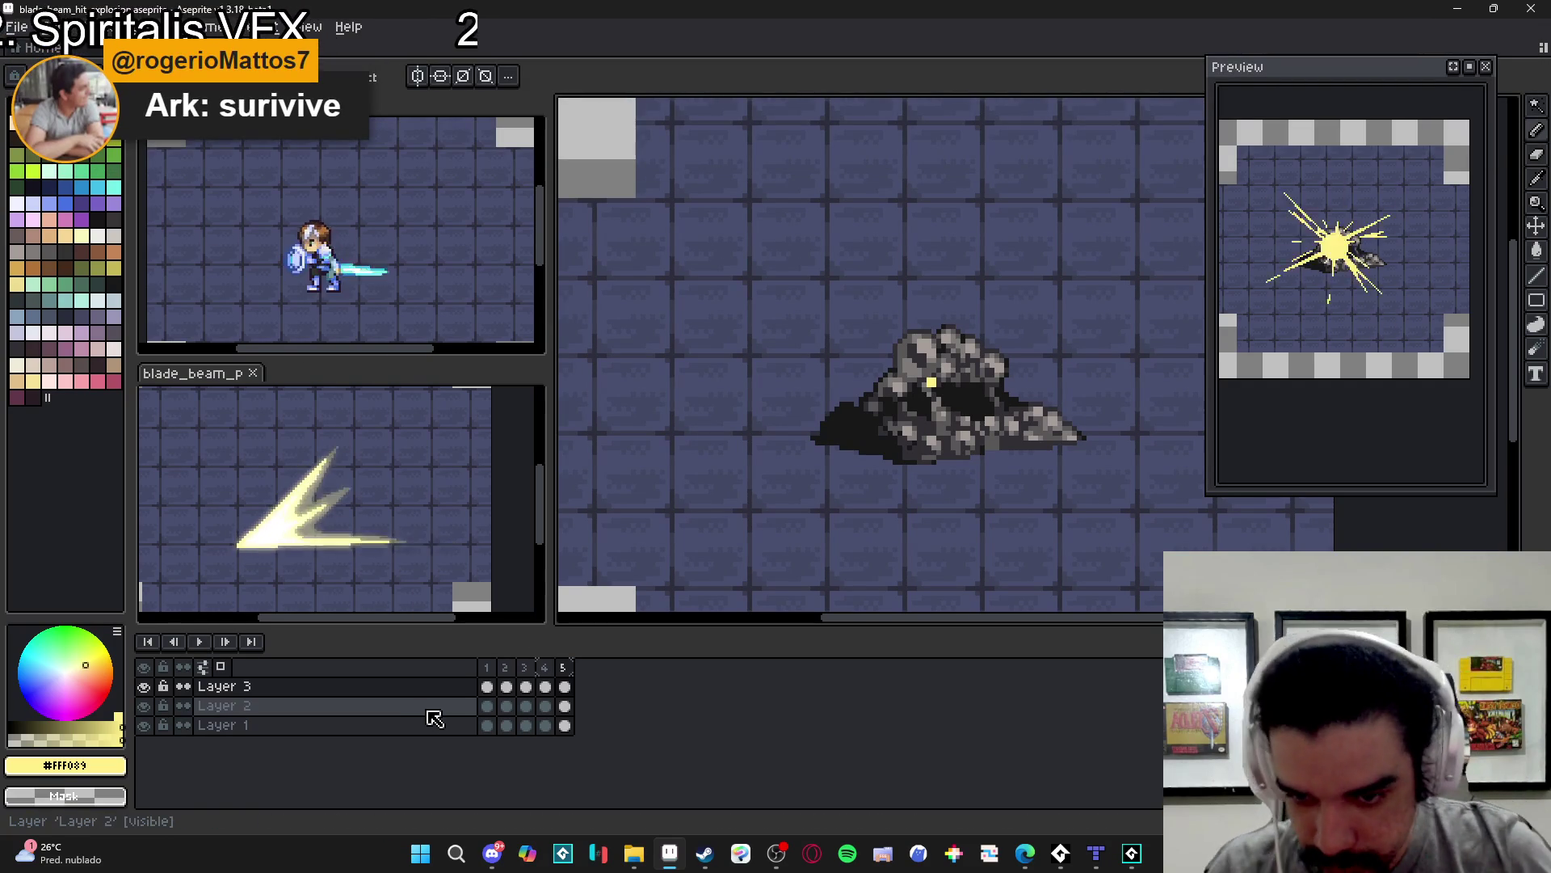
# - Eyedrop white from frame 1's core and paint a white blob at frame 2's burst centre
pyautogui.click(487, 667)
pyautogui.click(517, 670)
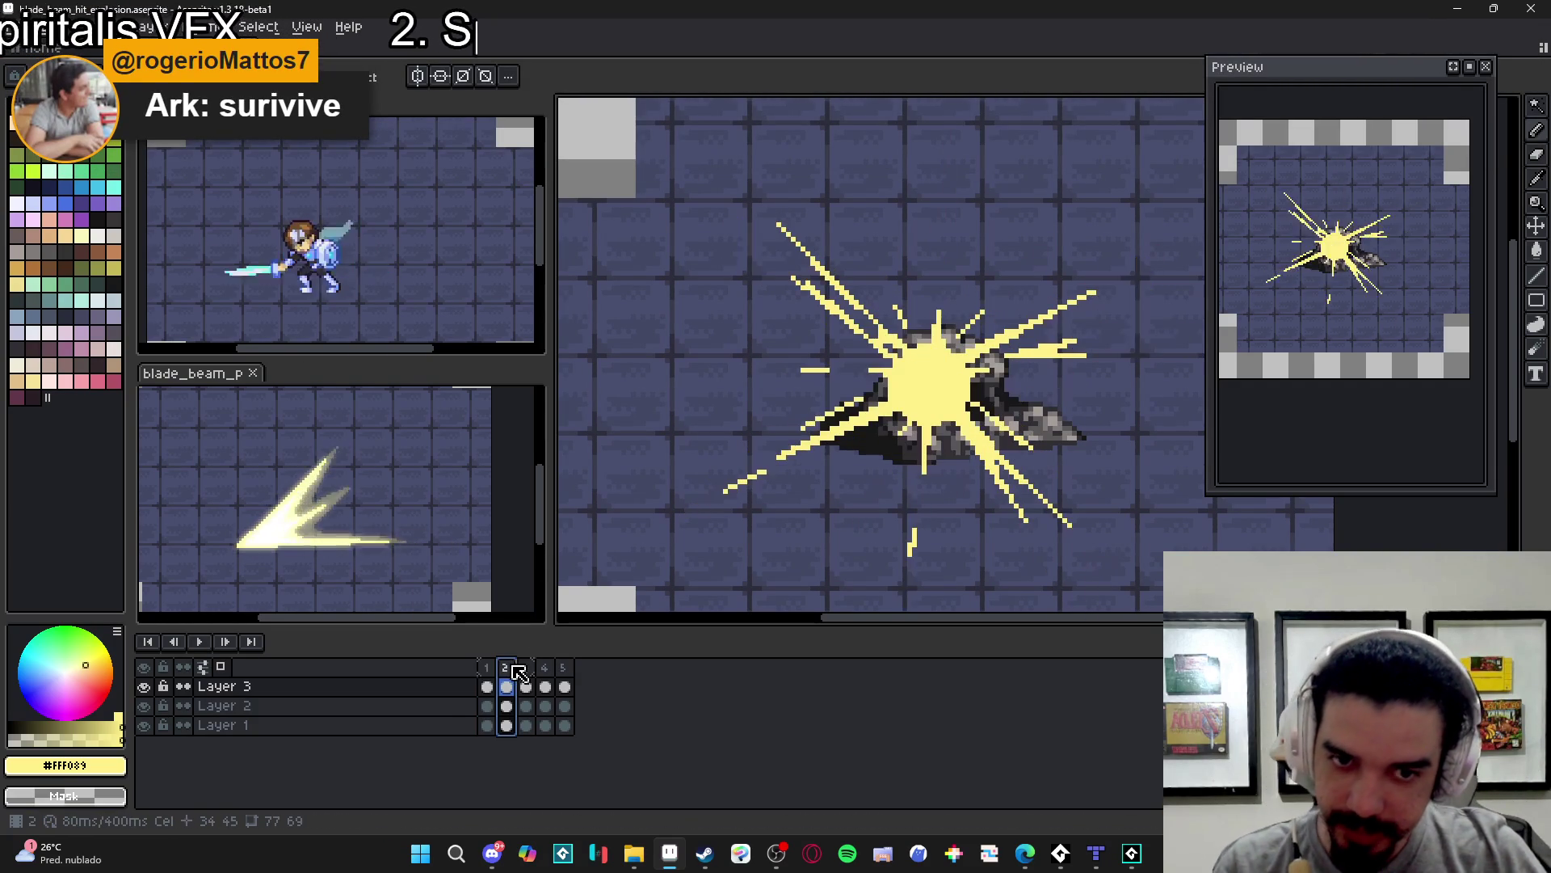
pyautogui.click(487, 667)
pyautogui.press('i')
pyautogui.click(964, 389)
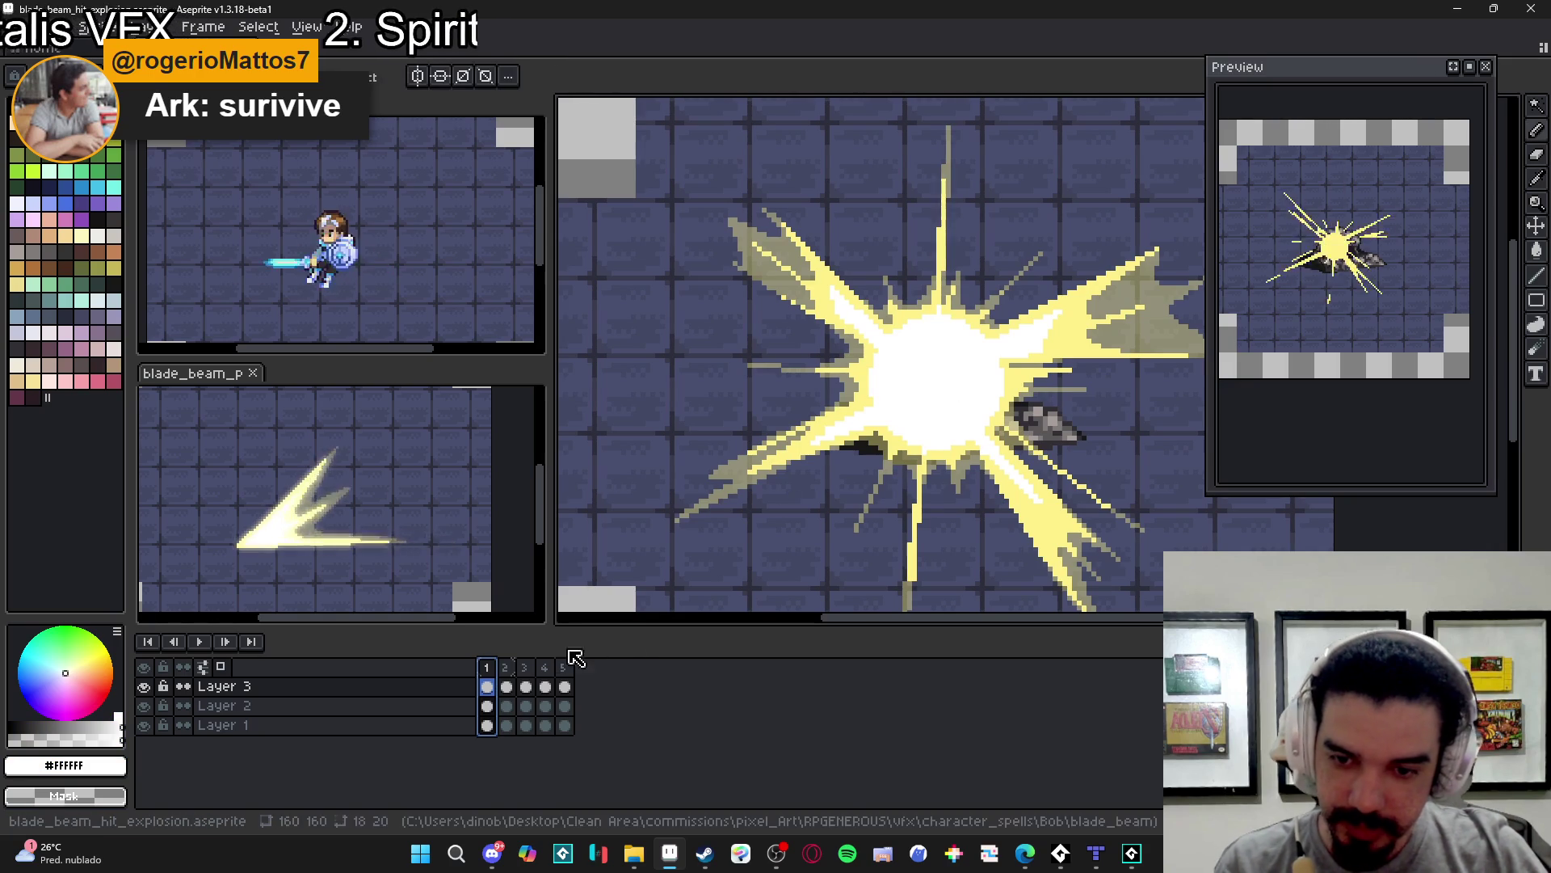
pyautogui.click(505, 667)
pyautogui.press('b')
pyautogui.moveTo(930, 372); pyautogui.dragTo(930, 383)
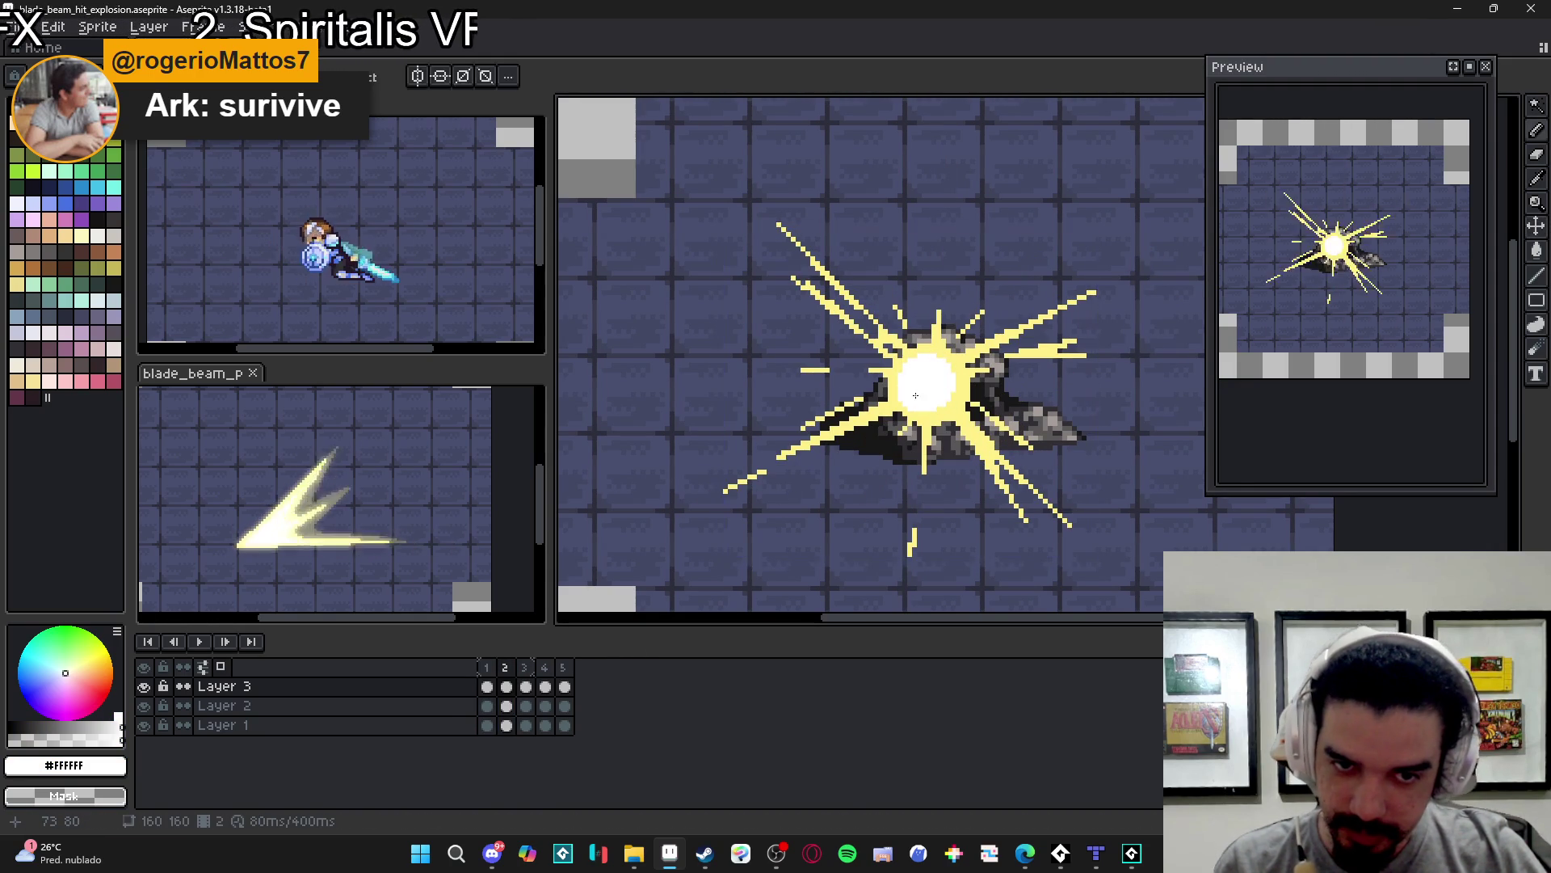
pyautogui.scroll(6, 893, 403)
pyautogui.scroll(-3, 893, 404)
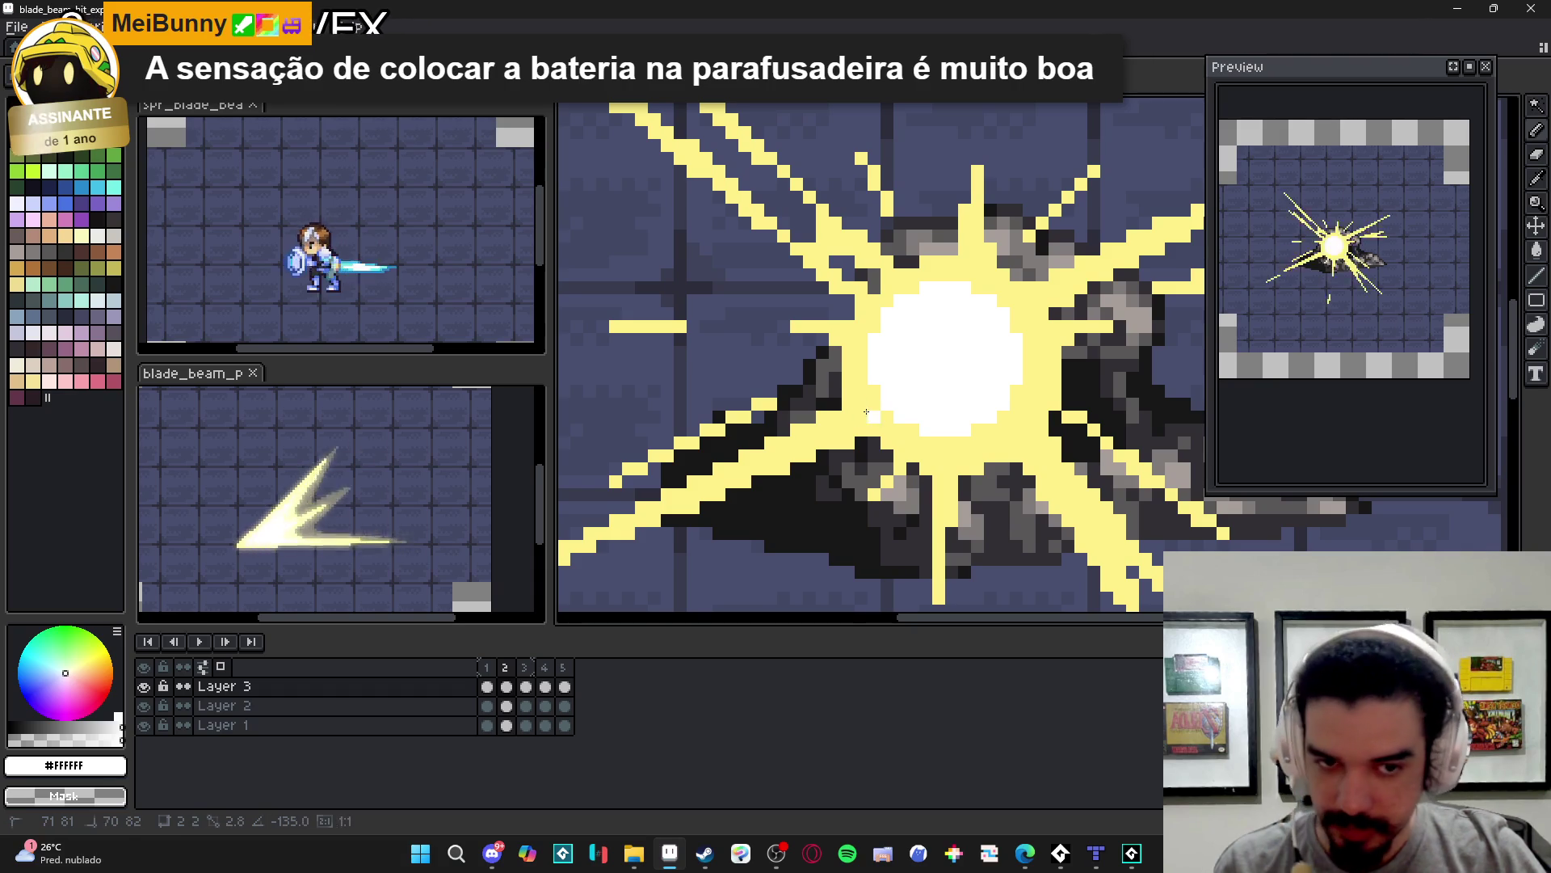
# - Draw white lines left, below, up-left and up-right of frame 2's core, and whiten one yellow pixel
pyautogui.moveTo(811, 431); pyautogui.dragTo(872, 396)
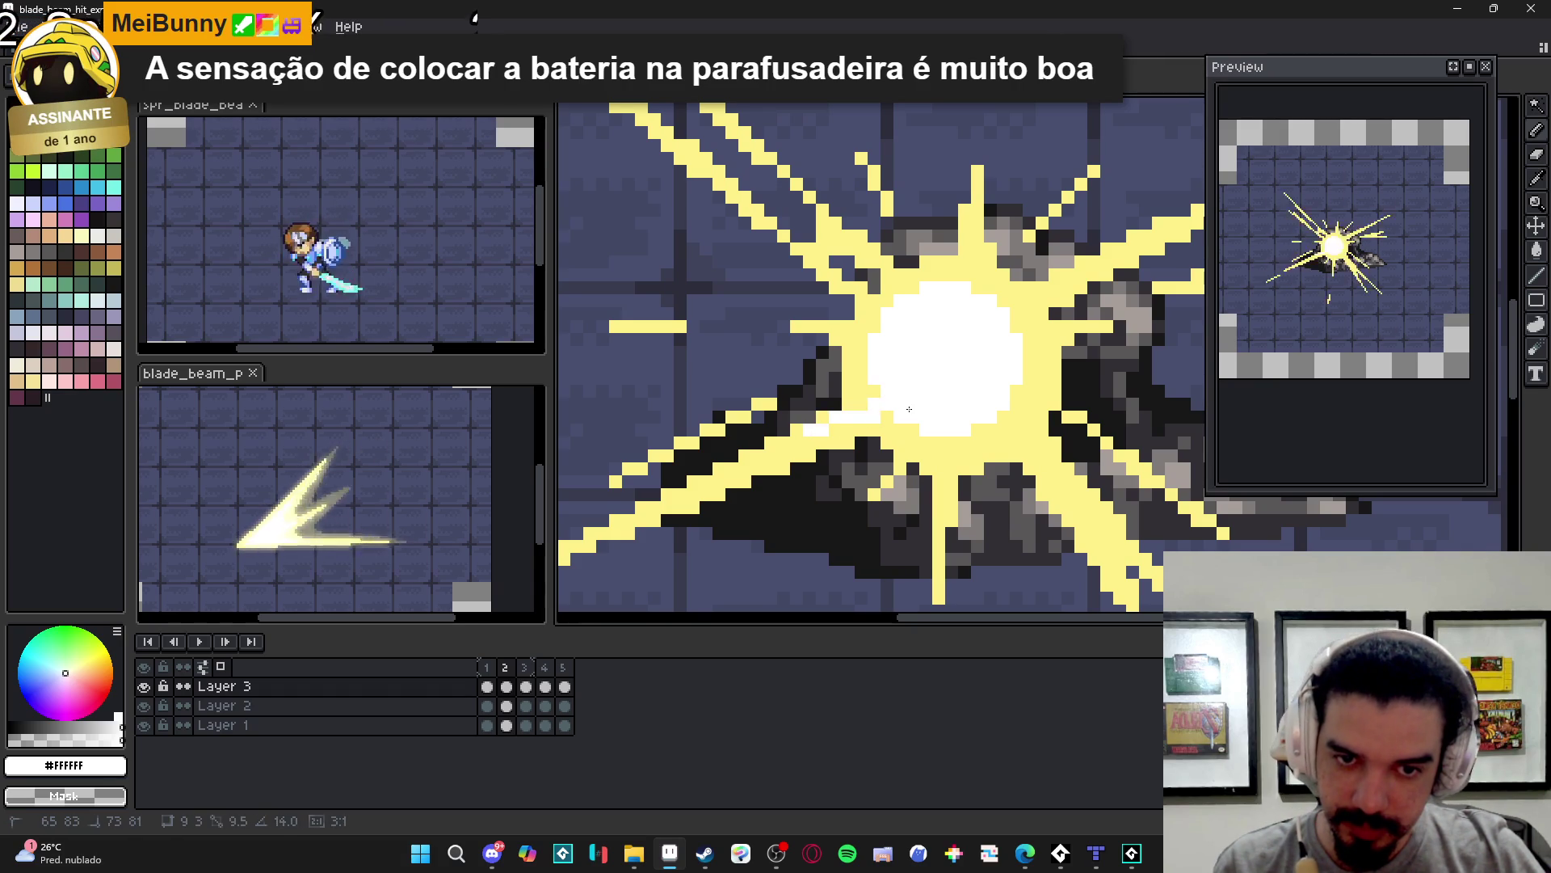
pyautogui.moveTo(939, 436); pyautogui.dragTo(939, 501)
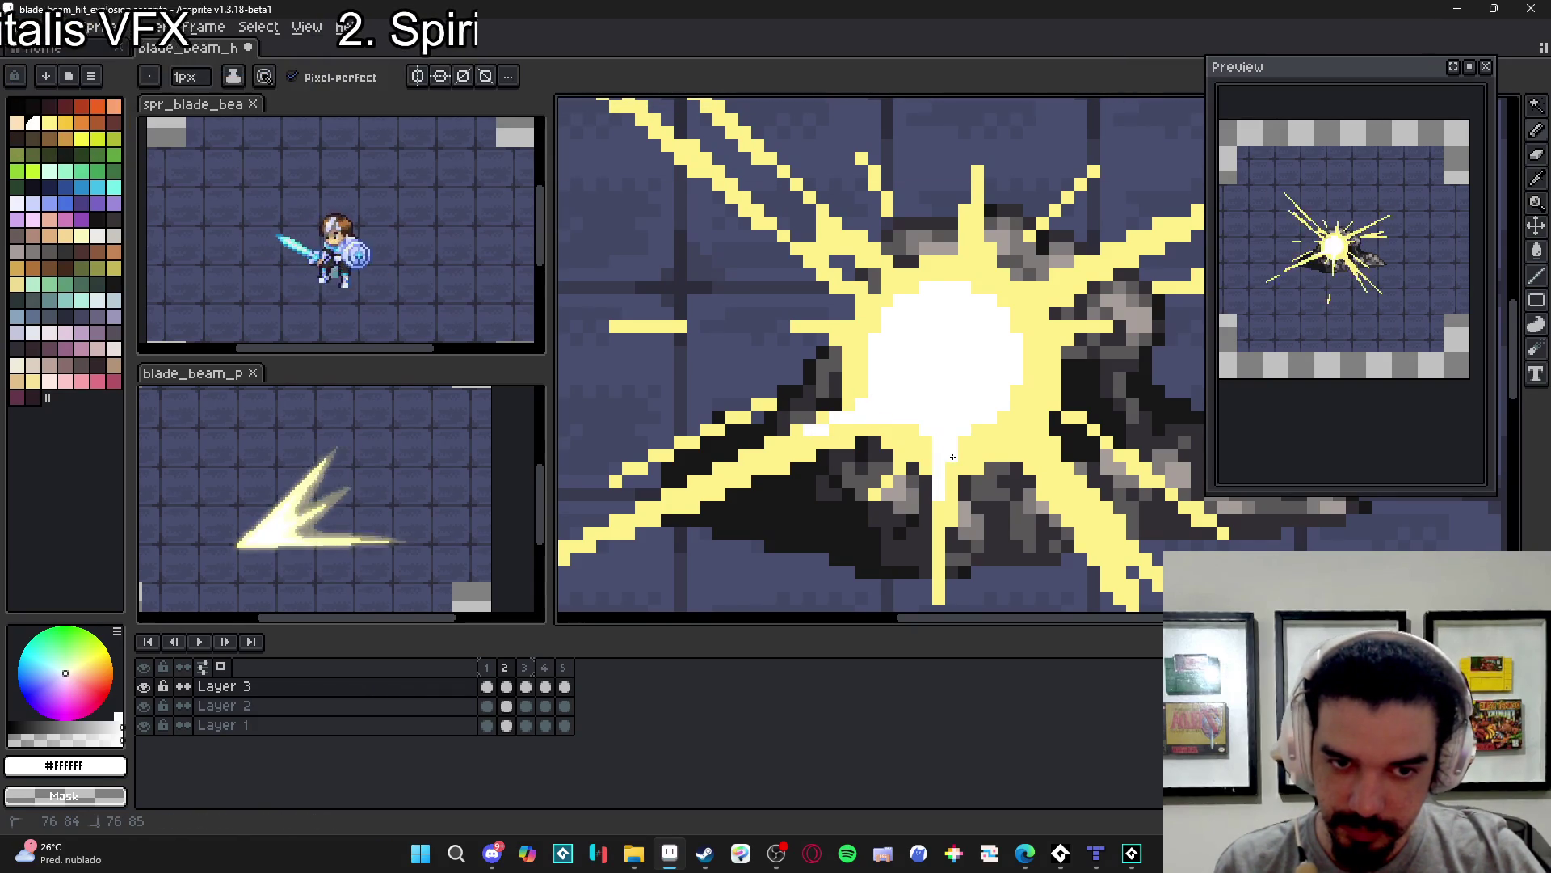
pyautogui.moveTo(951, 437)
pyautogui.mouseDown()
pyautogui.moveTo(886, 480)
pyautogui.moveTo(950, 475)
pyautogui.moveTo(1009, 519)
pyautogui.mouseUp()
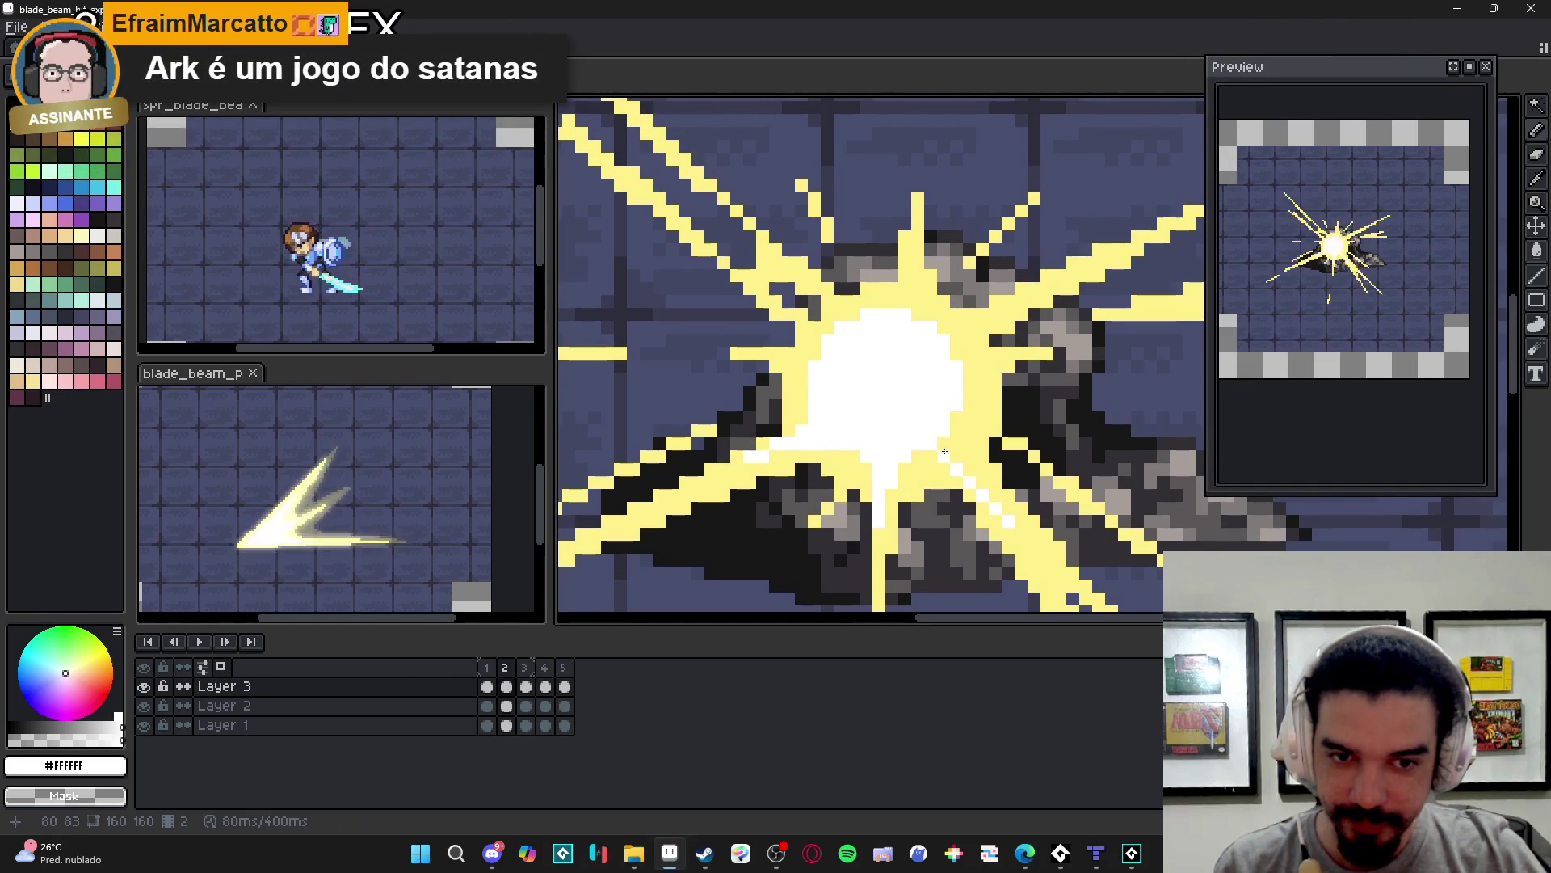
pyautogui.moveTo(964, 467); pyautogui.dragTo(943, 442)
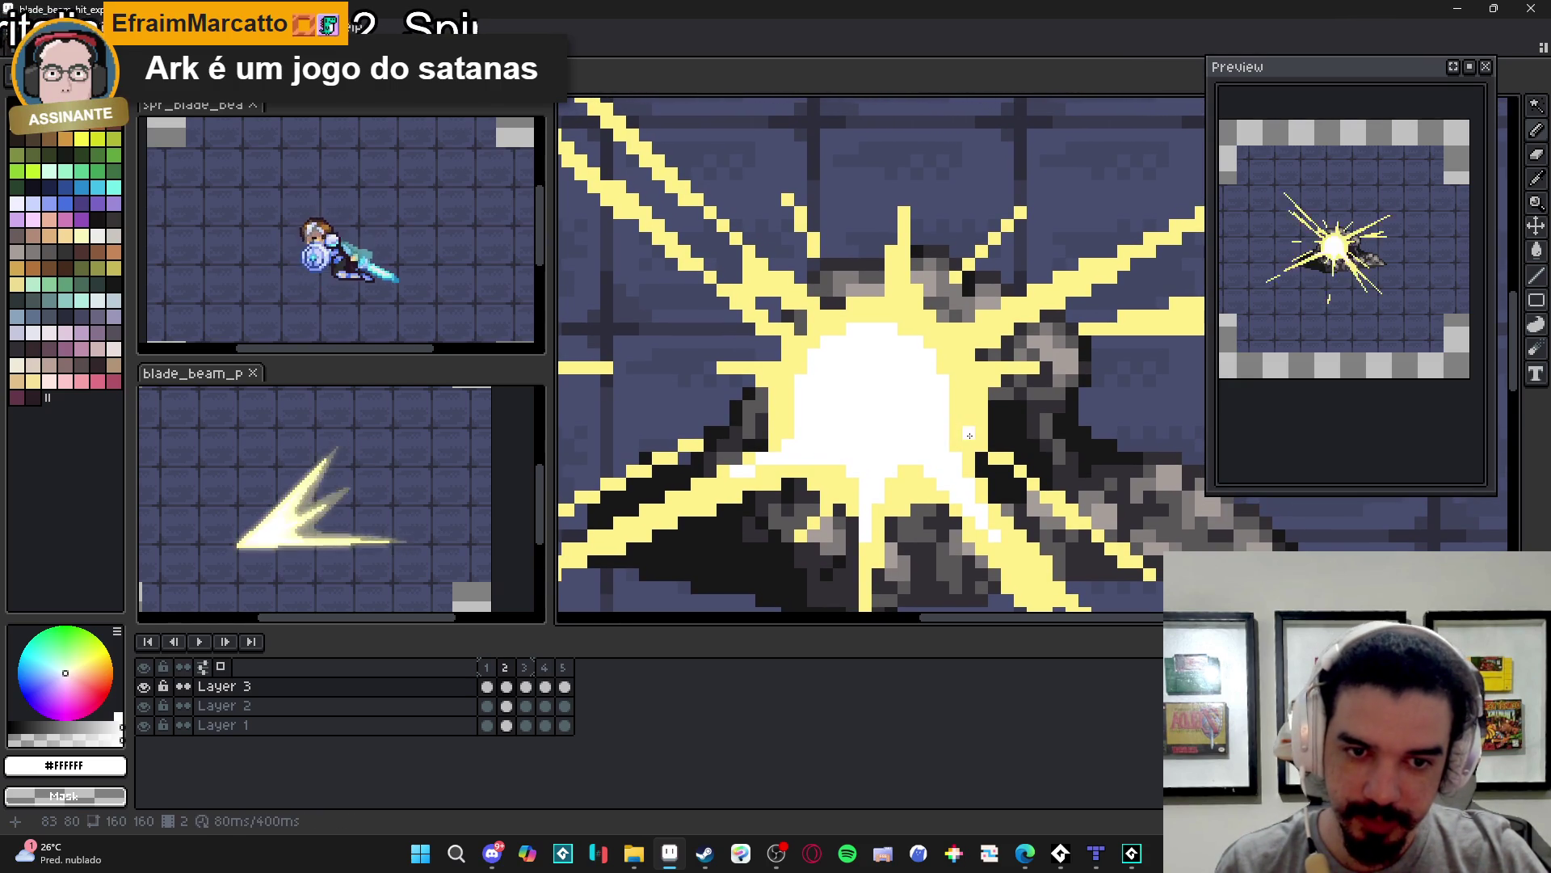
pyautogui.moveTo(934, 348); pyautogui.dragTo(1010, 317)
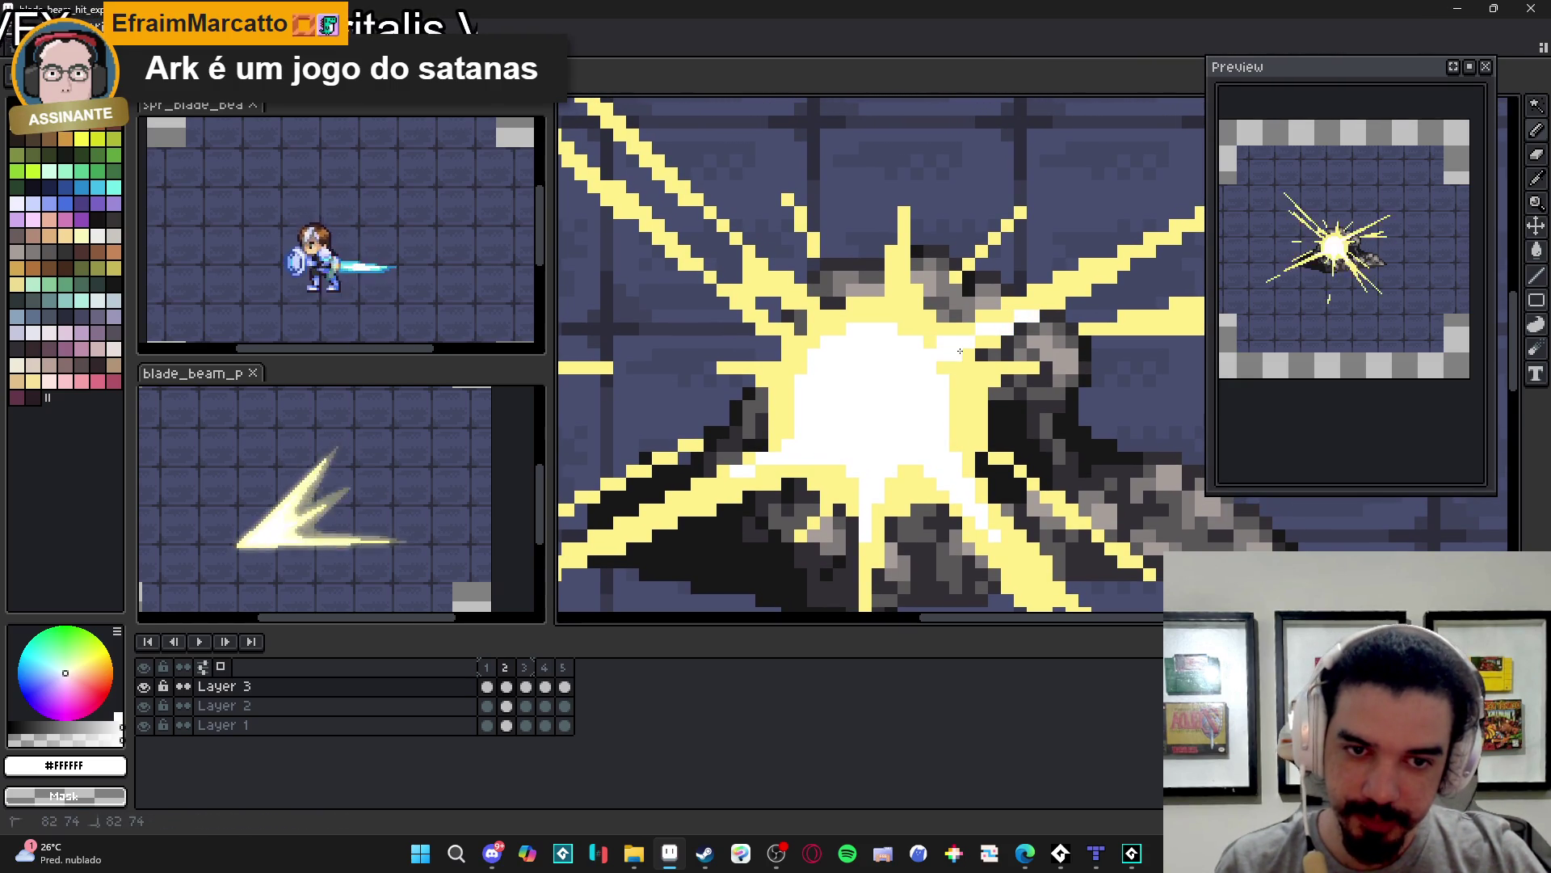
pyautogui.click(899, 331)
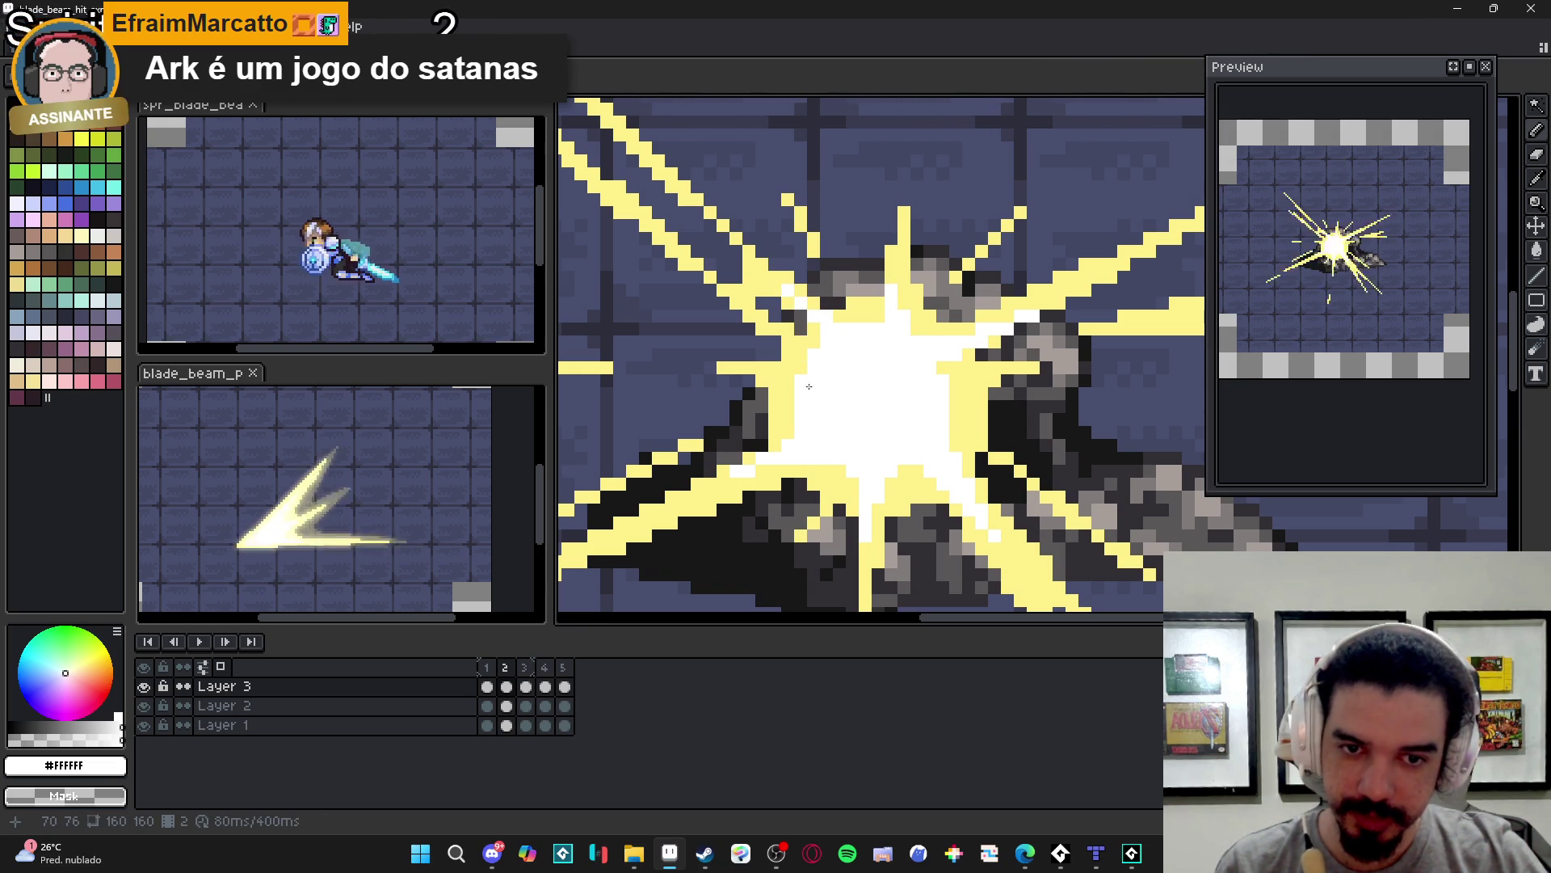
pyautogui.scroll(-3, 851, 443)
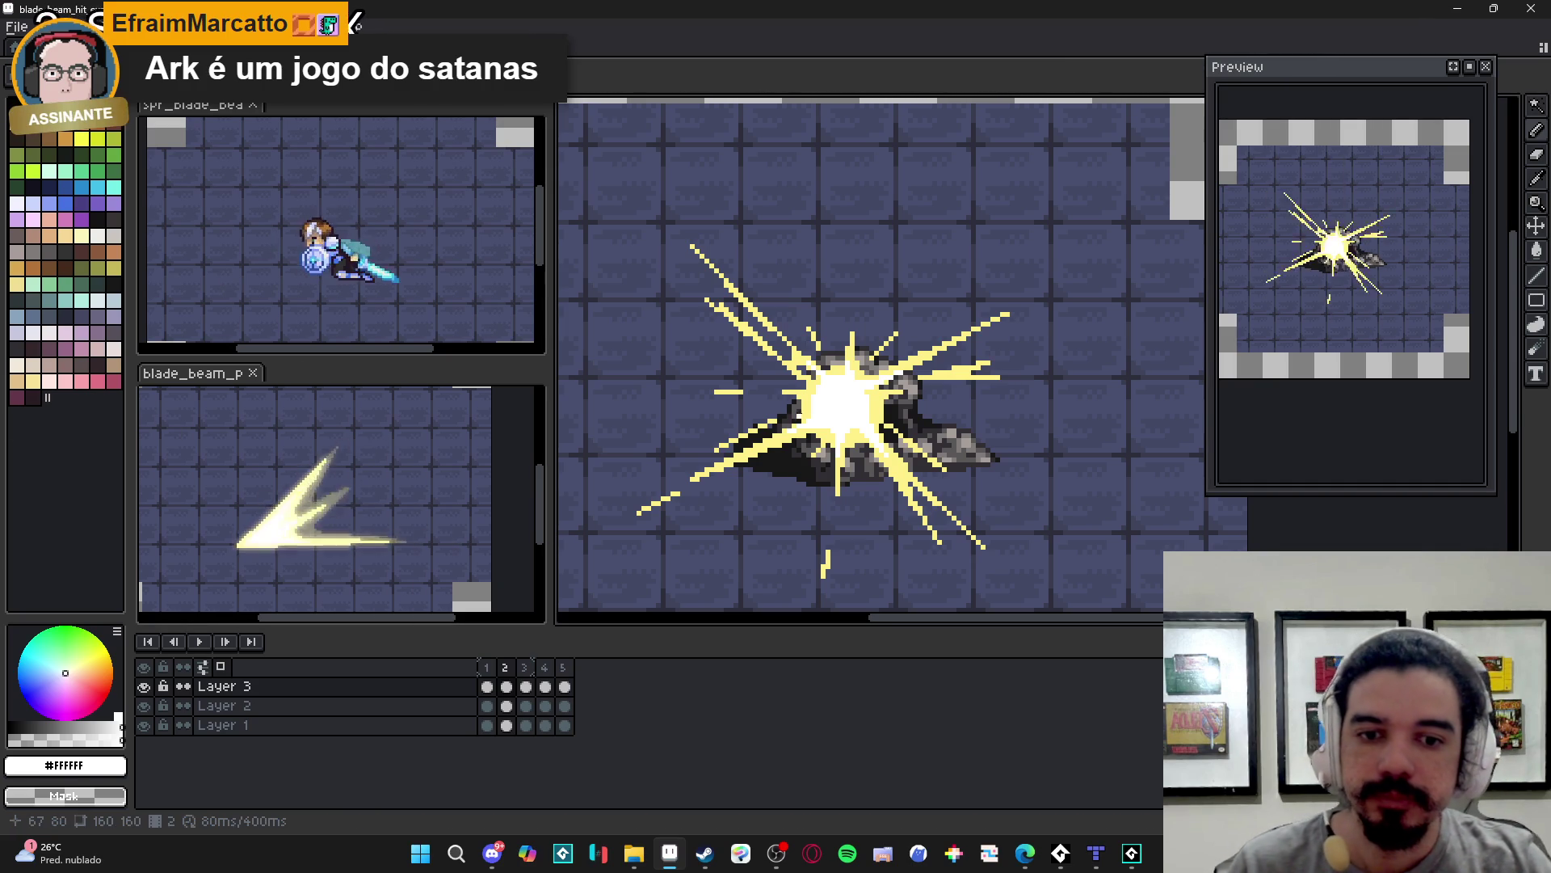
pyautogui.scroll(1, 886, 390)
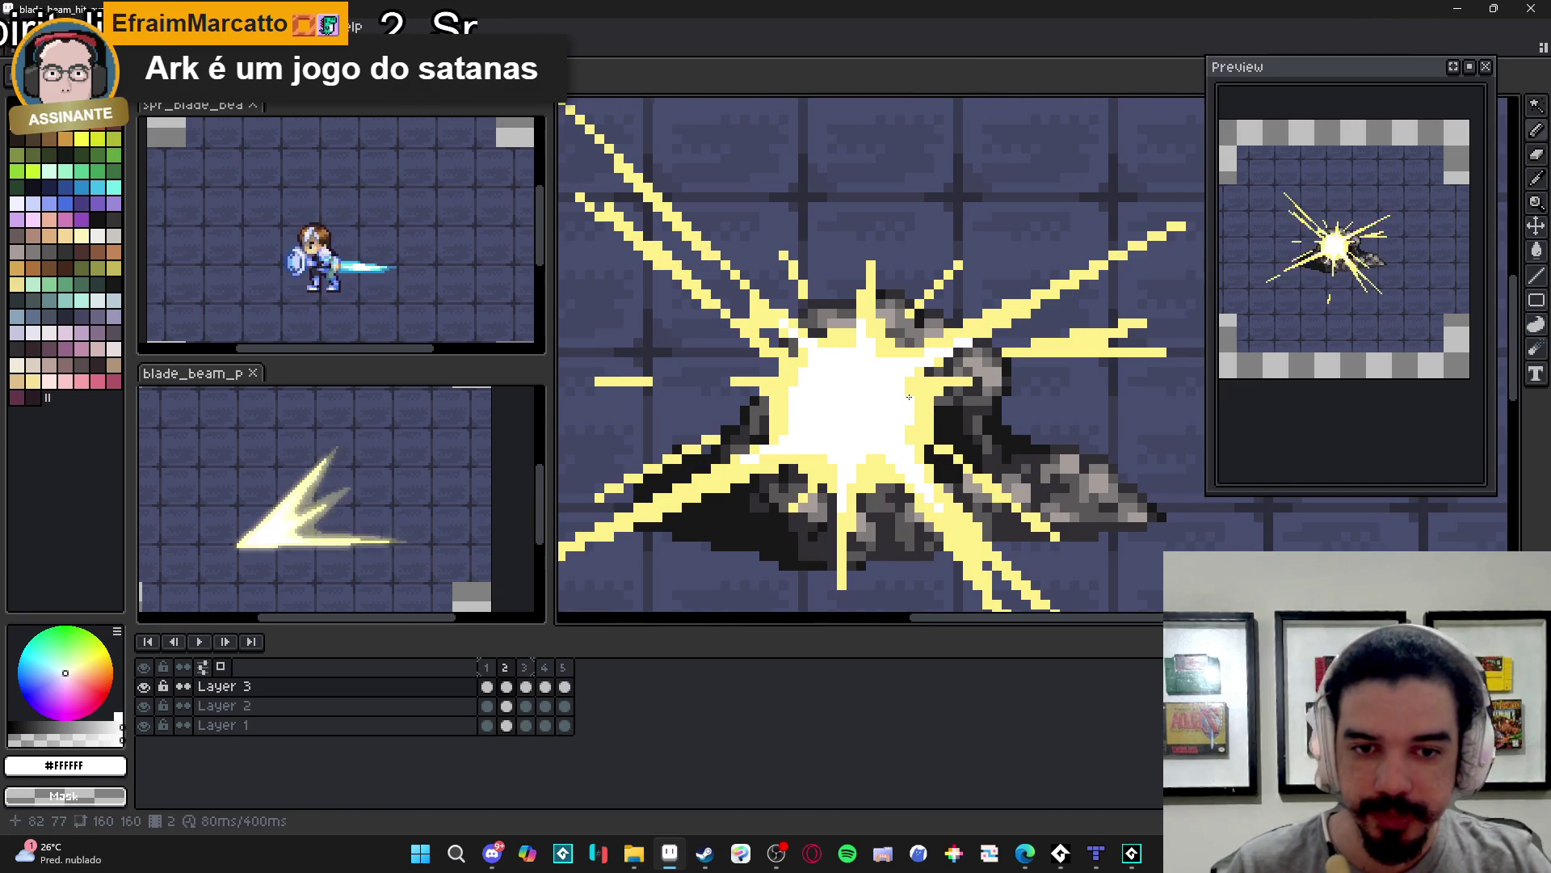
pyautogui.scroll(-2, 909, 397)
# - On frame 3, add white pixels and a down-left white streak around the burst centre
pyautogui.click(527, 678)
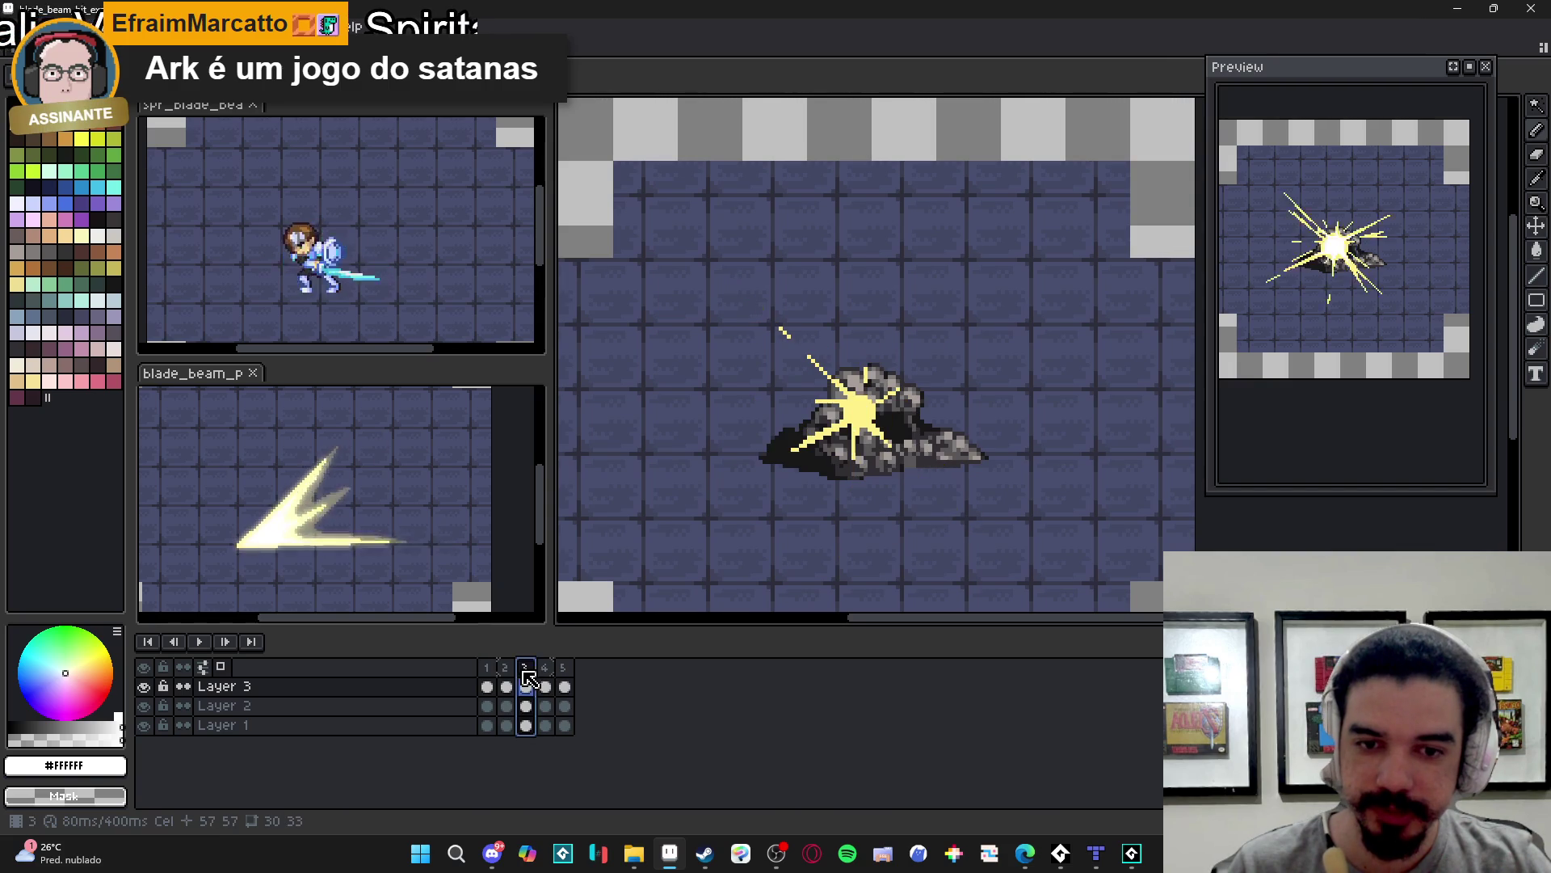
pyautogui.scroll(3, 870, 410)
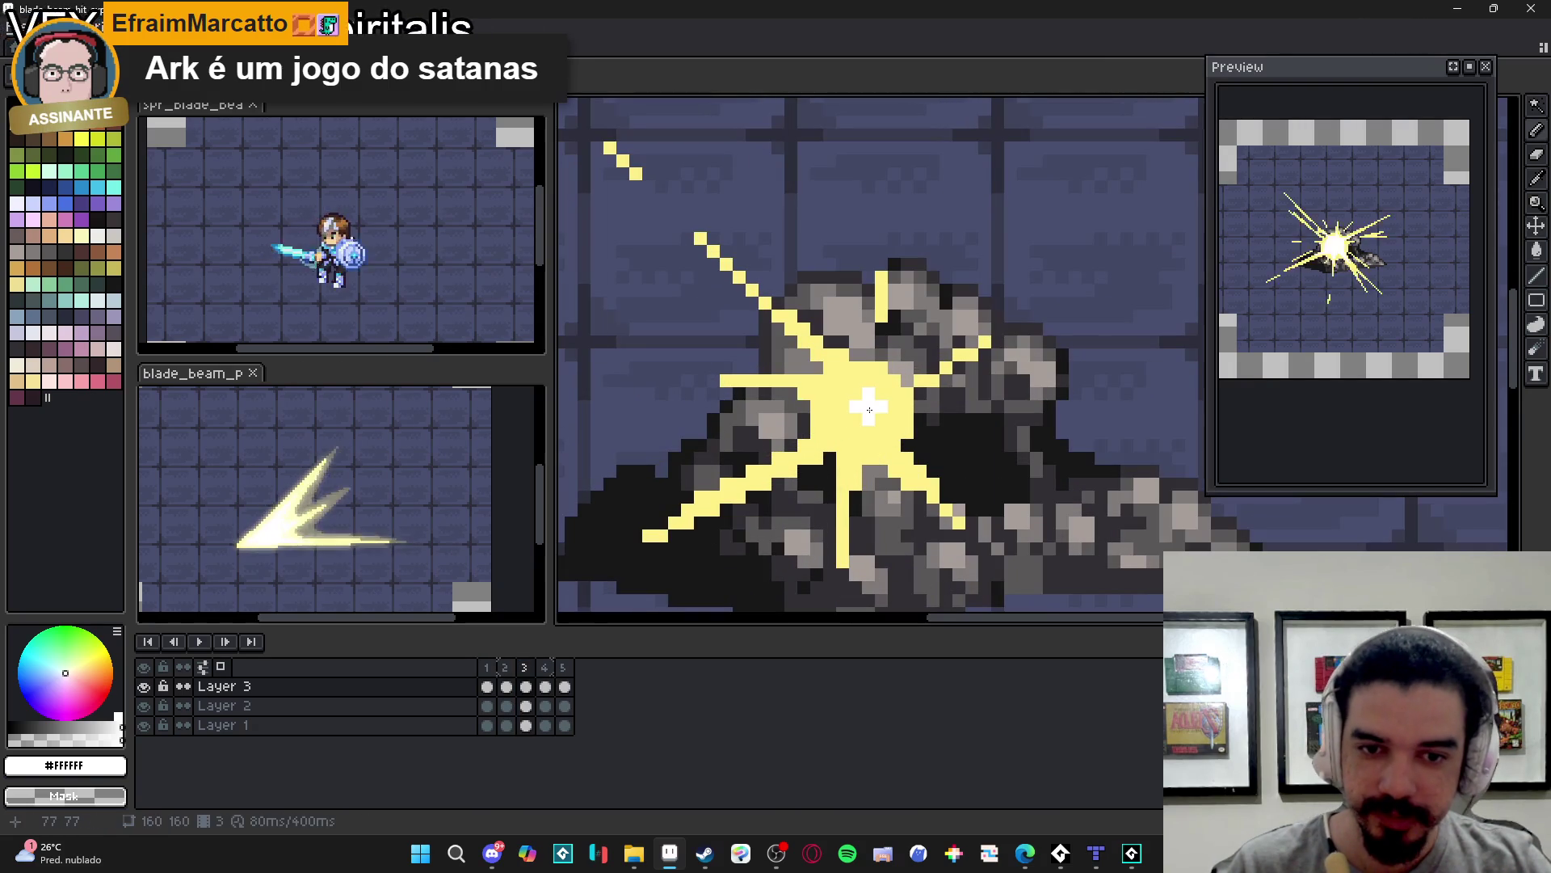
pyautogui.click(869, 409)
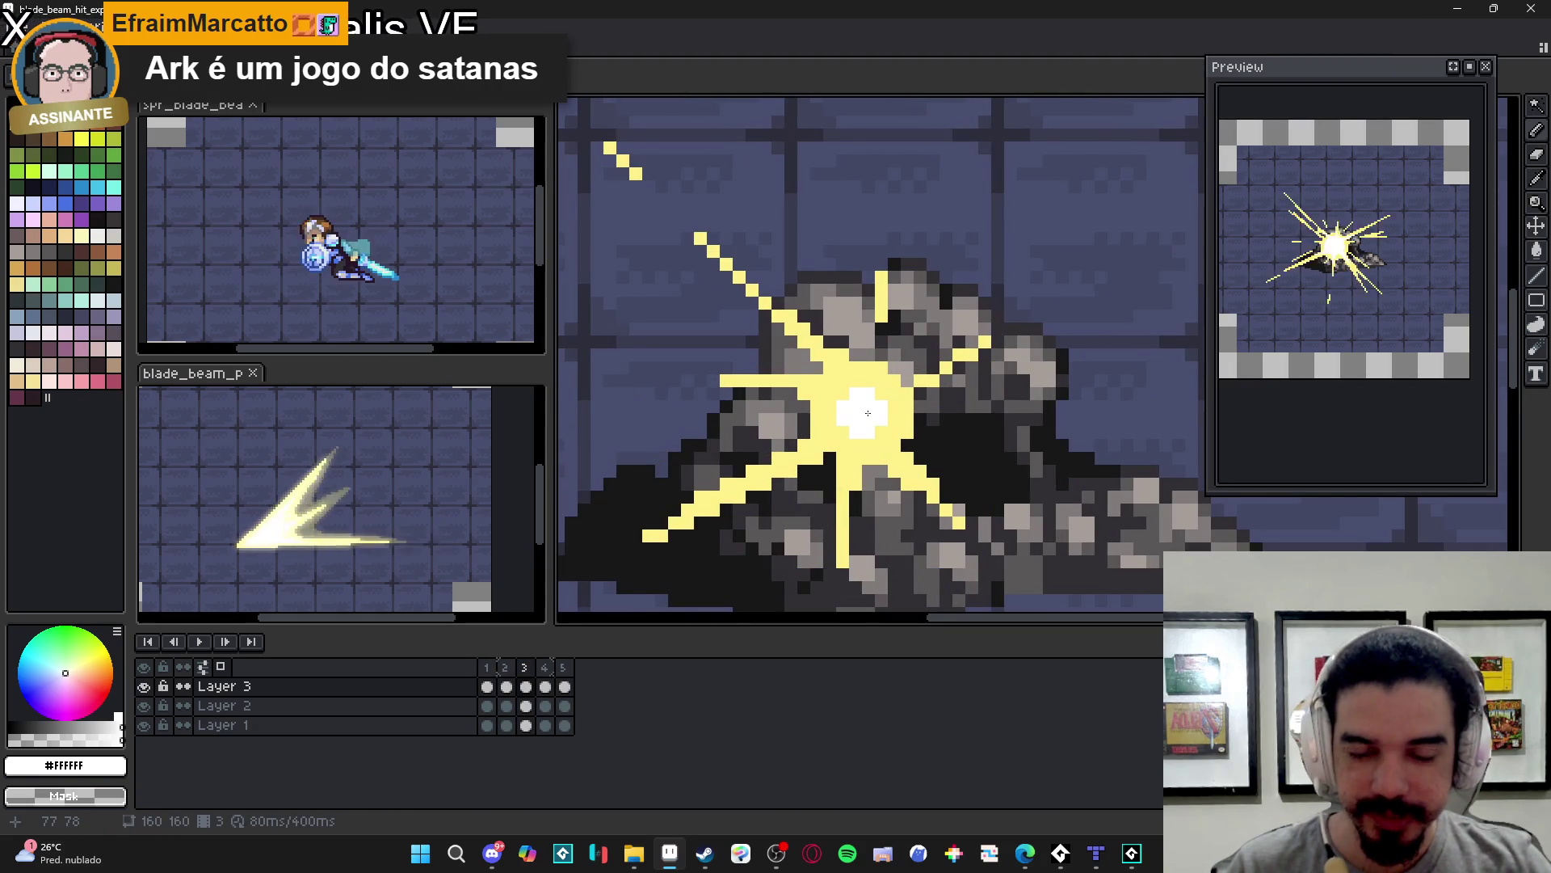
pyautogui.scroll(-3, 868, 412)
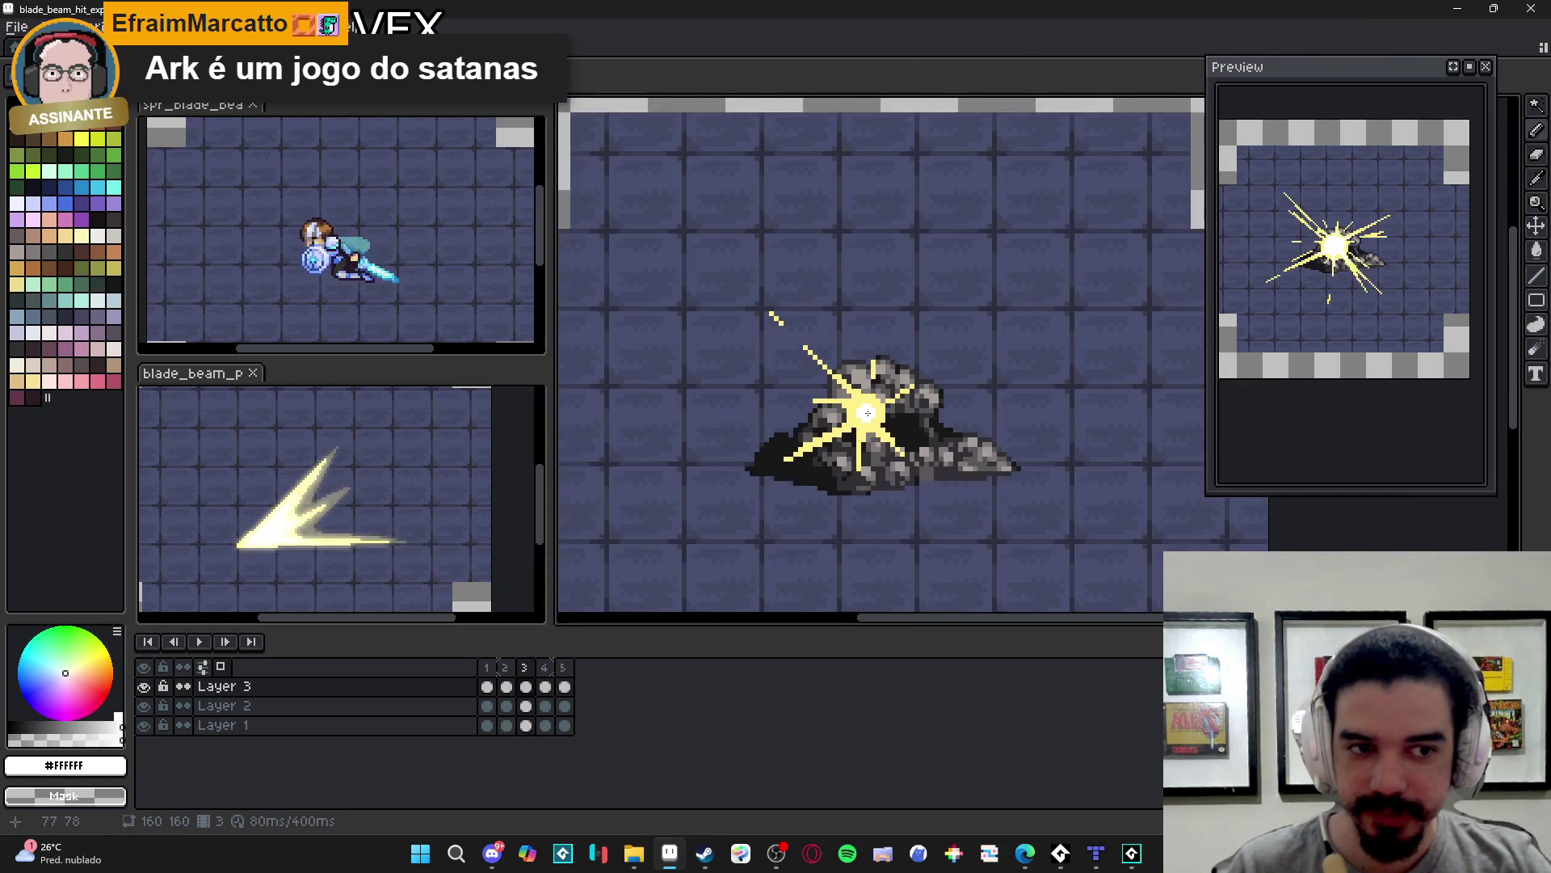
pyautogui.scroll(2, 873, 410)
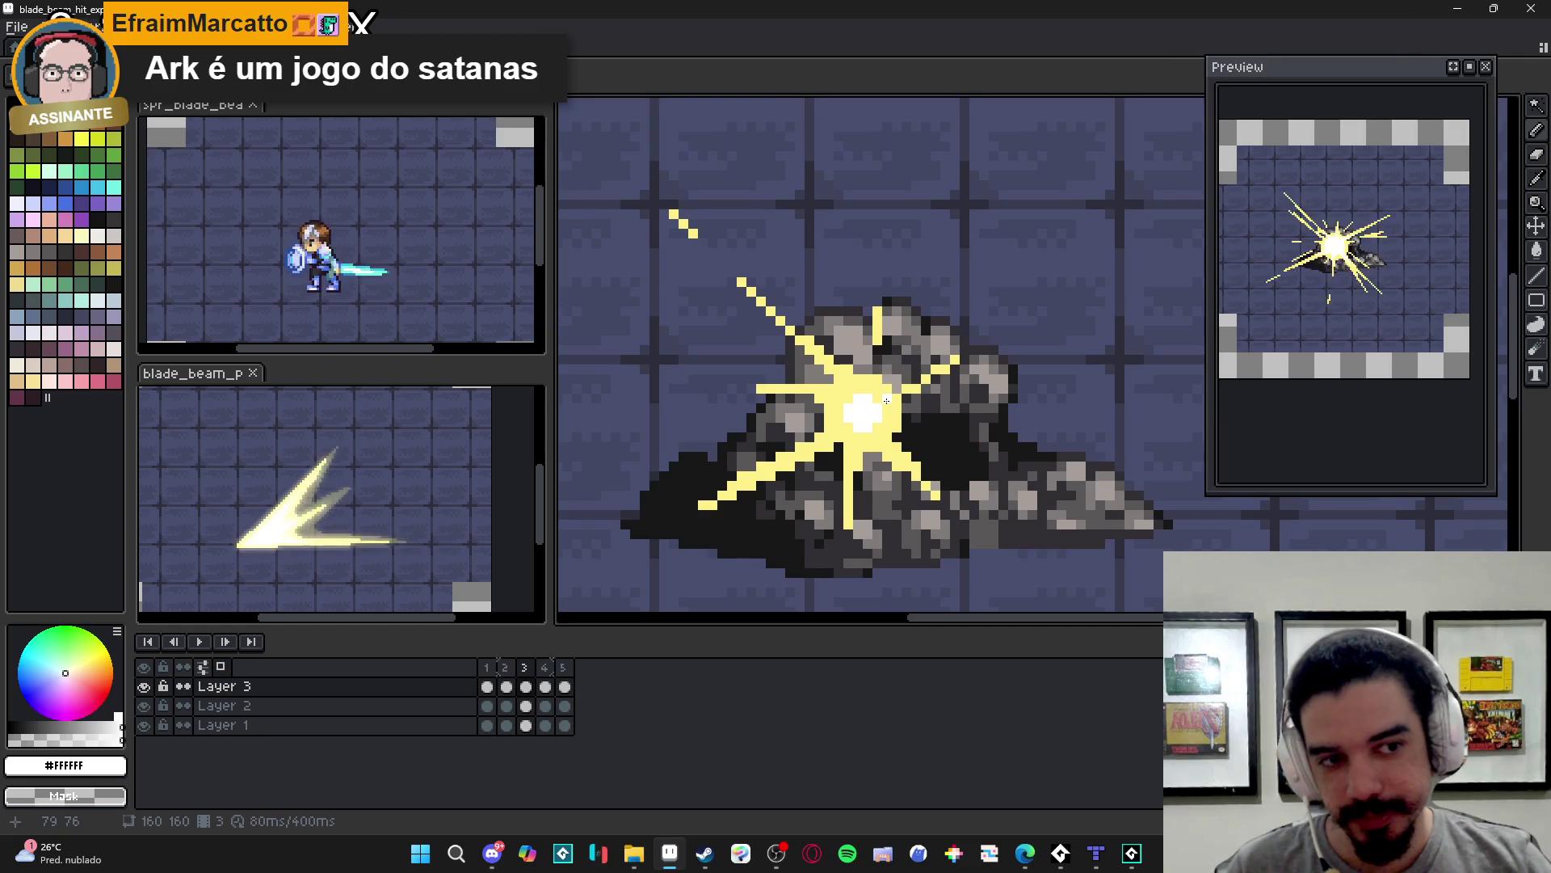
pyautogui.scroll(1, 886, 404)
pyautogui.click(838, 429)
pyautogui.moveTo(830, 445); pyautogui.dragTo(784, 458)
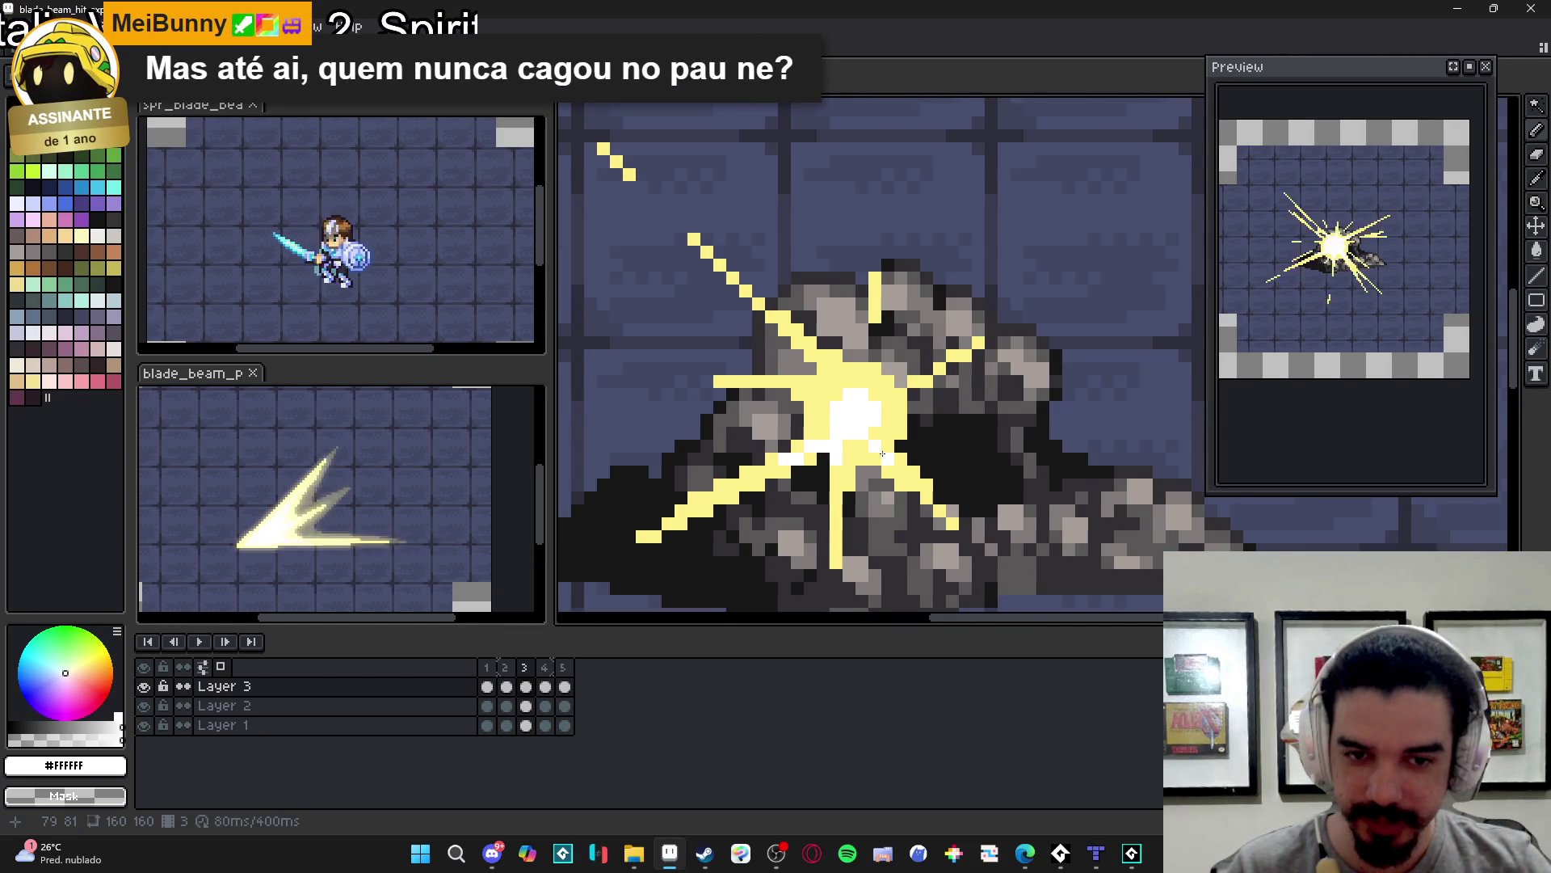
pyautogui.click(826, 378)
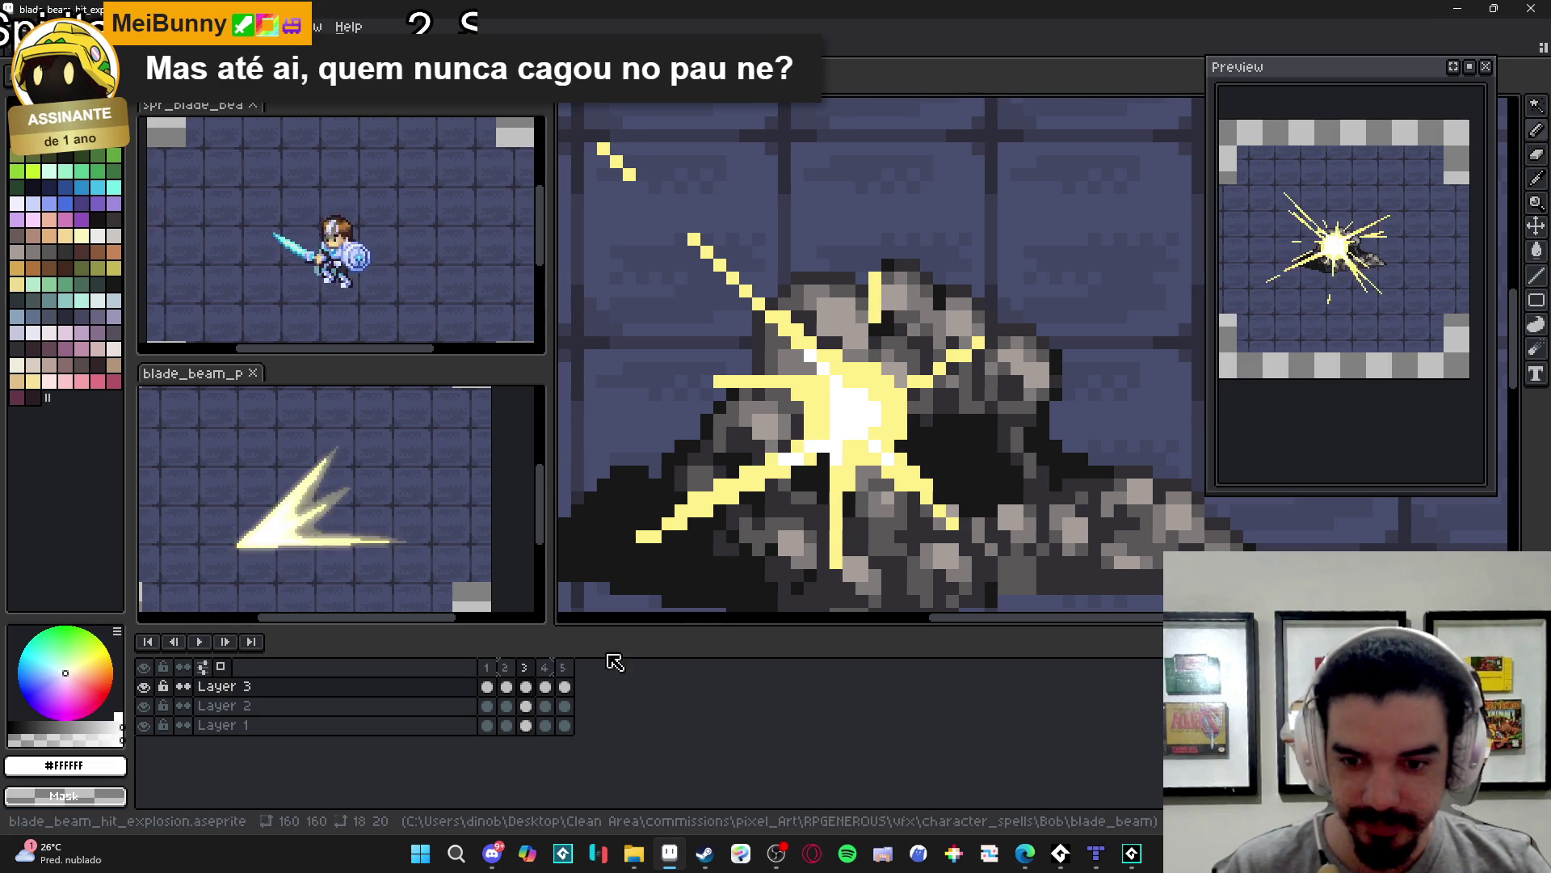
# - Check the fourth frame, save blade_beam_hit_explosion.aseprite, and return to the first frame
pyautogui.click(546, 686)
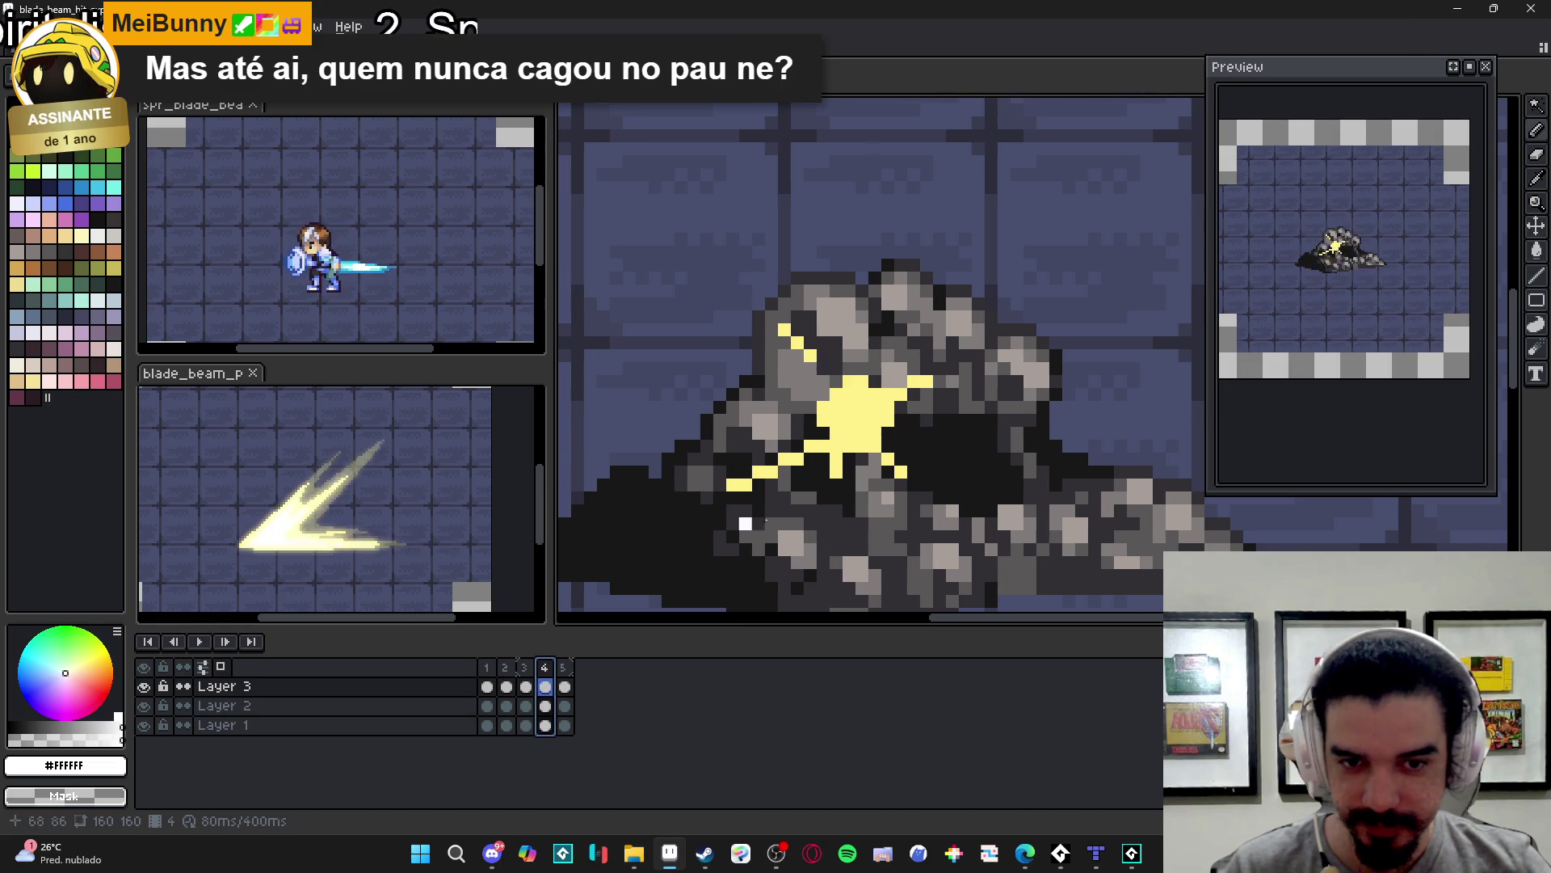
pyautogui.click(863, 419)
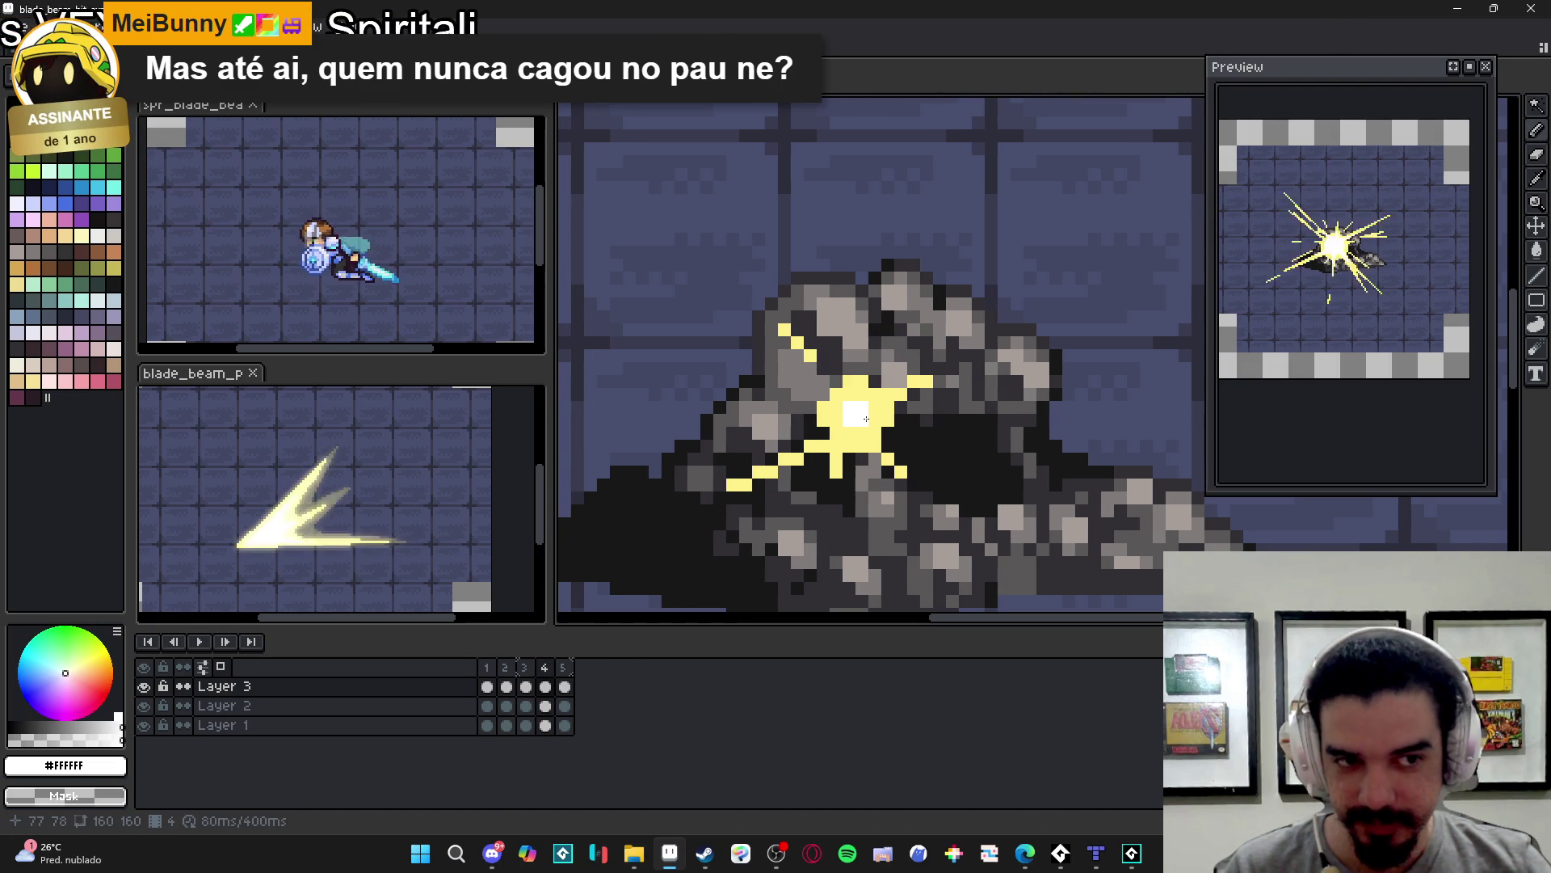
pyautogui.hotkey('ctrl', 's')
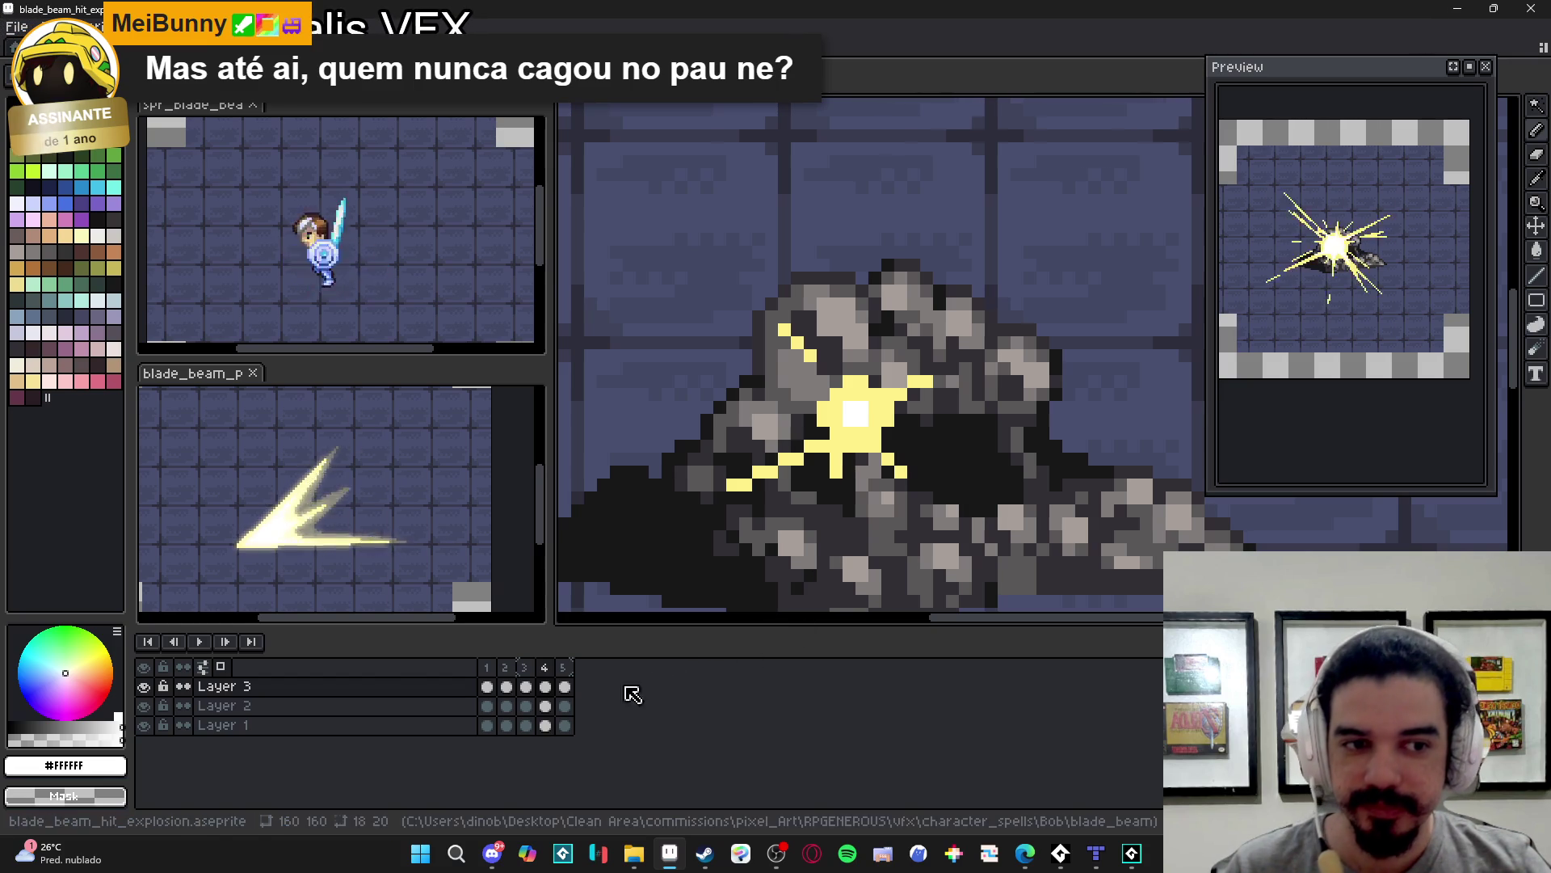
pyautogui.press('Home')
# - Zoom out, hide the tiled background Layer 1, and select frame 2
pyautogui.press('3')
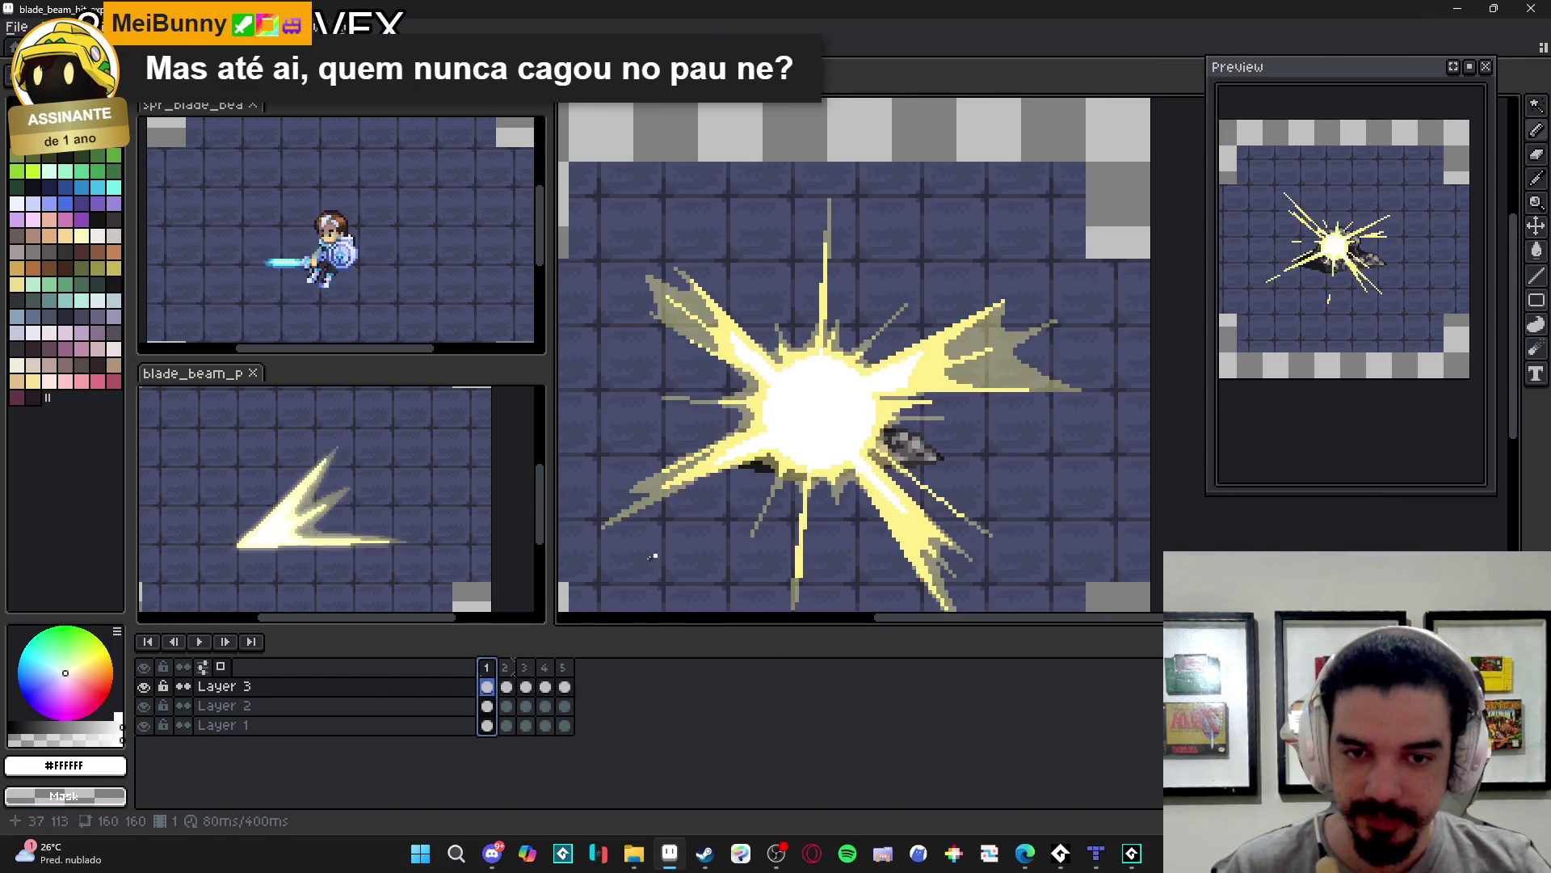
pyautogui.click(507, 672)
pyautogui.click(486, 667)
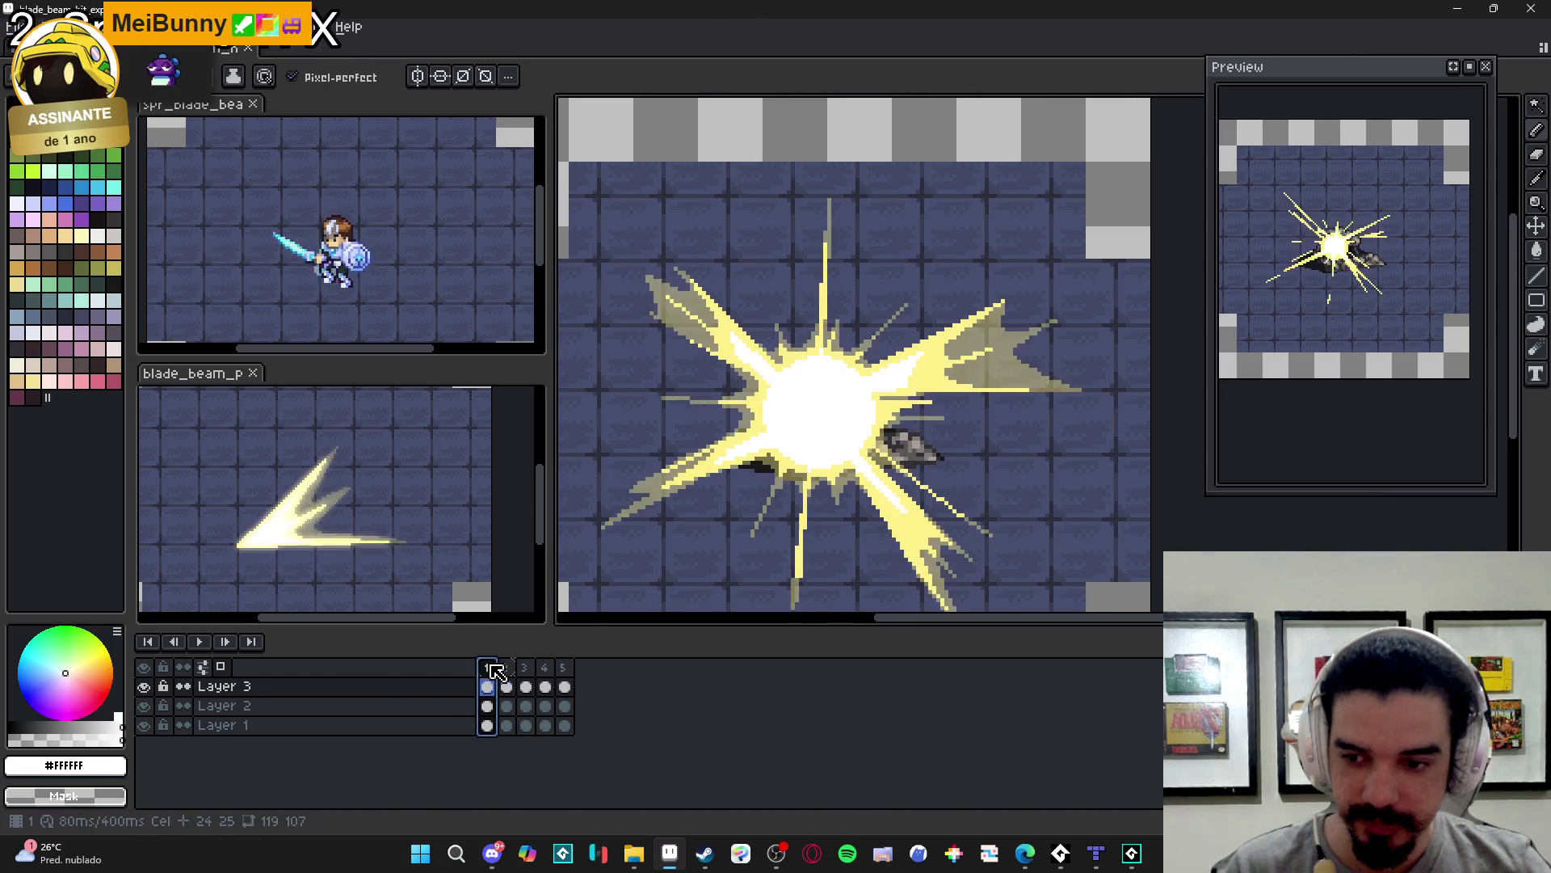
pyautogui.click(145, 727)
pyautogui.click(505, 667)
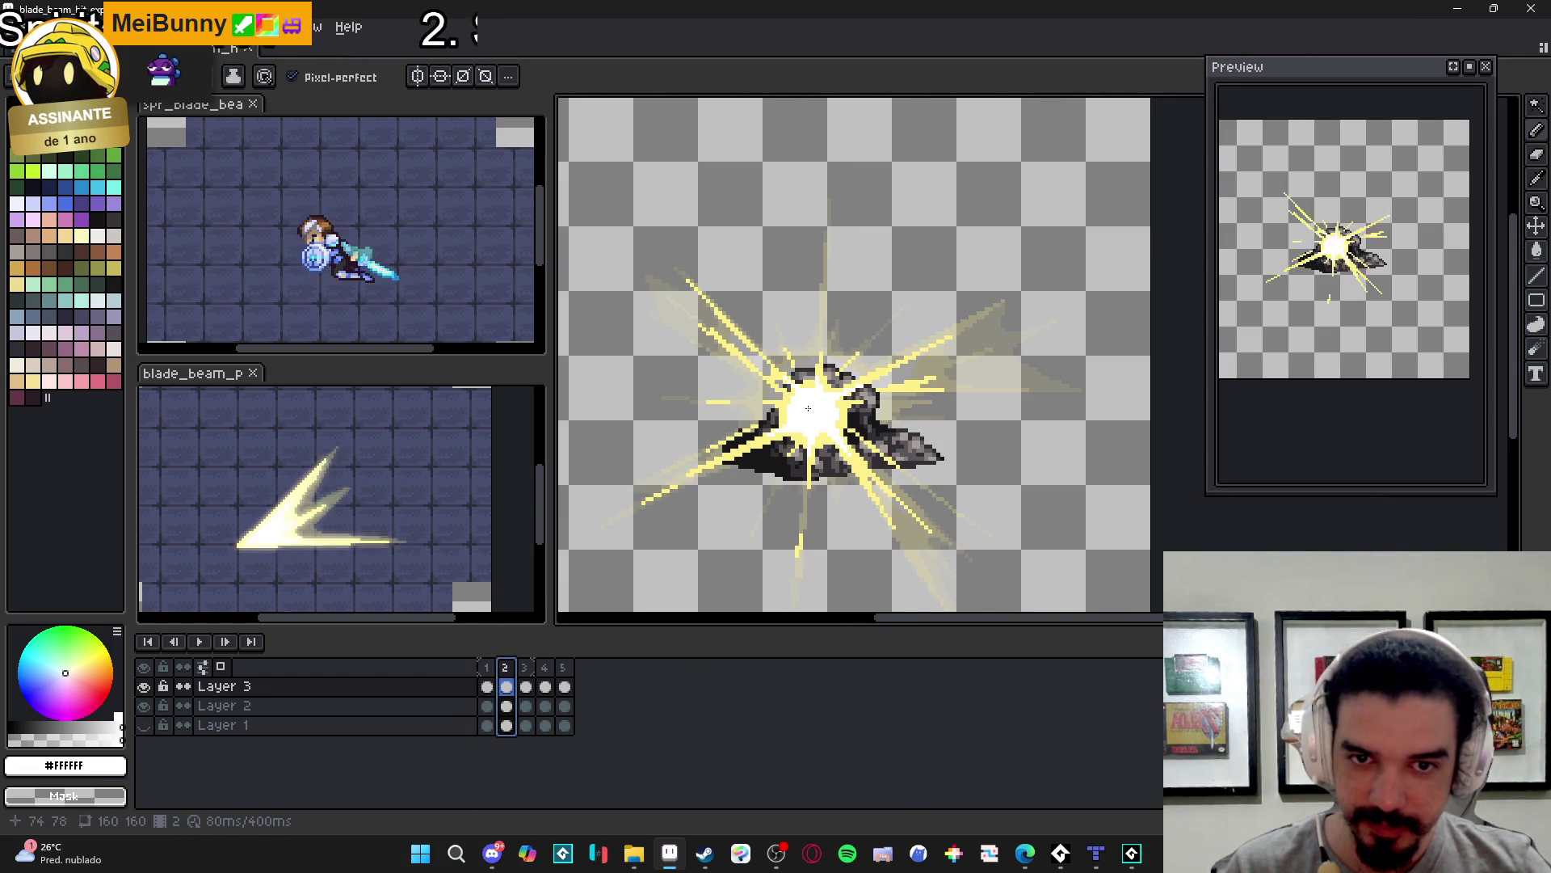
# - Draw a short vertical #FFF089 pale-yellow ray above frame 2's burst
pyautogui.scroll(1, 807, 374)
pyautogui.keyDown('alt'); pyautogui.click(826, 359); pyautogui.keyUp('alt')
pyautogui.scroll(2, 832, 283)
pyautogui.moveTo(820, 240)
pyautogui.mouseDown()
pyautogui.moveTo(821, 291)
pyautogui.moveTo(832, 219)
pyautogui.mouseUp()
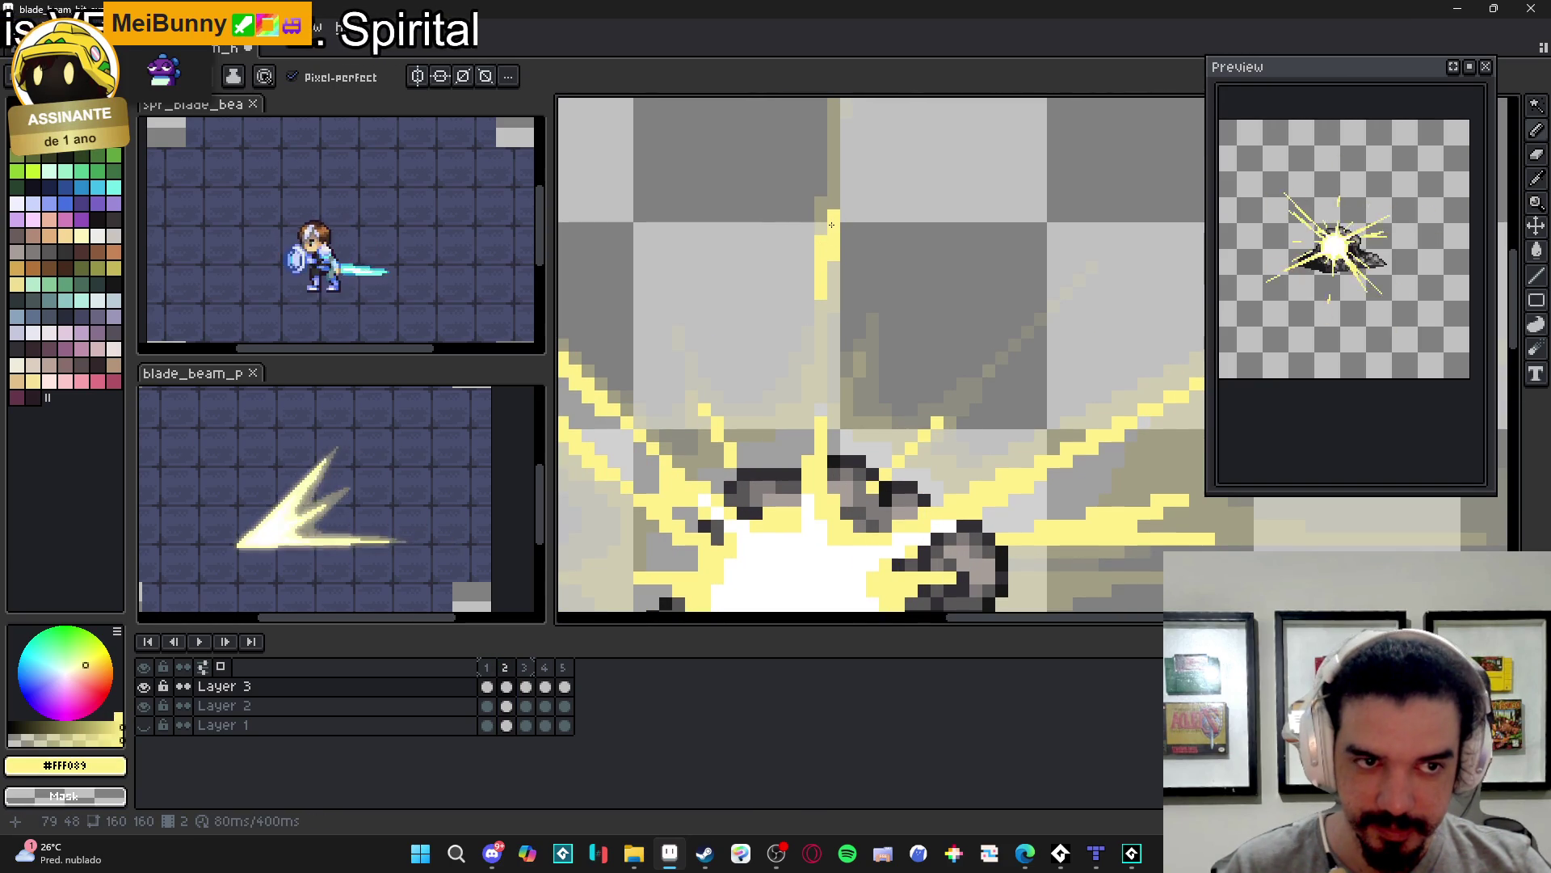
pyautogui.scroll(-2, 824, 340)
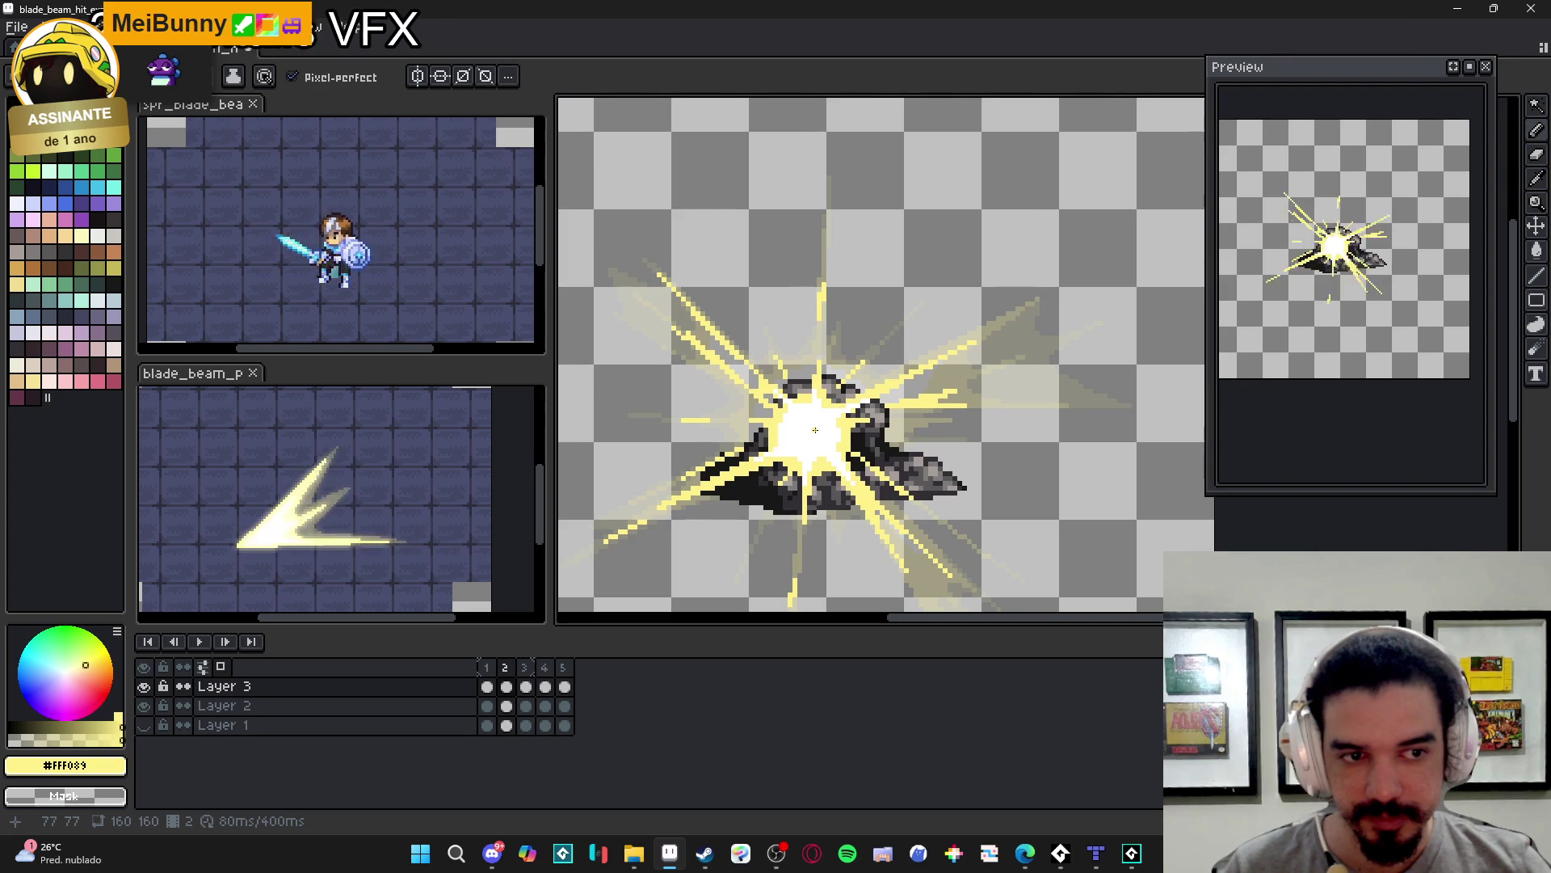
pyautogui.scroll(-1, 696, 550)
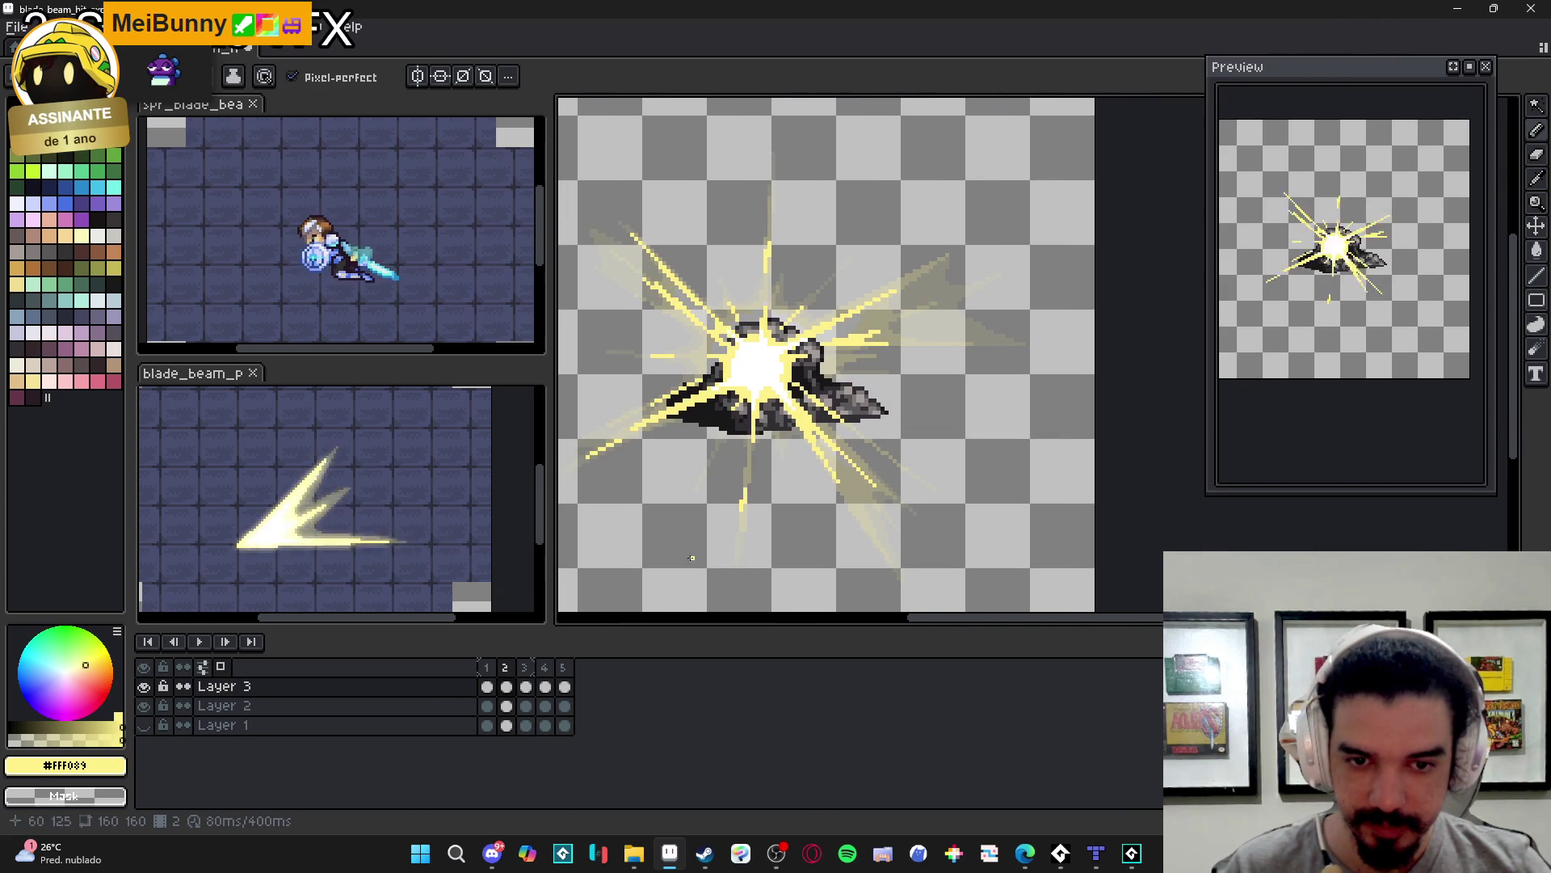
# - Compare frames 1 and 2, then show the tiled background layer again
pyautogui.click(486, 666)
pyautogui.click(507, 673)
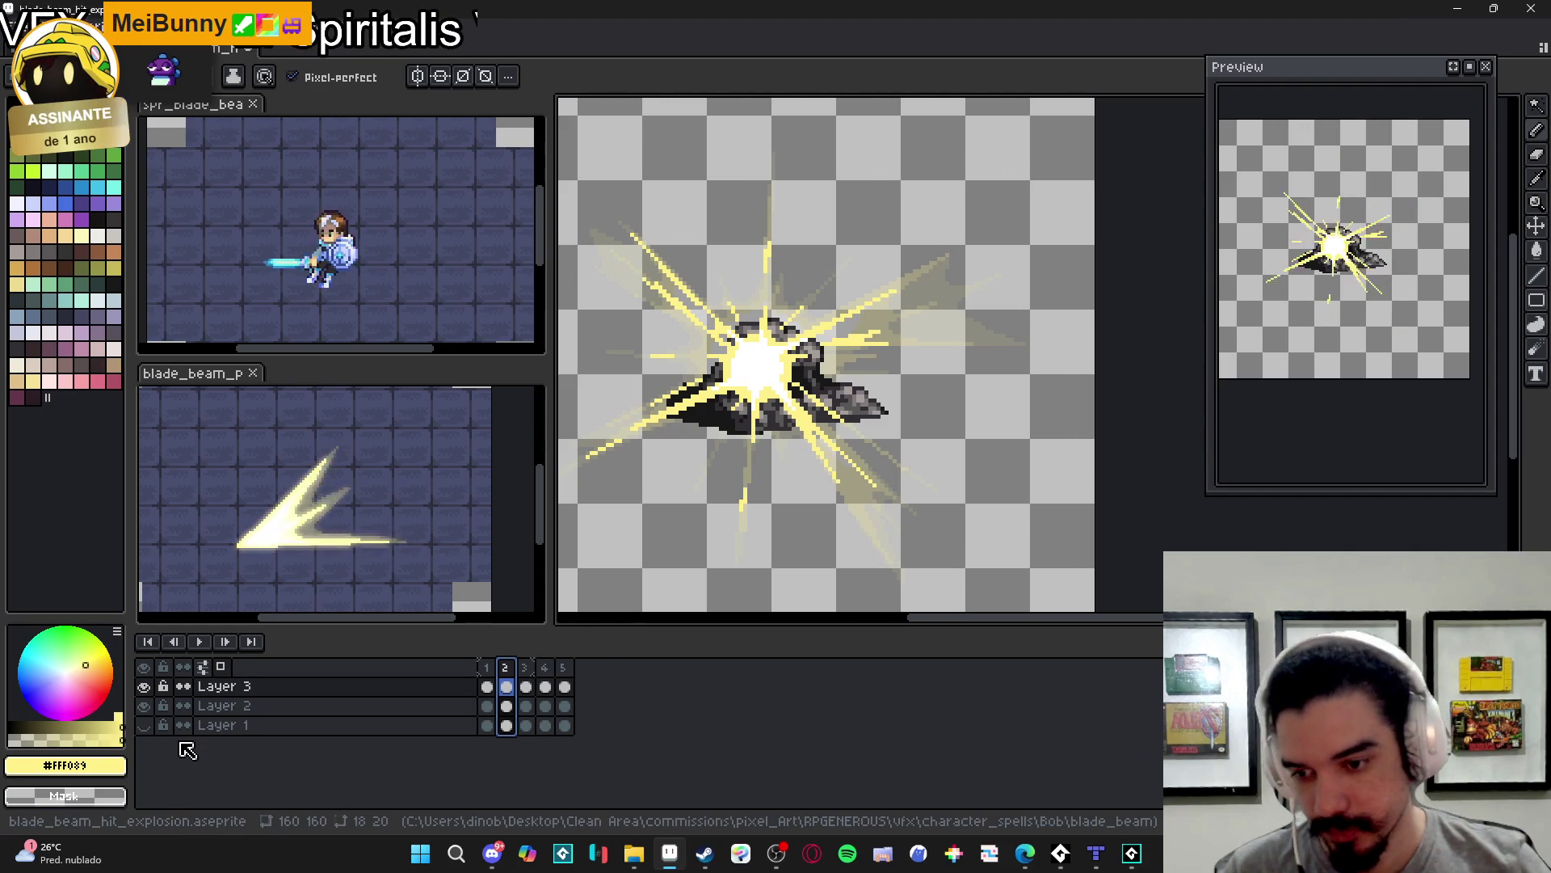
pyautogui.click(144, 725)
# - Zoom into the canvas, then switch to the browser's 'flintstones snes' Google Images results
pyautogui.scroll(1, 826, 412)
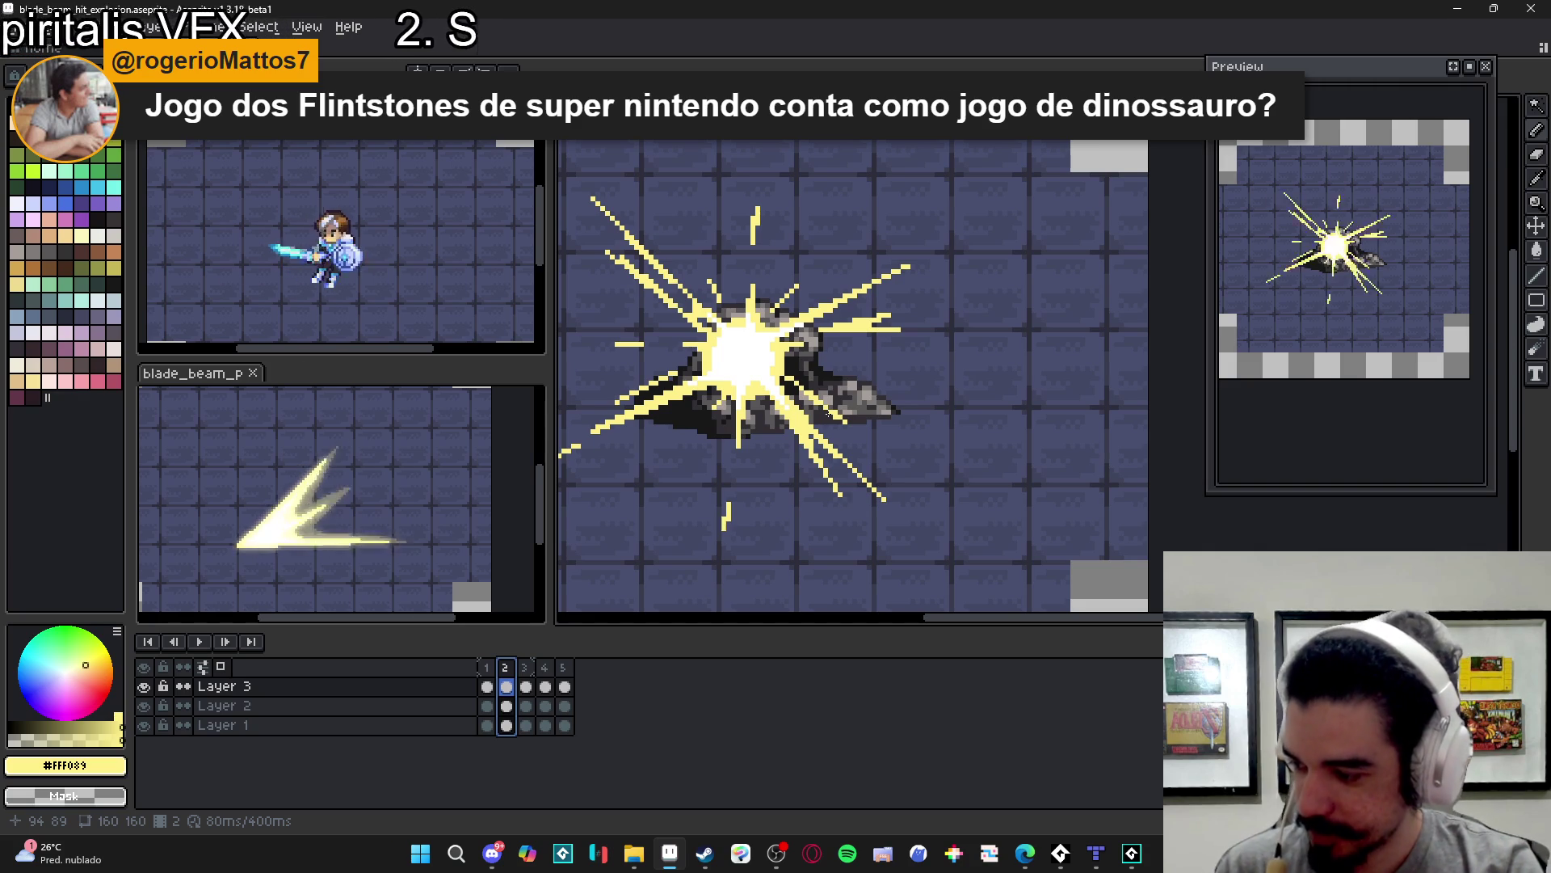
pyautogui.hotkey('alt', 'Tab')
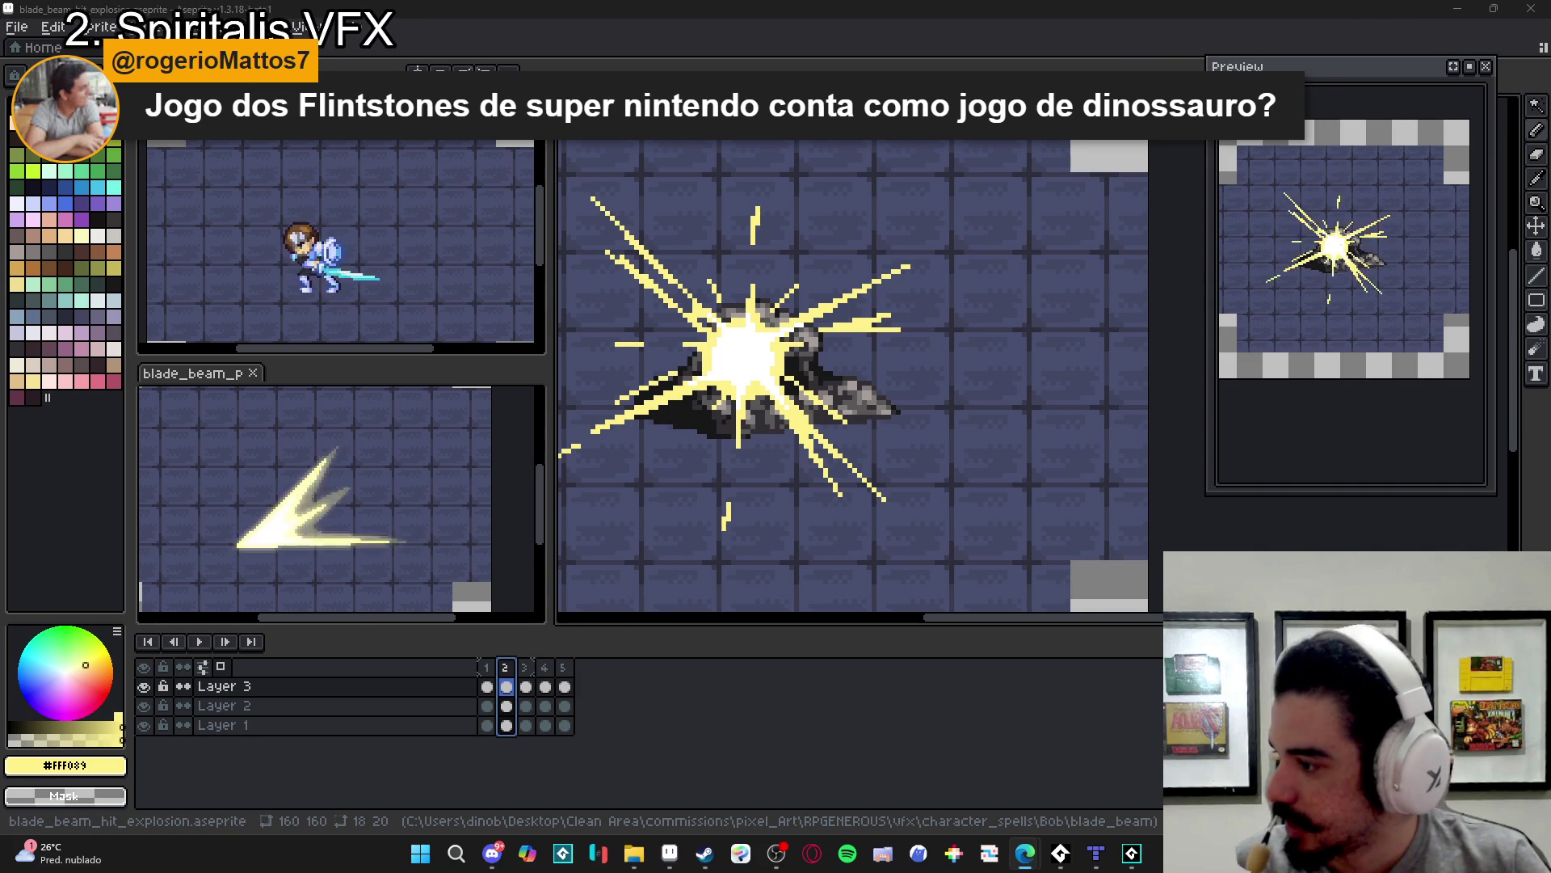
pyautogui.hotkey('alt', 'Tab')
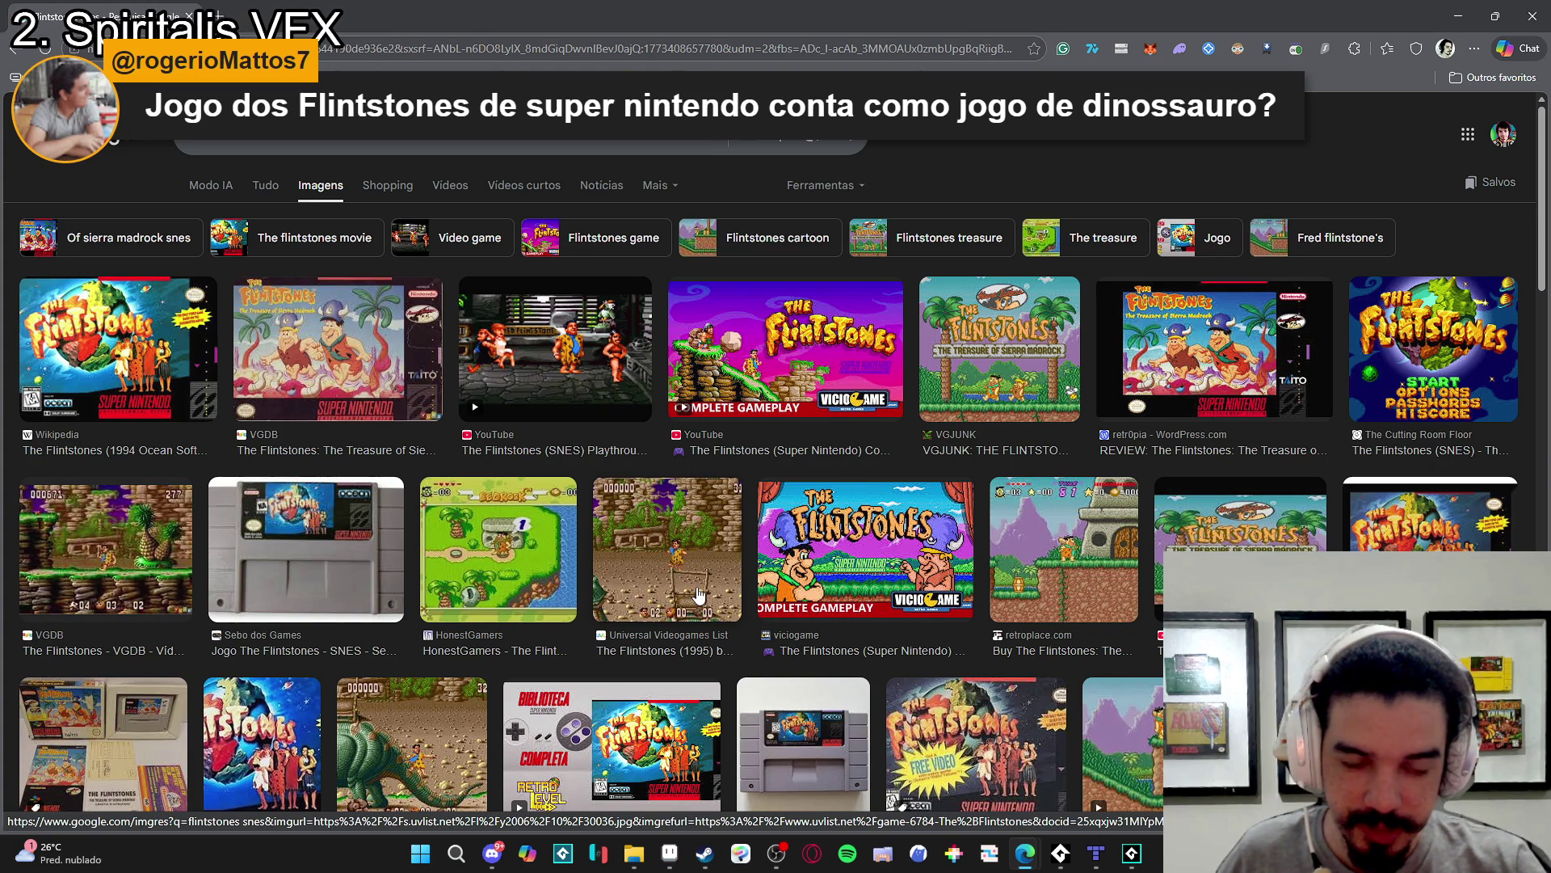
# - Bring the Steam store window forward and click into its search box
pyautogui.click(705, 853)
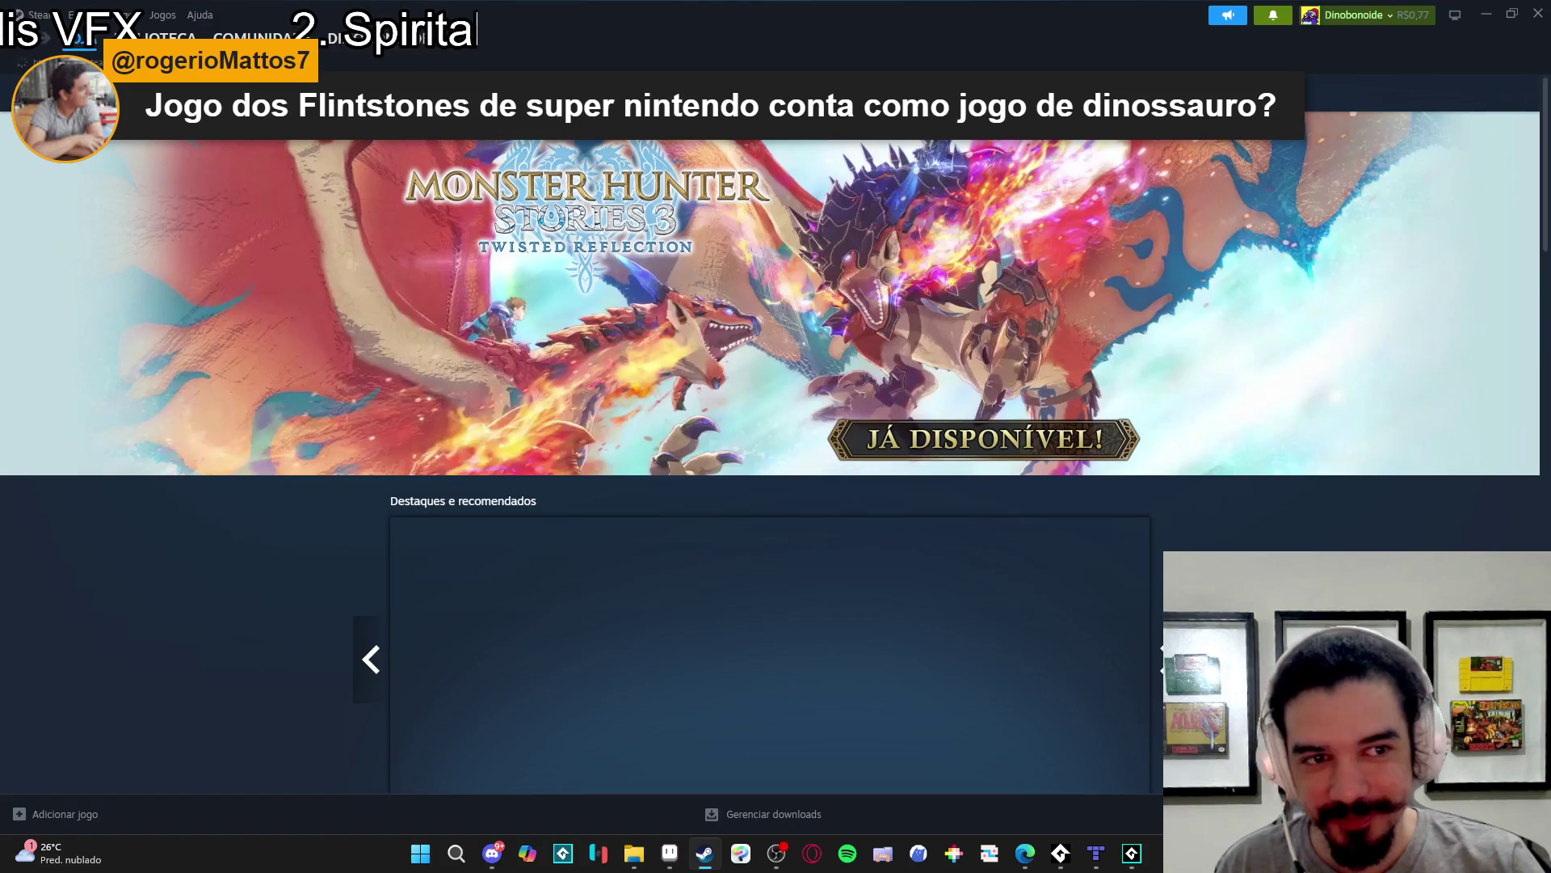
pyautogui.click(949, 121)
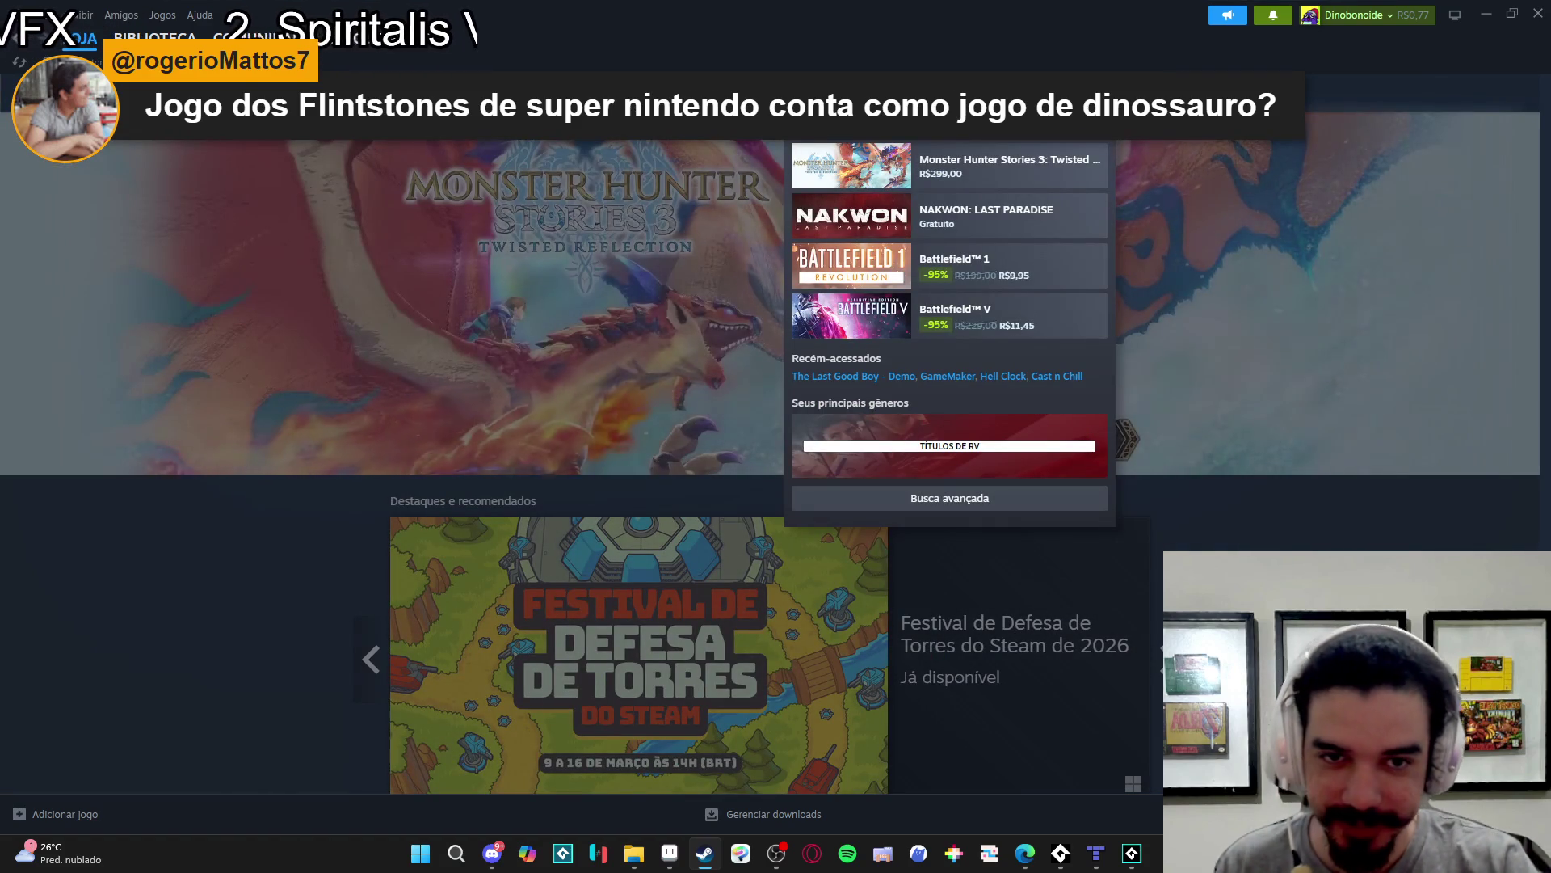
# - Search Steam for 'prehistoric du', open the developer's store page, then minimize Steam
pyautogui.write('prehistoric')
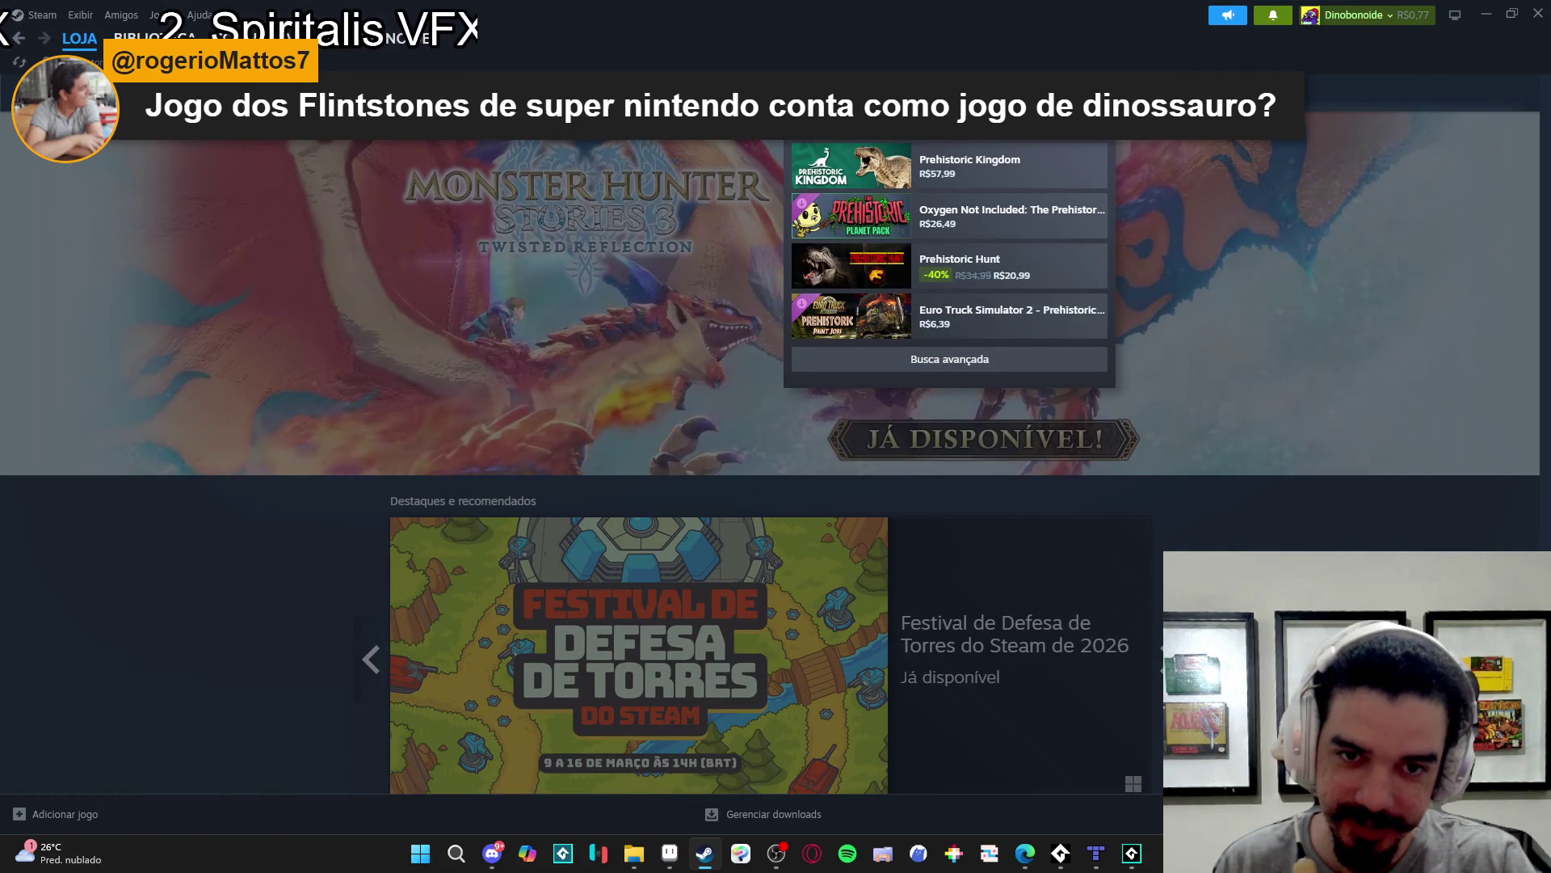
pyautogui.write(' du')
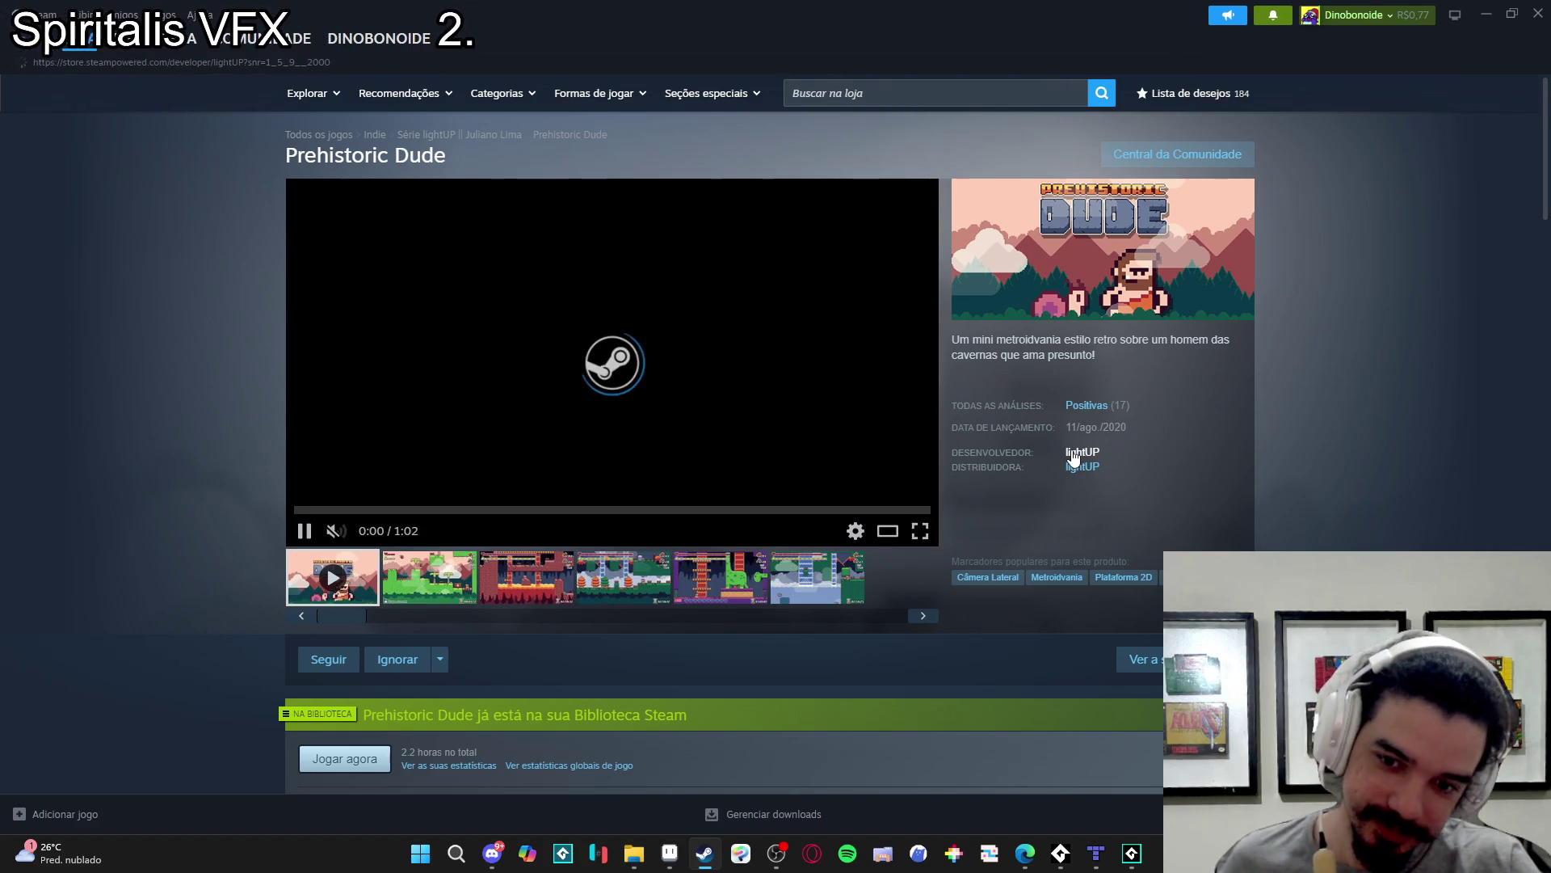
pyautogui.click(1073, 452)
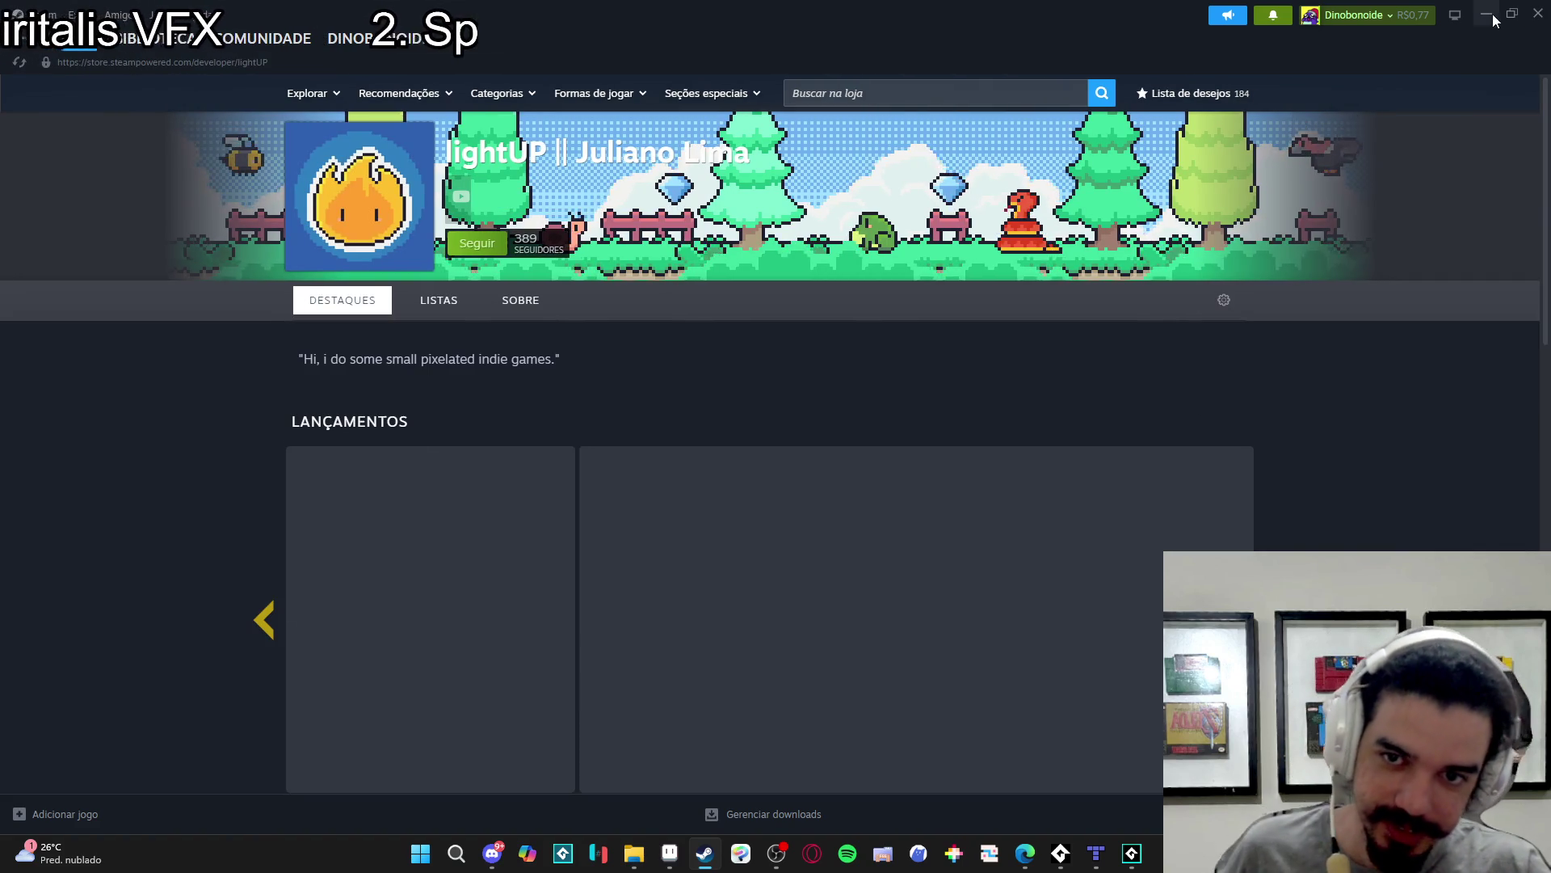
pyautogui.click(1486, 13)
pyautogui.moveTo(1494, 16)
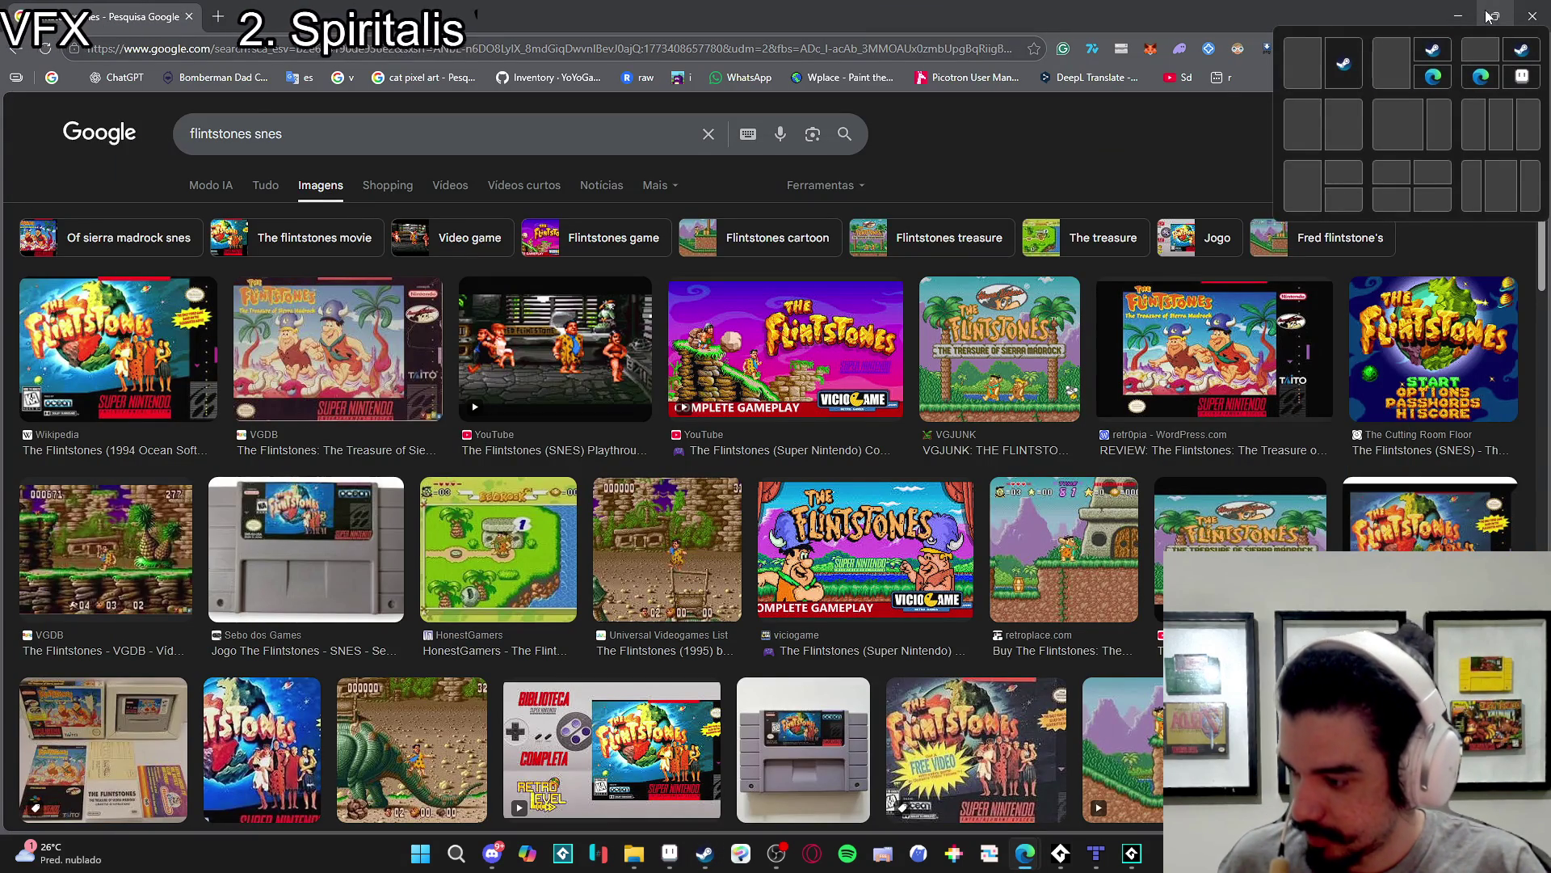
# - Preview the VGDB and retroplace Flintstones screenshots and open the retroplace page in a new tab
pyautogui.scroll(-3, 711, 399)
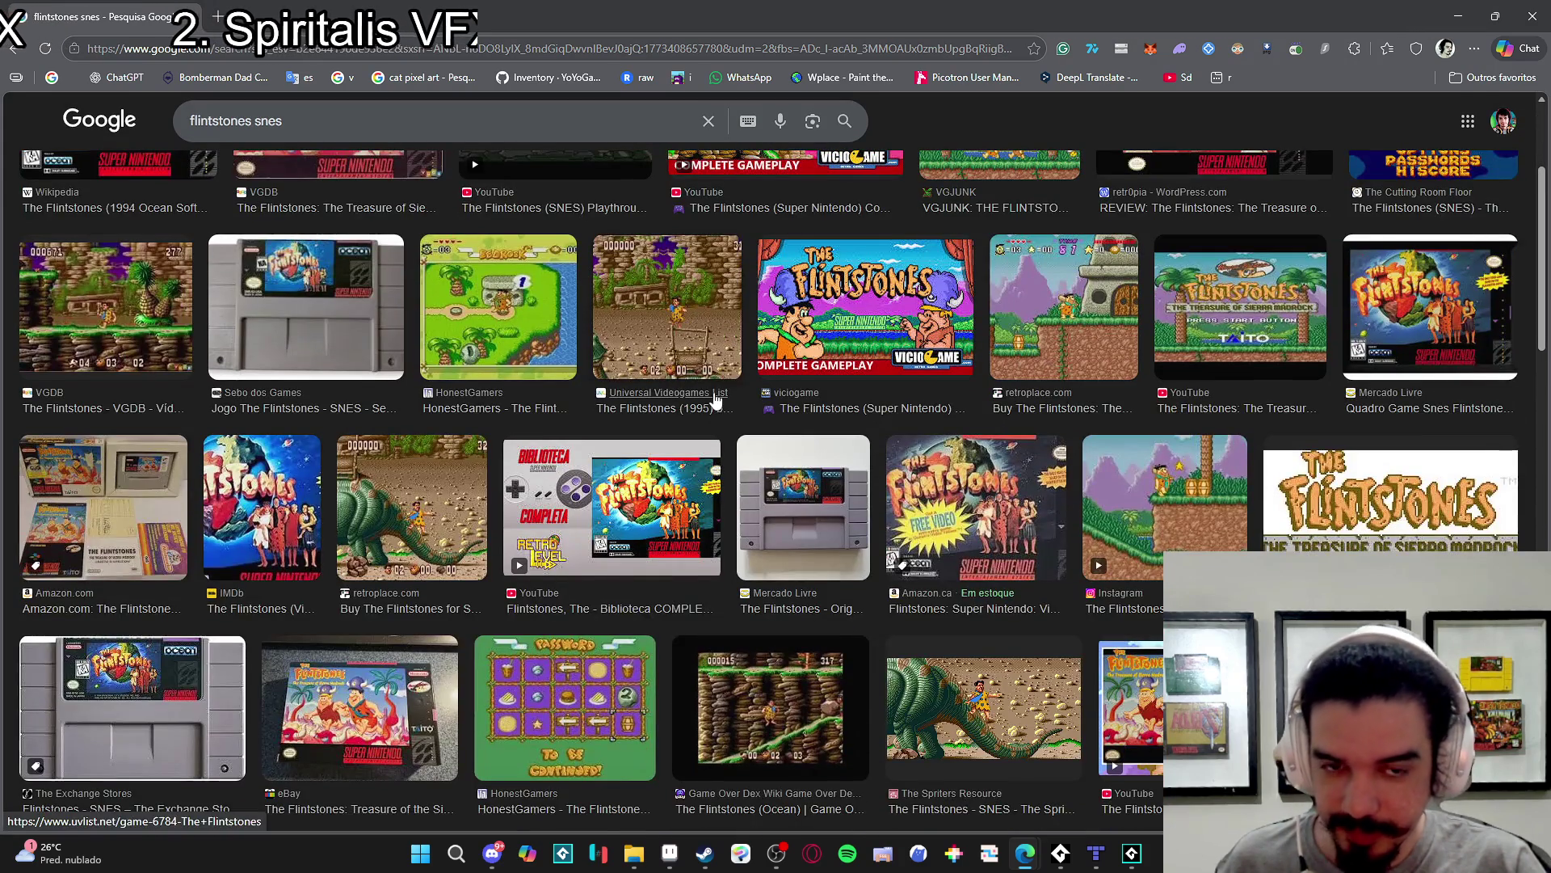
pyautogui.scroll(2, 711, 400)
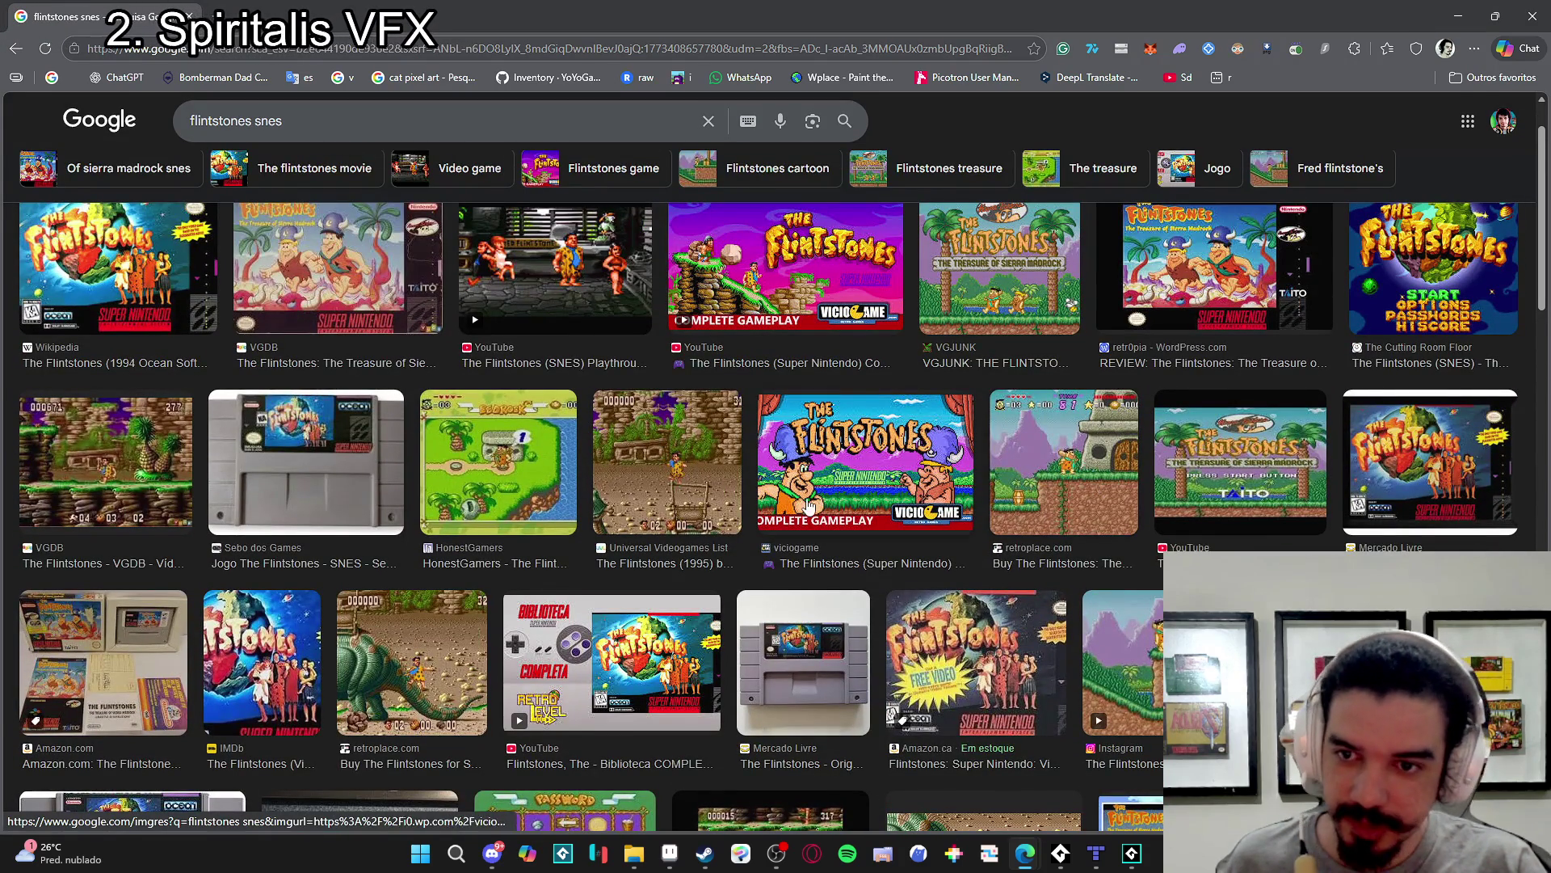
pyautogui.click(121, 497)
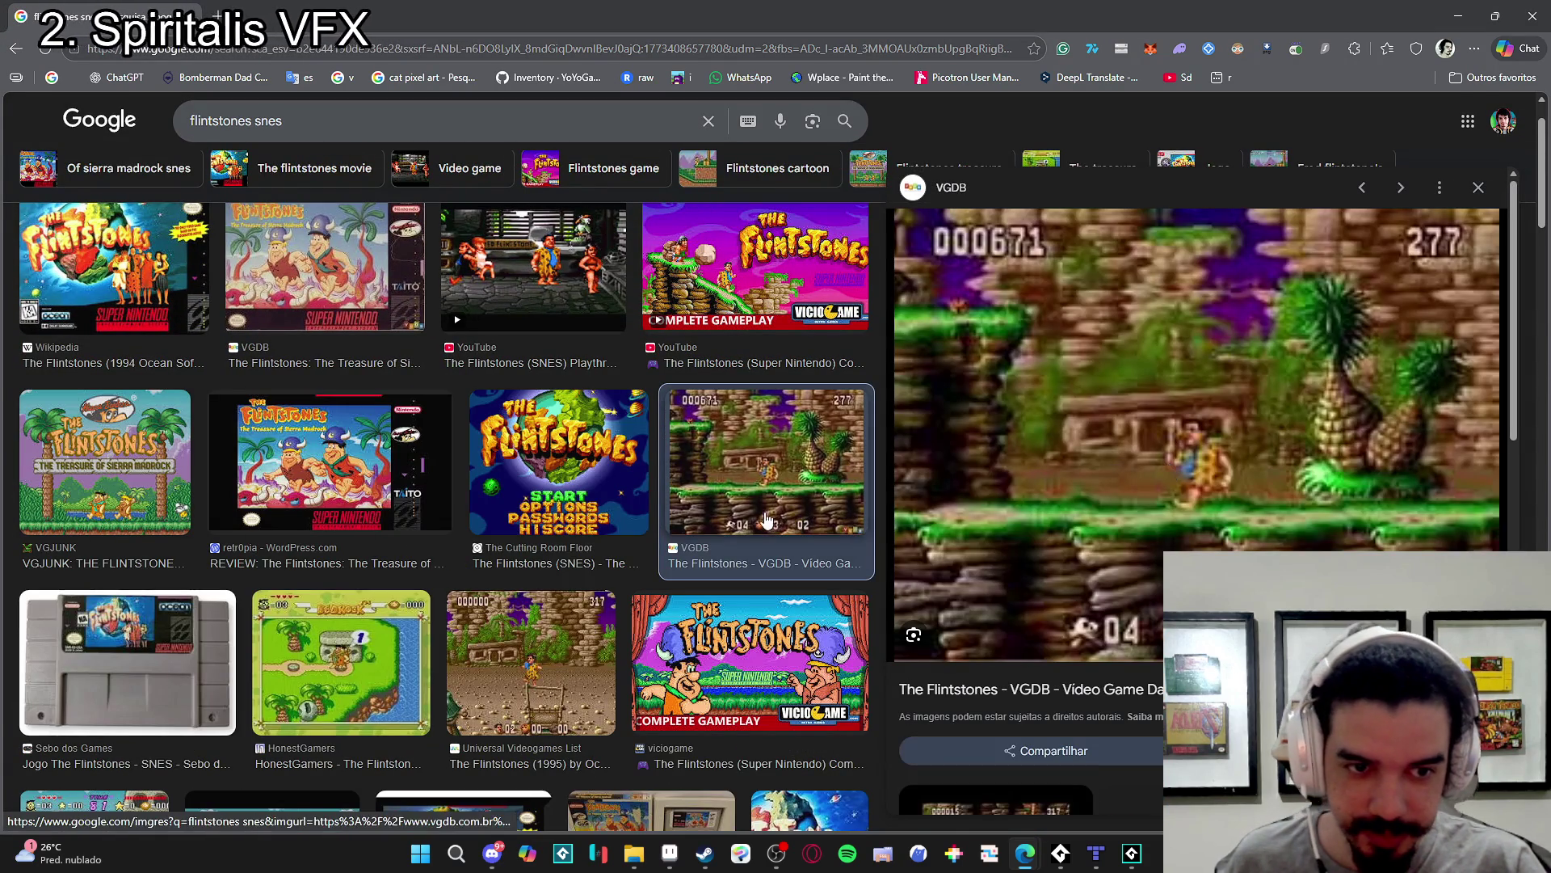
pyautogui.scroll(-8, 566, 525)
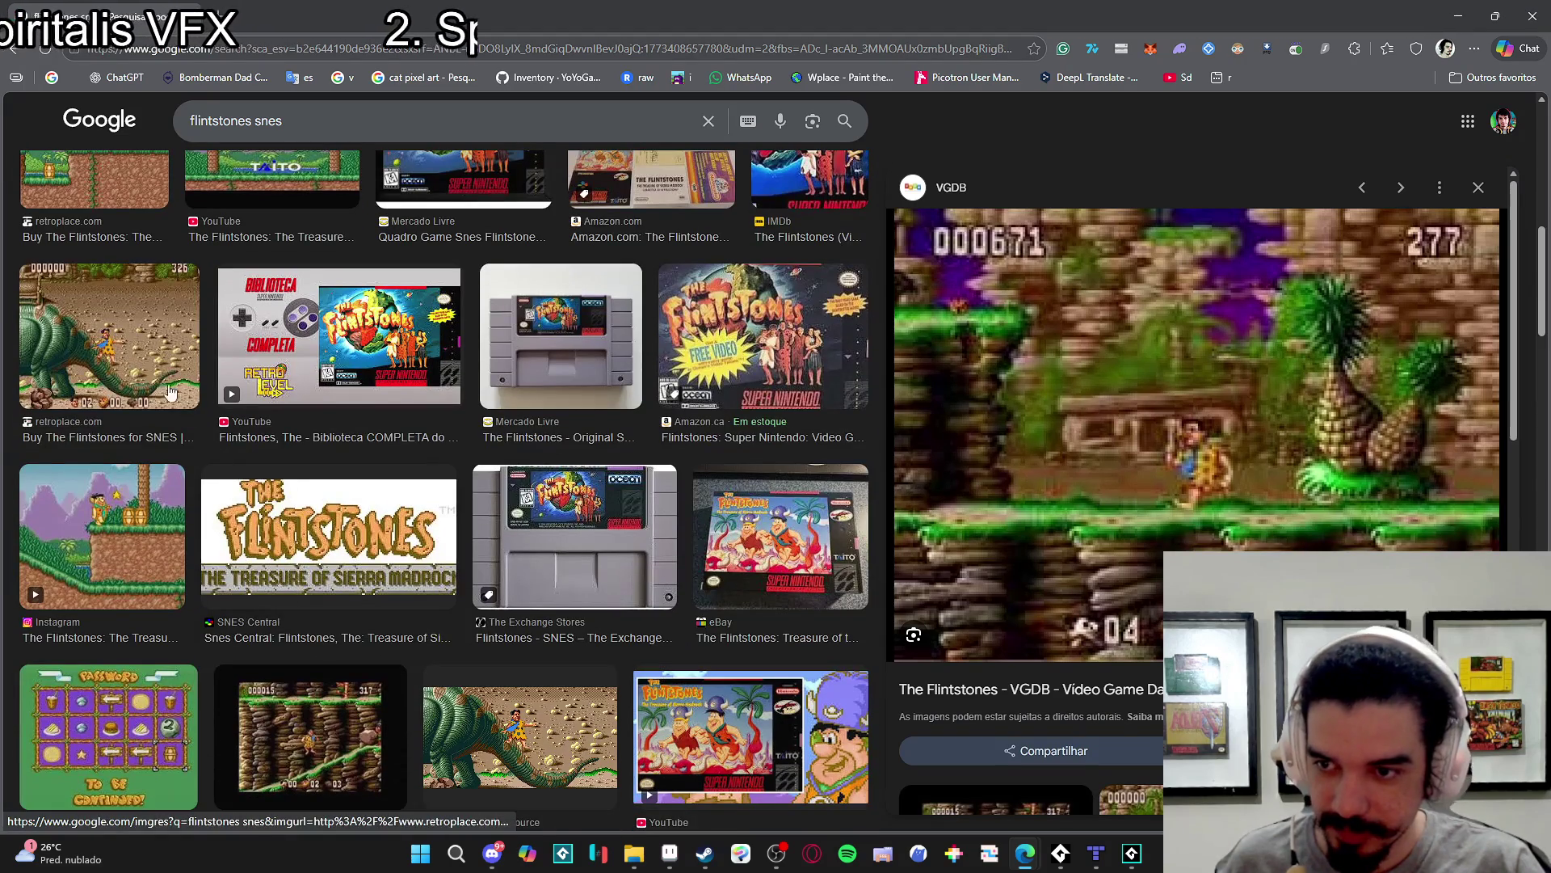
pyautogui.click(171, 359)
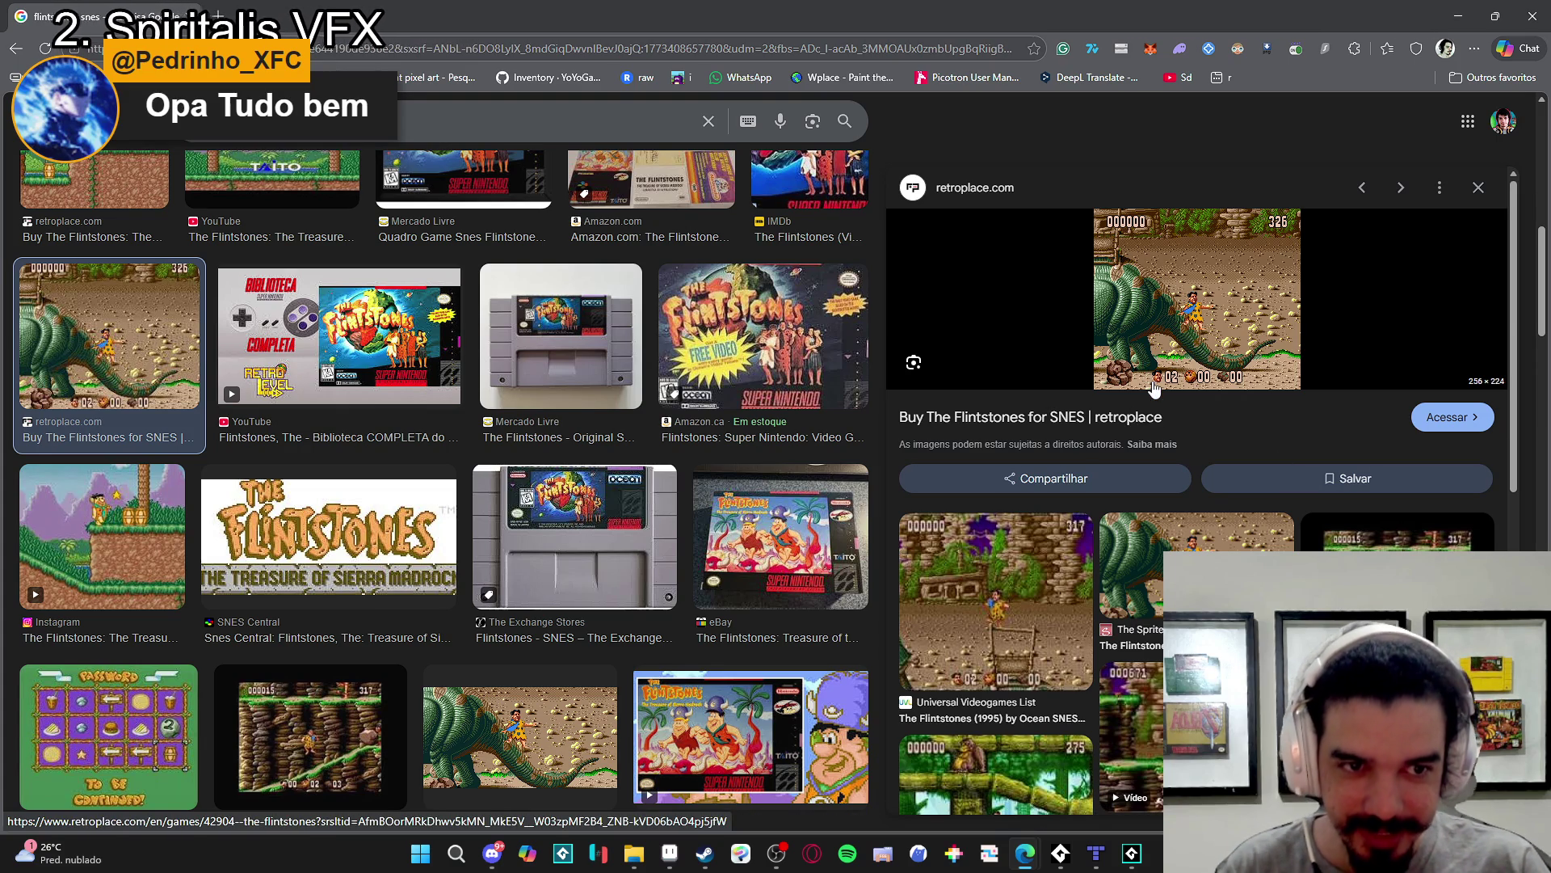
pyautogui.click(1245, 322)
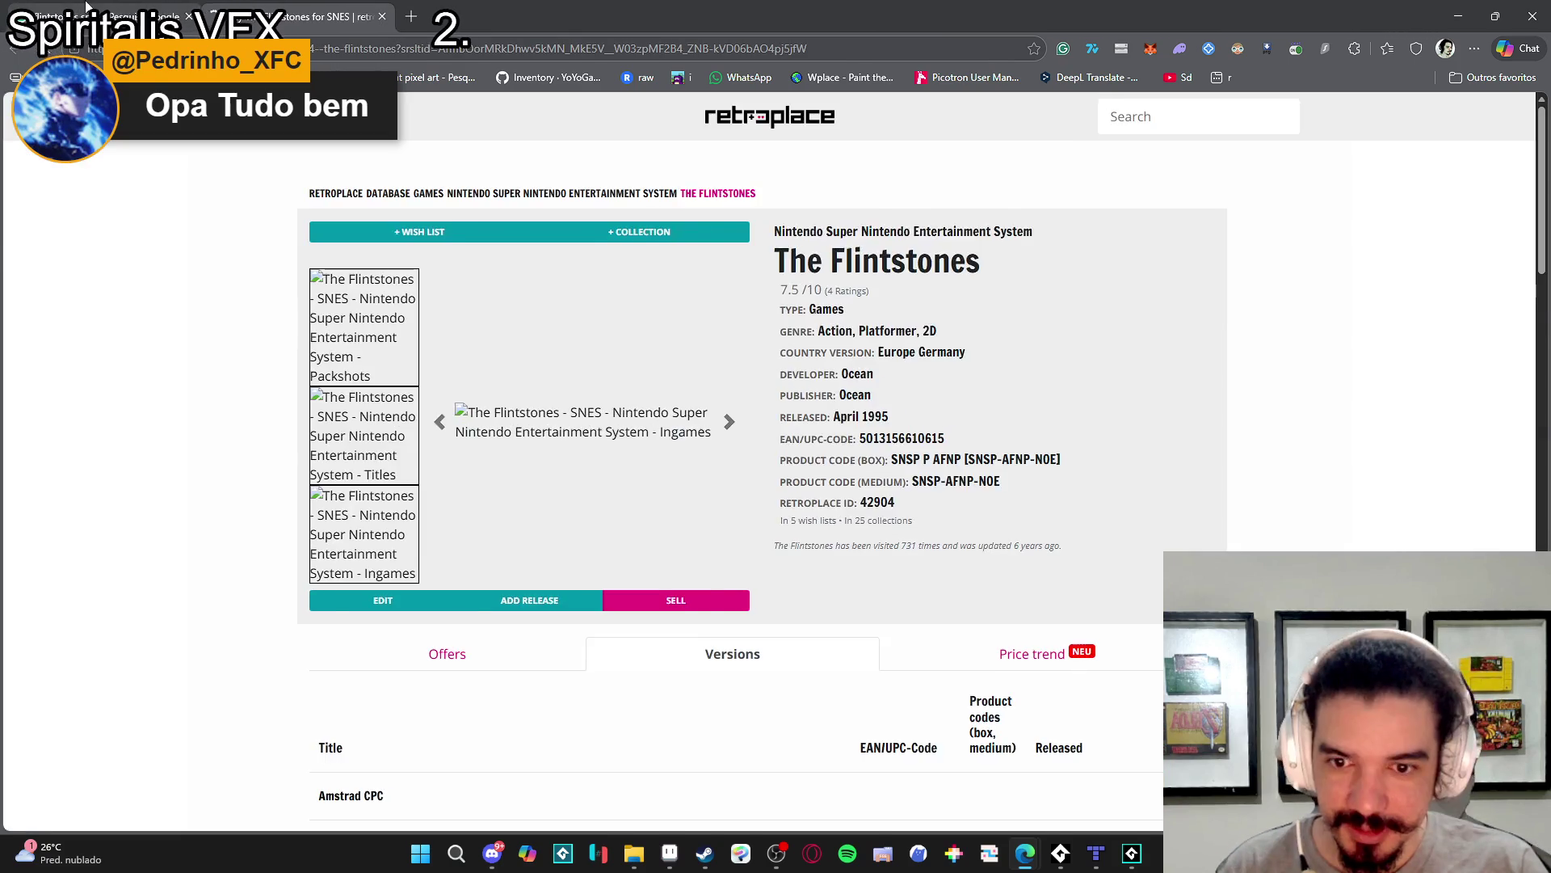
pyautogui.click(154, 8)
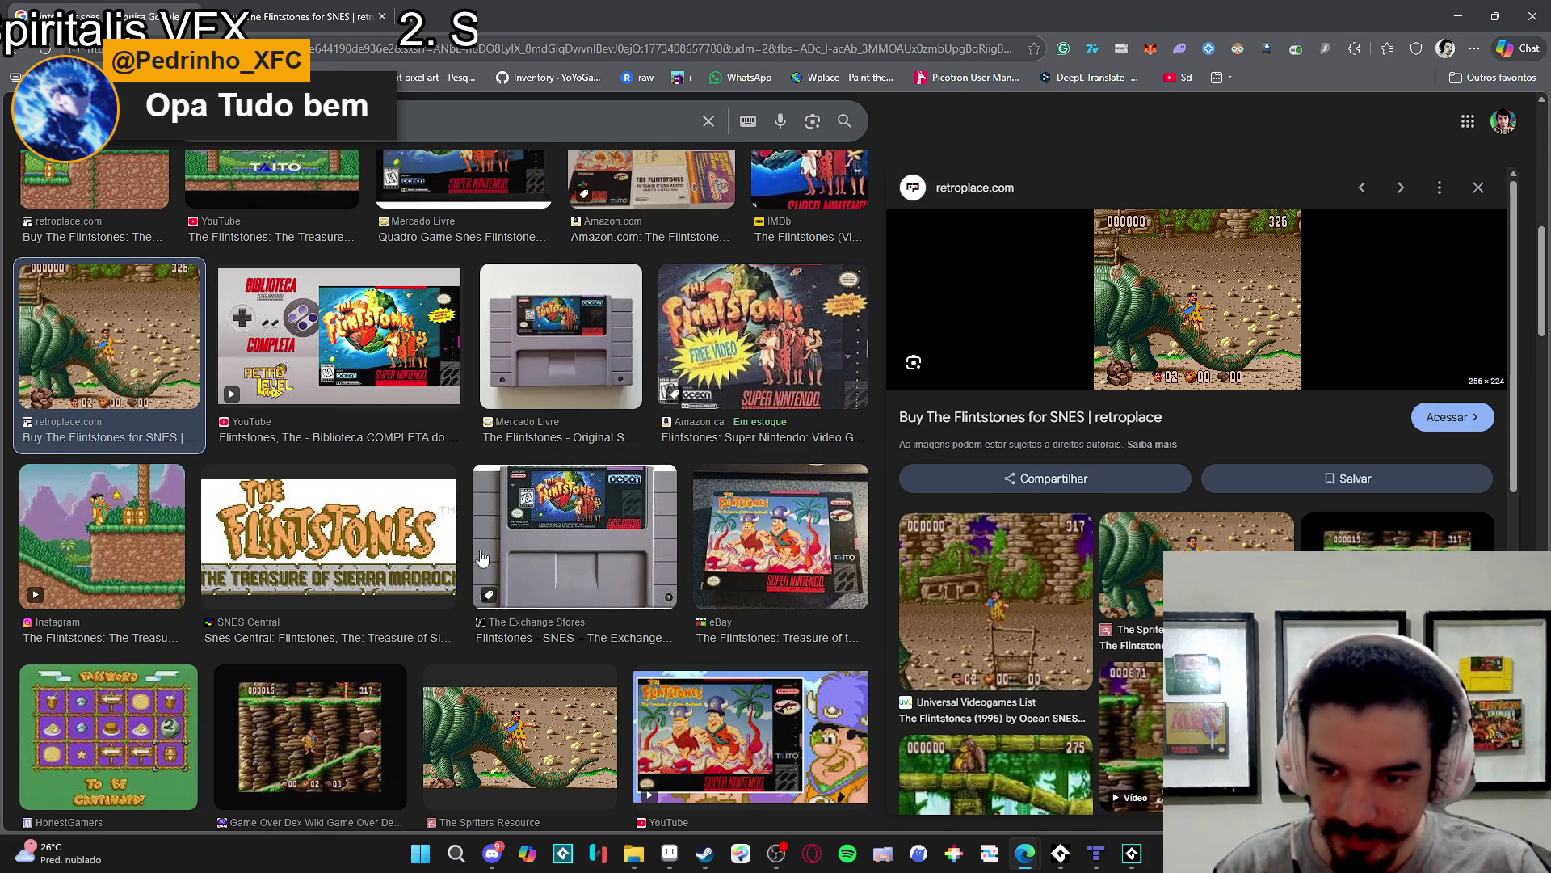
# - Preview the SNES Central and VGJUNK screenshots, close the preview, and scroll the results grid
pyautogui.scroll(-4, 295, 569)
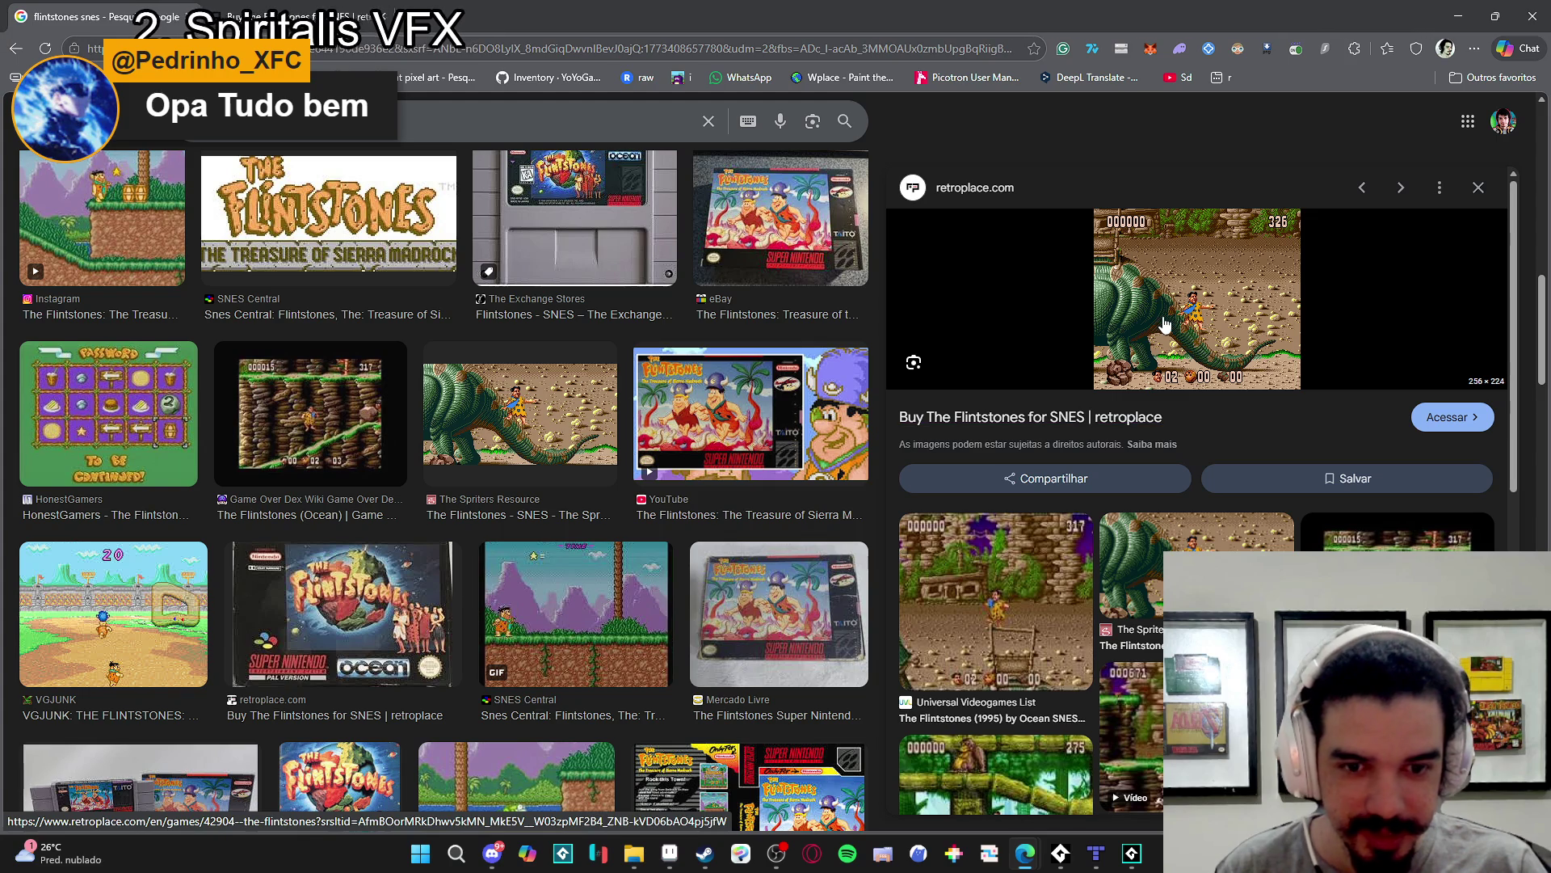
pyautogui.click(533, 598)
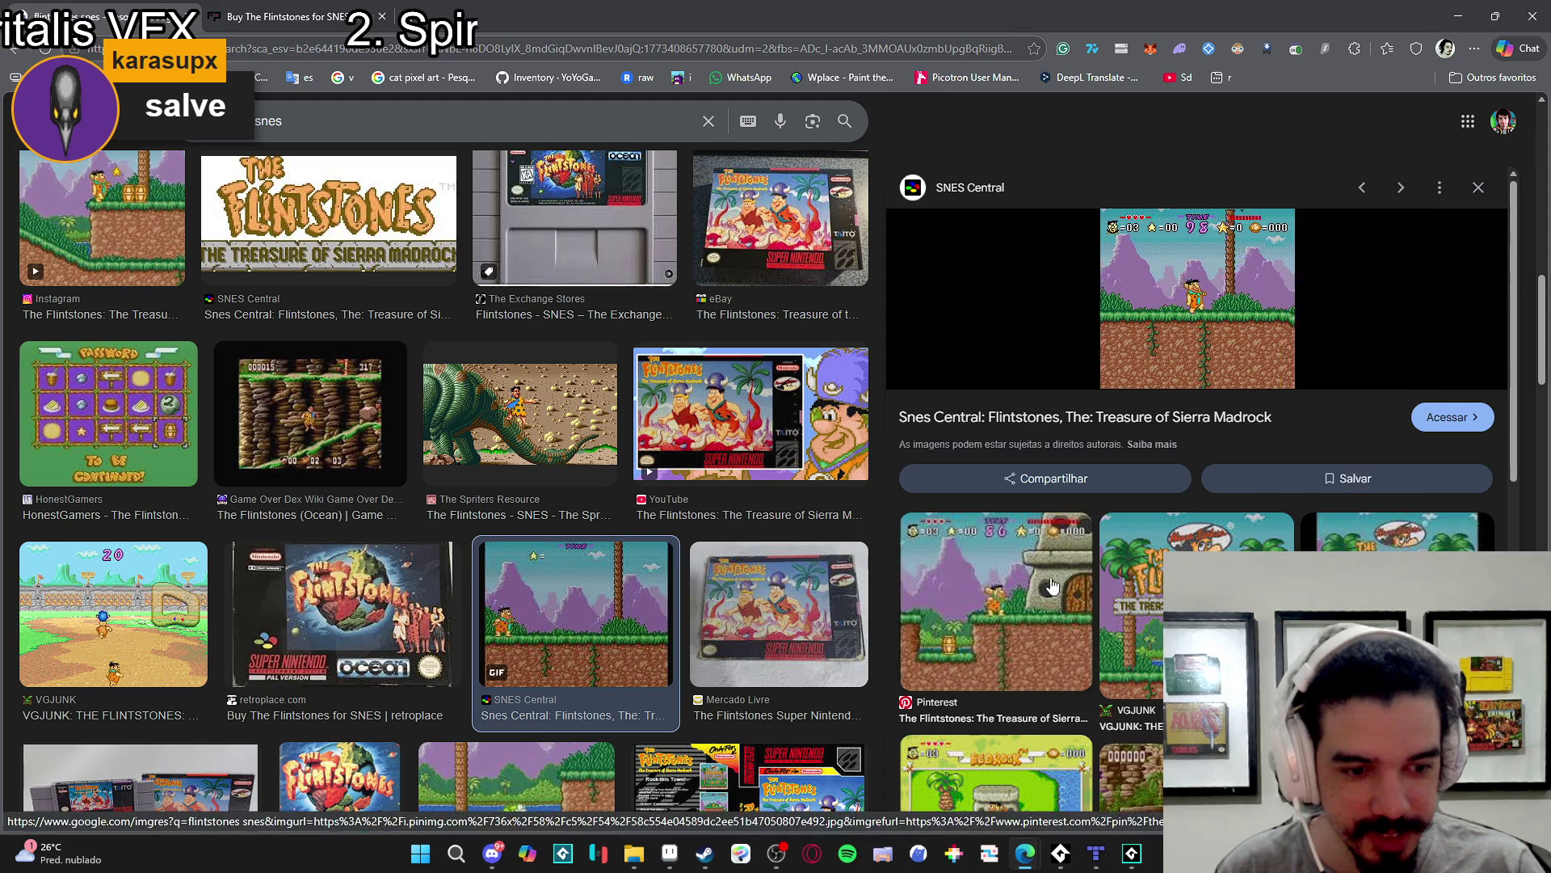
pyautogui.scroll(-3, 1115, 322)
pyautogui.scroll(-3, 1049, 582)
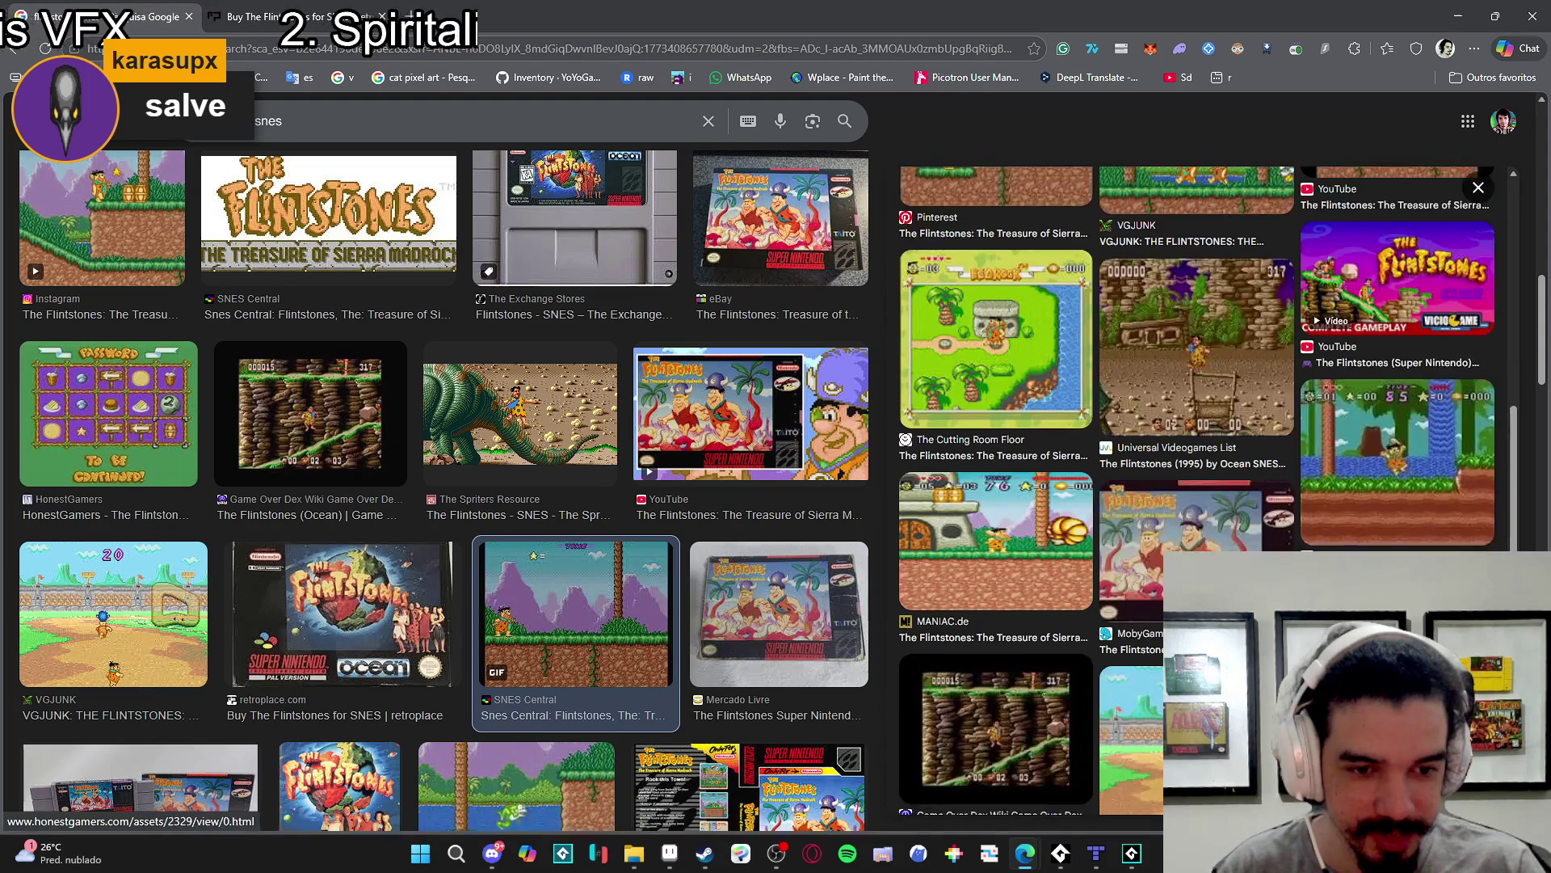
pyautogui.click(1188, 194)
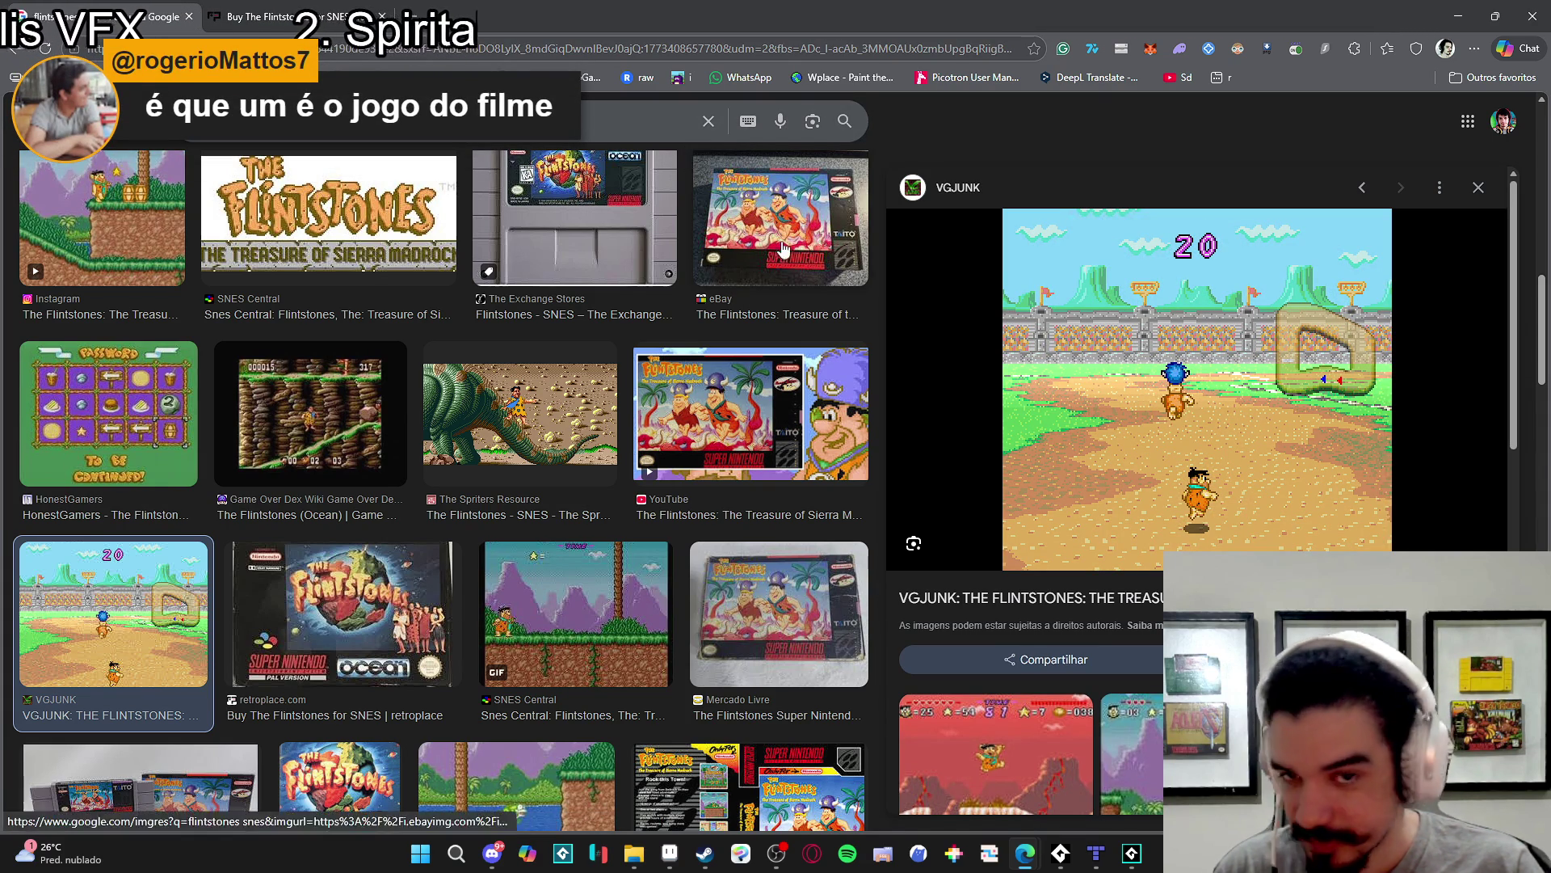
pyautogui.click(1489, 186)
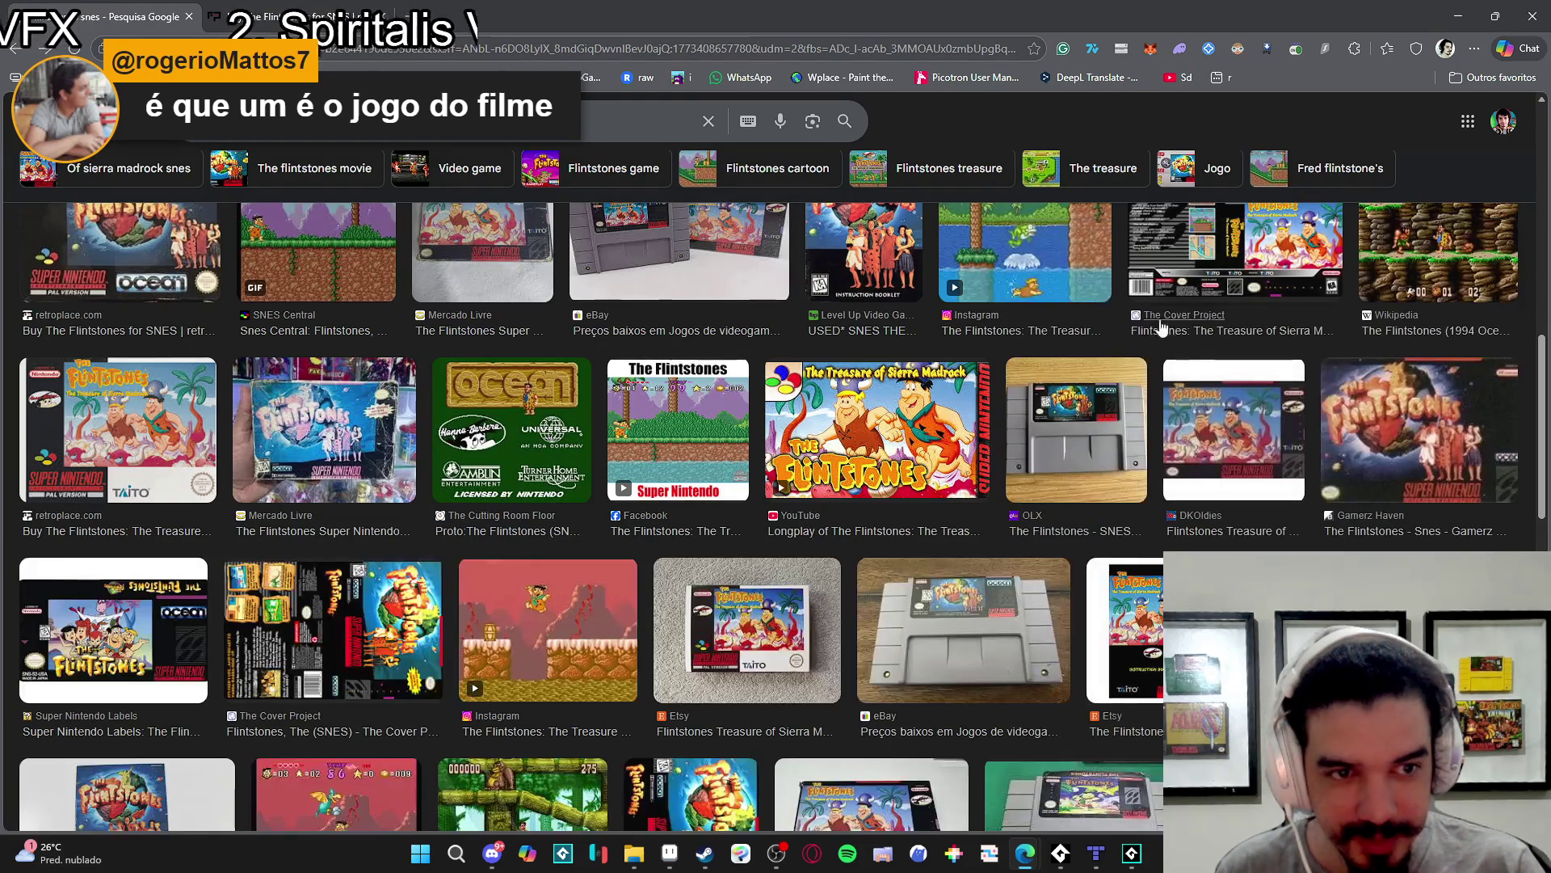
pyautogui.scroll(-4, 737, 575)
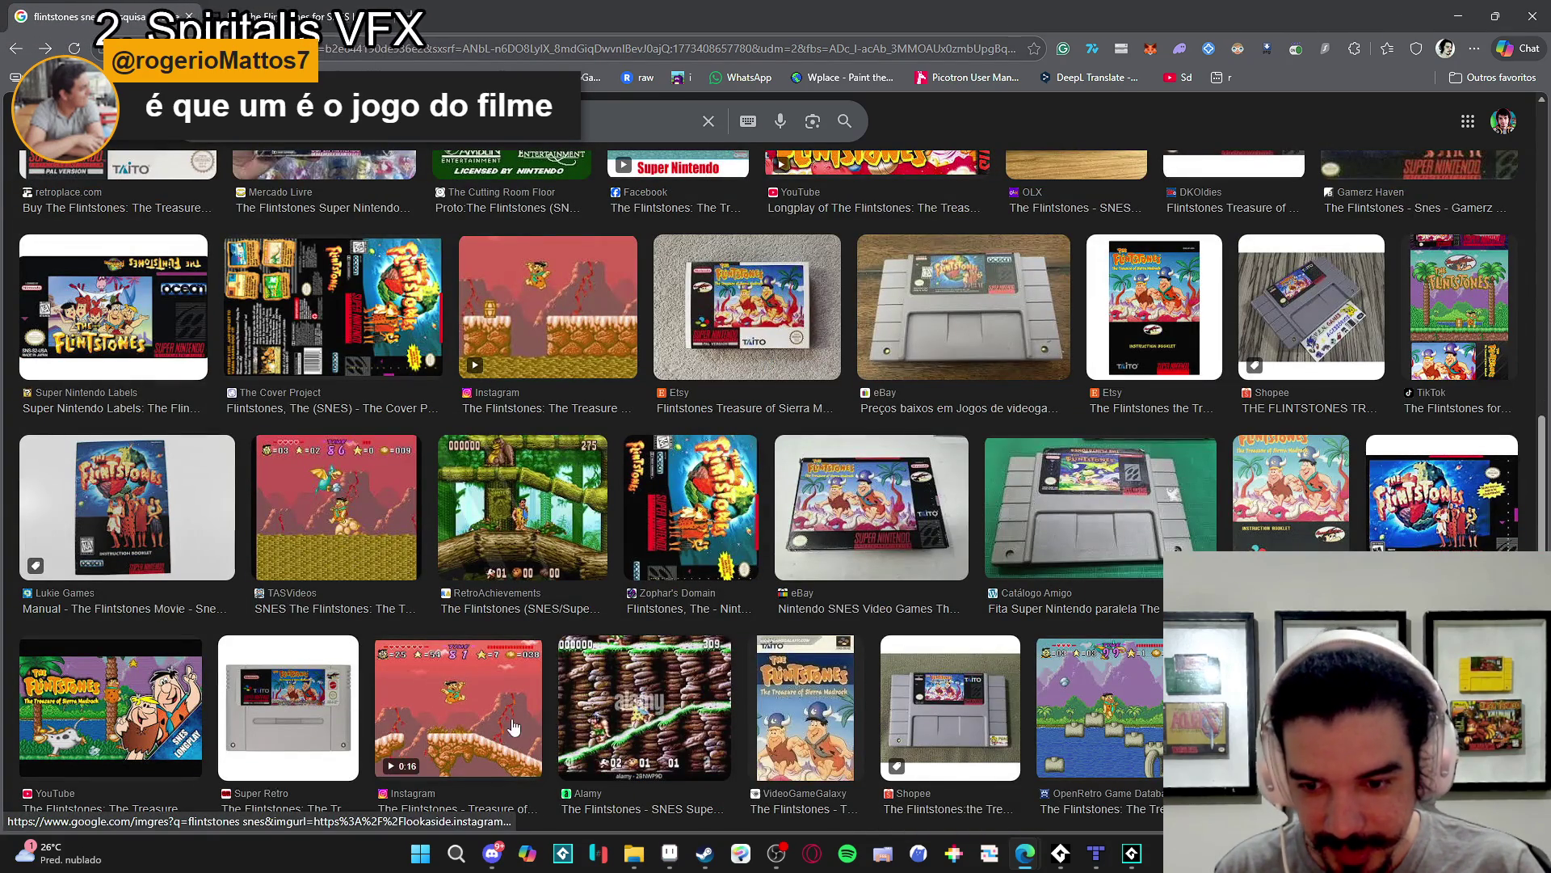
pyautogui.scroll(5, 707, 728)
pyautogui.scroll(4, 701, 702)
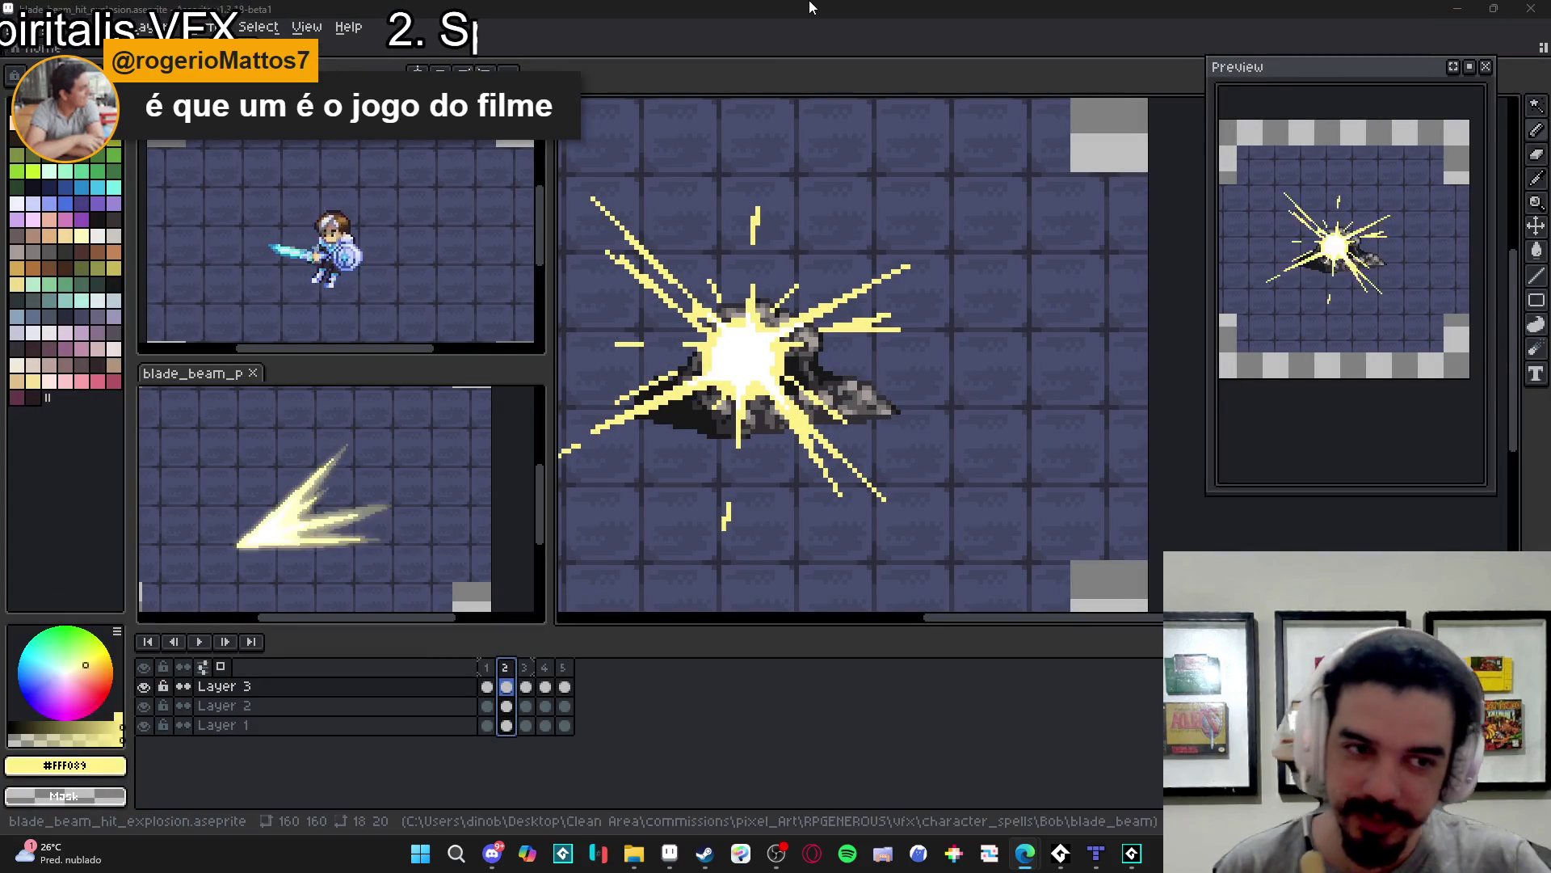
# - Compare frames 1 and 2 close up, then hide the Layer 1 dungeon tile background
pyautogui.moveTo(708, 283); pyautogui.dragTo(810, 308)
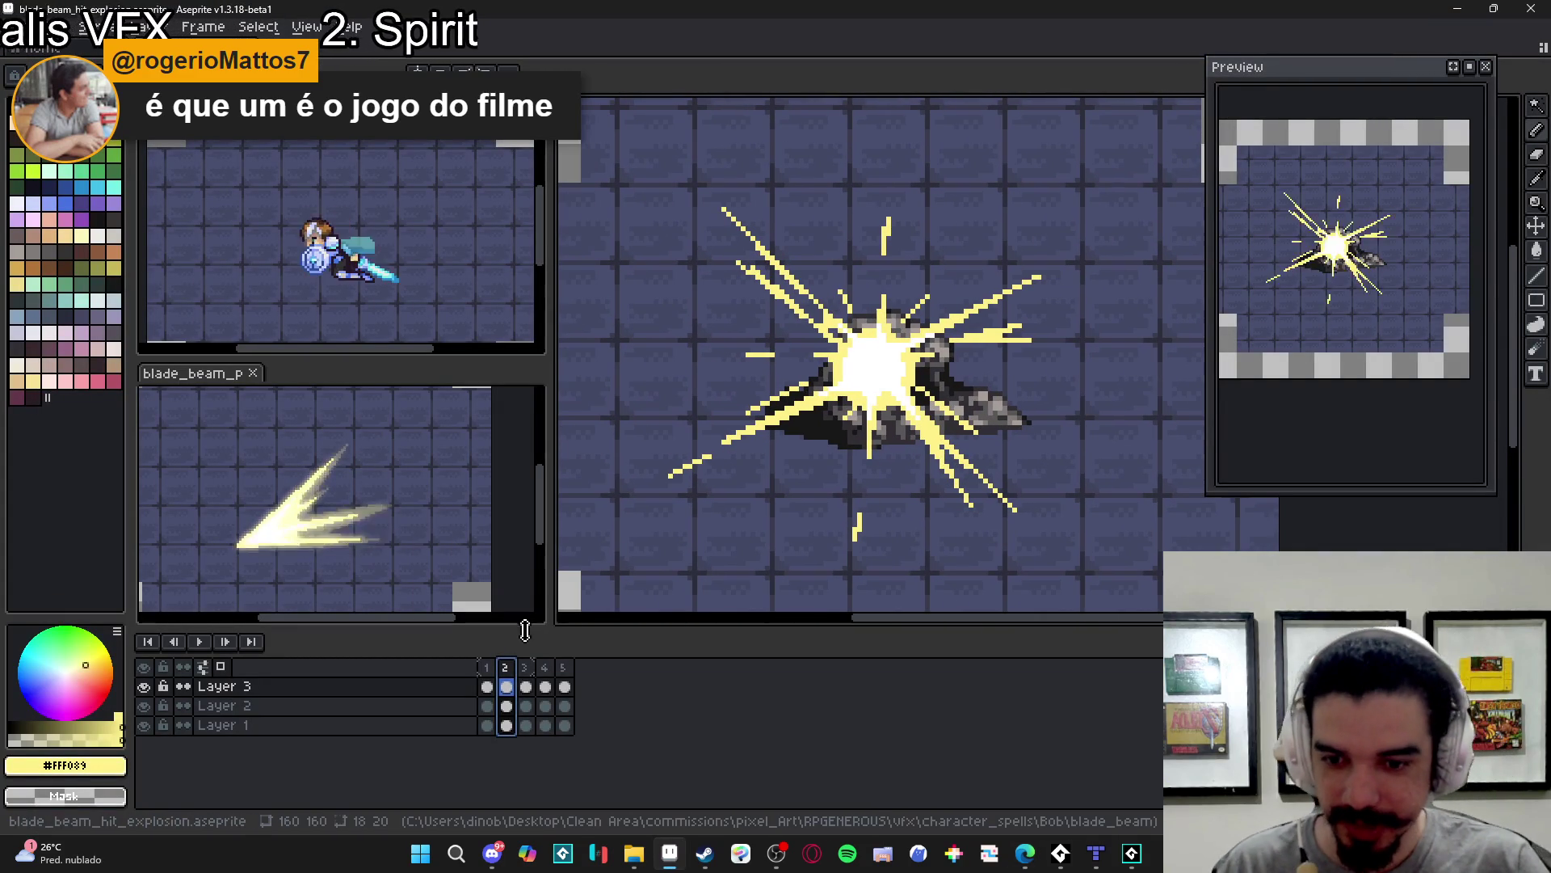
pyautogui.click(488, 686)
pyautogui.press('v')
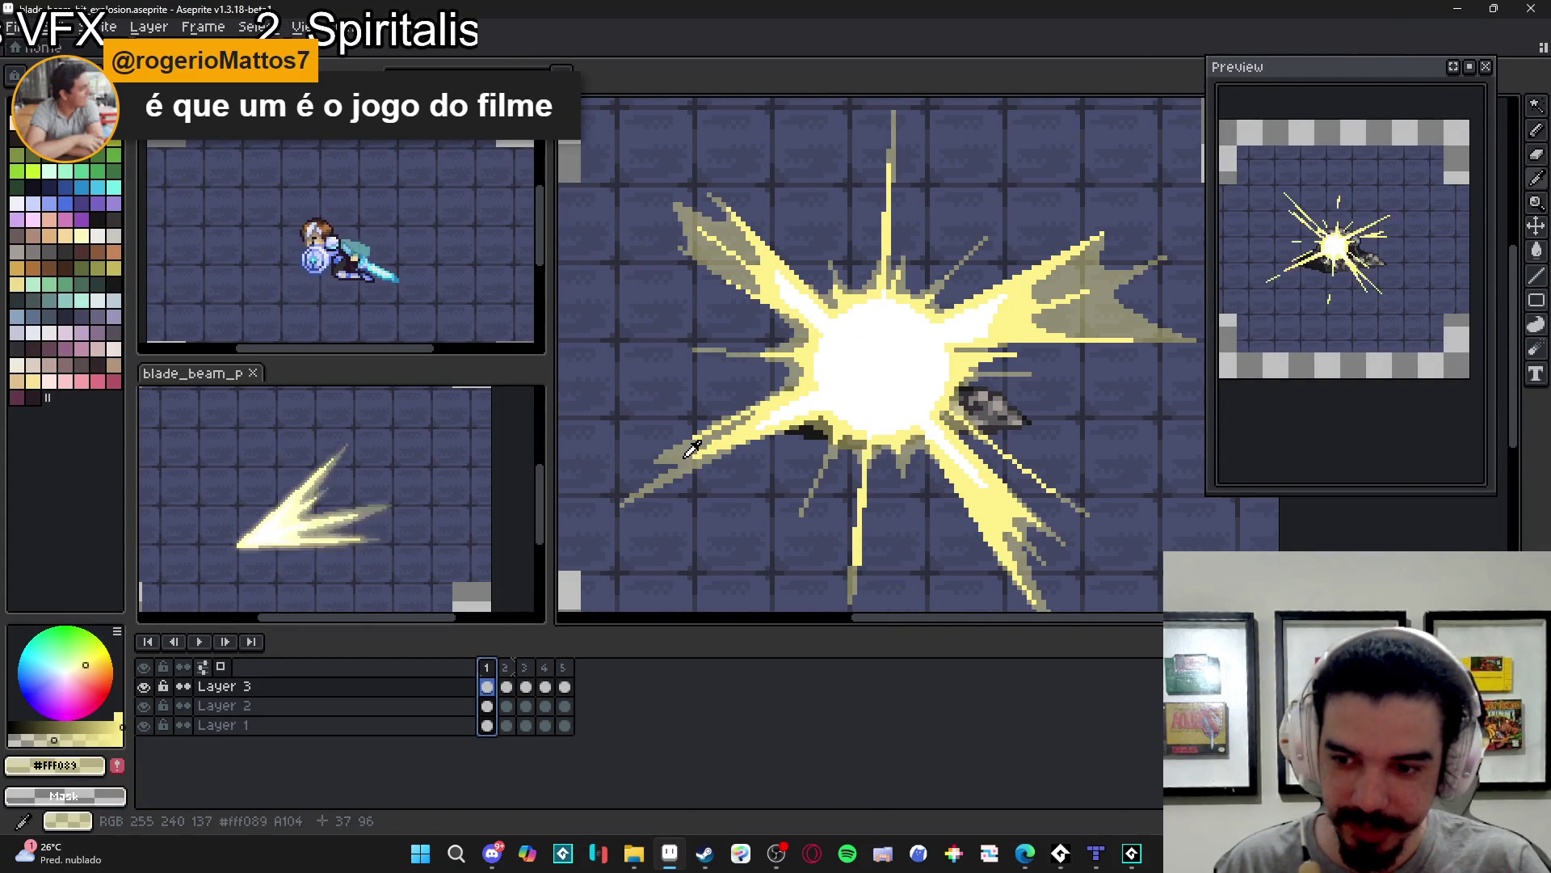
pyautogui.click(505, 667)
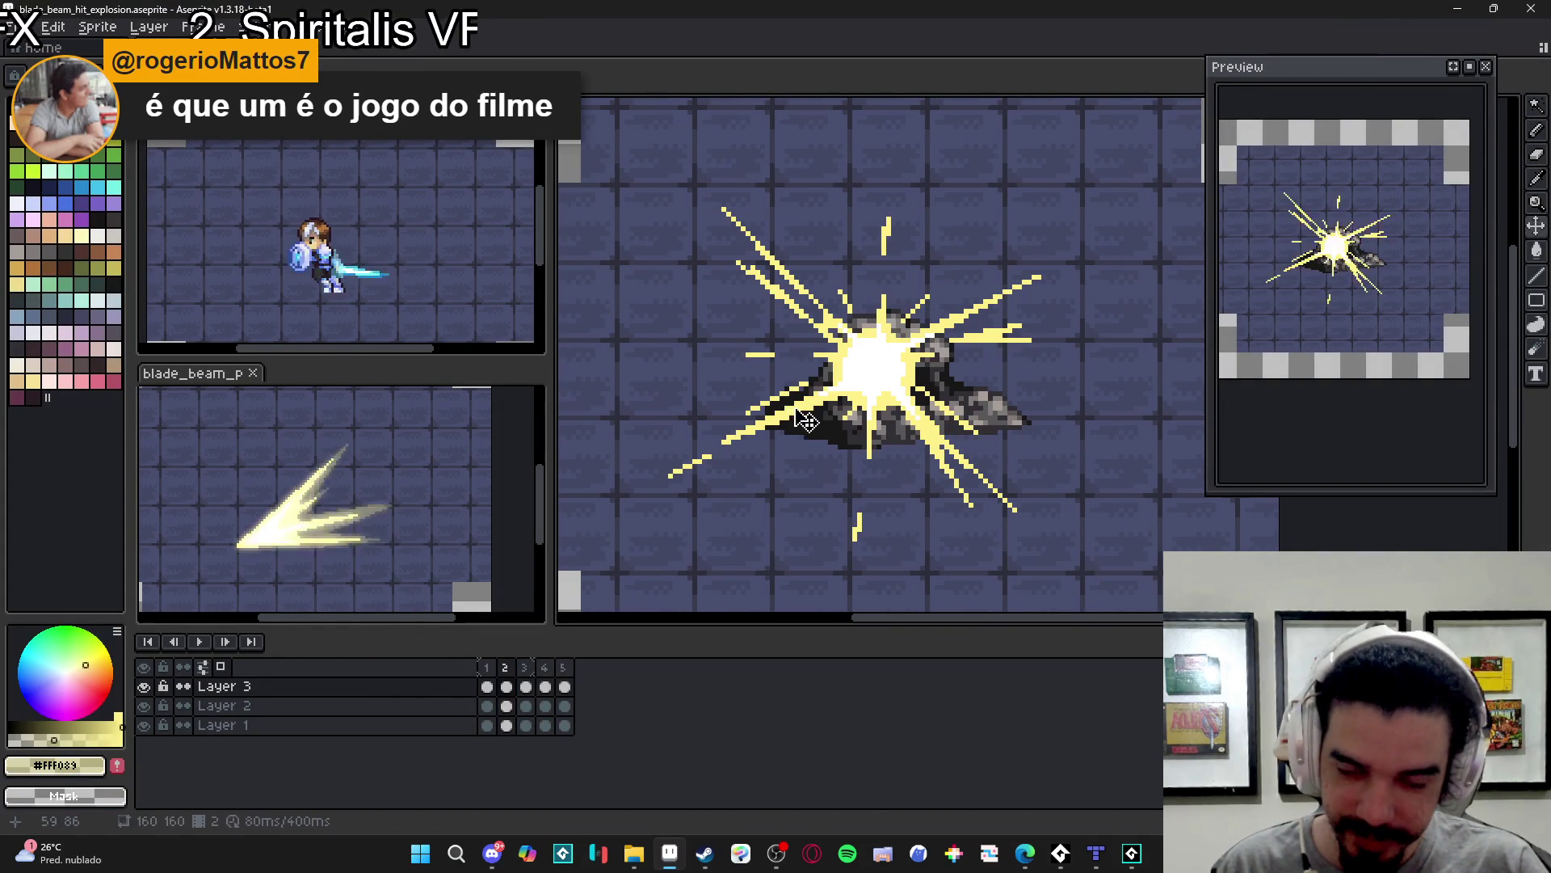
pyautogui.scroll(2, 820, 382)
pyautogui.moveTo(820, 381); pyautogui.dragTo(925, 334)
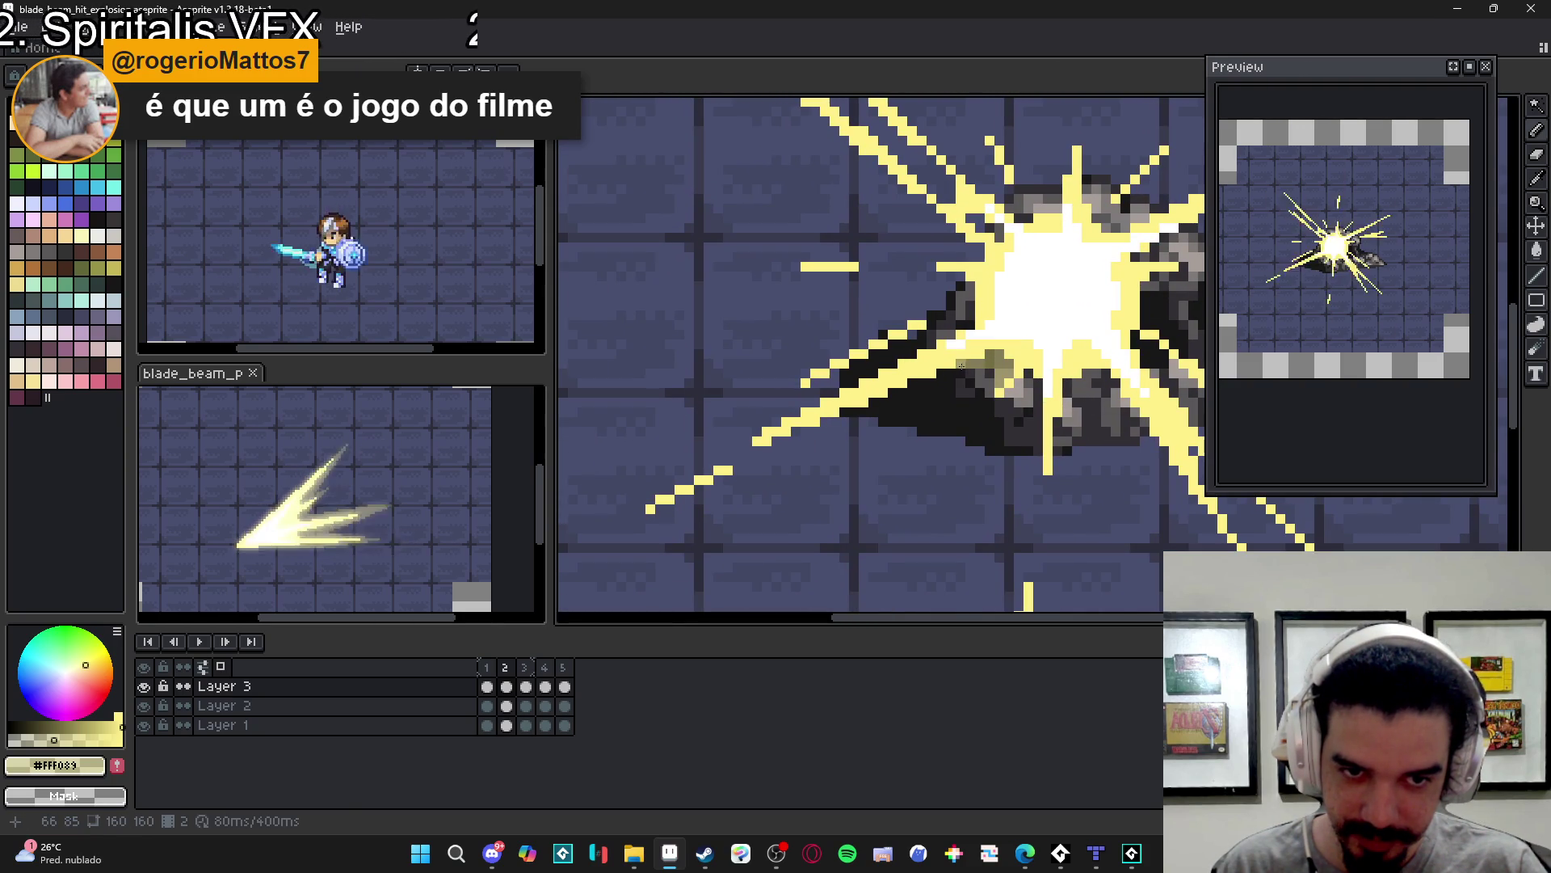
pyautogui.moveTo(942, 373); pyautogui.dragTo(942, 374)
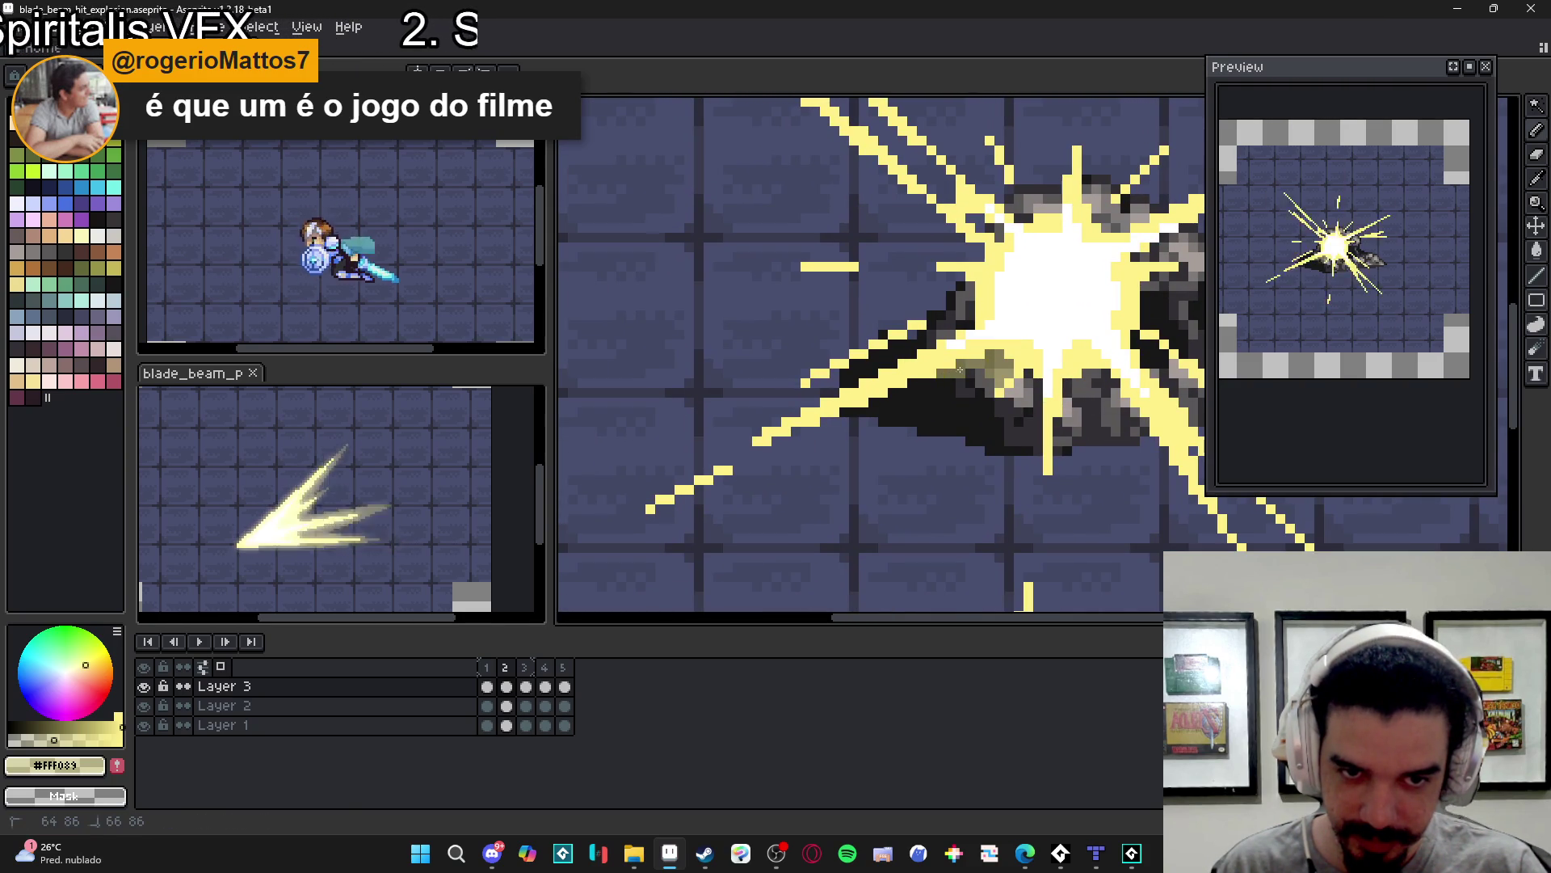
pyautogui.click(144, 726)
# - Hide Layer 2's dark smoke and draw an elliptical selection over the burst
pyautogui.scroll(-2, 670, 482)
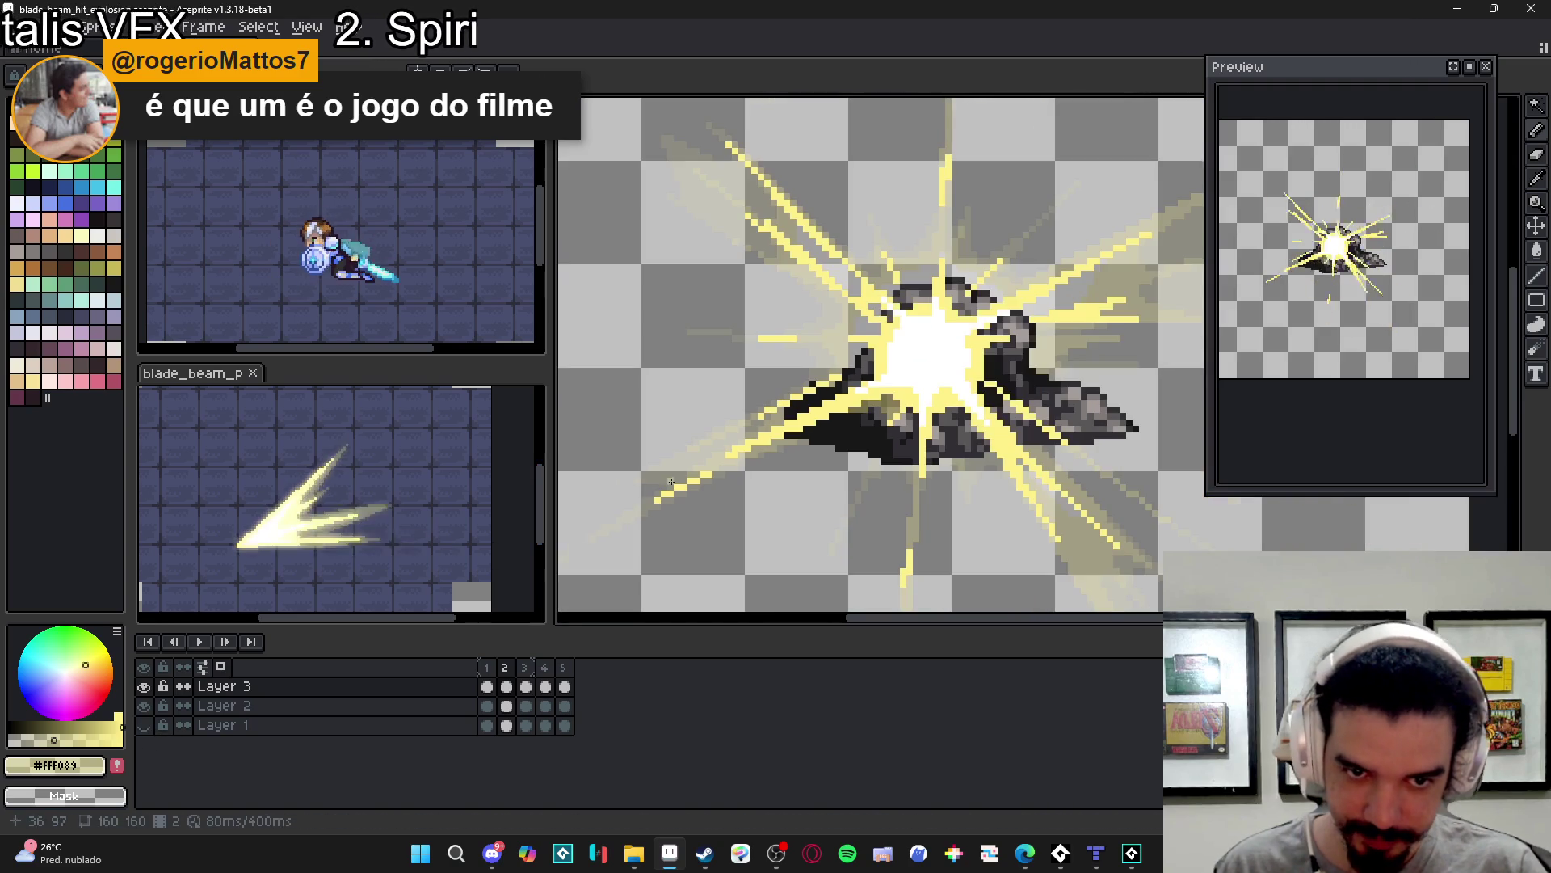
pyautogui.click(144, 705)
pyautogui.scroll(2, 885, 394)
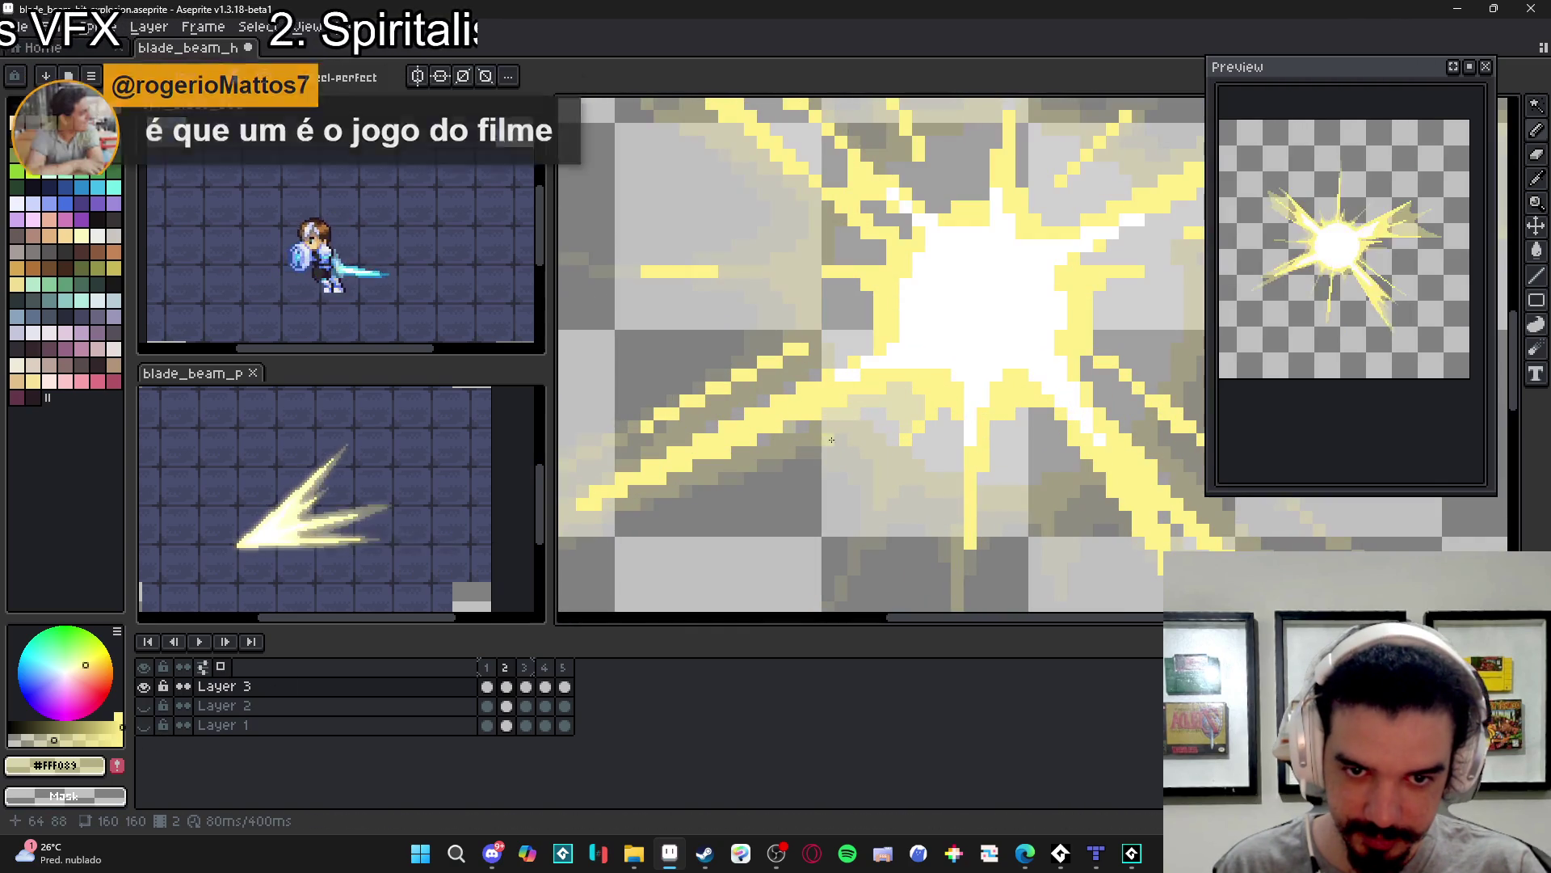
pyautogui.hotkey('shift', 'm')
pyautogui.moveTo(782, 427); pyautogui.dragTo(808, 439)
pyautogui.scroll(-20, 807, 439)
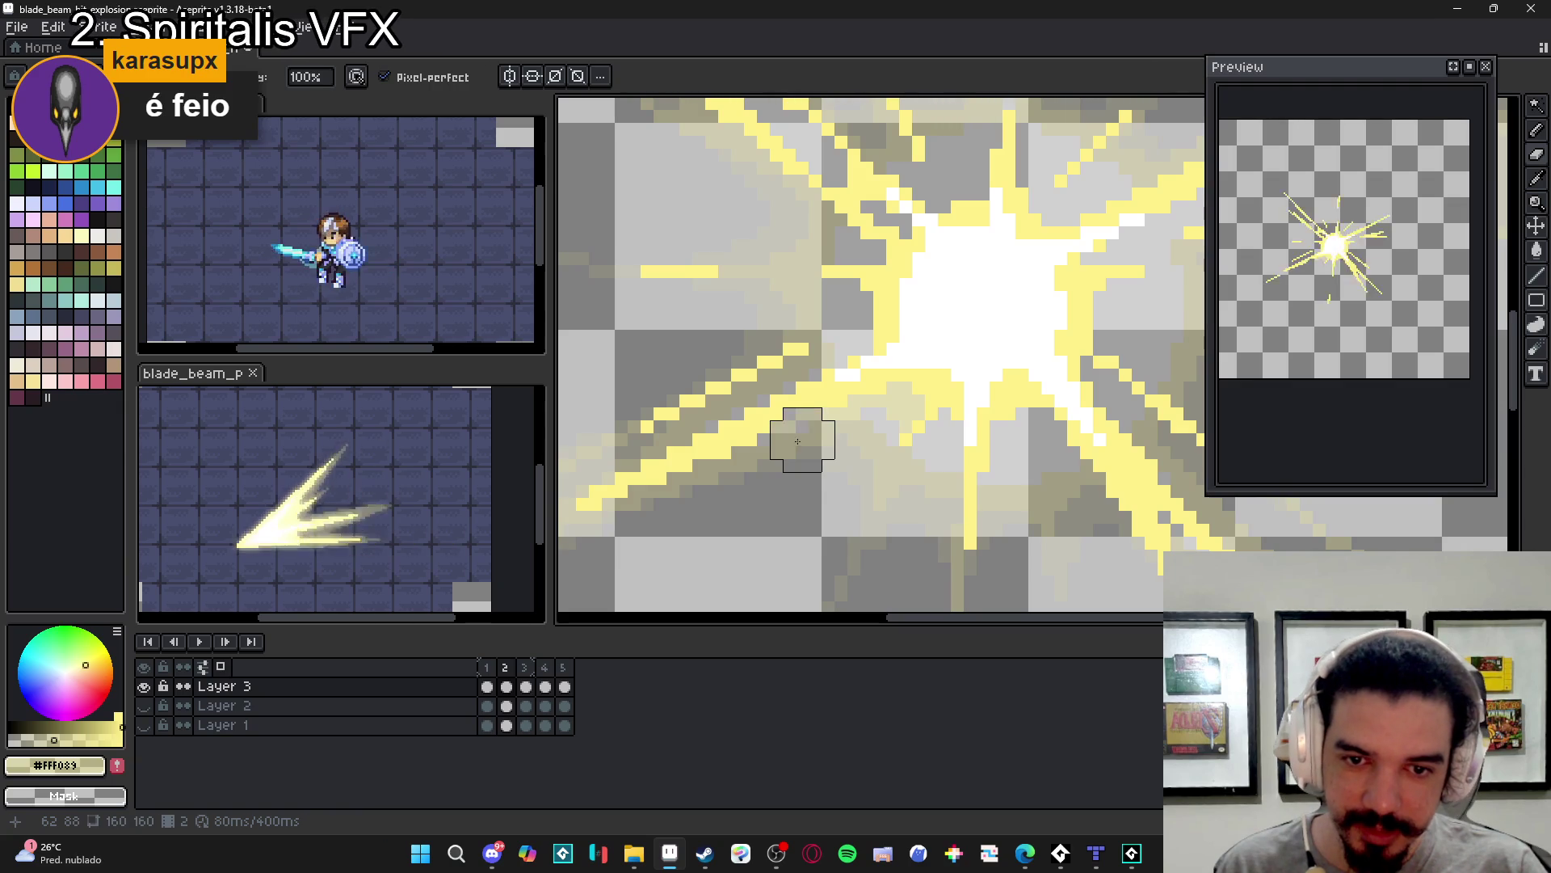
# - Paint two small pencil strokes on the starburst rays
pyautogui.press('e')
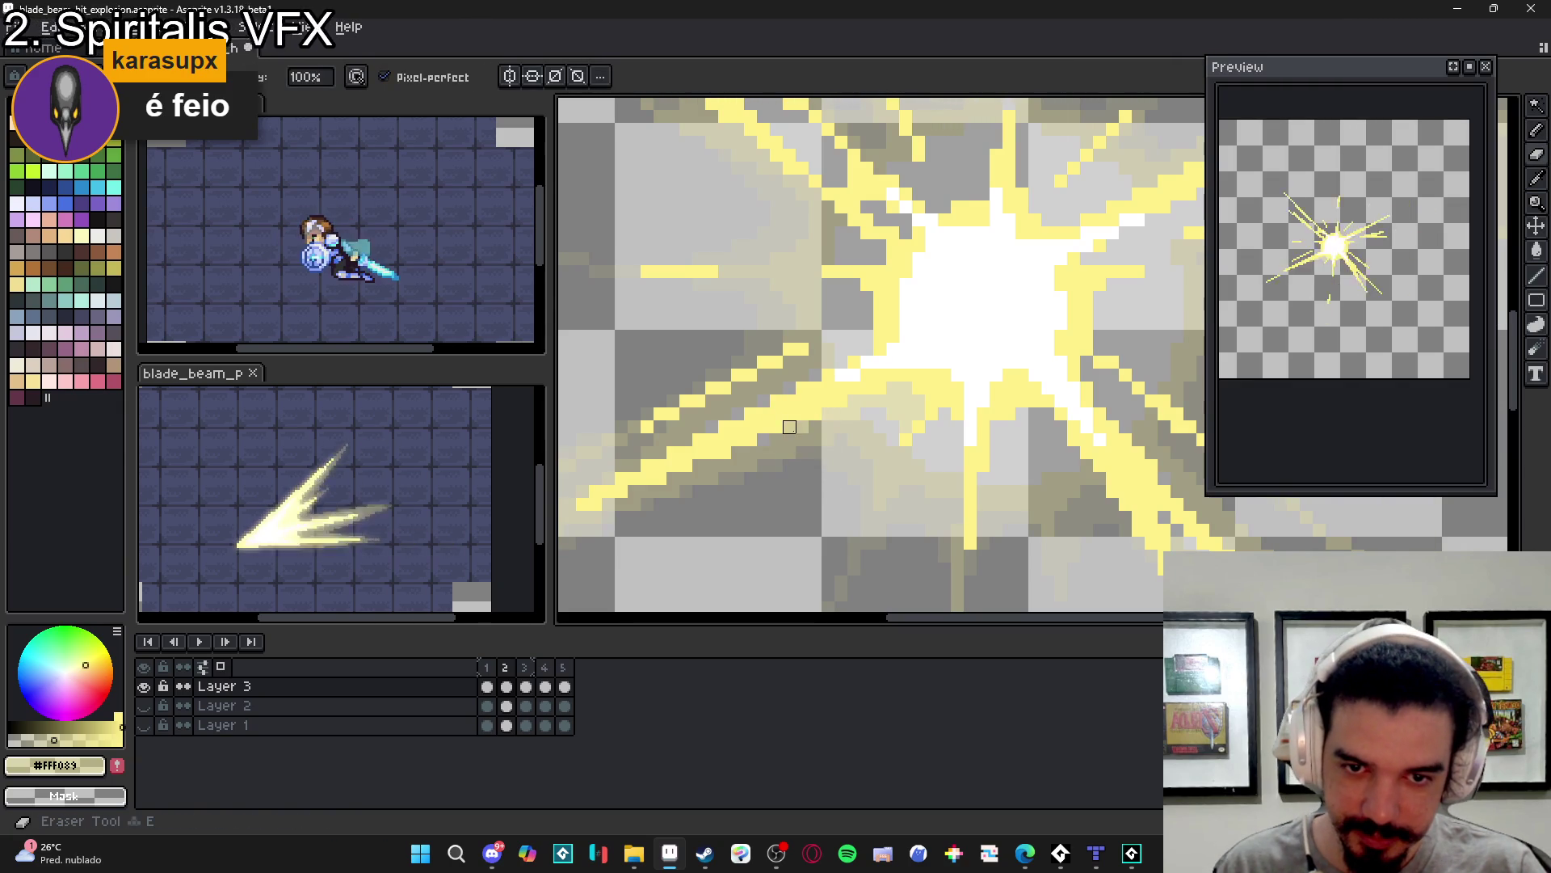
pyautogui.press('b')
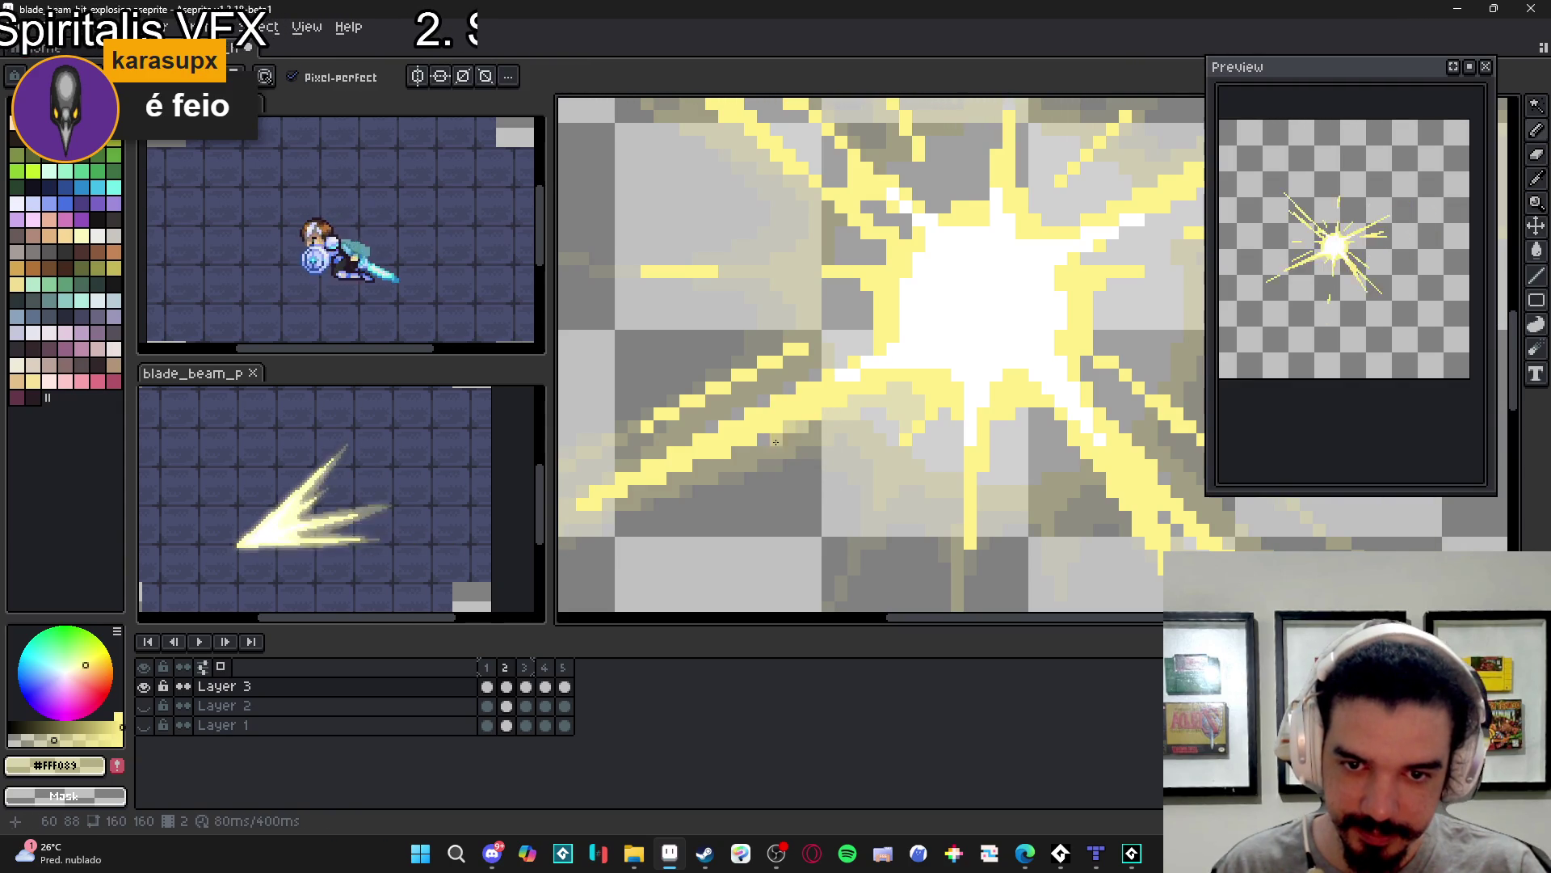
pyautogui.scroll(-2, 751, 453)
pyautogui.scroll(2, 849, 455)
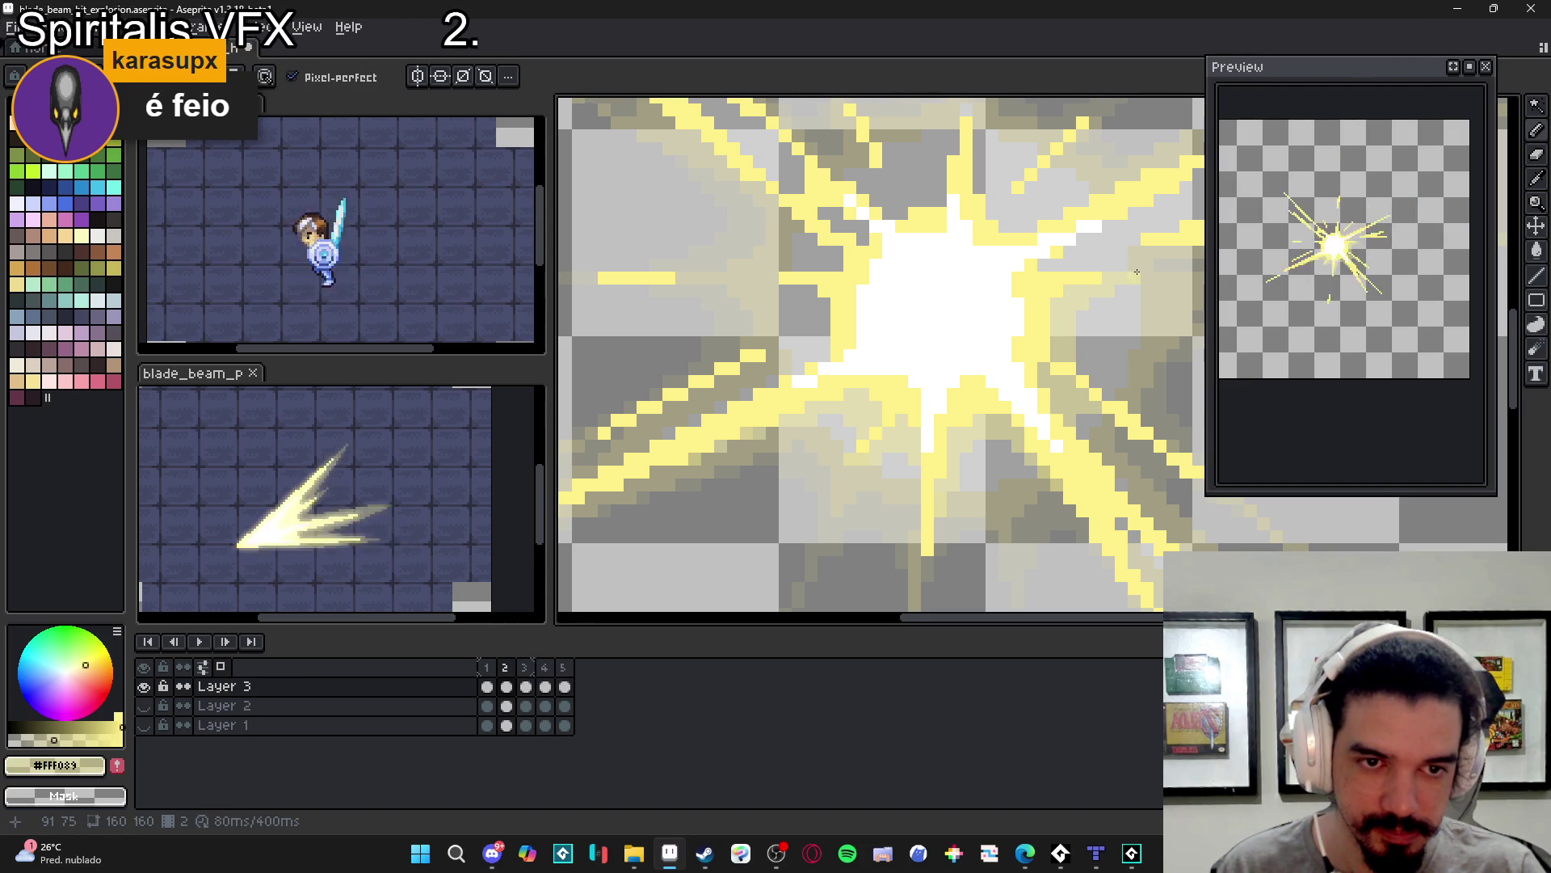
pyautogui.scroll(-3, 1087, 329)
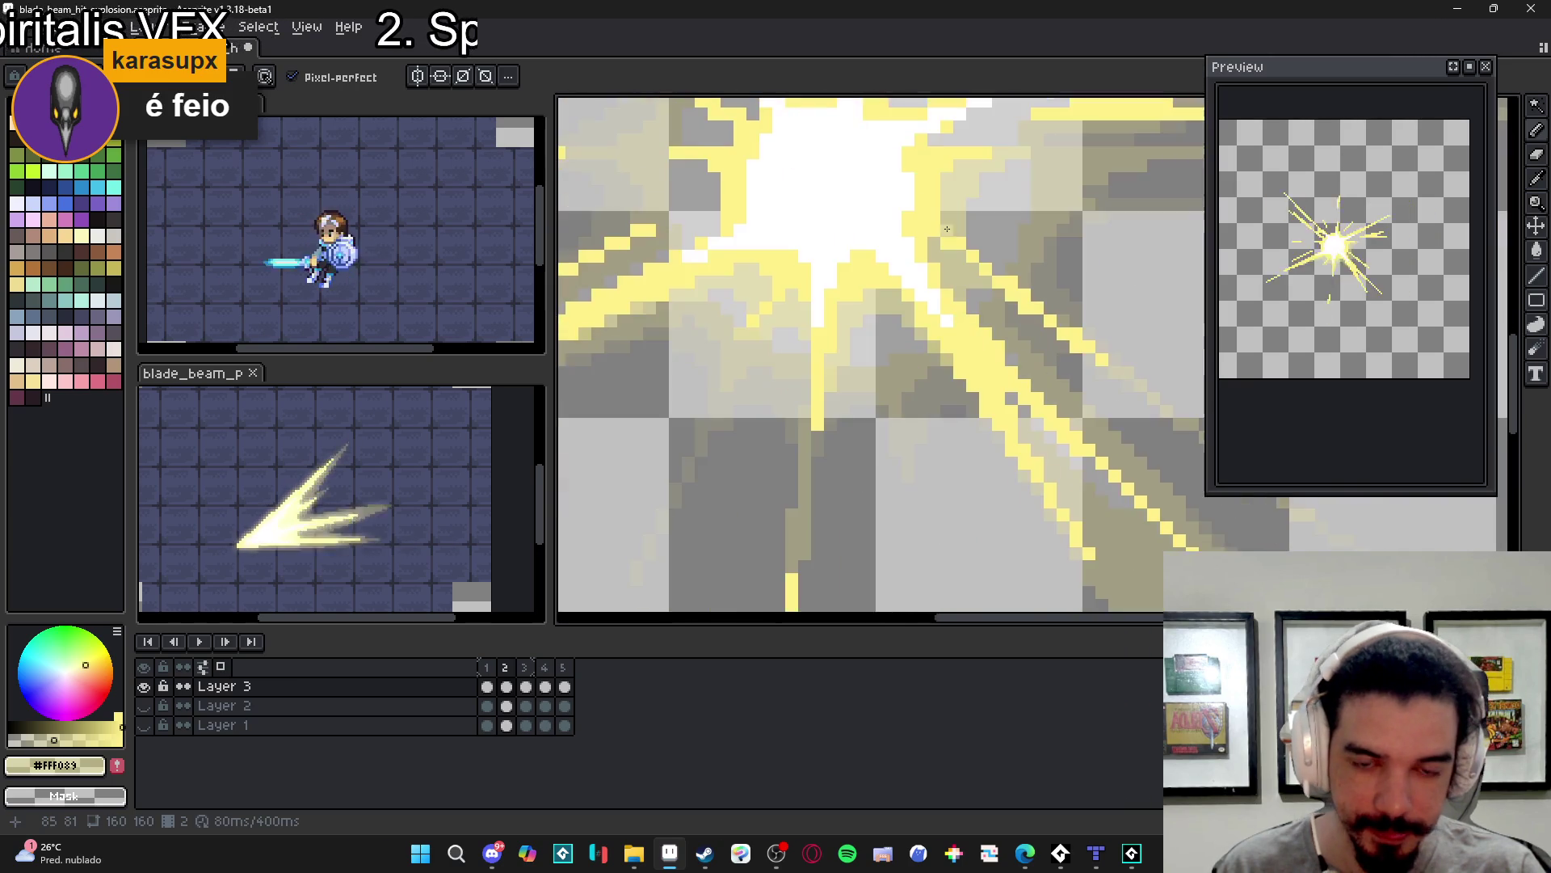
pyautogui.scroll(3, 867, 517)
pyautogui.moveTo(855, 526); pyautogui.dragTo(854, 499)
pyautogui.moveTo(867, 386); pyautogui.dragTo(852, 436)
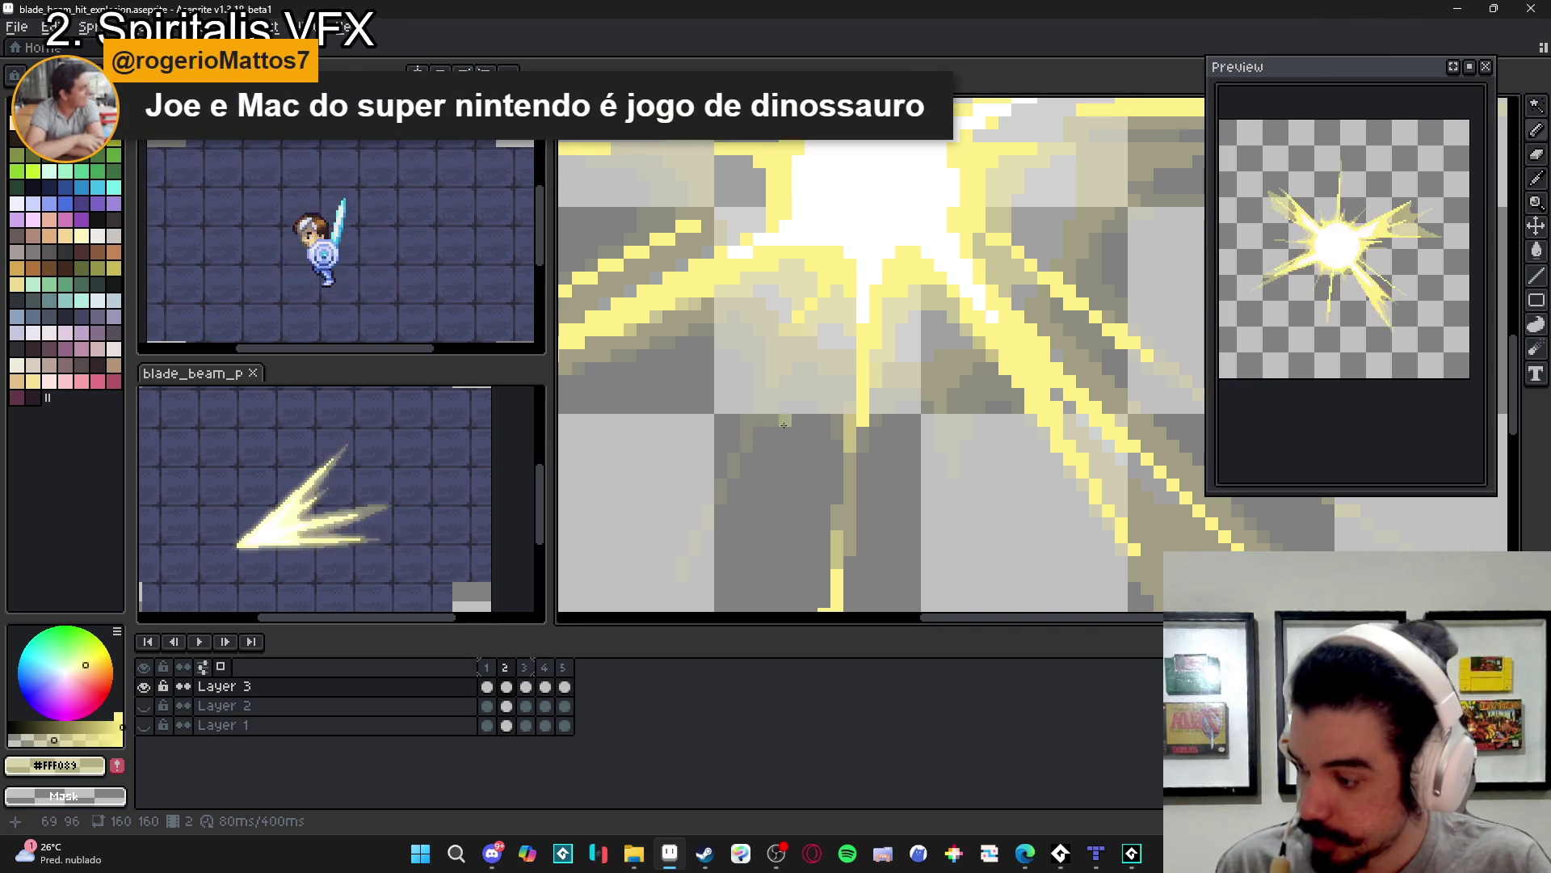
# - Draw a straight line along one starburst ray and add a pixel near the core
pyautogui.scroll(-2, 773, 429)
pyautogui.scroll(2, 812, 331)
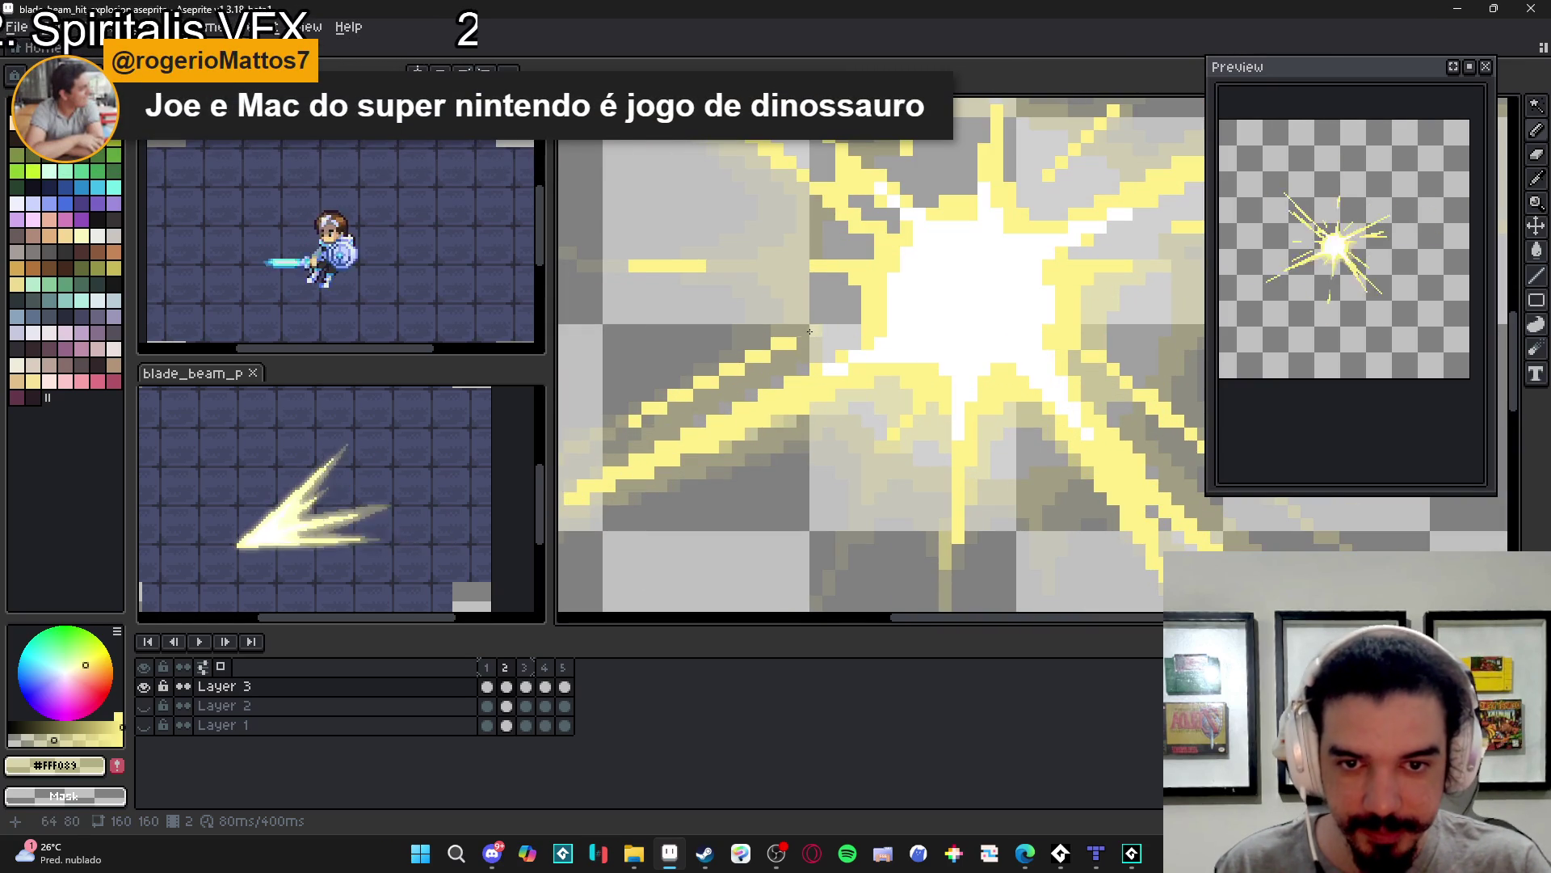
pyautogui.moveTo(804, 327); pyautogui.dragTo(855, 309)
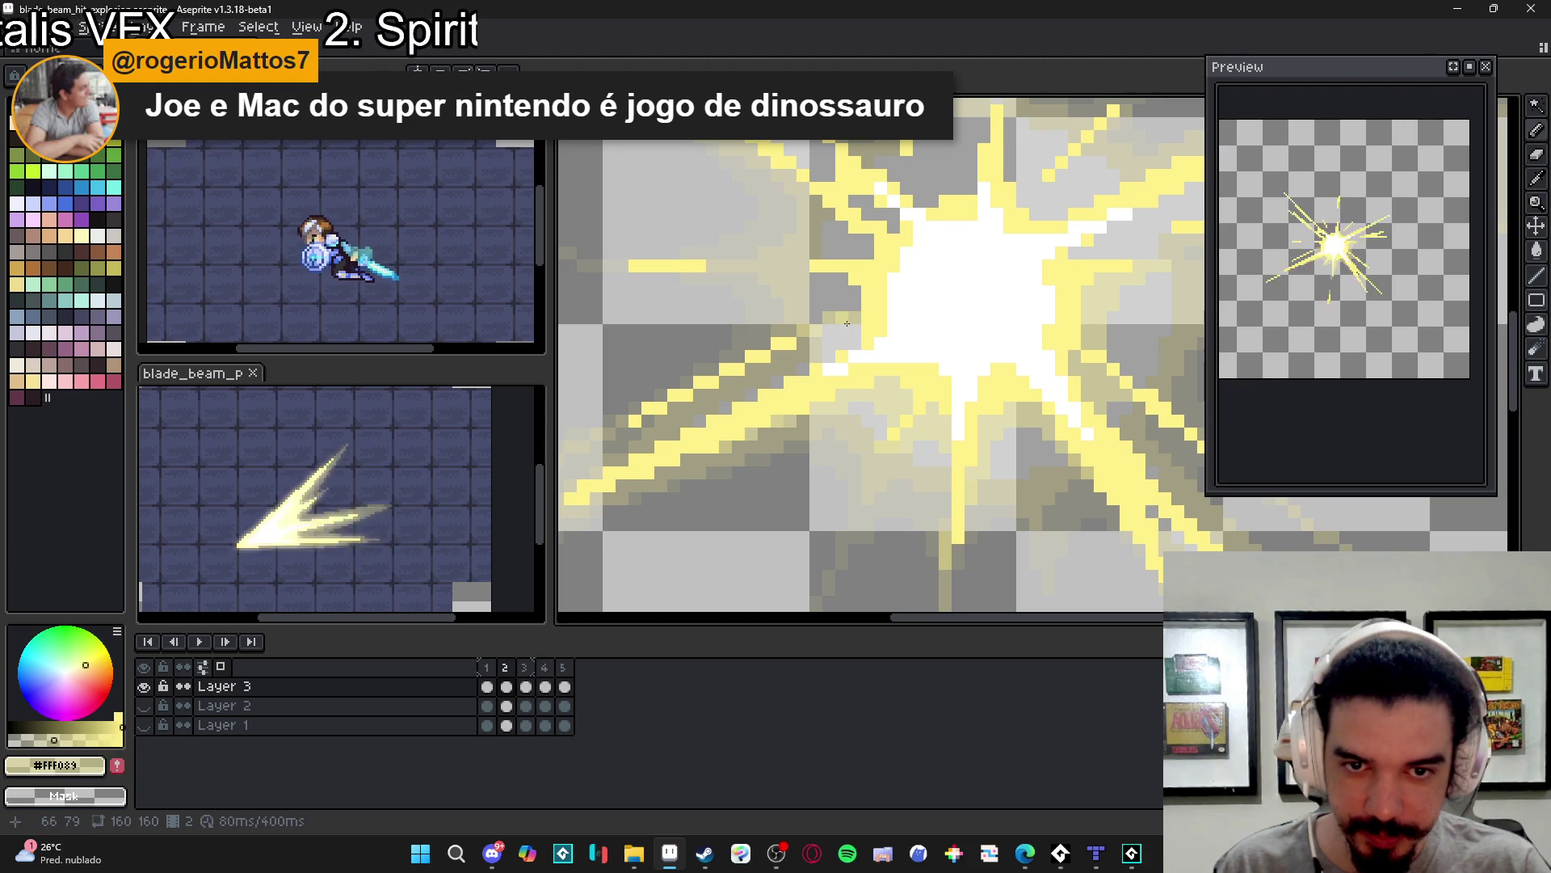
pyautogui.press('b')
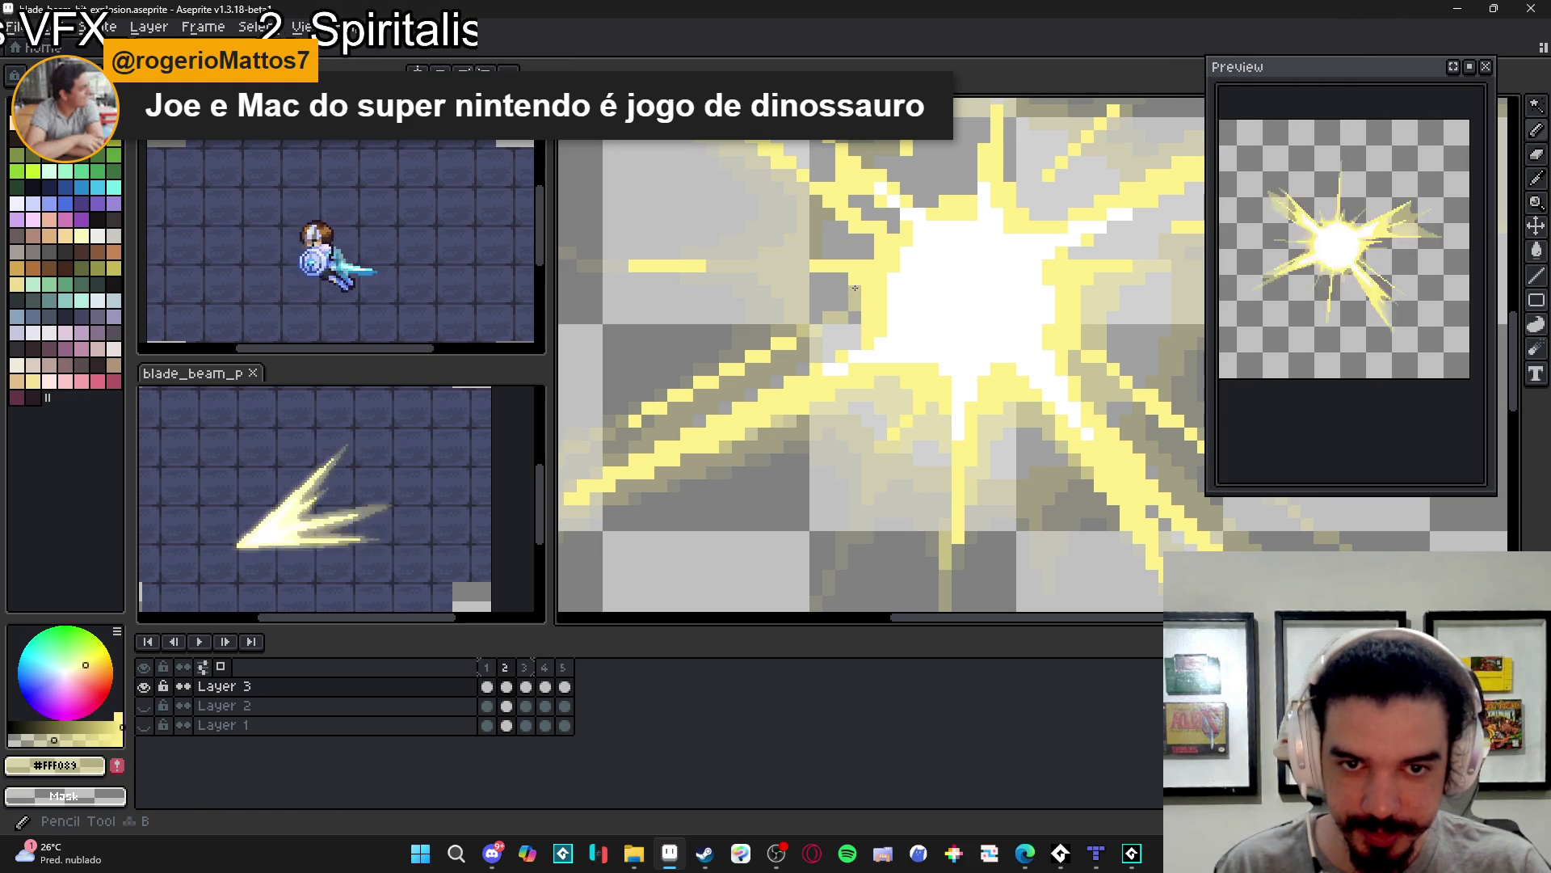
pyautogui.moveTo(839, 299); pyautogui.dragTo(839, 300)
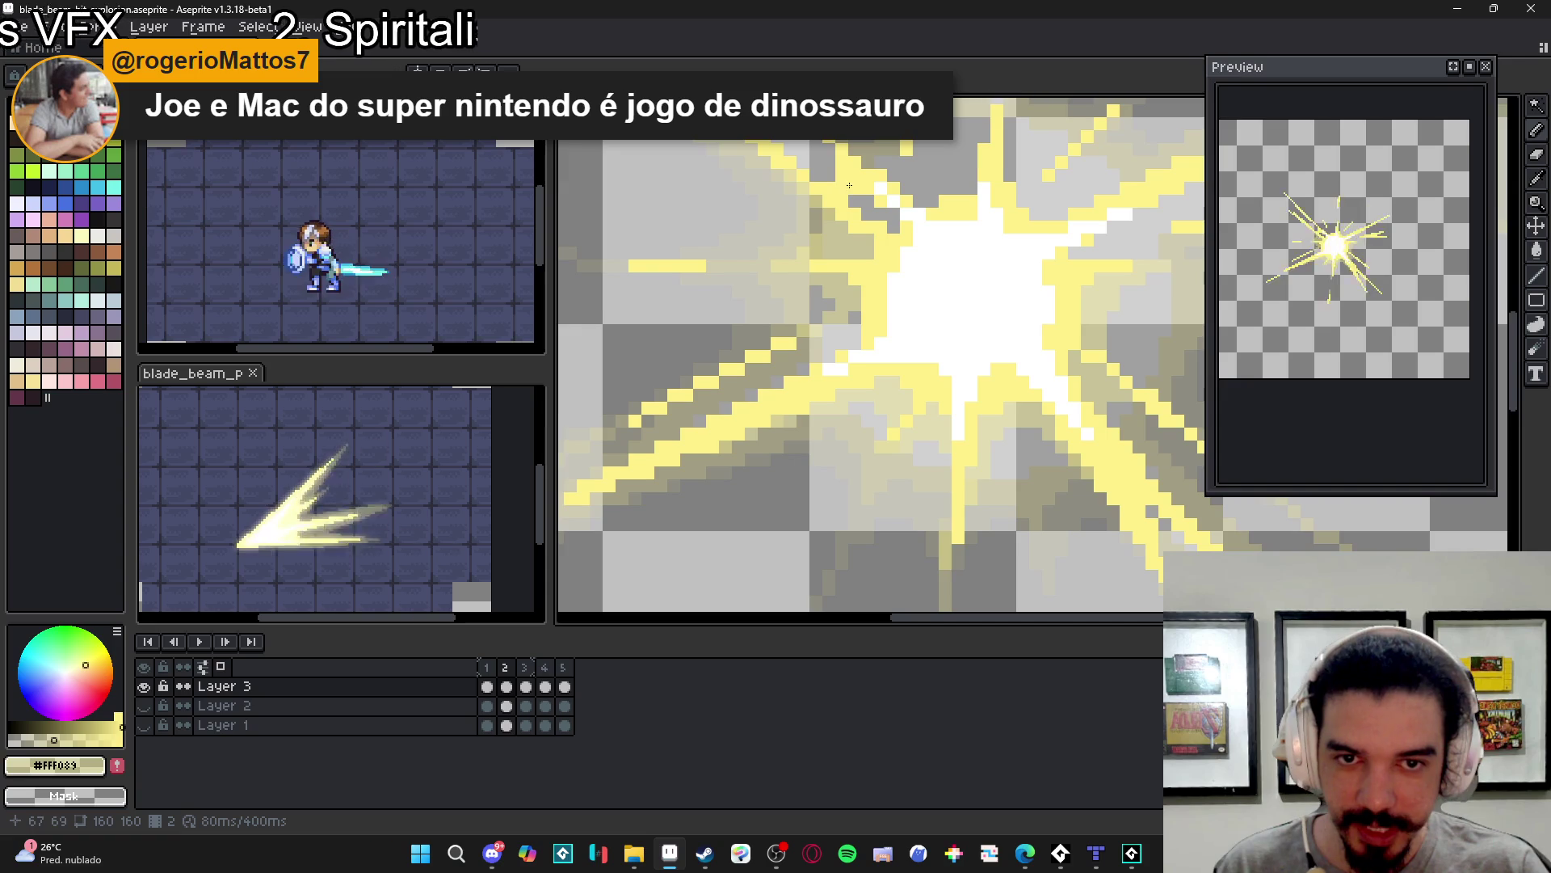
# - Touch up individual pixels on the rays around the white core
pyautogui.moveTo(847, 183); pyautogui.dragTo(846, 332)
pyautogui.hscroll(1, 883, 355)
pyautogui.click(867, 348)
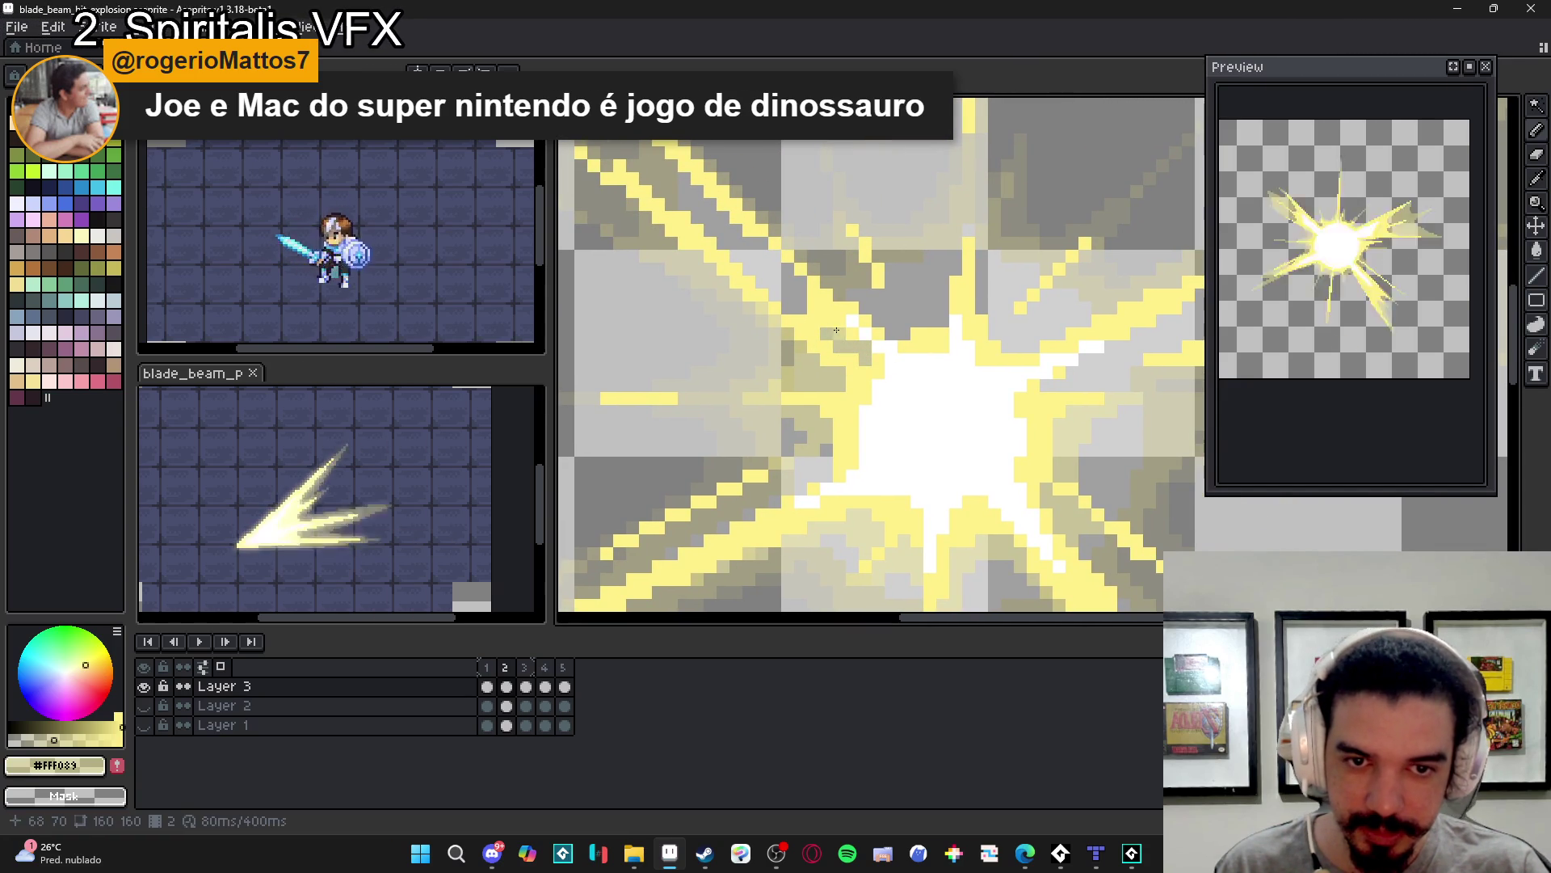
pyautogui.click(911, 313)
pyautogui.click(894, 336)
pyautogui.click(889, 323)
pyautogui.click(876, 305)
pyautogui.click(848, 296)
pyautogui.click(841, 302)
pyautogui.click(857, 293)
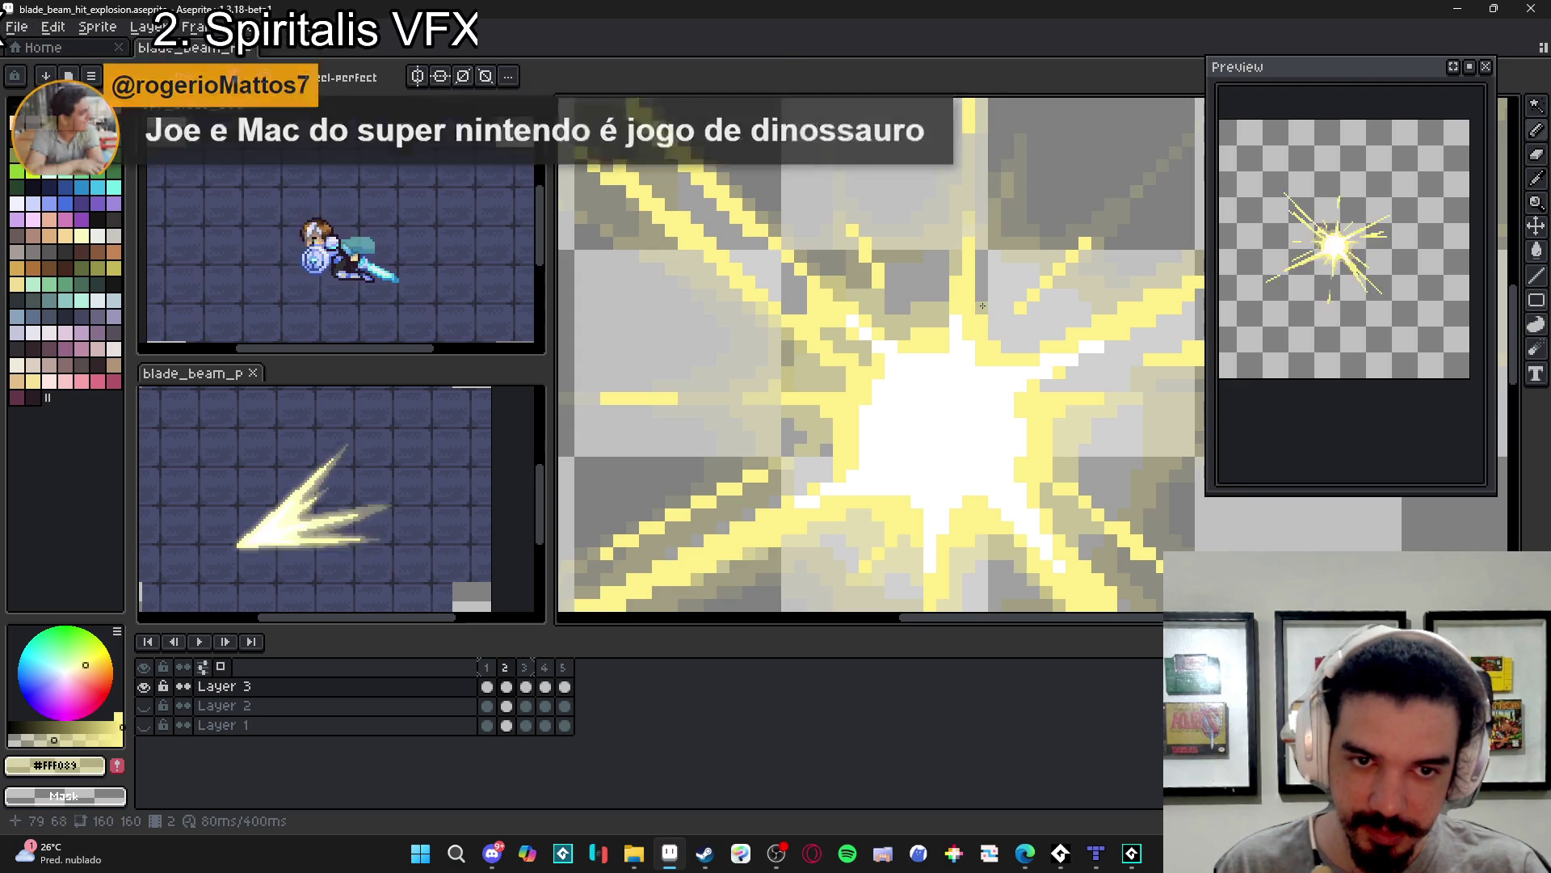
# - Add a pixel to an upper ray, then show the dungeon tile background layer again
pyautogui.hscroll(1, 970, 323)
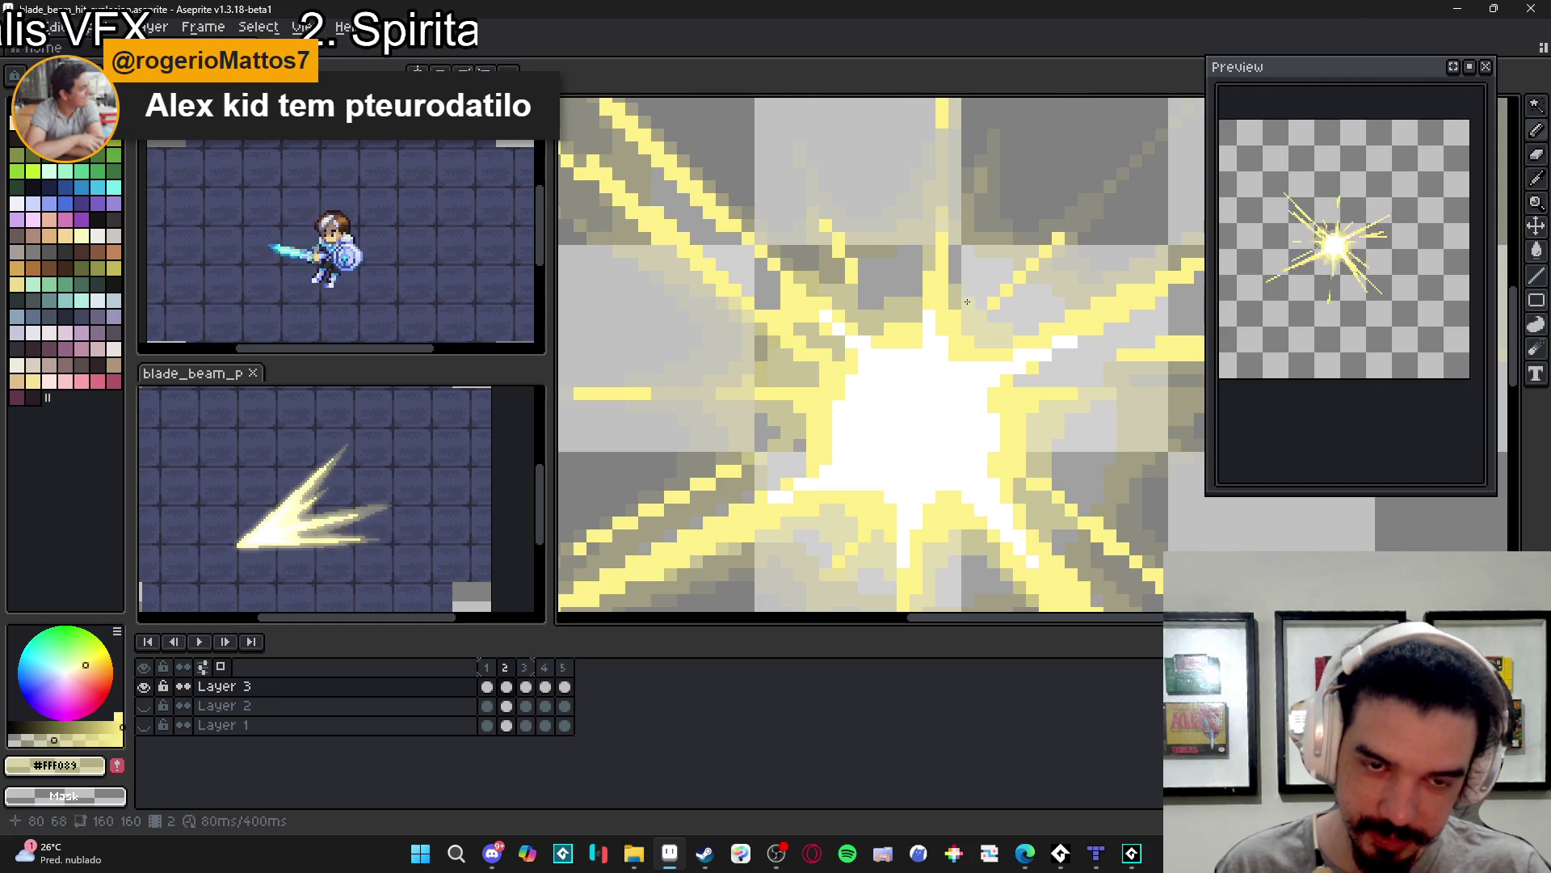
pyautogui.click(1021, 323)
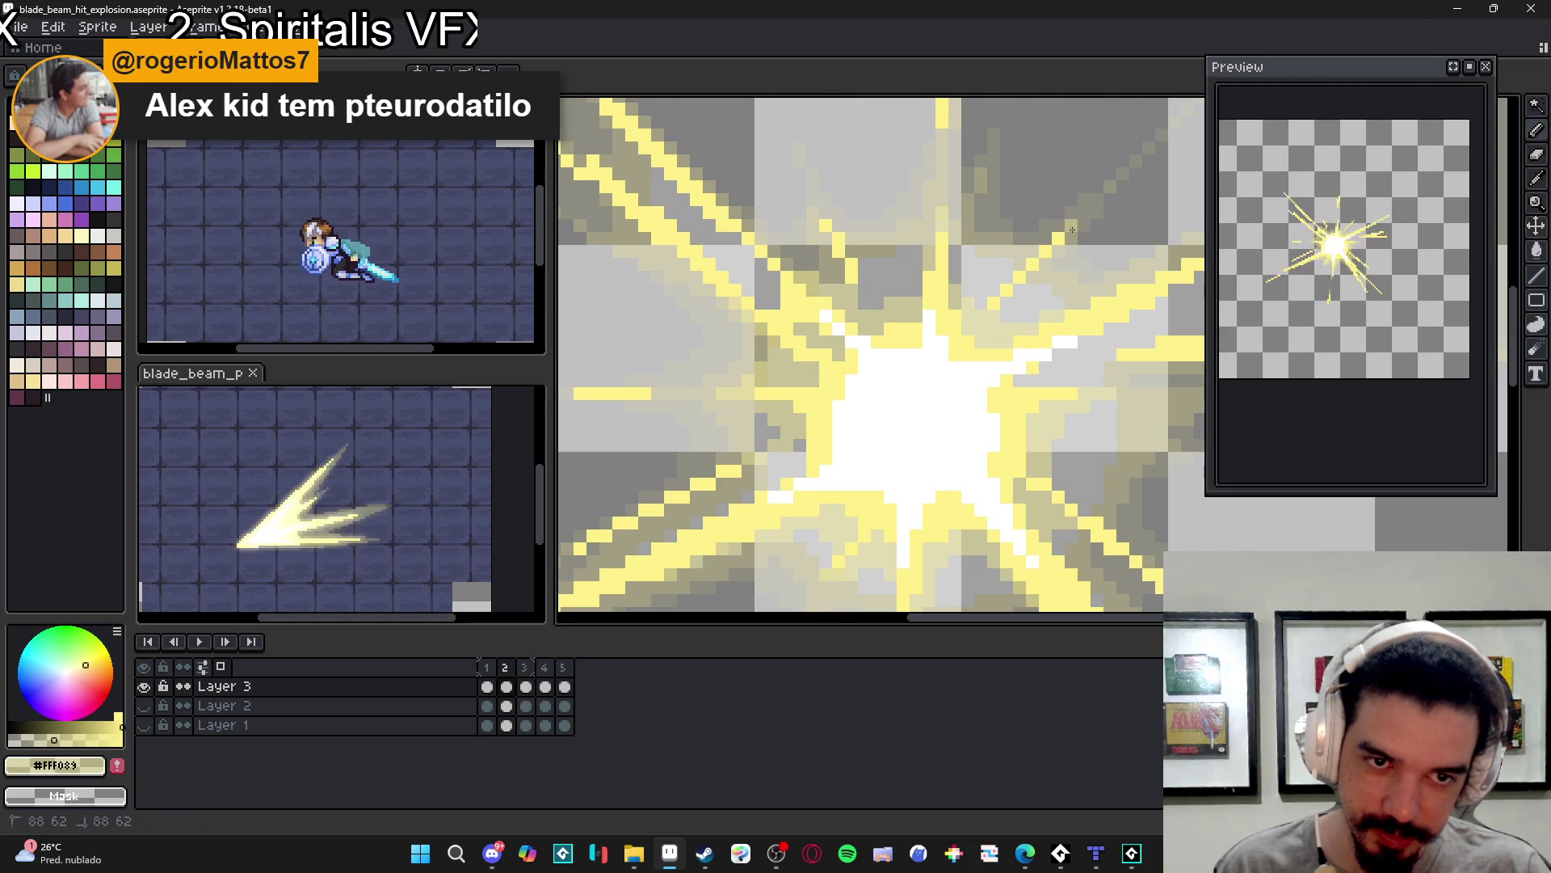
pyautogui.scroll(-2, 1078, 222)
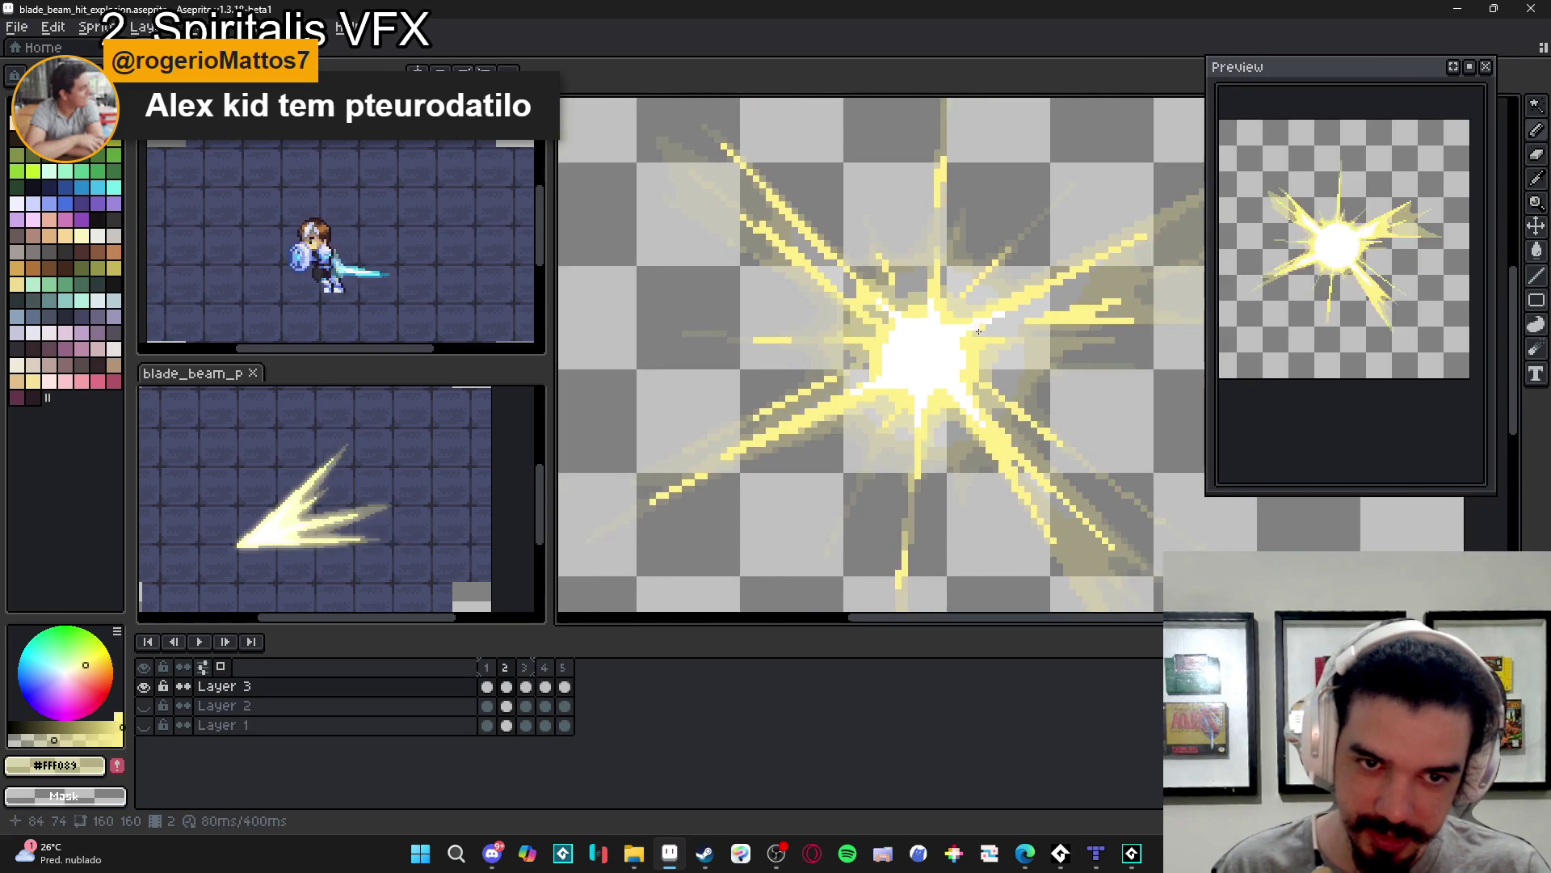
pyautogui.scroll(2, 972, 331)
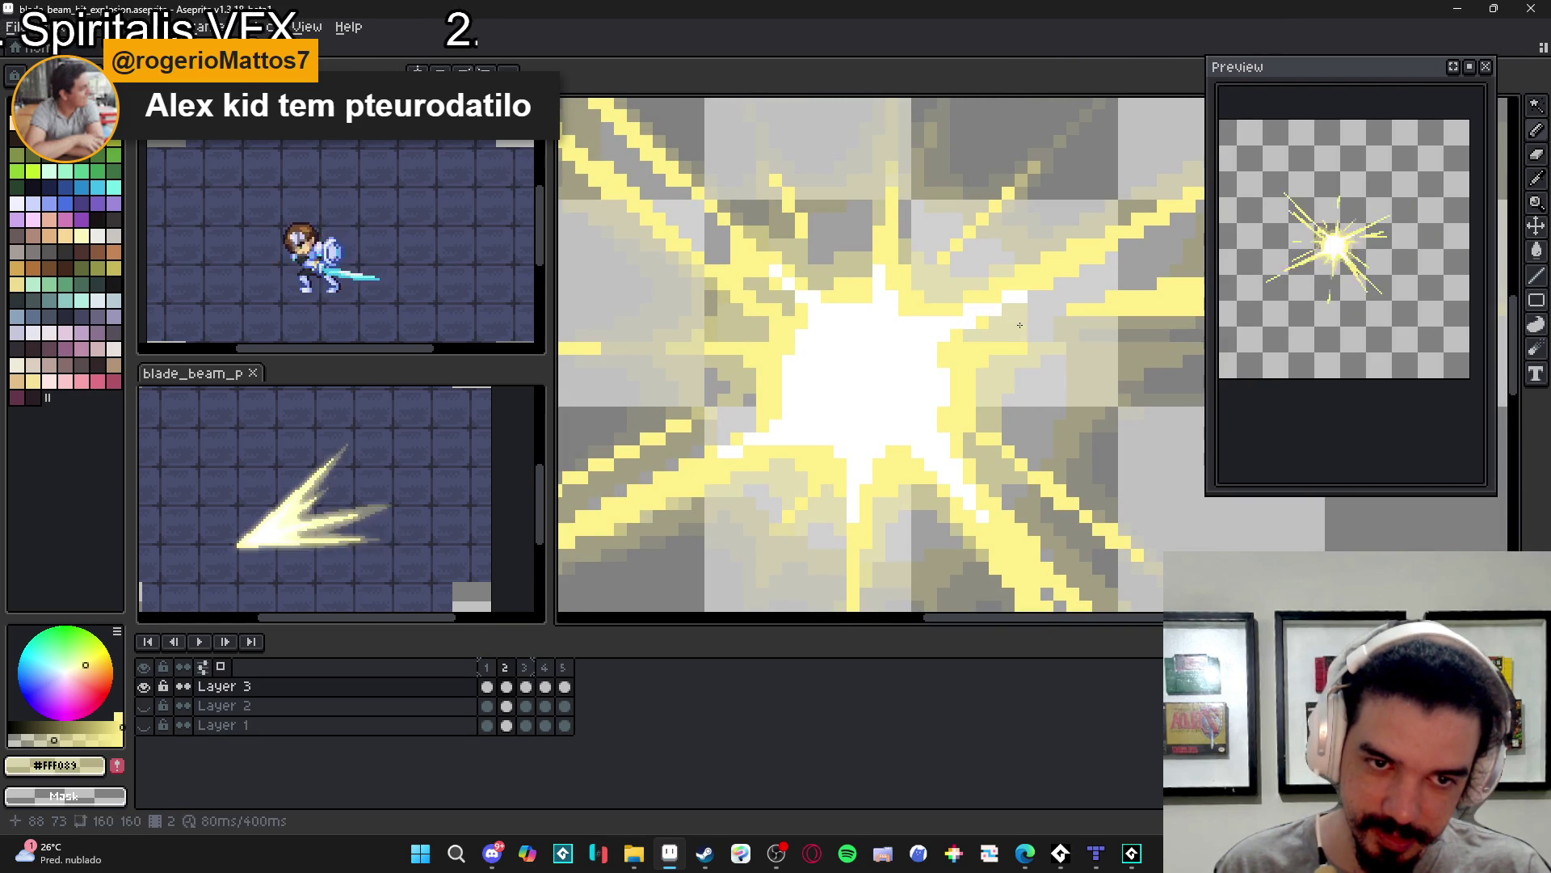
pyautogui.scroll(-2, 1050, 380)
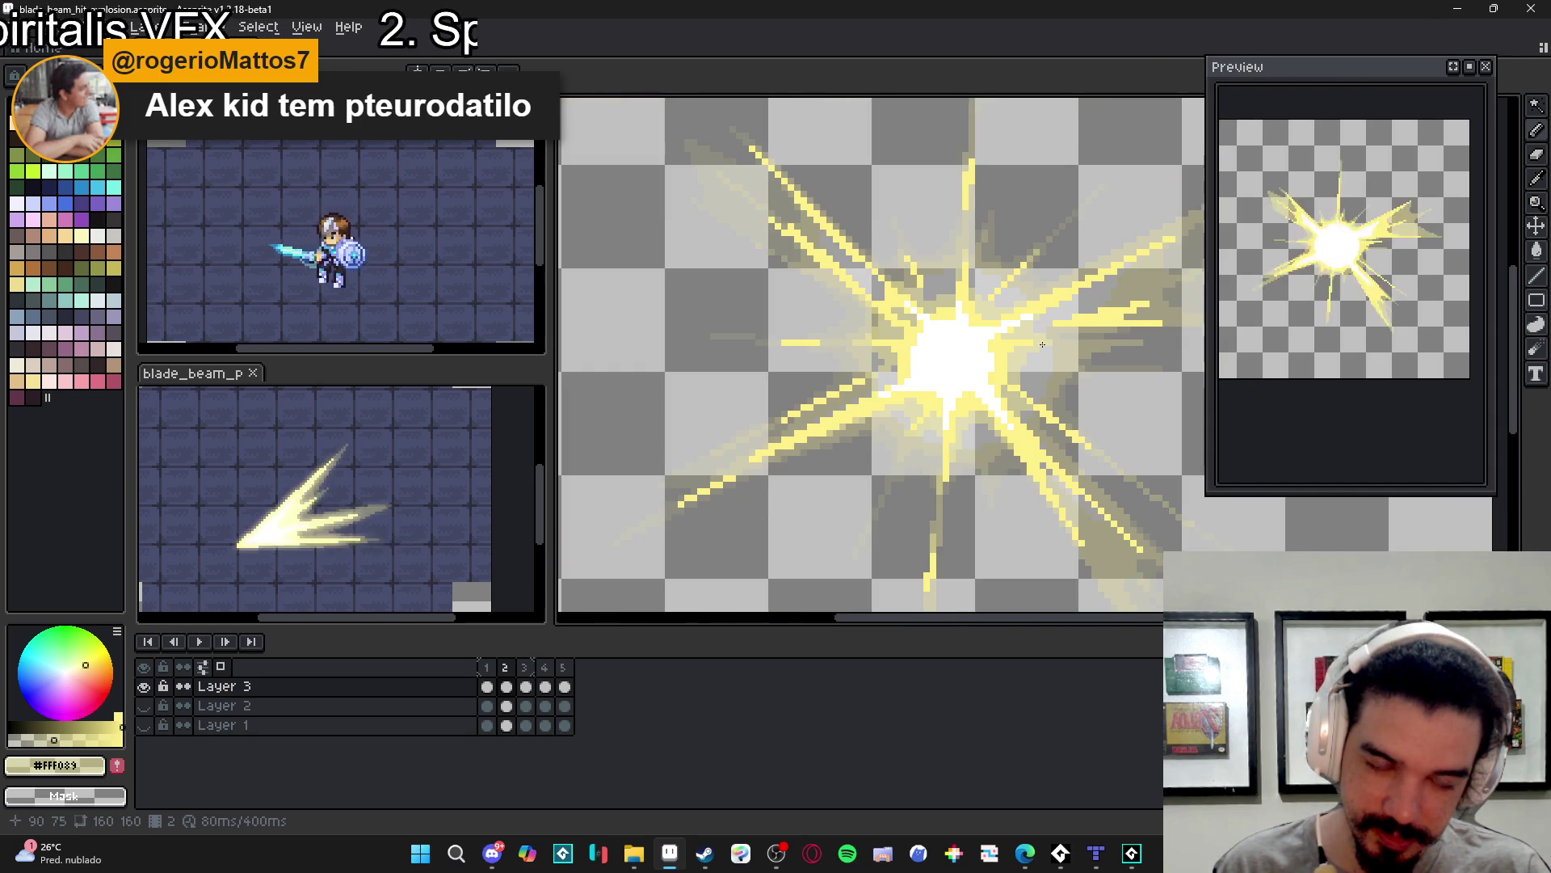
pyautogui.moveTo(1056, 387)
pyautogui.mouseDown()
pyautogui.moveTo(1008, 405)
pyautogui.moveTo(969, 319)
pyautogui.mouseUp()
pyautogui.click(145, 725)
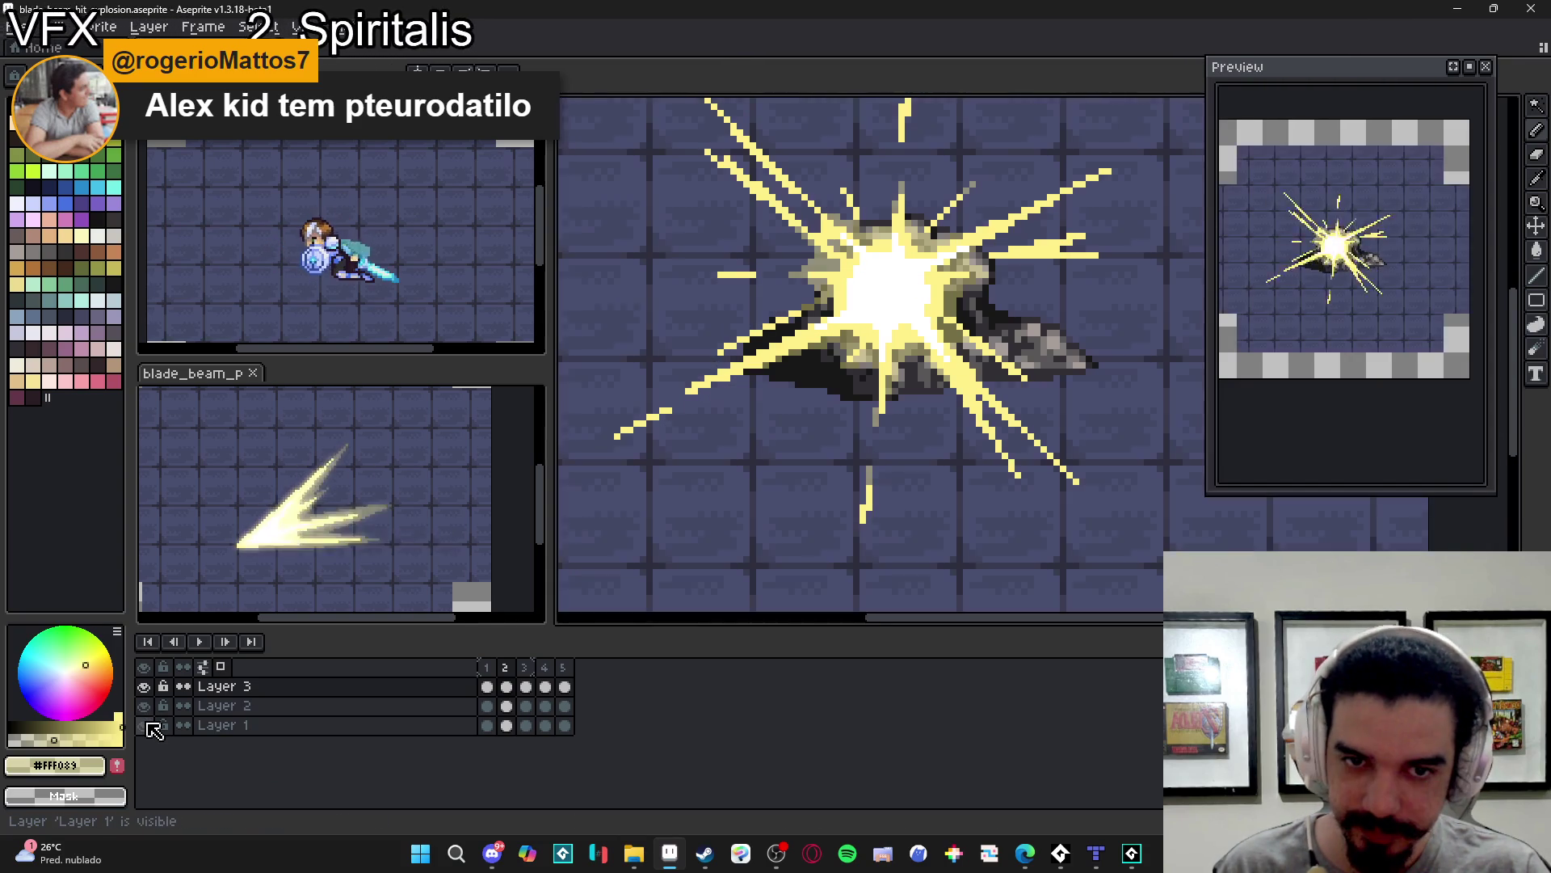
# - Hide the dark rock pile layer and extend the vertical yellow ray by one pixel
pyautogui.click(144, 706)
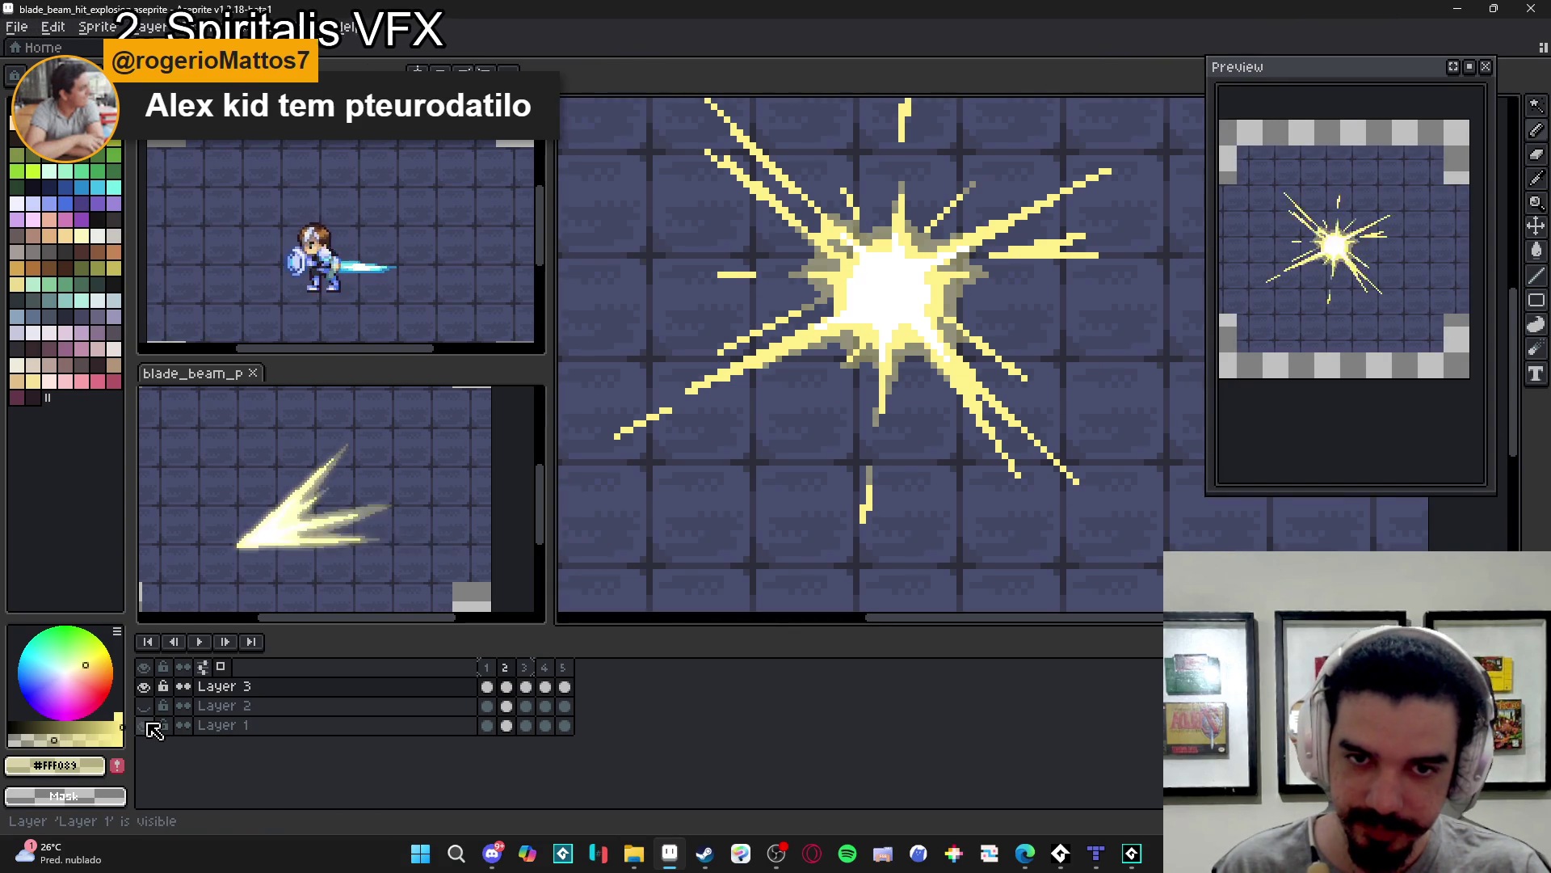
pyautogui.scroll(2, 937, 470)
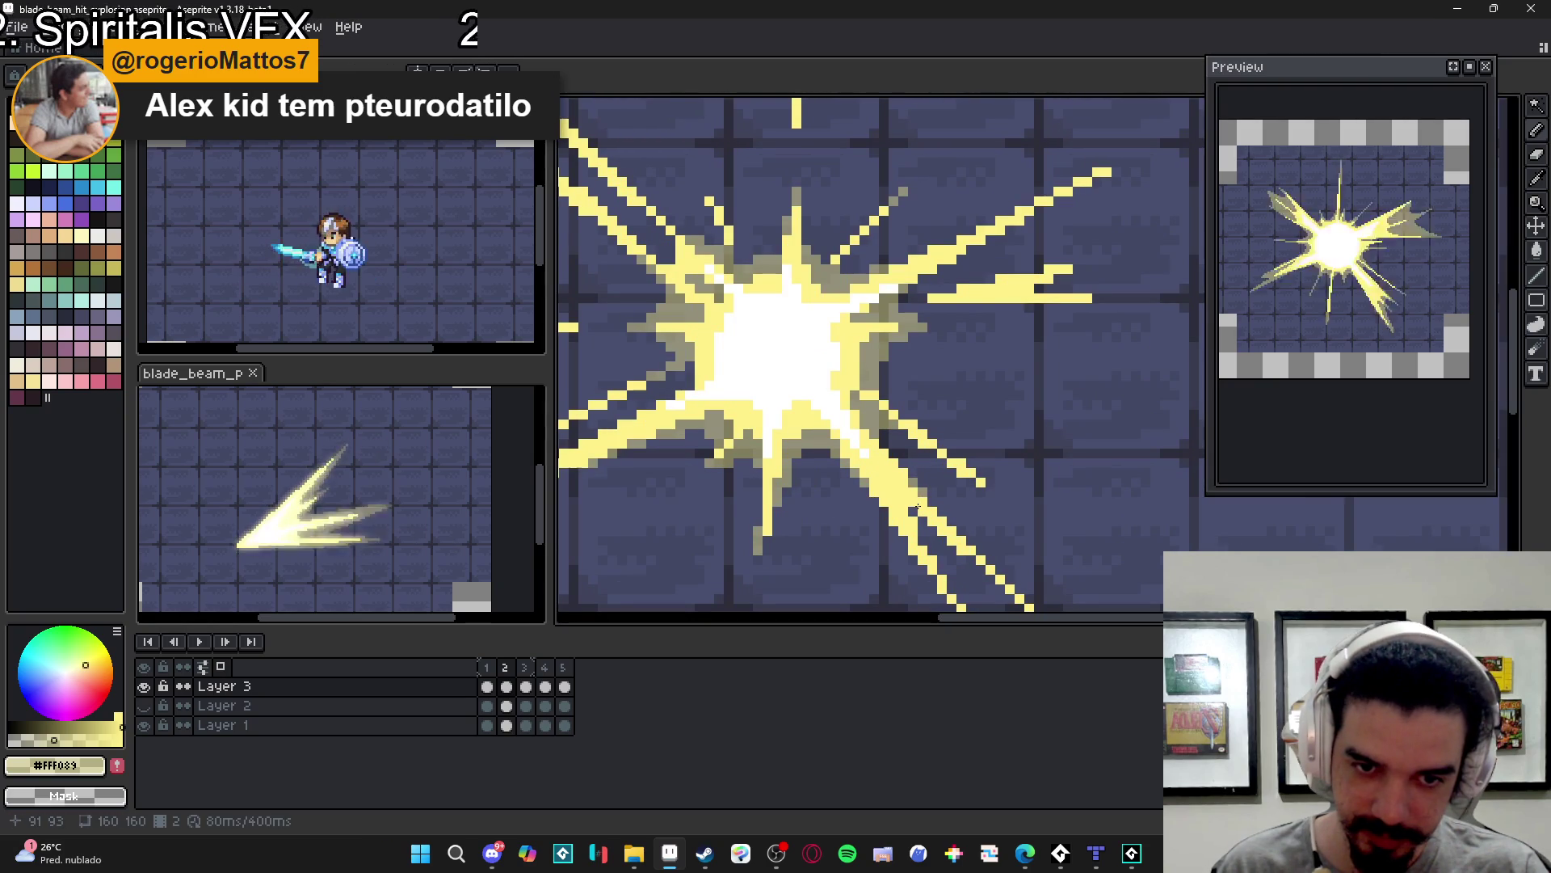
pyautogui.moveTo(951, 459); pyautogui.dragTo(964, 574)
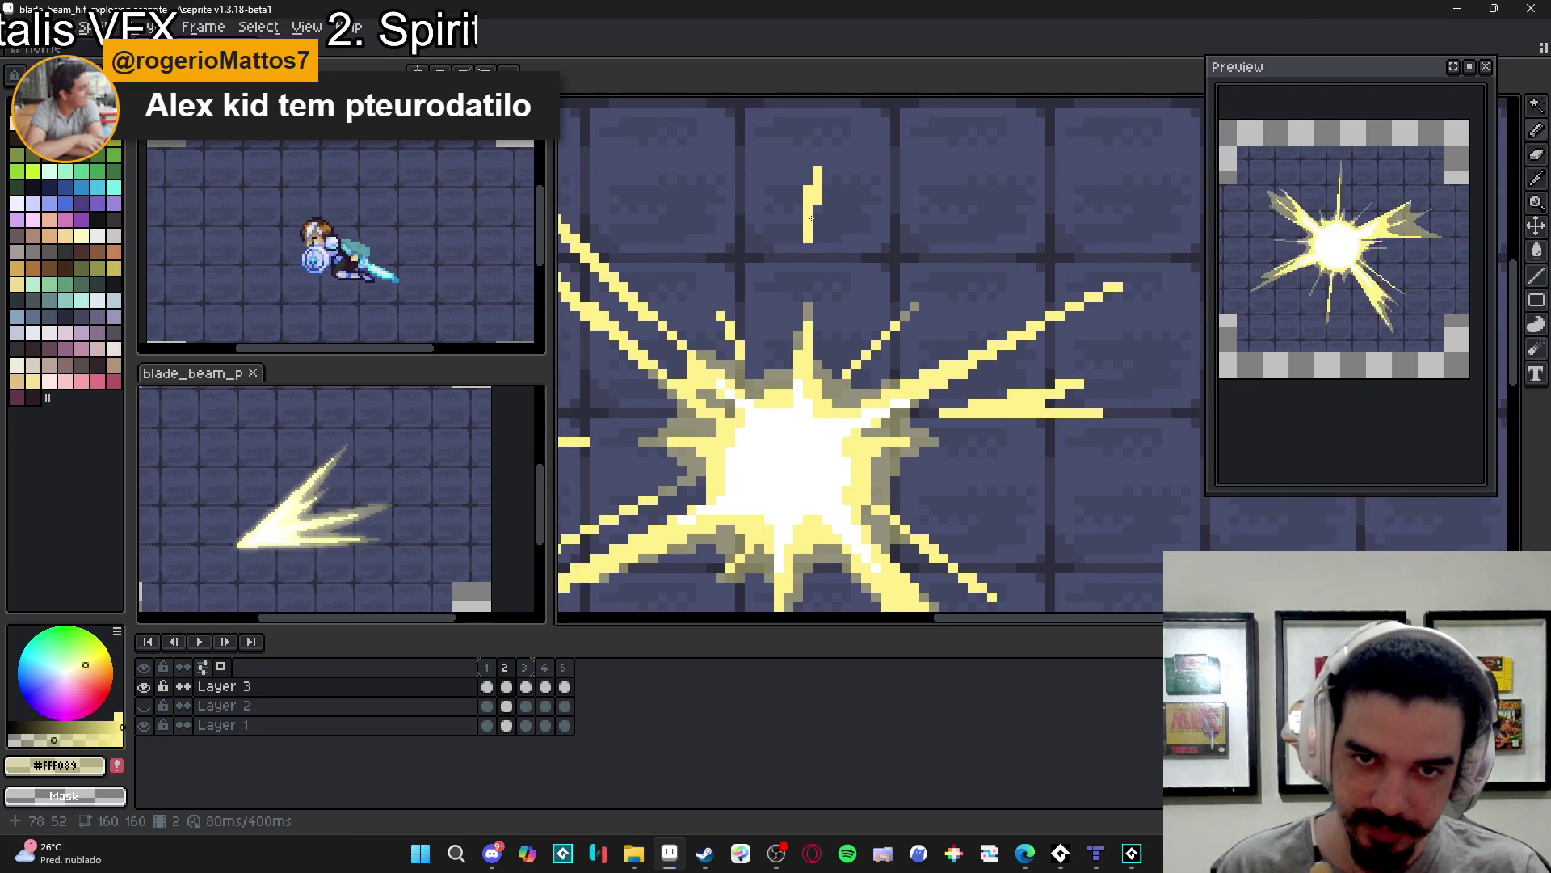
pyautogui.click(808, 250)
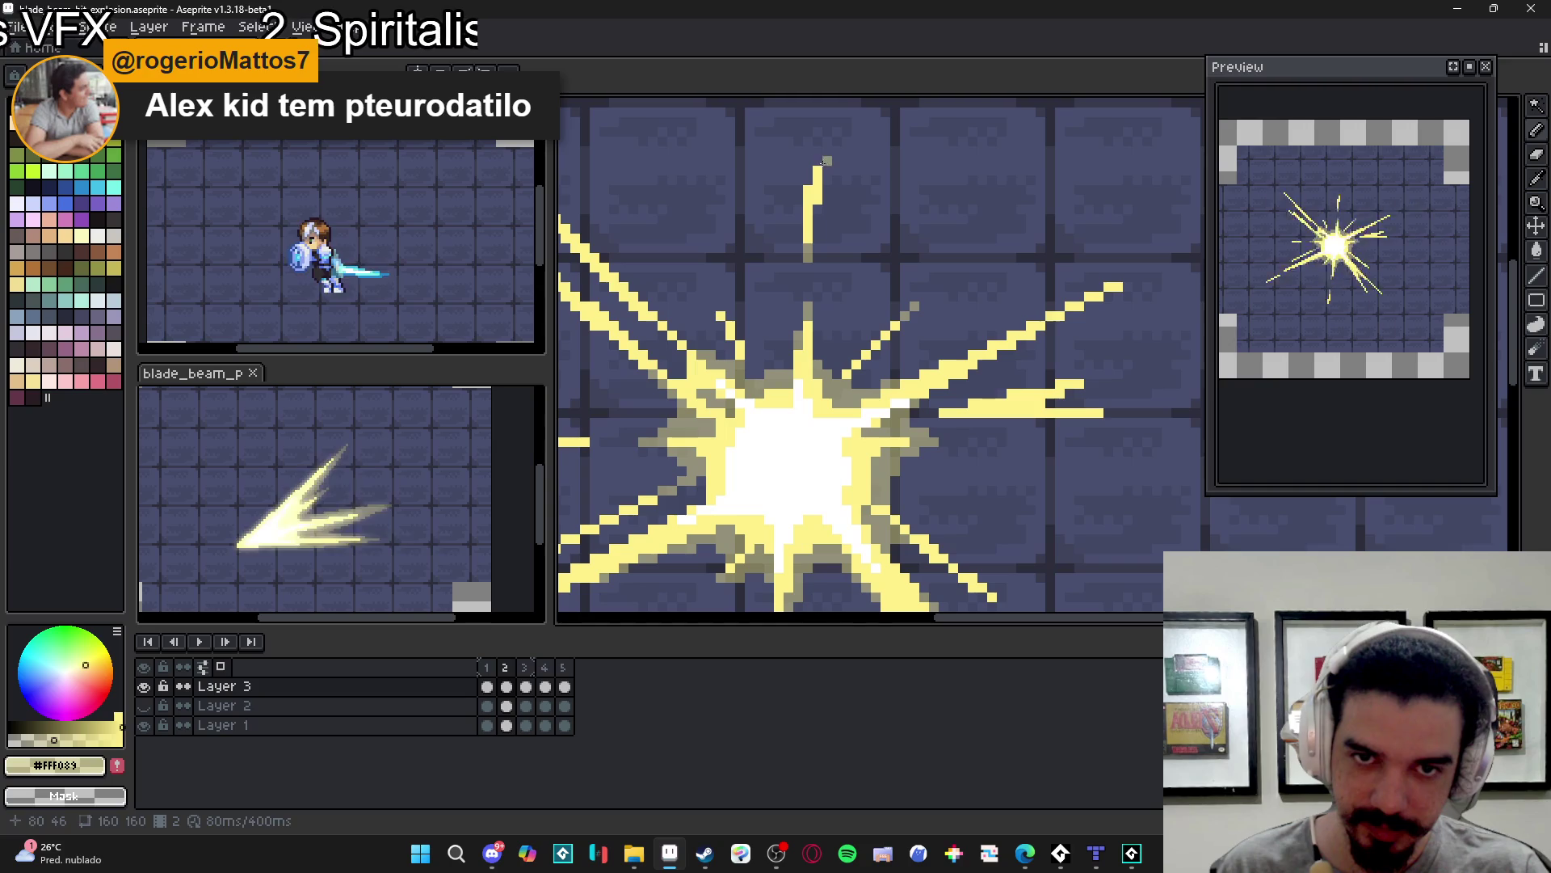
# - Re-centre on the explosion, select and deselect the frame 2 column, and save
pyautogui.moveTo(633, 255); pyautogui.dragTo(855, 360)
pyautogui.scroll(-1, 732, 320)
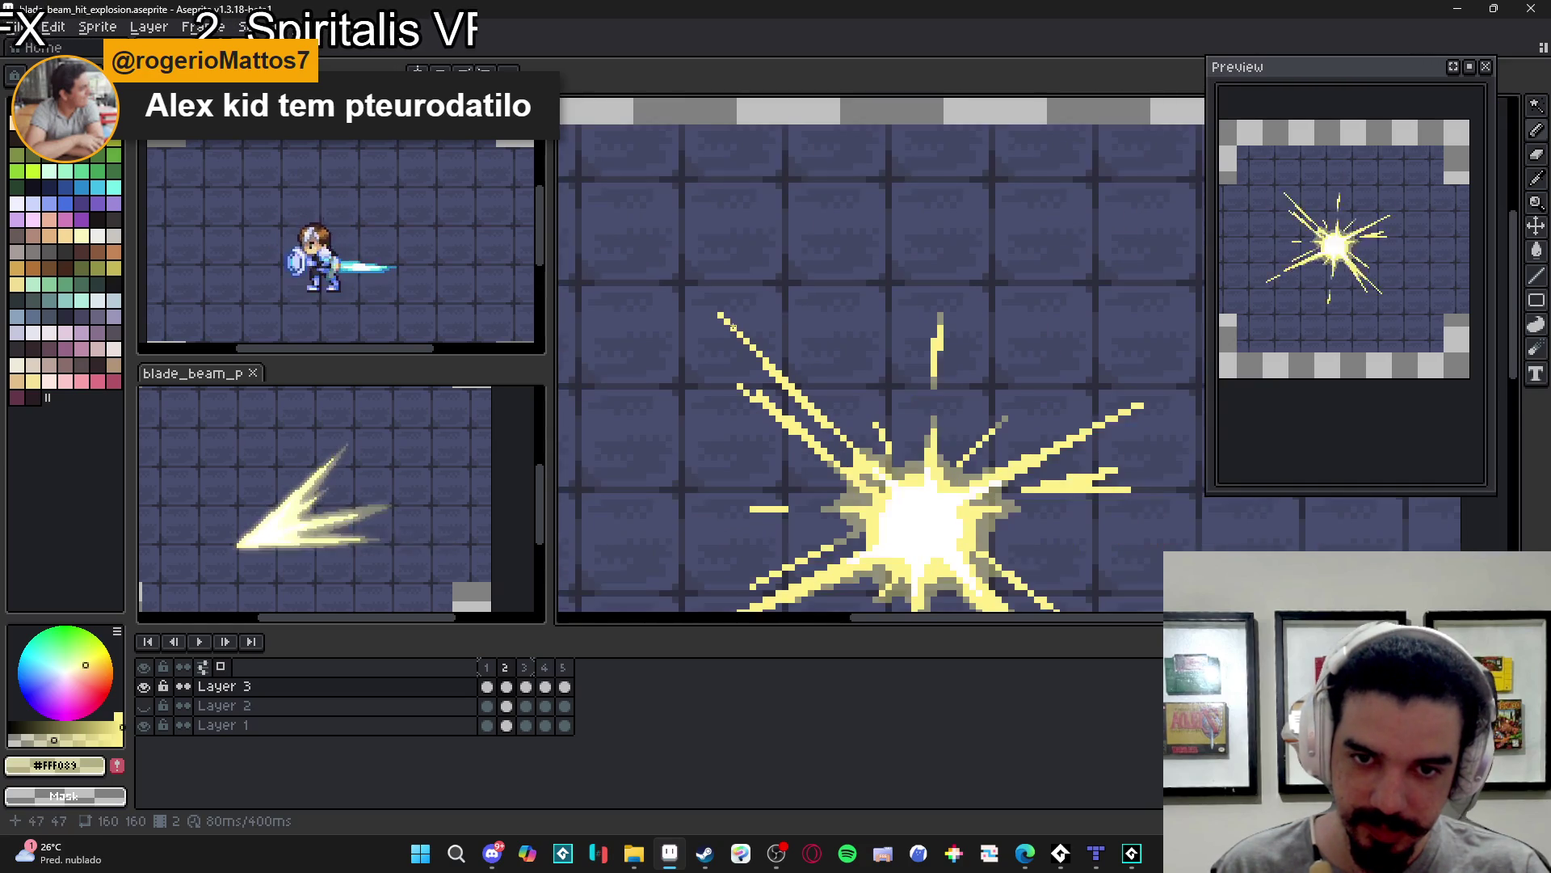
pyautogui.scroll(-1, 731, 322)
pyautogui.scroll(4, 797, 367)
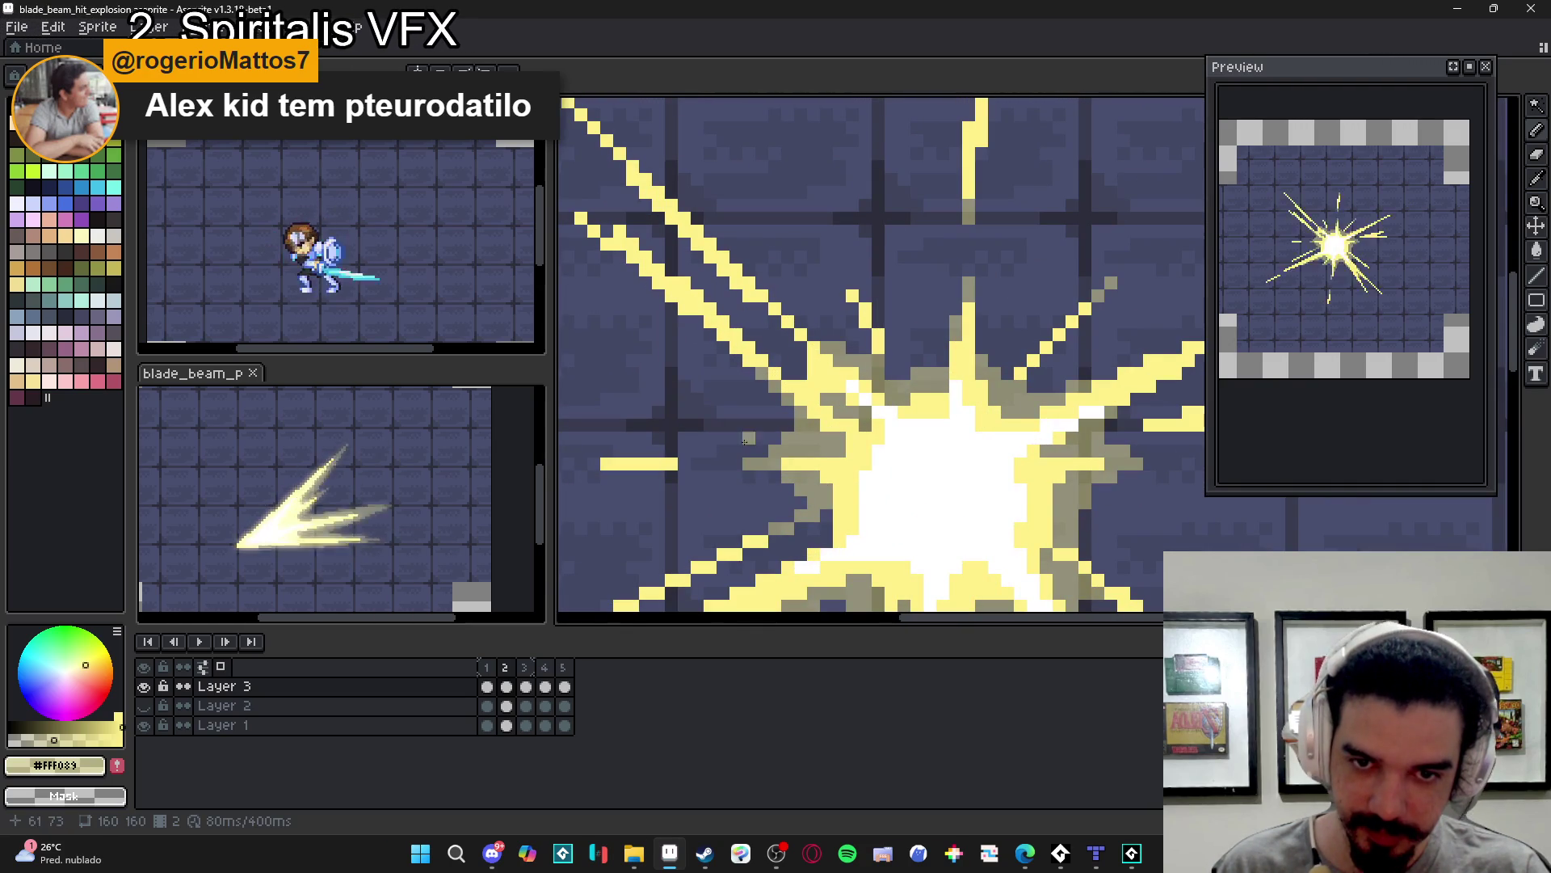
pyautogui.click(487, 666)
pyautogui.click(505, 666)
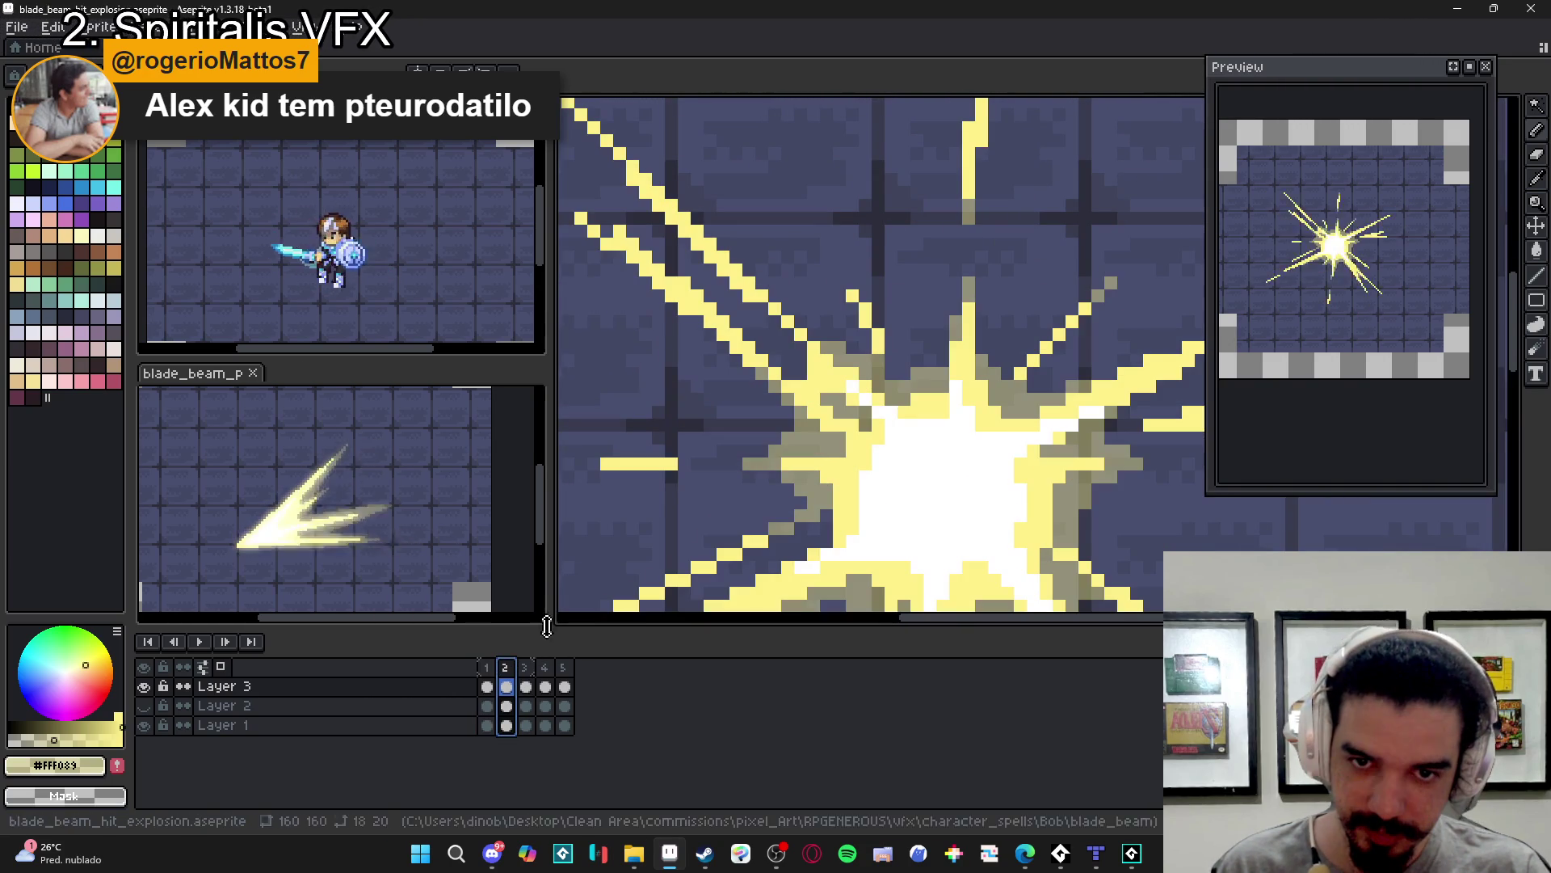
pyautogui.press('Escape')
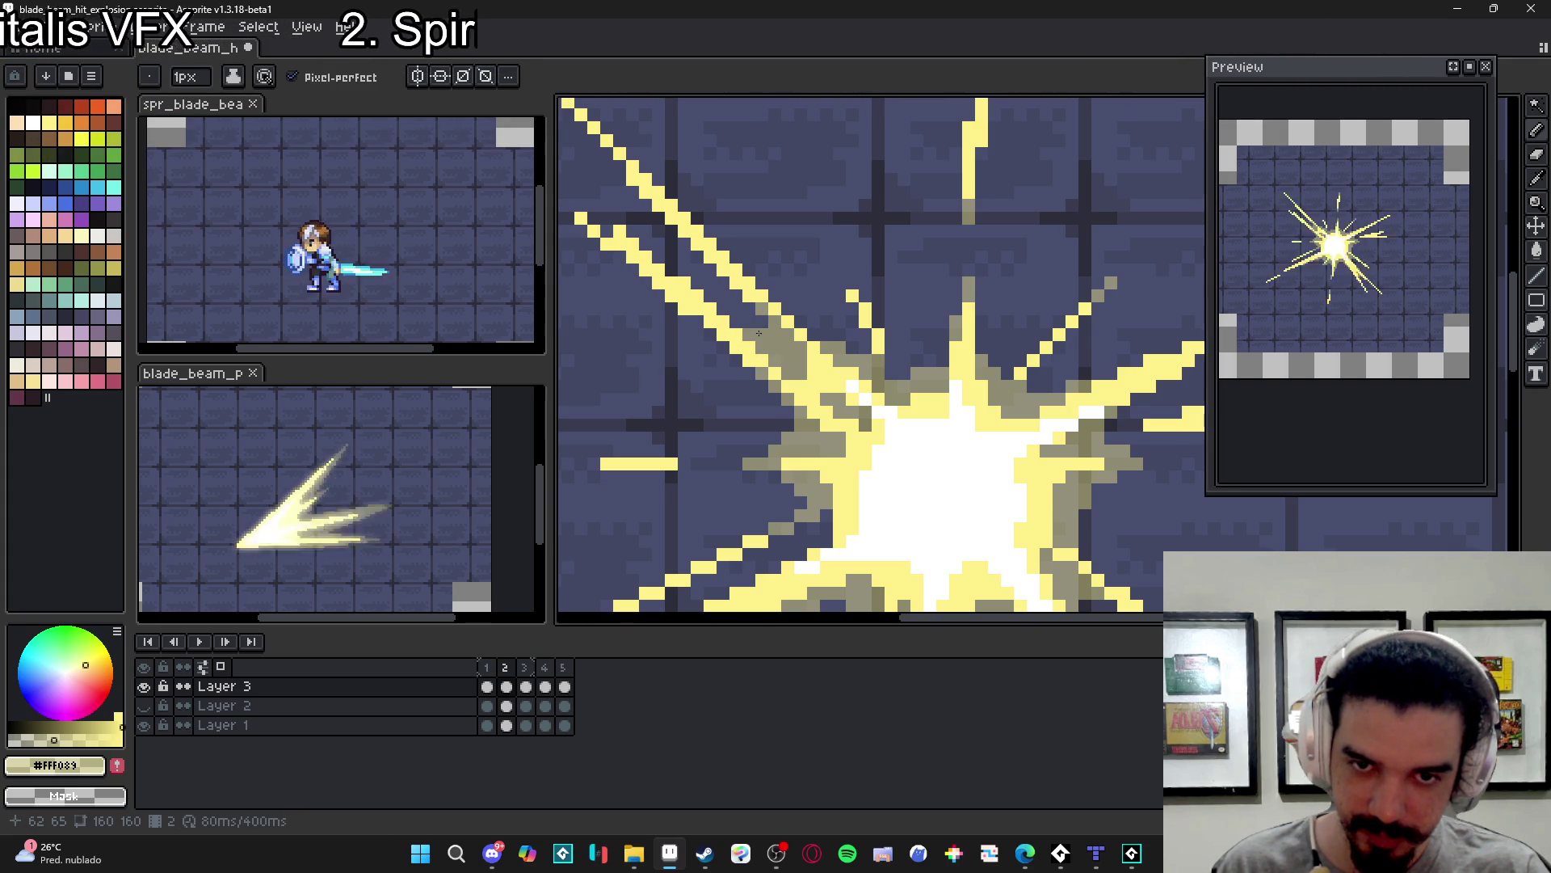
pyautogui.scroll(-3, 758, 332)
pyautogui.scroll(3, 741, 373)
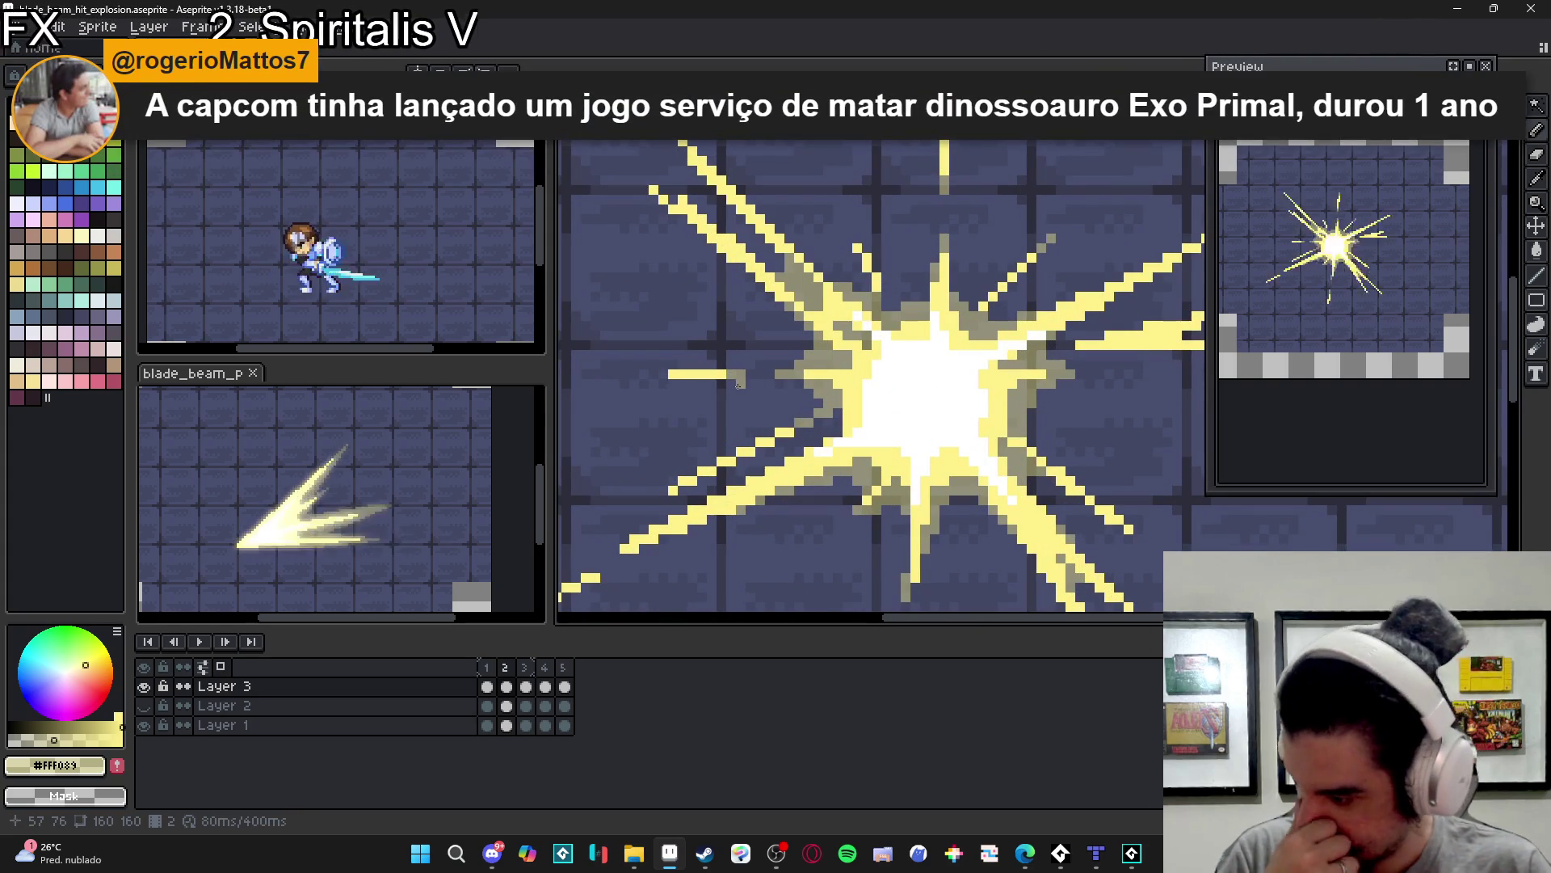
pyautogui.hotkey('ctrl', 's')
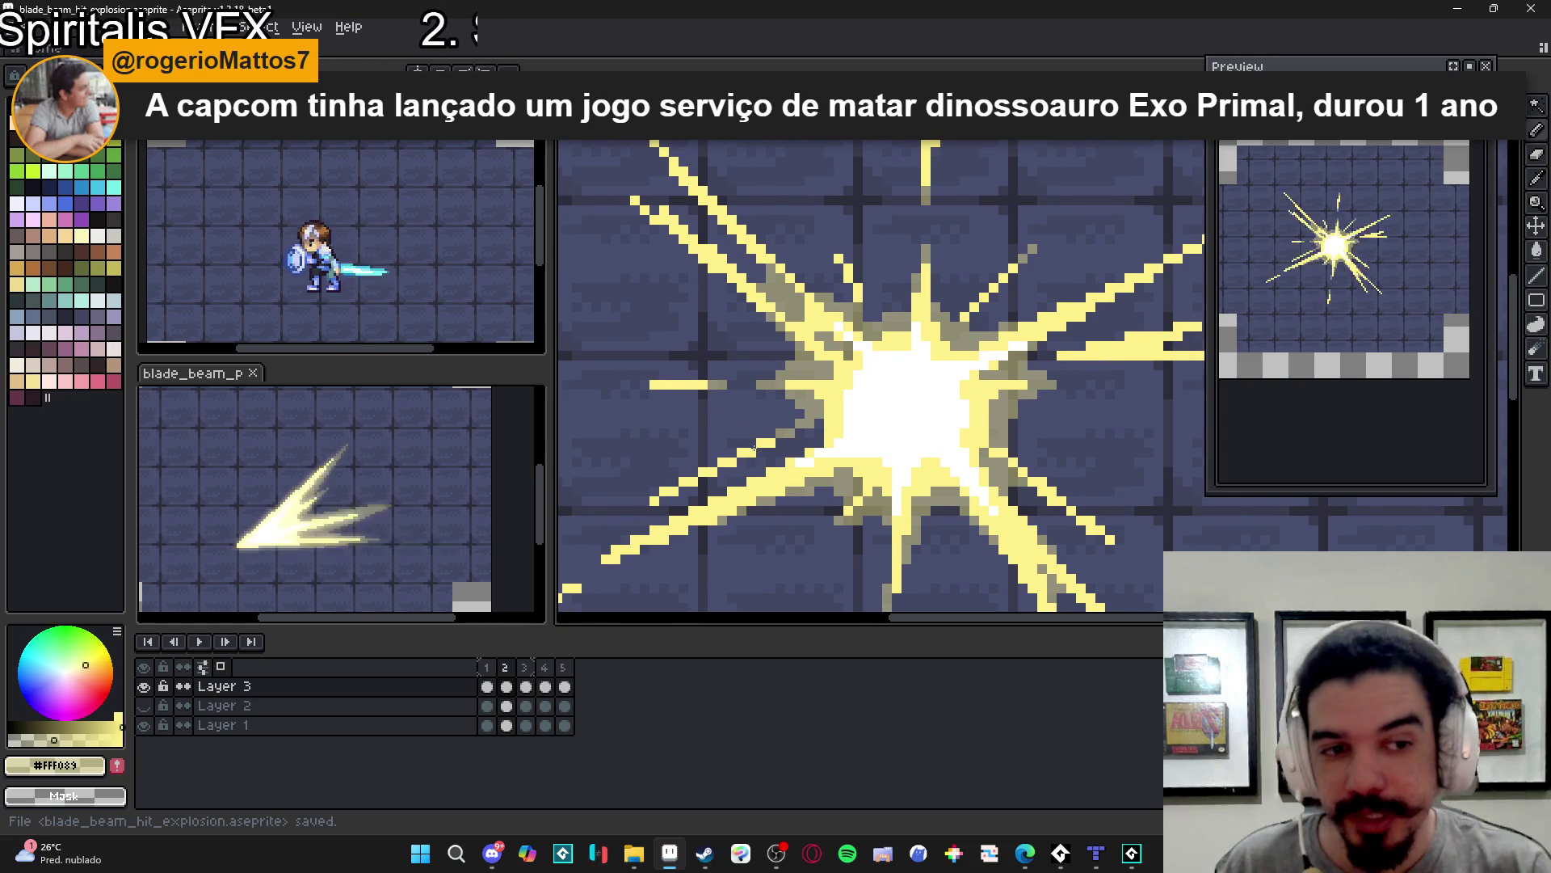
# - Extend one of frame 2's rays one pixel to the right
pyautogui.scroll(-3, 951, 469)
pyautogui.scroll(4, 935, 406)
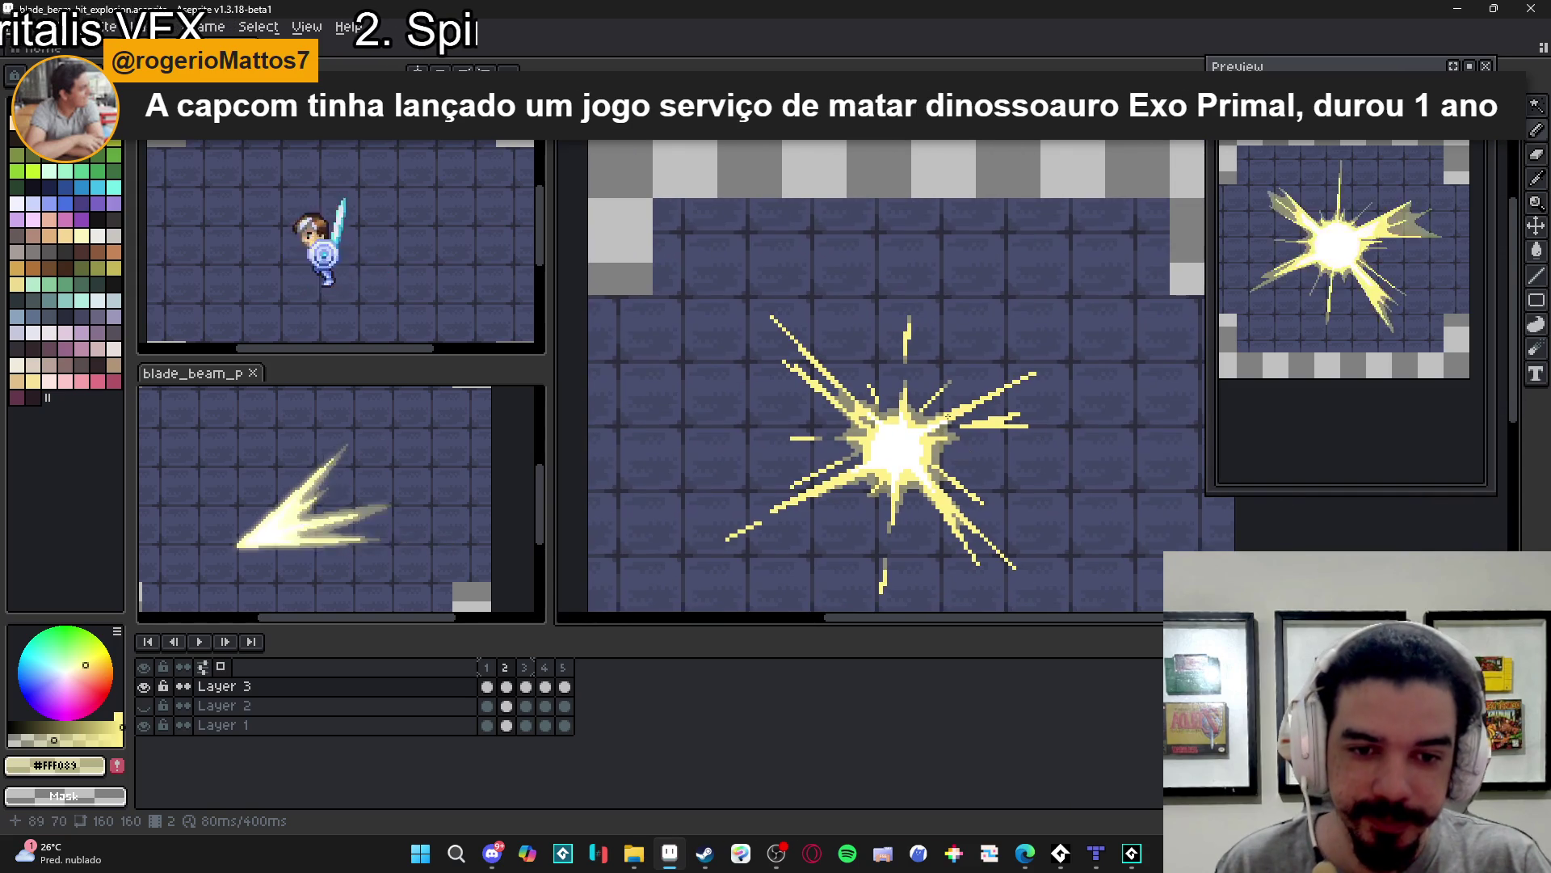
pyautogui.scroll(1, 935, 406)
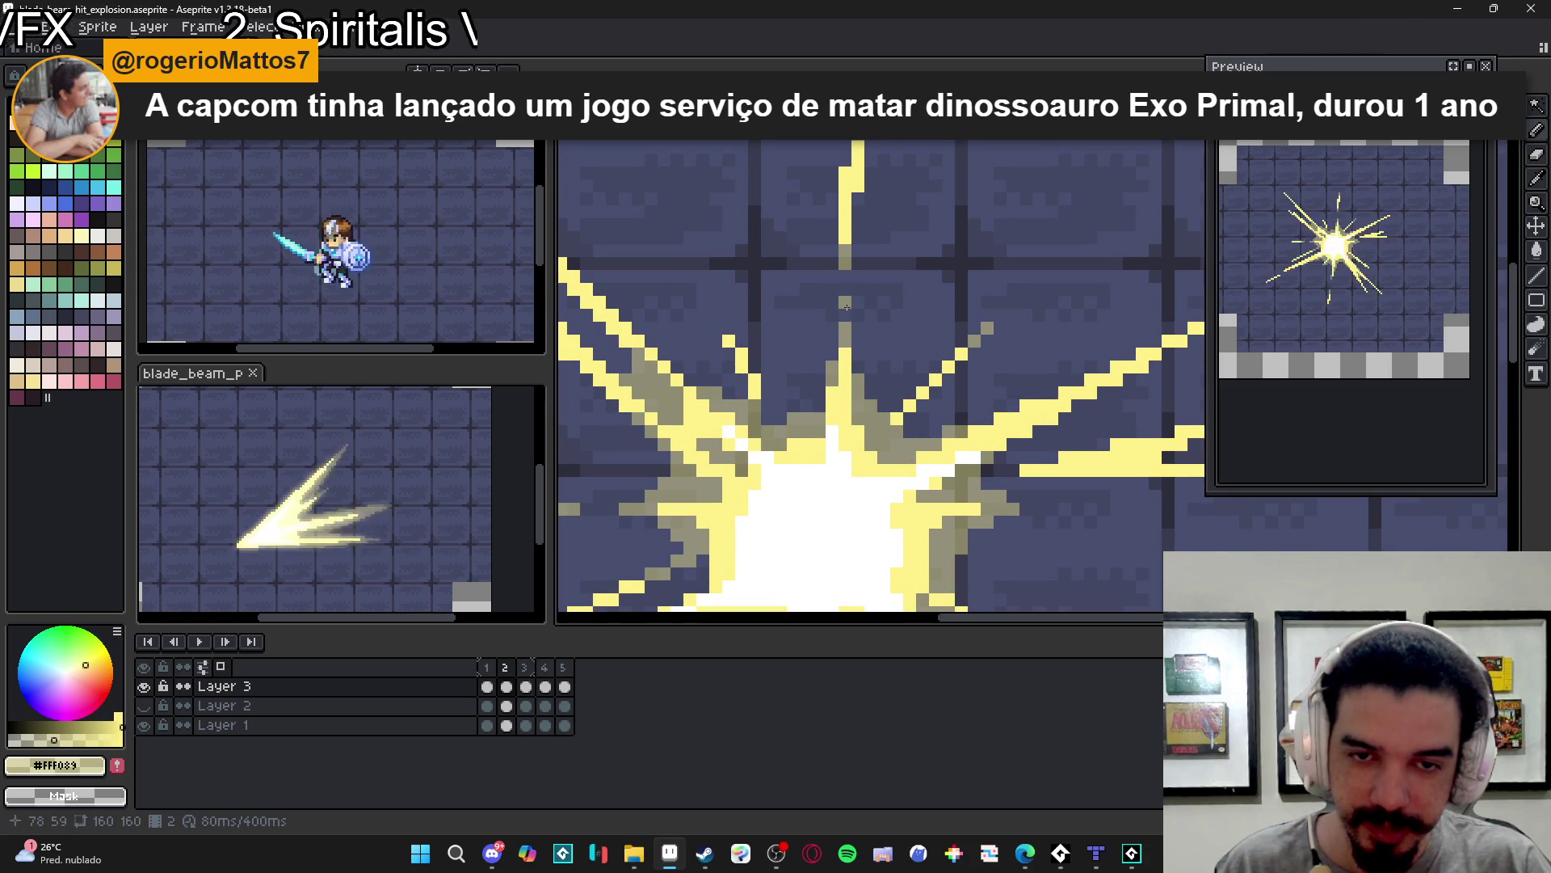
pyautogui.scroll(-3, 845, 305)
pyautogui.scroll(2, 978, 298)
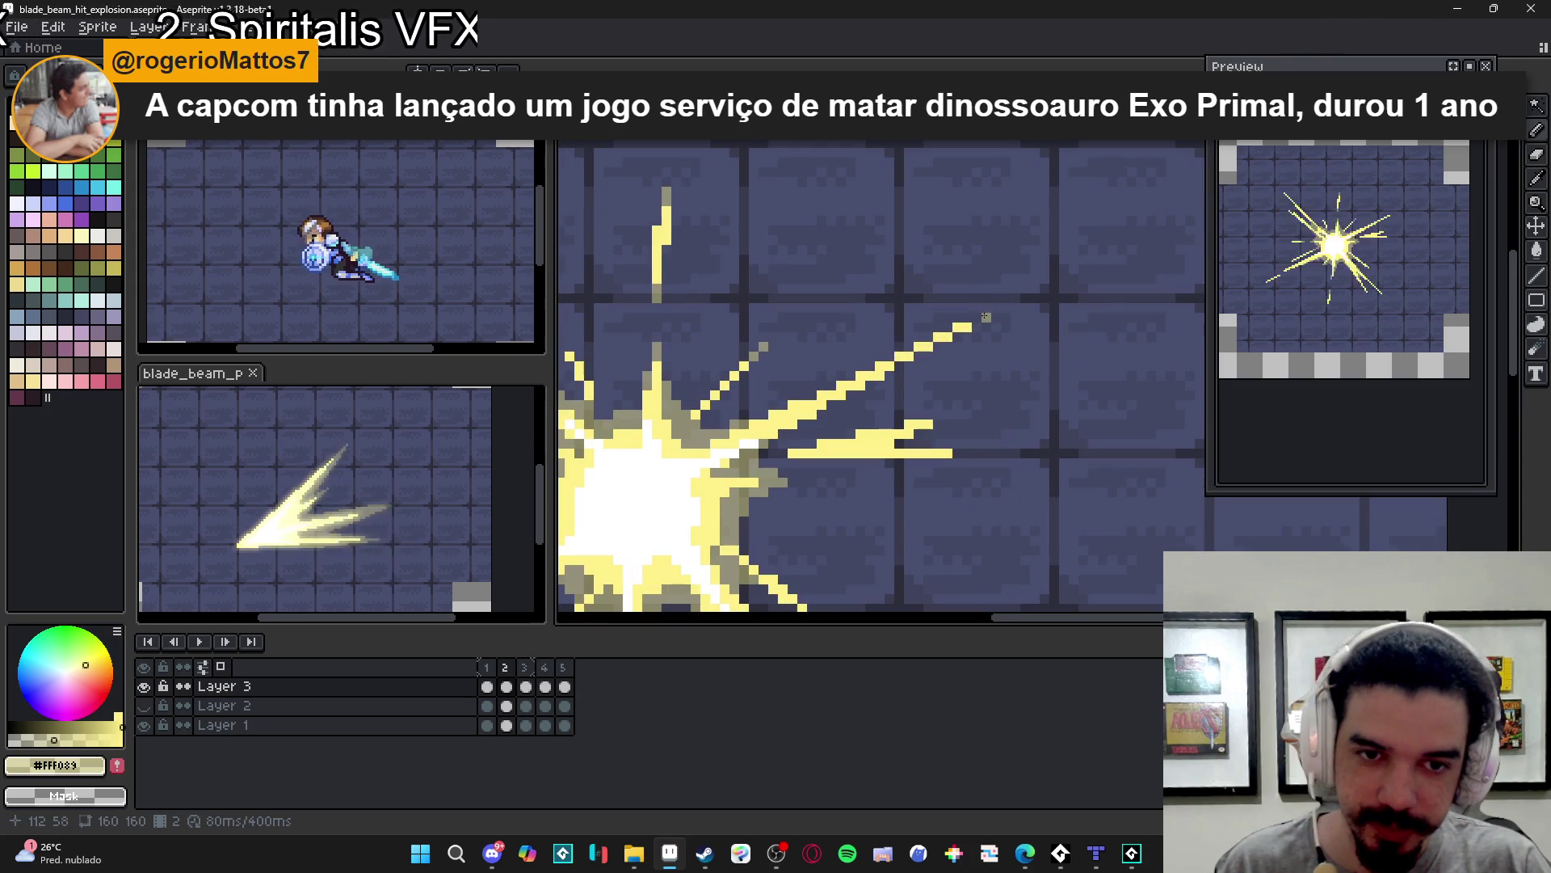
pyautogui.scroll(-3, 982, 348)
pyautogui.scroll(3, 962, 398)
pyautogui.moveTo(962, 398); pyautogui.dragTo(972, 397)
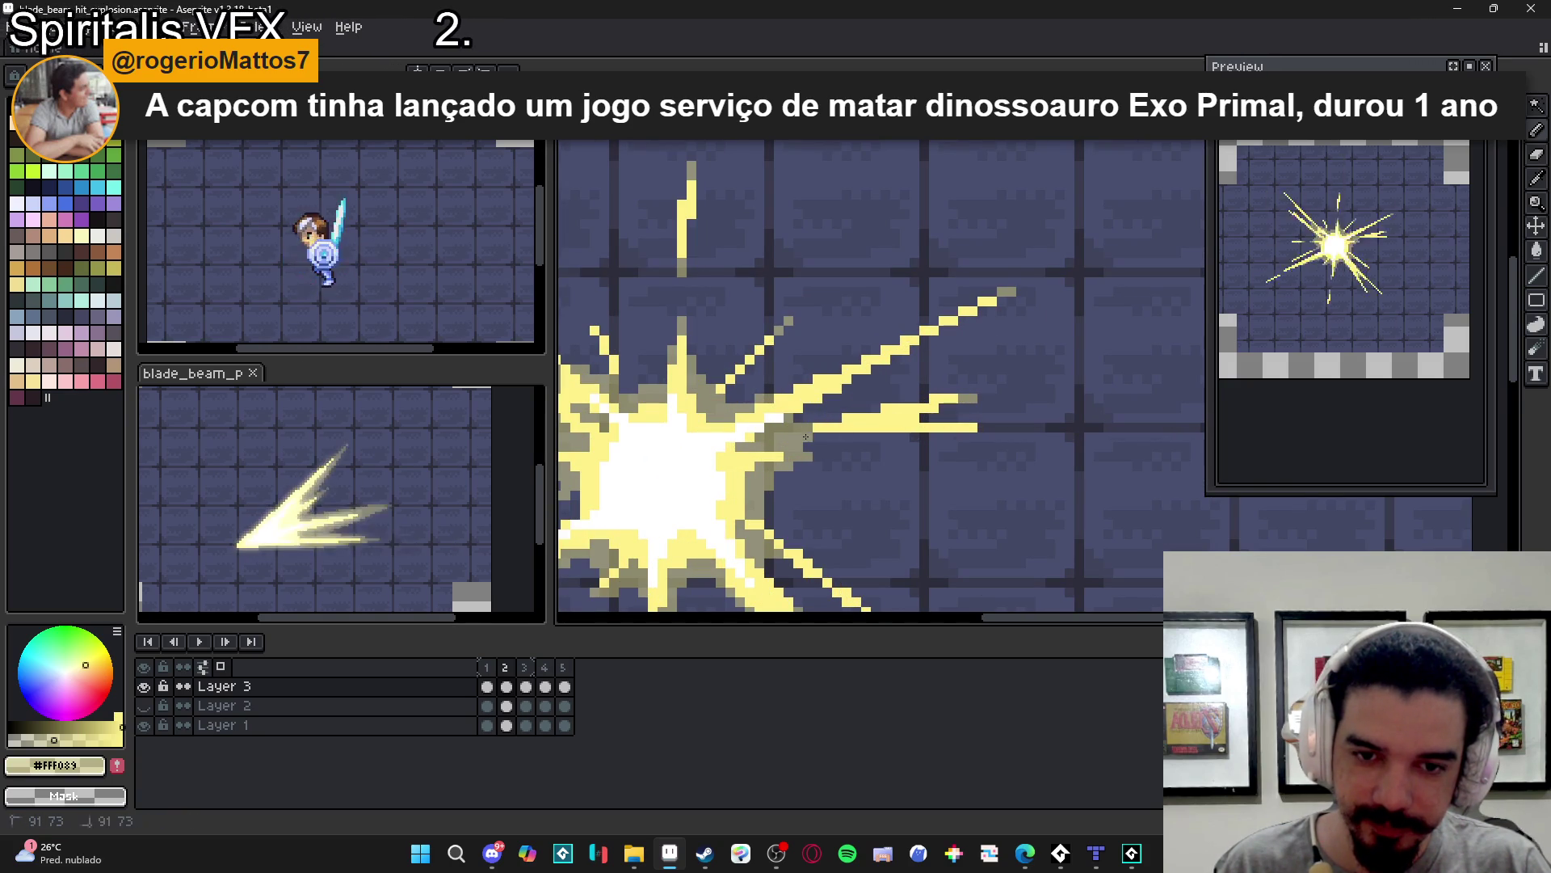
pyautogui.scroll(-1, 826, 477)
pyautogui.scroll(-2, 826, 483)
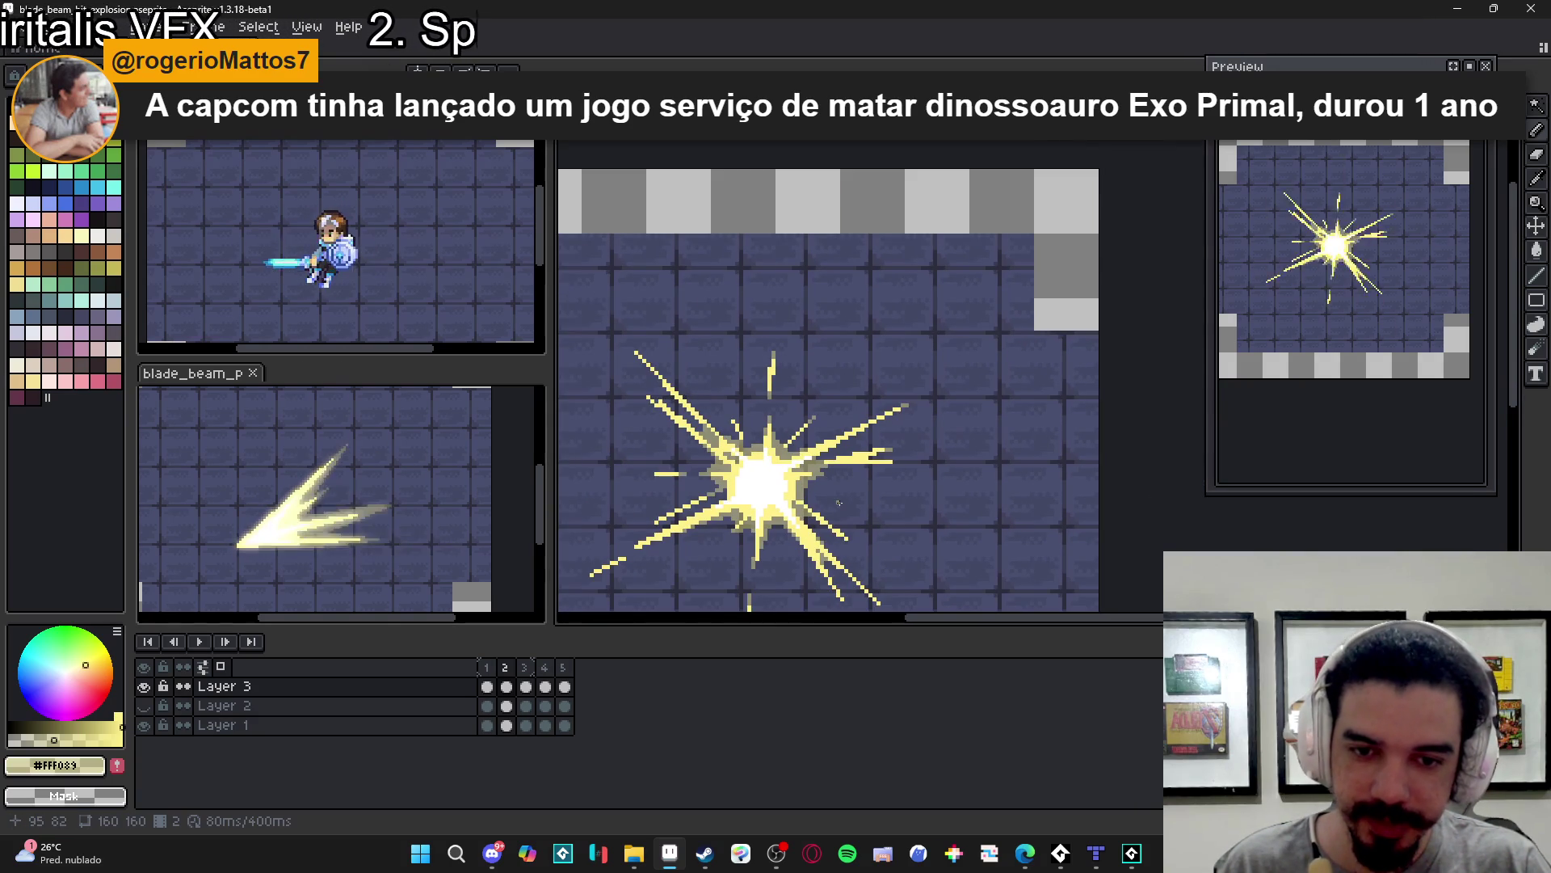
pyautogui.scroll(2, 833, 480)
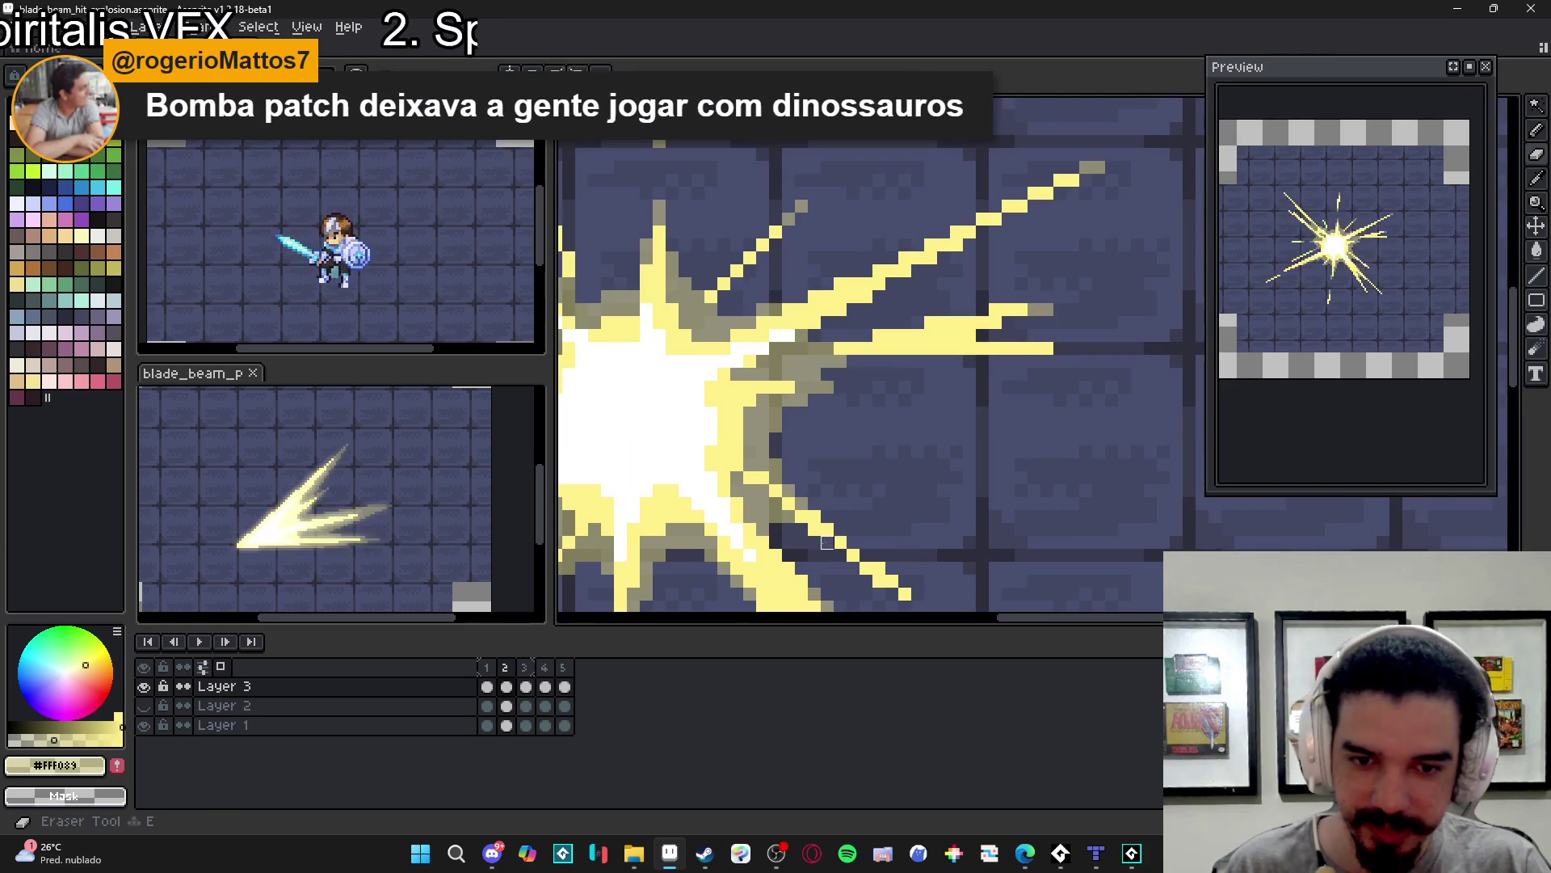
# - Bring the explosion centre into view and select frame 2 in the timeline
pyautogui.scroll(-2, 883, 597)
pyautogui.scroll(-1, 883, 597)
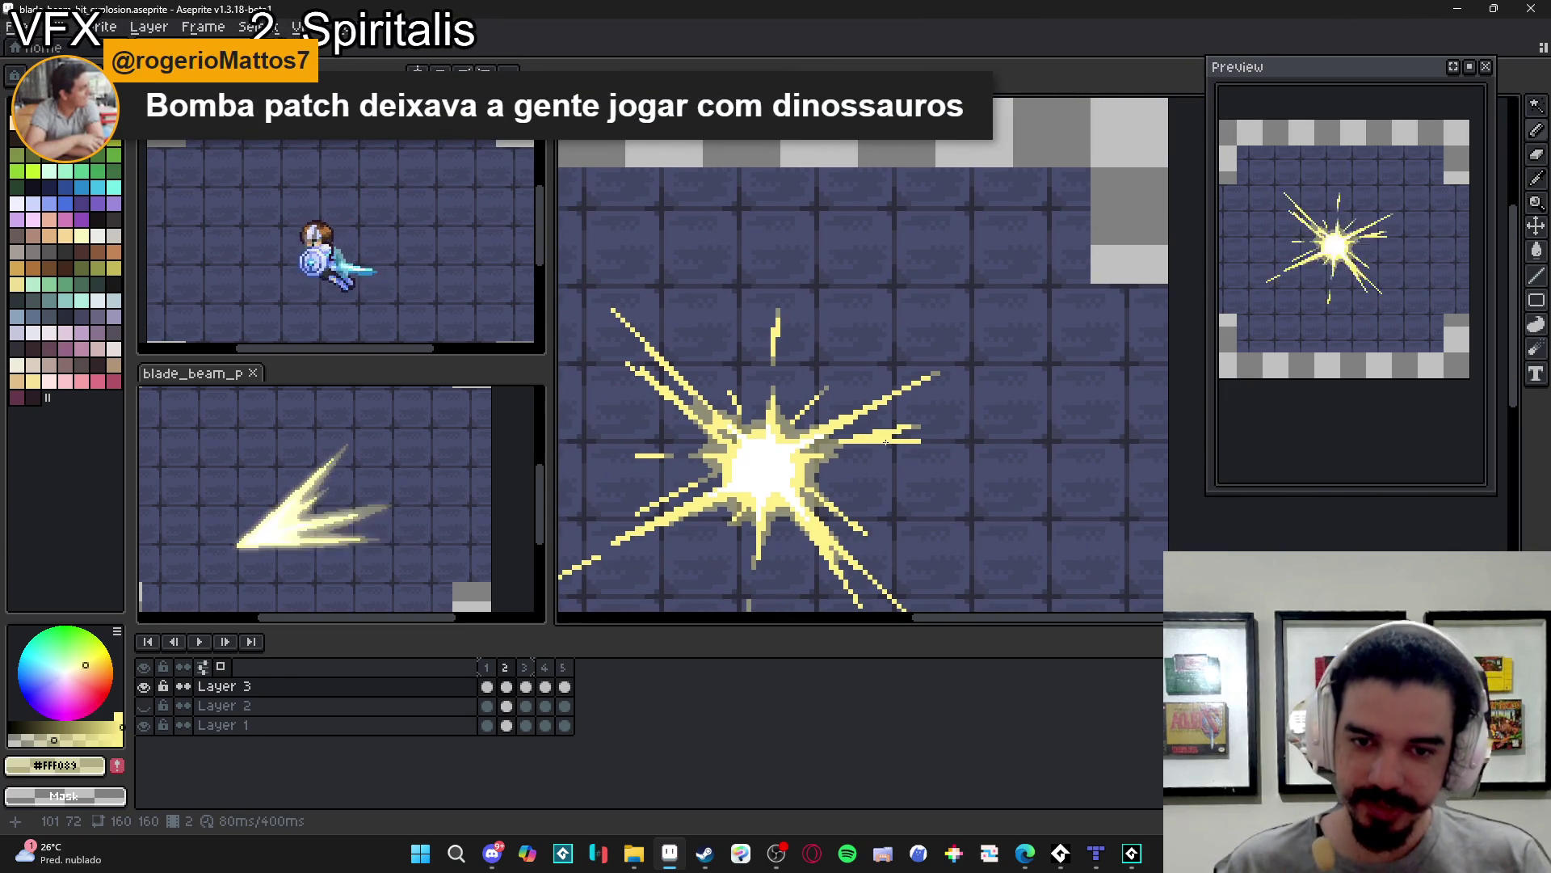
pyautogui.scroll(-2, 874, 443)
pyautogui.scroll(4, 872, 483)
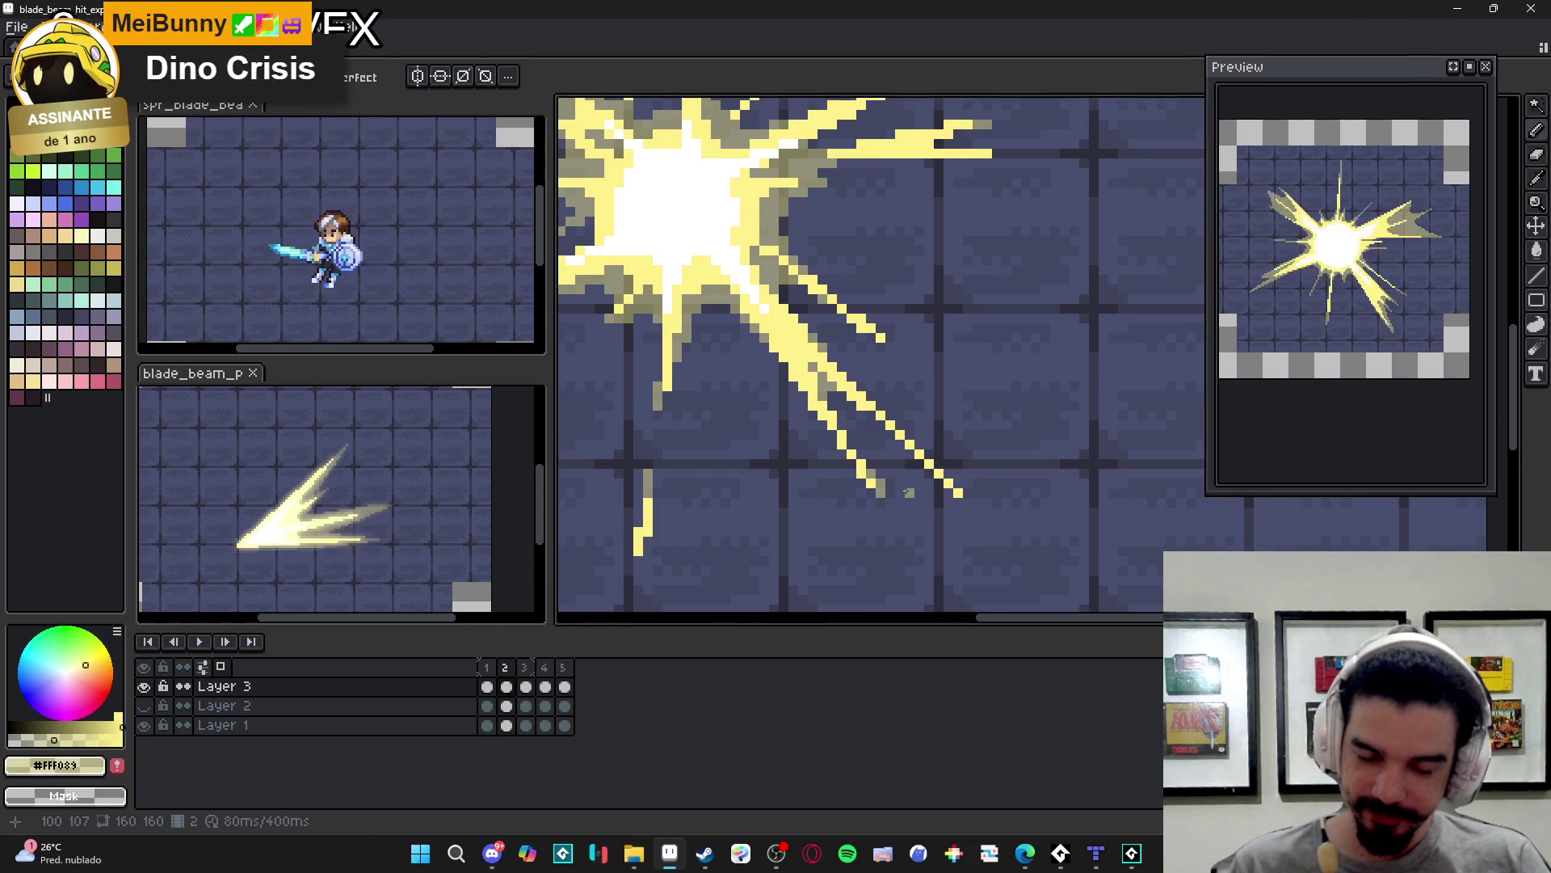
pyautogui.scroll(-2, 851, 530)
pyautogui.moveTo(715, 480); pyautogui.dragTo(761, 499)
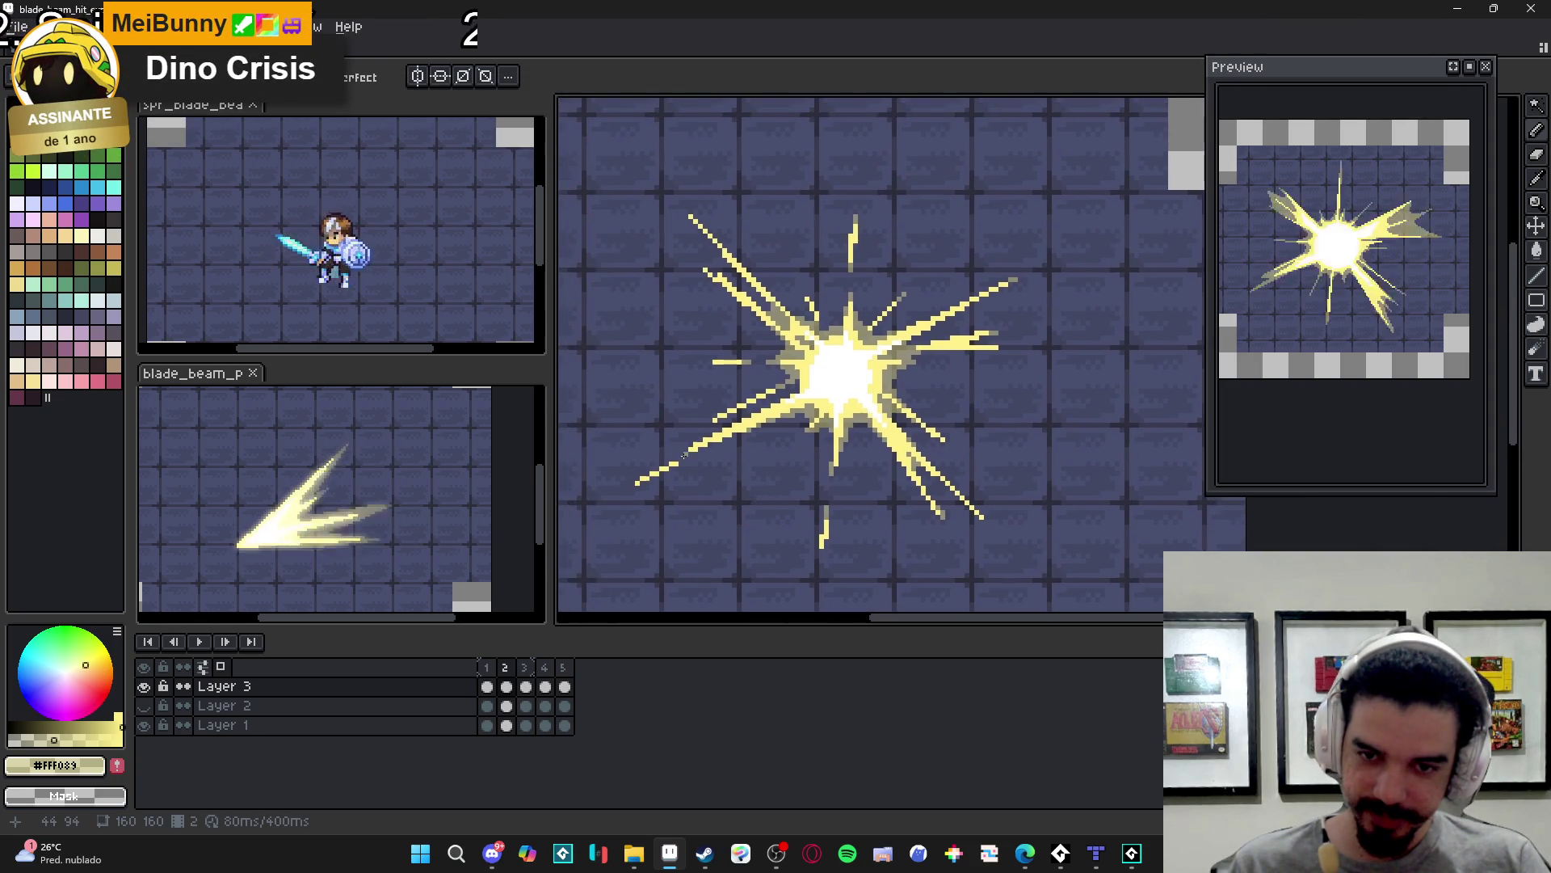
pyautogui.scroll(2, 695, 460)
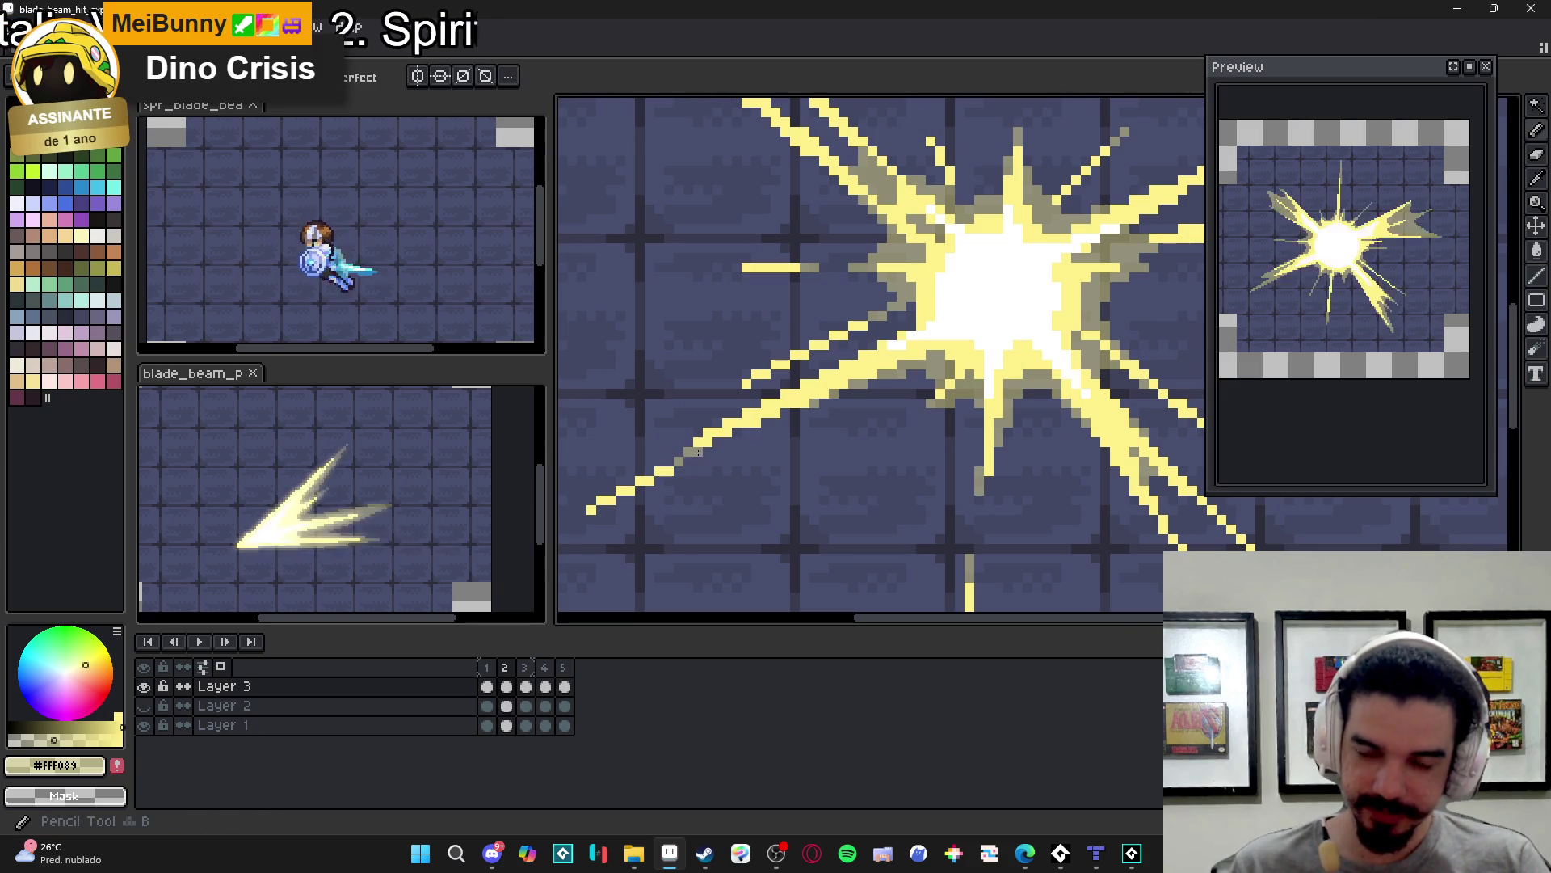
pyautogui.scroll(-2, 699, 452)
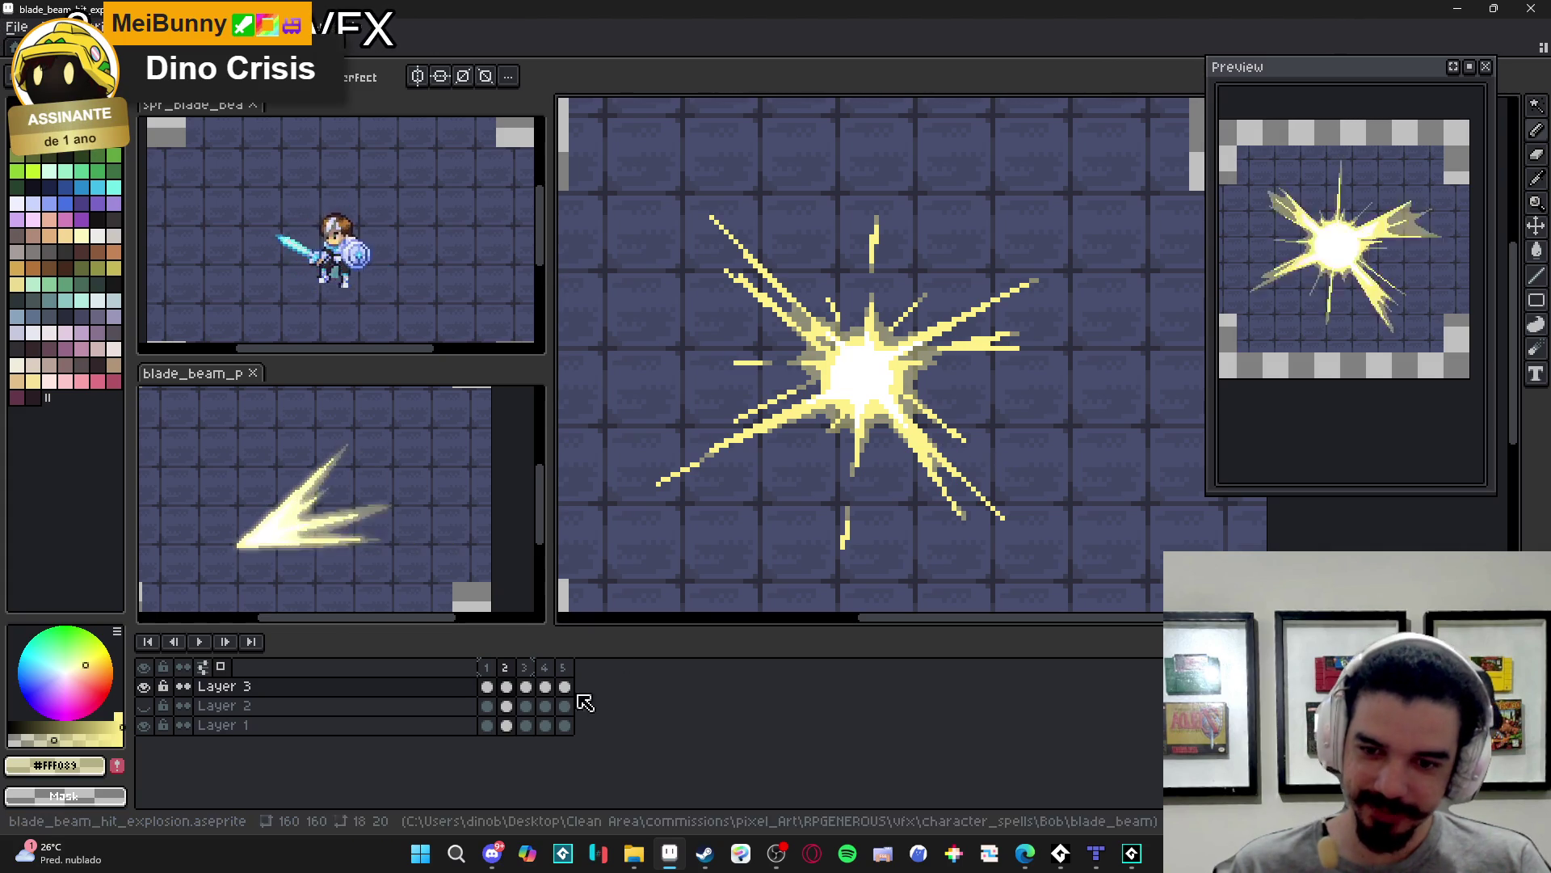
pyautogui.click(497, 668)
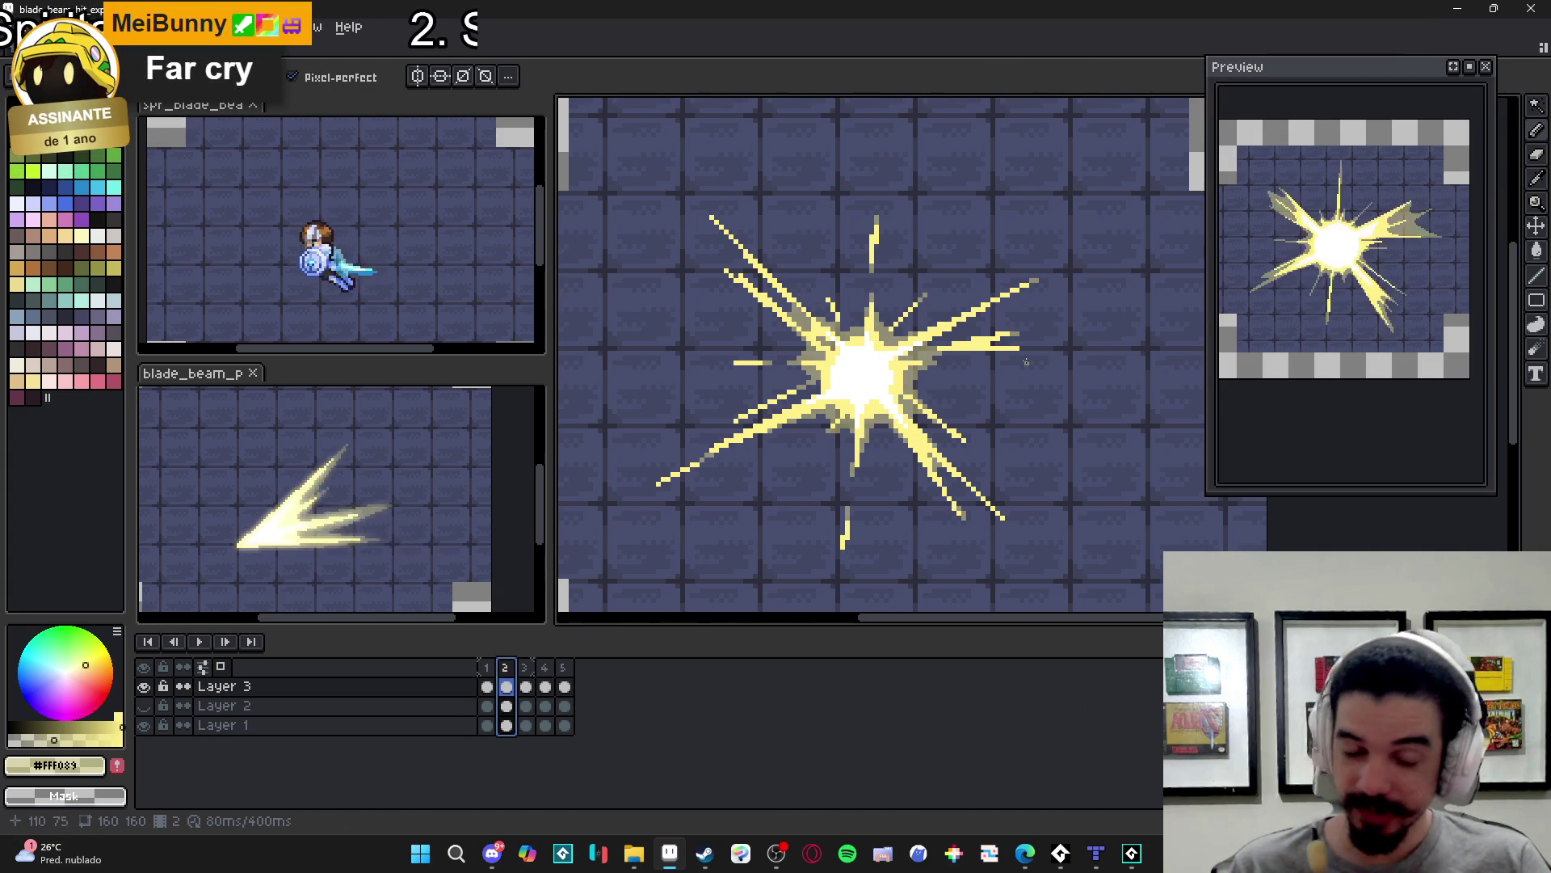
pyautogui.scroll(1, 1022, 368)
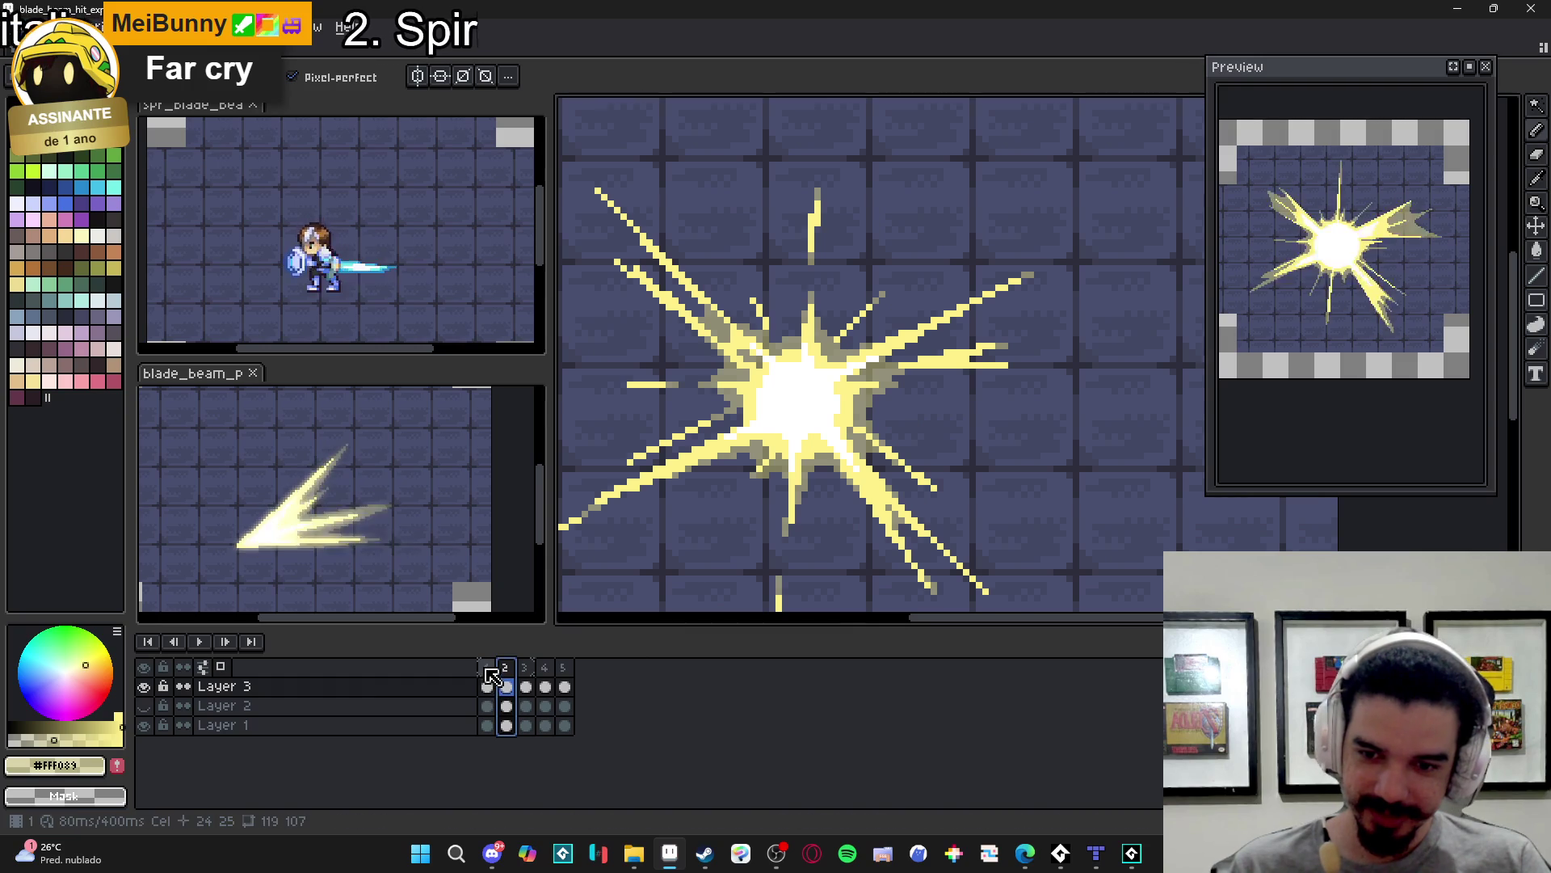
pyautogui.click(487, 679)
pyautogui.click(507, 676)
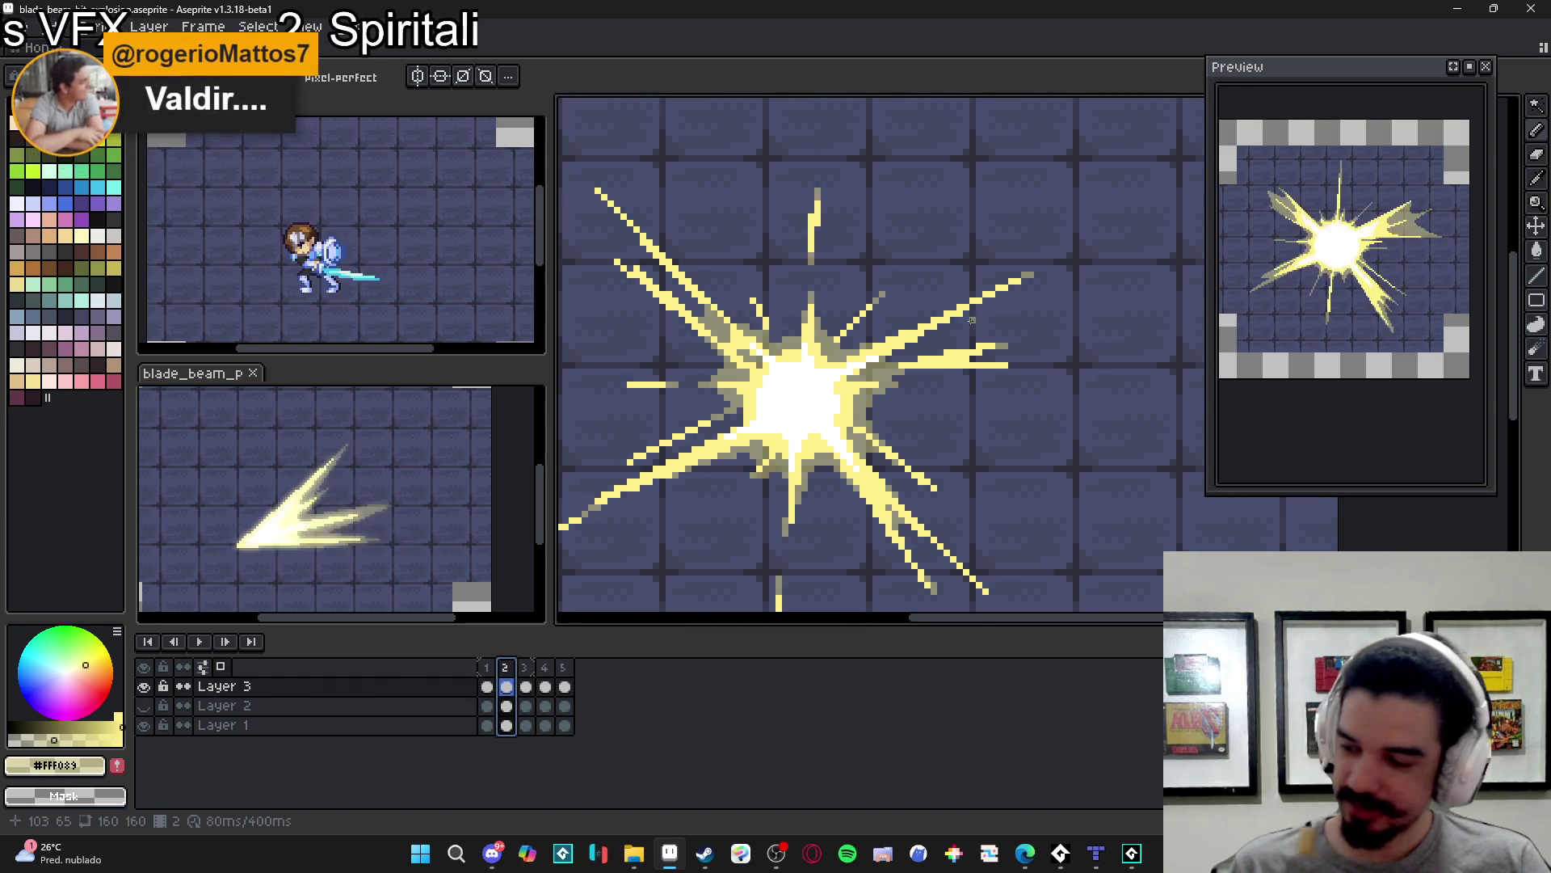
pyautogui.scroll(5, 972, 321)
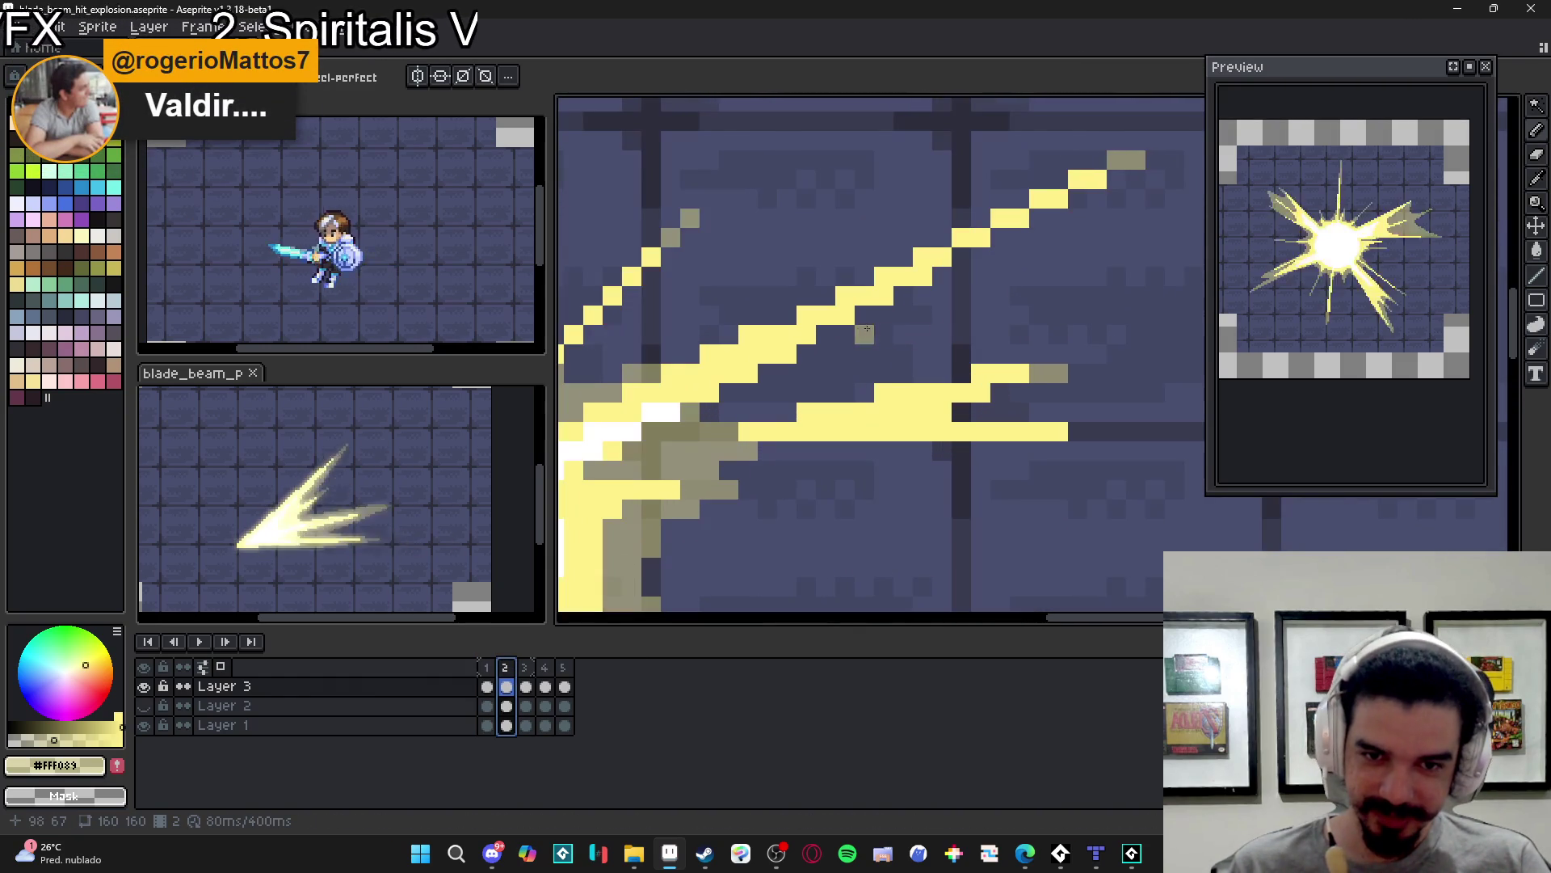
pyautogui.click(844, 333)
pyautogui.click(840, 367)
pyautogui.click(806, 356)
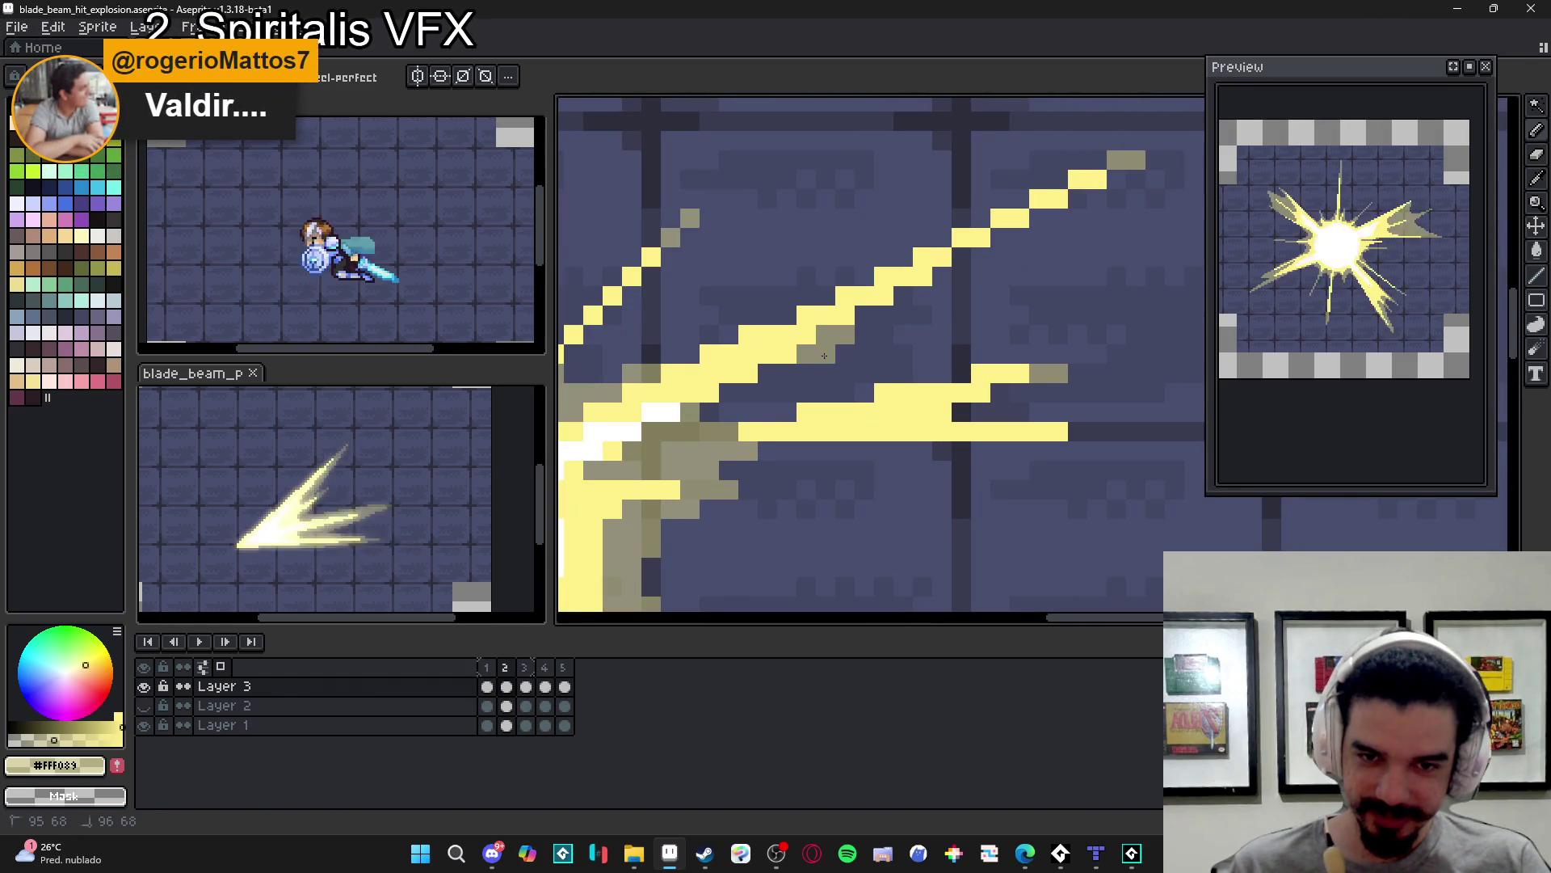
pyautogui.click(806, 373)
pyautogui.click(805, 394)
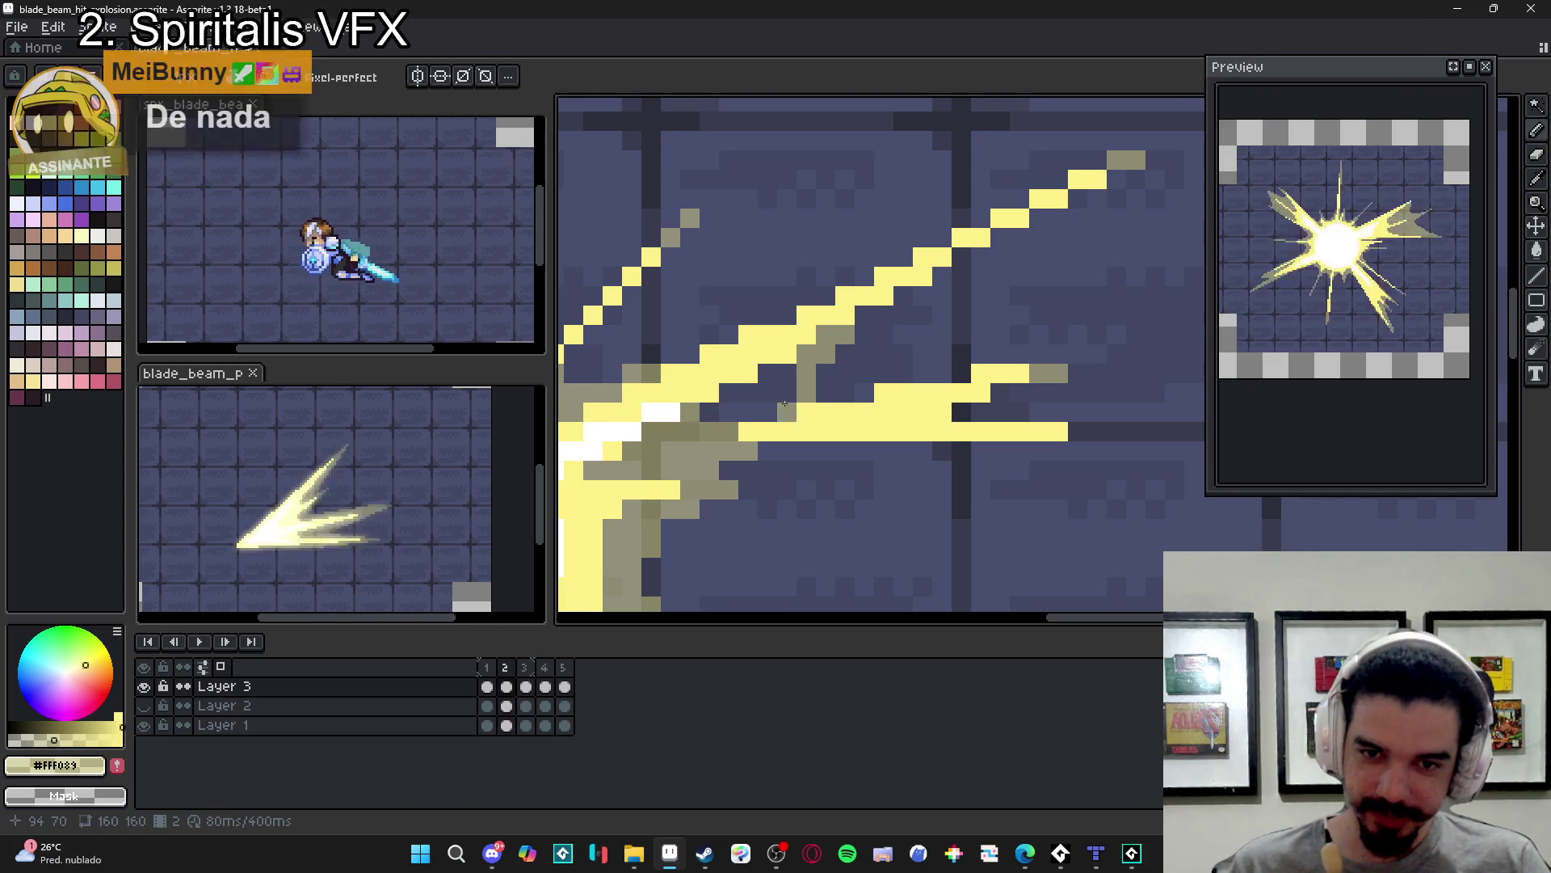
pyautogui.press('+')
pyautogui.click(780, 403)
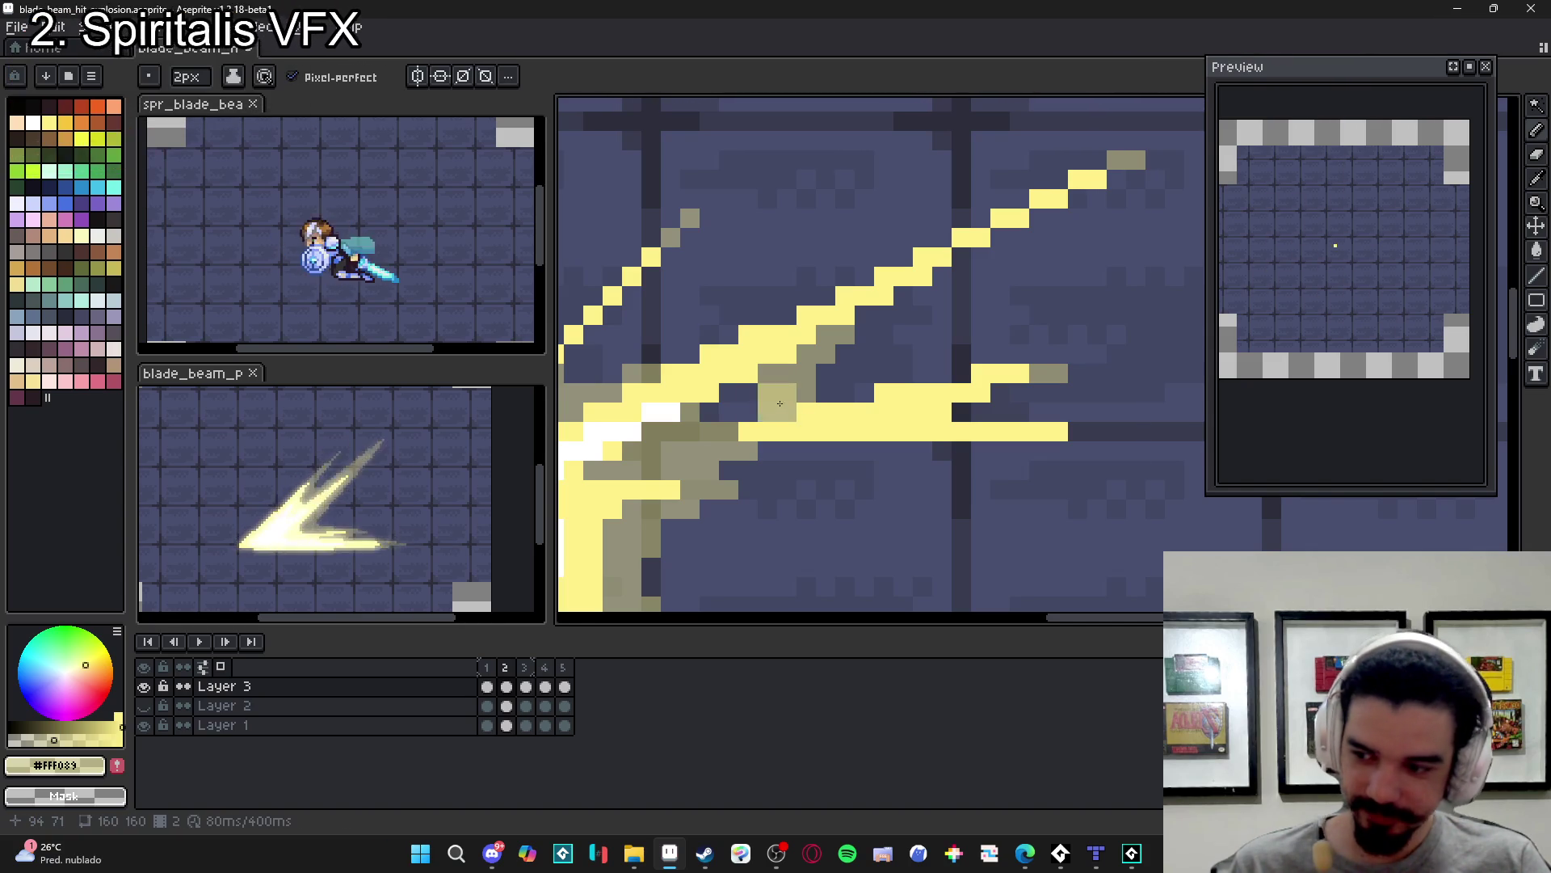
pyautogui.click(738, 408)
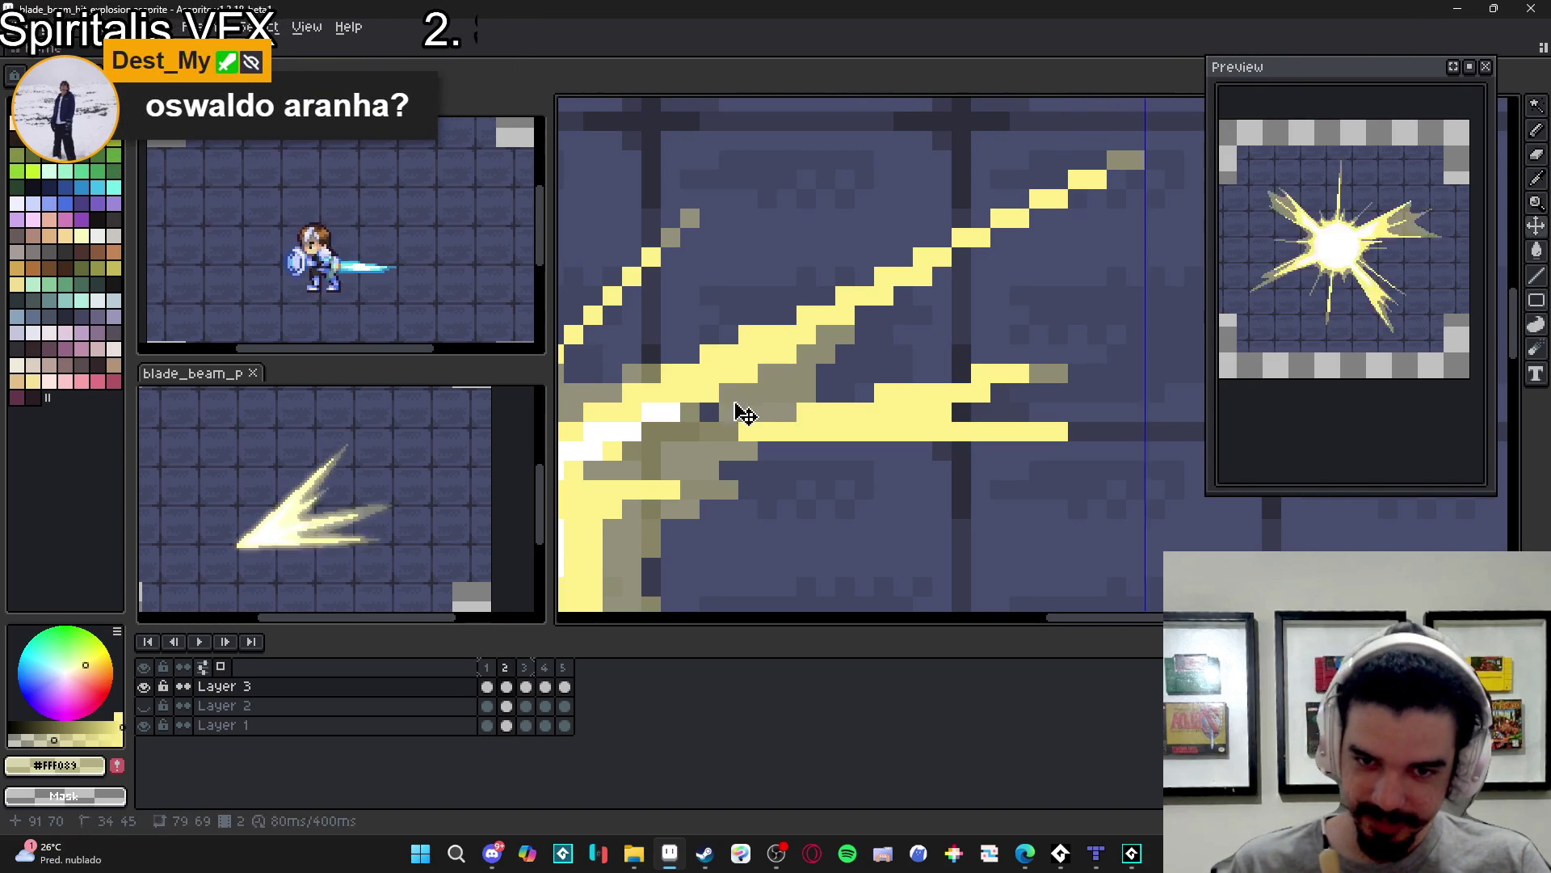
pyautogui.moveTo(804, 394); pyautogui.dragTo(864, 393)
pyautogui.click(824, 374)
pyautogui.click(849, 374)
pyautogui.click(941, 373)
pyautogui.click(903, 334)
pyautogui.click(868, 313)
pyautogui.click(903, 296)
pyautogui.click(941, 276)
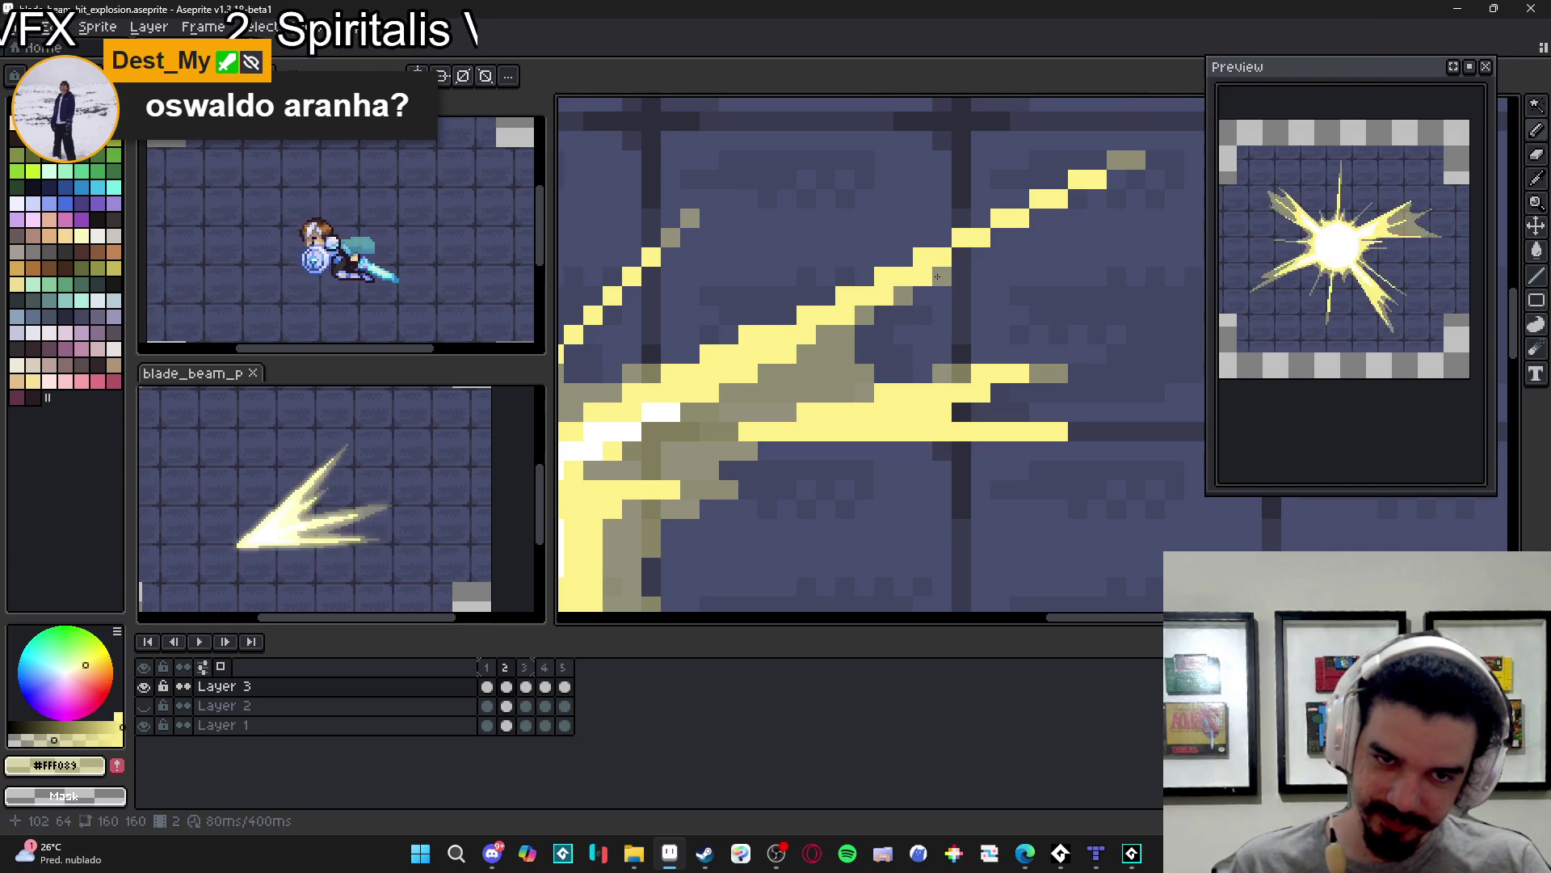
pyautogui.click(961, 267)
pyautogui.scroll(-2, 899, 434)
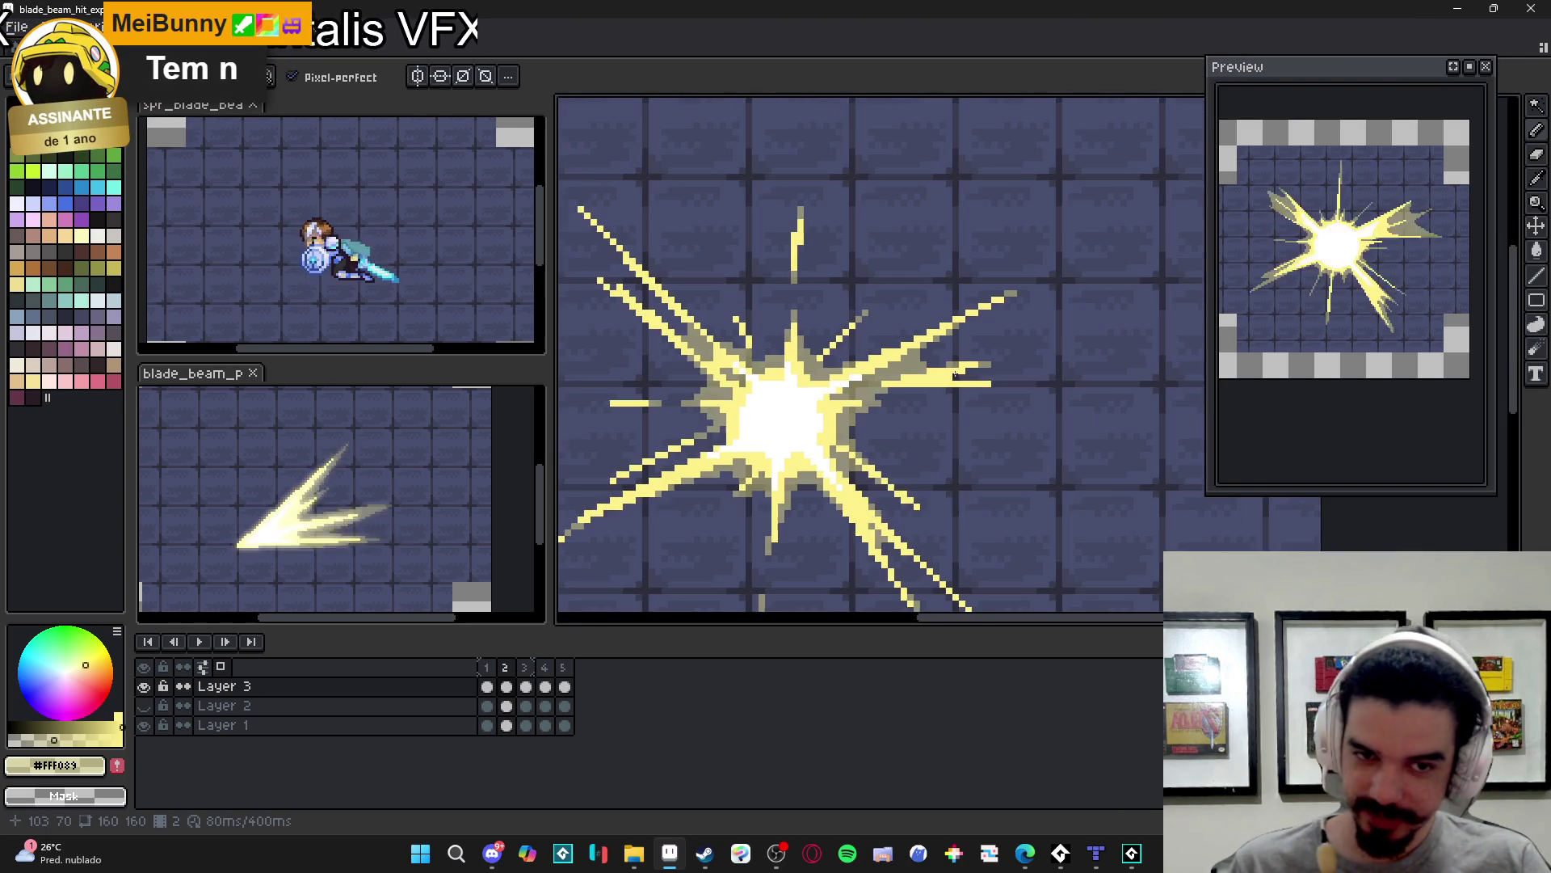
pyautogui.scroll(-1, 900, 434)
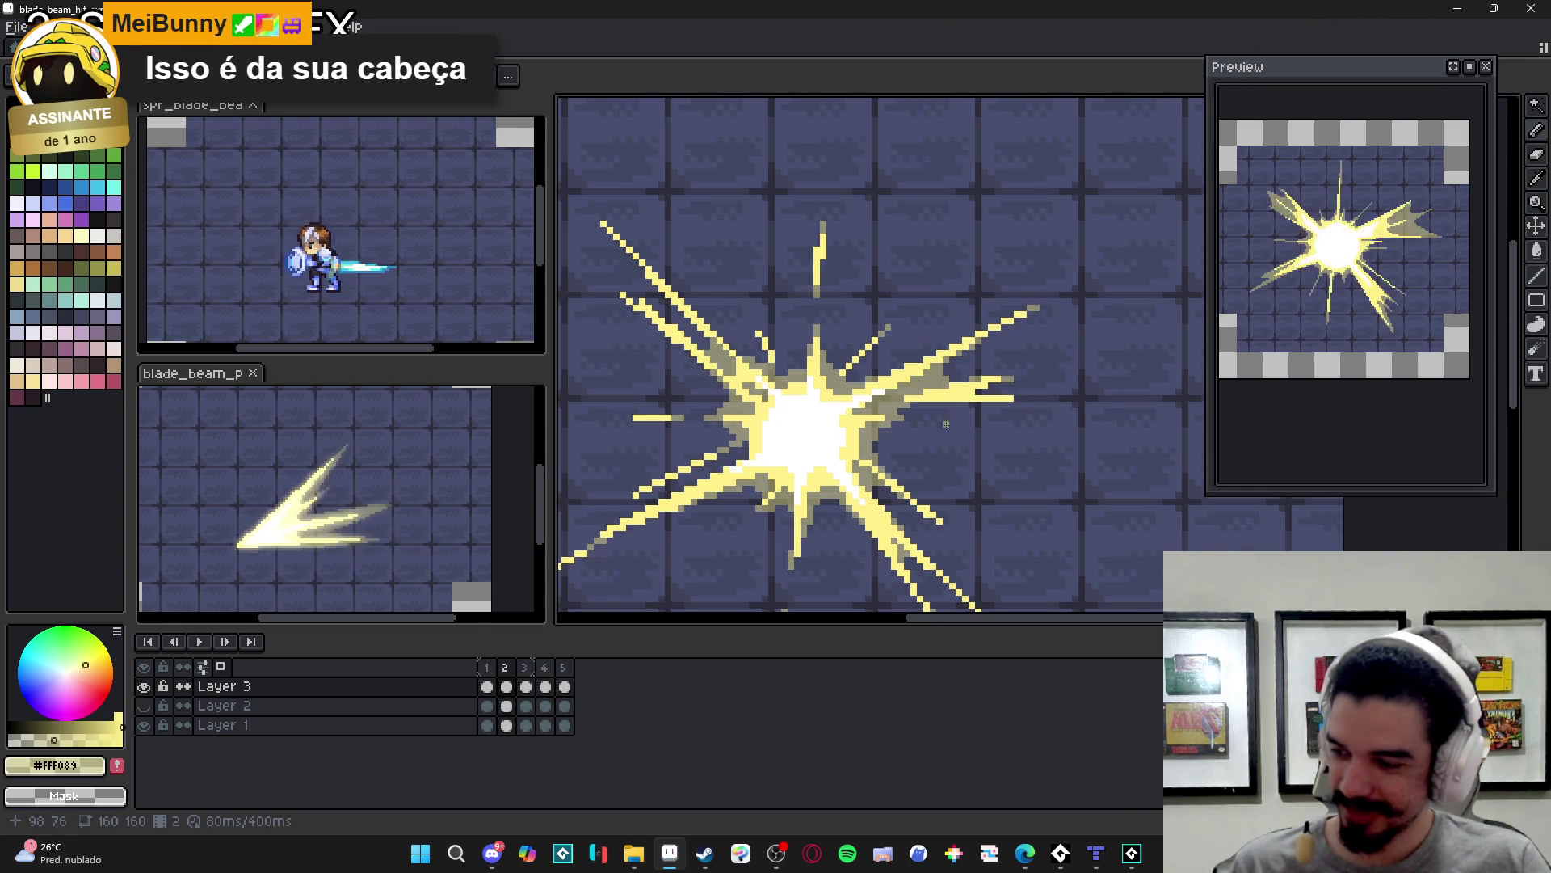
pyautogui.scroll(-1, 940, 430)
pyautogui.scroll(-1, 939, 372)
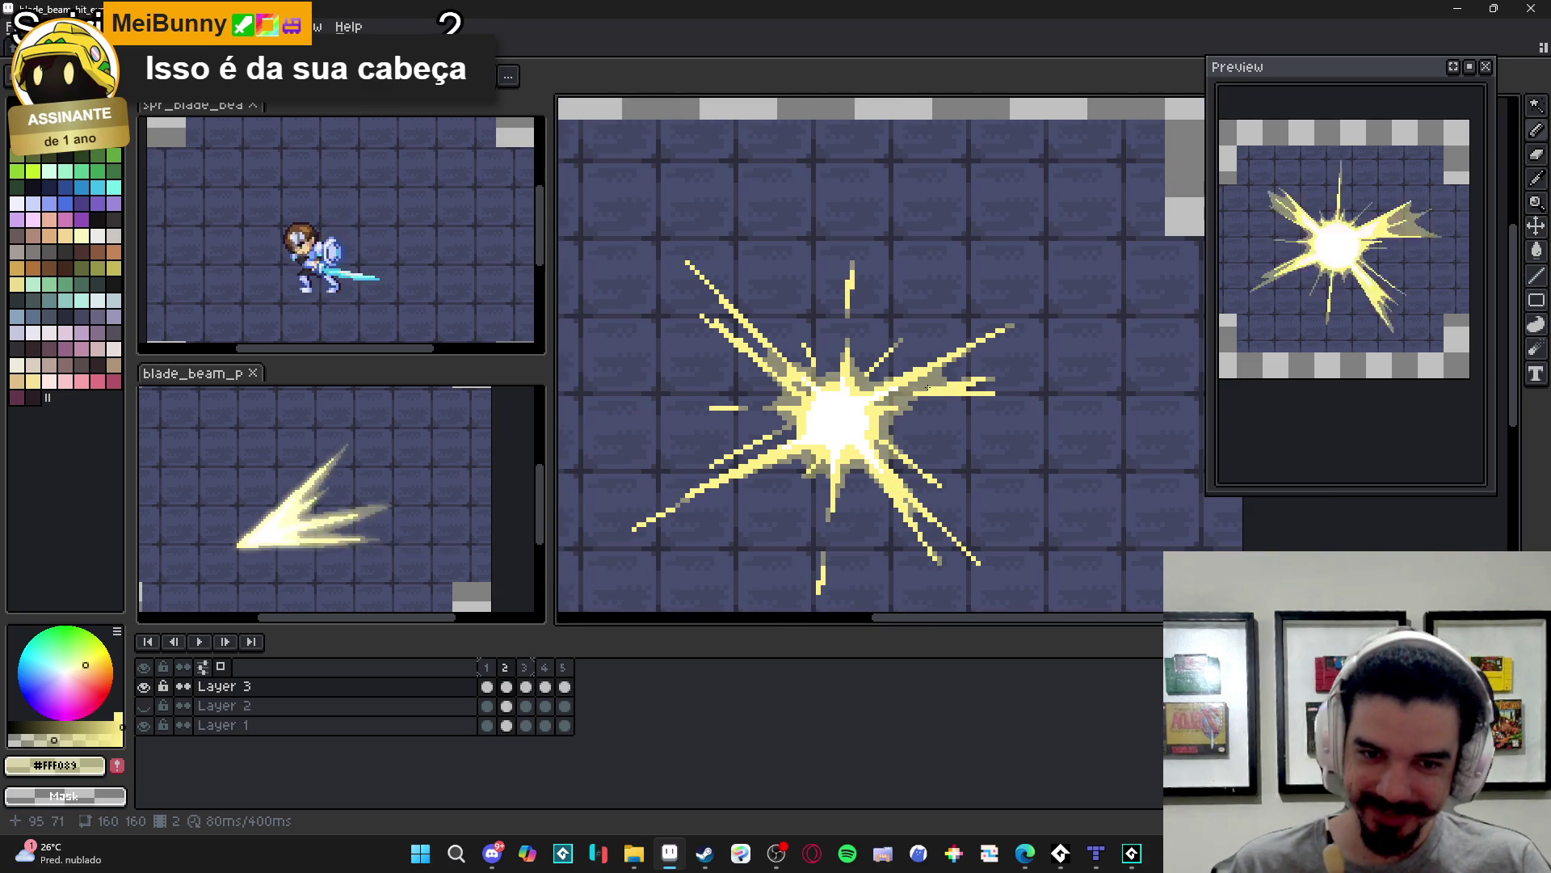
pyautogui.scroll(1, 939, 512)
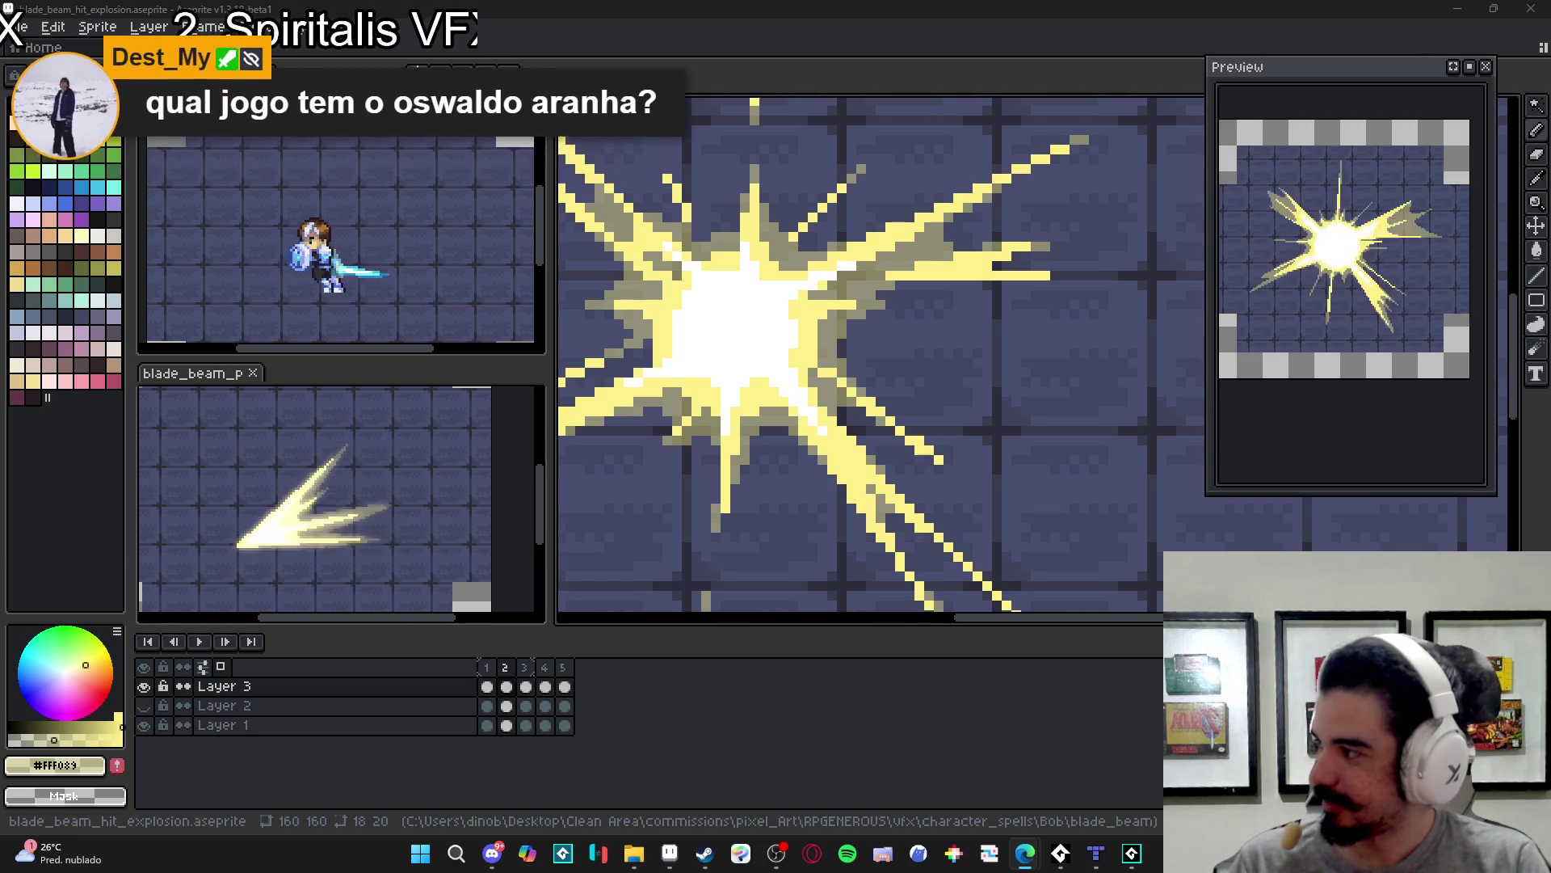
# - Show the far cry primal image results and preview, then close, the EiNerdGames image
pyautogui.hotkey('alt', 'Tab')
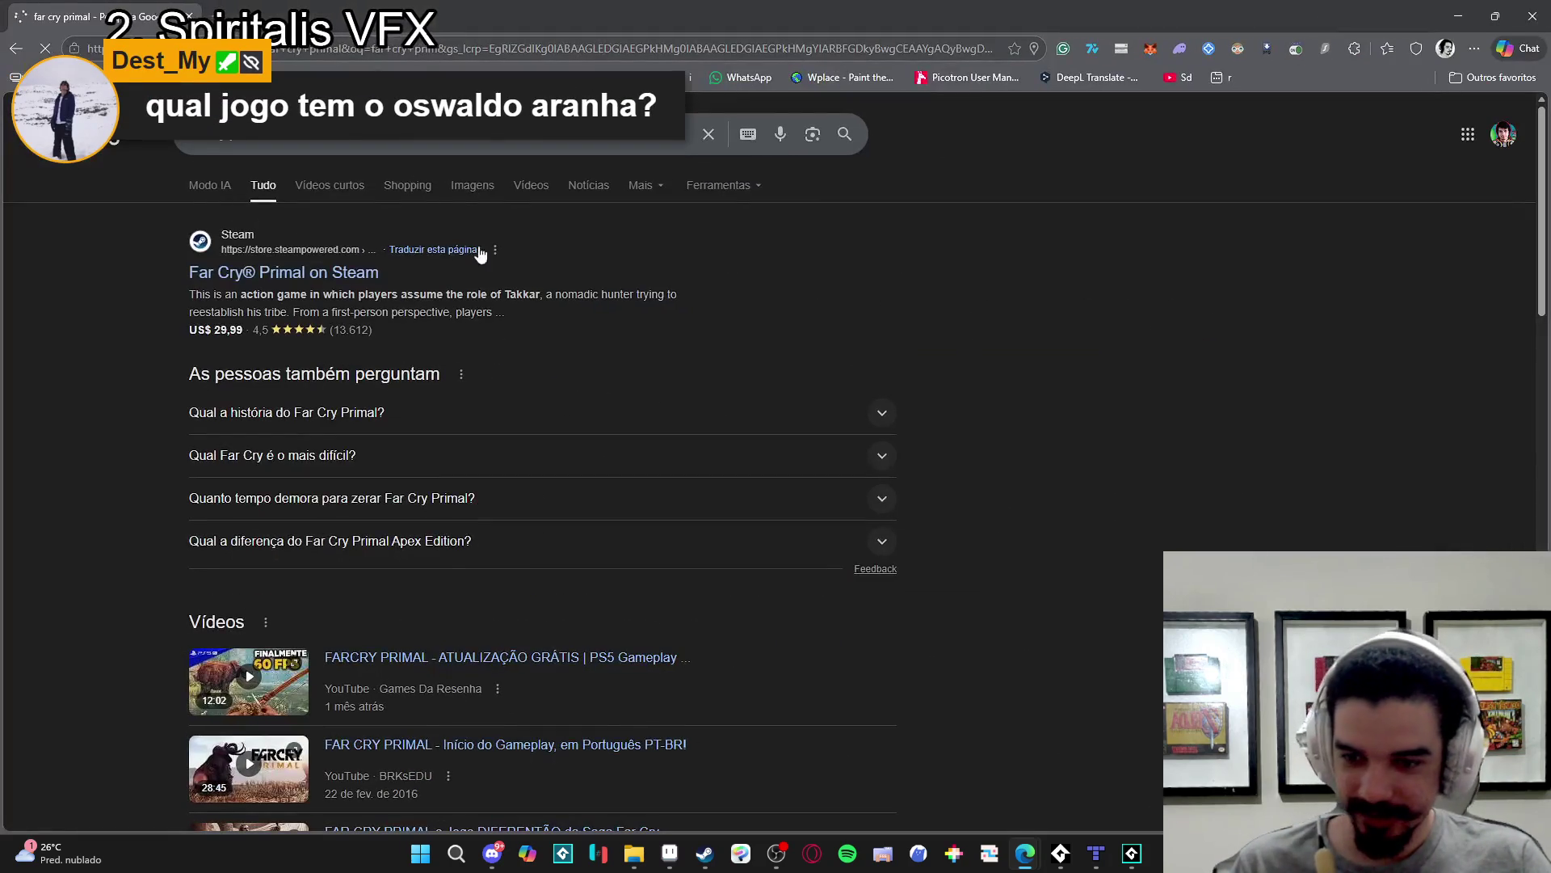
pyautogui.click(481, 194)
pyautogui.scroll(-5, 1065, 529)
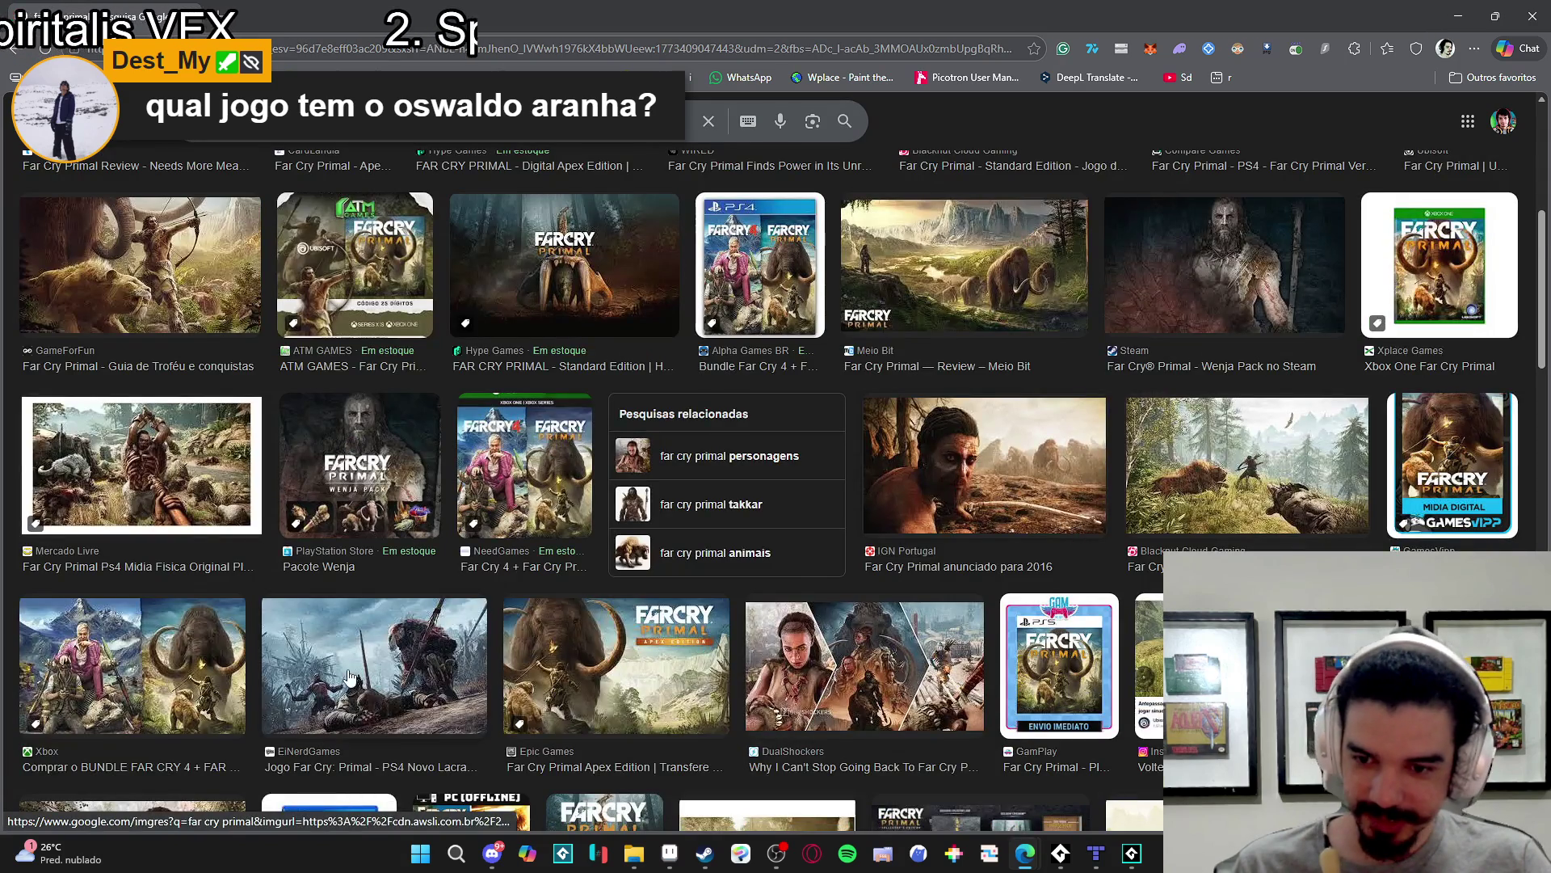
pyautogui.click(350, 679)
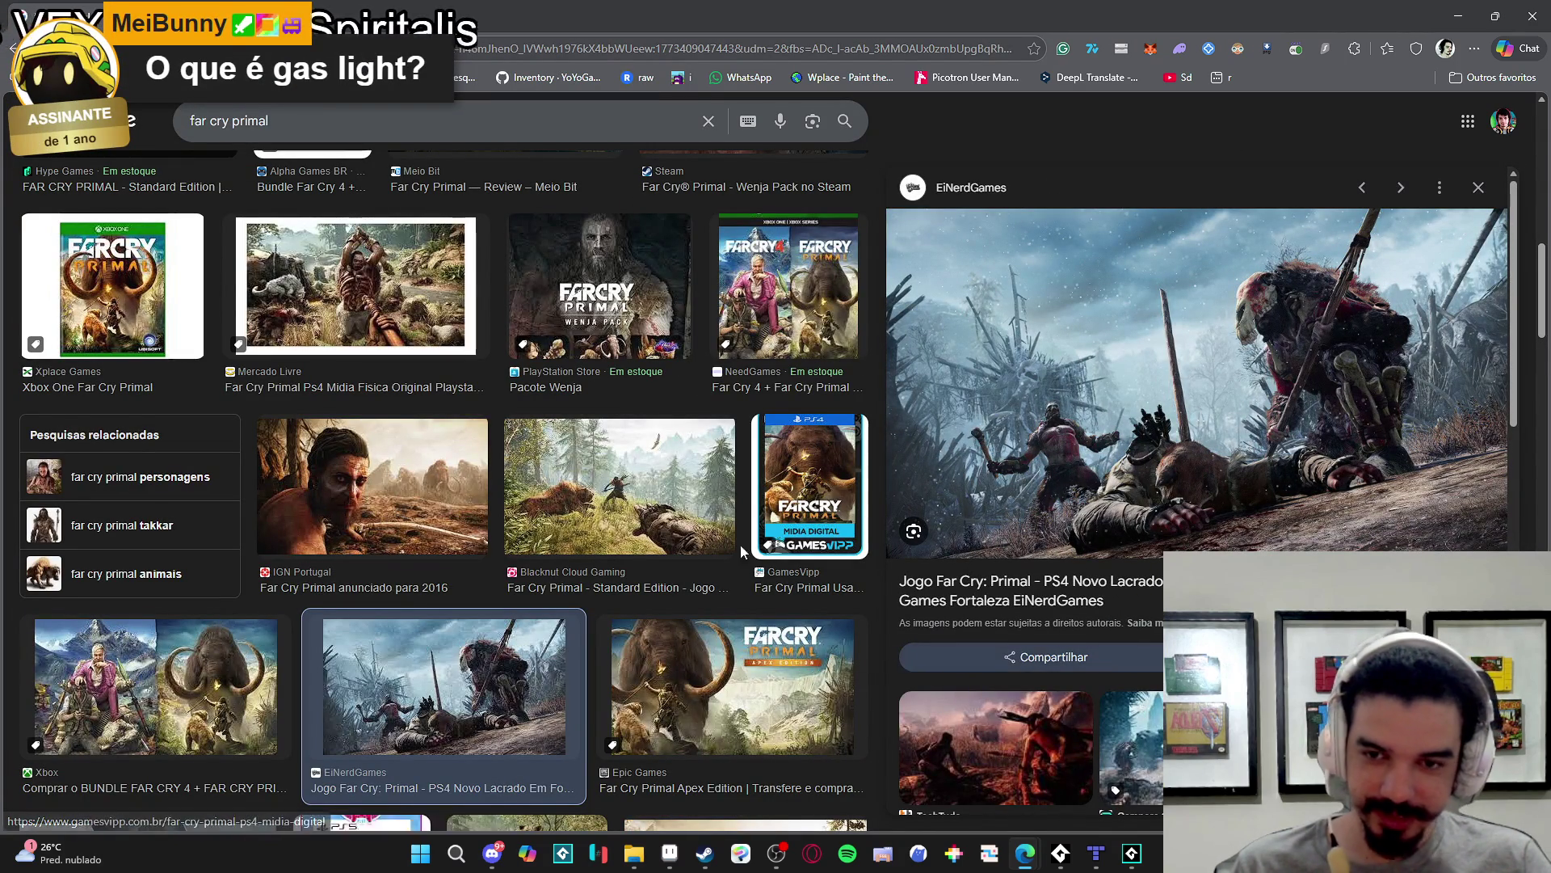
pyautogui.scroll(1, 881, 401)
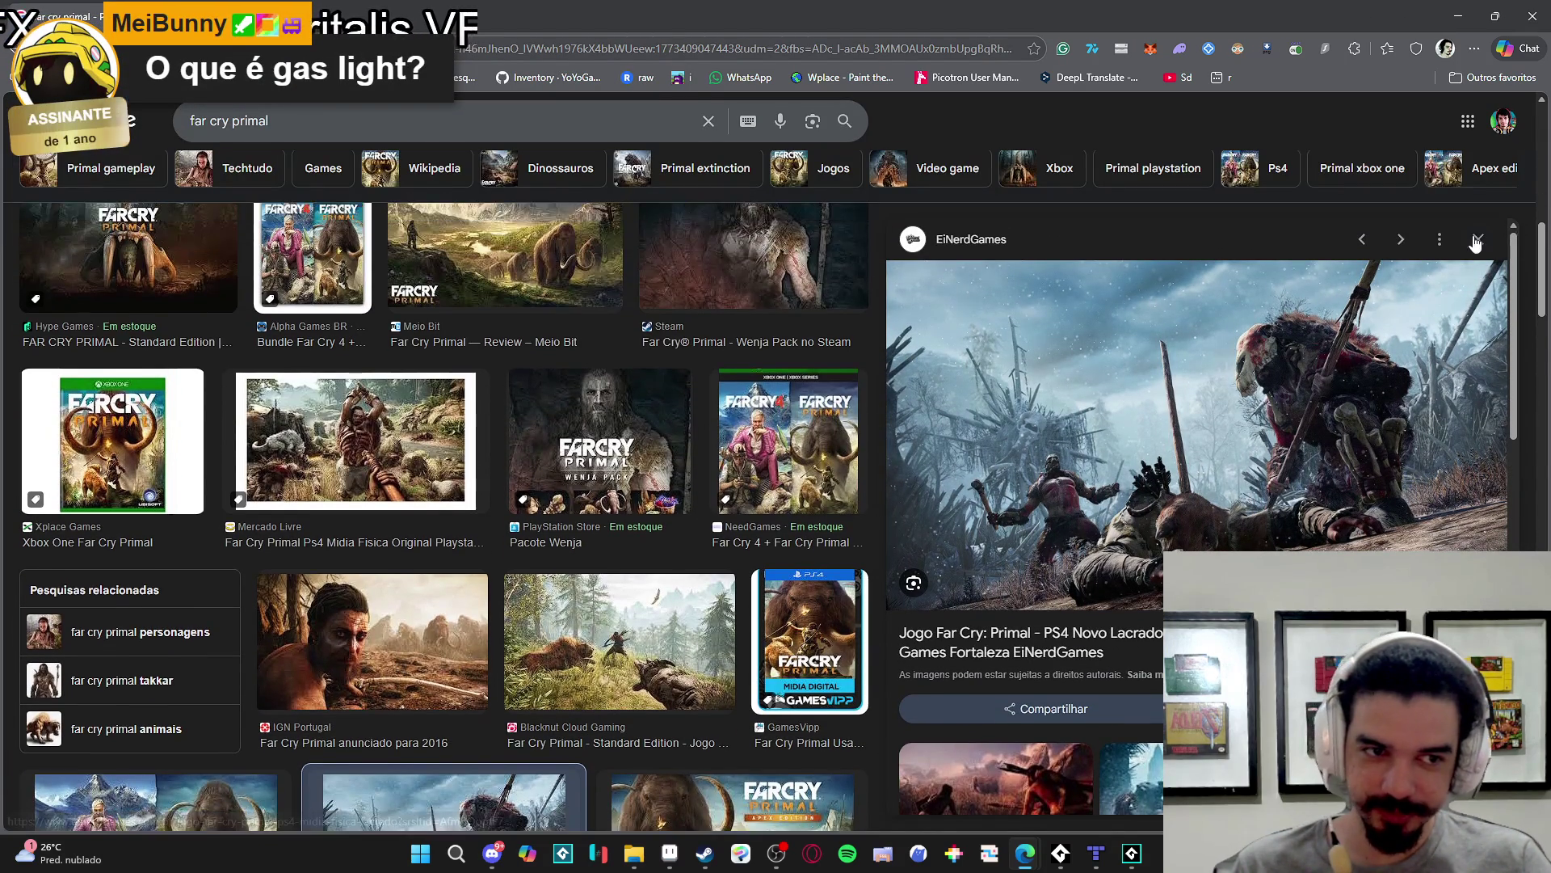
pyautogui.press('Escape')
# - Scroll the results and preview the Hot.Game snowy battle image
pyautogui.scroll(-10, 1192, 501)
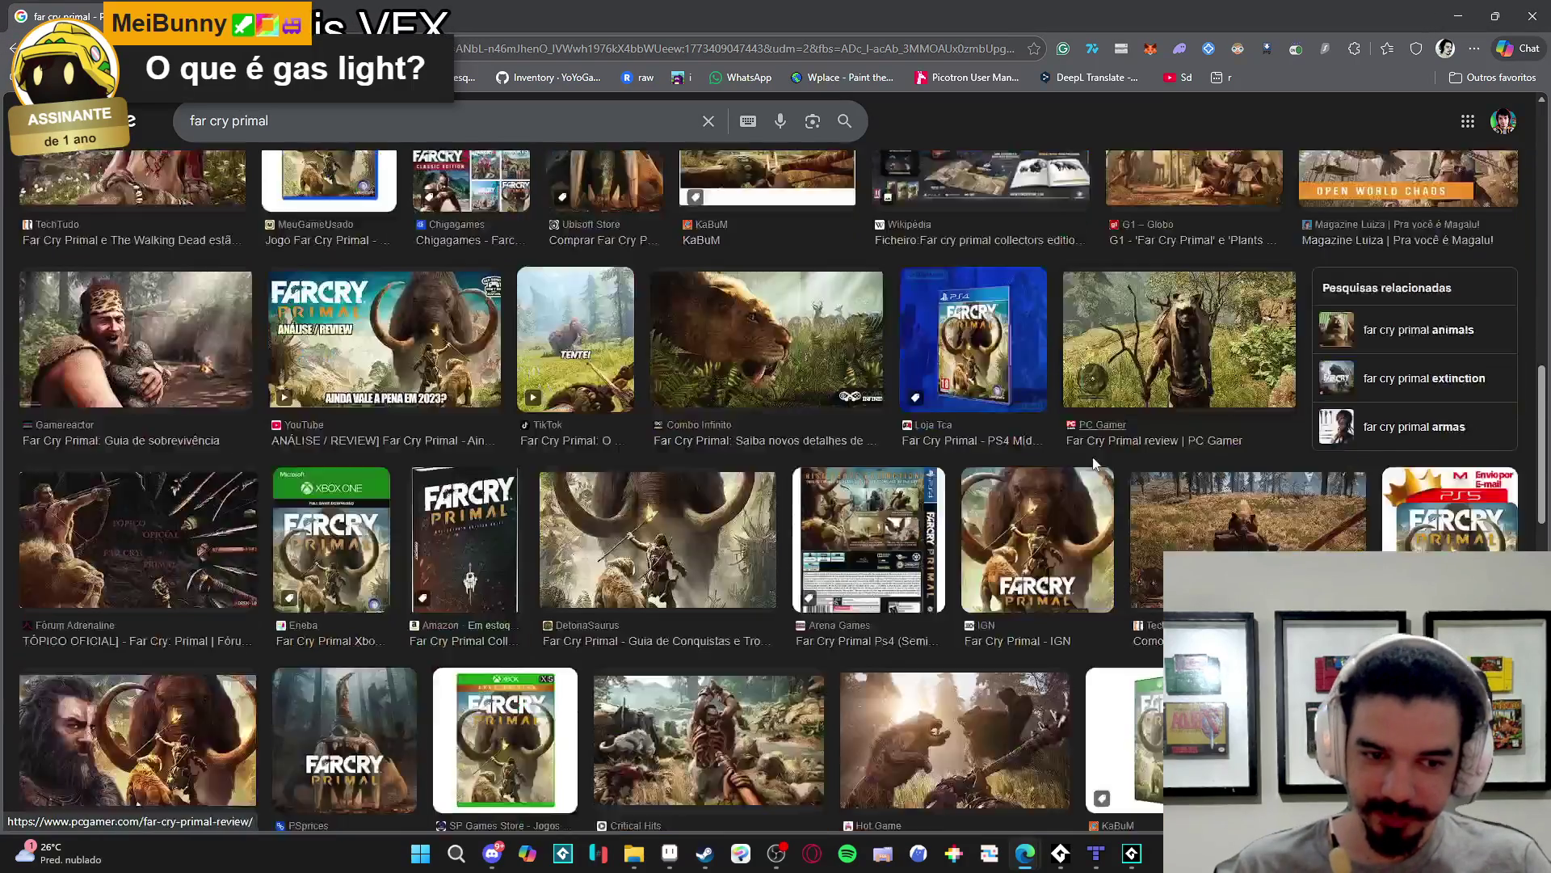
pyautogui.scroll(-5, 416, 549)
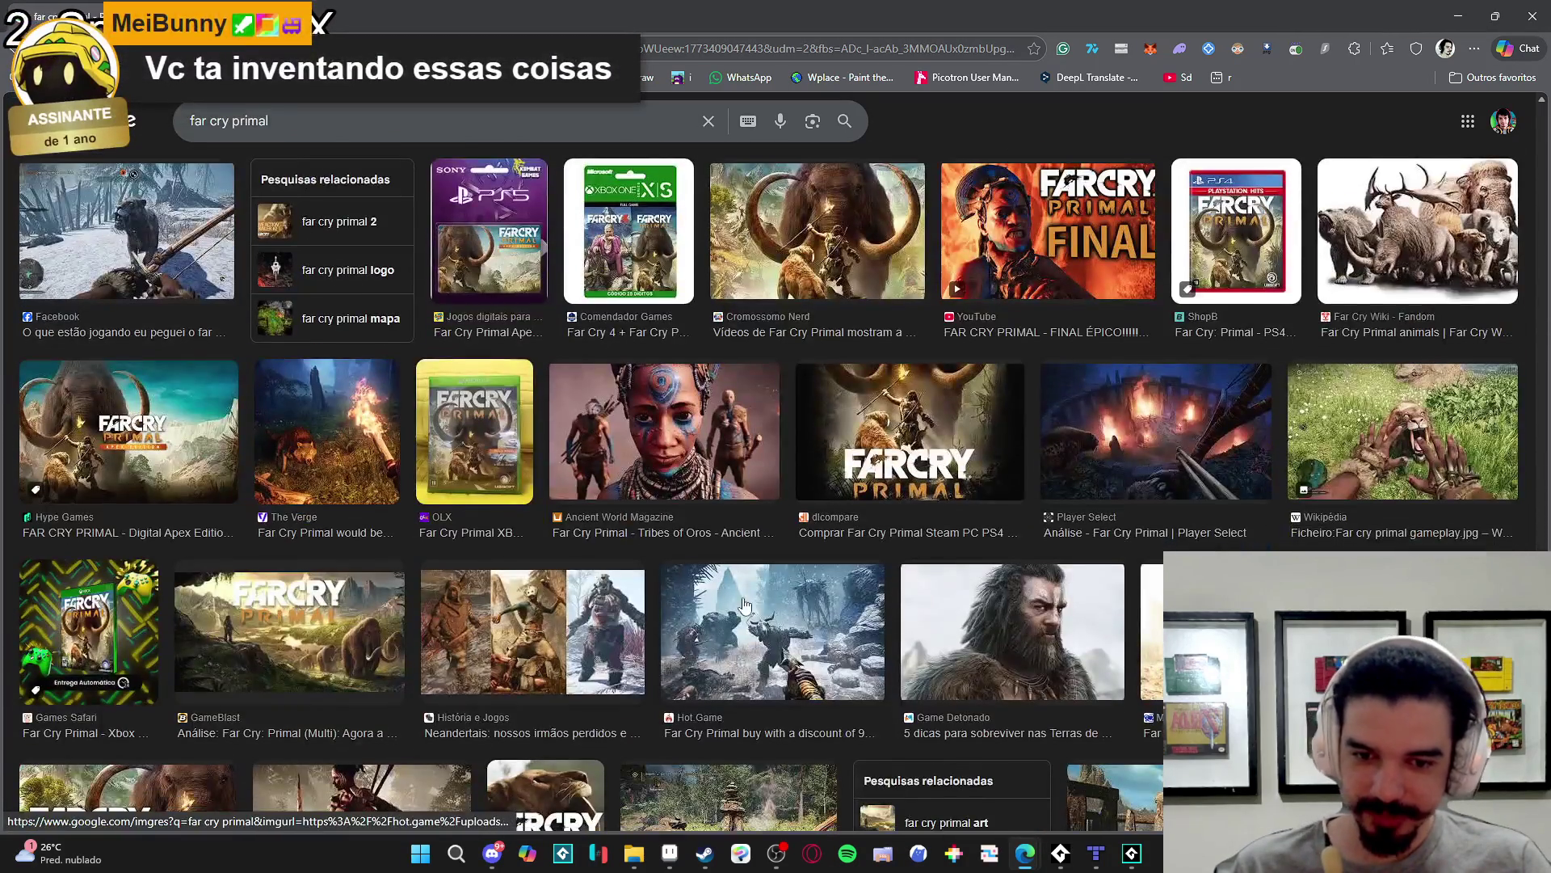
pyautogui.click(784, 618)
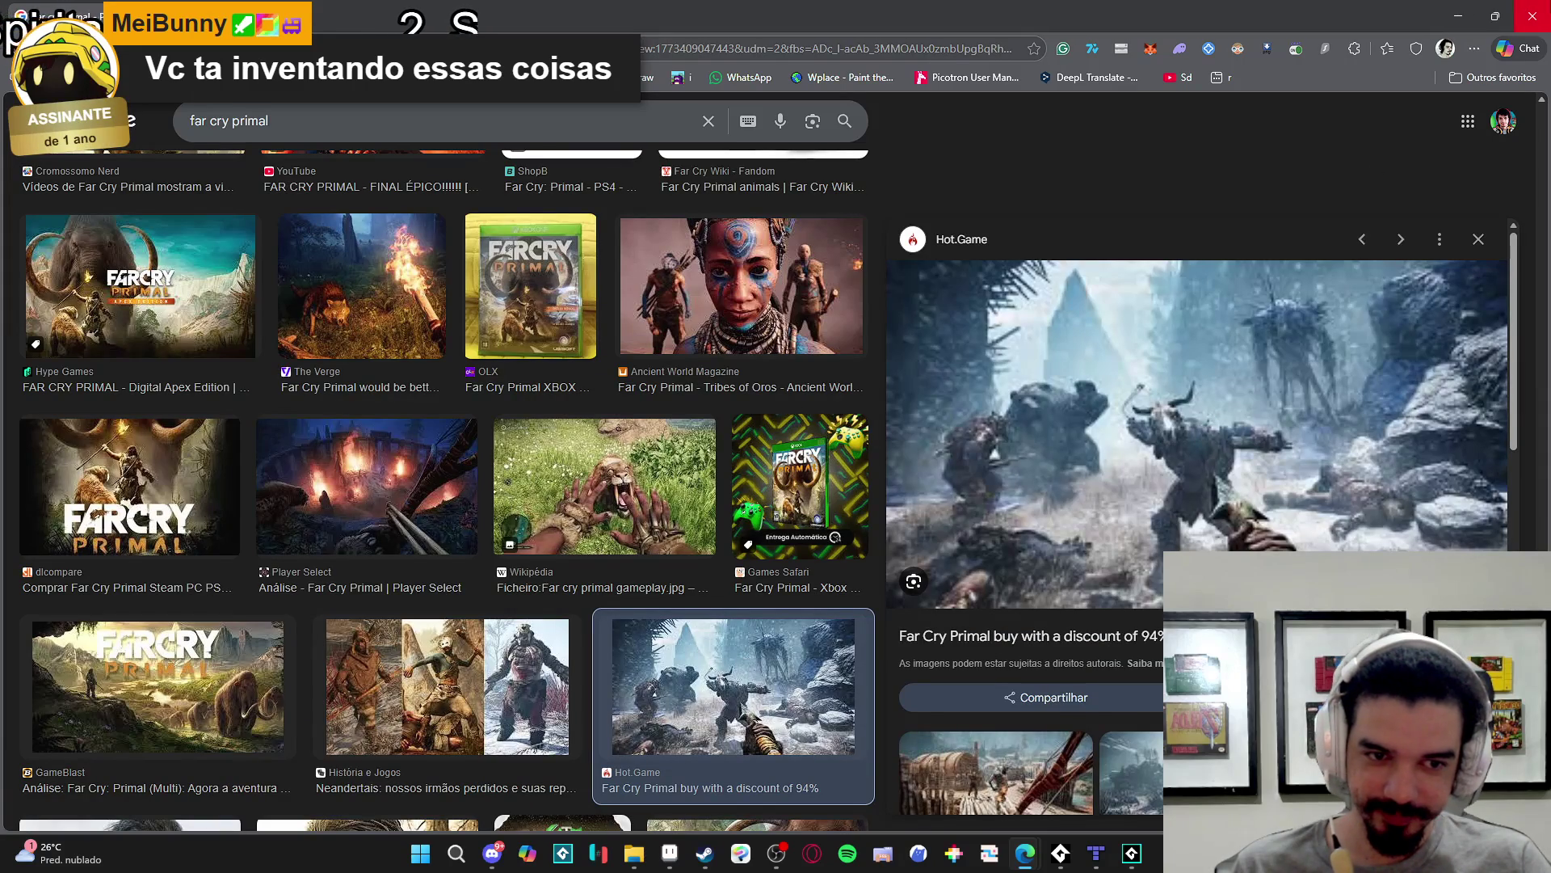
pyautogui.scroll(-3, 1113, 459)
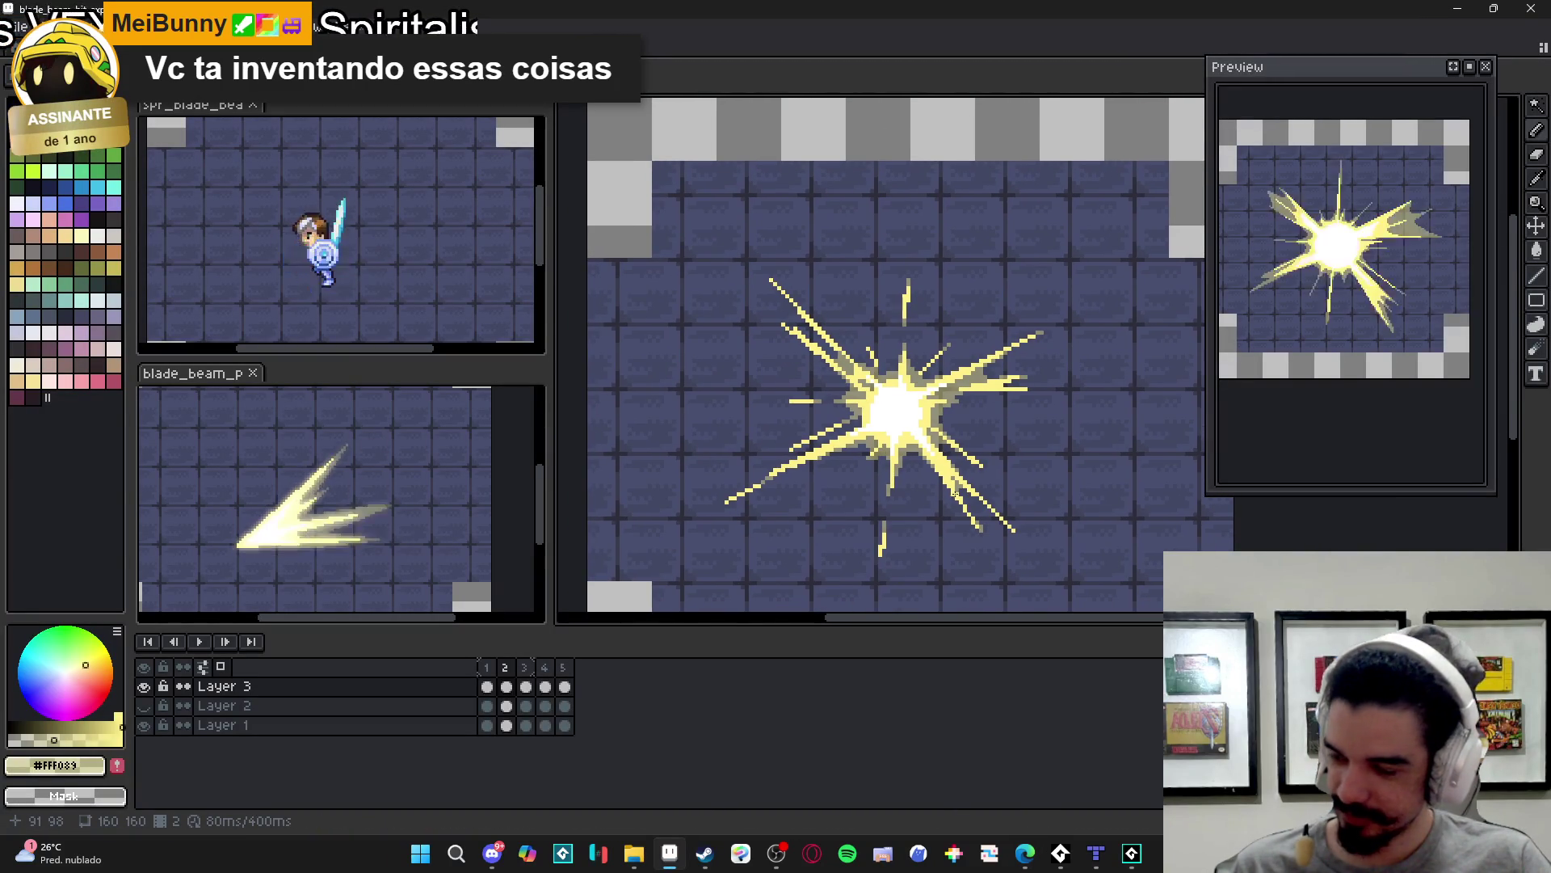
# - Paint khaki shading pixels and dark fill along frame 2's beam edge
pyautogui.scroll(4, 890, 419)
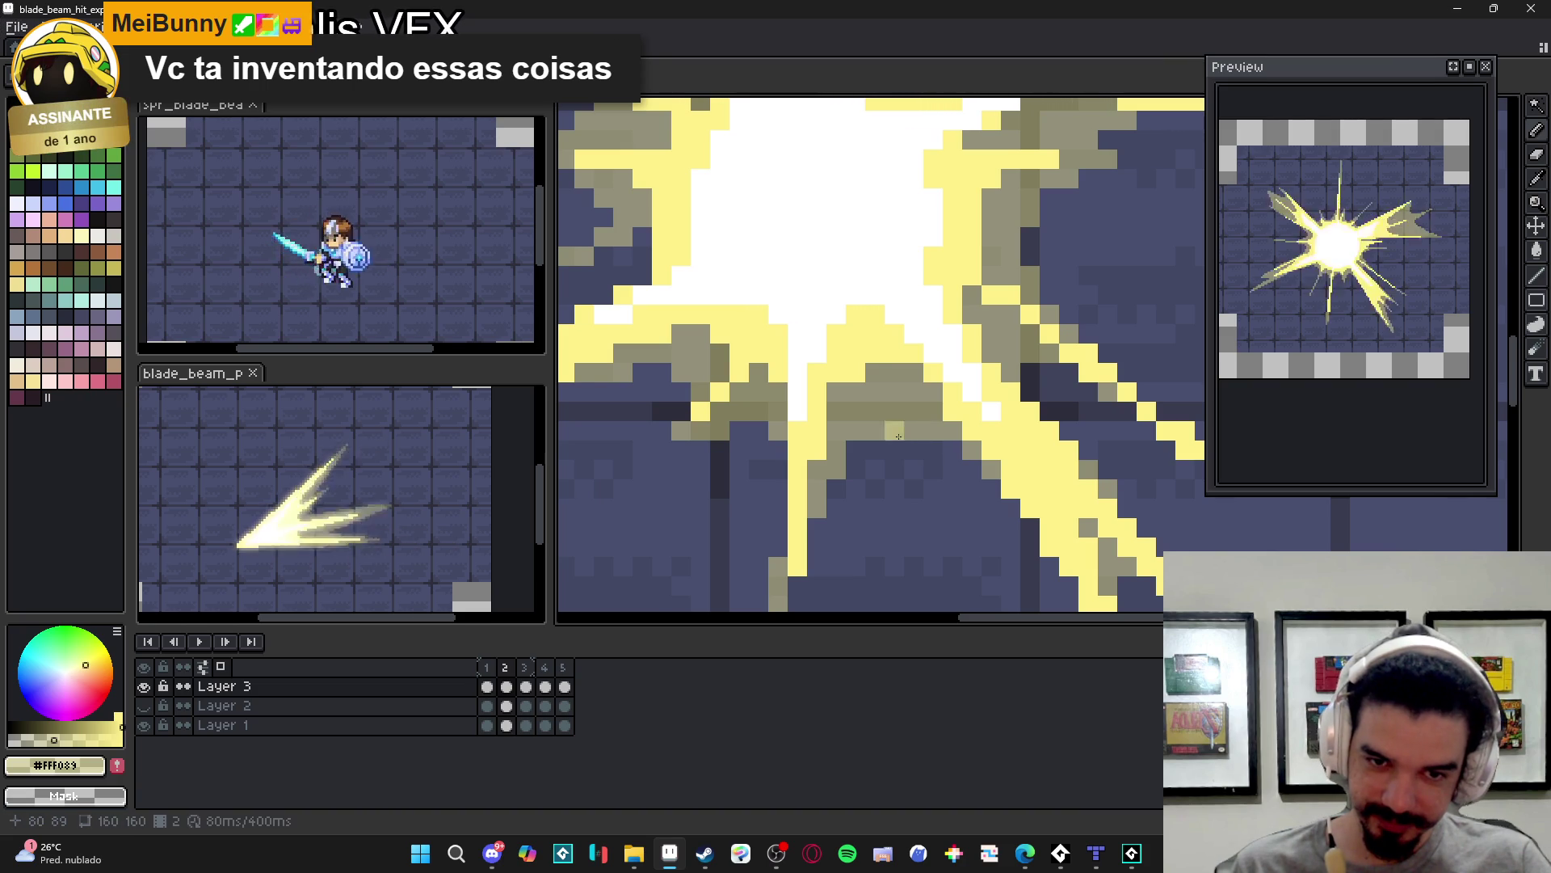
pyautogui.scroll(-3, 911, 472)
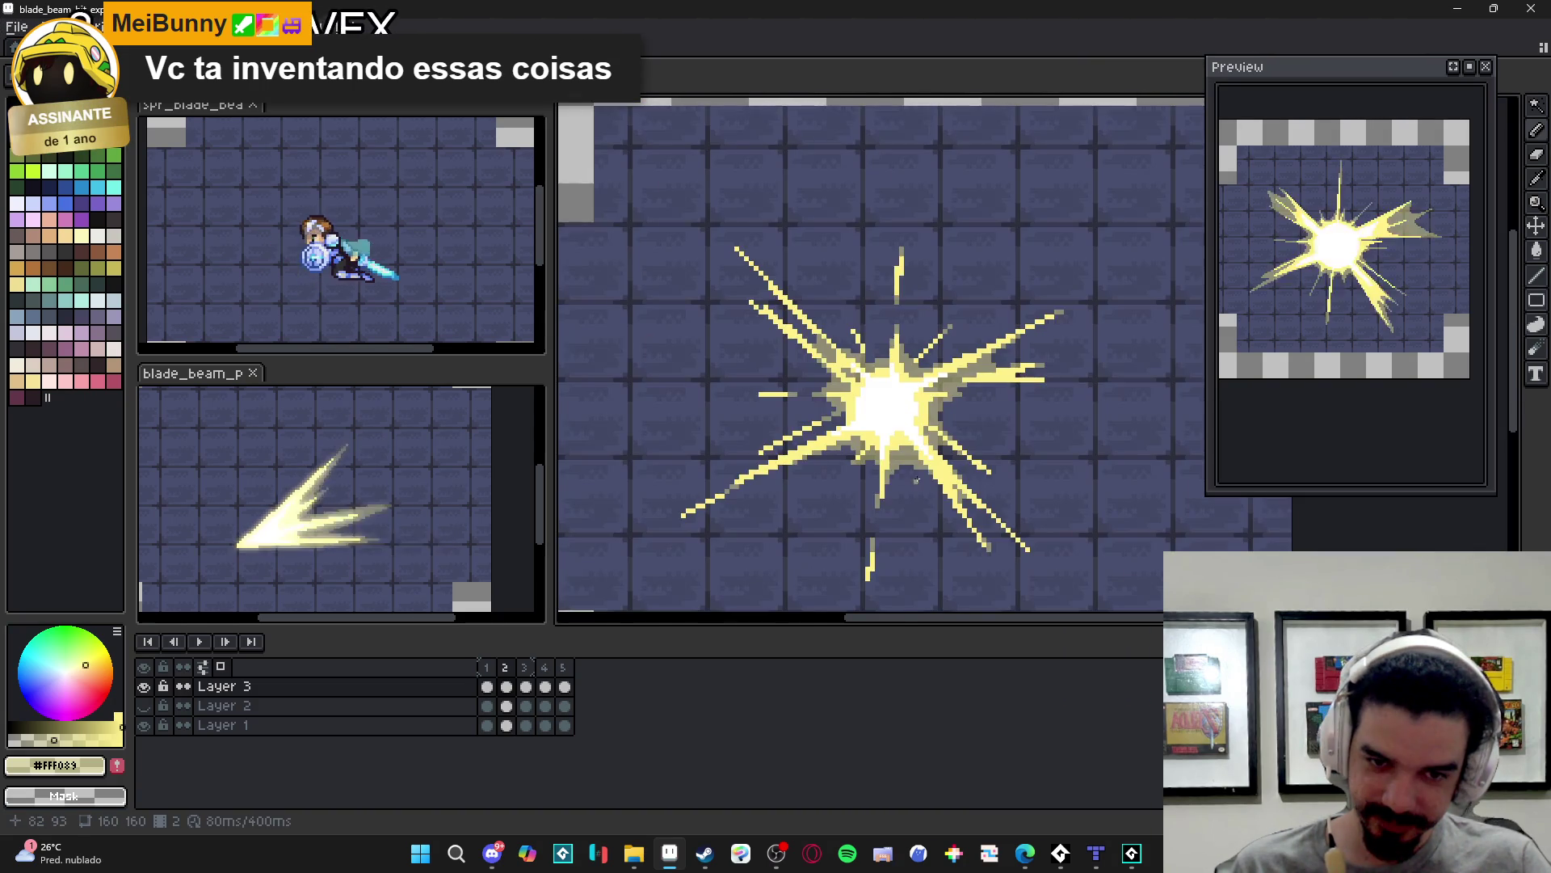
pyautogui.scroll(2, 929, 473)
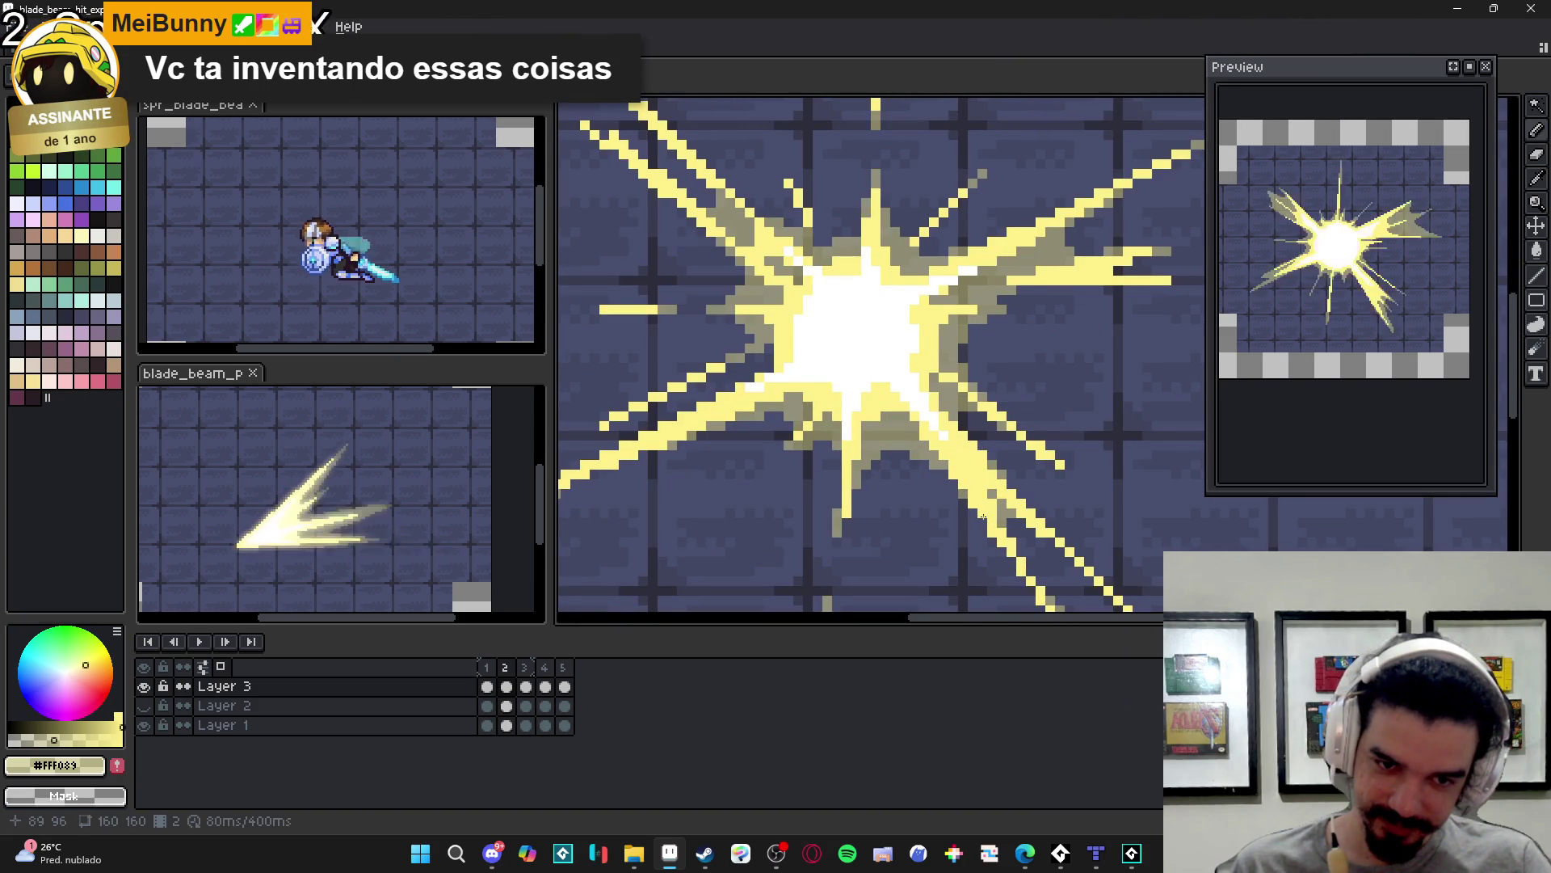
pyautogui.scroll(-3, 973, 517)
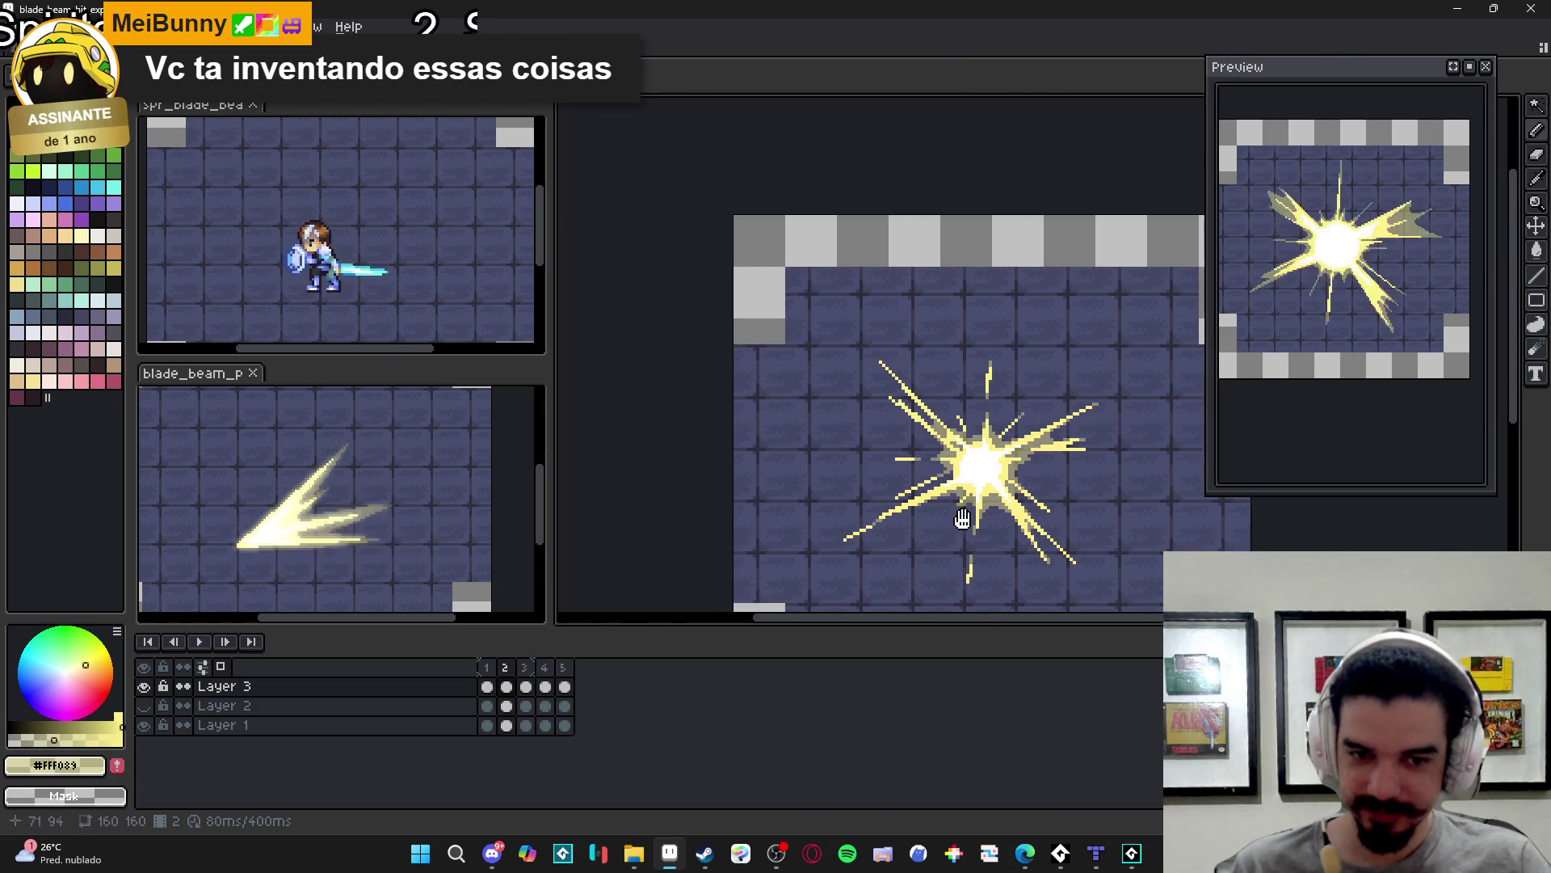
pyautogui.scroll(3, 918, 532)
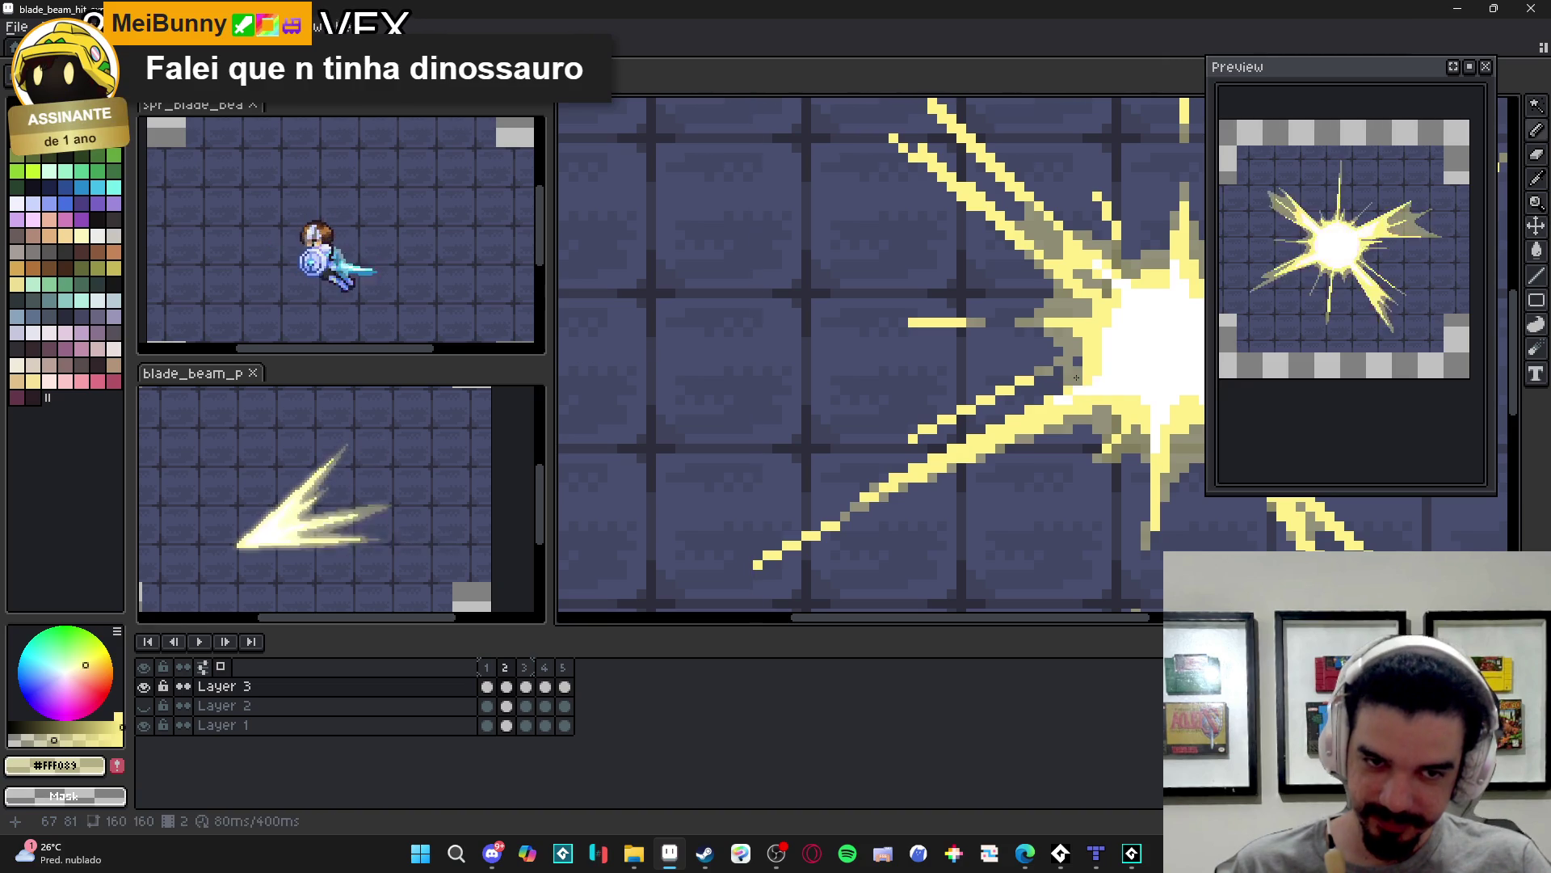
pyautogui.moveTo(1057, 388); pyautogui.dragTo(1042, 396)
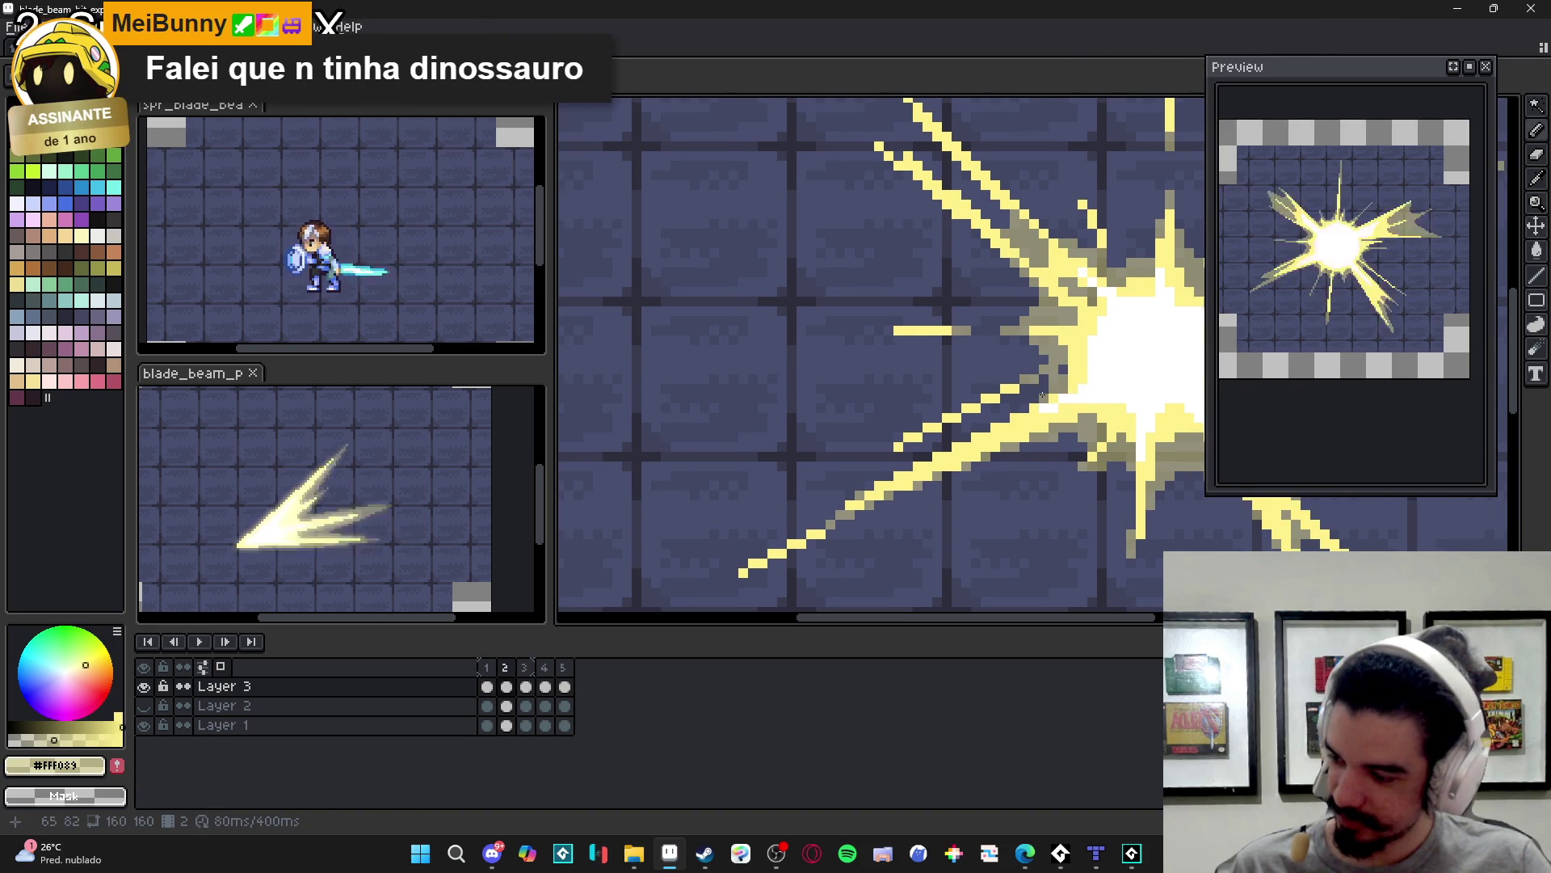
pyautogui.scroll(2, 1062, 378)
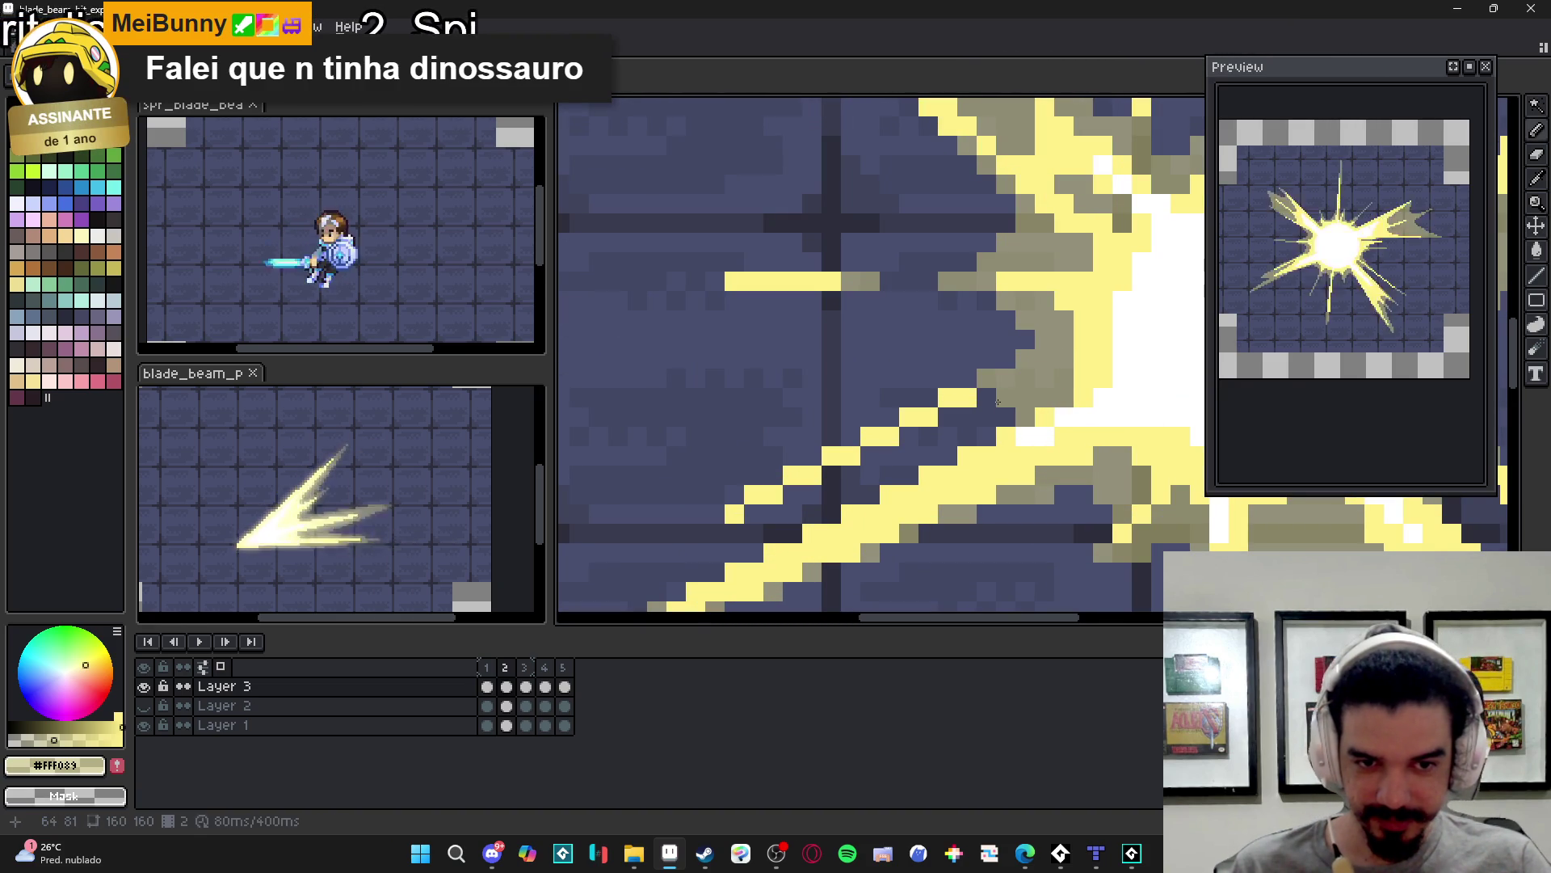
pyautogui.click(967, 417)
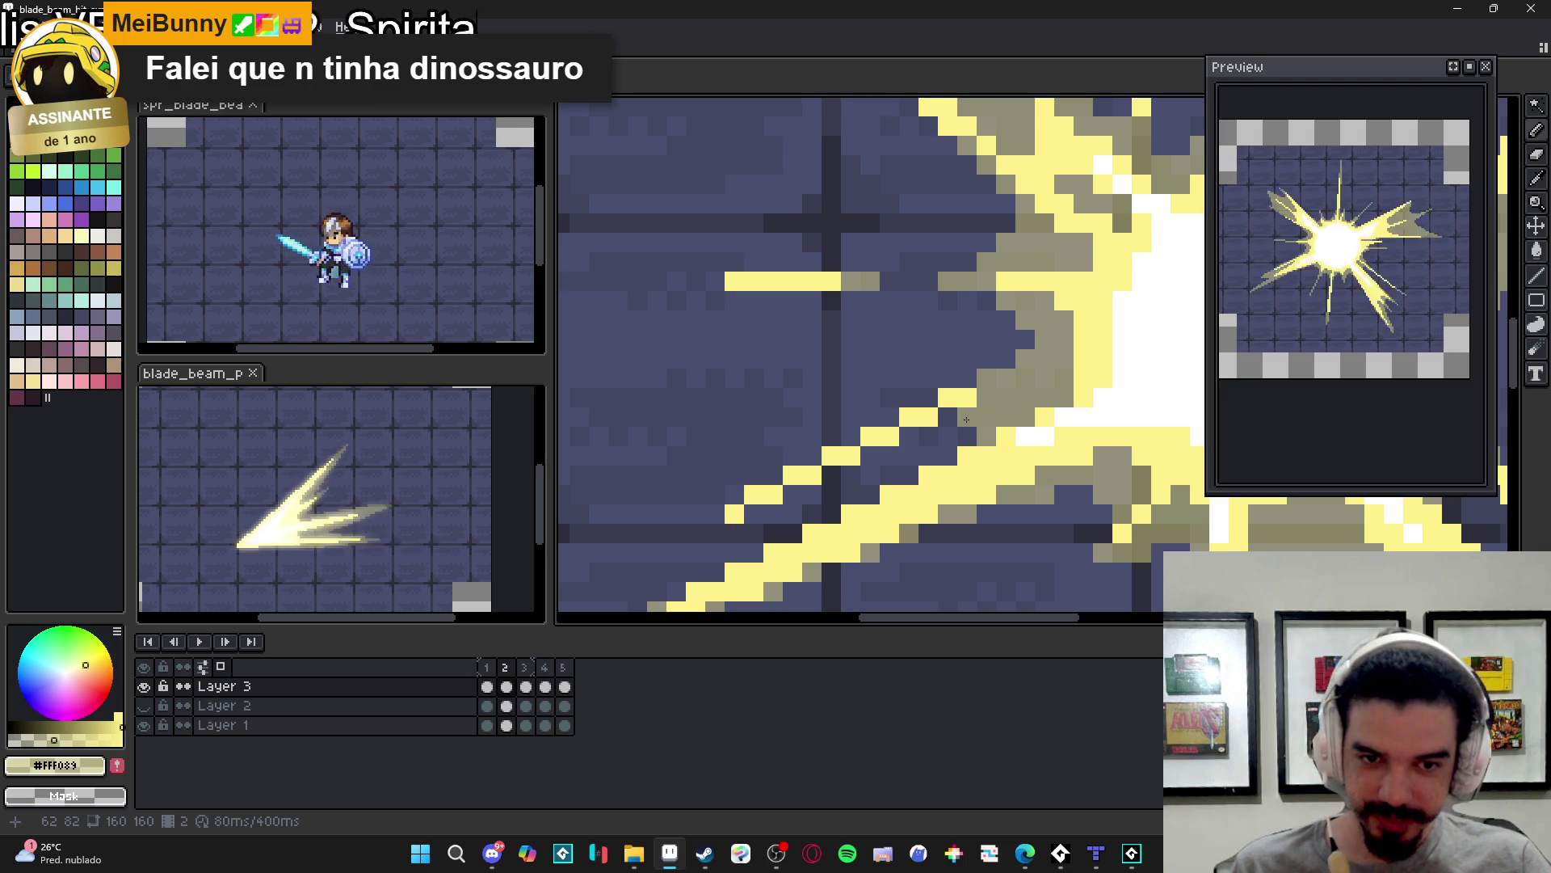
pyautogui.moveTo(947, 436); pyautogui.dragTo(970, 431)
pyautogui.moveTo(1006, 378)
pyautogui.mouseDown()
pyautogui.moveTo(1002, 300)
pyautogui.moveTo(981, 296)
pyautogui.mouseUp()
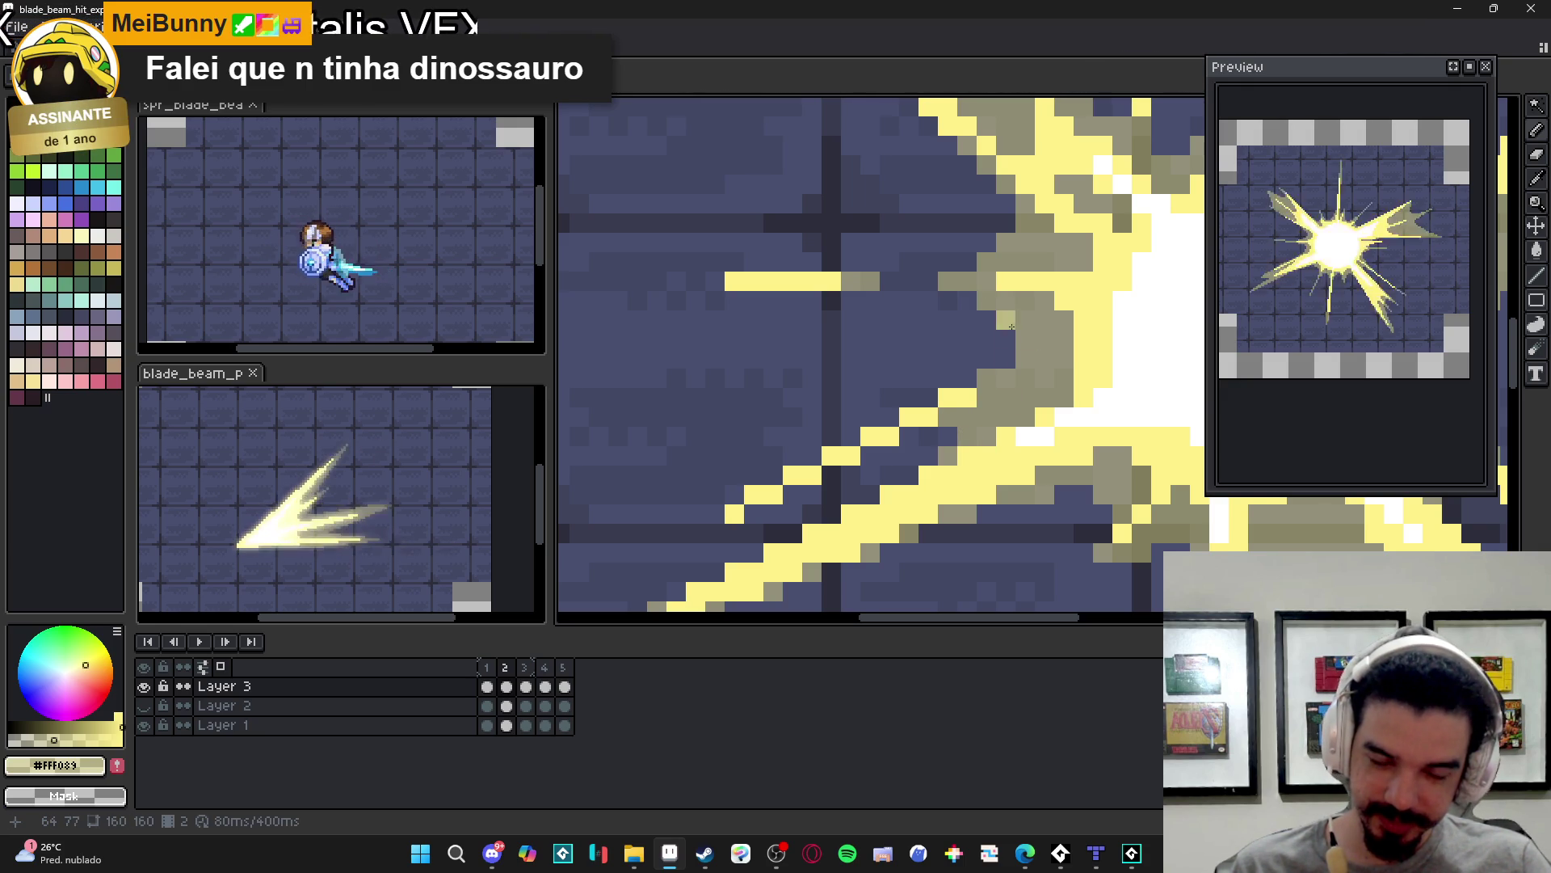
# - Draw grey shading strokes along a right ray of frame 2
pyautogui.scroll(-3, 993, 324)
pyautogui.scroll(2, 1018, 355)
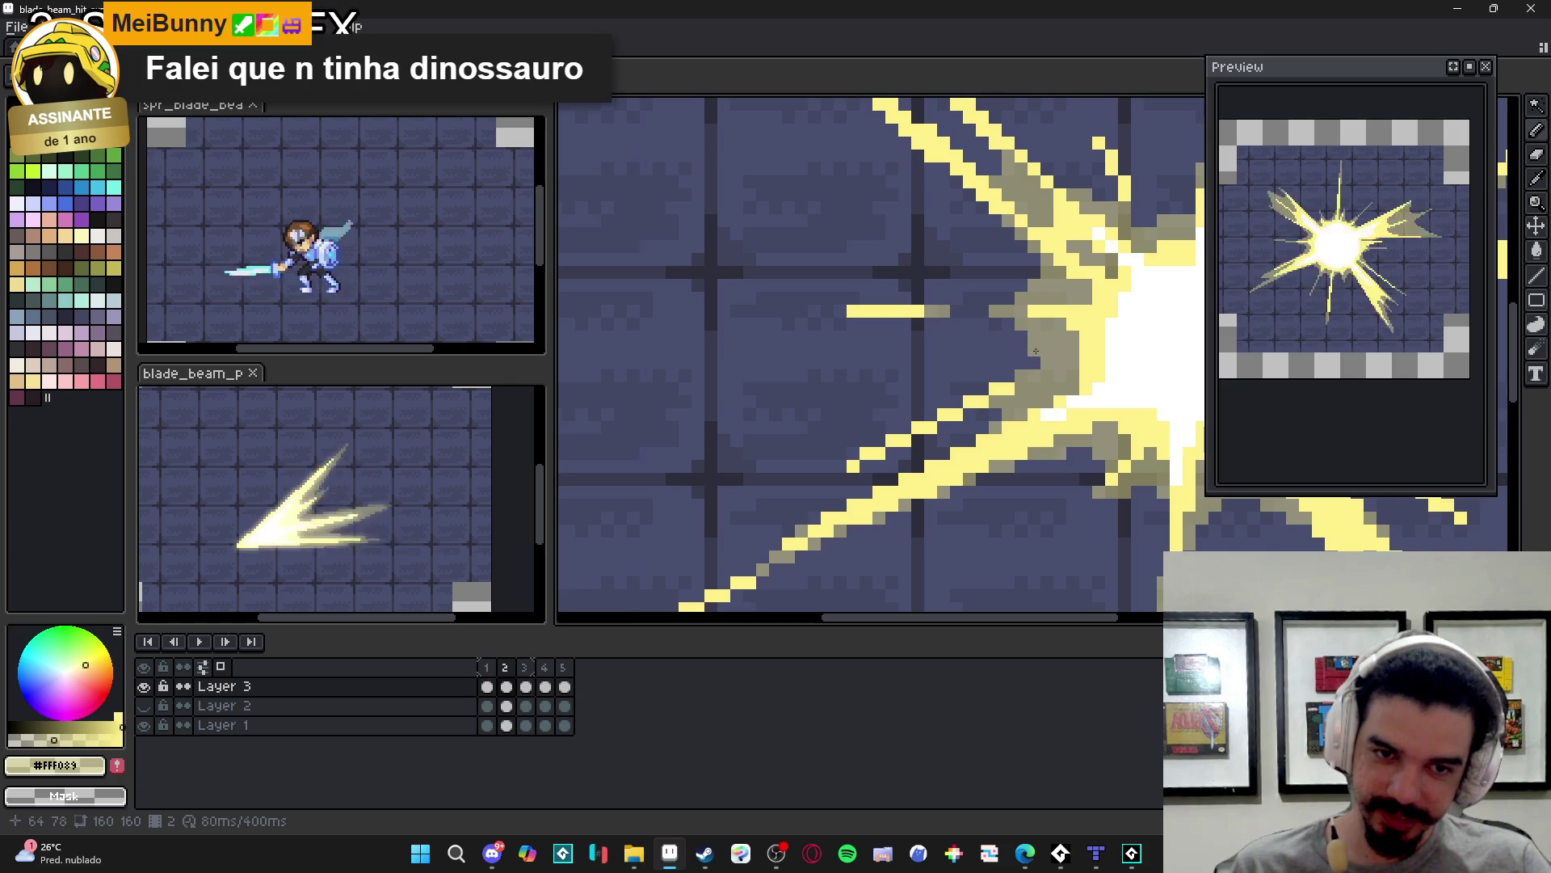
pyautogui.scroll(-3, 844, 480)
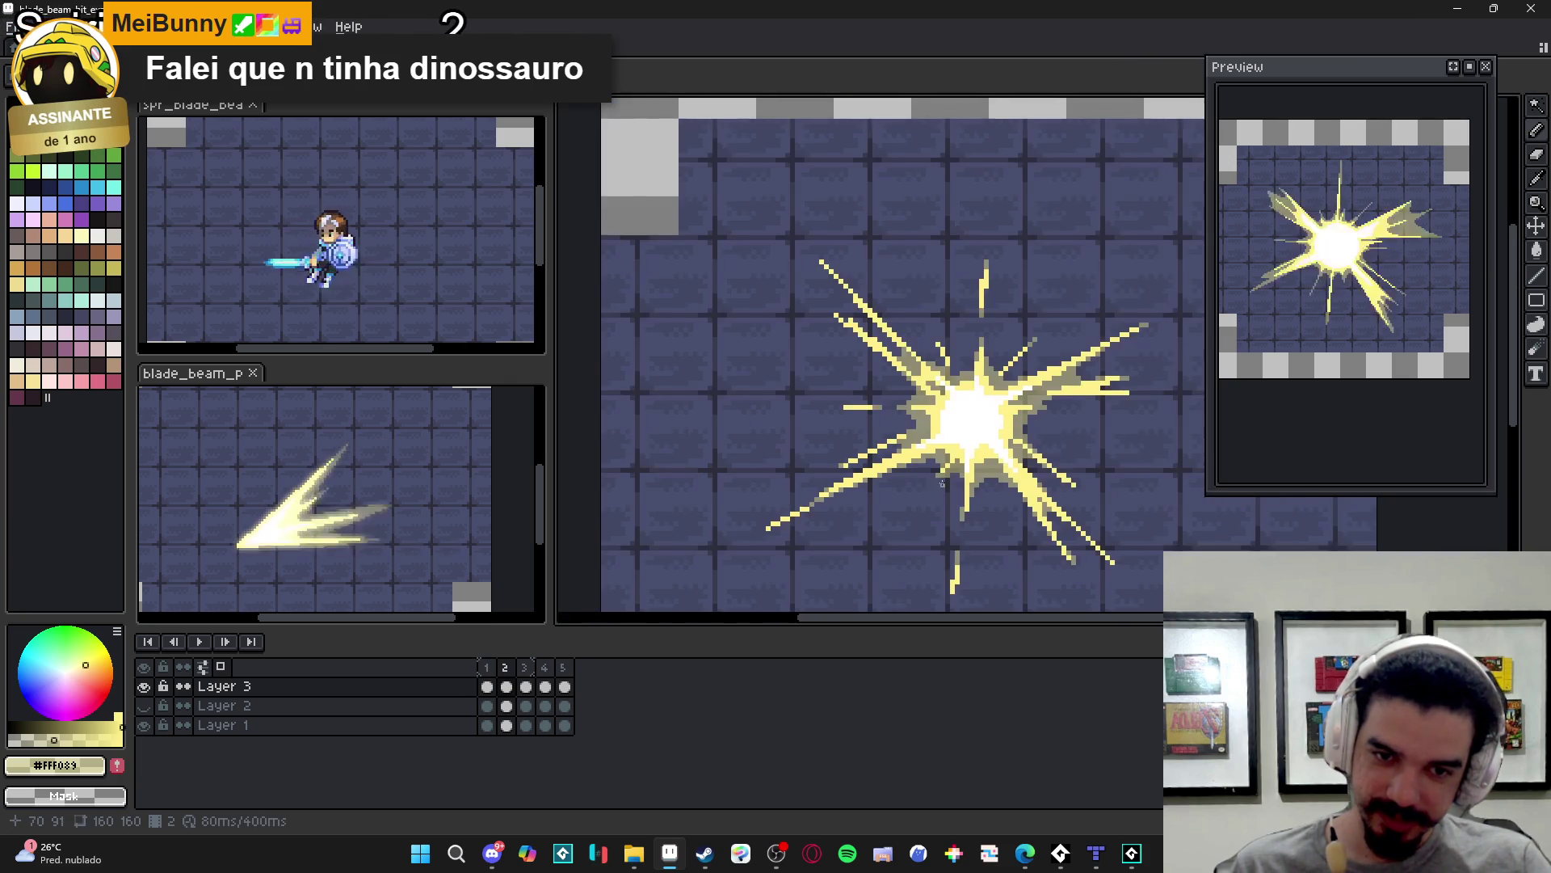
pyautogui.scroll(-2, 845, 442)
pyautogui.scroll(3, 958, 412)
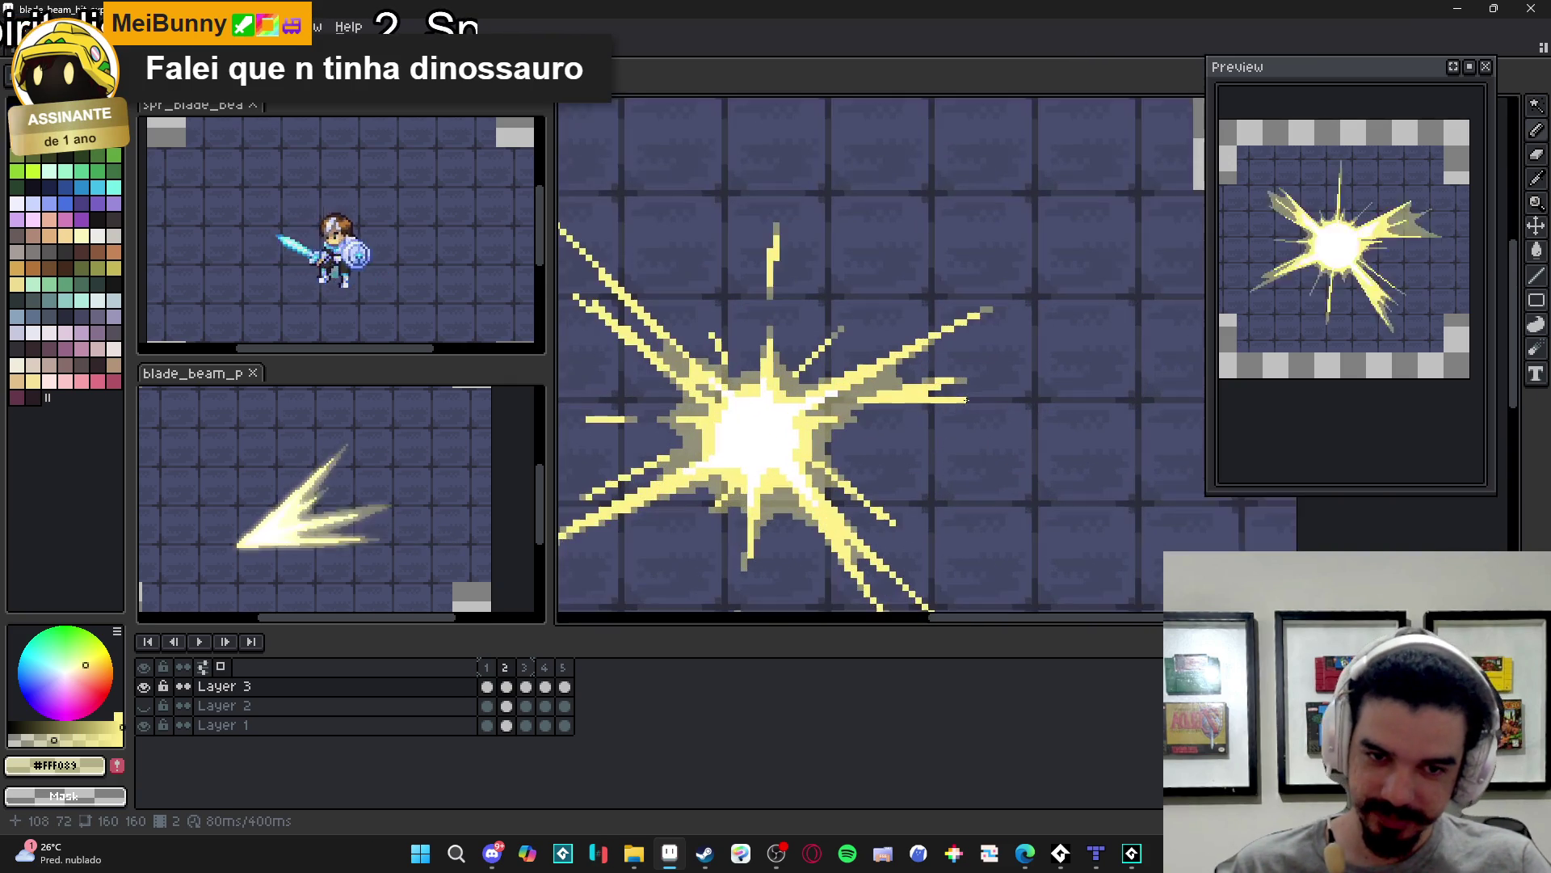
pyautogui.moveTo(972, 399); pyautogui.dragTo(977, 399)
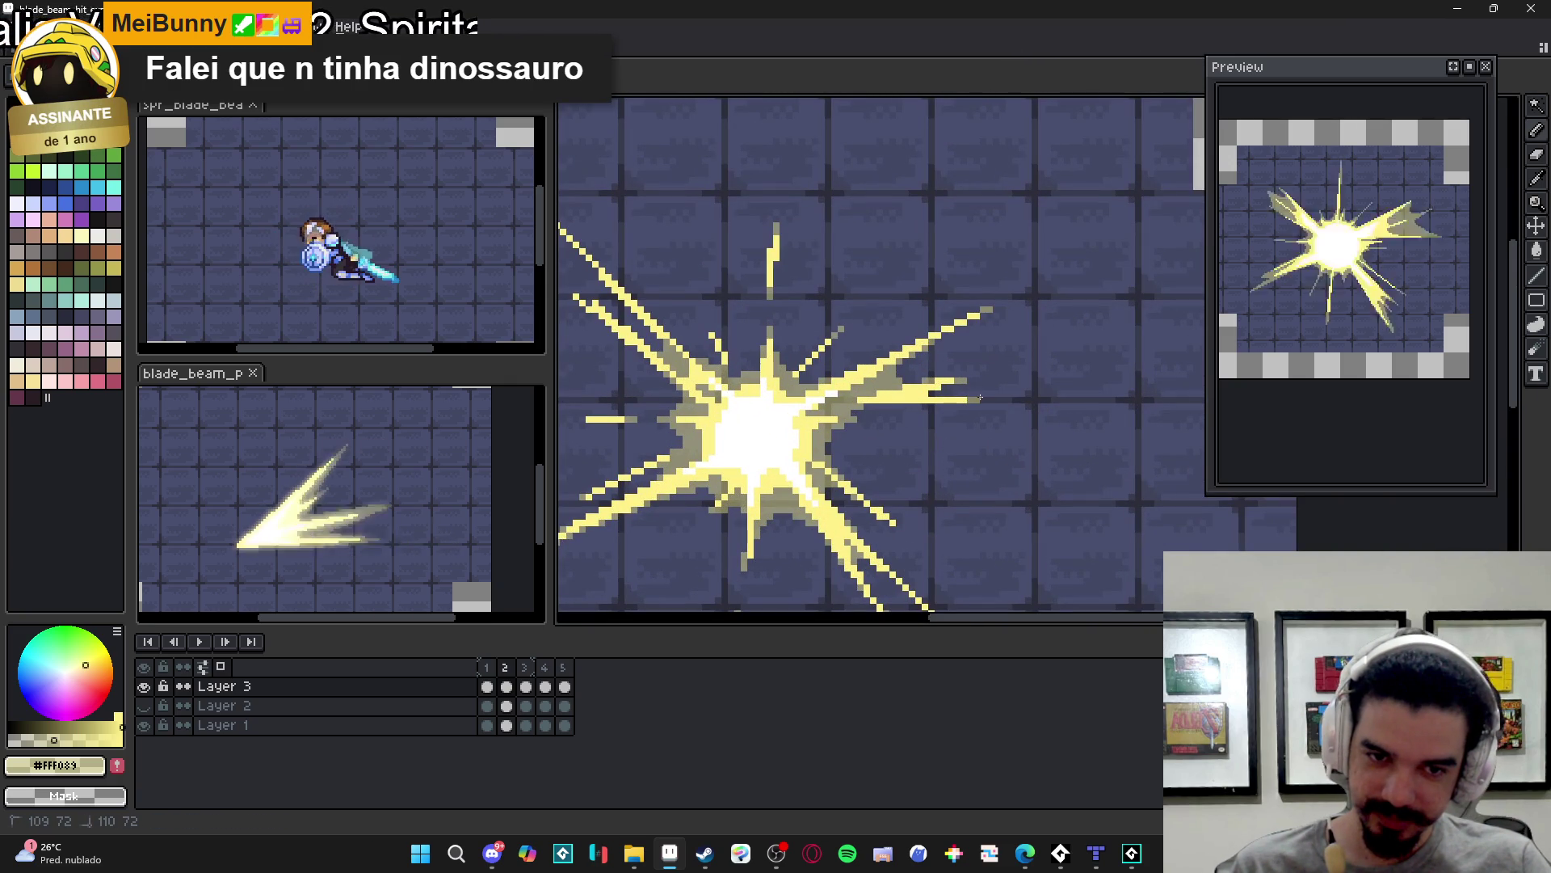
pyautogui.scroll(2, 886, 404)
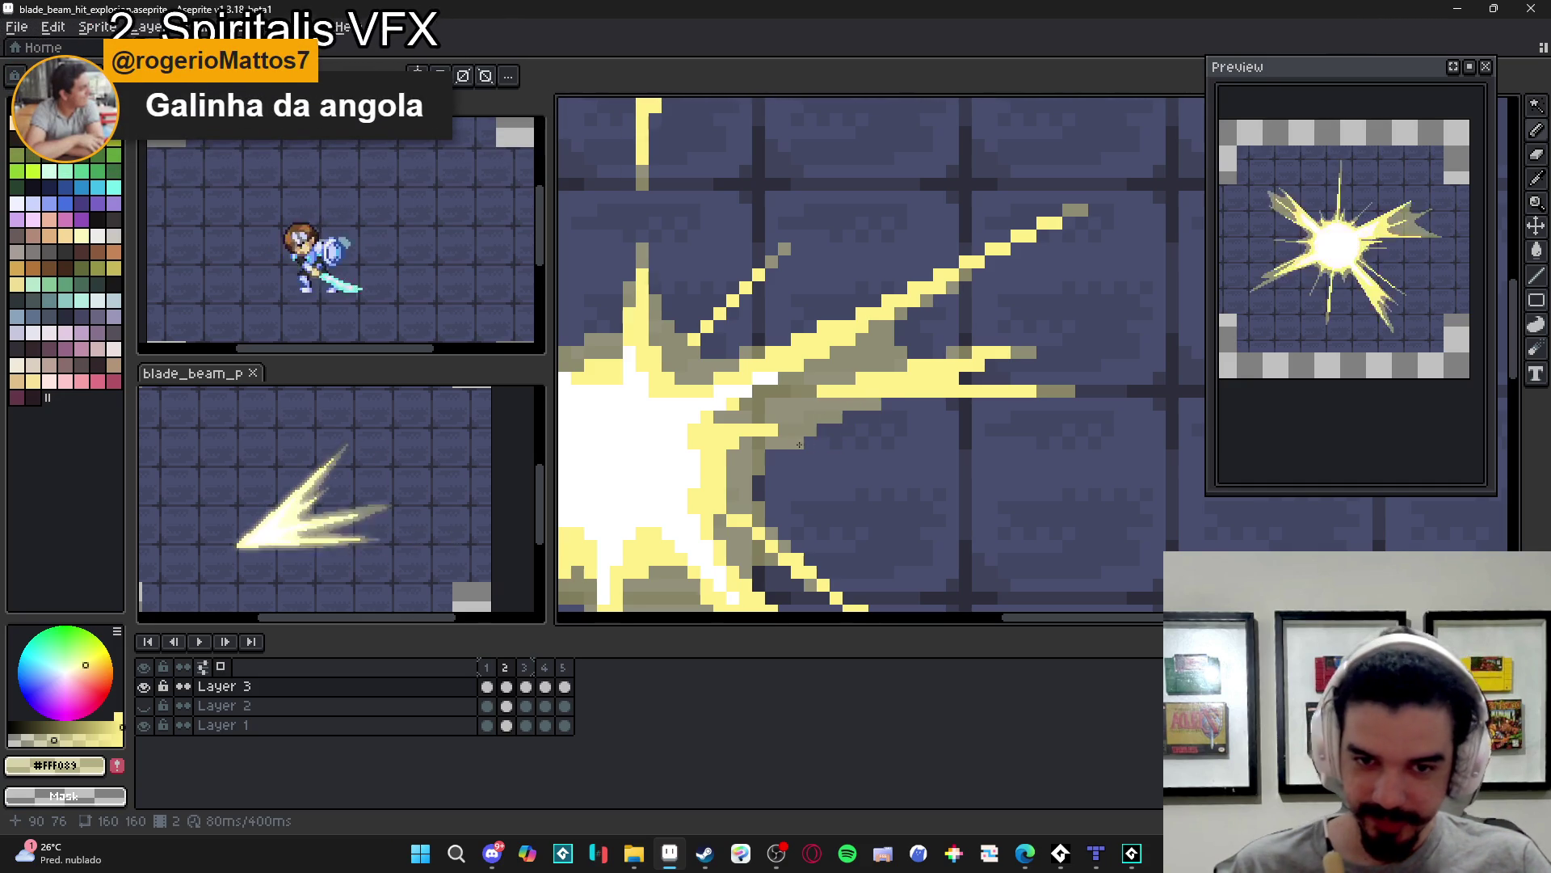
pyautogui.moveTo(802, 445); pyautogui.dragTo(892, 442)
pyautogui.moveTo(800, 456); pyautogui.dragTo(793, 458)
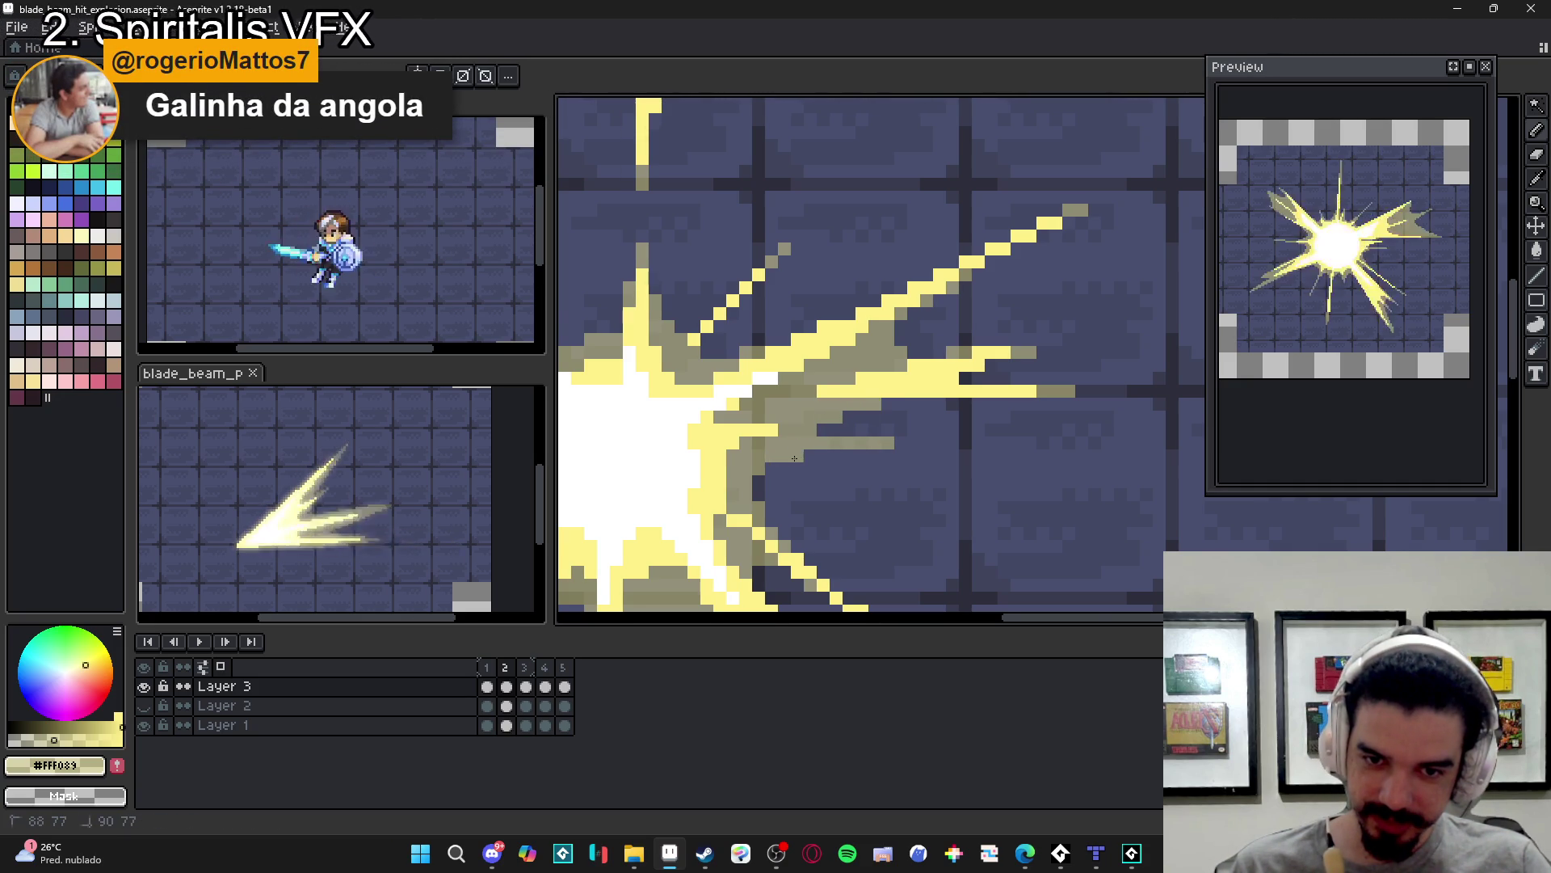
# - Re-centre the view and flip between frames 1 and 2 to compare them
pyautogui.scroll(-4, 836, 490)
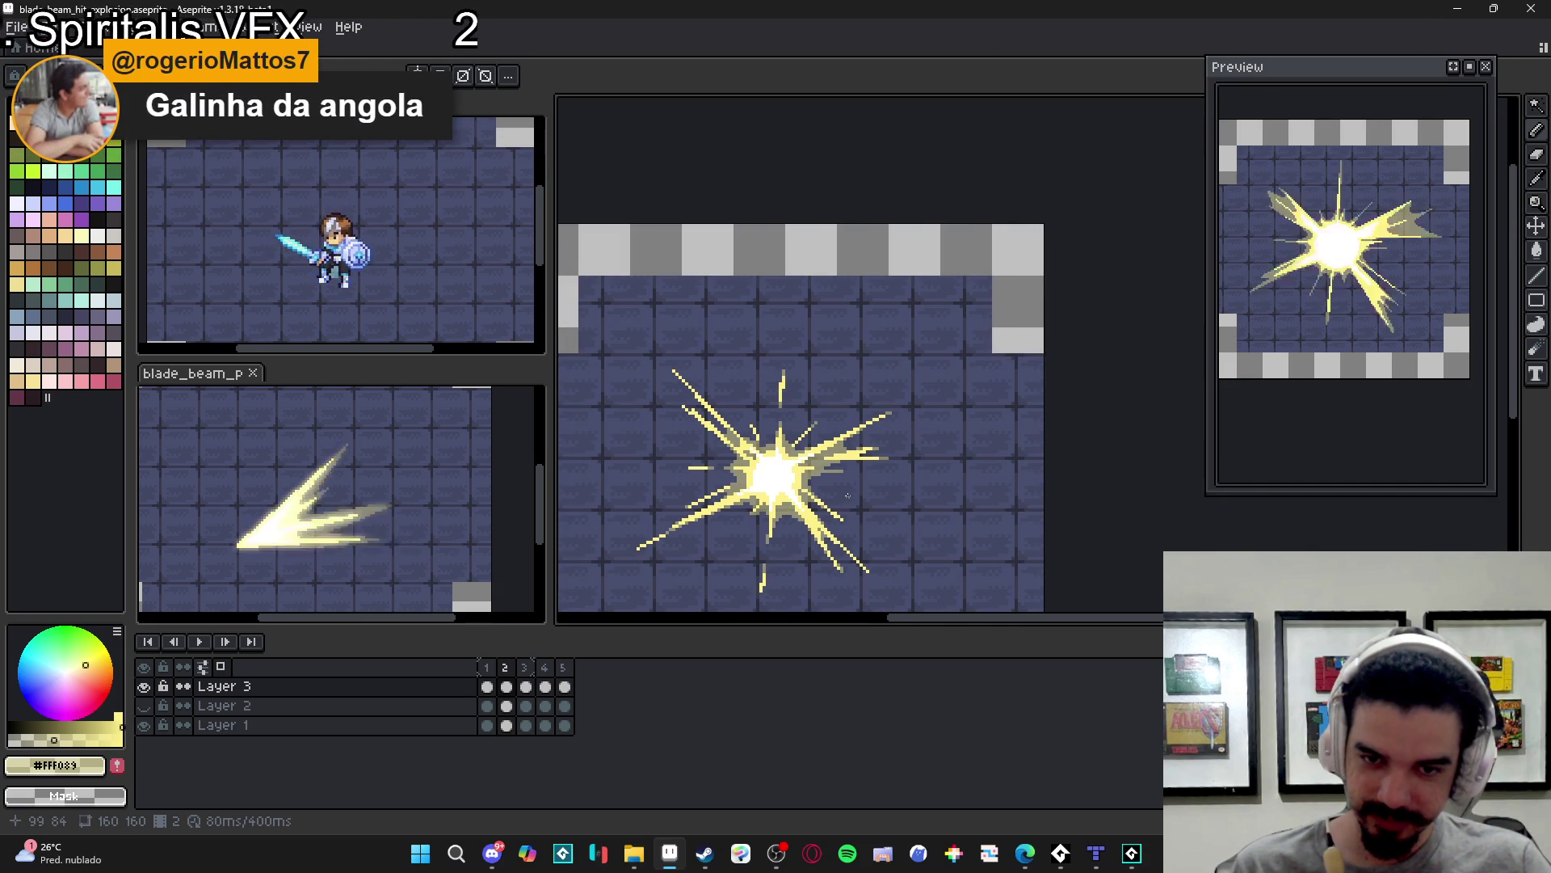
pyautogui.scroll(-1, 839, 521)
pyautogui.moveTo(801, 563); pyautogui.dragTo(829, 531)
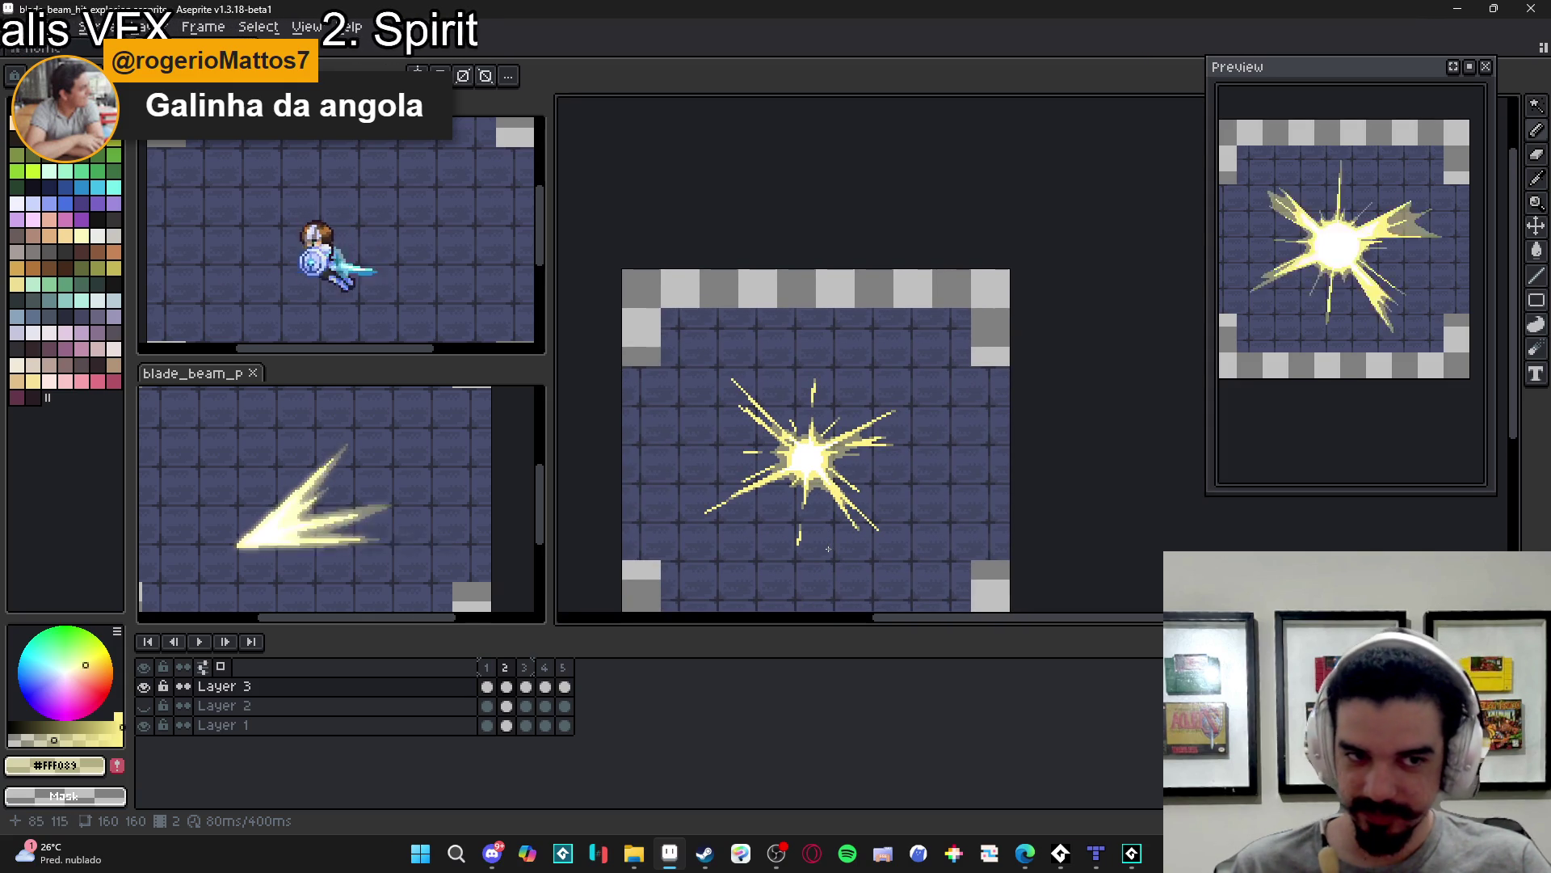
pyautogui.click(486, 666)
pyautogui.click(505, 667)
pyautogui.click(487, 666)
pyautogui.click(505, 666)
# - Save blade_beam_hit_explosion.aseprite
pyautogui.scroll(3, 709, 416)
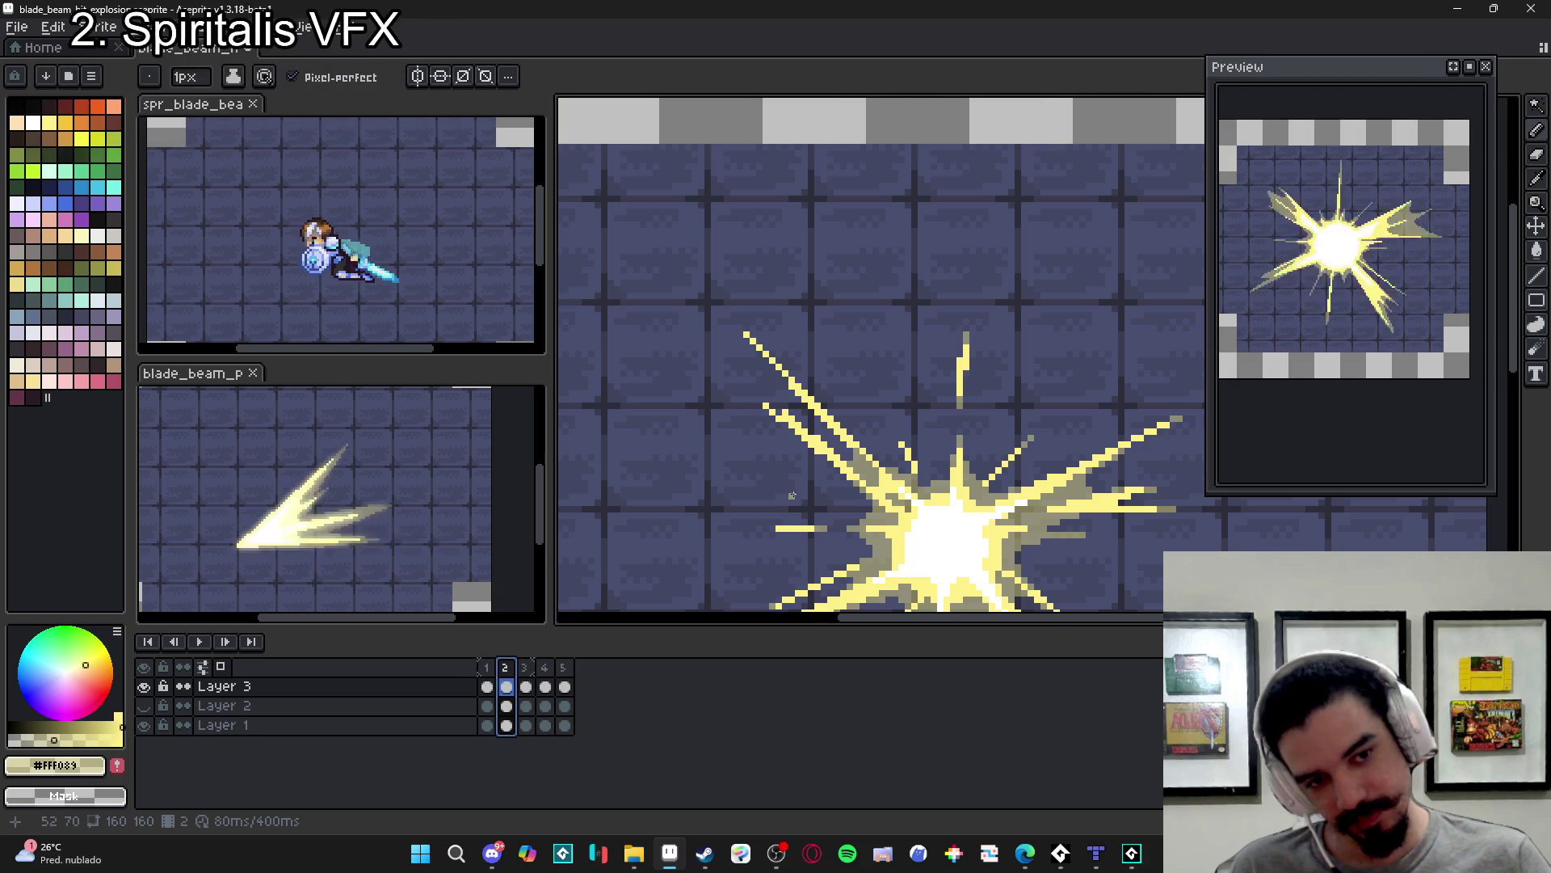
pyautogui.scroll(-1, 814, 501)
pyautogui.hotkey('ctrl', 's')
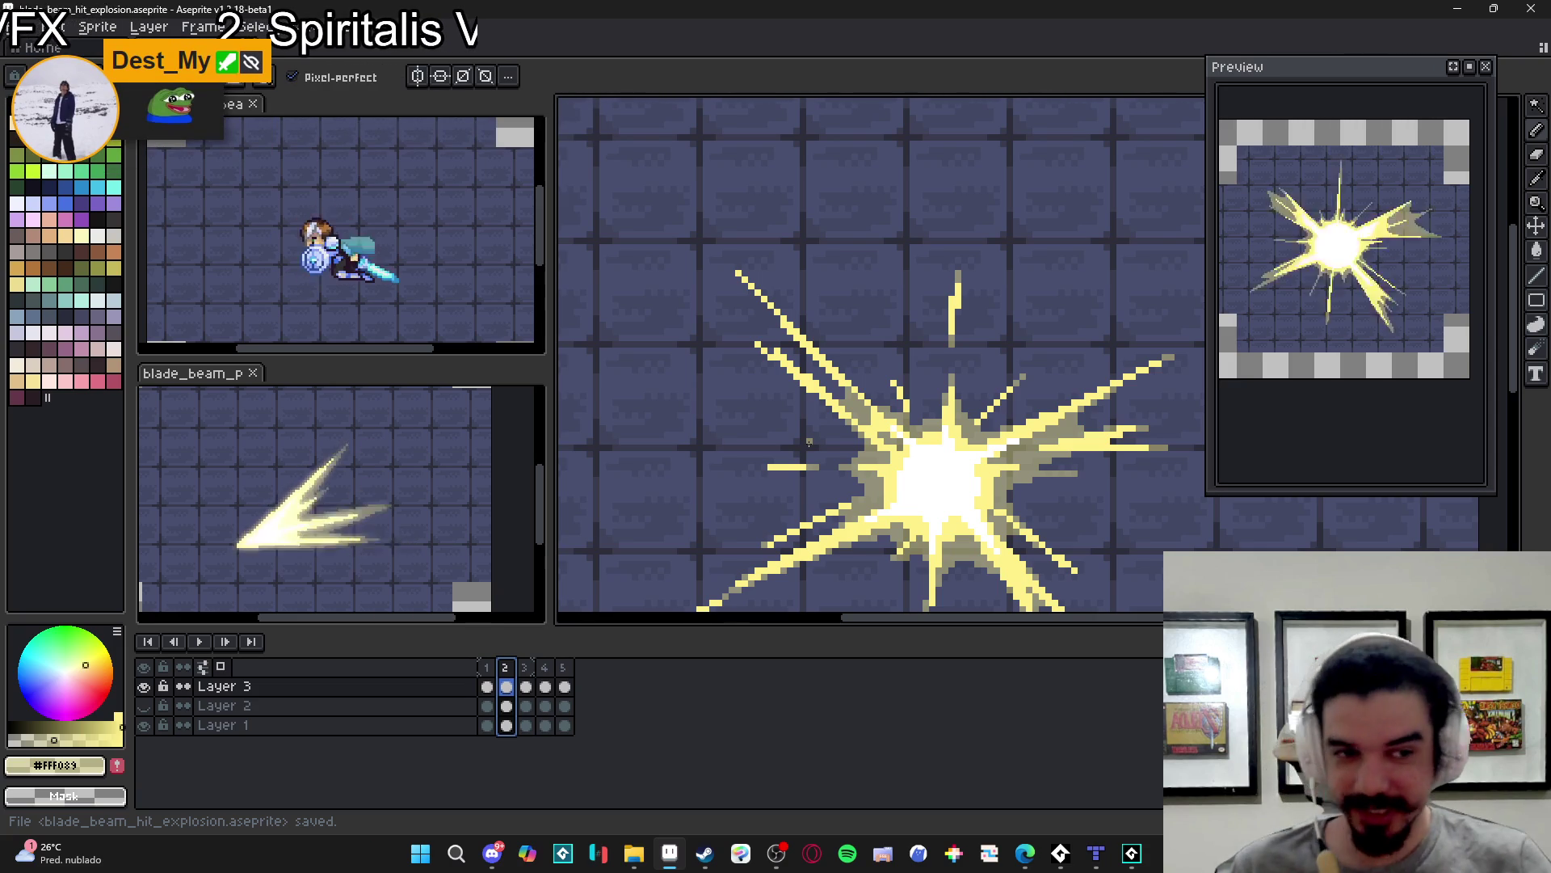
pyautogui.scroll(-2, 895, 390)
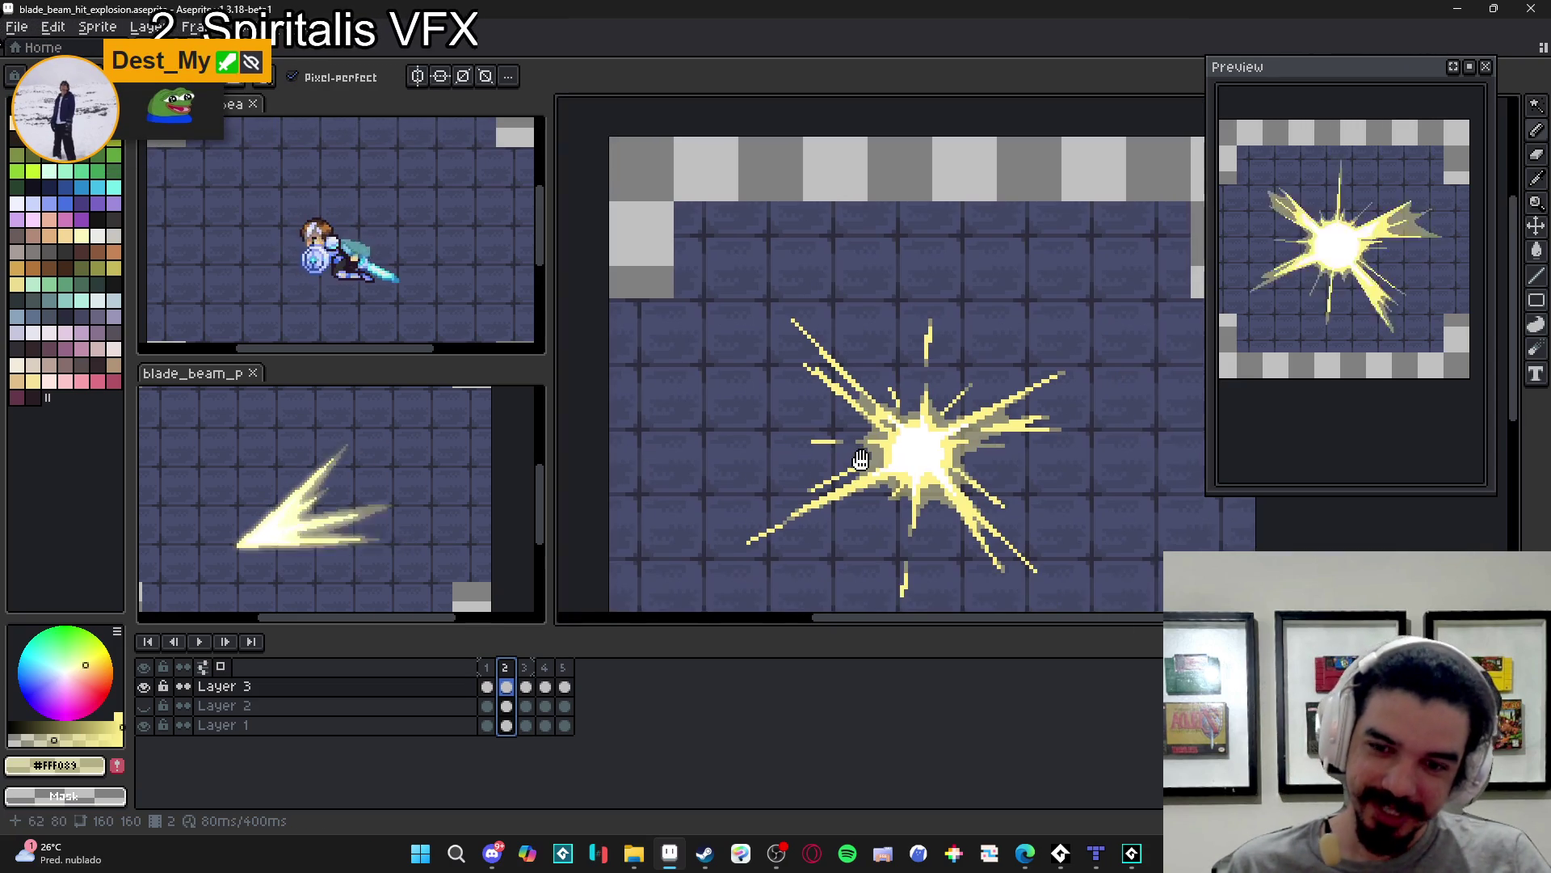
# - On frame 3, place grey shading pixels on the rays, left of the core and horizontal ray's end
pyautogui.click(530, 669)
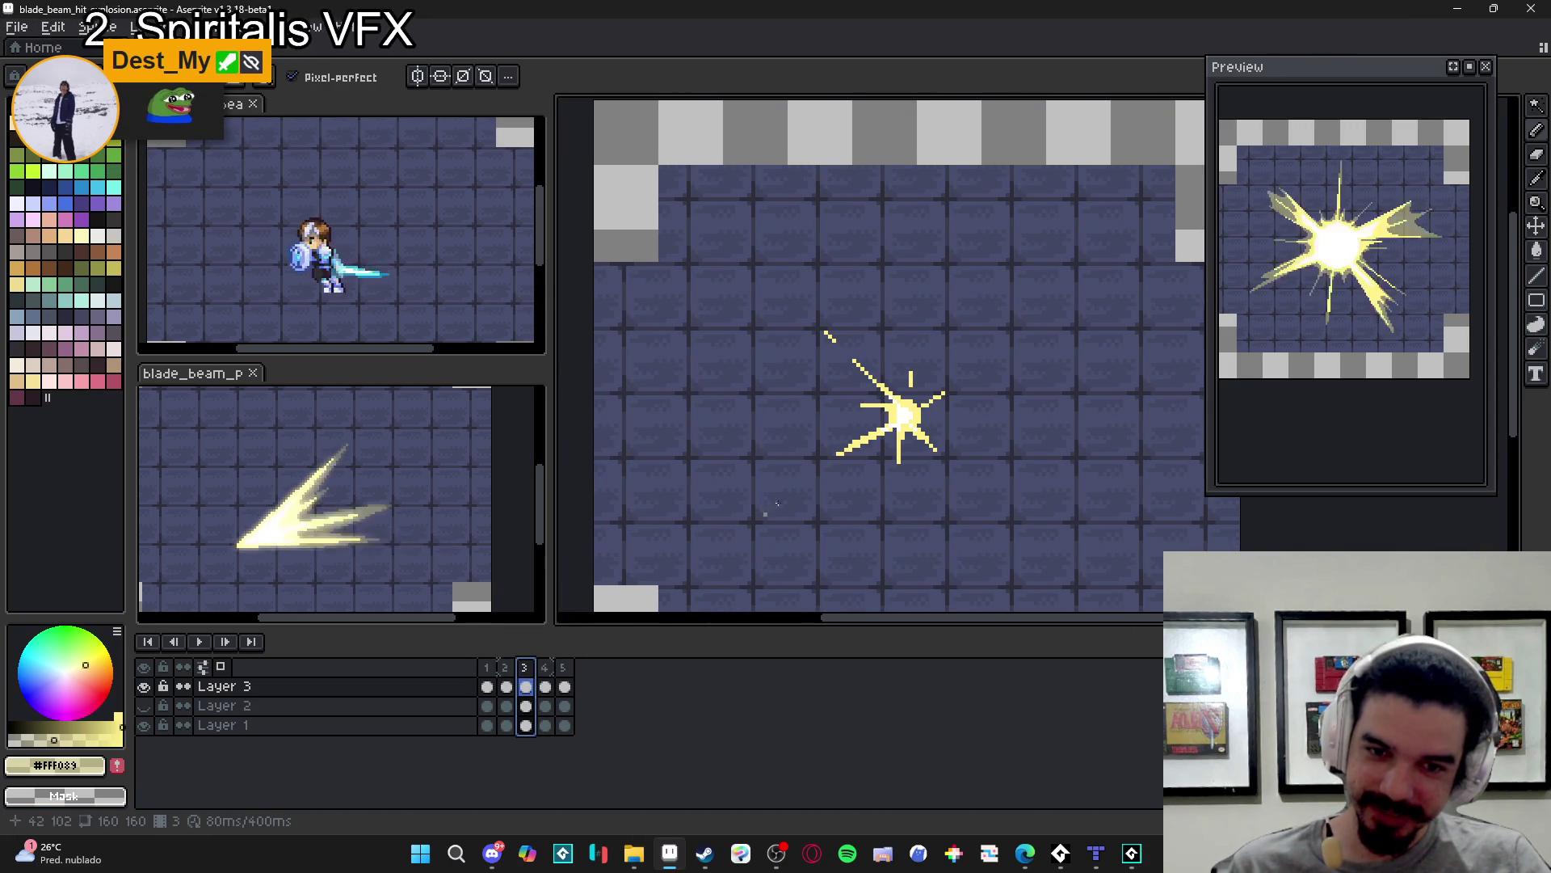
pyautogui.scroll(4, 905, 412)
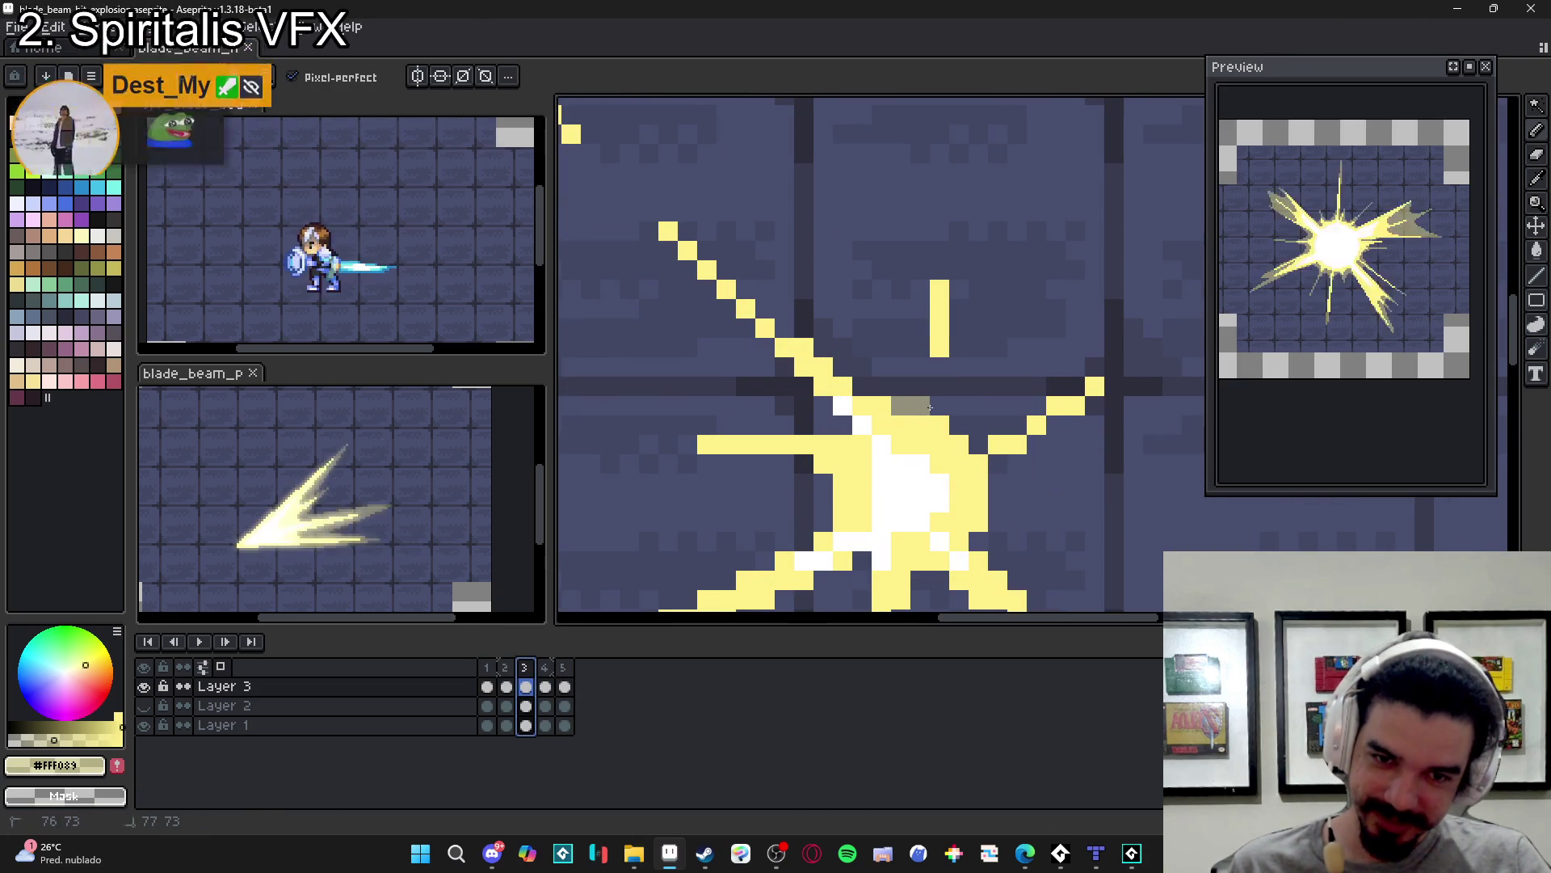
pyautogui.click(823, 348)
pyautogui.click(783, 328)
pyautogui.click(822, 407)
pyautogui.click(823, 425)
pyautogui.click(804, 386)
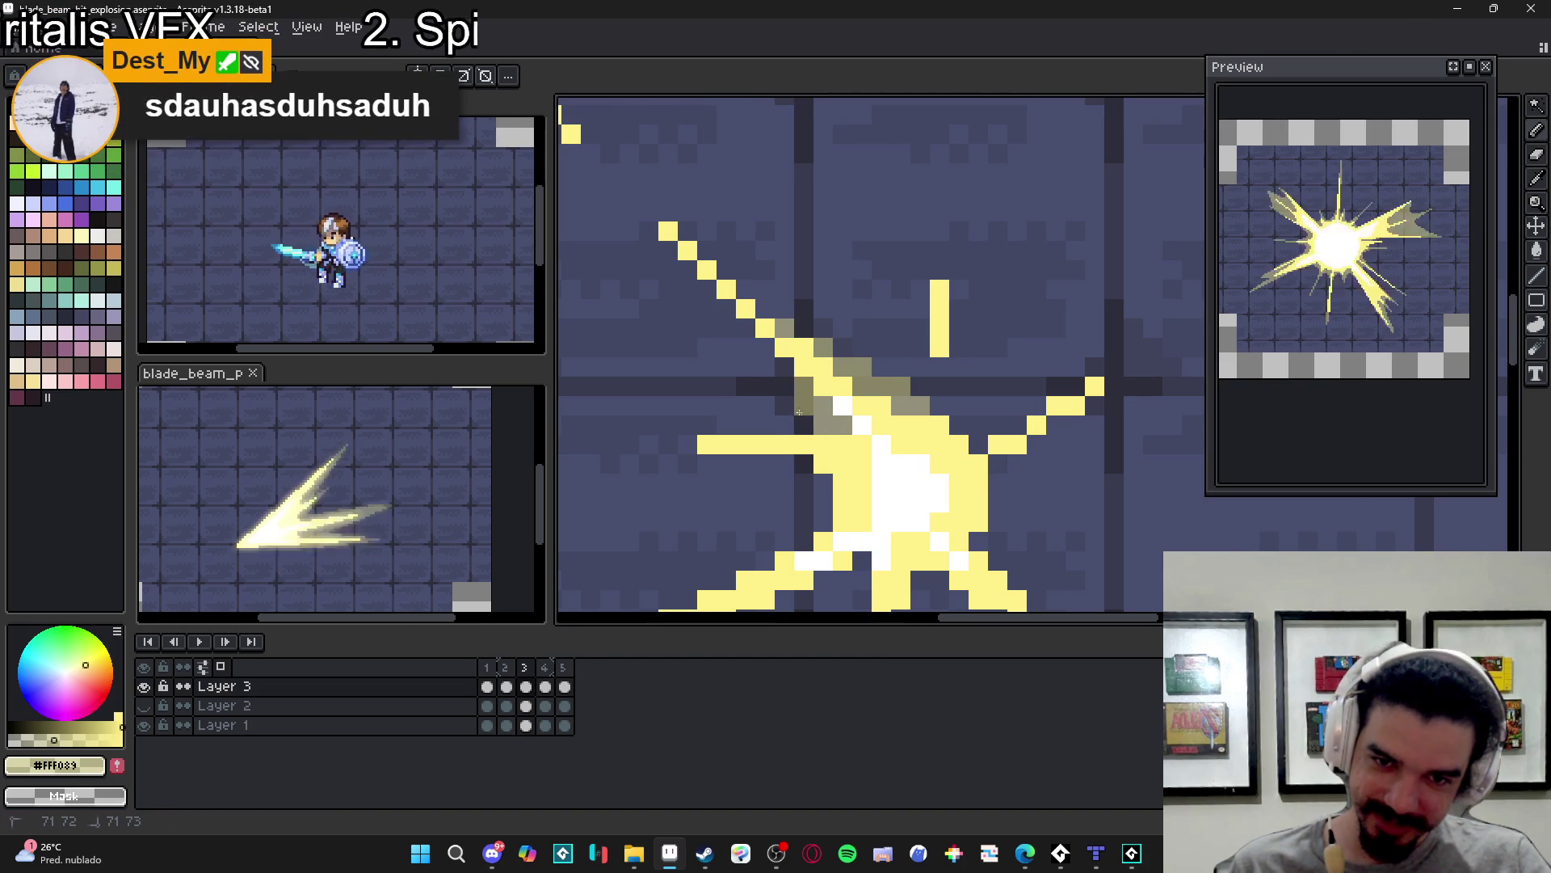
pyautogui.click(804, 425)
pyautogui.click(784, 425)
pyautogui.click(765, 366)
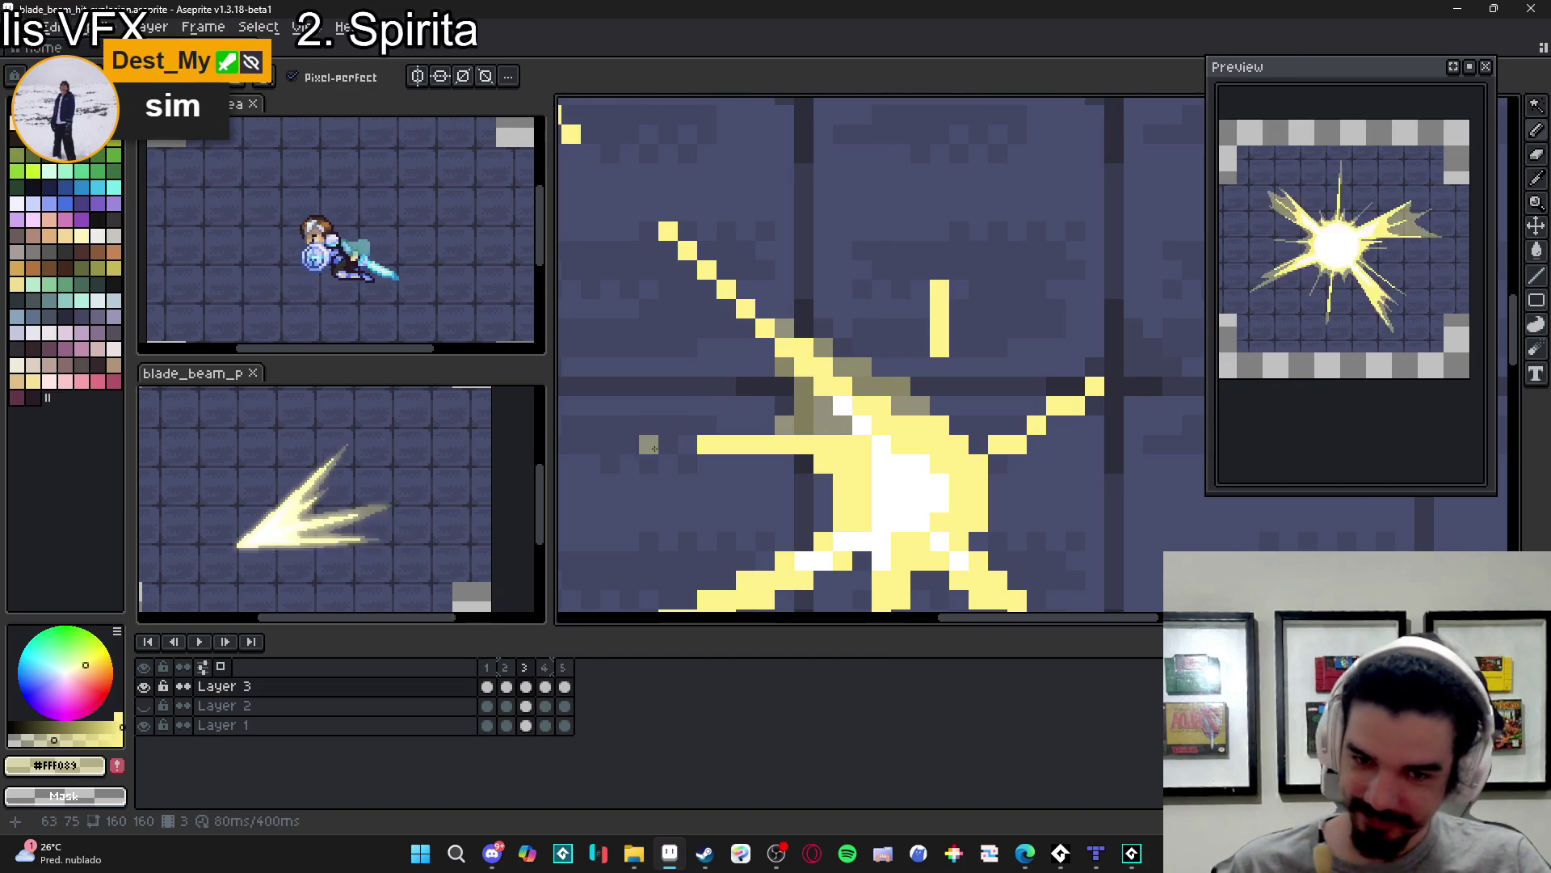
pyautogui.moveTo(687, 445); pyautogui.dragTo(646, 444)
# - Play back the animation, then shade grey left, below-left and right of the core
pyautogui.click(526, 687)
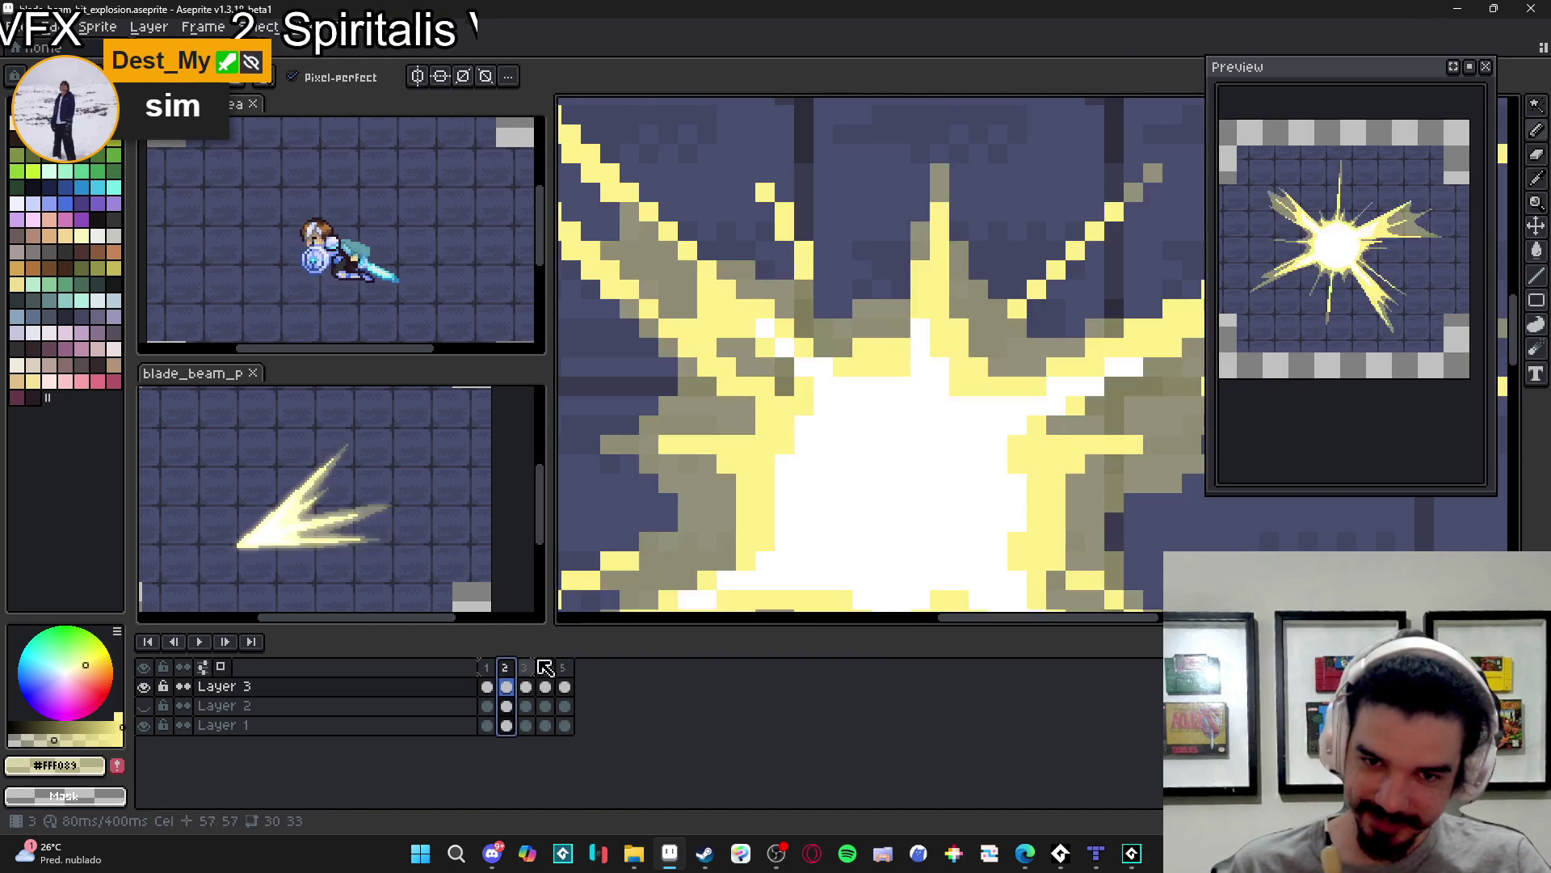
pyautogui.press('Return')
pyautogui.press('Return')
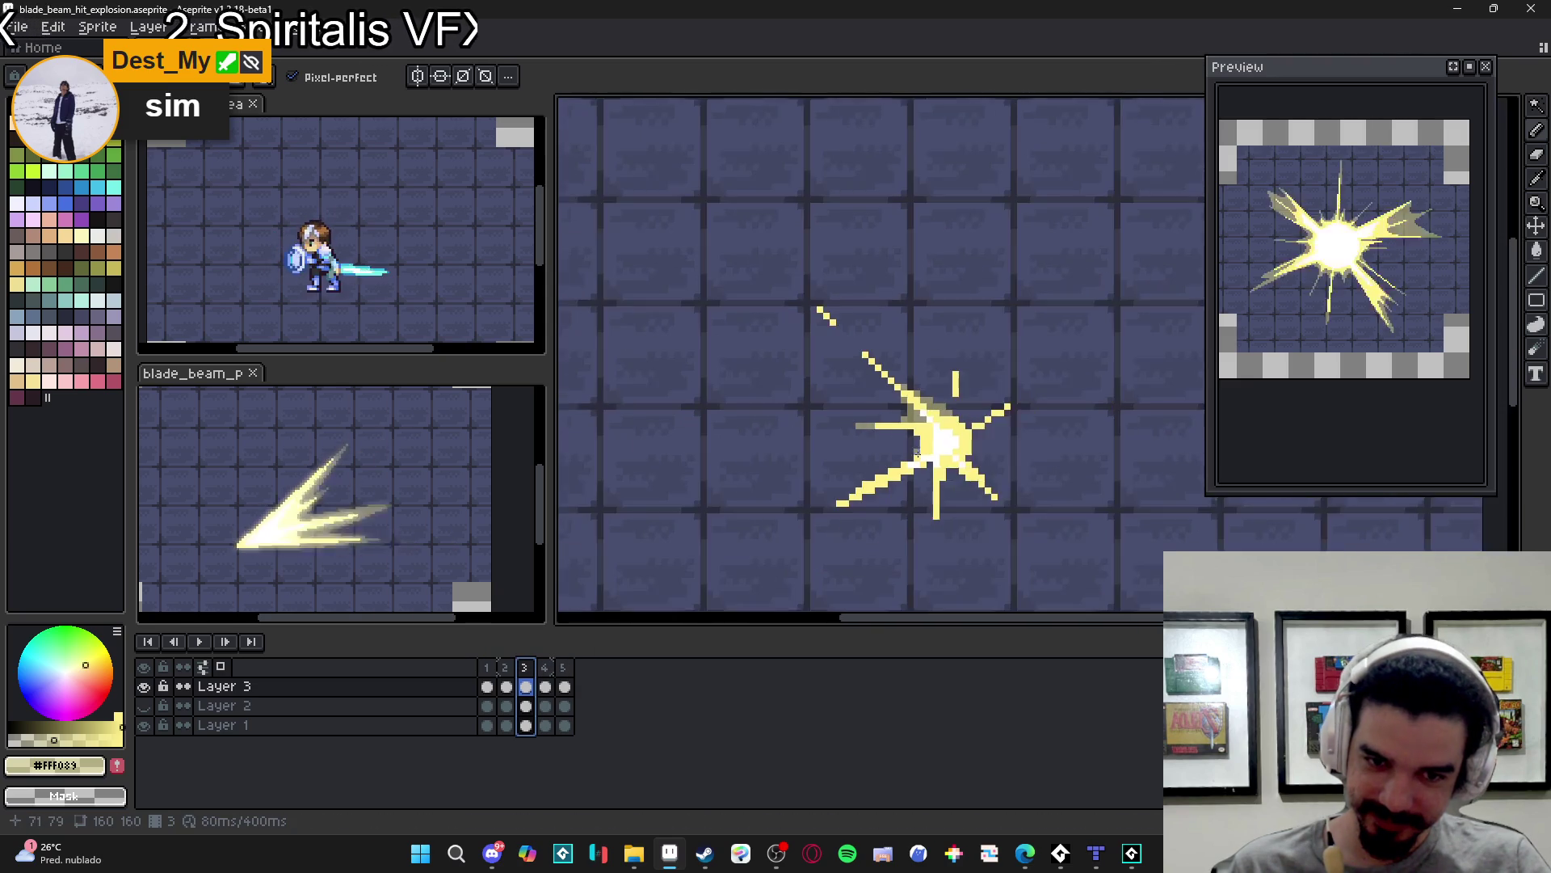
pyautogui.click(907, 446)
pyautogui.click(907, 421)
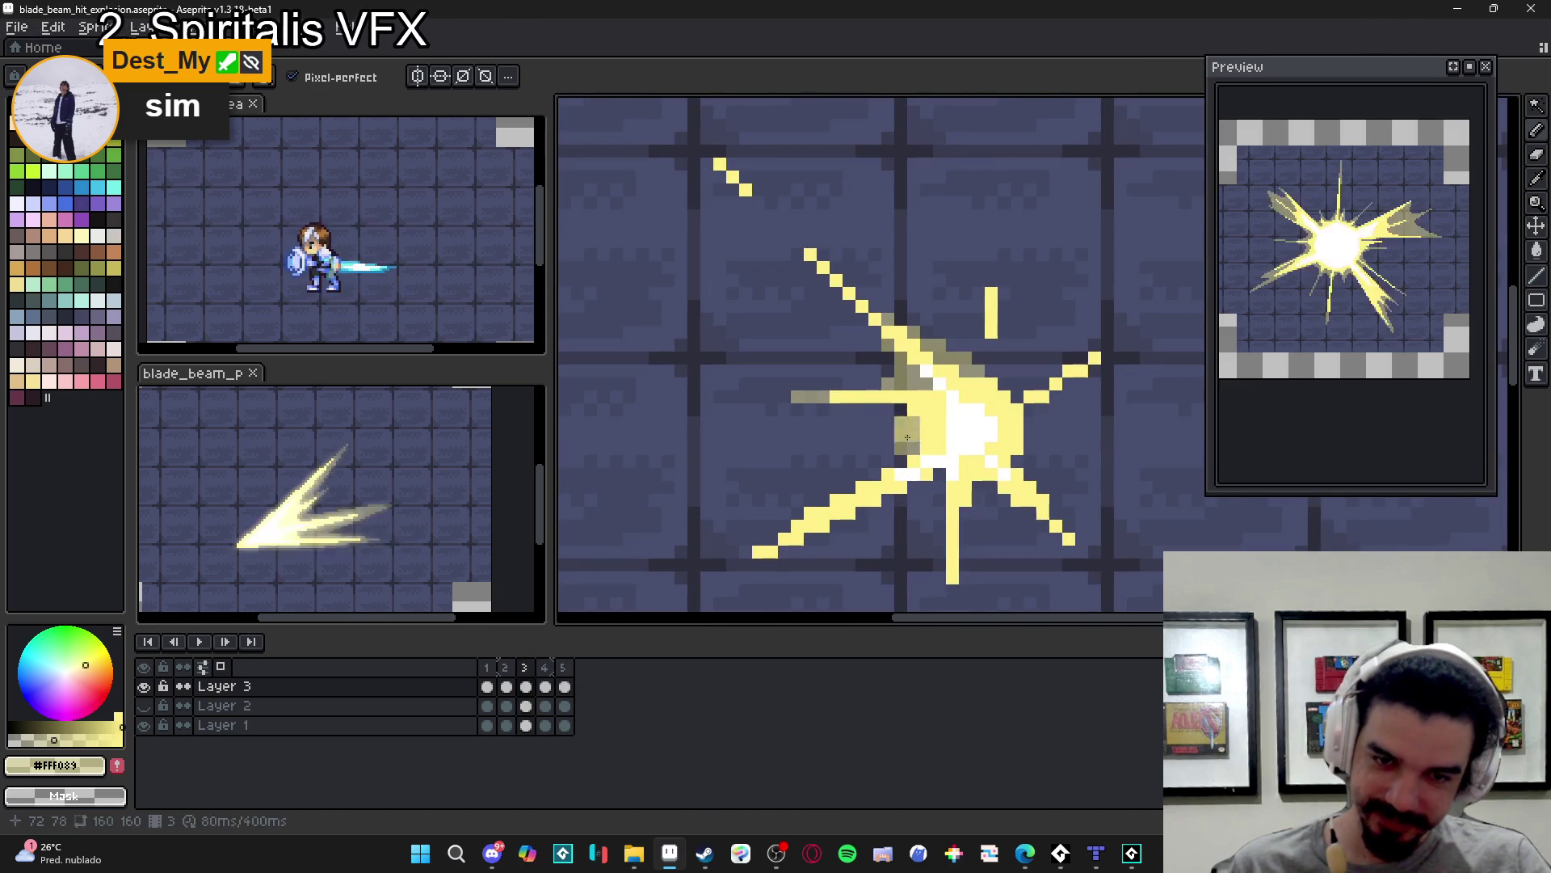
pyautogui.click(881, 409)
pyautogui.click(881, 422)
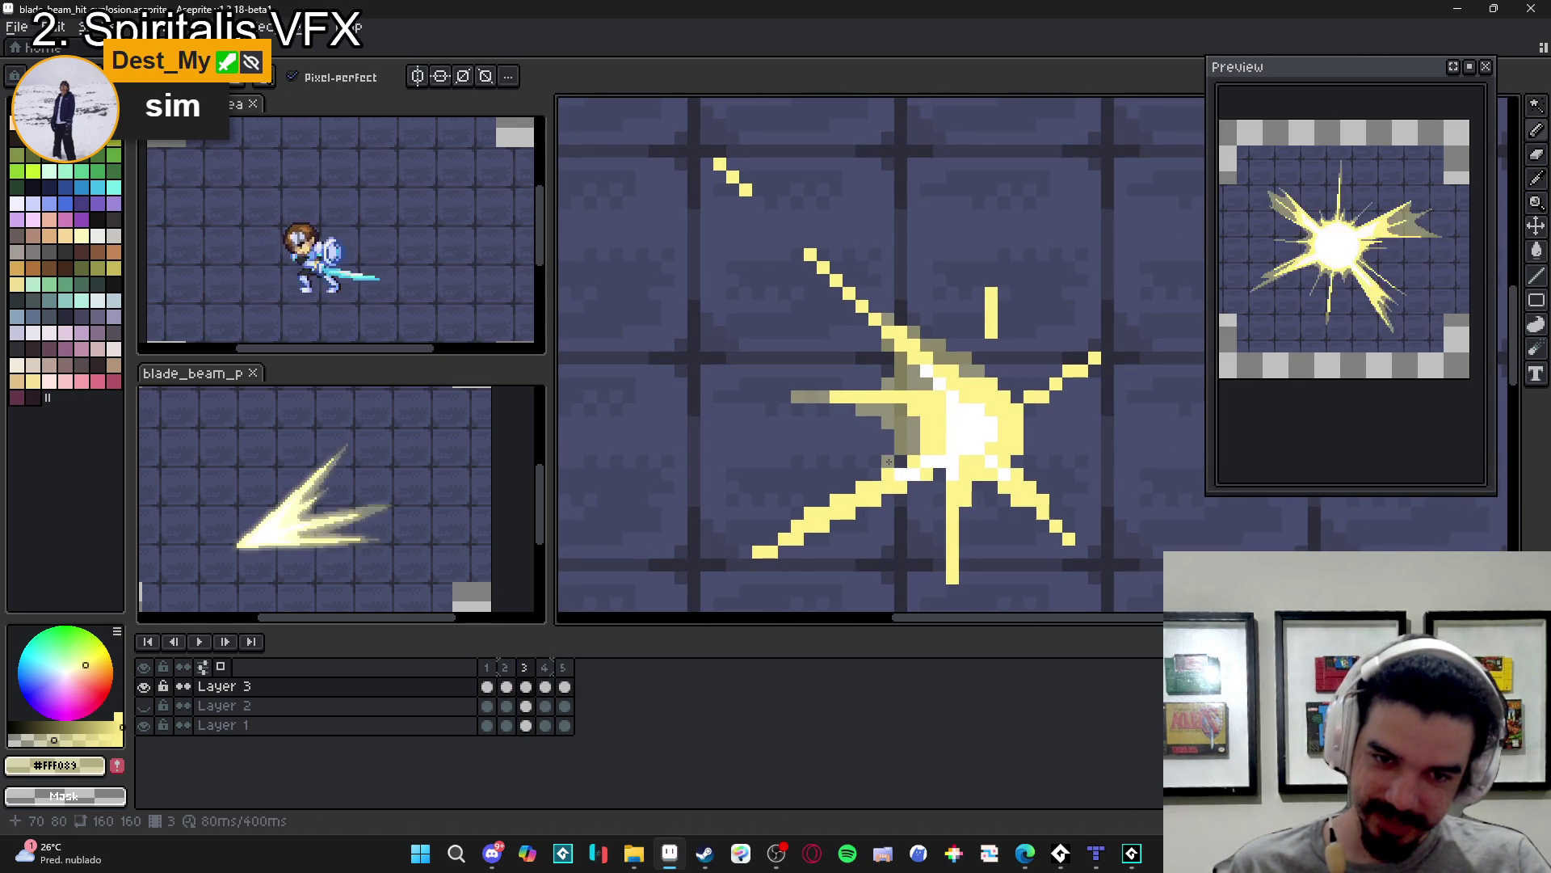
pyautogui.click(916, 499)
pyautogui.click(897, 499)
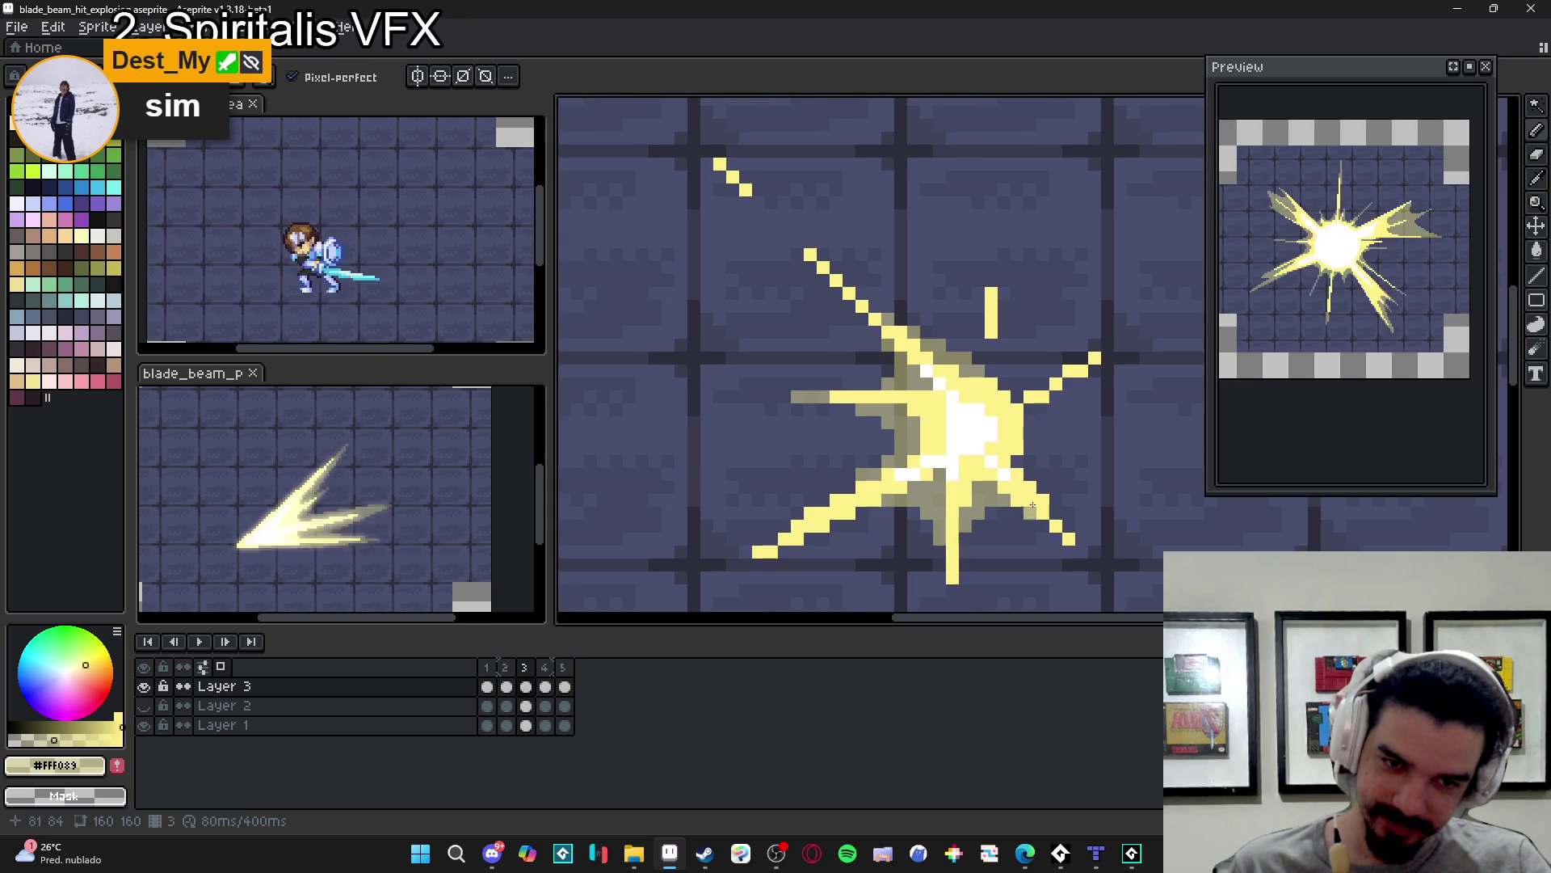
pyautogui.click(1032, 410)
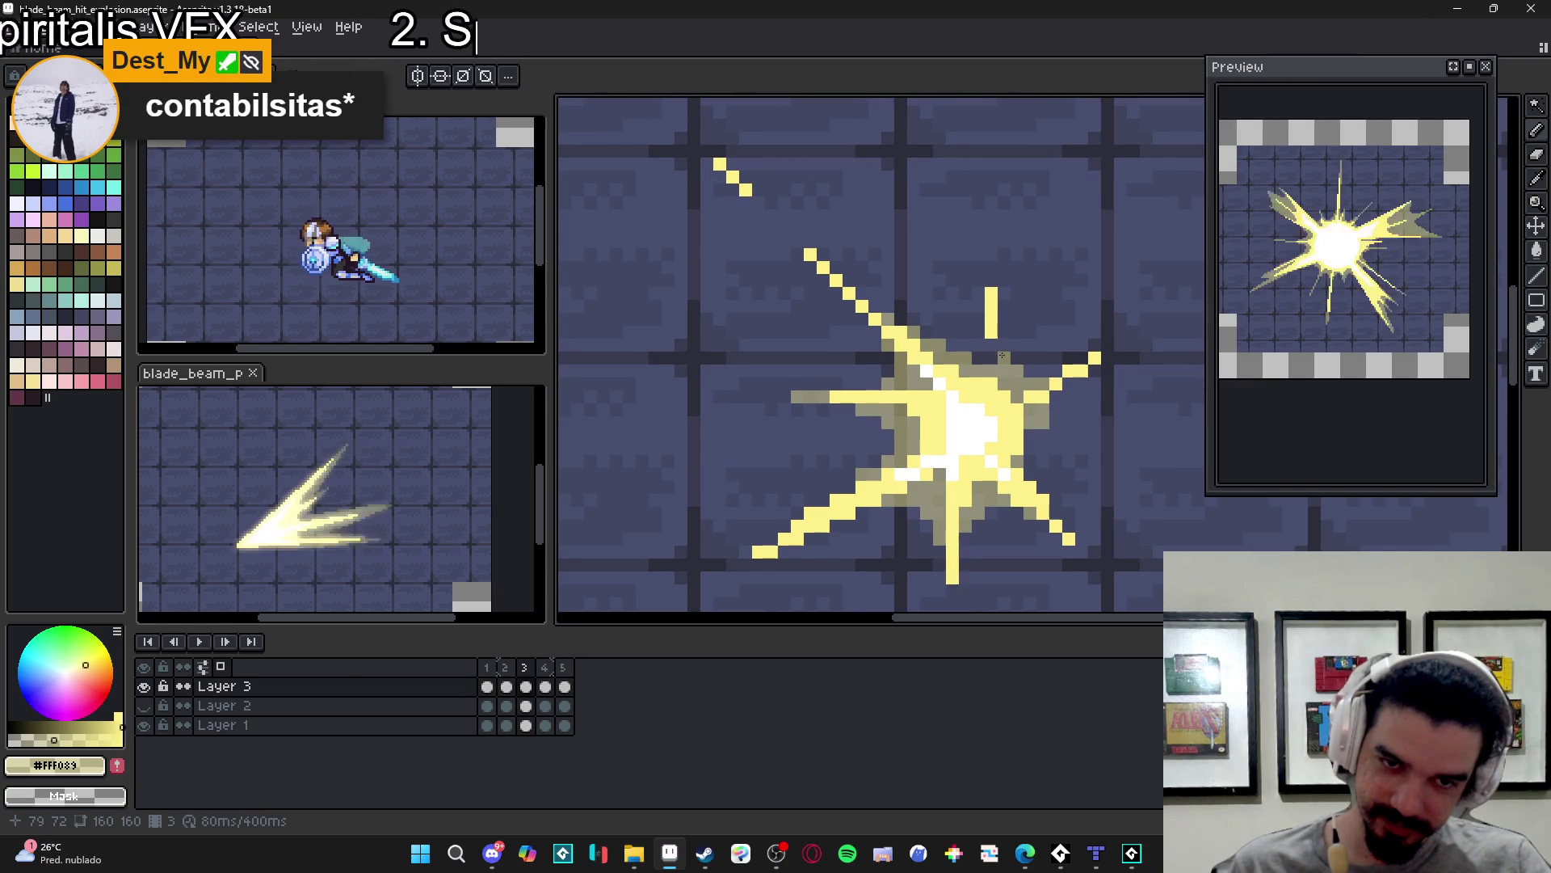
pyautogui.click(992, 347)
pyautogui.scroll(-3, 995, 372)
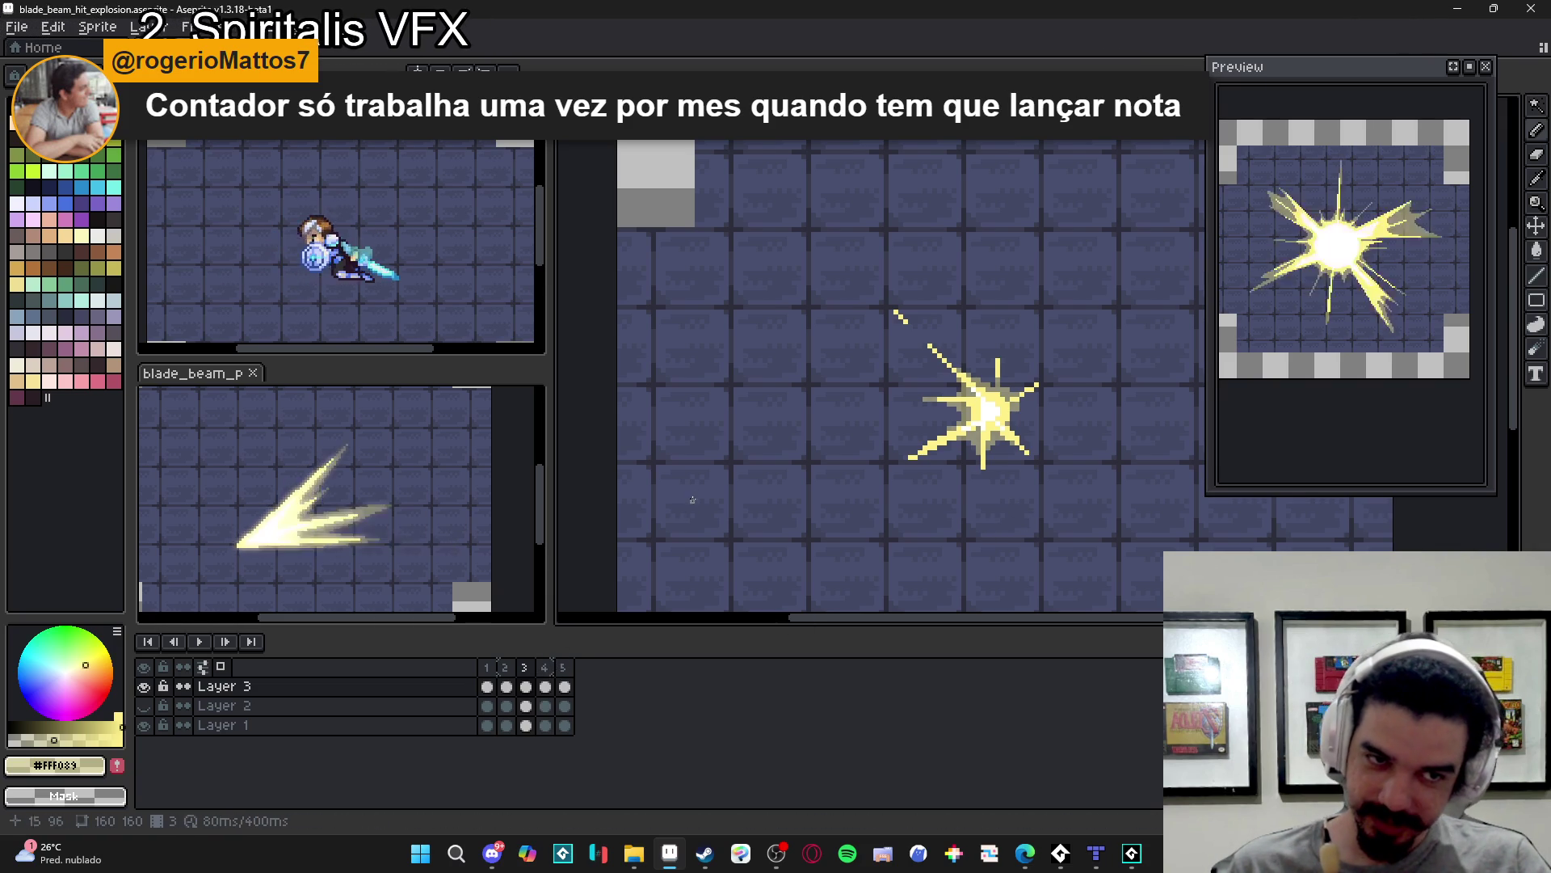
# - On frame 3, draw a diagonal spark streak below-right and lengthen the bottom ray
pyautogui.click(505, 686)
pyautogui.click(536, 679)
pyautogui.scroll(1, 1070, 433)
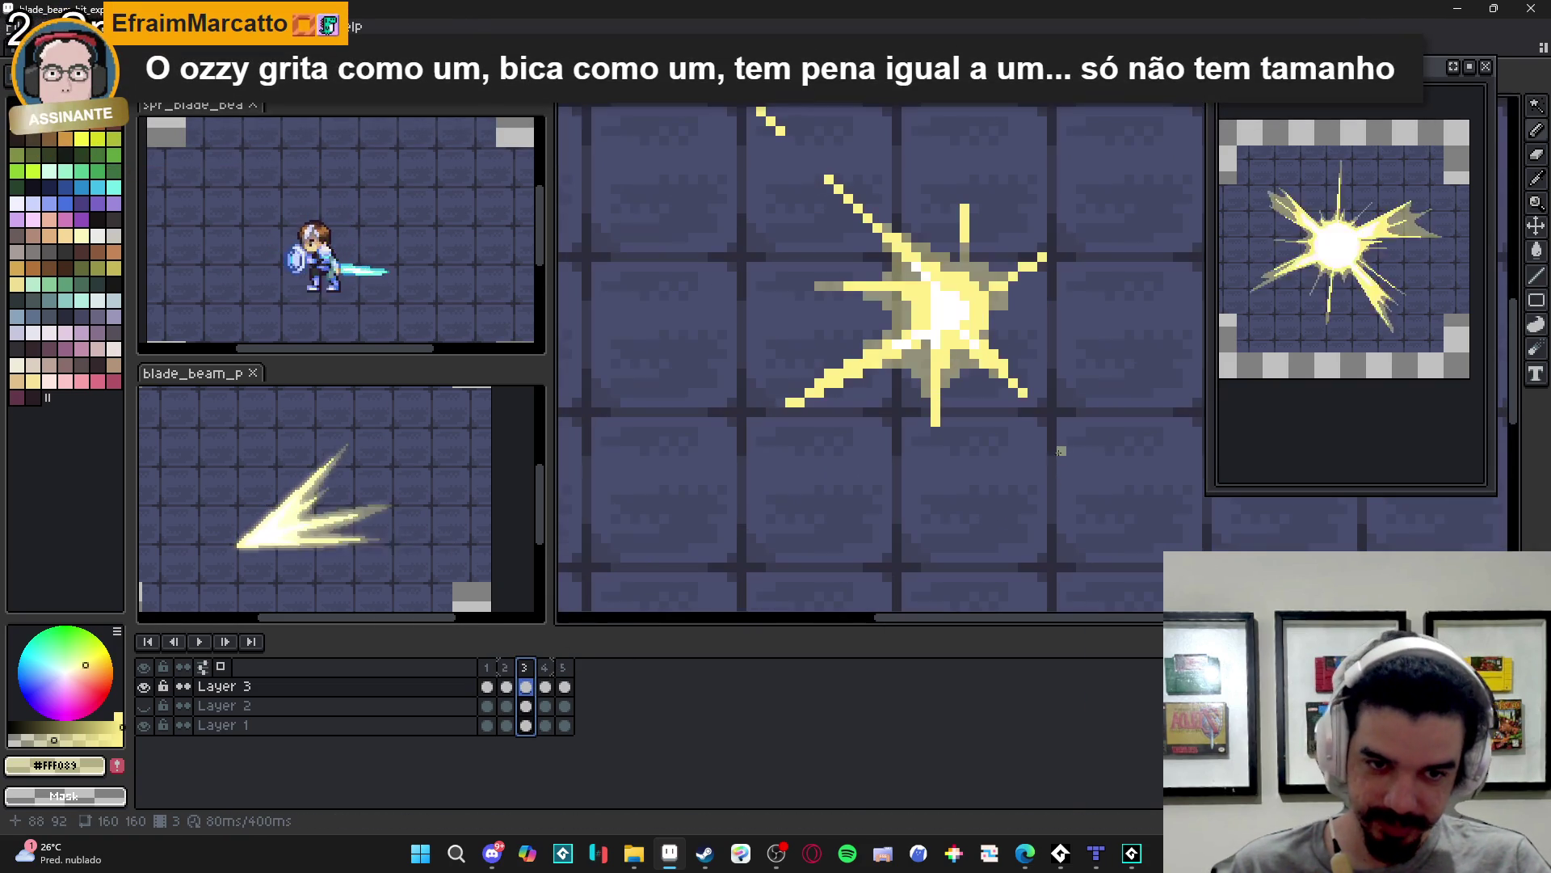
pyautogui.moveTo(1070, 432); pyautogui.dragTo(1113, 473)
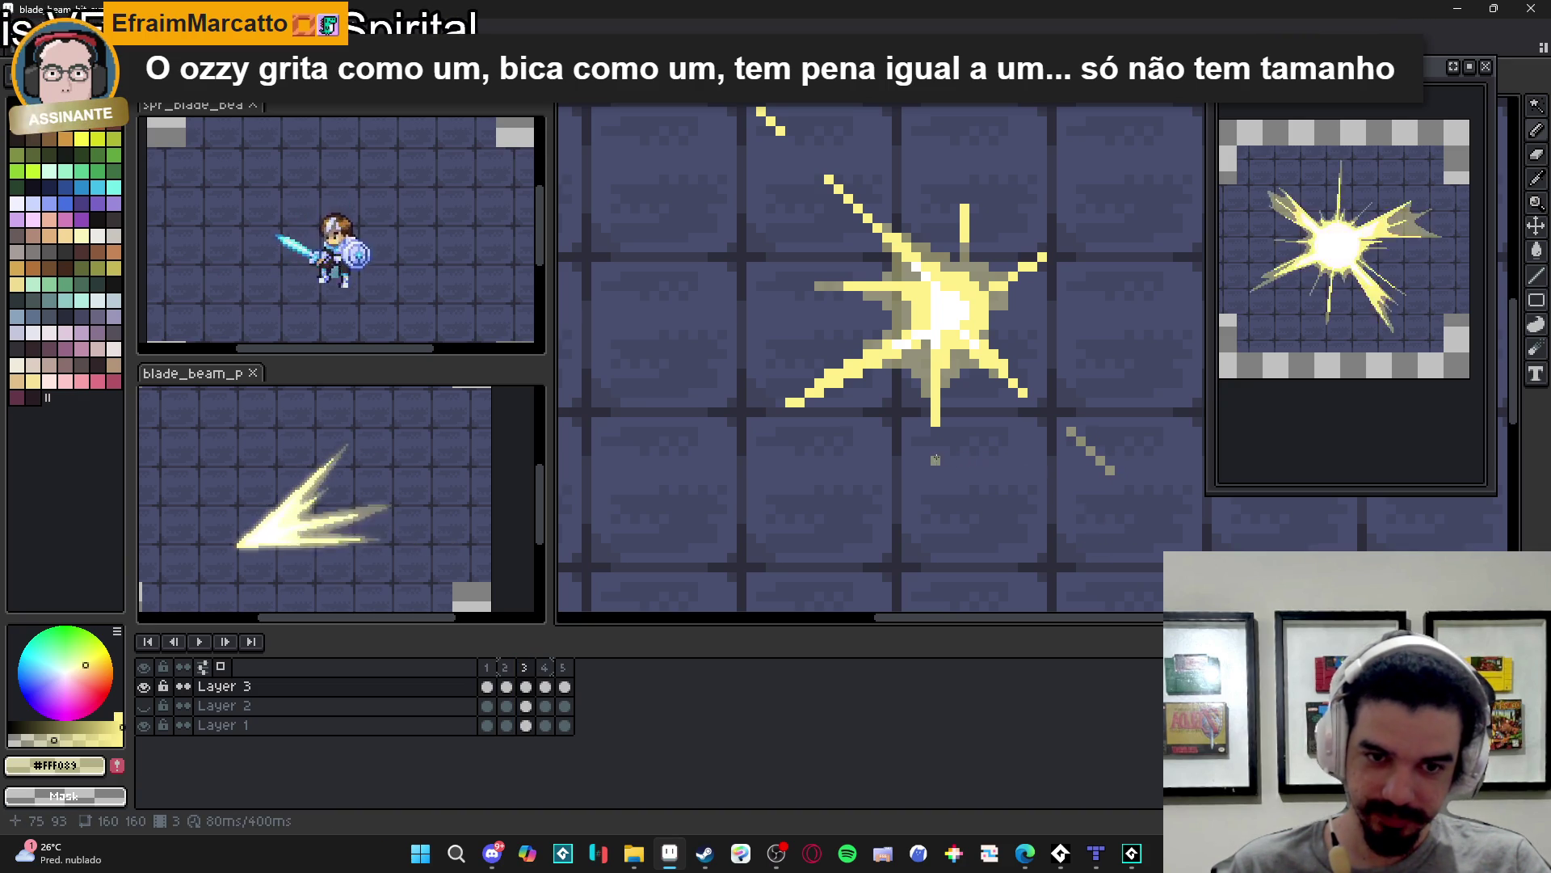
pyautogui.moveTo(935, 435); pyautogui.dragTo(938, 448)
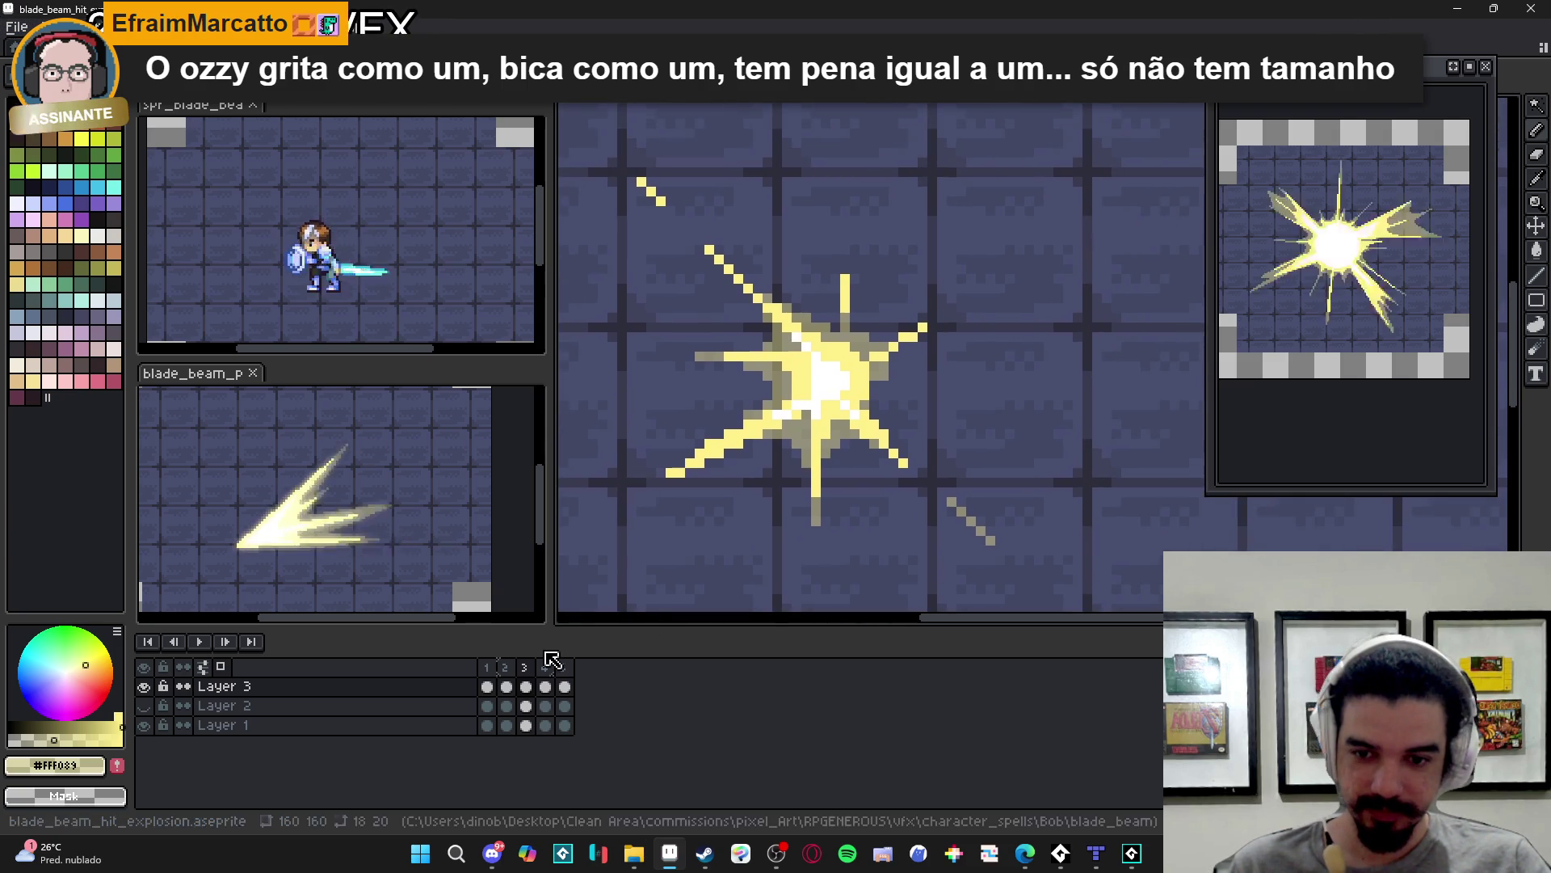
# - Compare frames 2 and 3, then draw a diagonal spark streak above-right of the burst
pyautogui.click(509, 684)
pyautogui.click(526, 671)
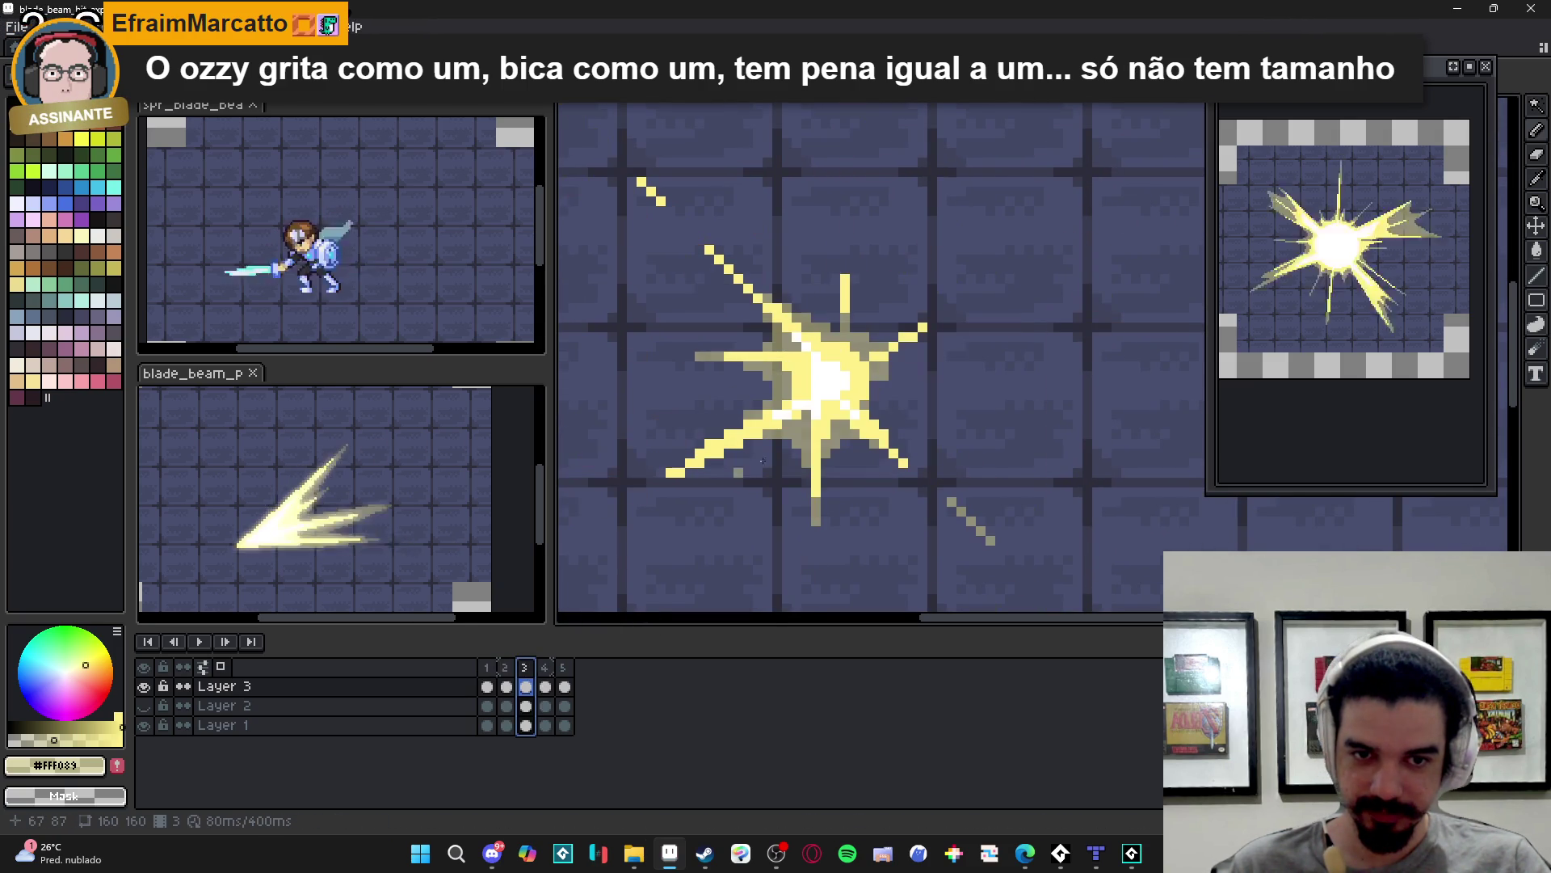
pyautogui.press('Left')
pyautogui.press('Right')
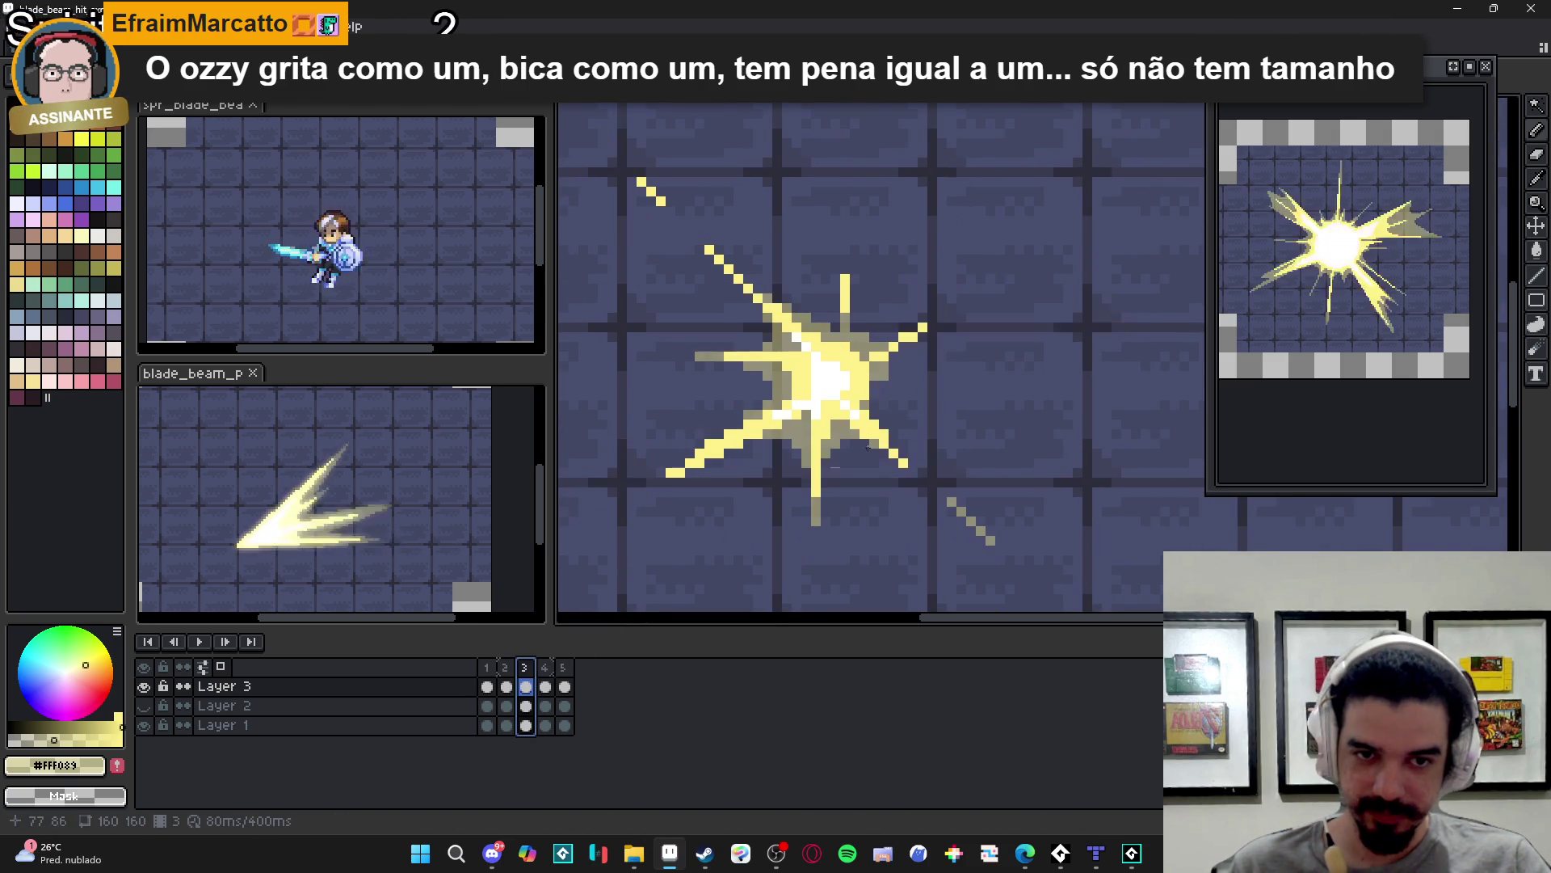
pyautogui.moveTo(1020, 259); pyautogui.dragTo(960, 298)
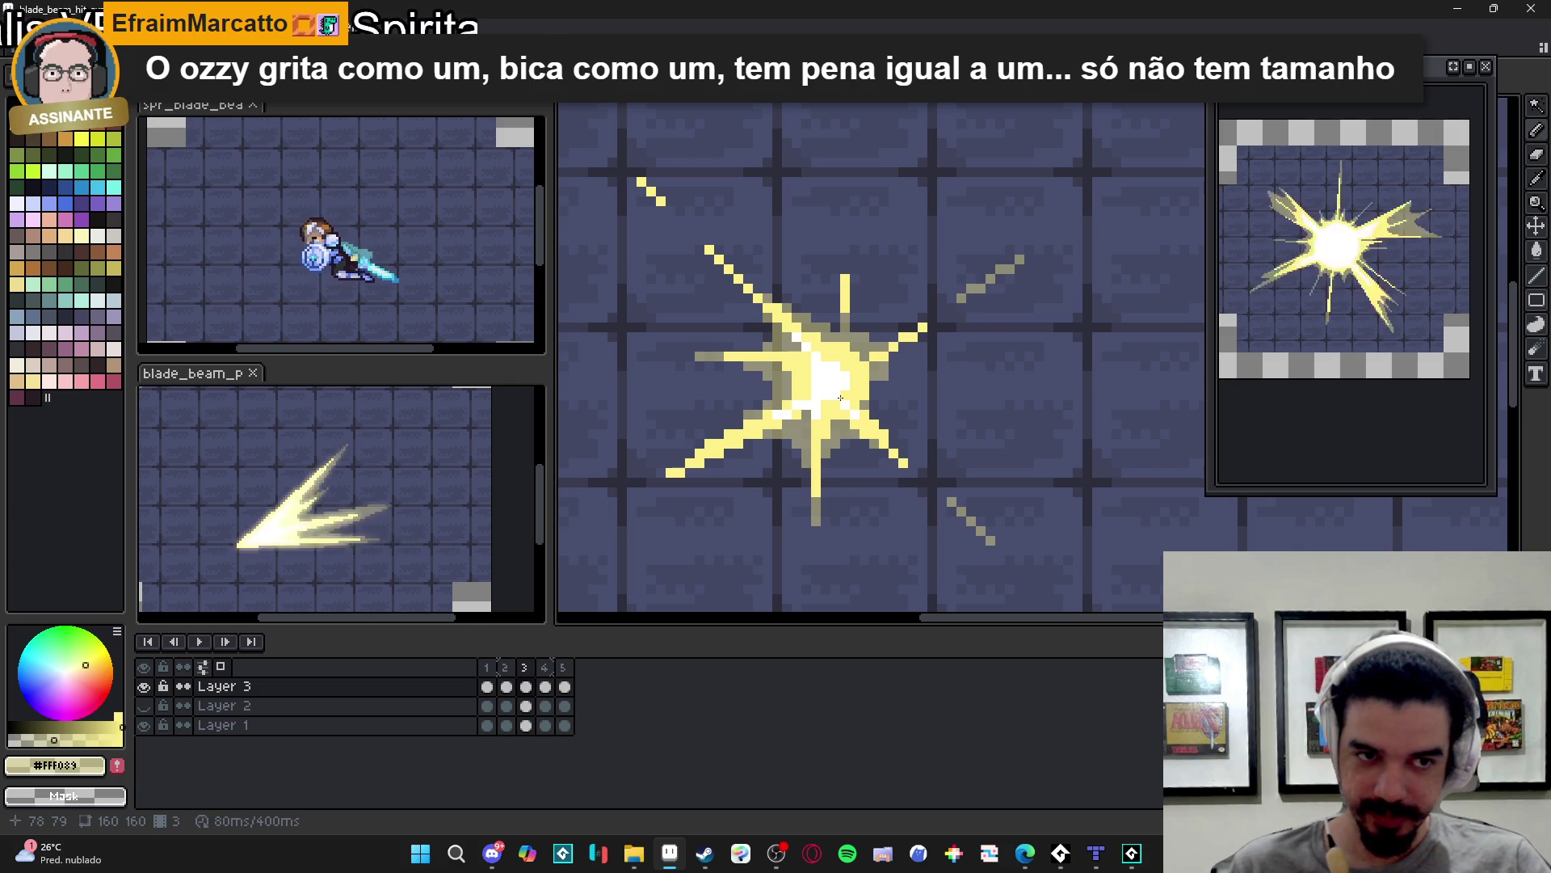
pyautogui.scroll(-2, 840, 398)
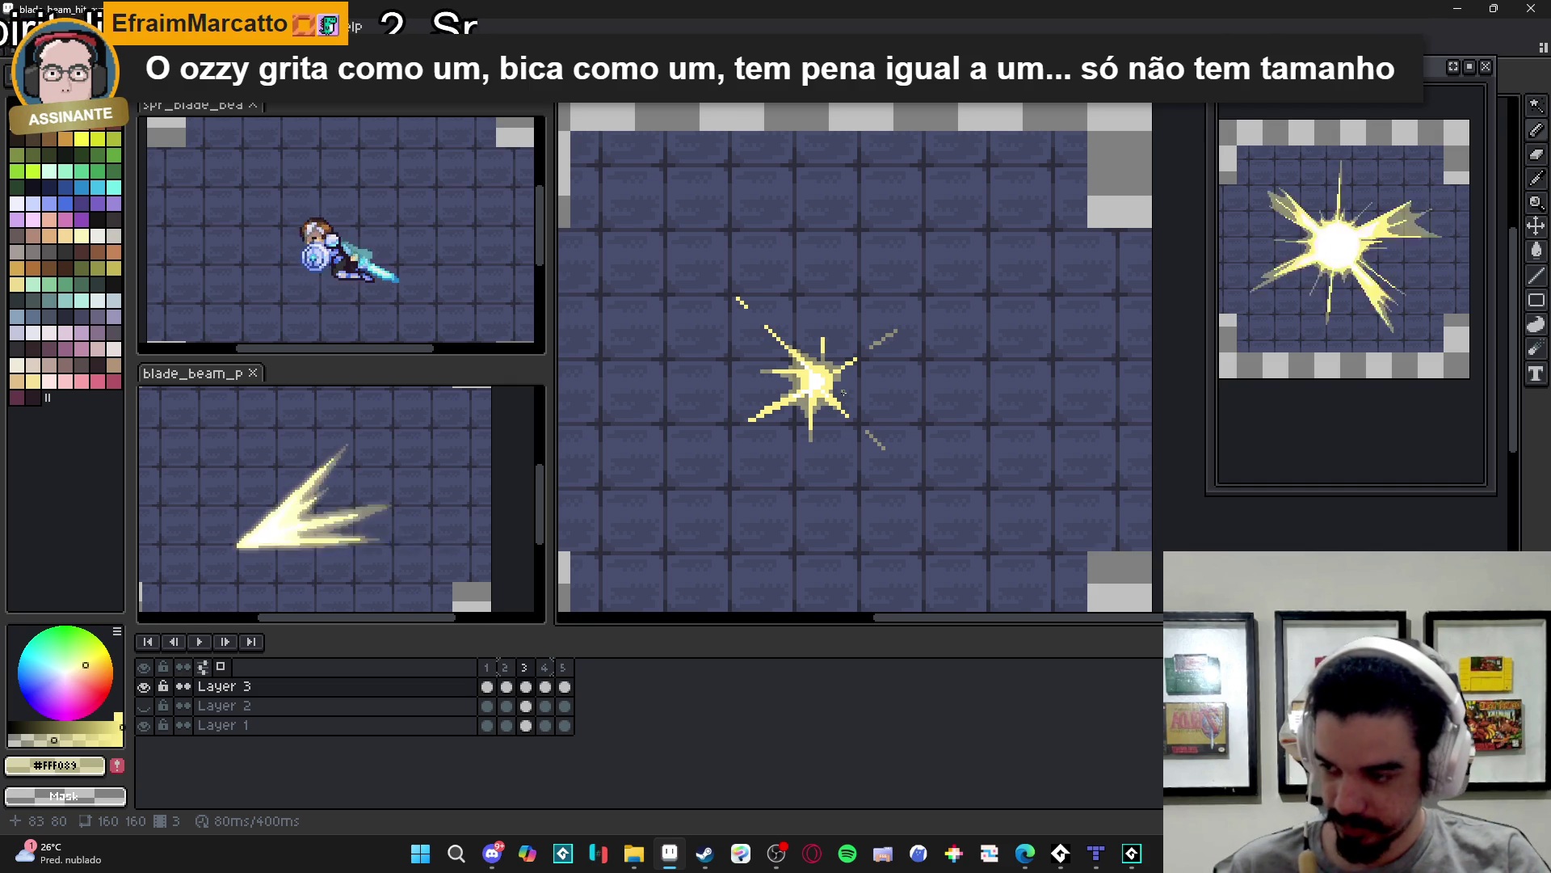
pyautogui.scroll(-1, 735, 501)
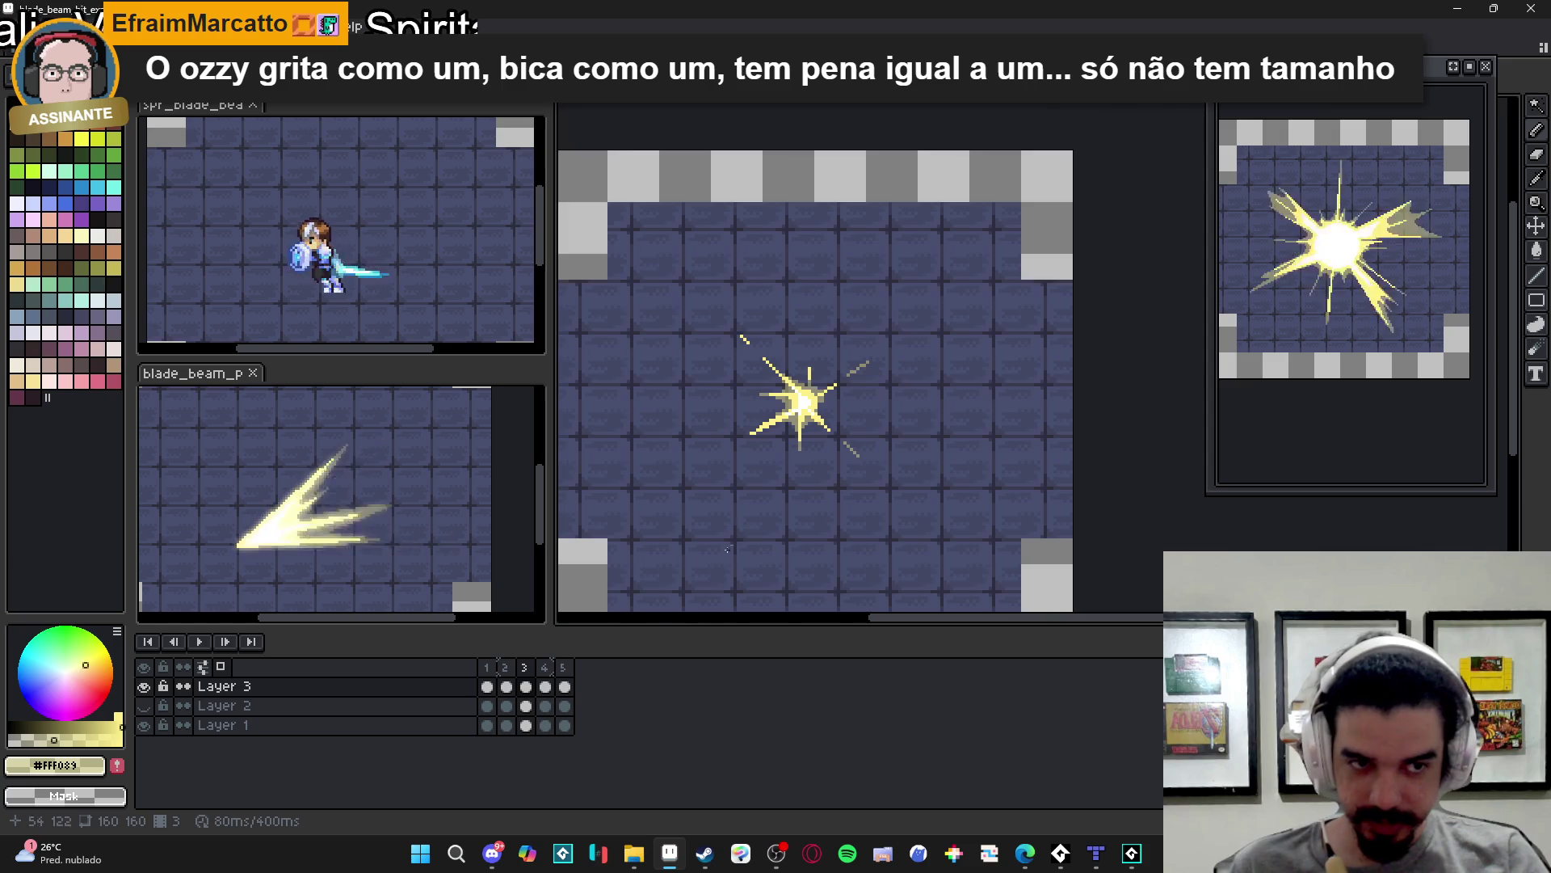
pyautogui.click(546, 686)
# - Pencil olive shading pixels along the frame 4 spark's rays, right edge and bottom
pyautogui.scroll(5, 787, 404)
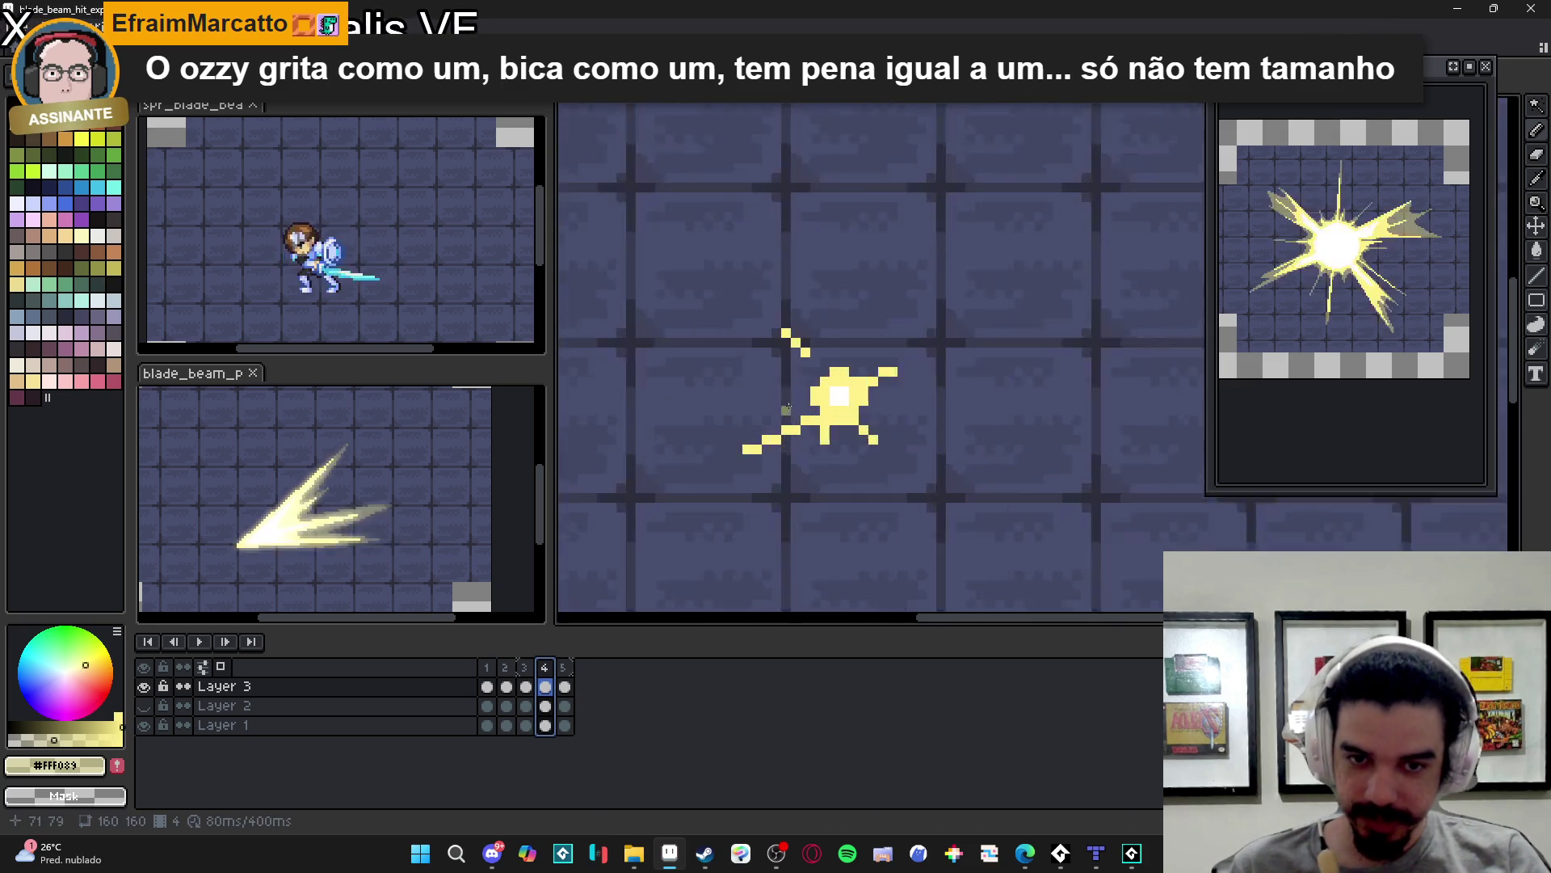
pyautogui.moveTo(848, 334); pyautogui.dragTo(819, 318)
pyautogui.click(839, 299)
pyautogui.click(800, 299)
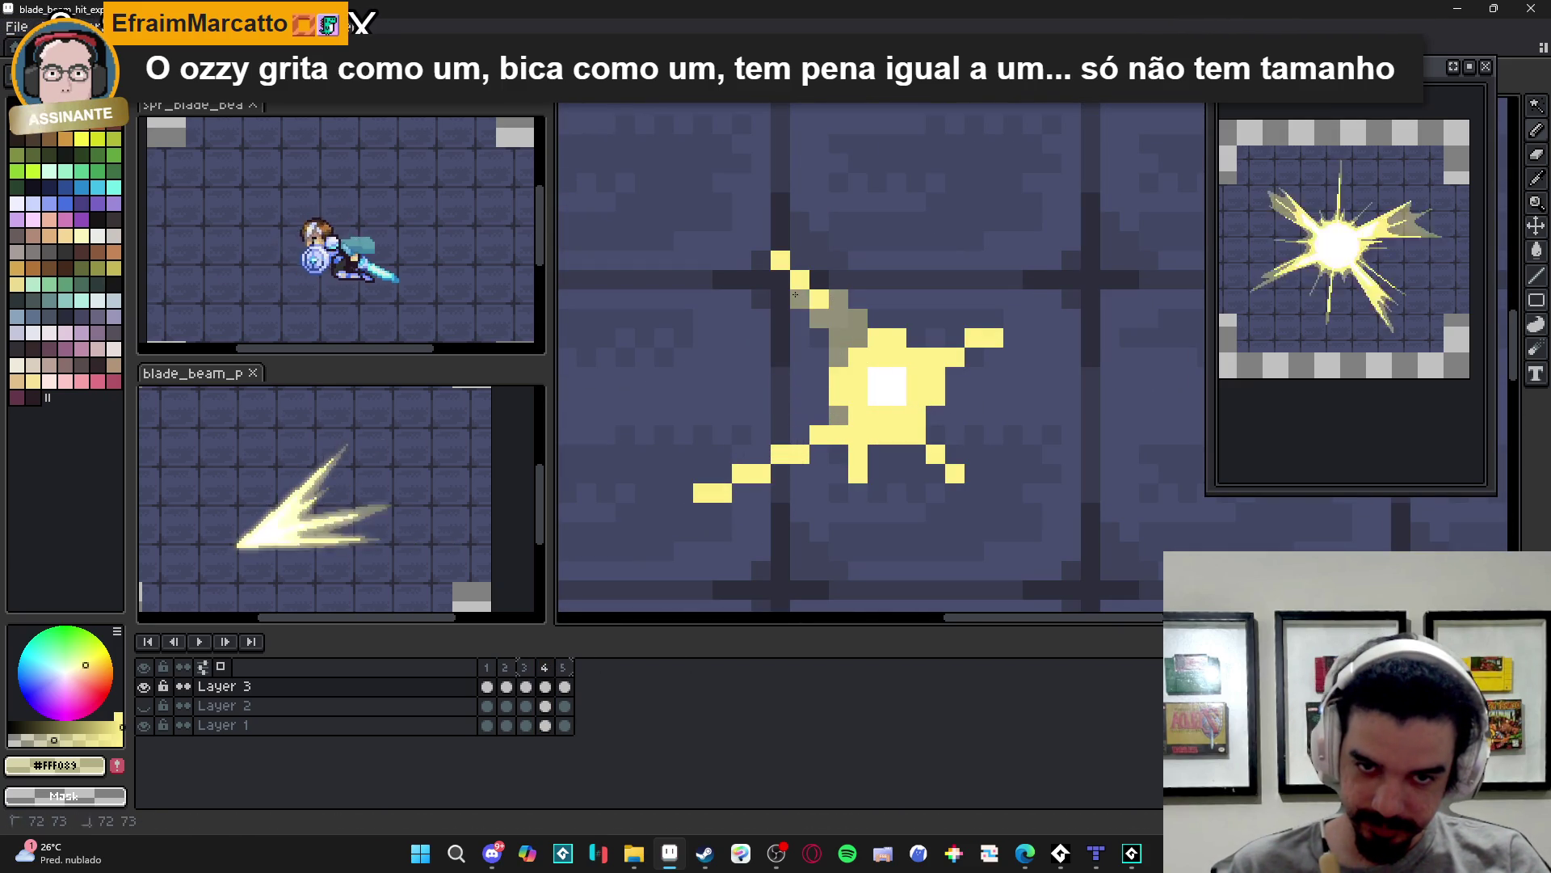
pyautogui.moveTo(916, 337); pyautogui.dragTo(929, 337)
pyautogui.click(879, 318)
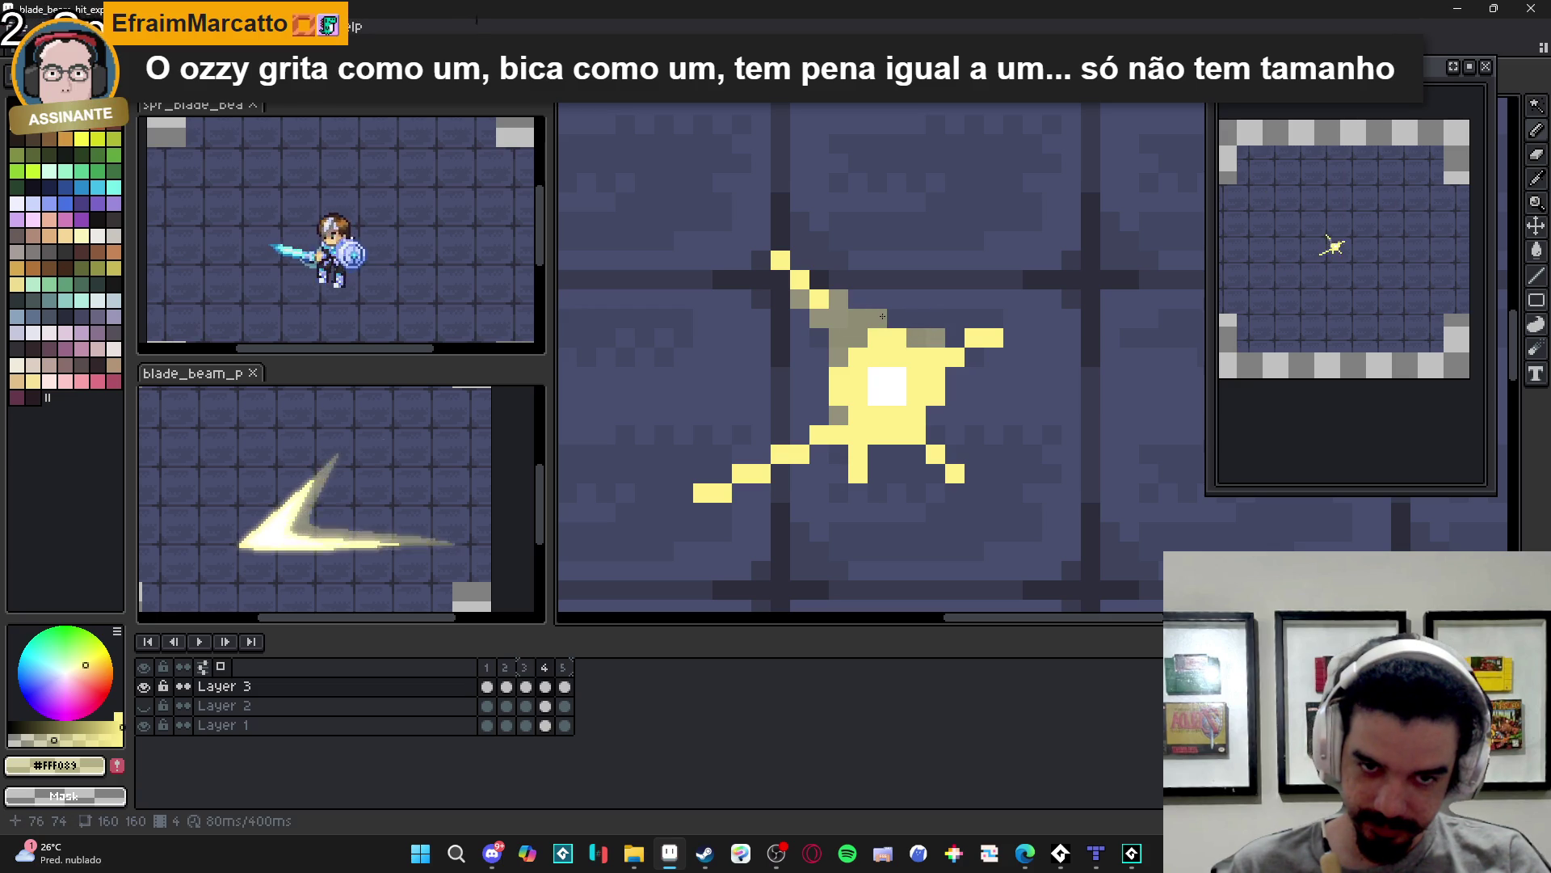
pyautogui.click(936, 415)
pyautogui.click(955, 378)
pyautogui.moveTo(877, 454); pyautogui.dragTo(913, 468)
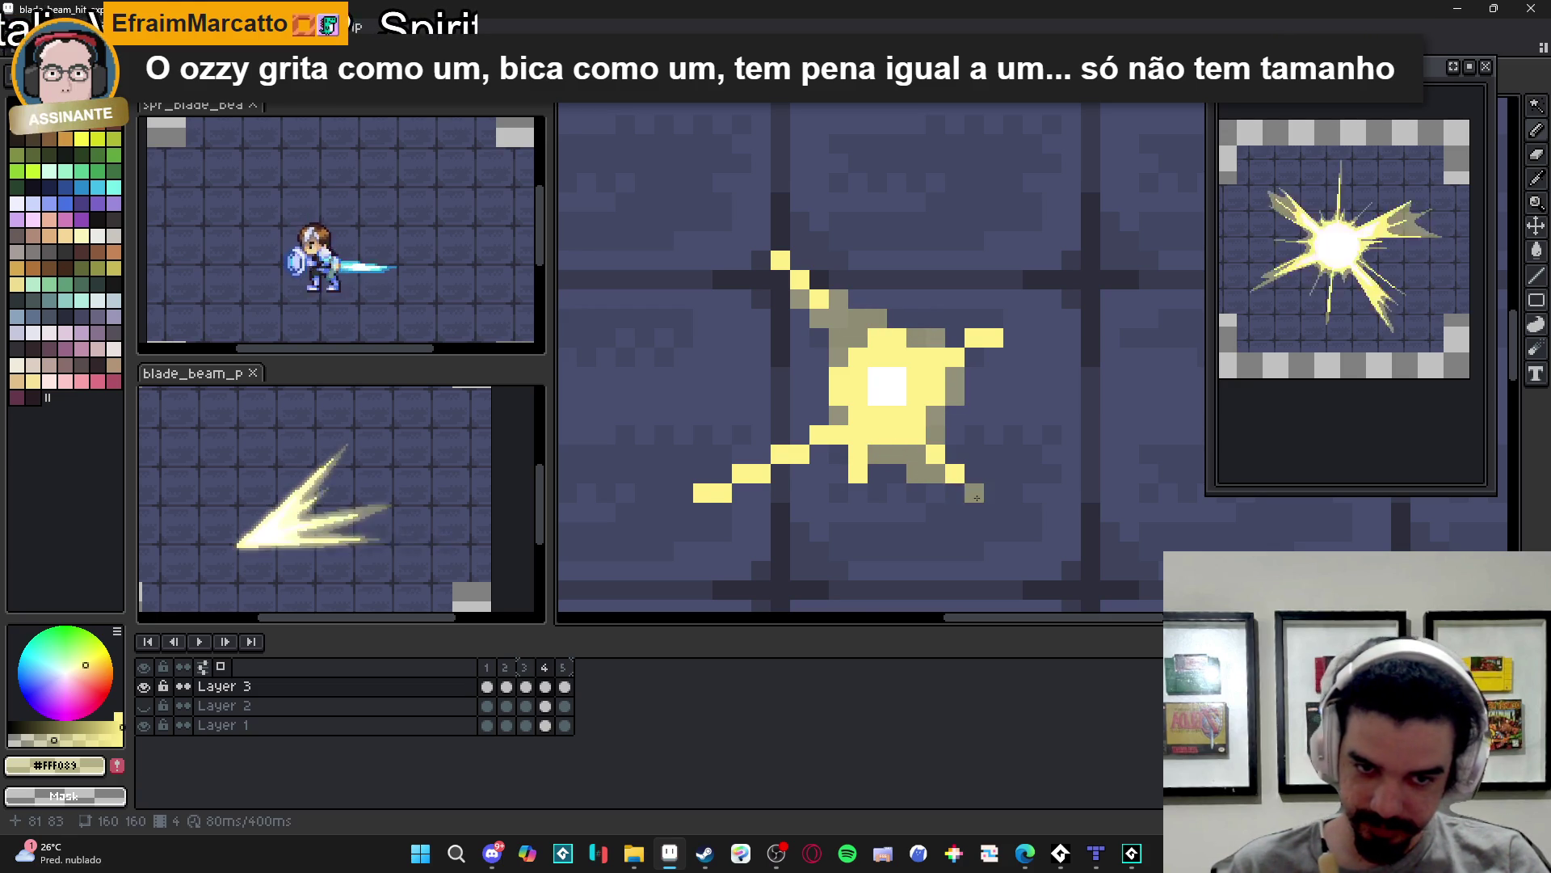
# - Compare frame 4's small star against frame 3's larger burst, then duplicate Layer 3
pyautogui.click(525, 684)
pyautogui.click(549, 677)
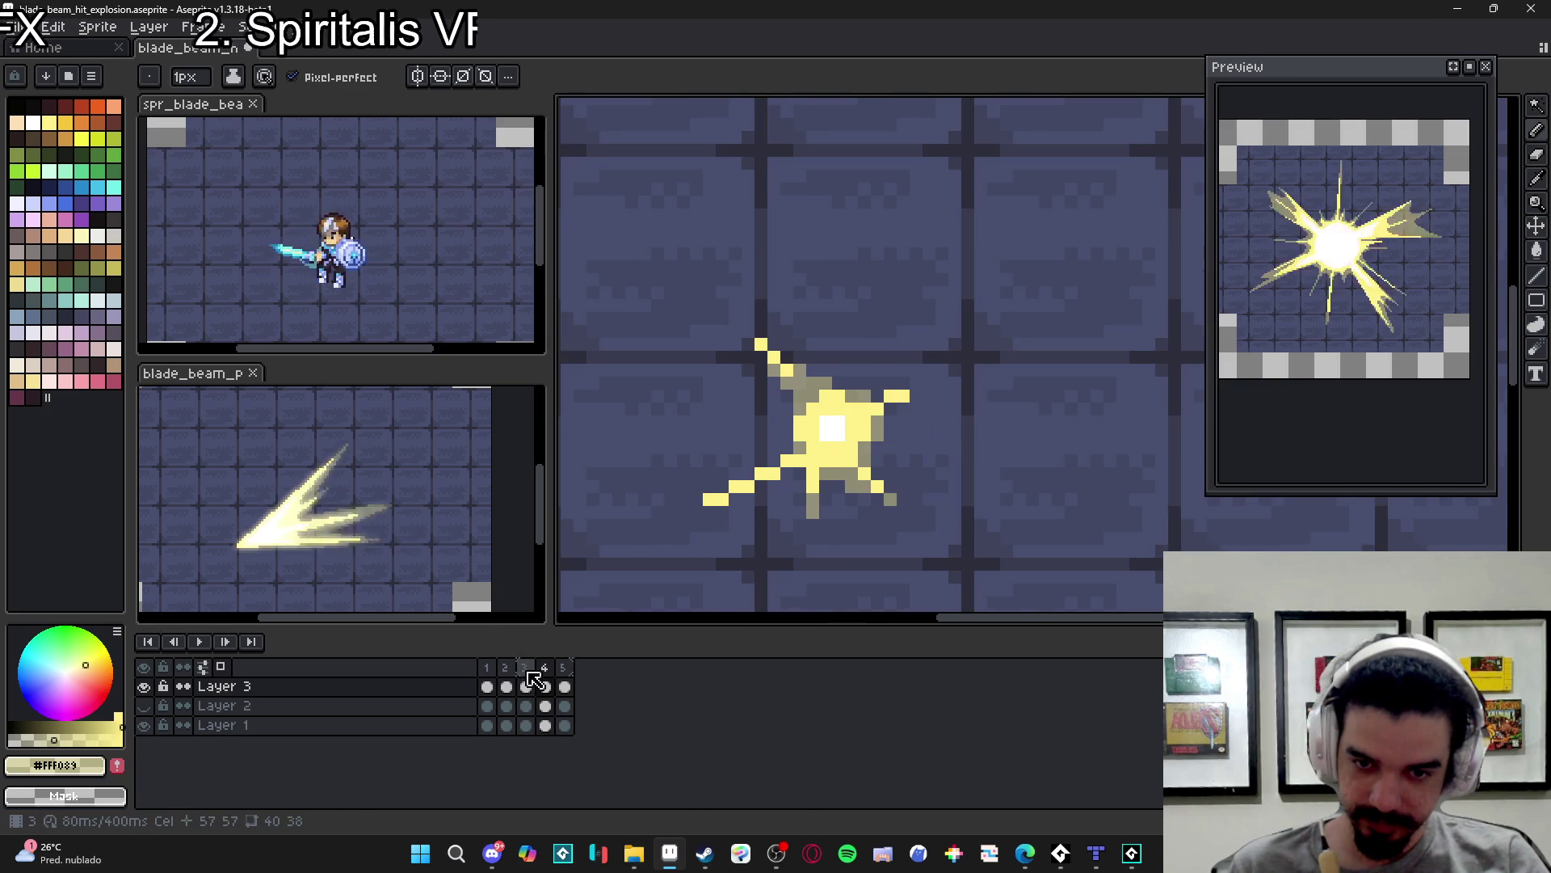
pyautogui.click(526, 684)
pyautogui.click(550, 677)
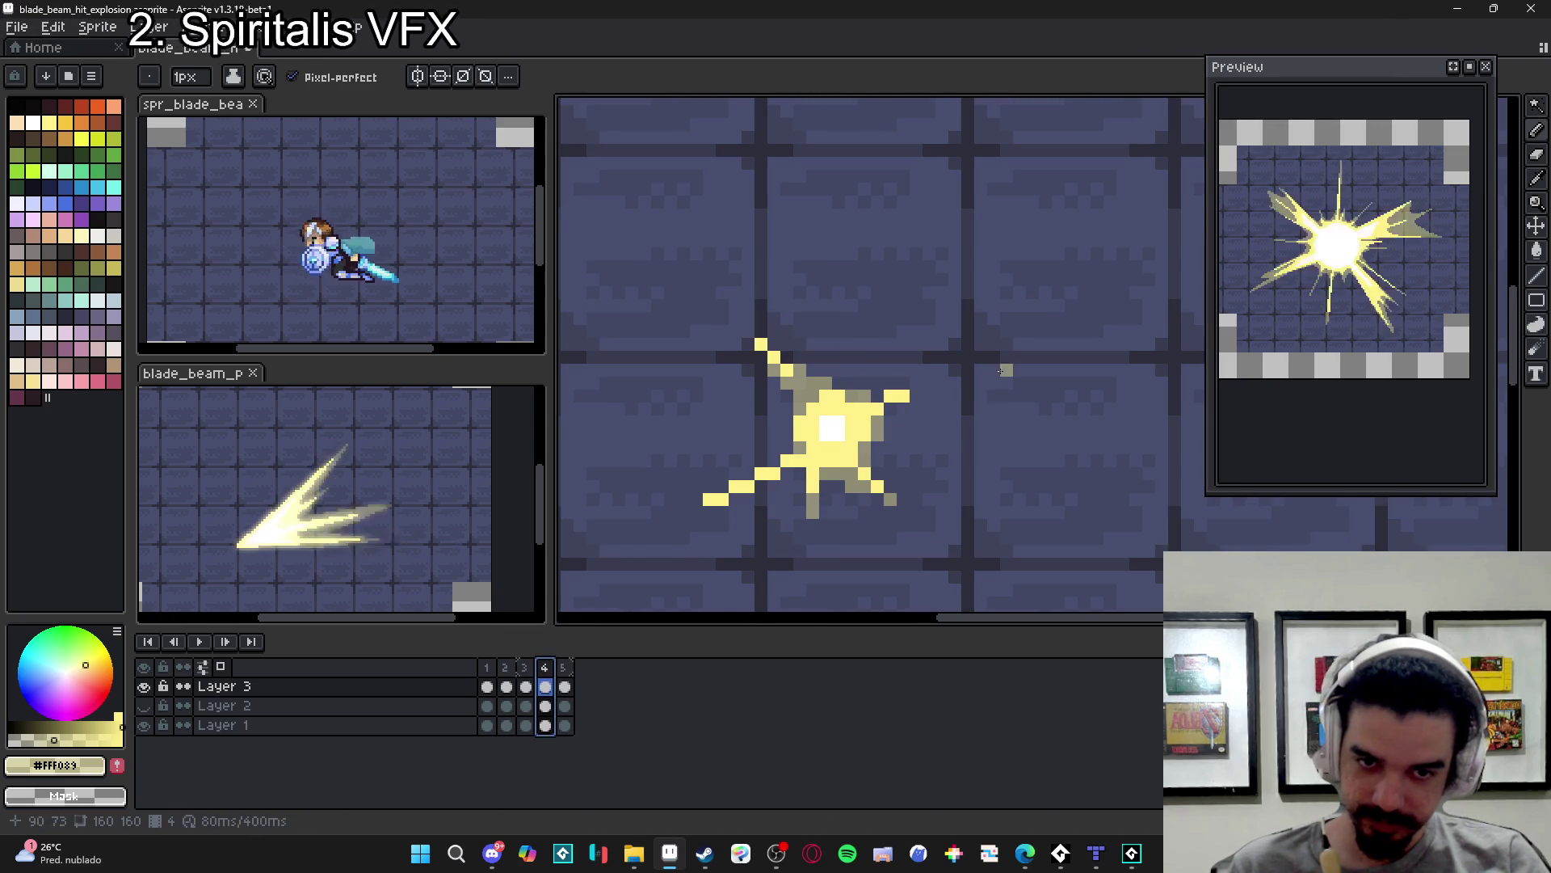
pyautogui.scroll(-3, 944, 368)
pyautogui.hotkey('ctrl', 'j')
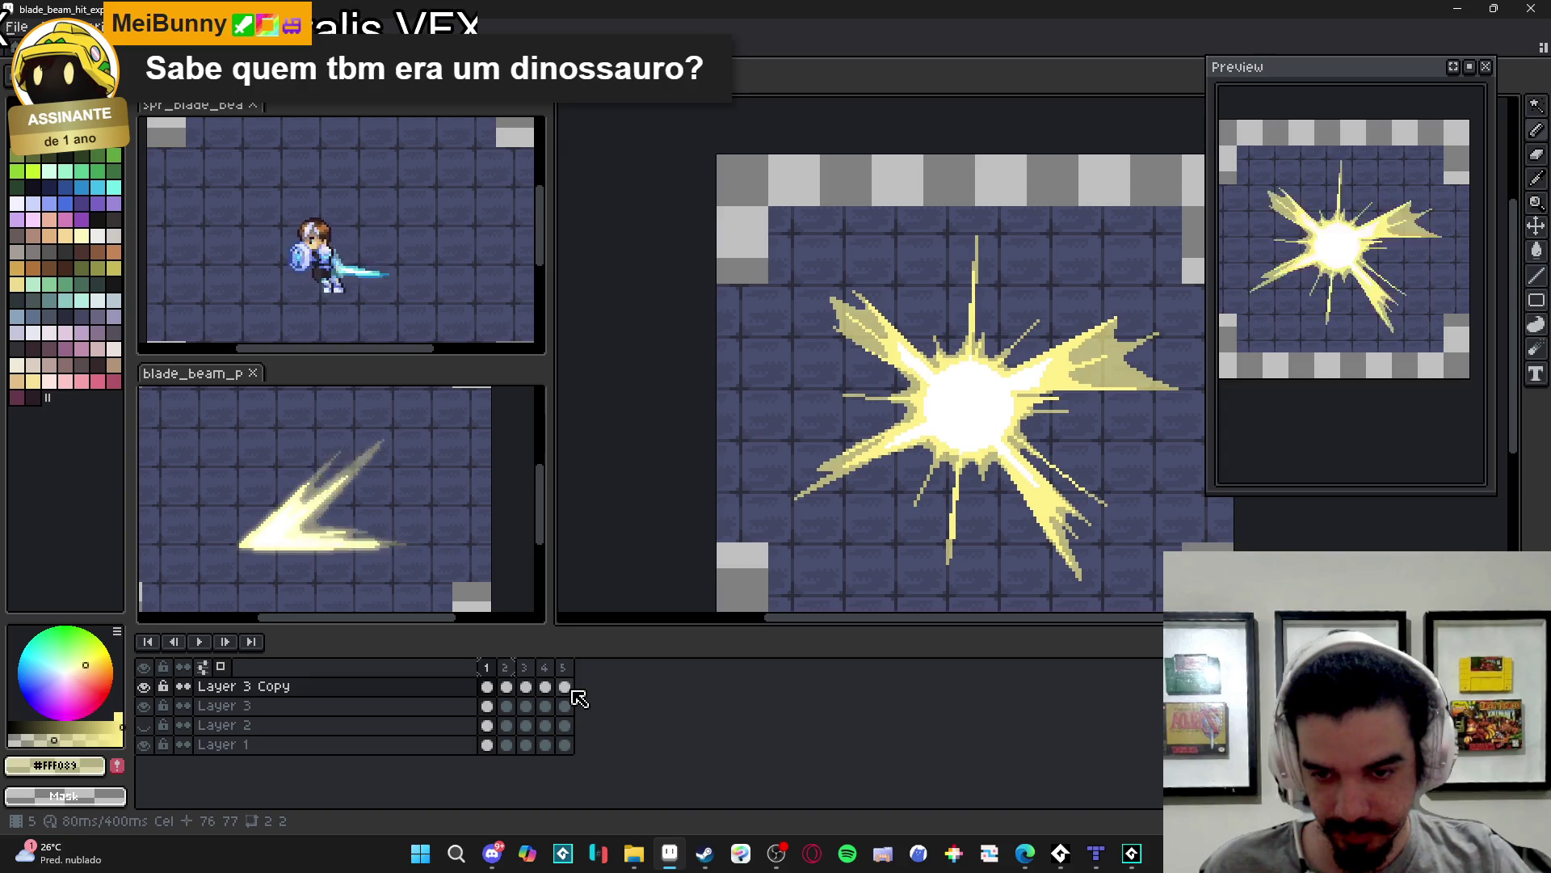
# - Select all five cels of Layer 3 Copy and apply the blur-5x5 convolution matrix
pyautogui.click(566, 687)
pyautogui.moveTo(569, 692); pyautogui.dragTo(486, 686)
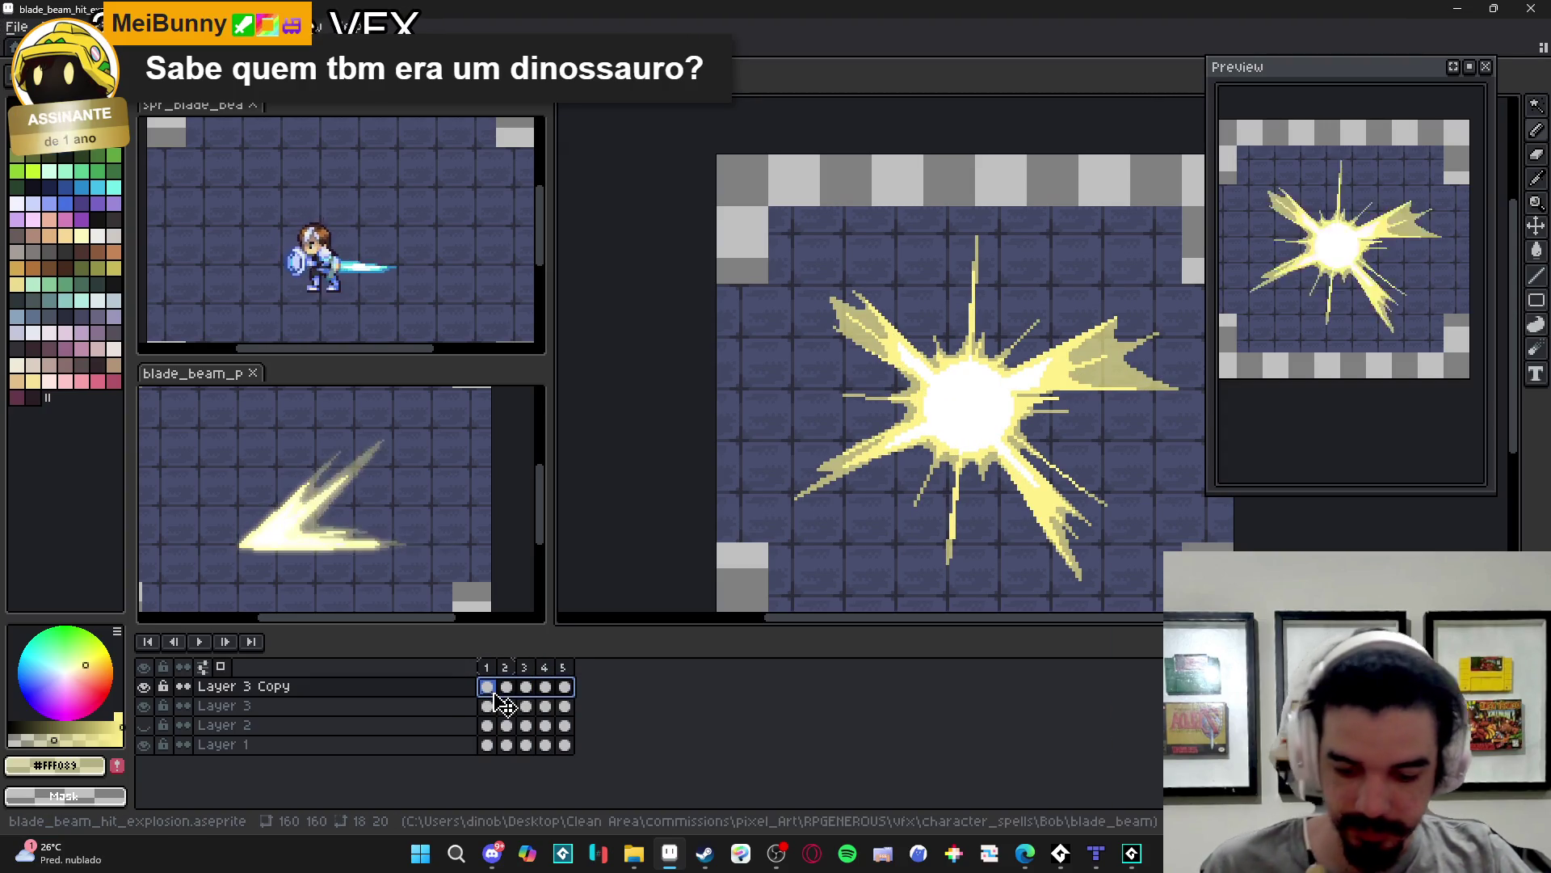
pyautogui.hotkey('ctrl', 'shift', 'm')
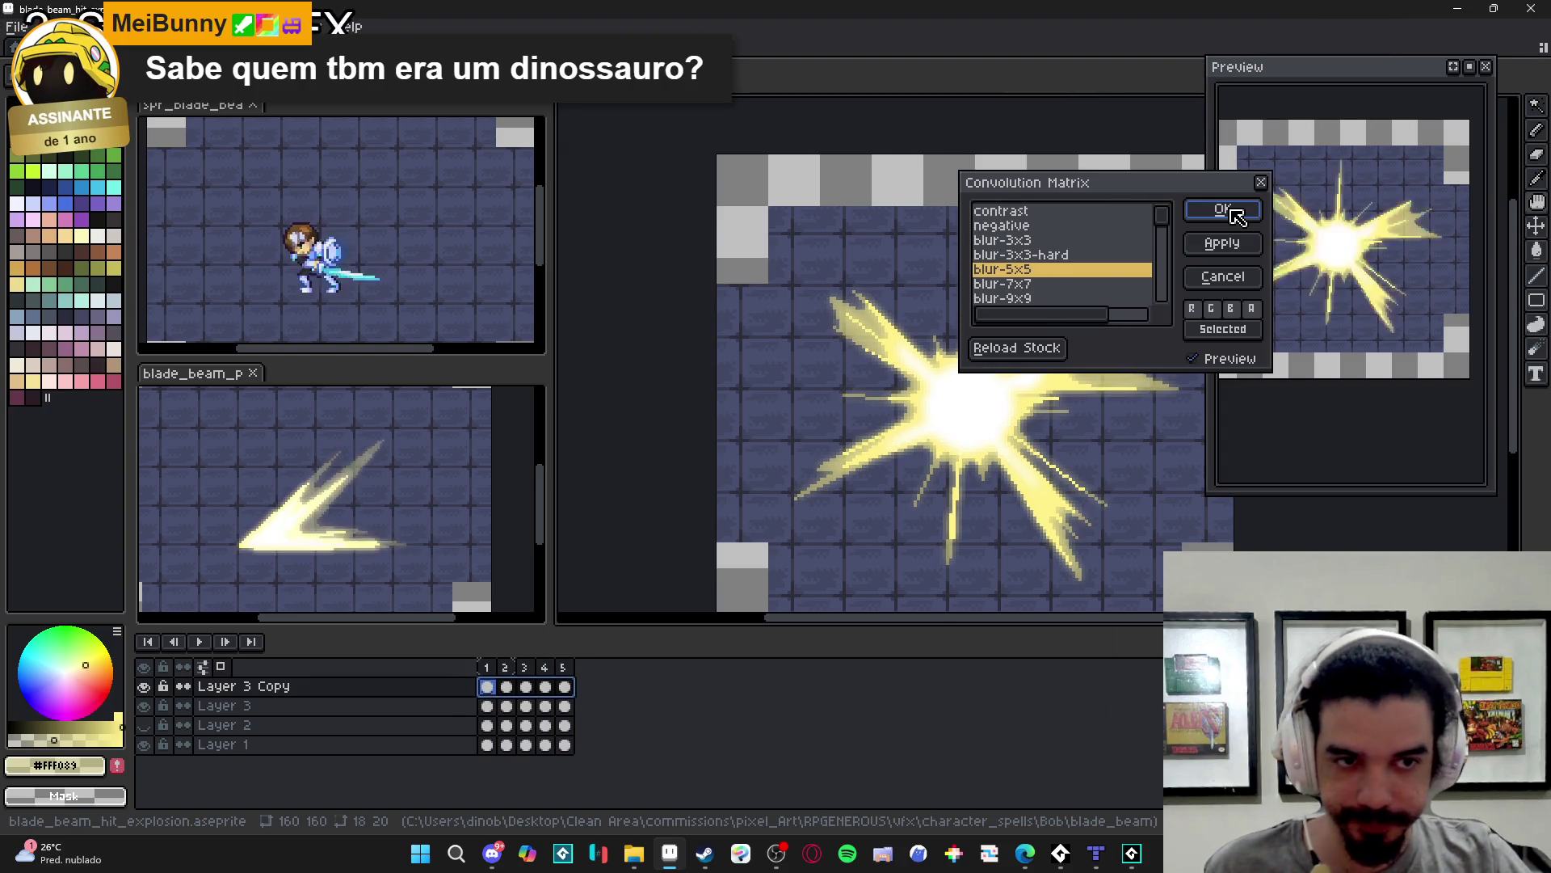
pyautogui.click(1224, 210)
# - Set Layer 3 Copy's blend mode to Screen with 72% opacity
pyautogui.doubleClick(323, 689)
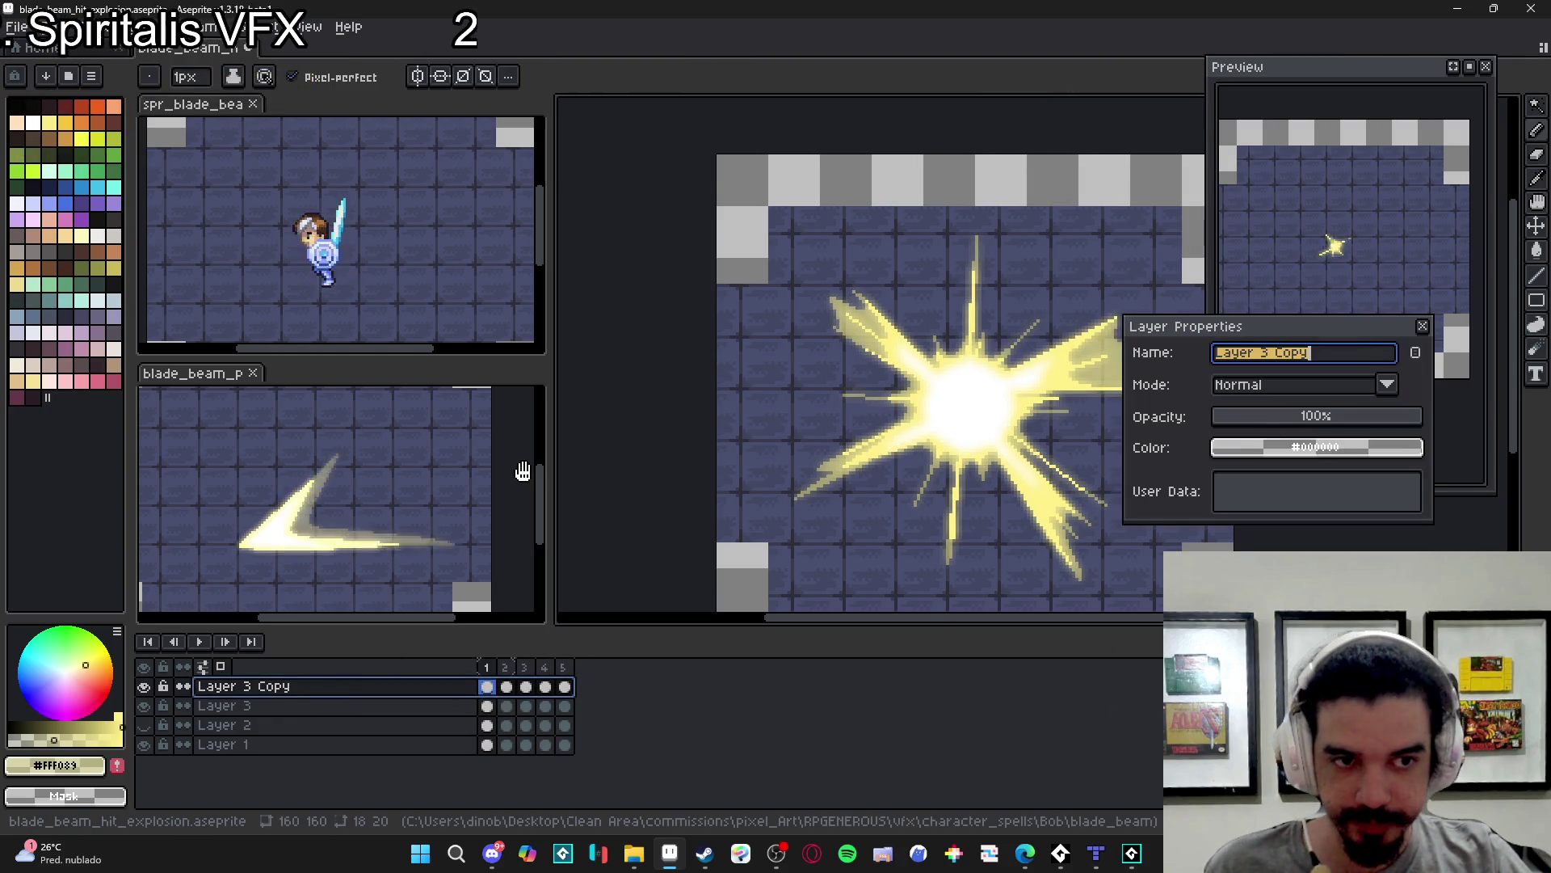
pyautogui.click(1313, 381)
pyautogui.click(1284, 509)
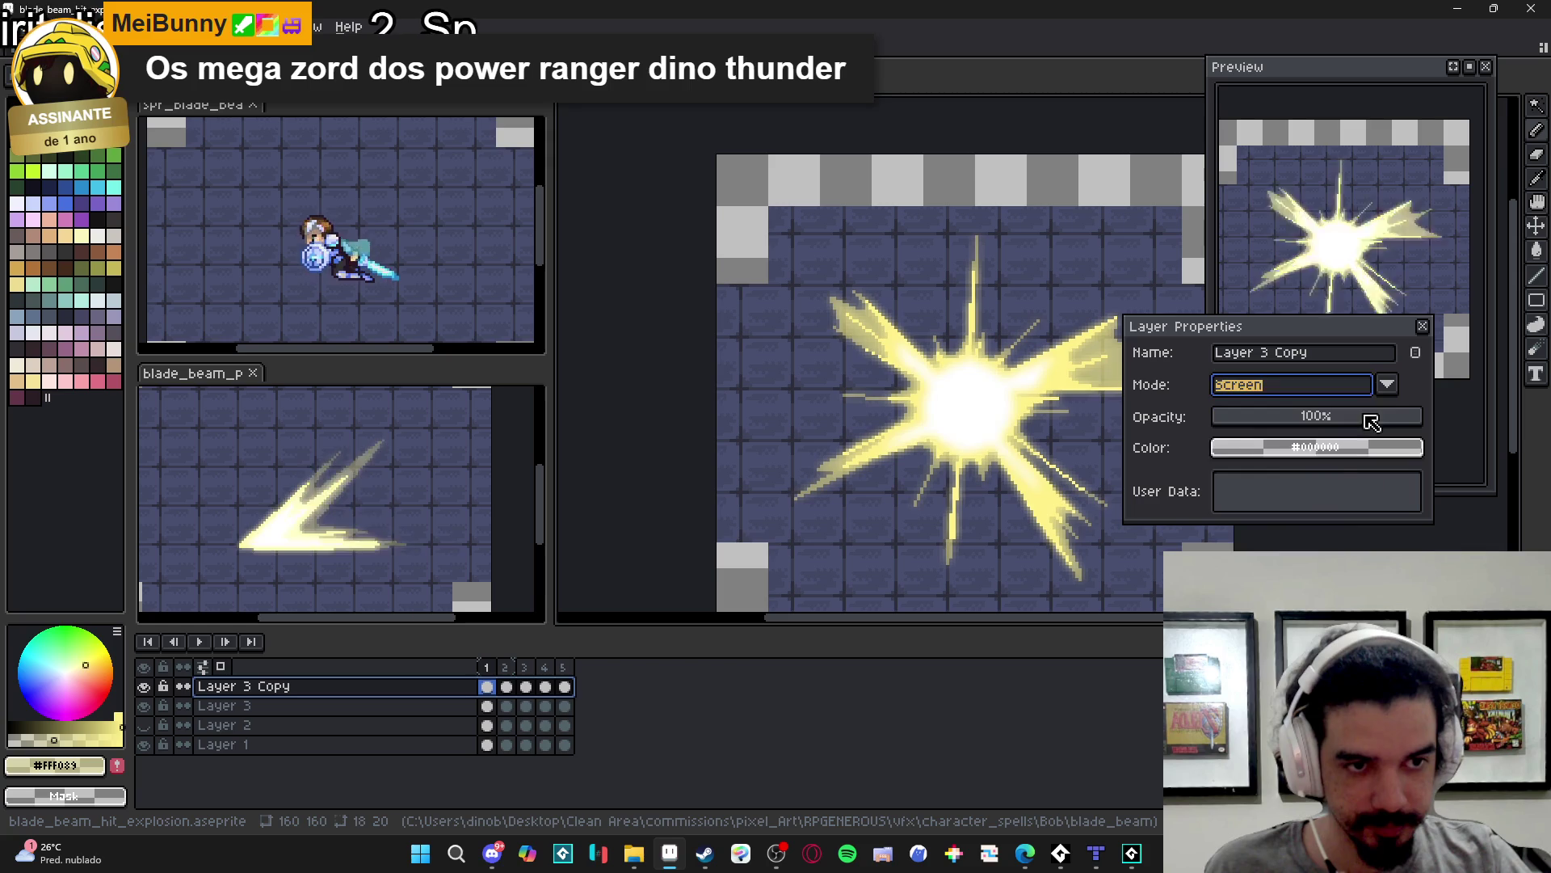
pyautogui.click(1326, 418)
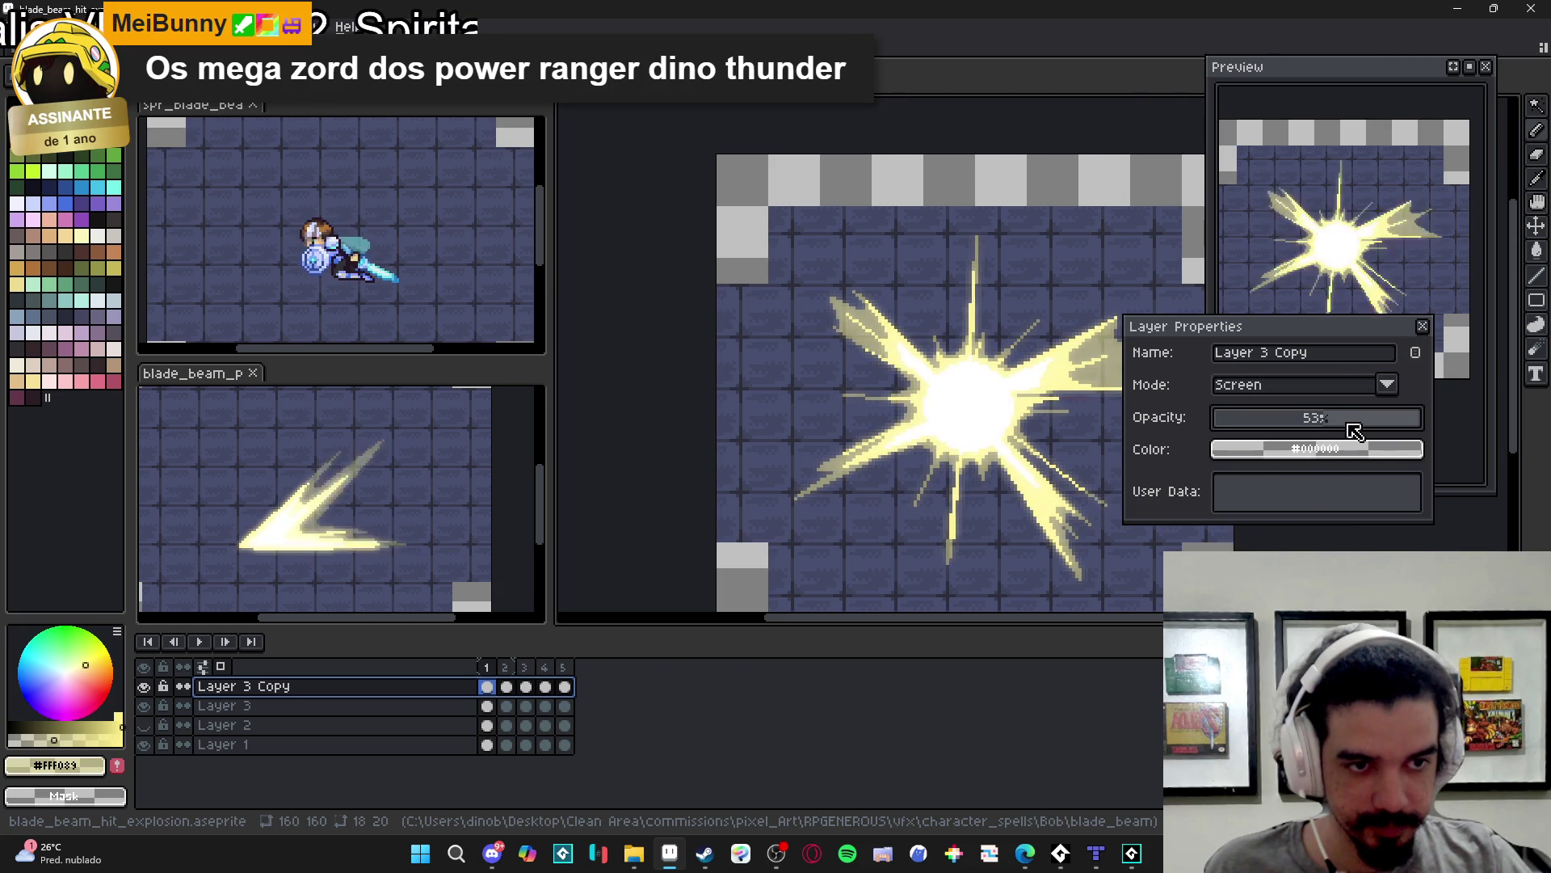
pyautogui.click(1363, 420)
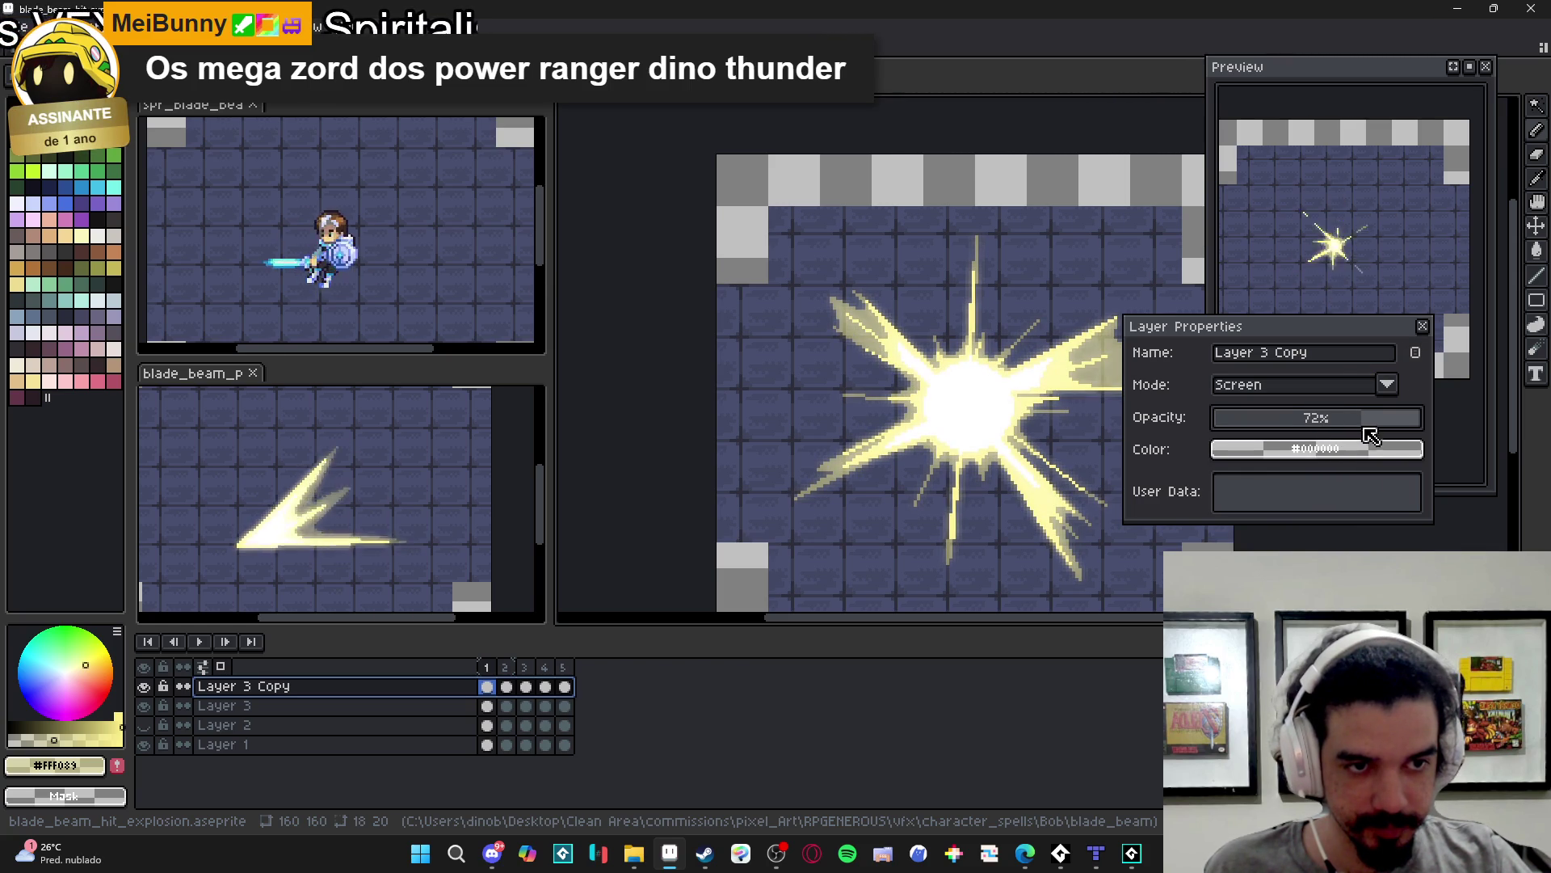
pyautogui.click(1427, 330)
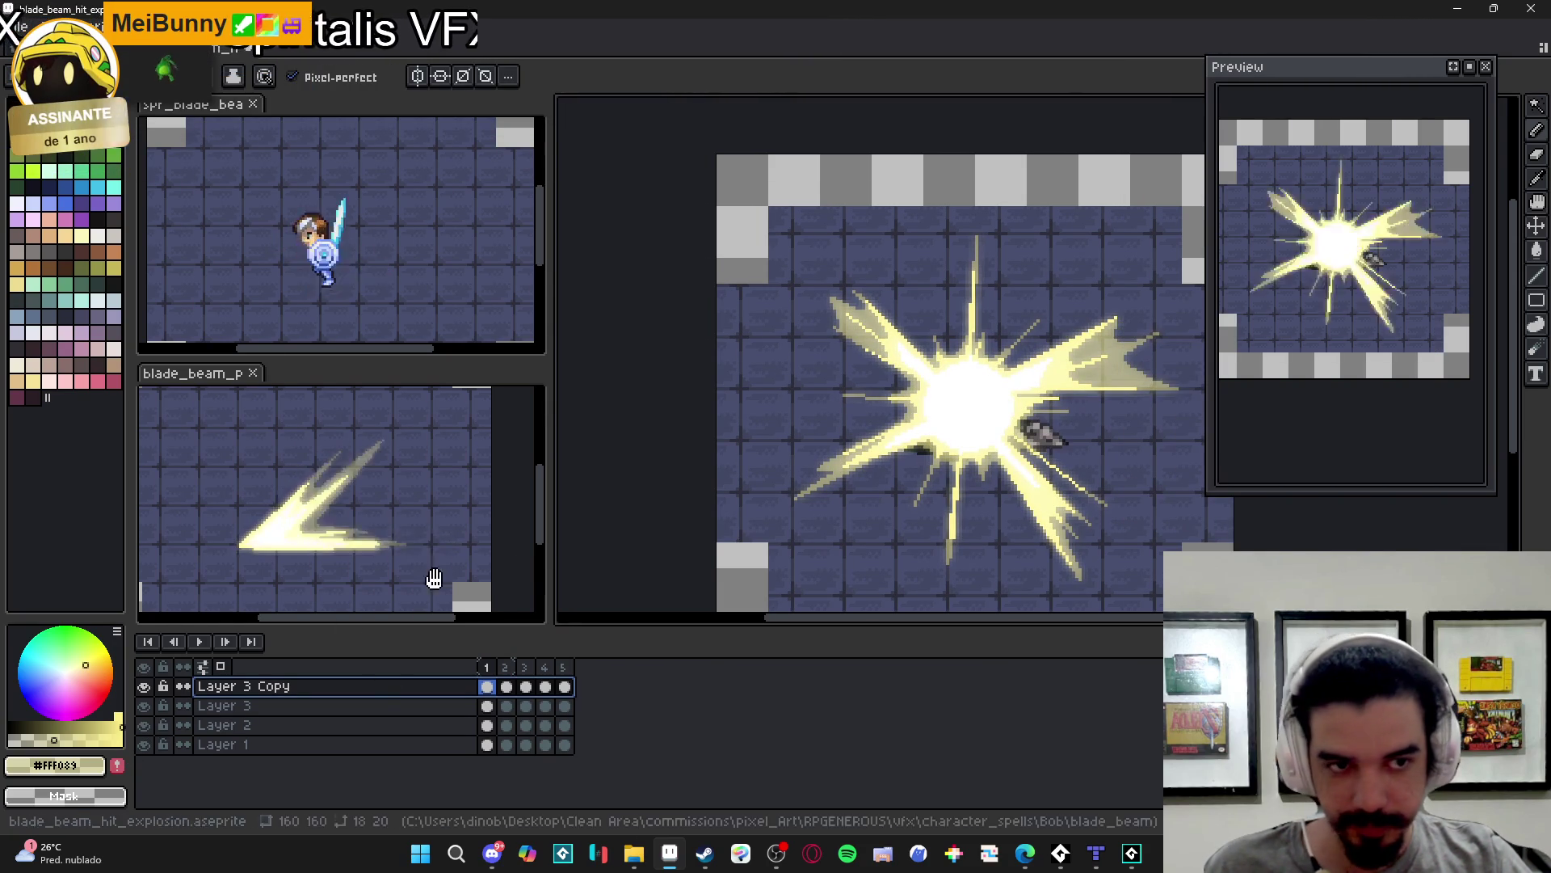
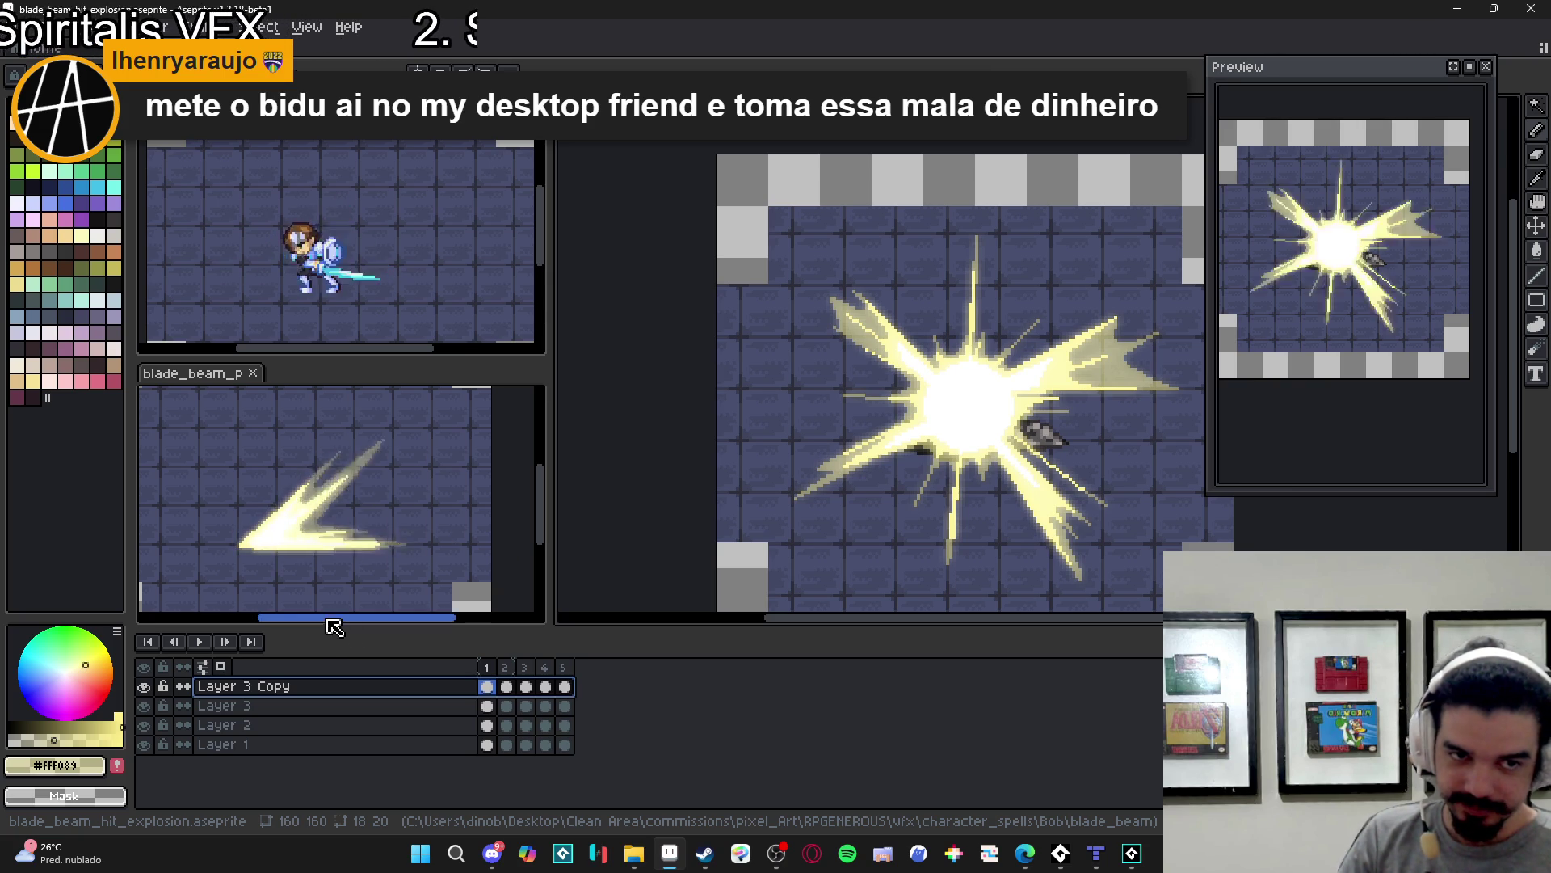
# - Hide the Layer 2 background and Layer 1 debris, leaving the yellow flare over transparency
pyautogui.click(144, 686)
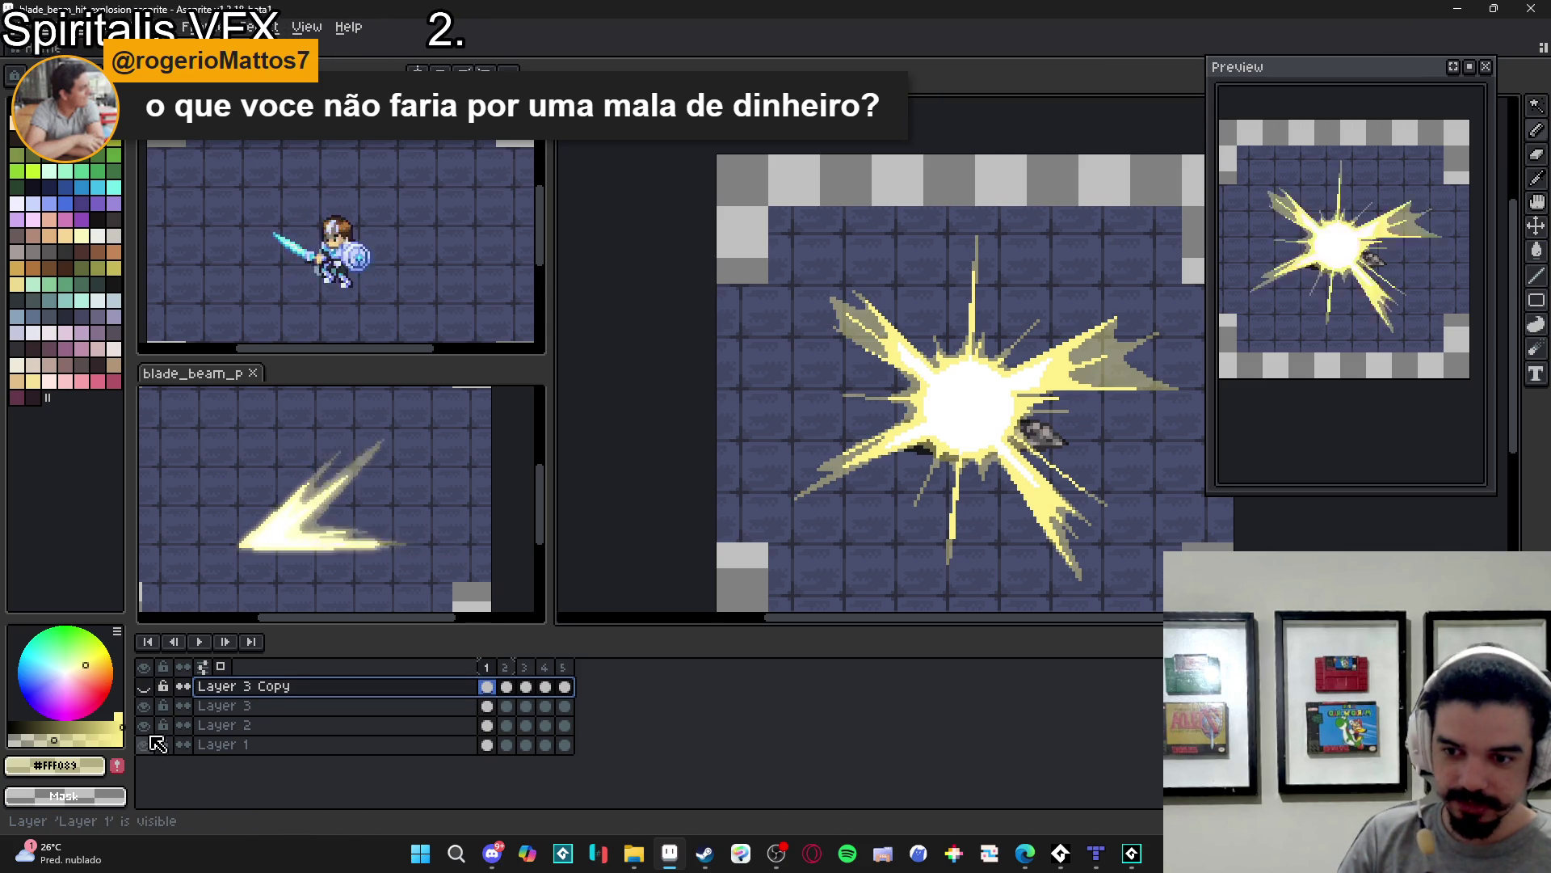
pyautogui.click(147, 725)
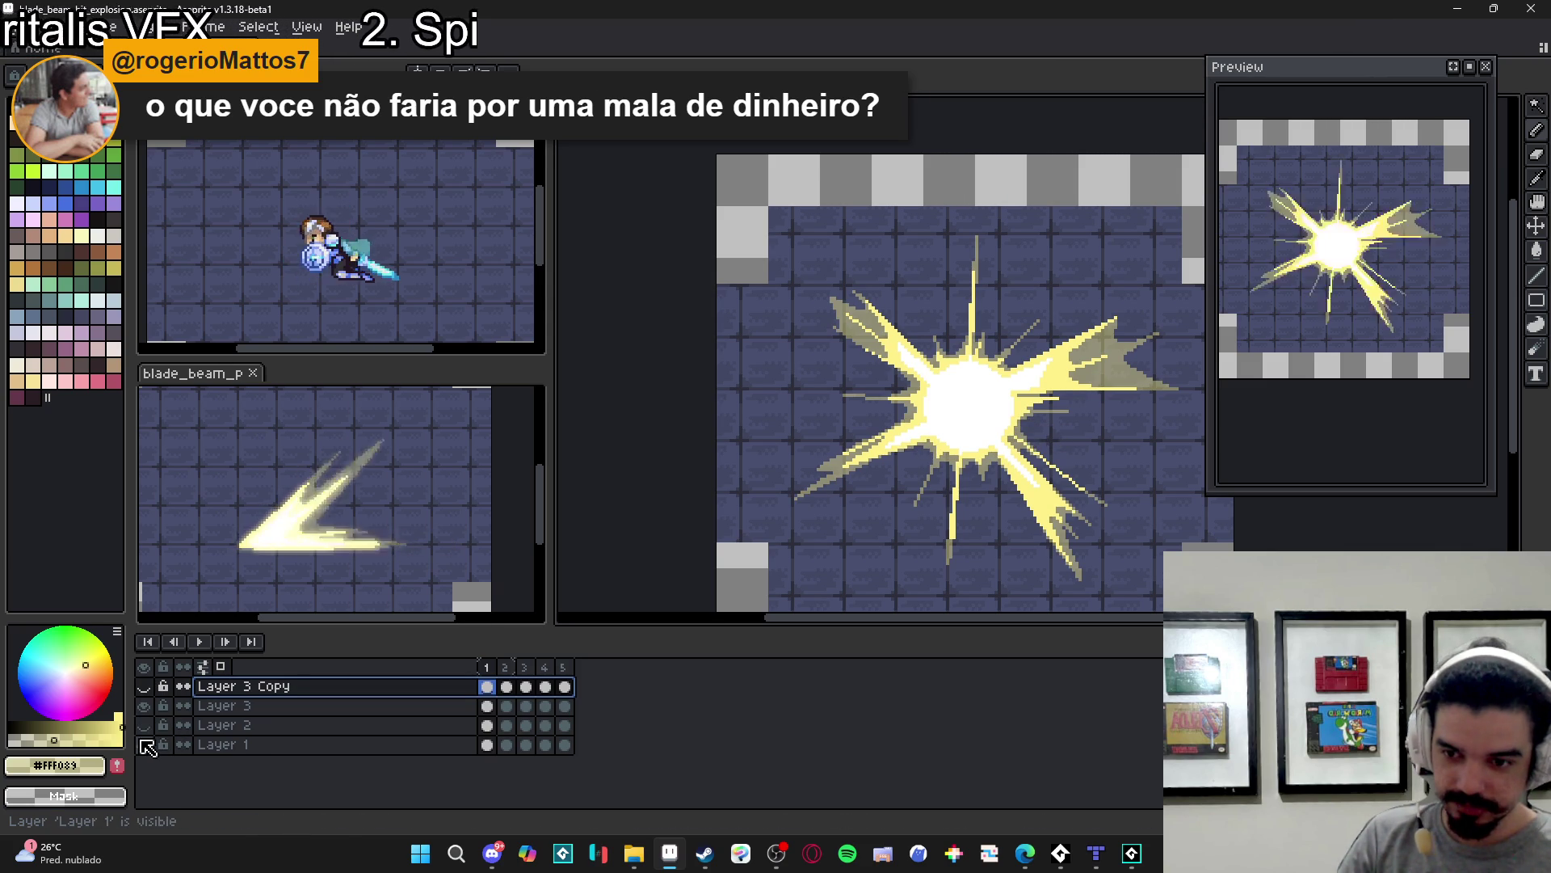
pyautogui.click(144, 744)
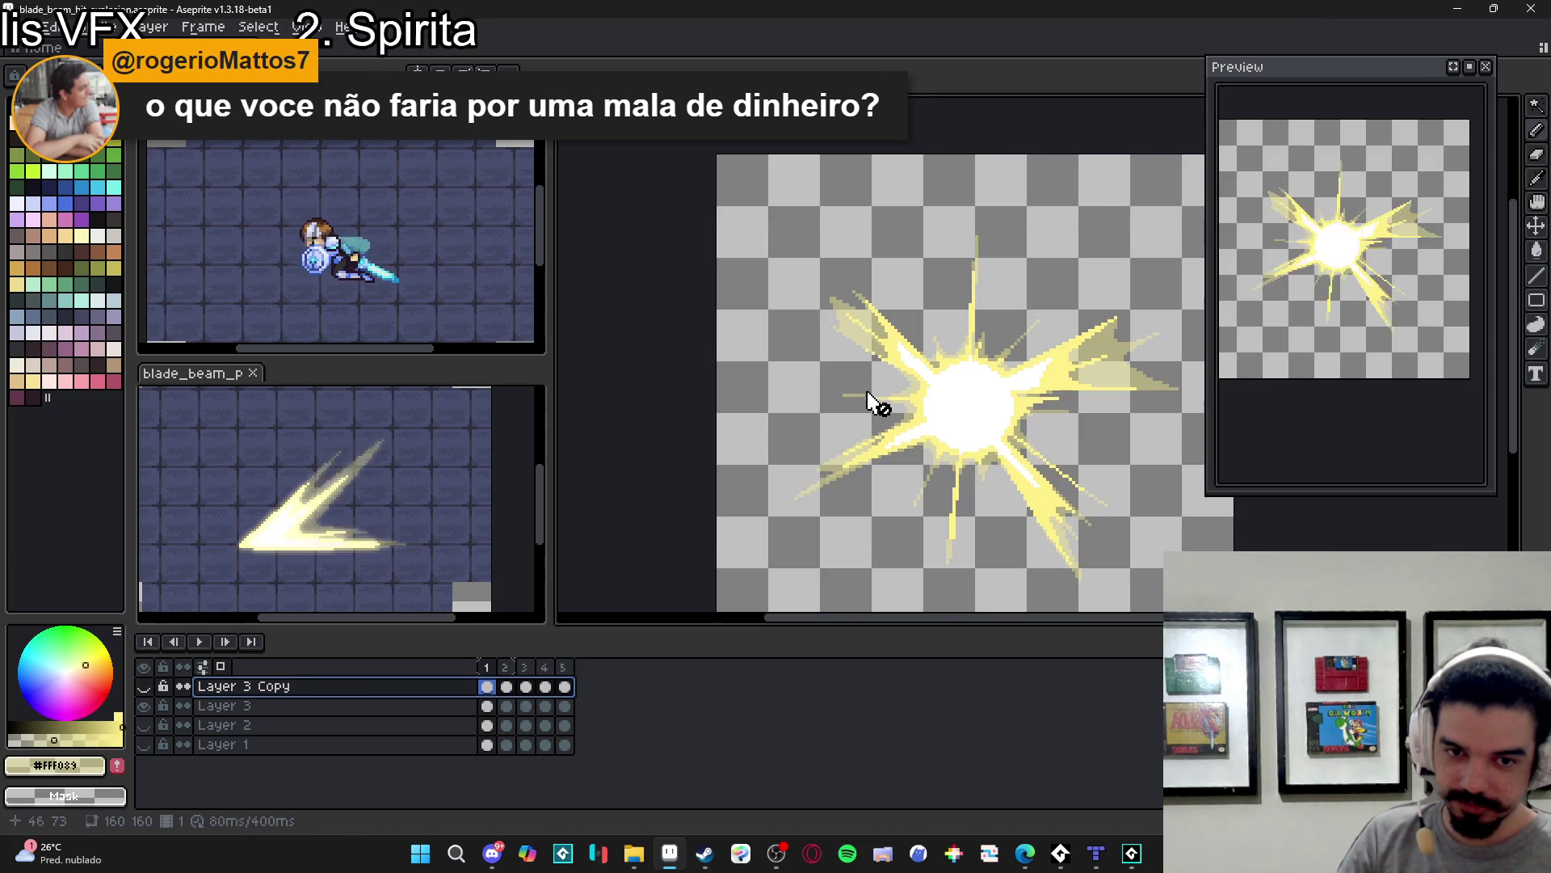
pyautogui.scroll(-1, 868, 401)
pyautogui.moveTo(868, 401); pyautogui.dragTo(720, 351)
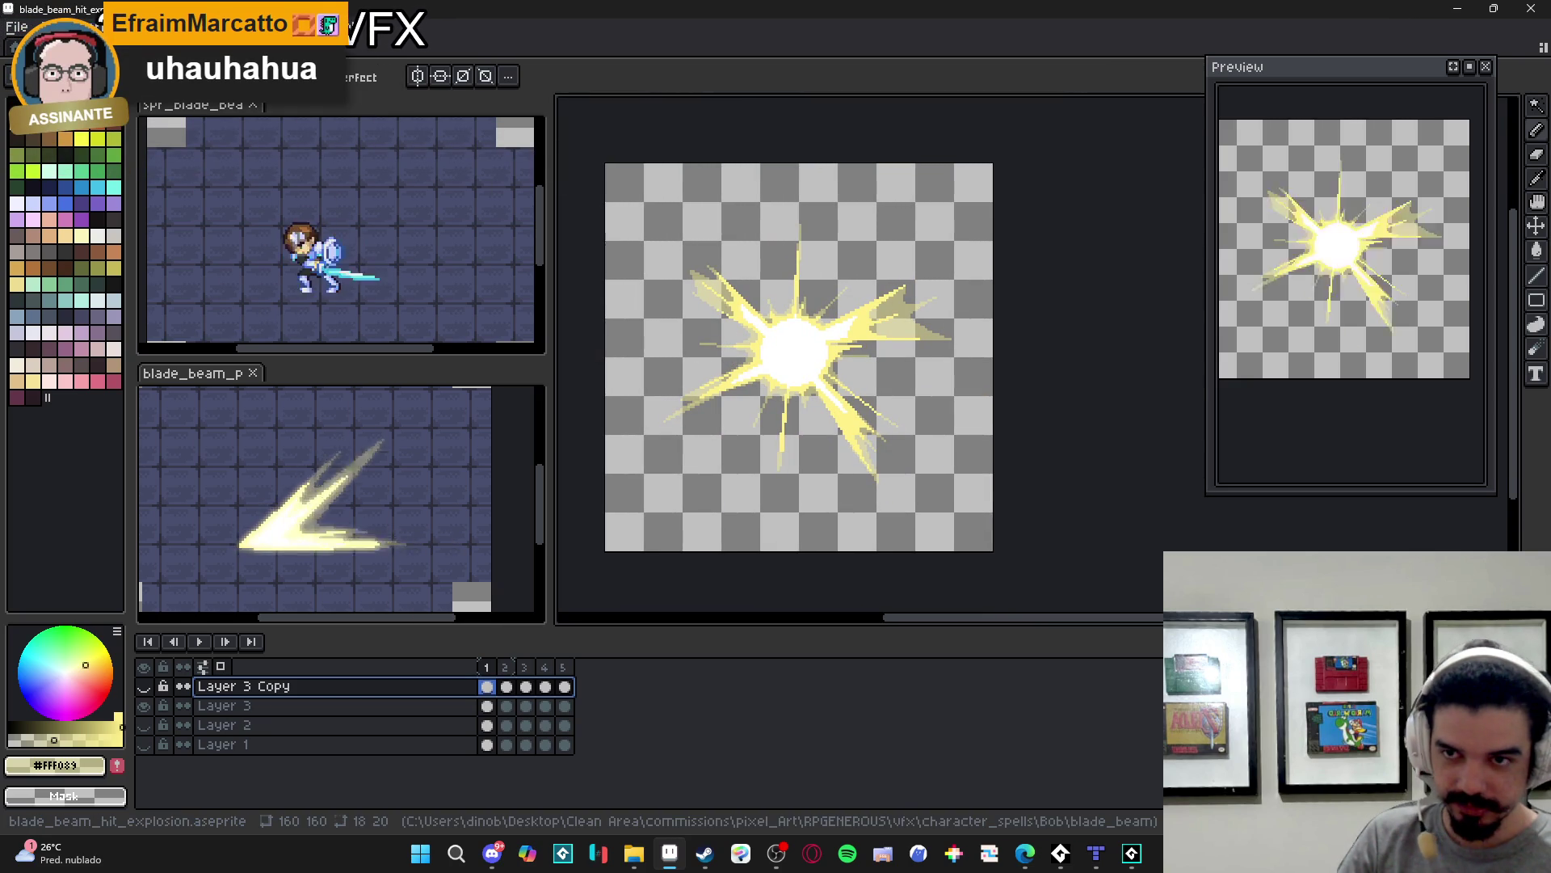
pyautogui.click(98, 27)
# - Trim the Aseprite canvas to the explosion's bounds
pyautogui.click(137, 194)
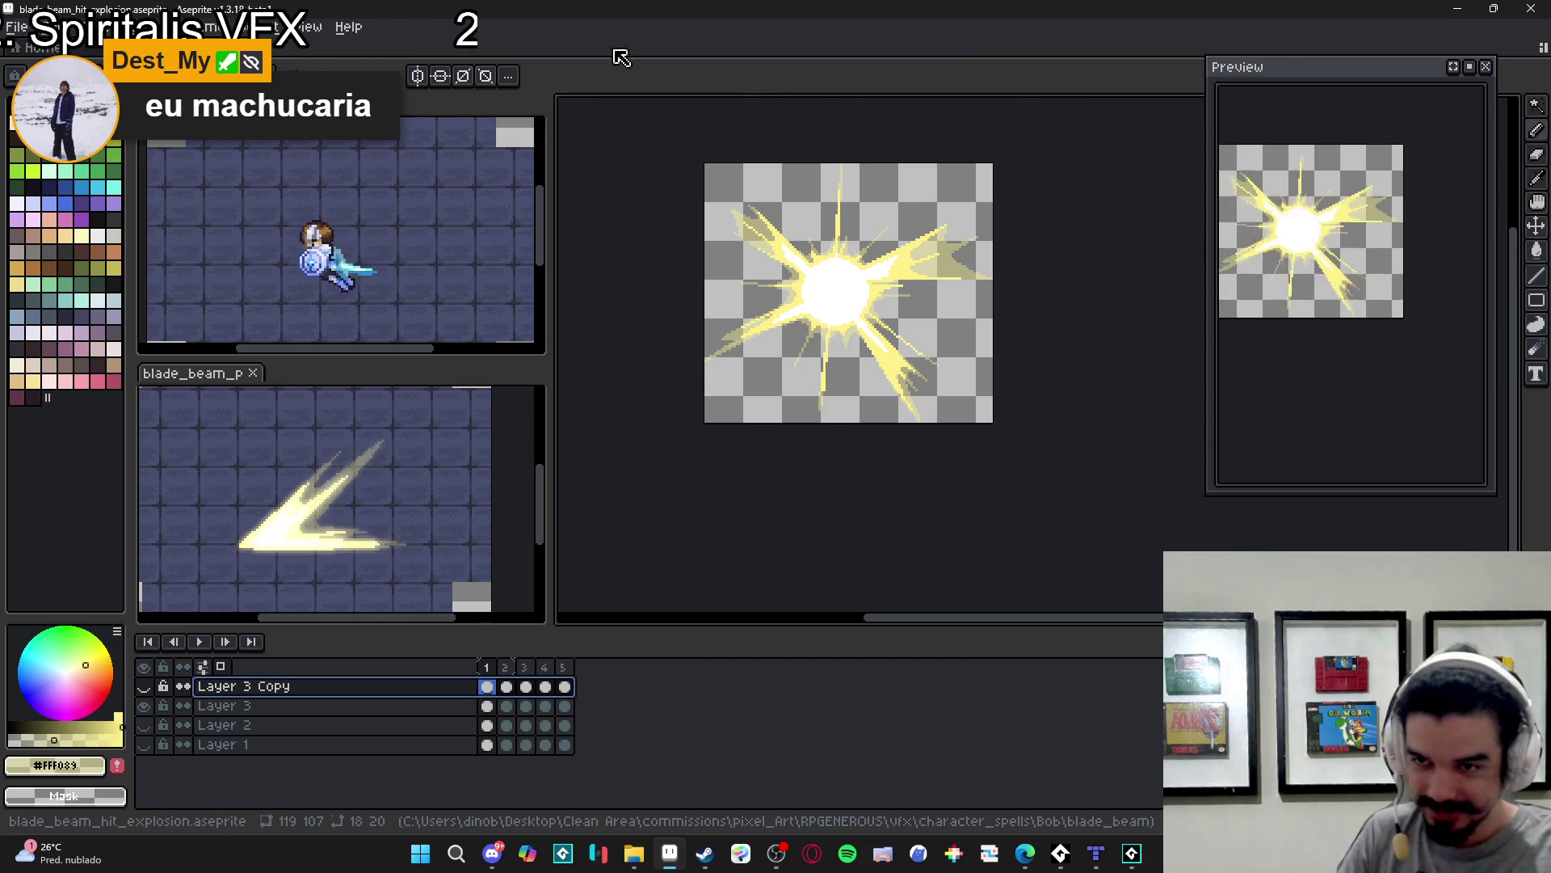
pyautogui.click(23, 27)
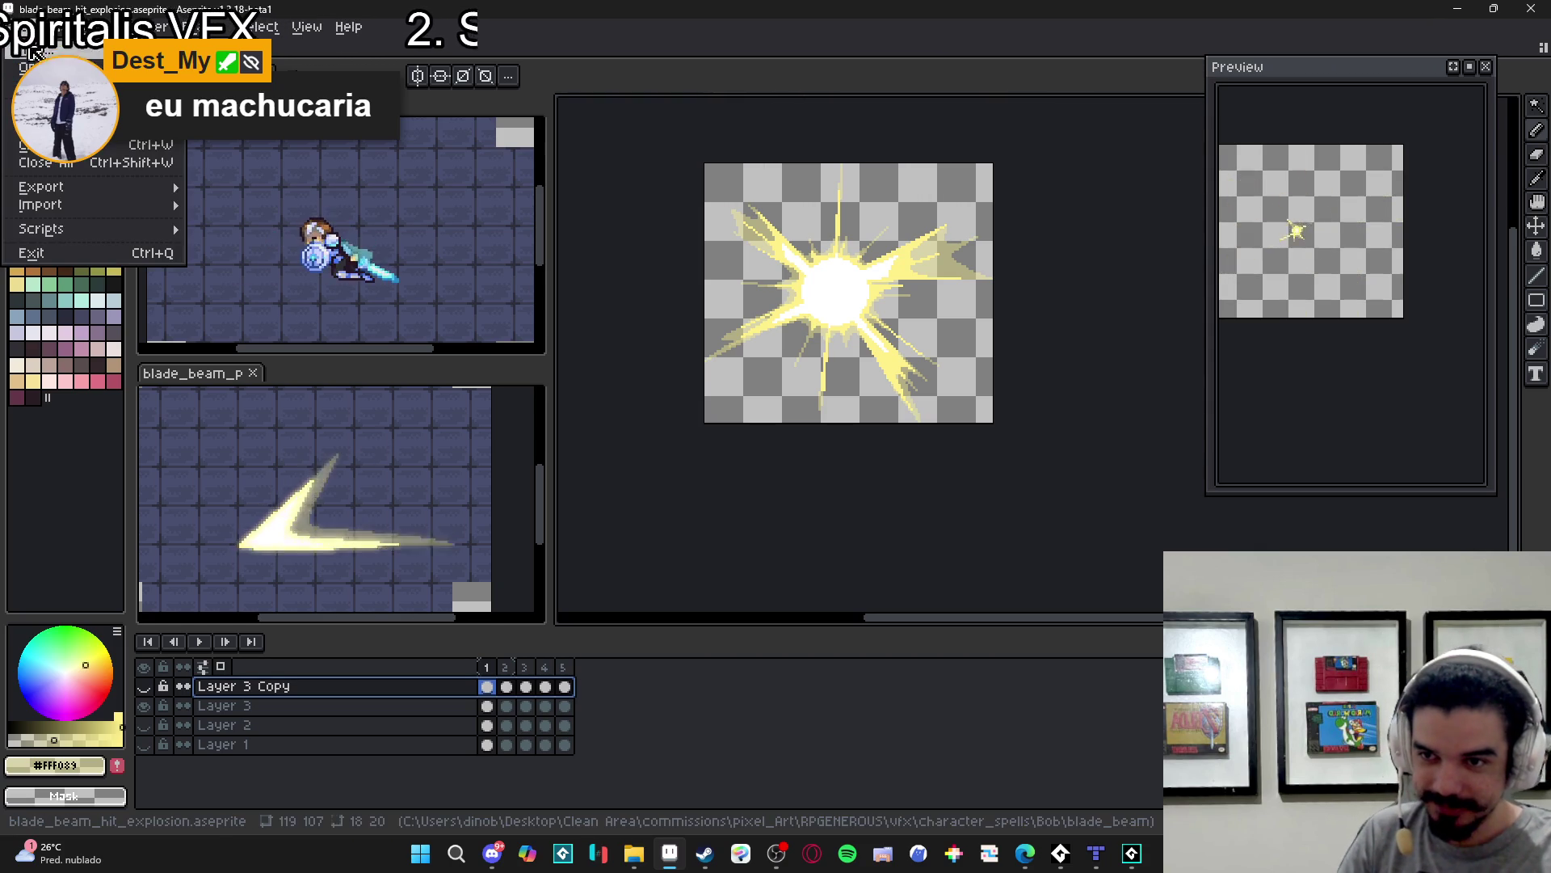
pyautogui.click(898, 53)
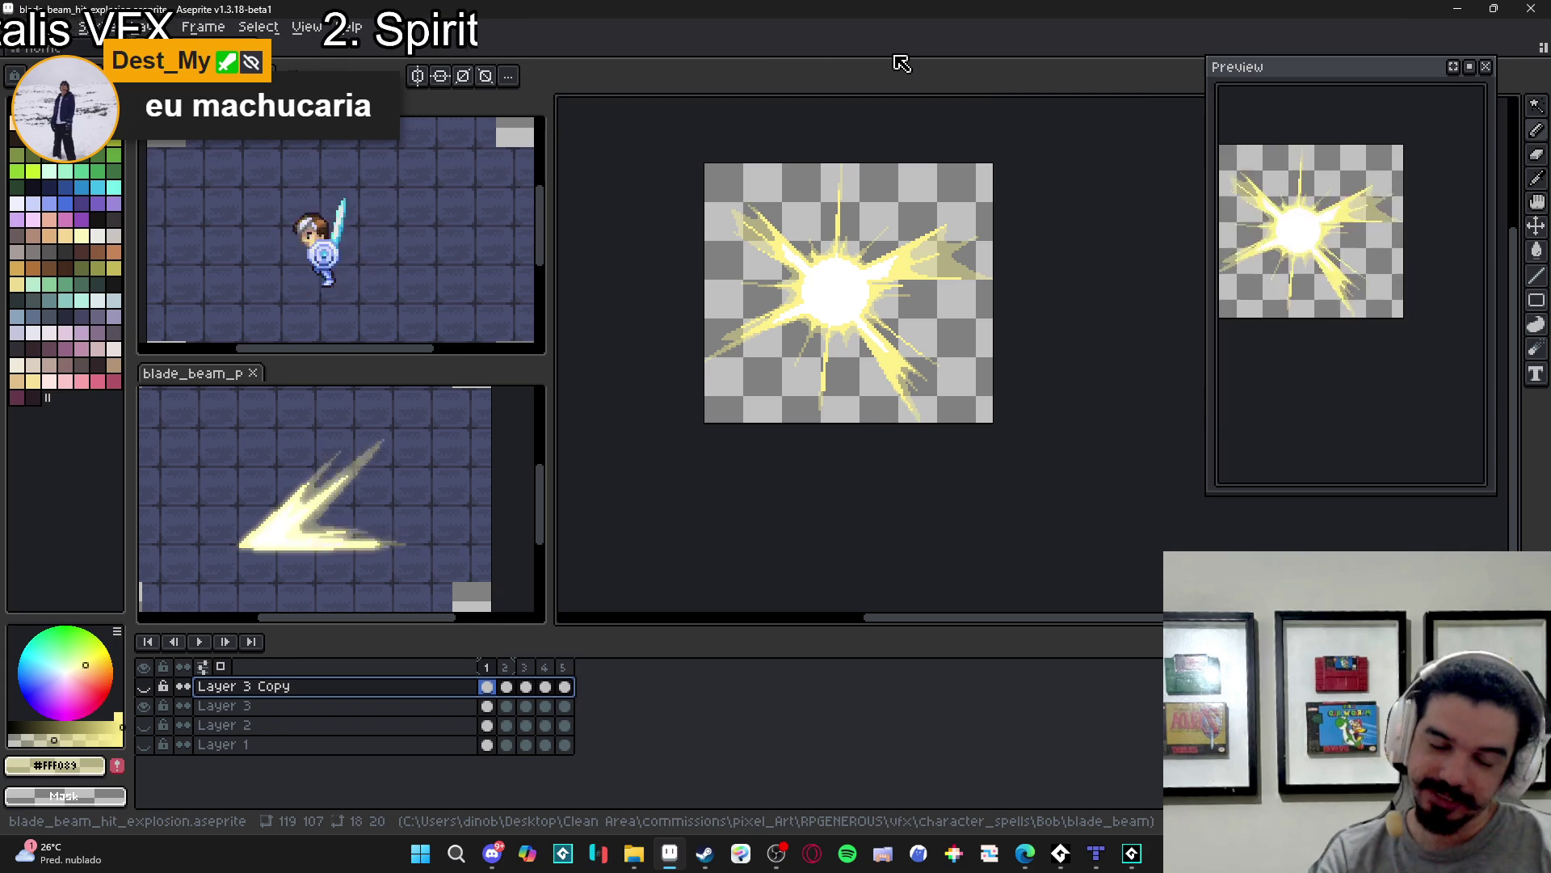
# - Export the frames as the sprite sheet blade_beam_hit_explosion.png with Output File enabled
pyautogui.hotkey('ctrl', 'e')
pyautogui.click(789, 455)
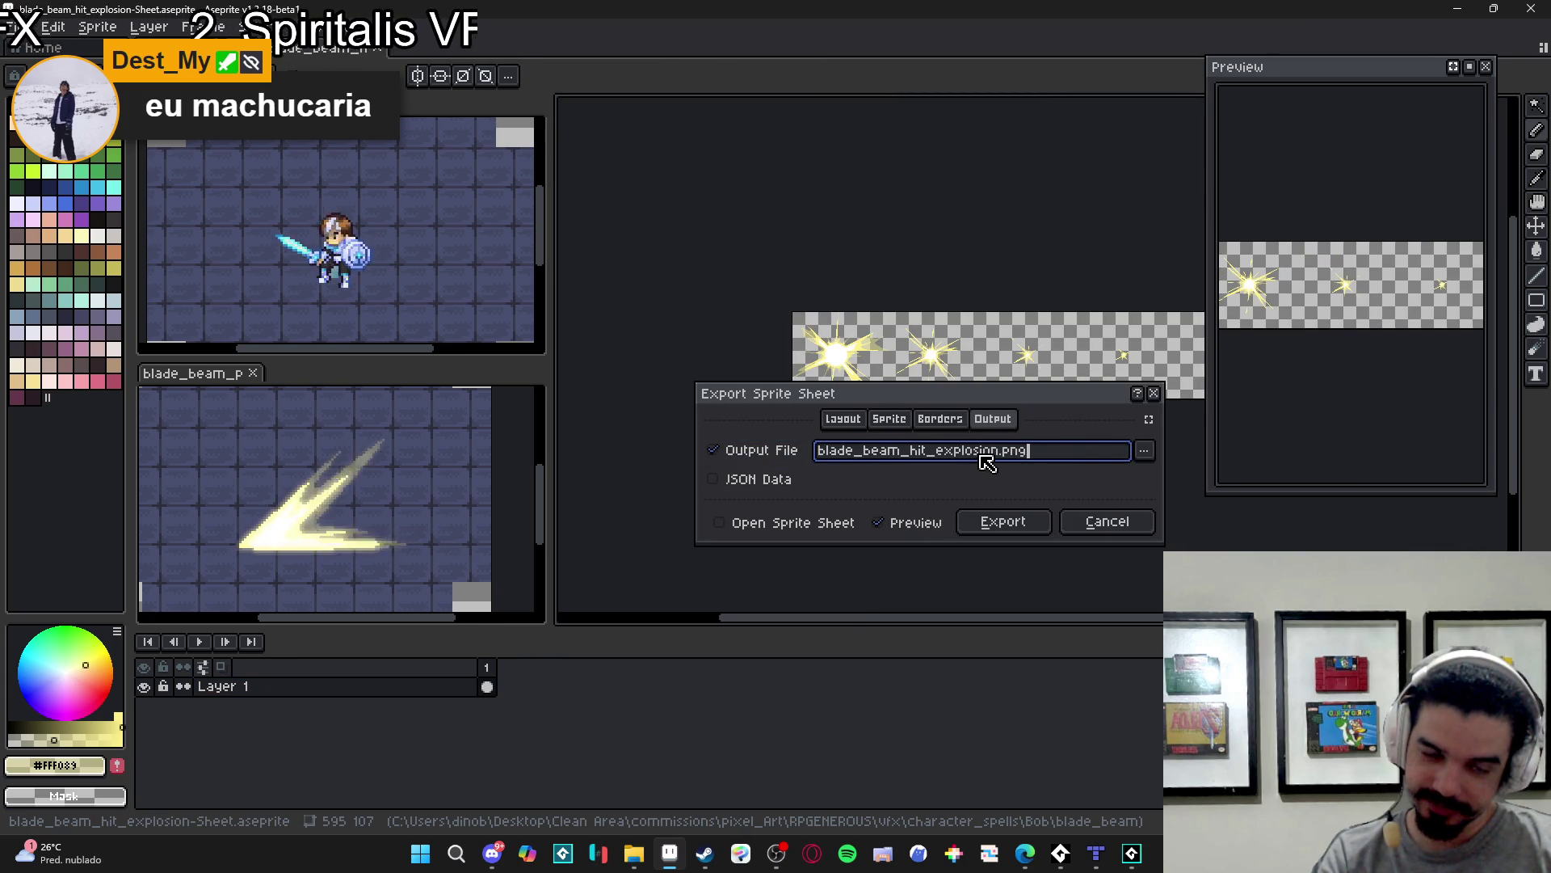
pyautogui.click(1016, 530)
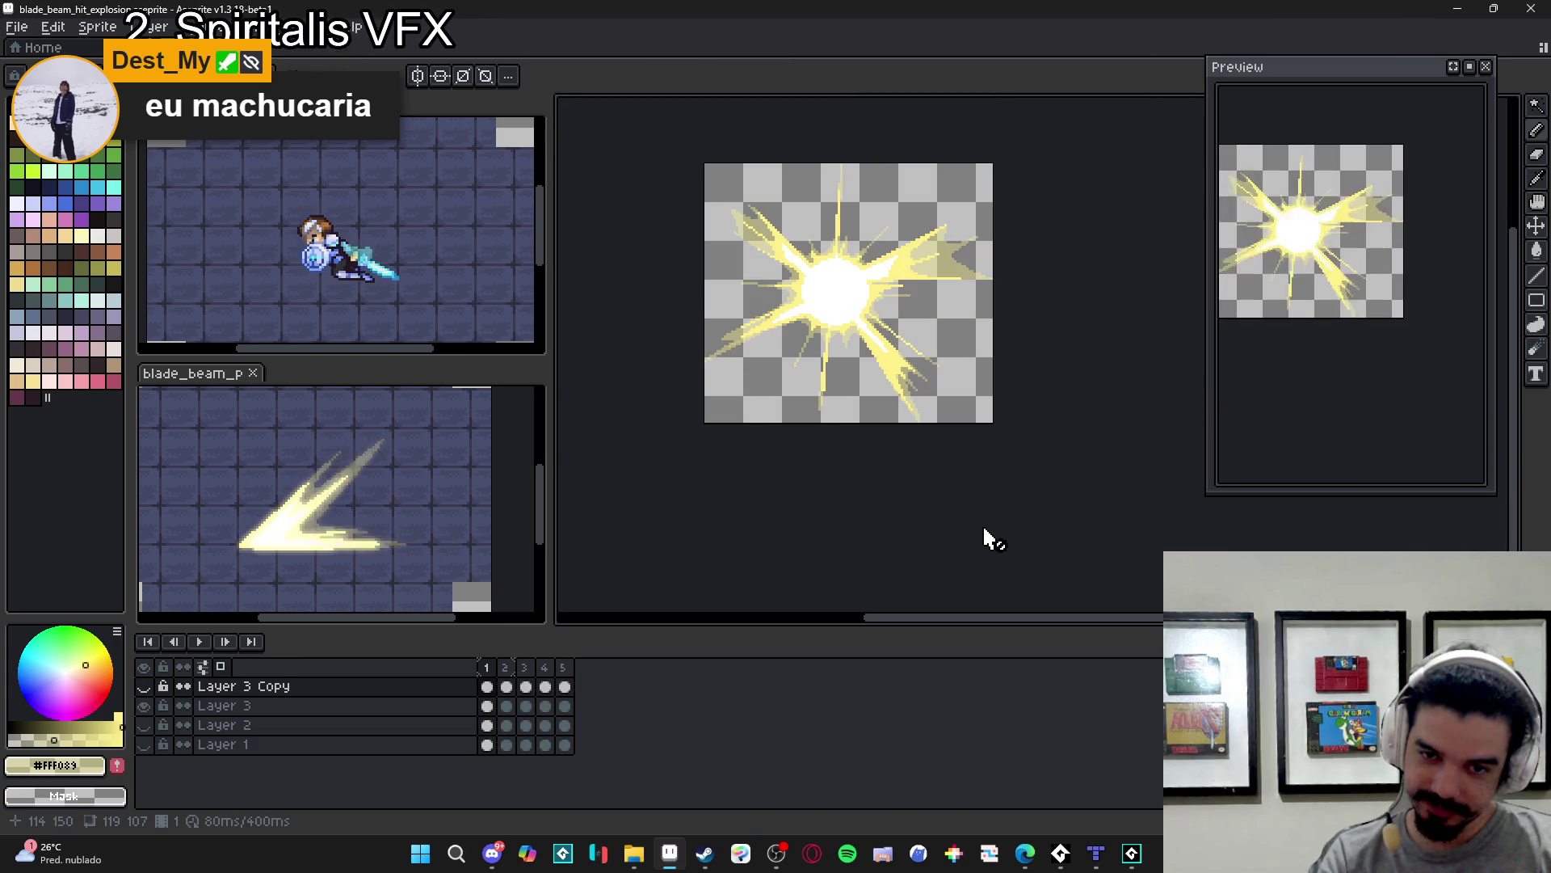
pyautogui.click(1129, 856)
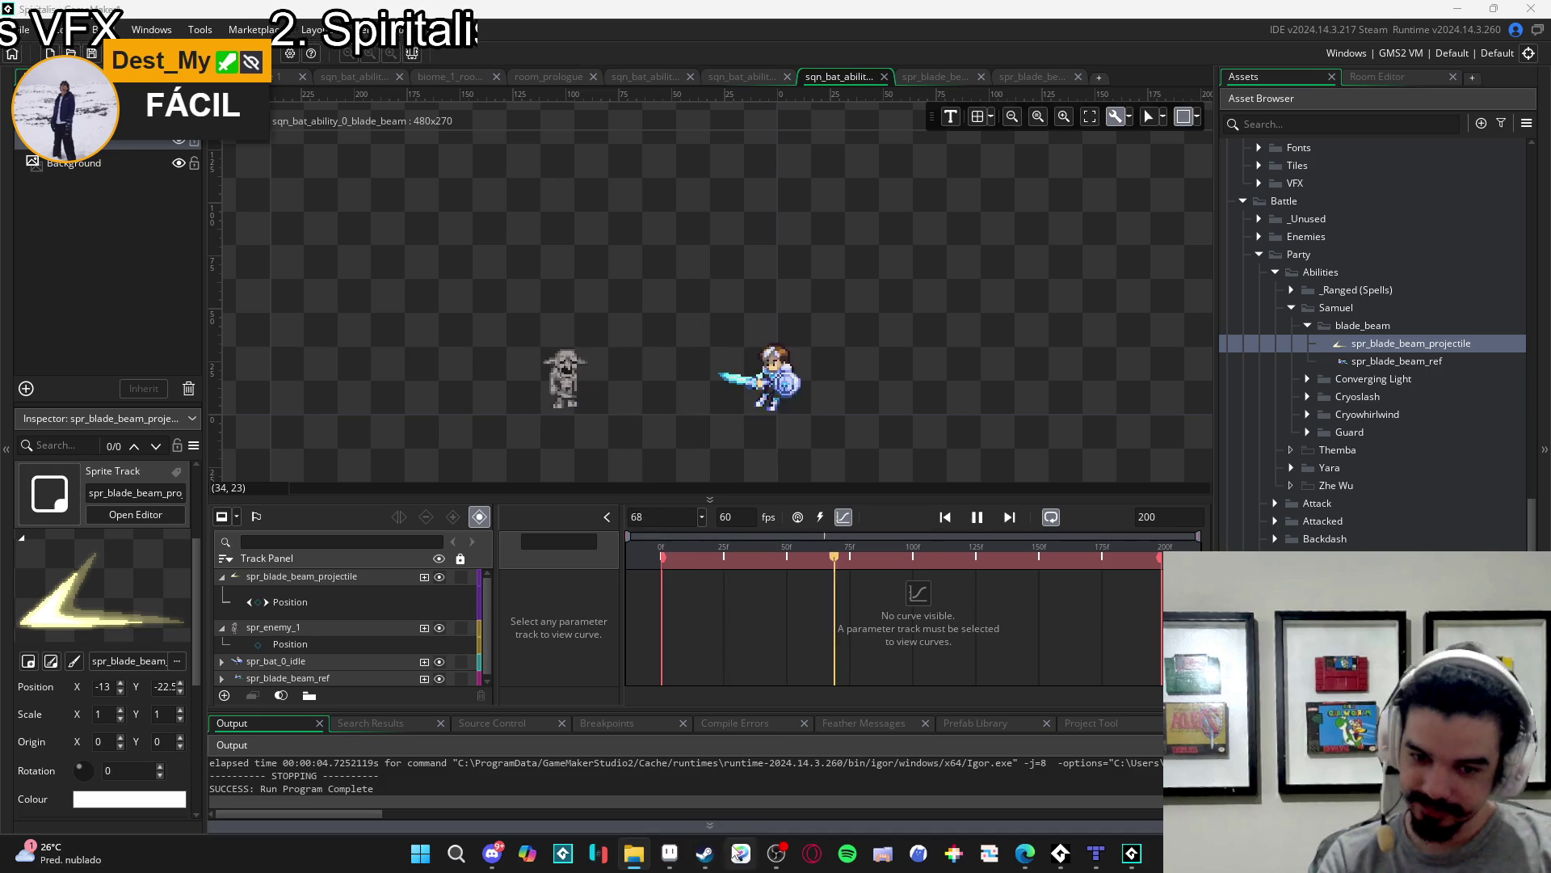
# - Drag blade_beam_hit_explosion.png into the blade_beam folder as a new 595×107 sprite
pyautogui.moveTo(671, 858)
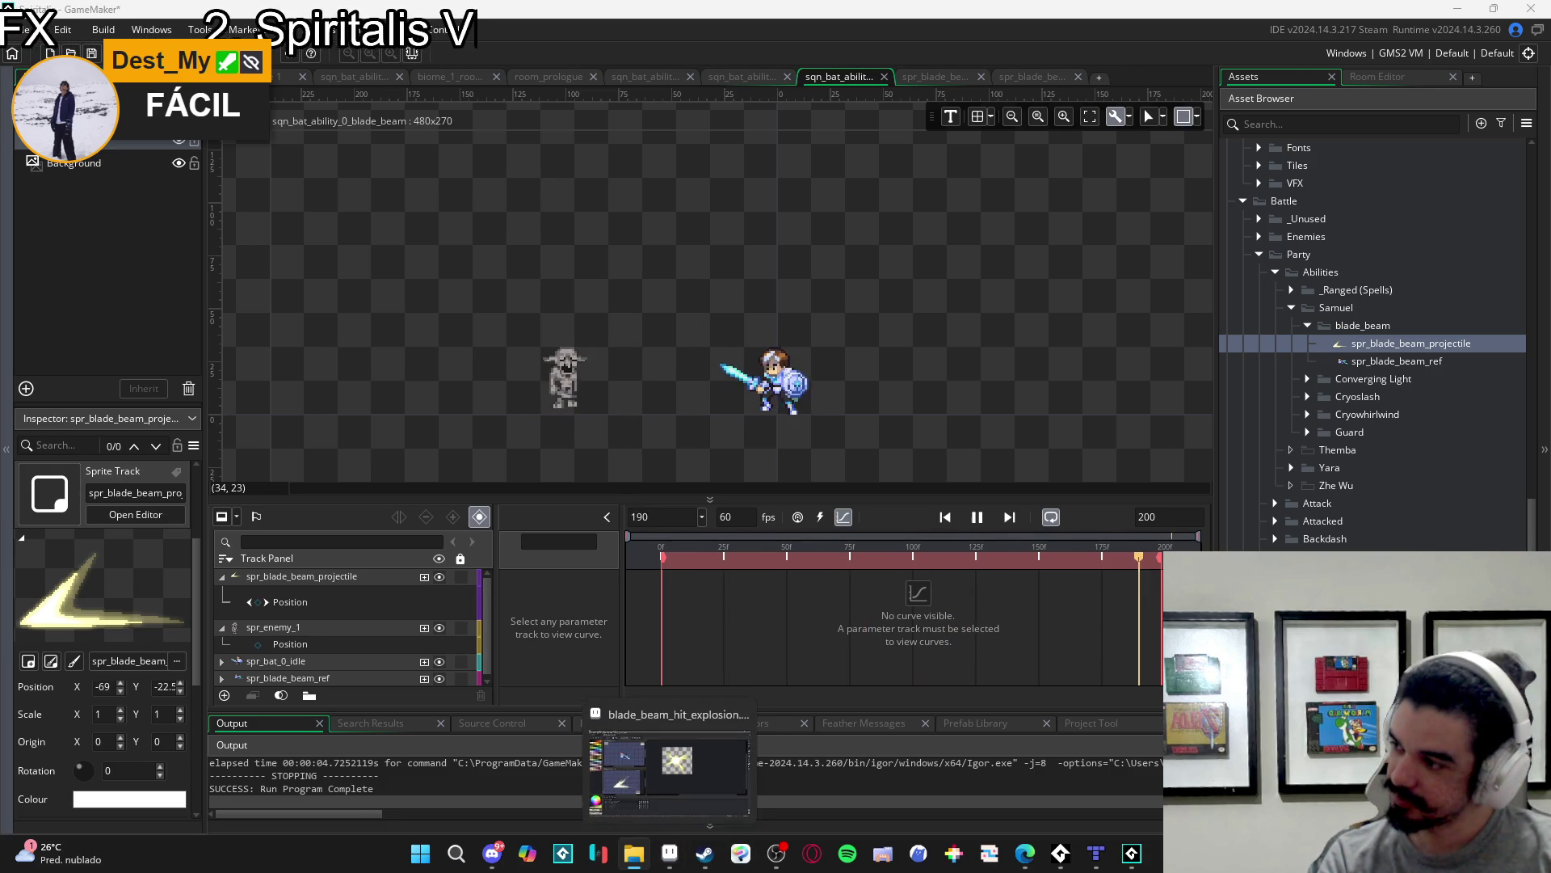
pyautogui.moveTo(1330, 368); pyautogui.dragTo(1329, 367)
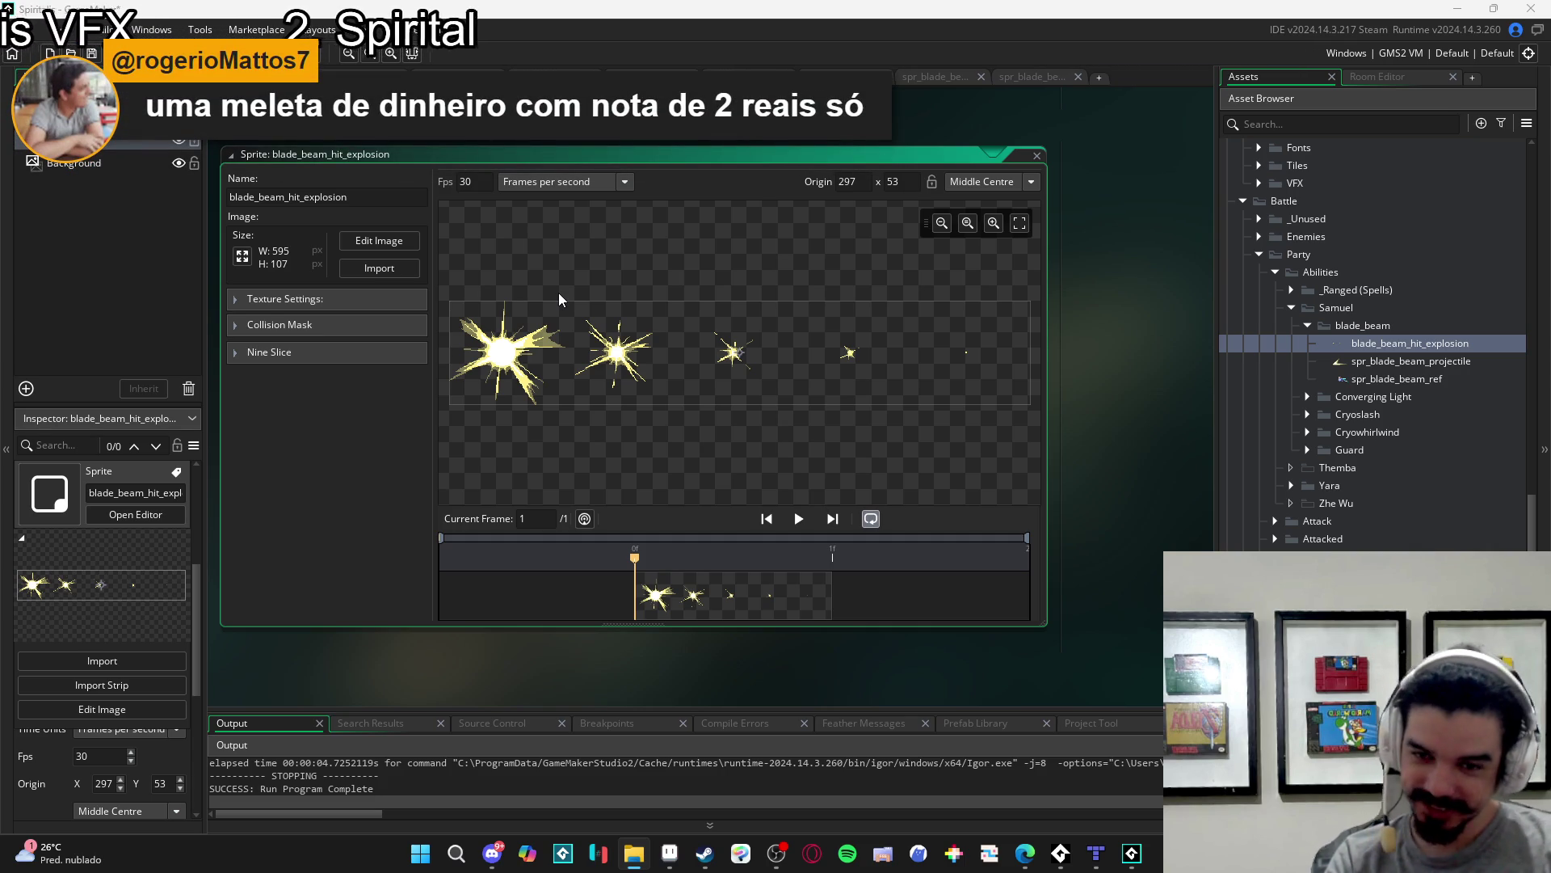
# - Open blade_beam_hit_explosion in the image editor and start Image > Convert to Frames
pyautogui.click(384, 243)
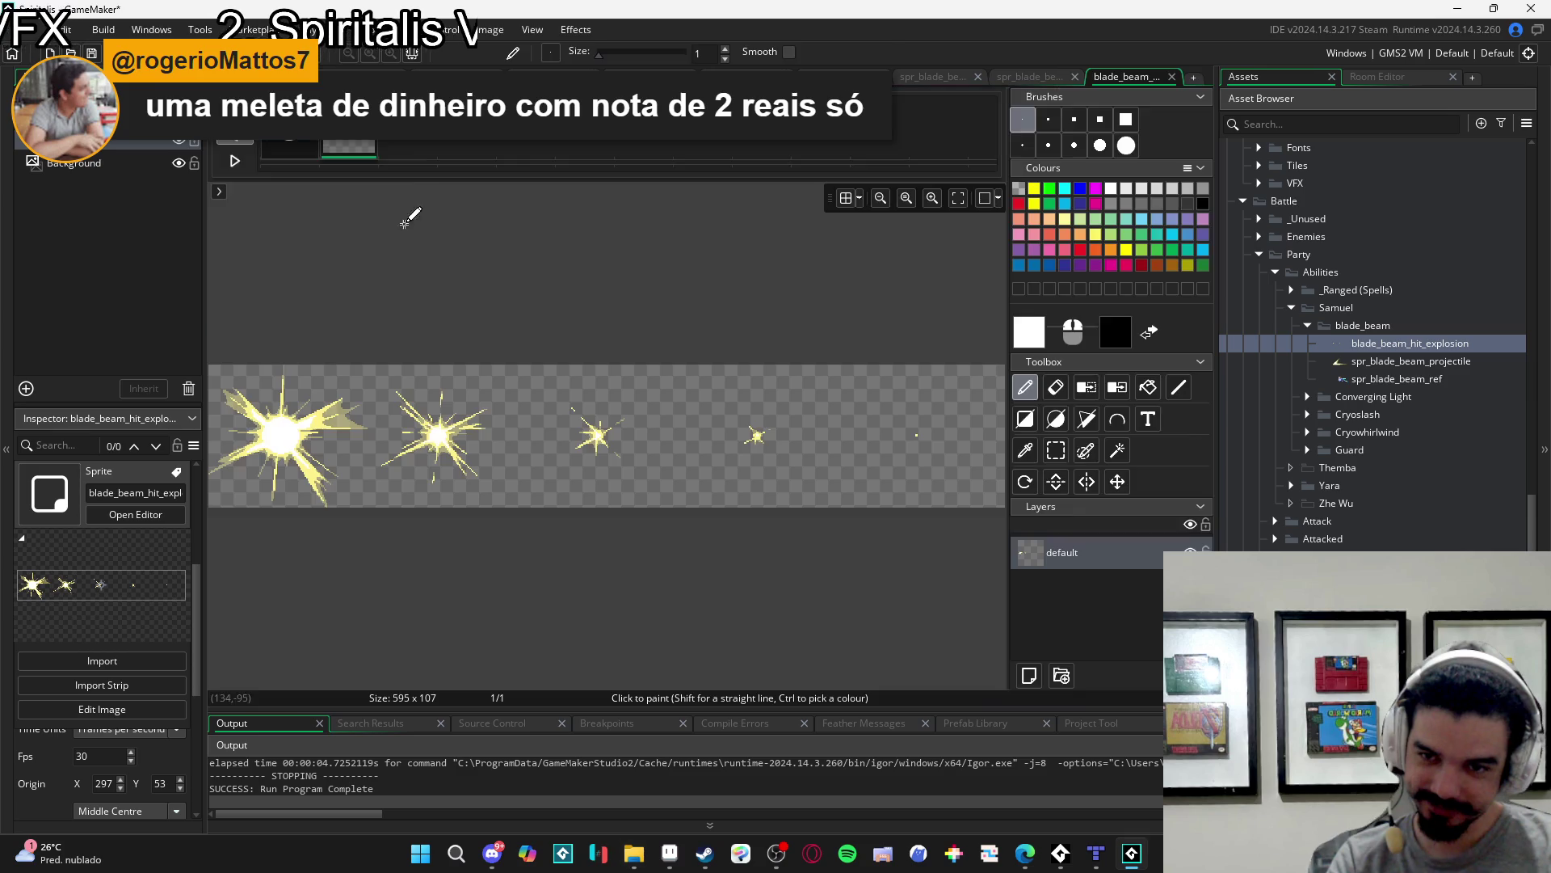
pyautogui.click(420, 29)
pyautogui.moveTo(487, 30)
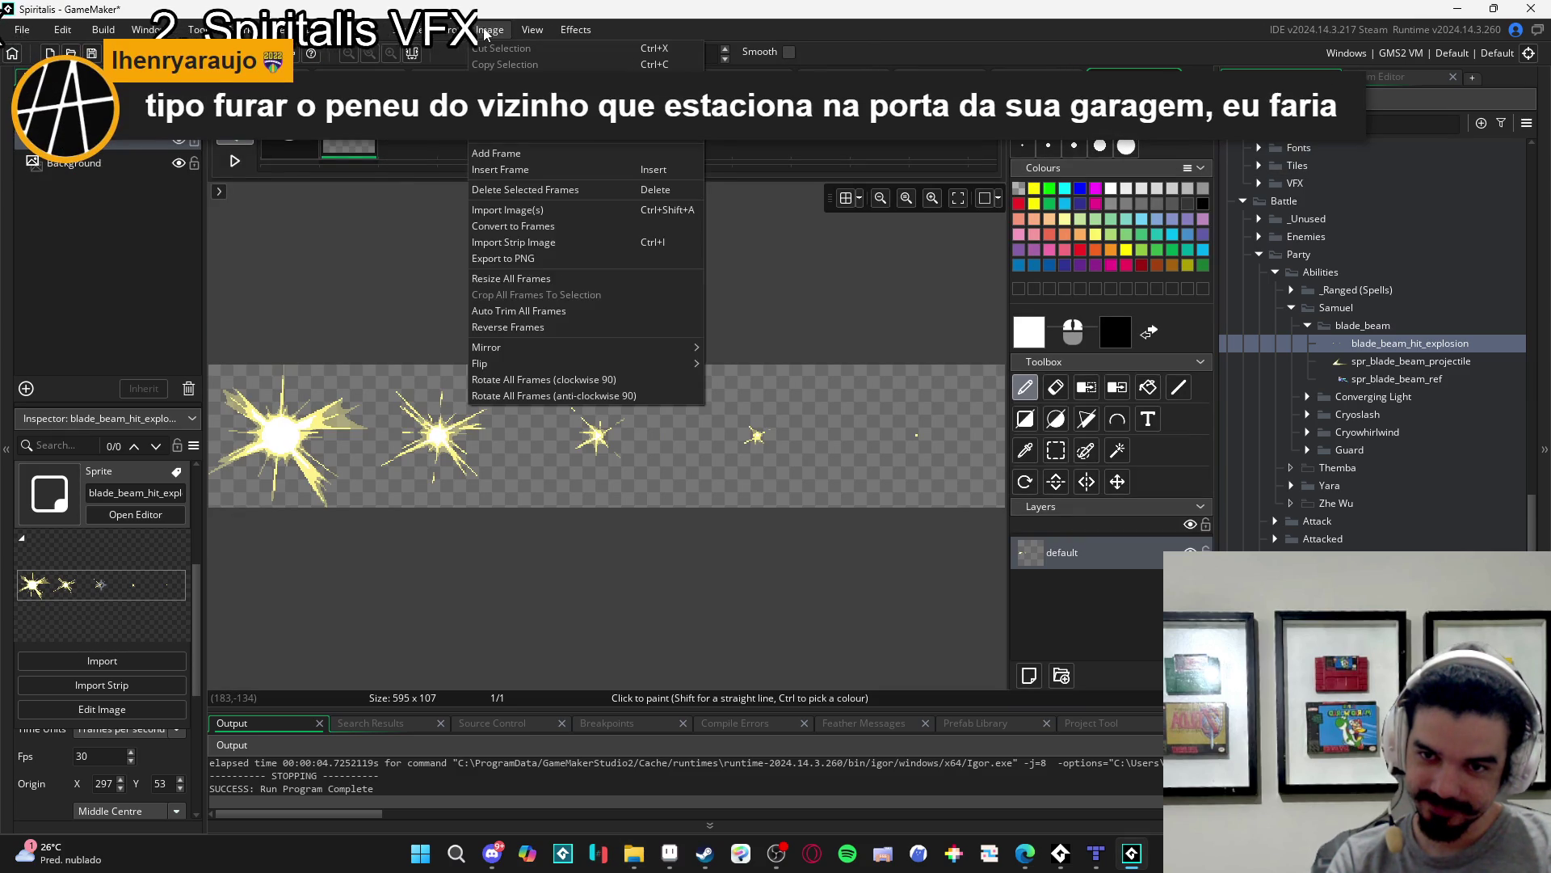
pyautogui.click(582, 228)
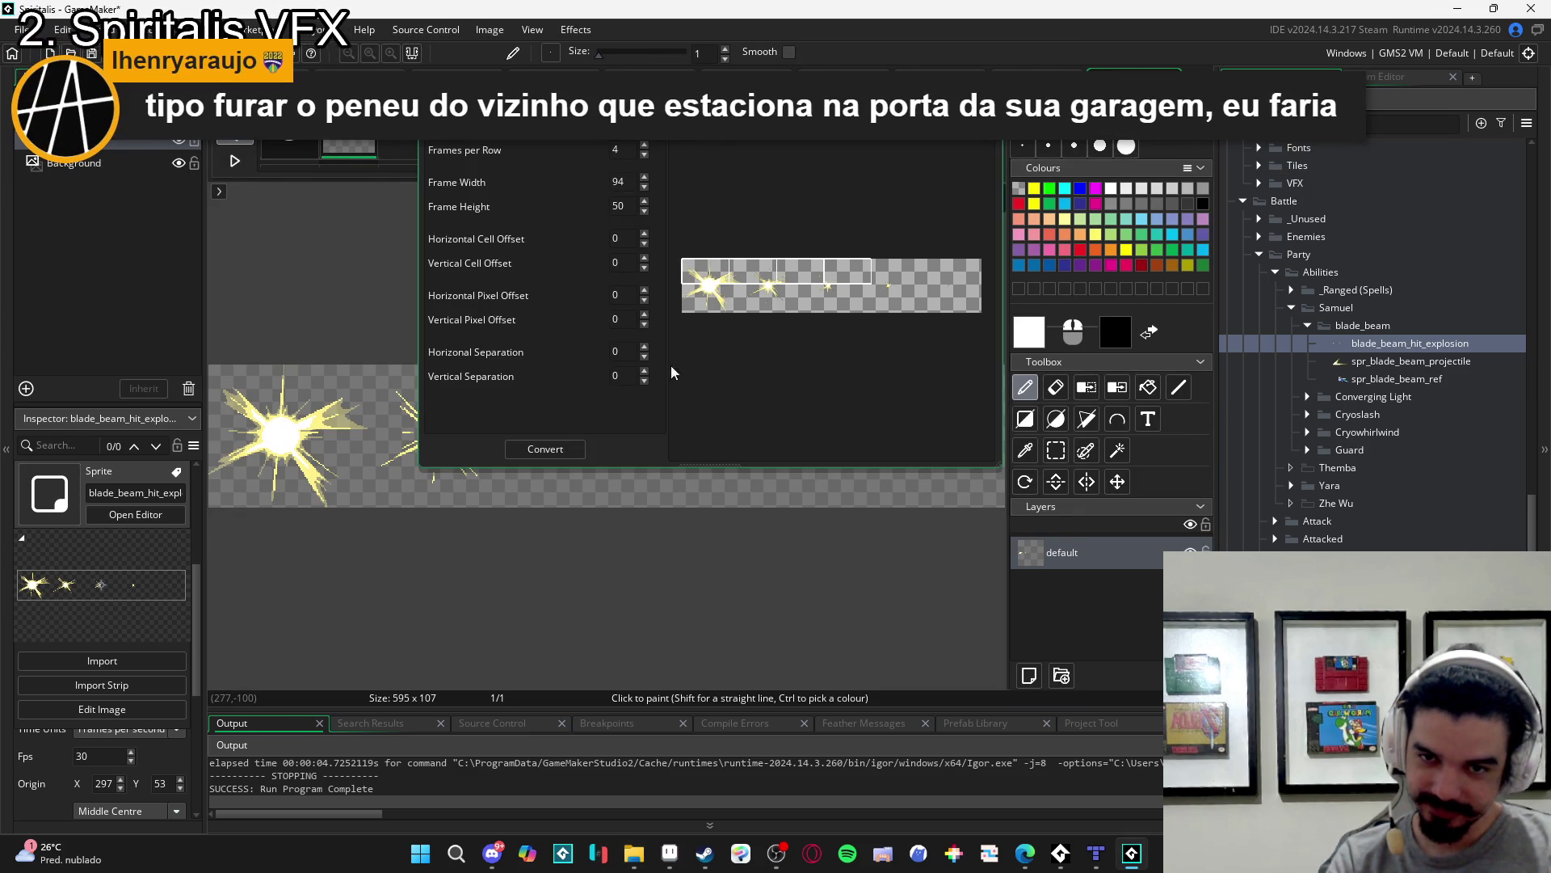
# - Check the frame size in Aseprite, then enter frame width 119 and height 107
pyautogui.click(669, 853)
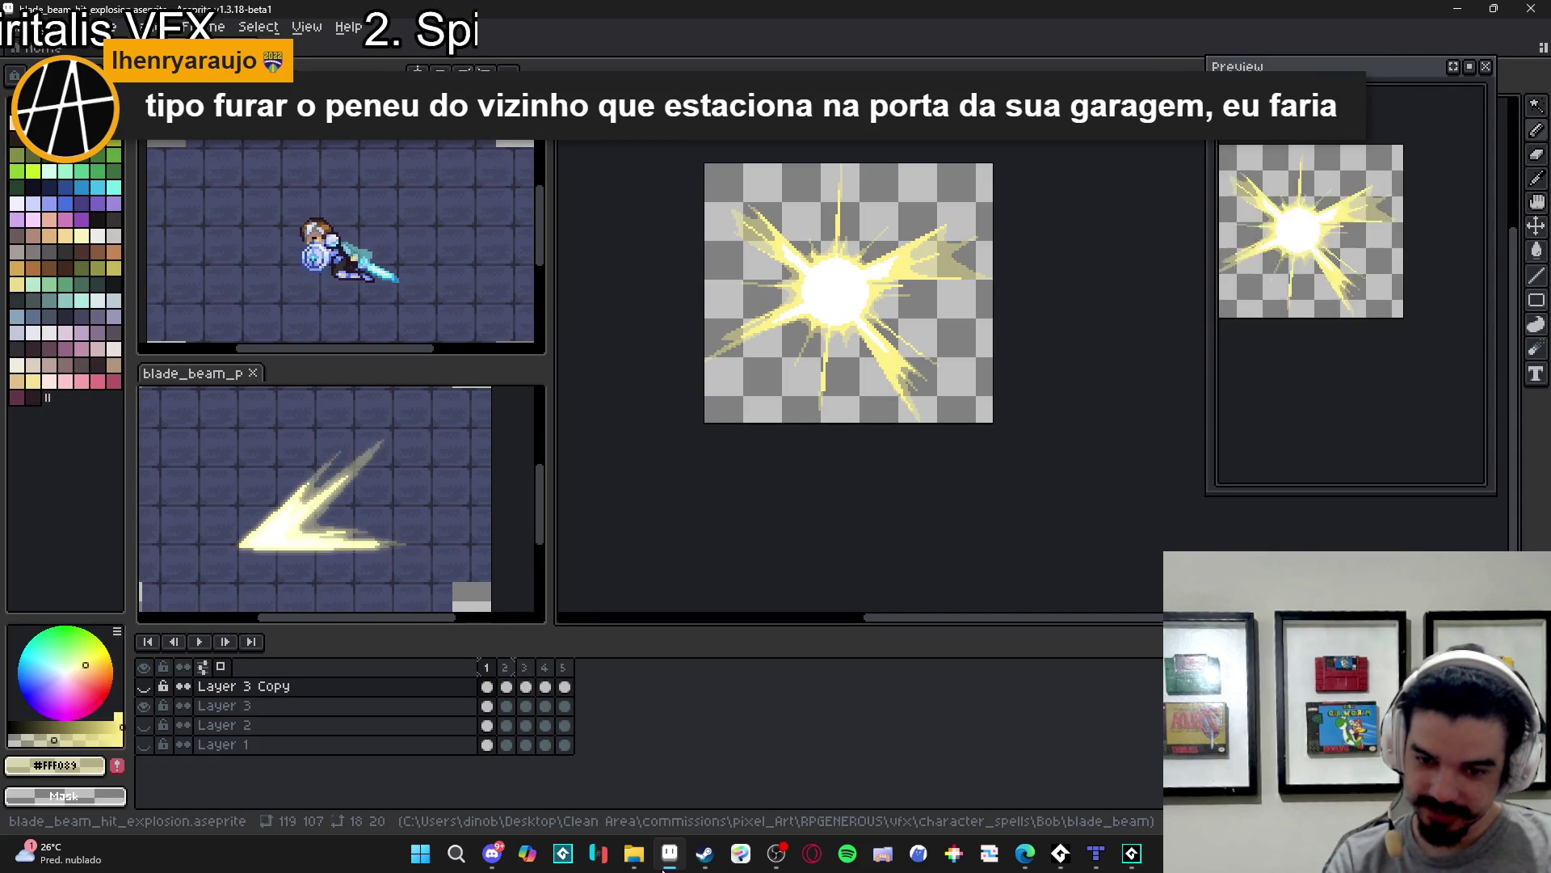
pyautogui.click(664, 867)
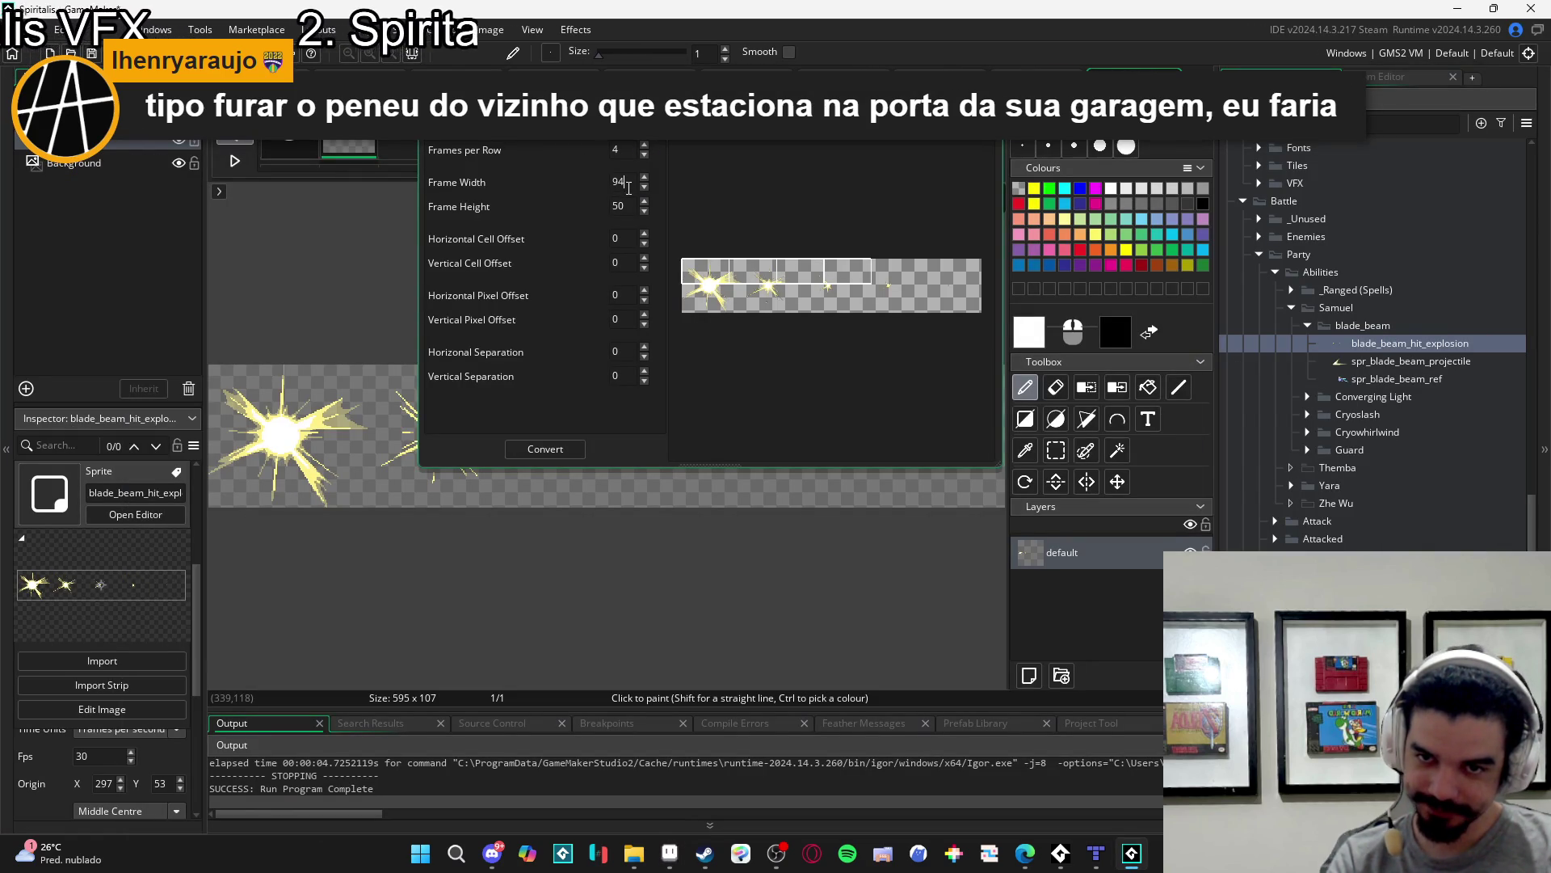
pyautogui.write('119')
pyautogui.press('Tab')
pyautogui.write('107')
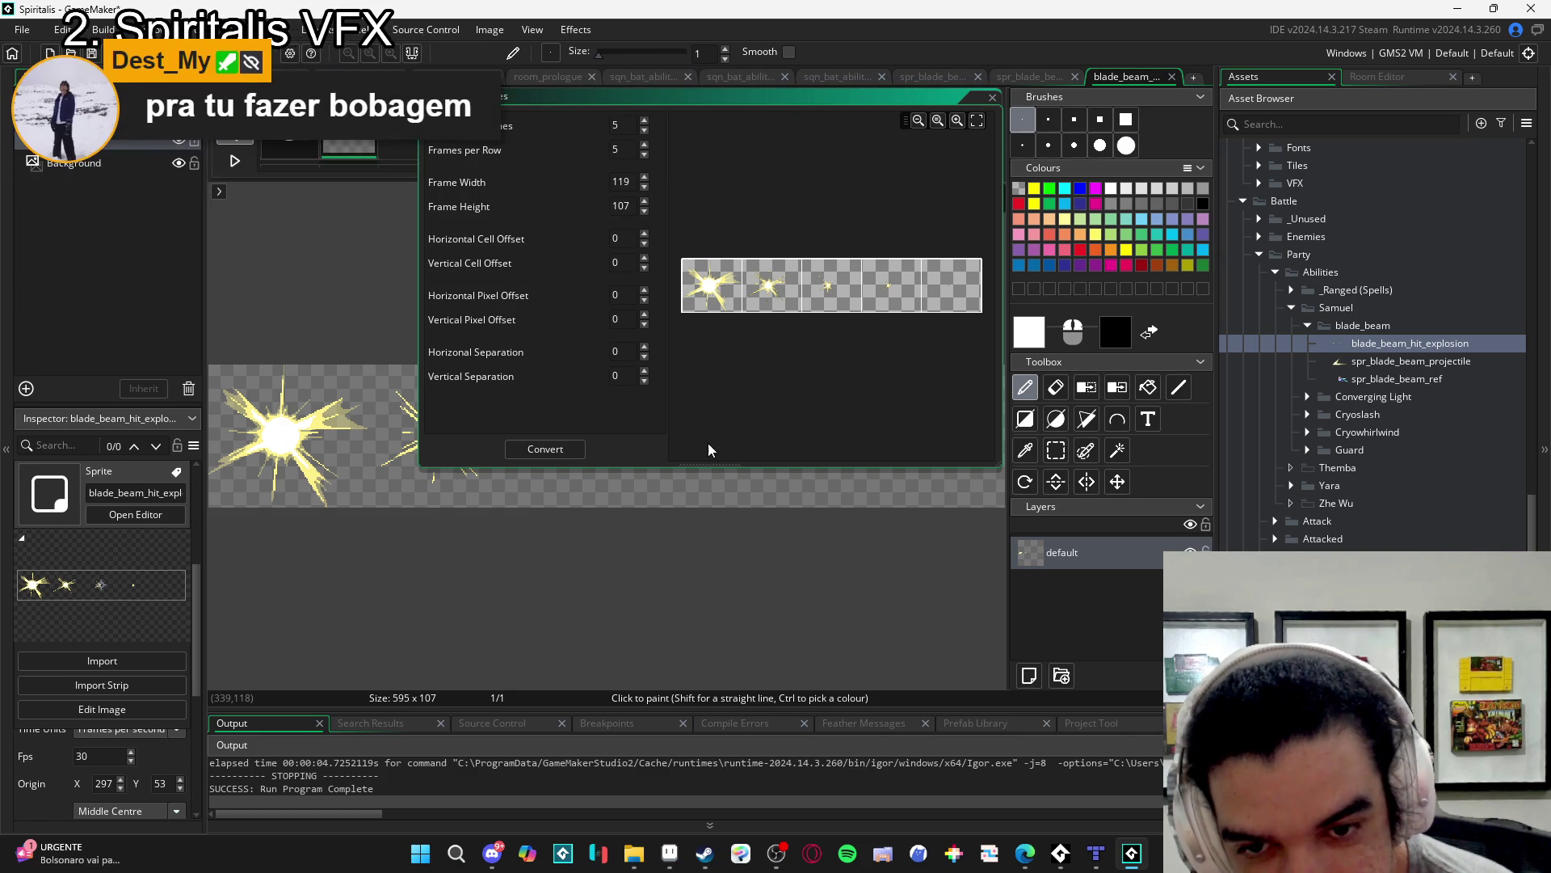
# - Convert the strip into five 119×107 frames and preview the explosion animation
pyautogui.click(570, 452)
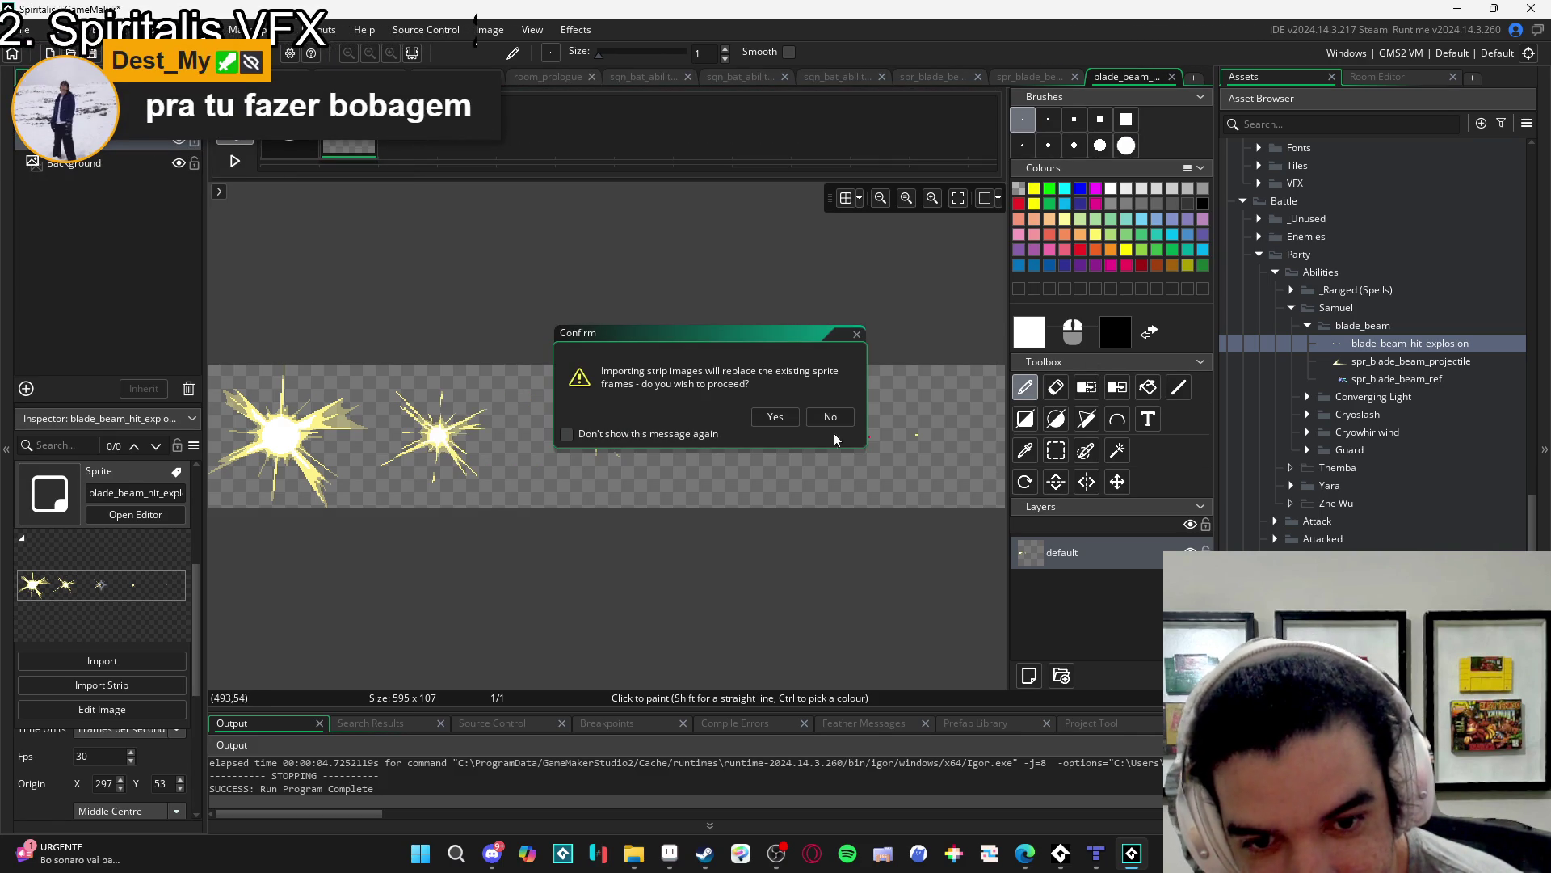
pyautogui.click(774, 417)
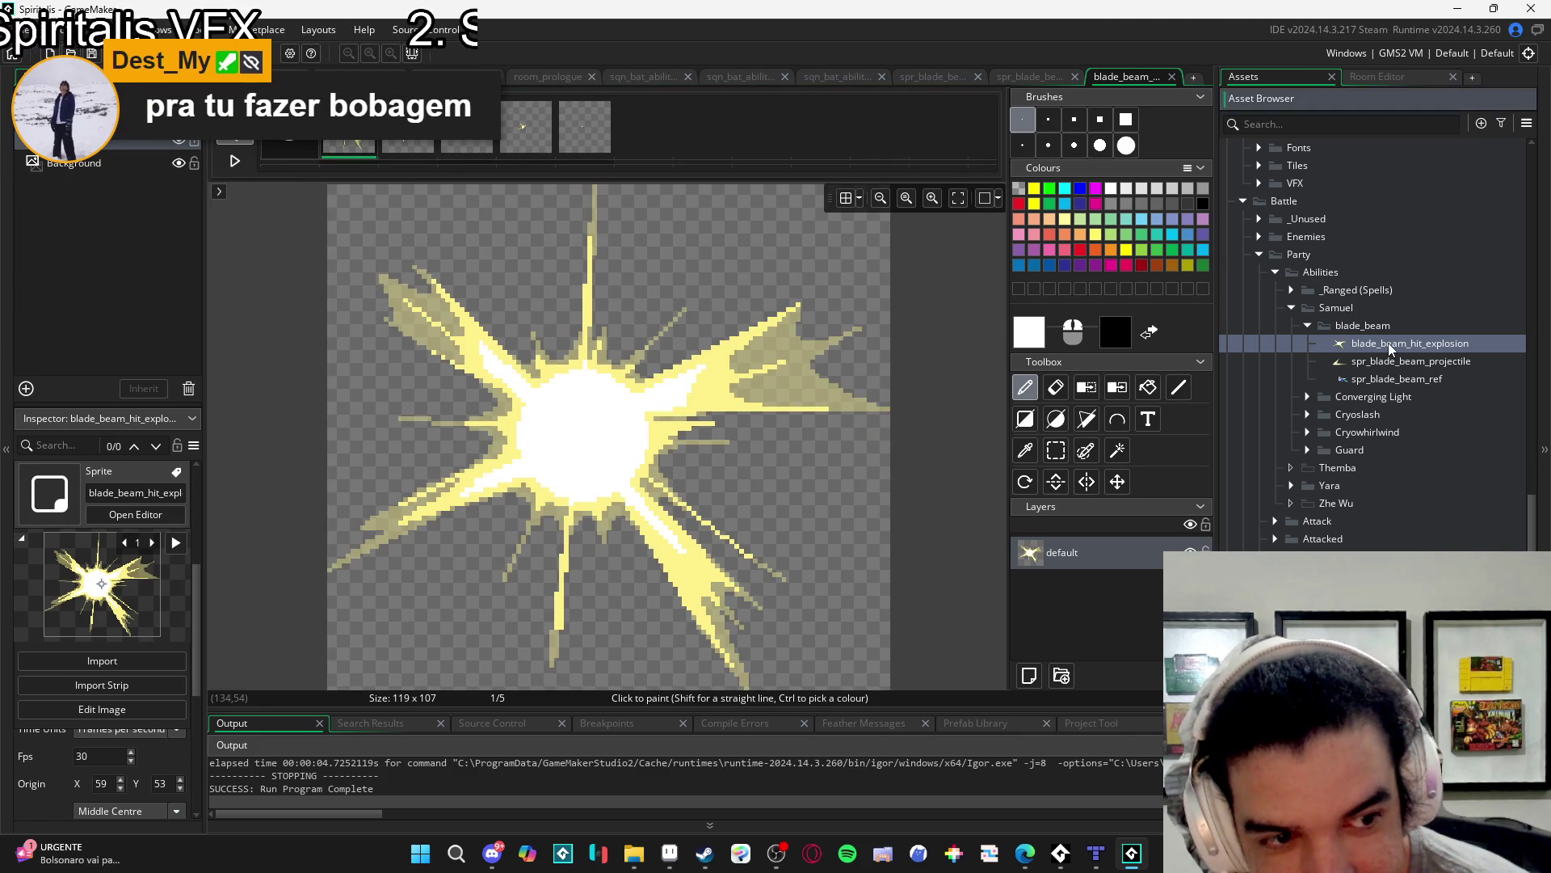
pyautogui.doubleClick(1392, 346)
pyautogui.click(798, 518)
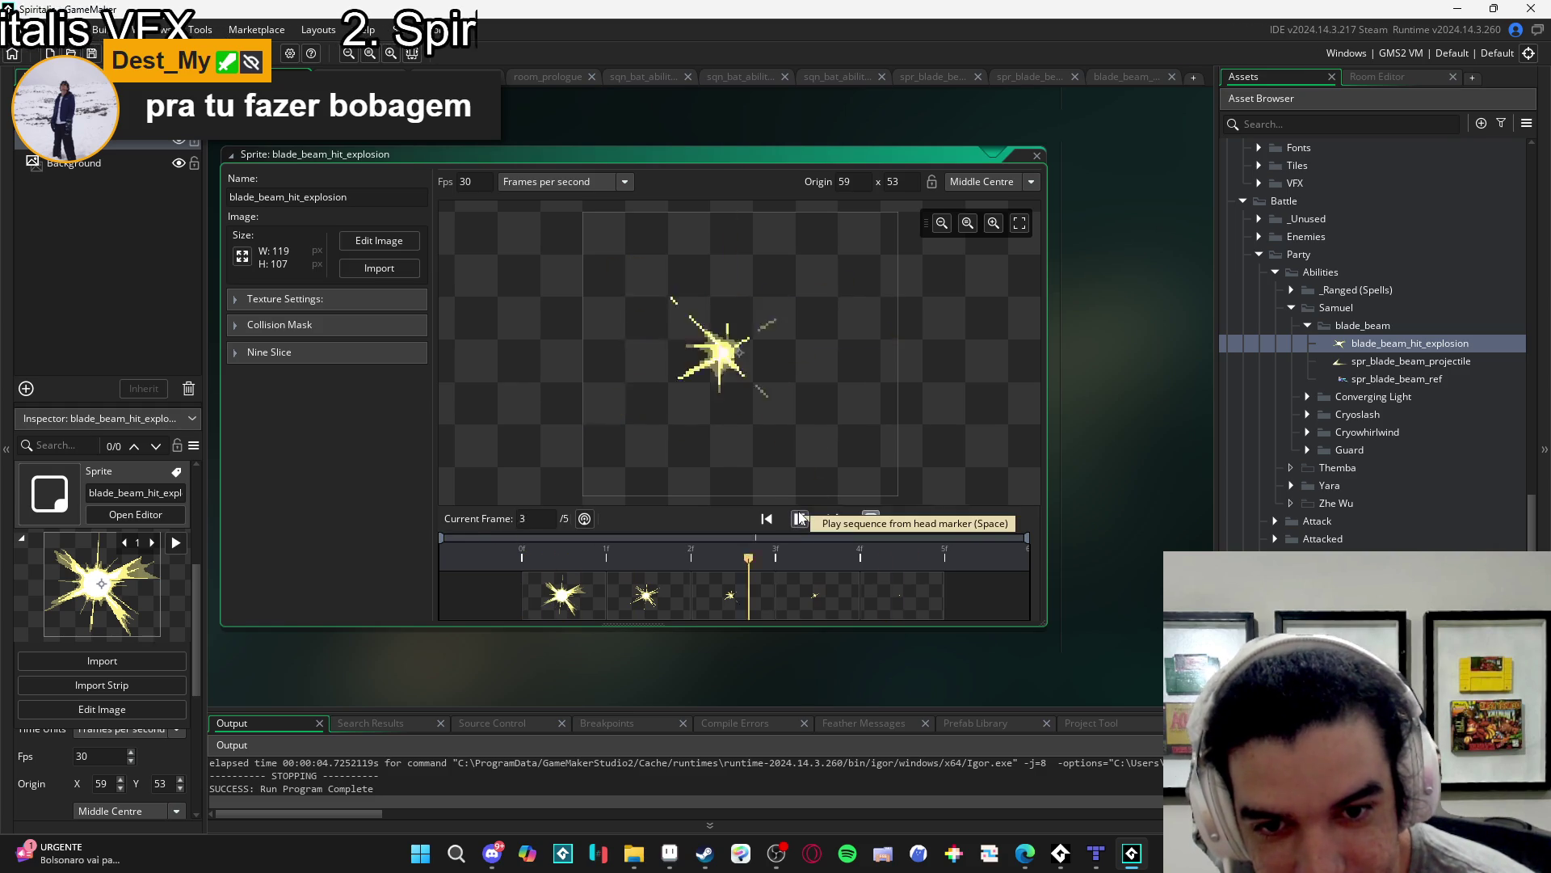
pyautogui.click(800, 518)
pyautogui.click(570, 598)
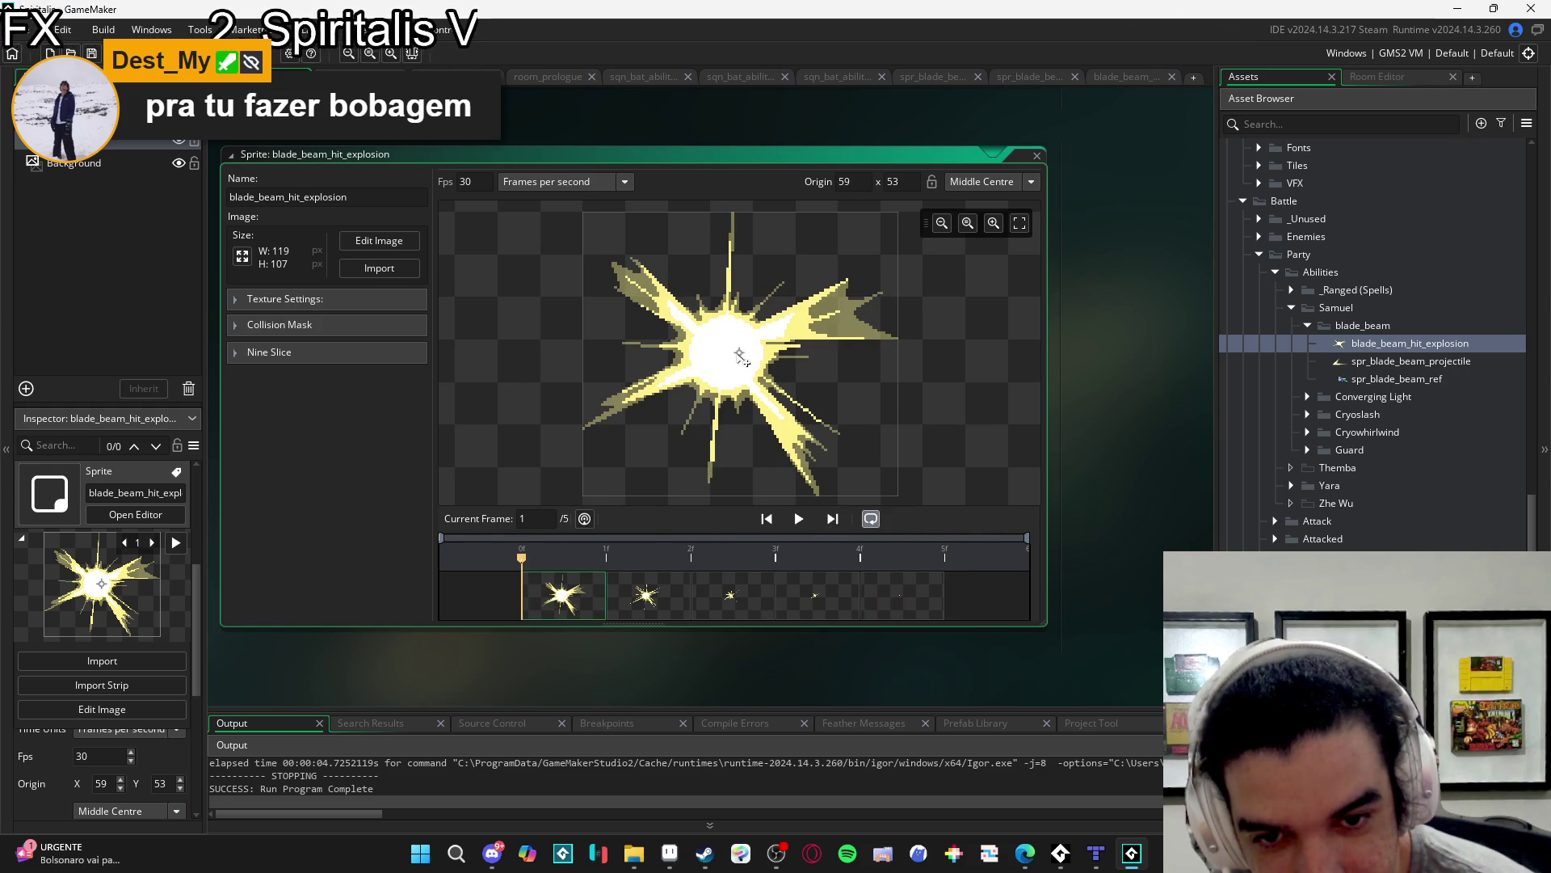
# - Move the sprite origin onto the explosion core at 54, 53 and step to frame five
pyautogui.click(725, 353)
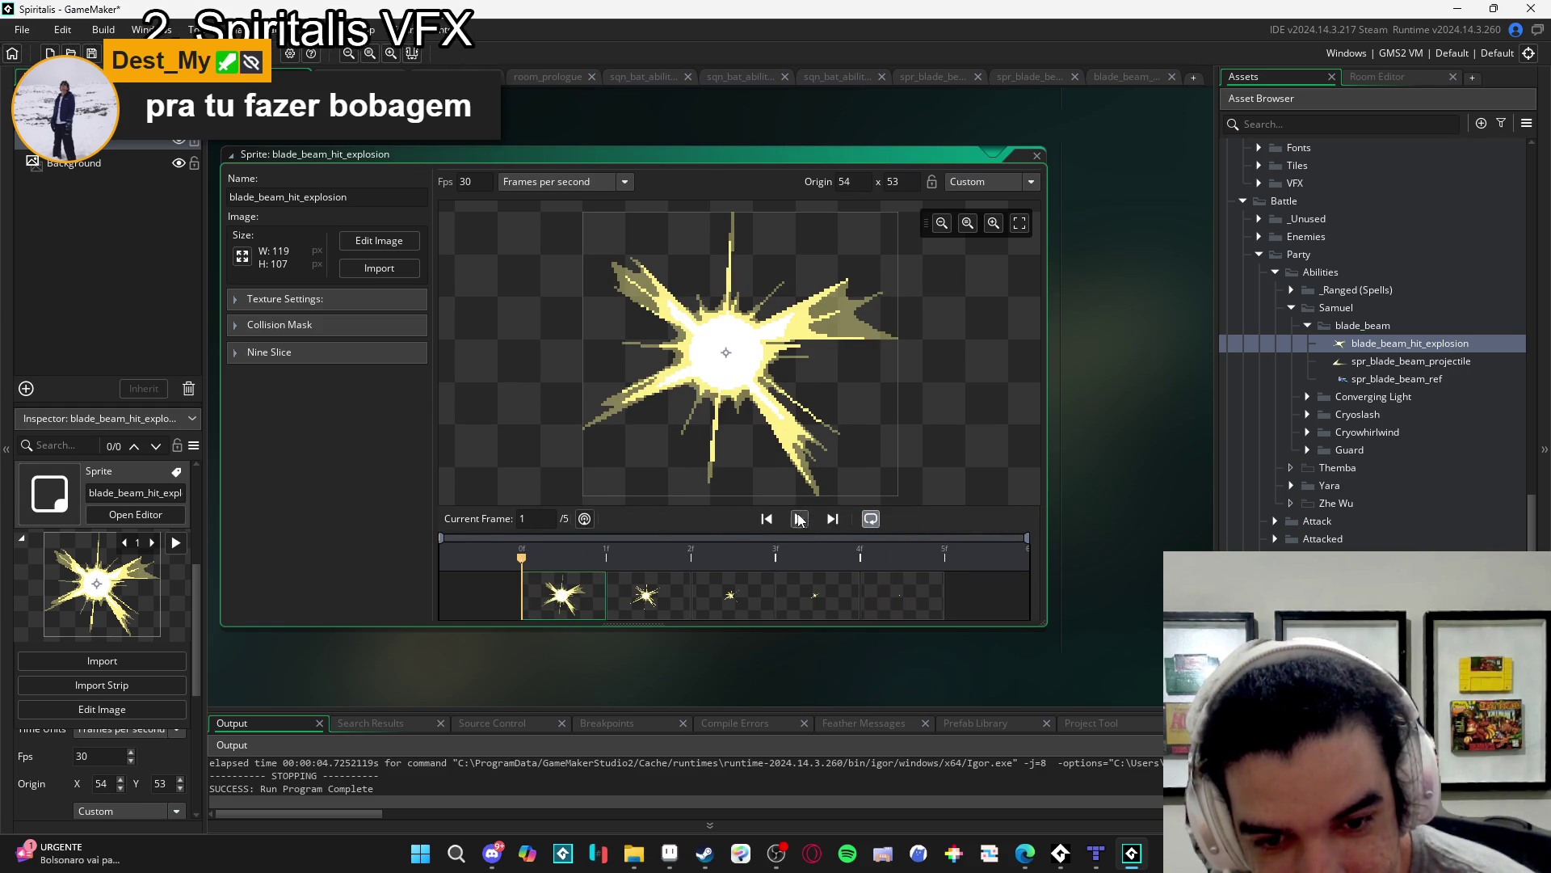
pyautogui.click(800, 519)
pyautogui.click(800, 519)
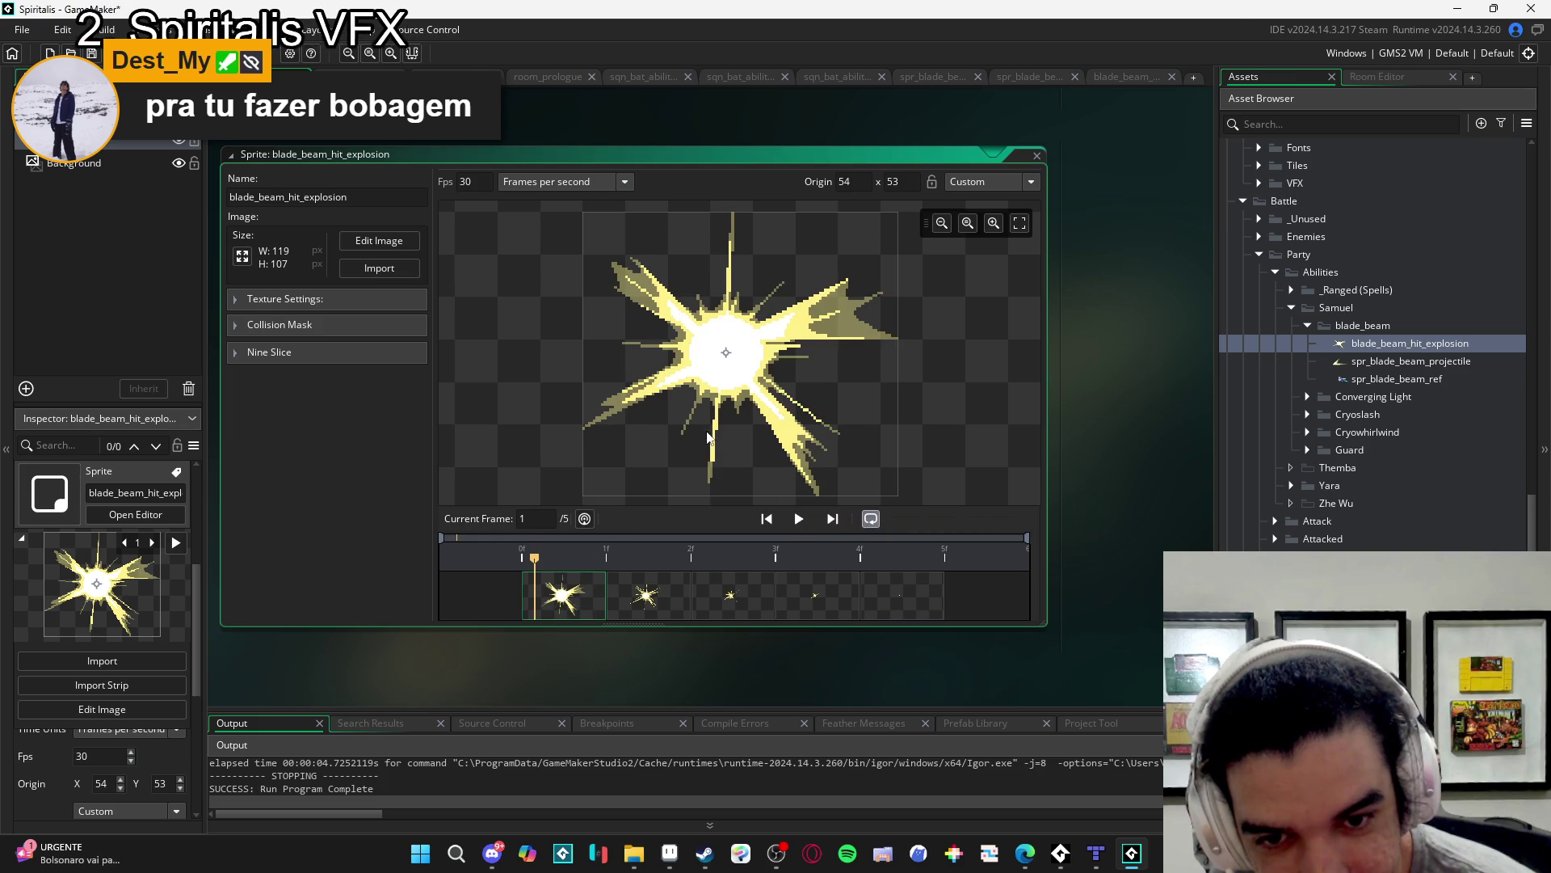
pyautogui.click(867, 602)
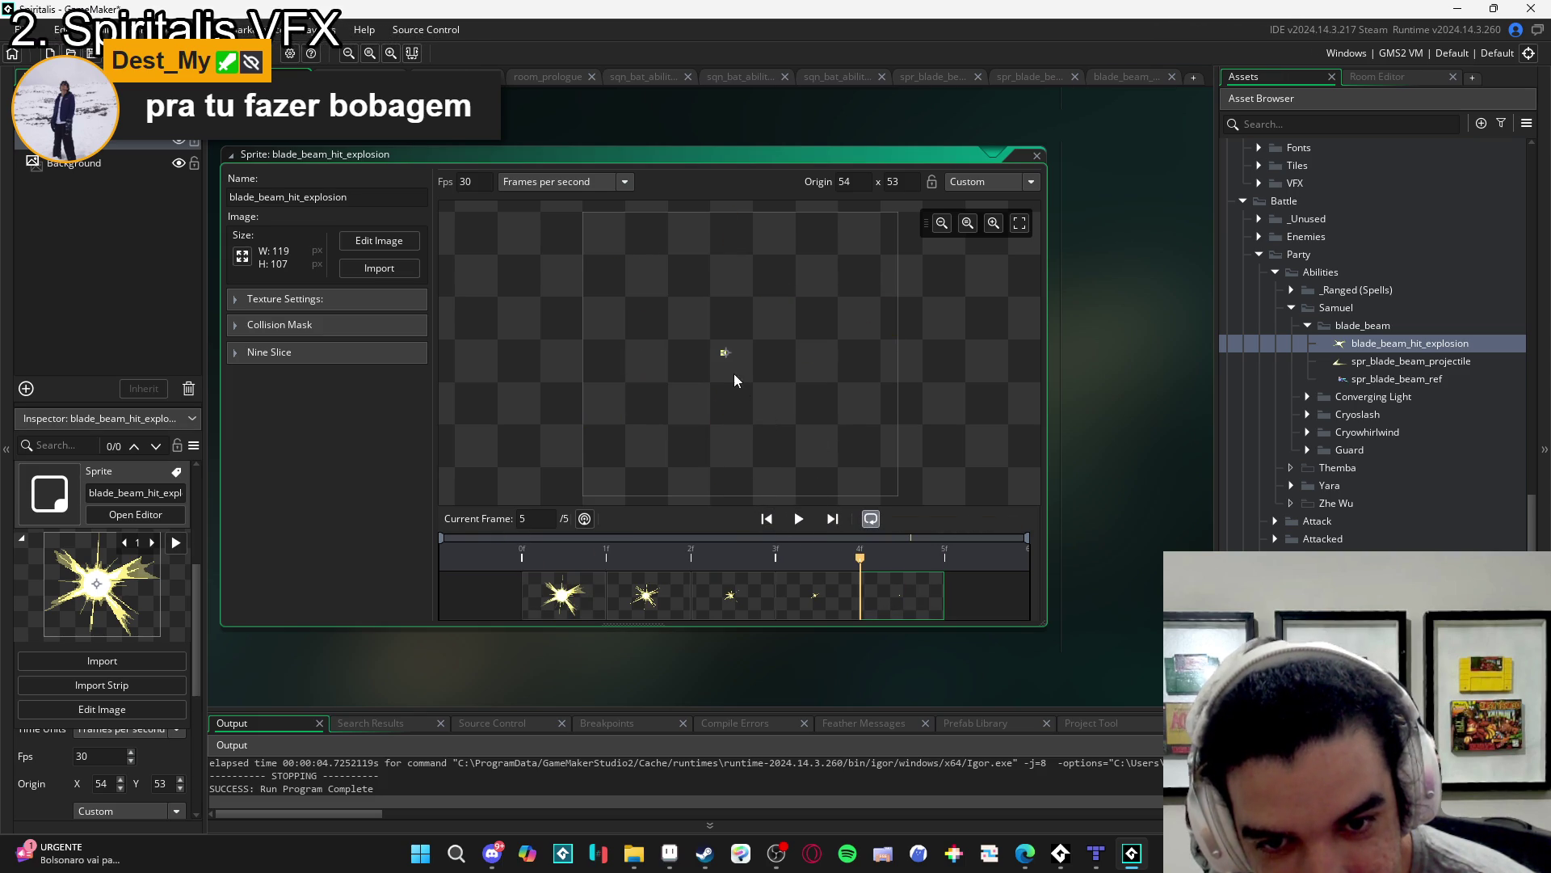
pyautogui.scroll(1, 714, 344)
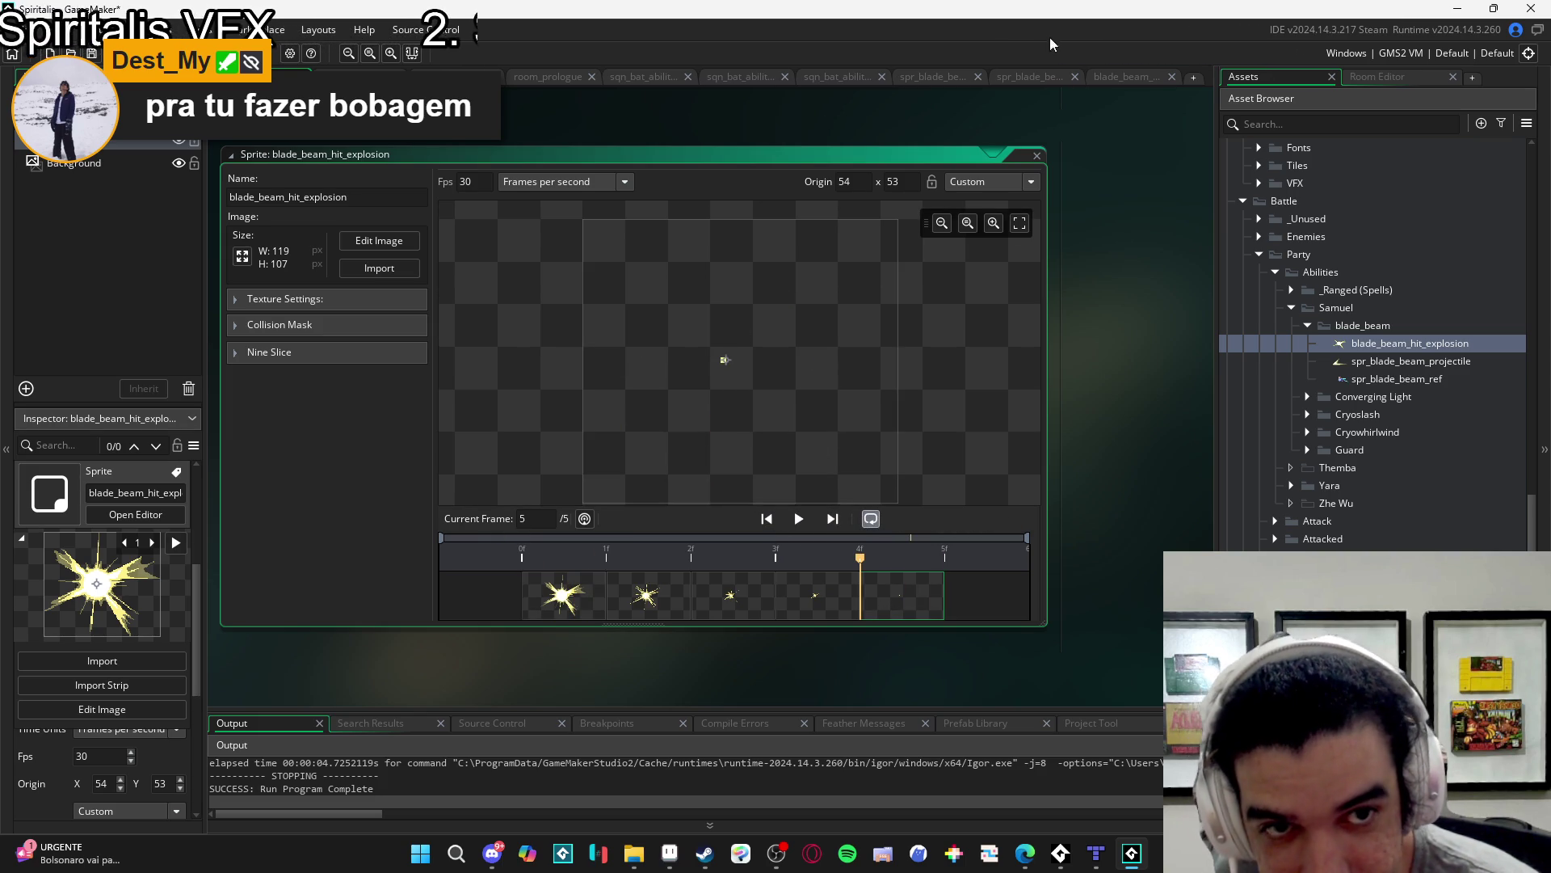
pyautogui.click(1116, 75)
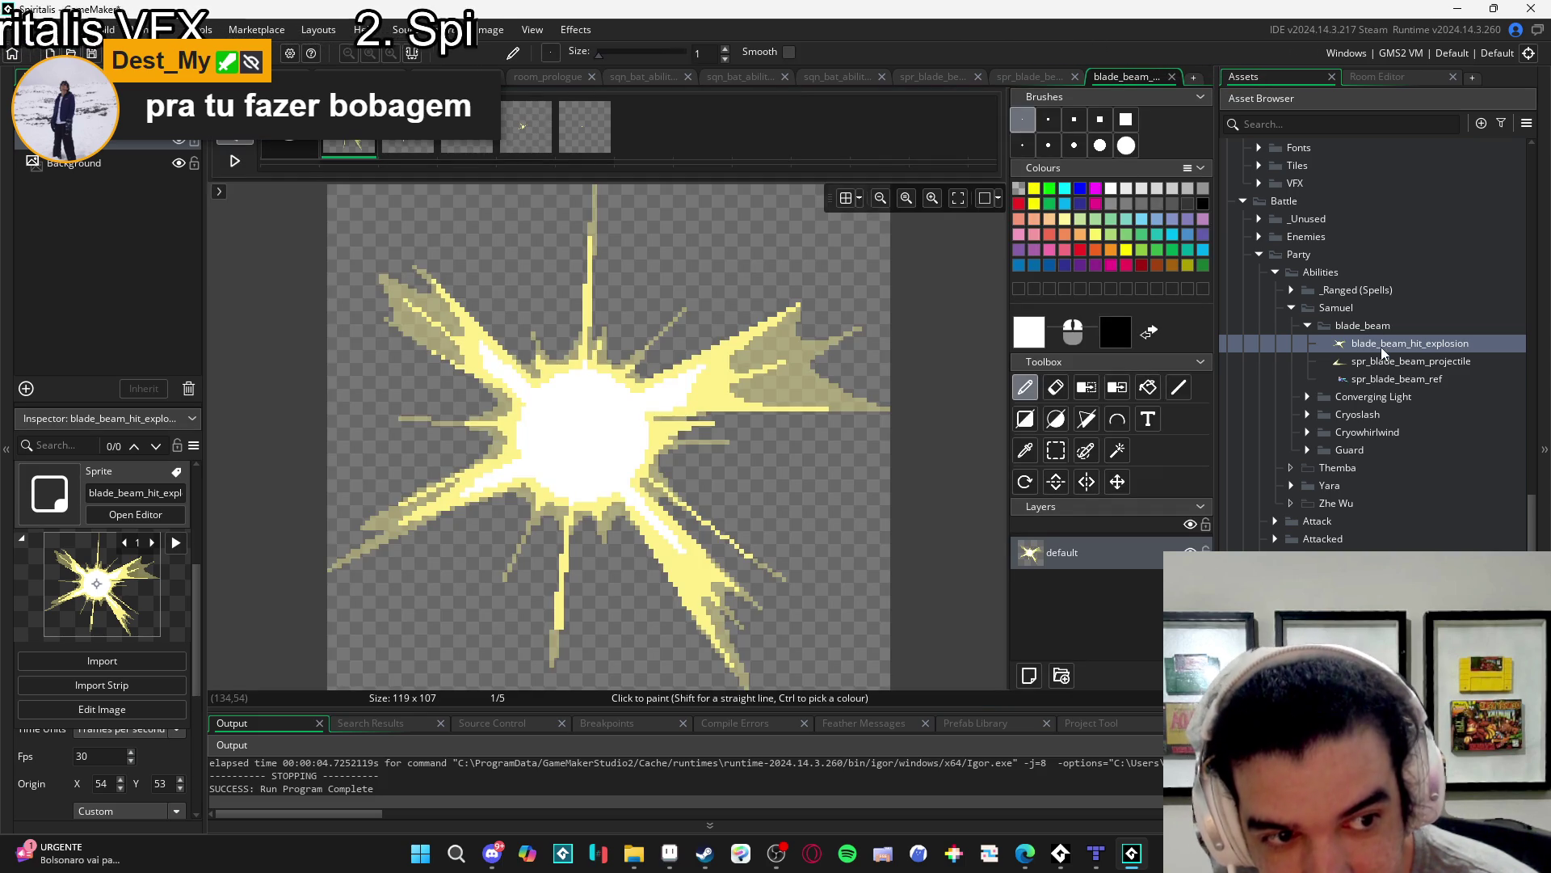
pyautogui.doubleClick(1385, 345)
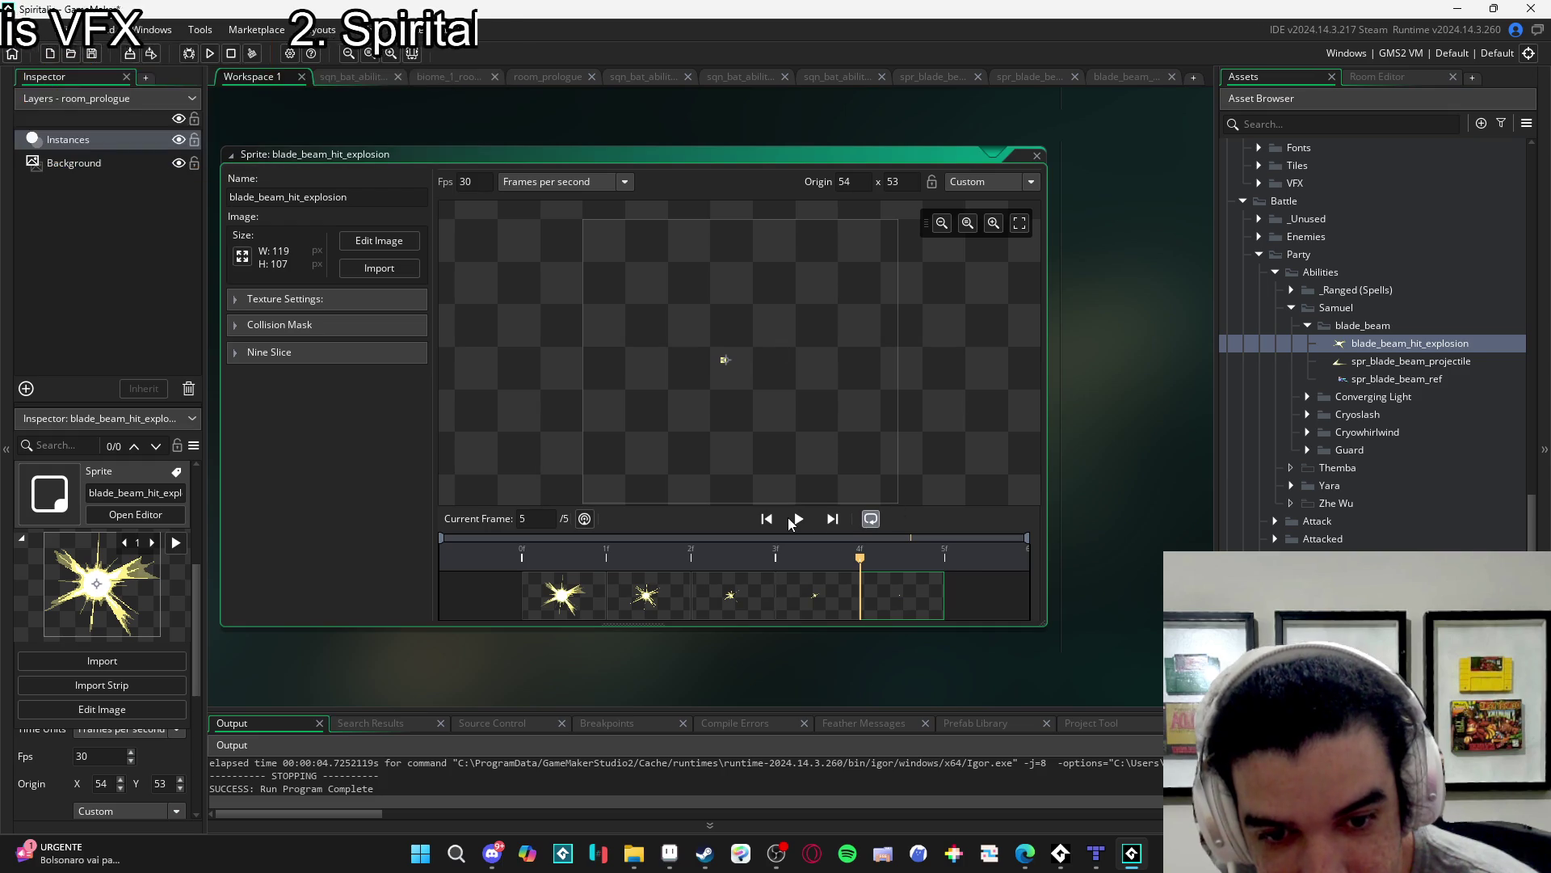
# - Preview the explosion animation in regular loop mode to judge its speed
pyautogui.click(869, 519)
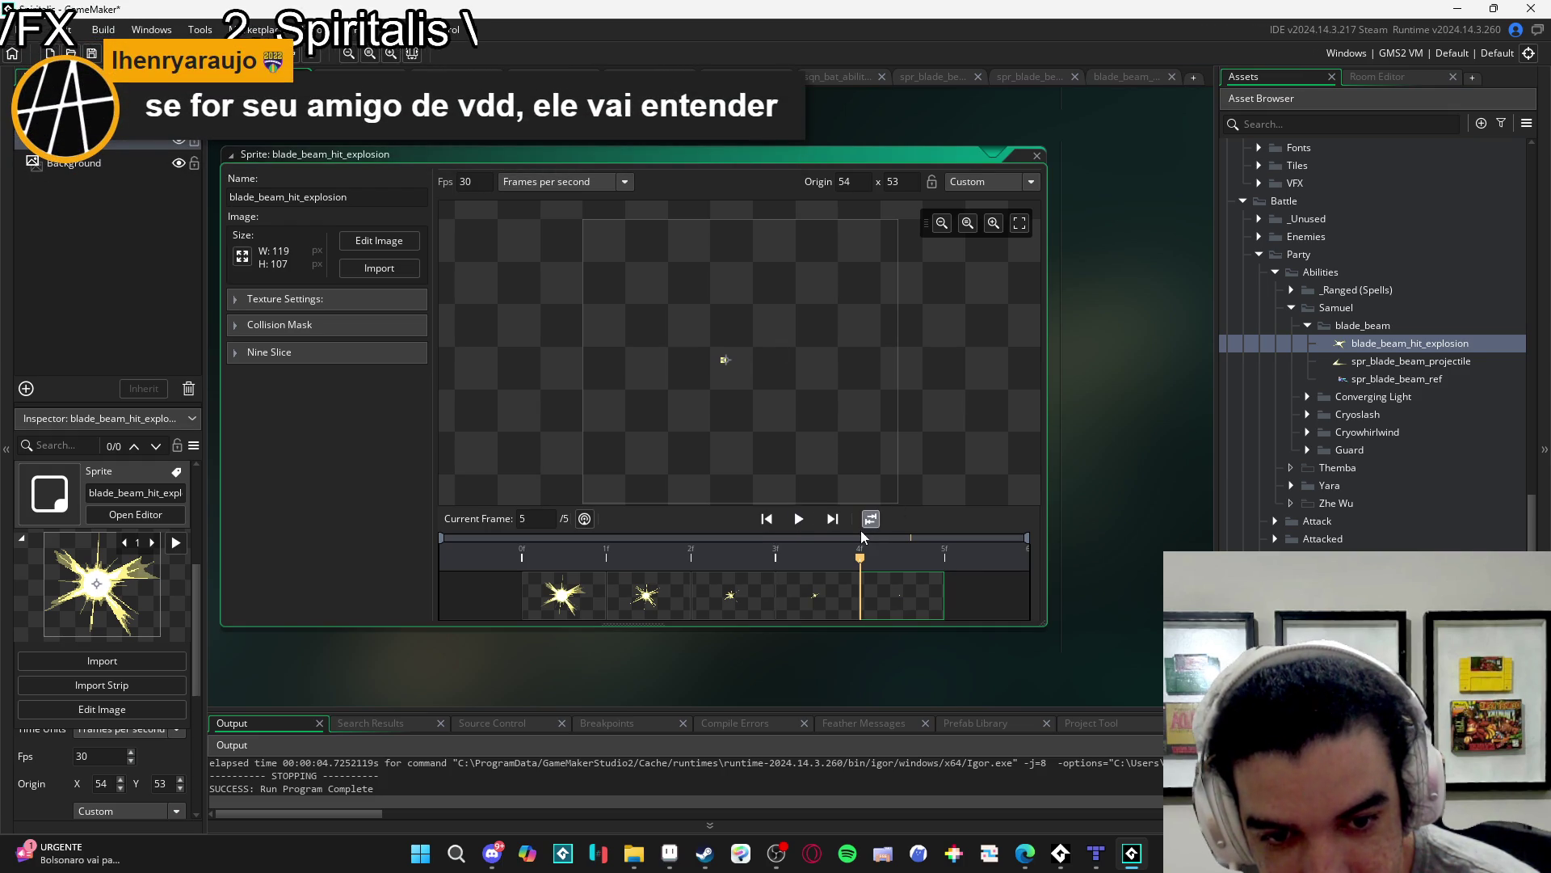
pyautogui.click(870, 520)
pyautogui.click(798, 519)
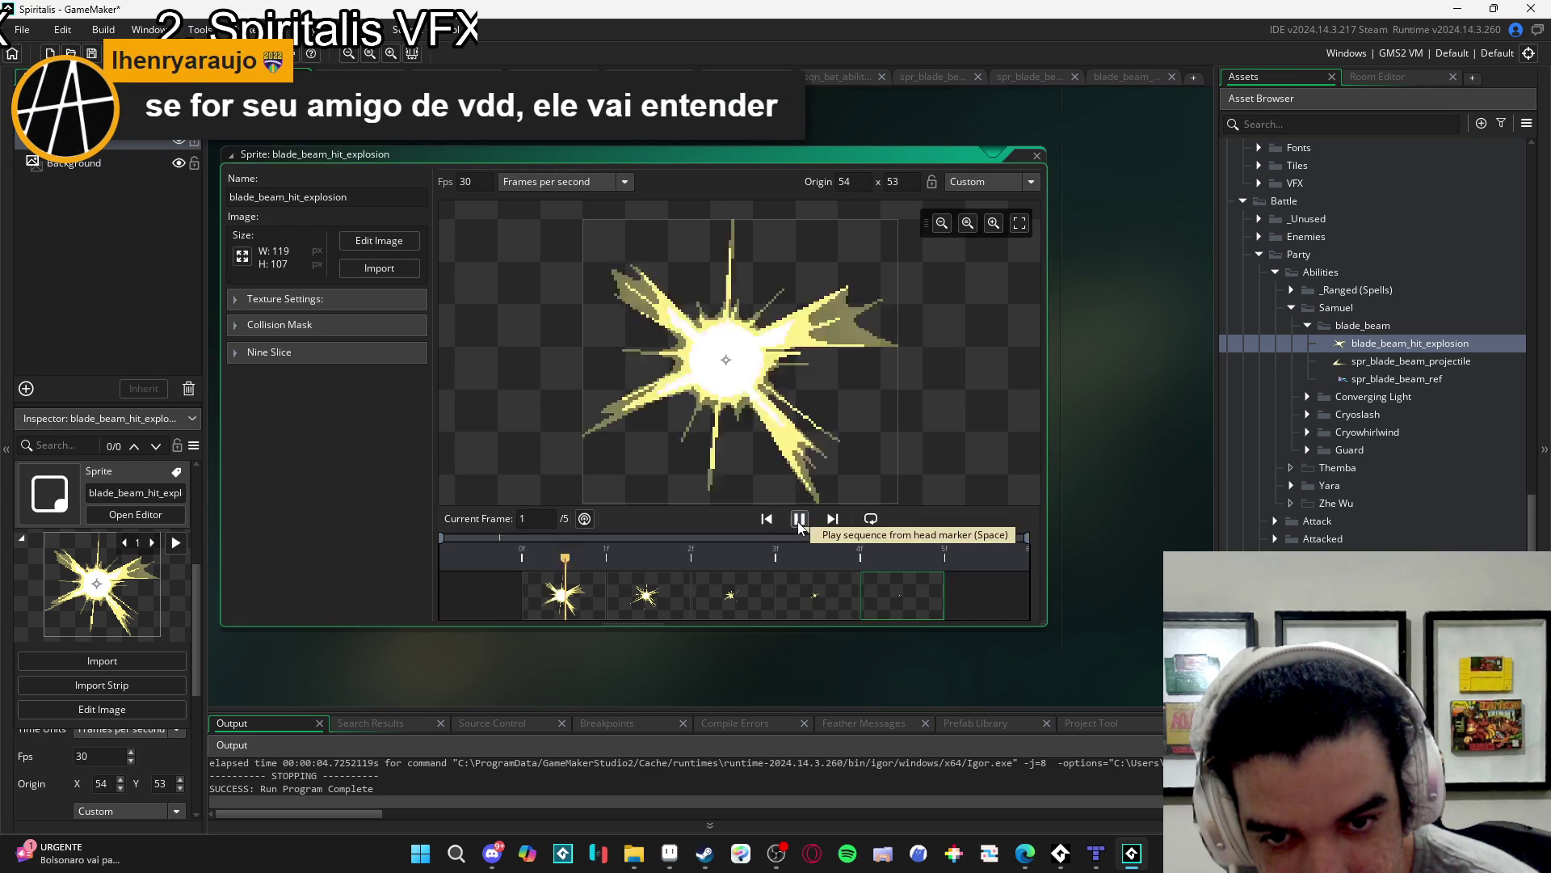
pyautogui.click(799, 519)
pyautogui.click(799, 521)
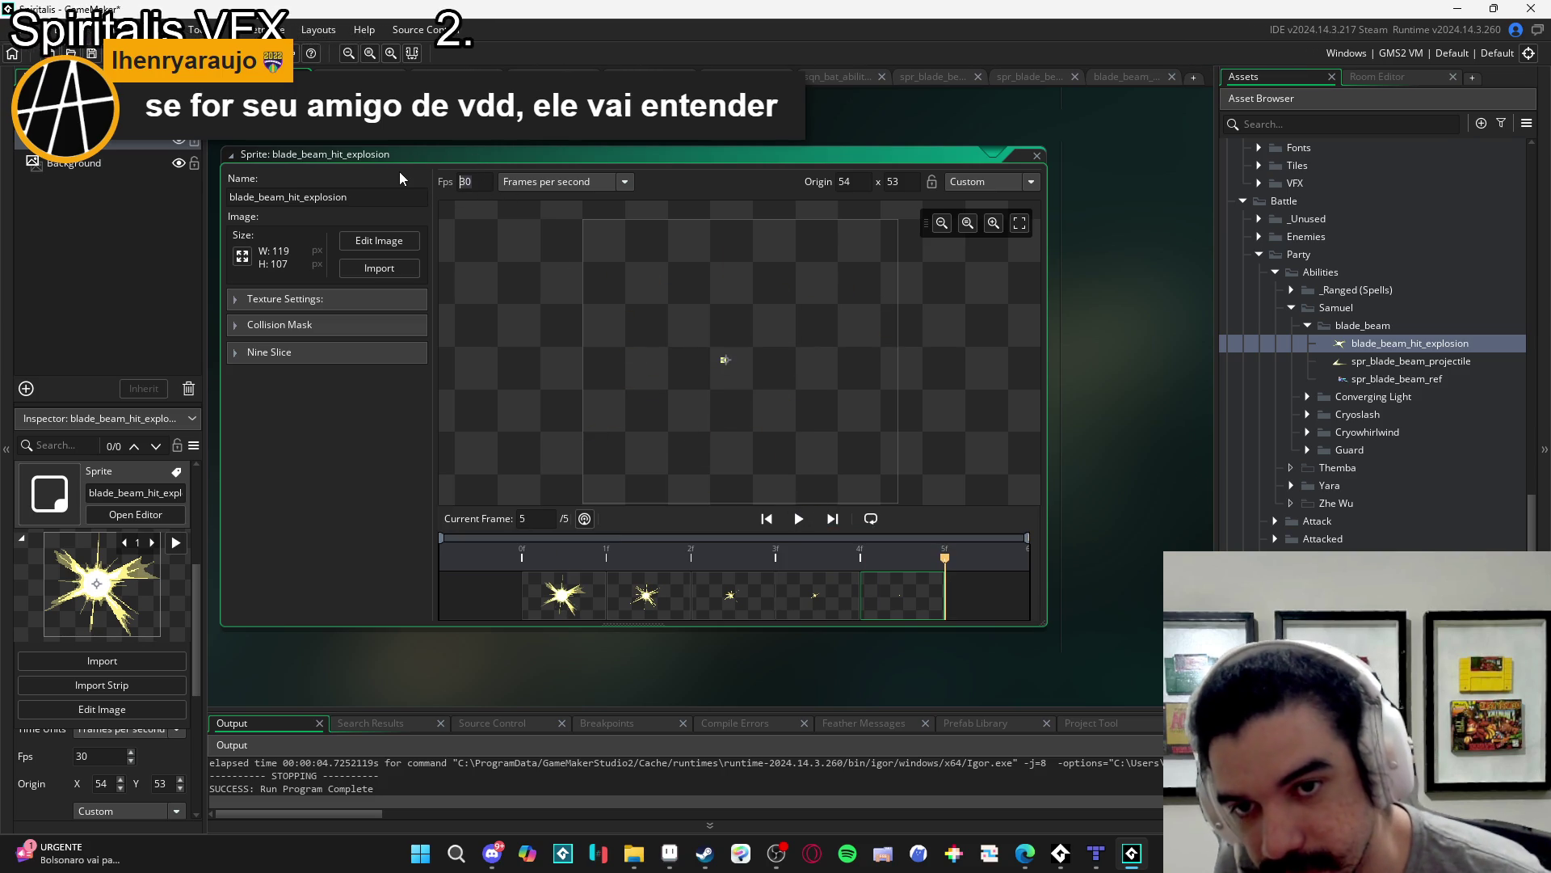
# - Lower the explosion's frame rate from 30 to 20 fps and replay the preview
pyautogui.write('25')
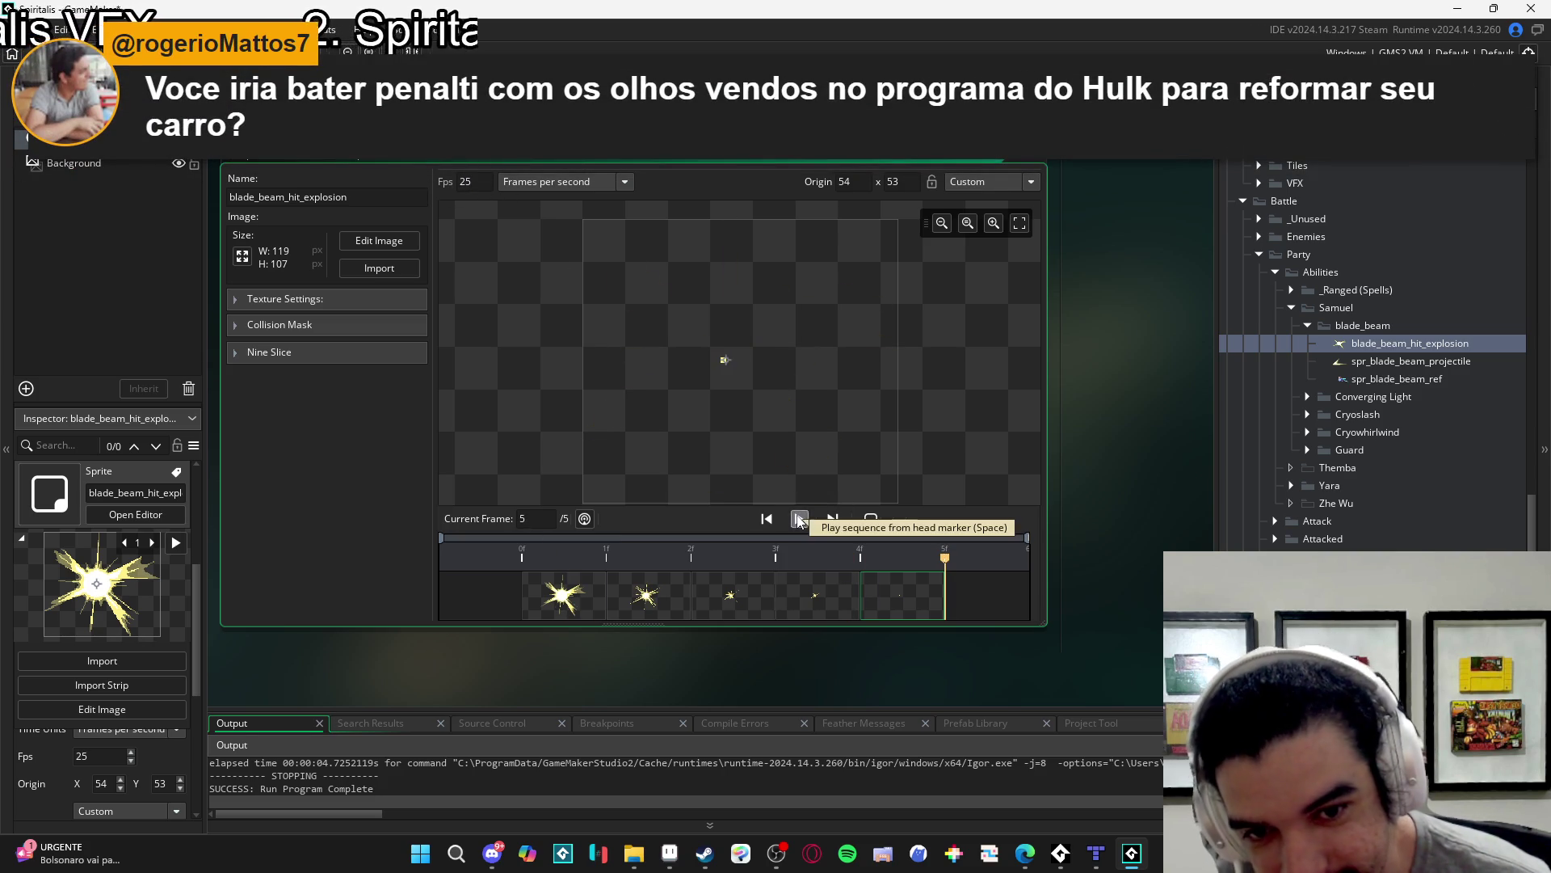
pyautogui.press('BackSpace')
pyautogui.write('0')
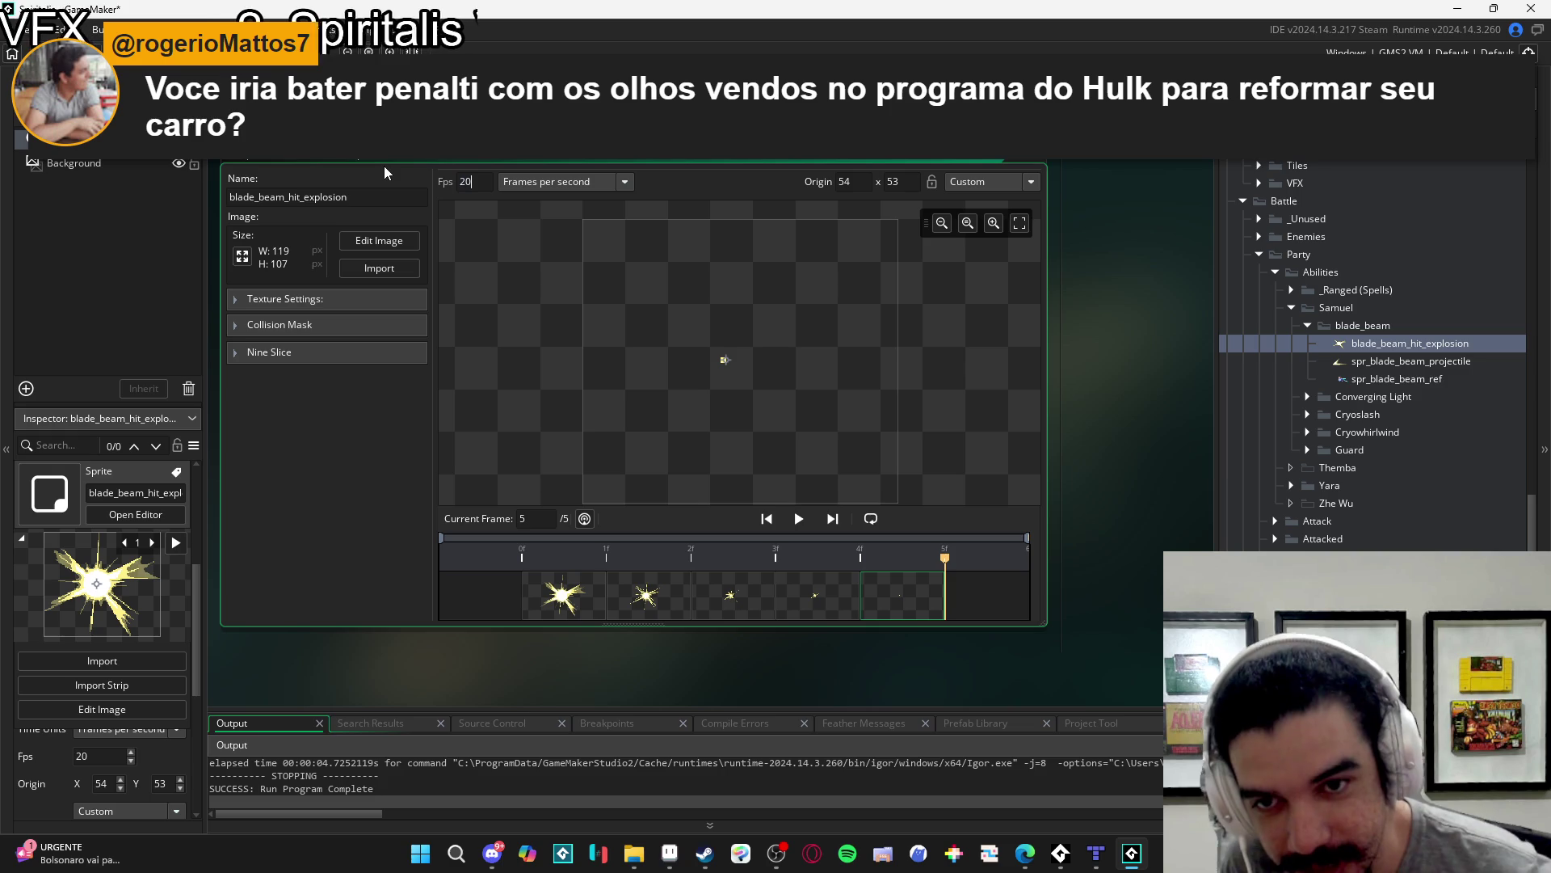
pyautogui.click(799, 519)
pyautogui.click(800, 519)
pyautogui.click(800, 518)
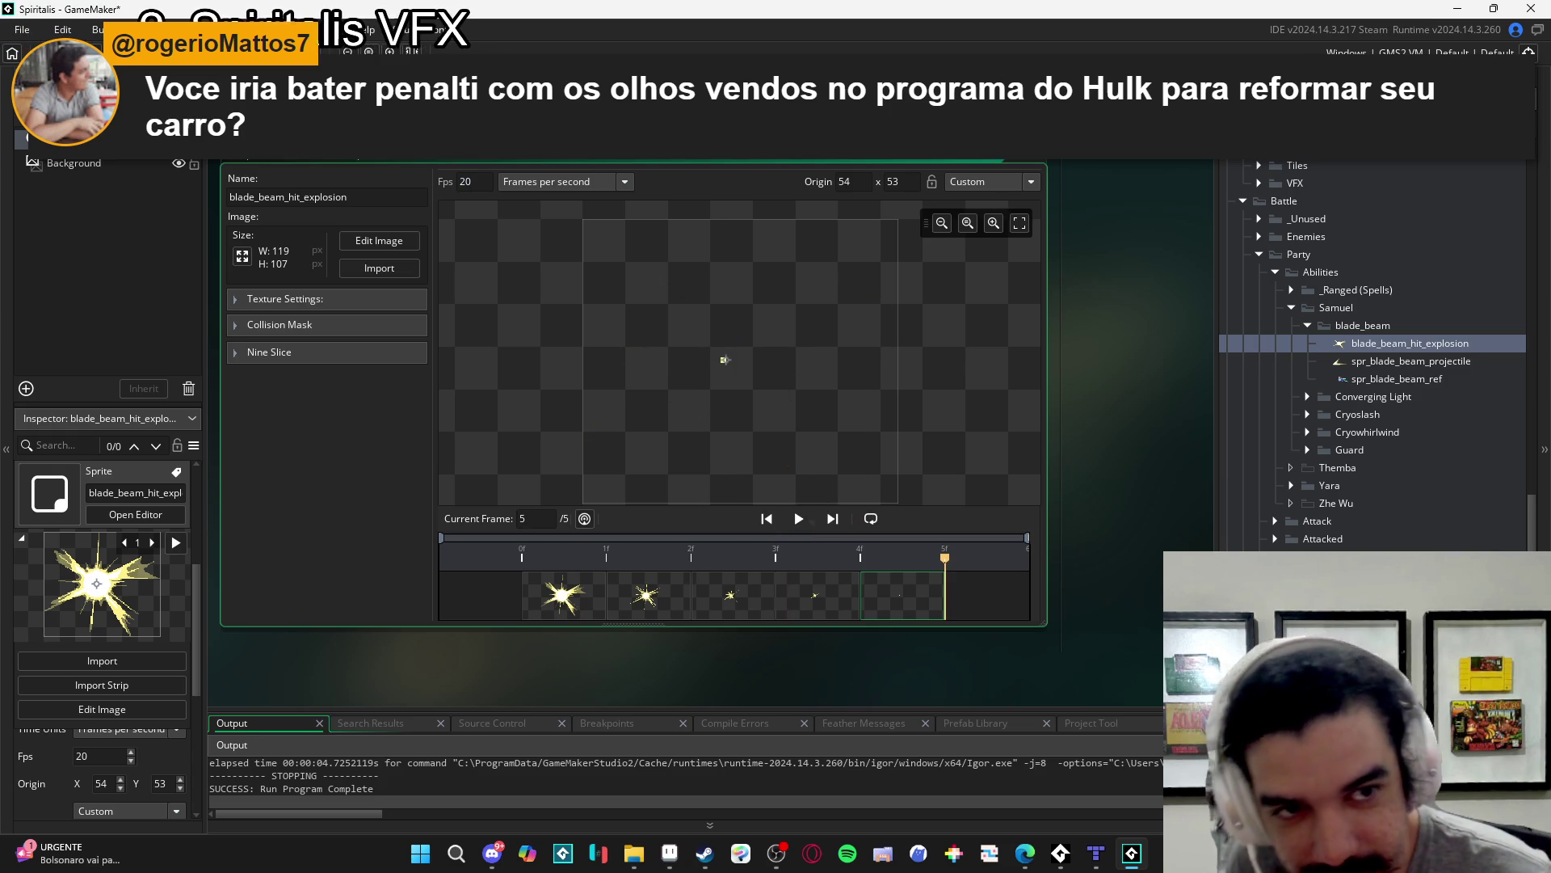
pyautogui.doubleClick(725, 360)
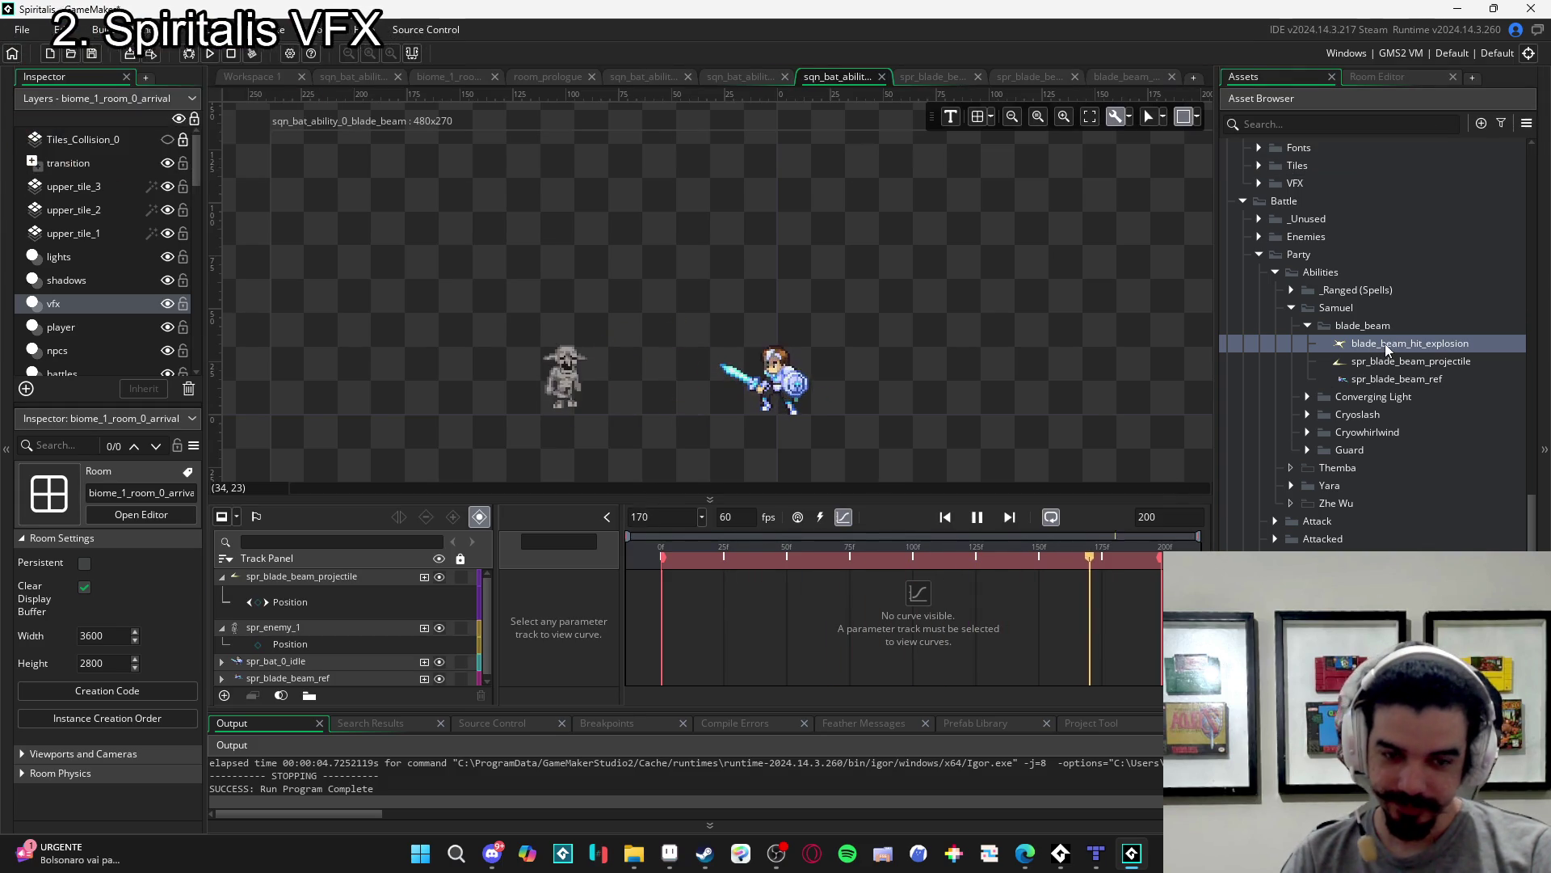
# - Stop playback, show track bars, and scrub the sequence to the beam's impact moment
pyautogui.press('space')
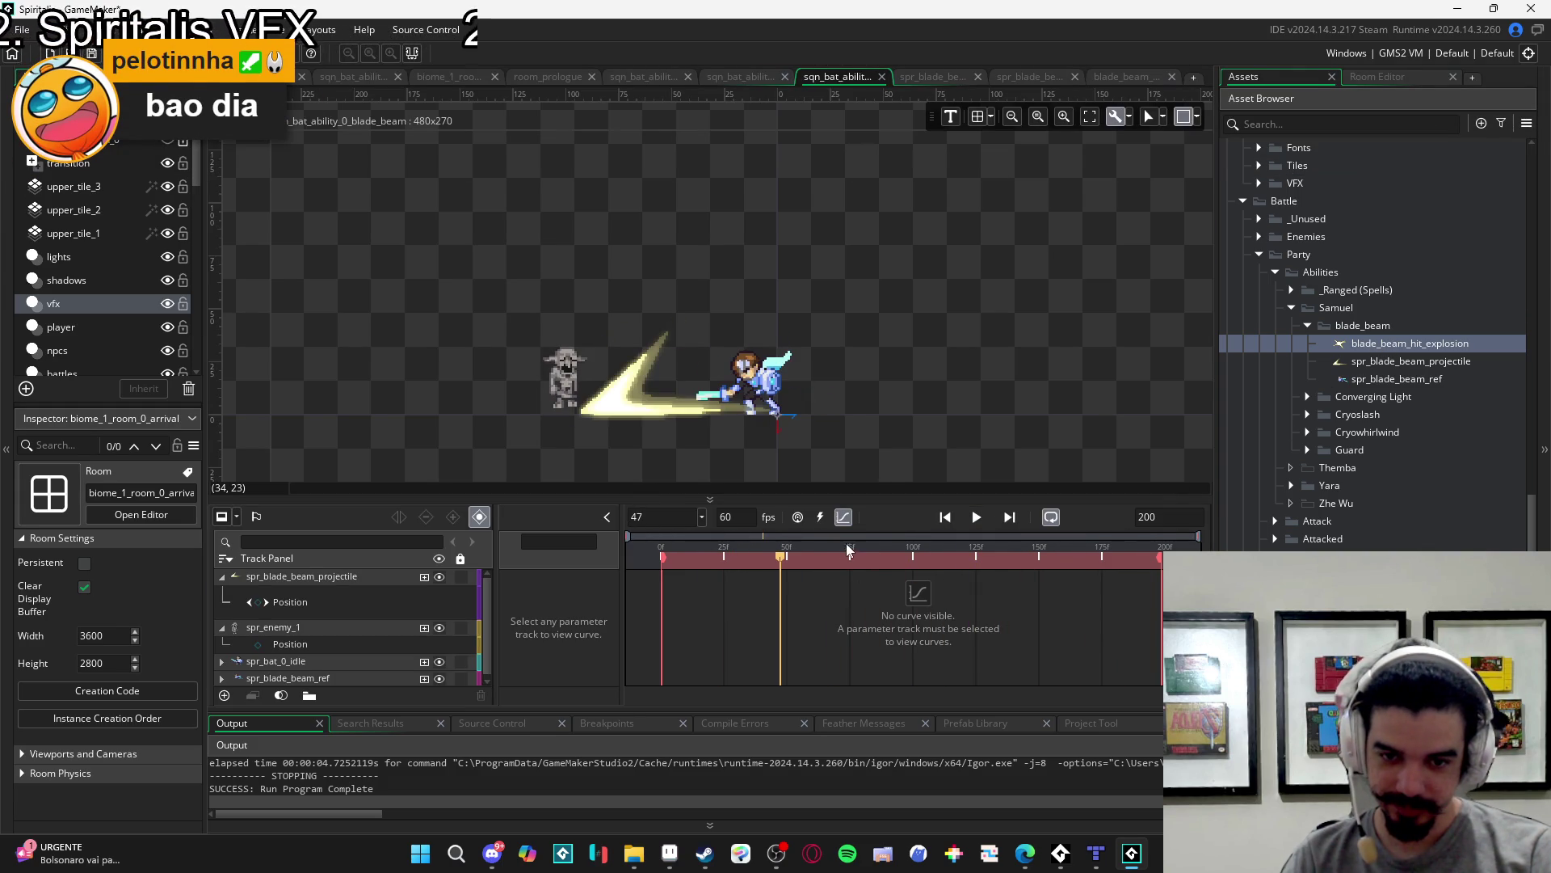
pyautogui.click(837, 551)
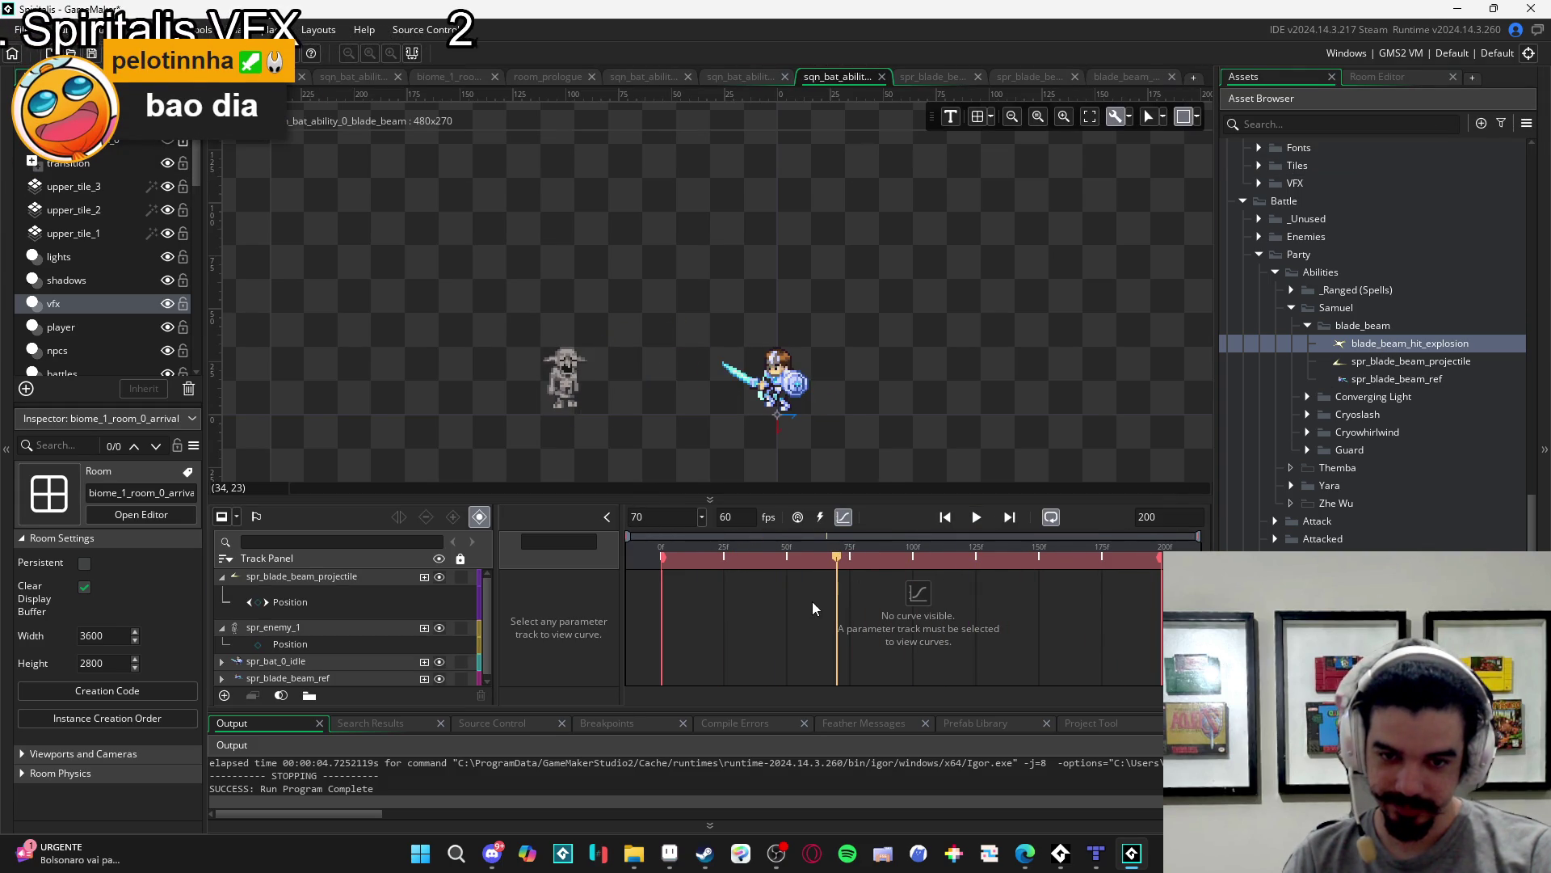
pyautogui.click(843, 518)
pyautogui.moveTo(784, 556)
pyautogui.mouseDown()
pyautogui.moveTo(544, 554)
pyautogui.moveTo(694, 555)
pyautogui.mouseUp()
# - Place blade_beam_hit_explosion over the enemy, trim its clip to end near frame 67, and preview
pyautogui.moveTo(1387, 357)
pyautogui.mouseDown()
pyautogui.moveTo(539, 417)
pyautogui.moveTo(573, 380)
pyautogui.mouseUp()
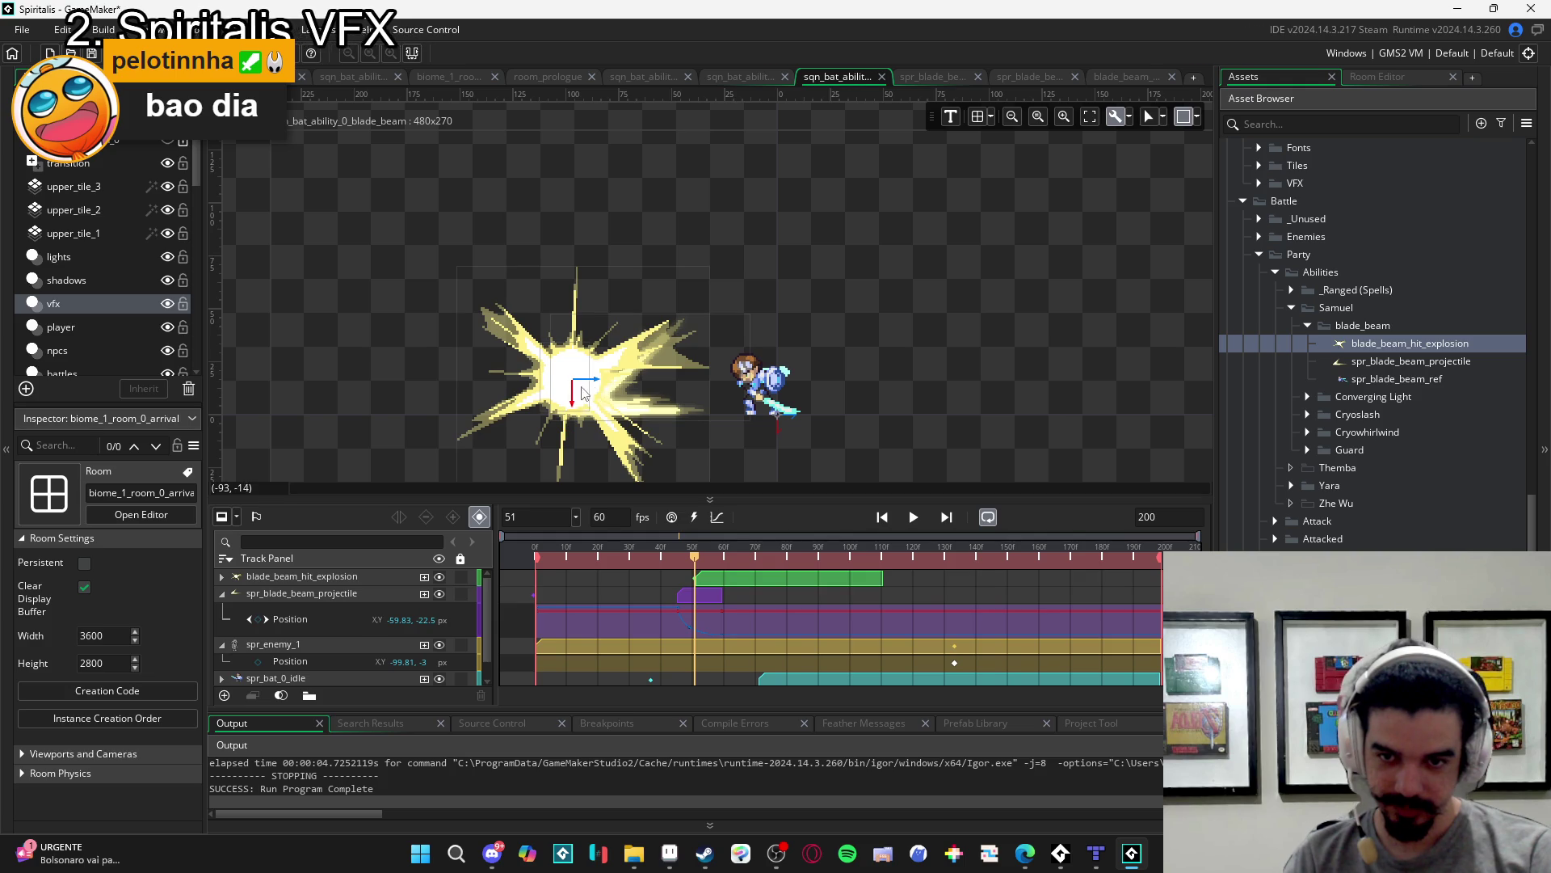
pyautogui.moveTo(695, 557); pyautogui.dragTo(741, 554)
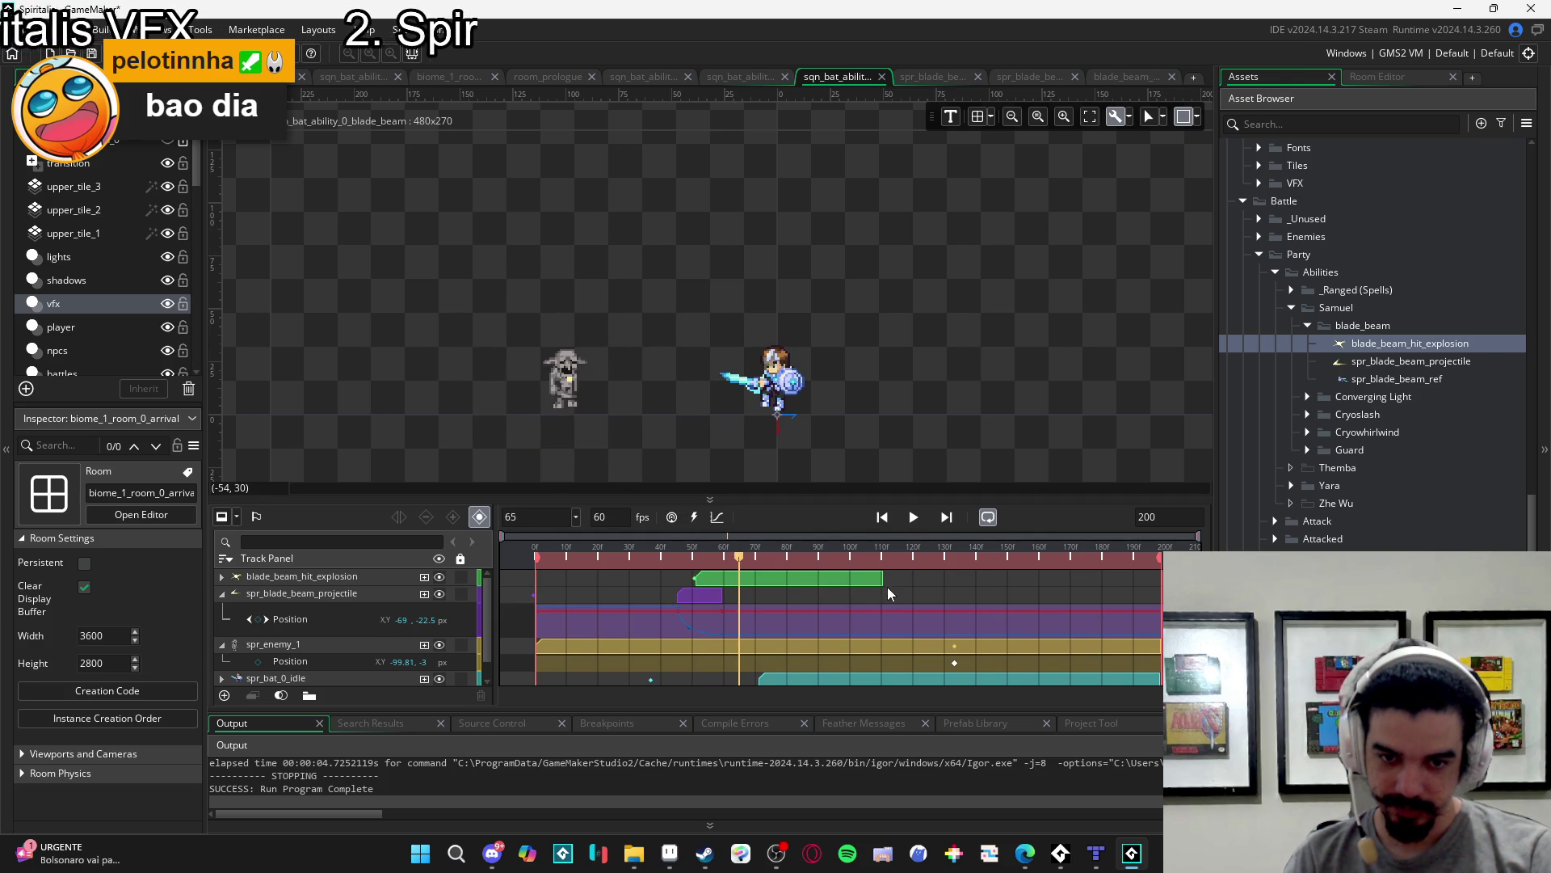
pyautogui.moveTo(882, 579); pyautogui.dragTo(749, 580)
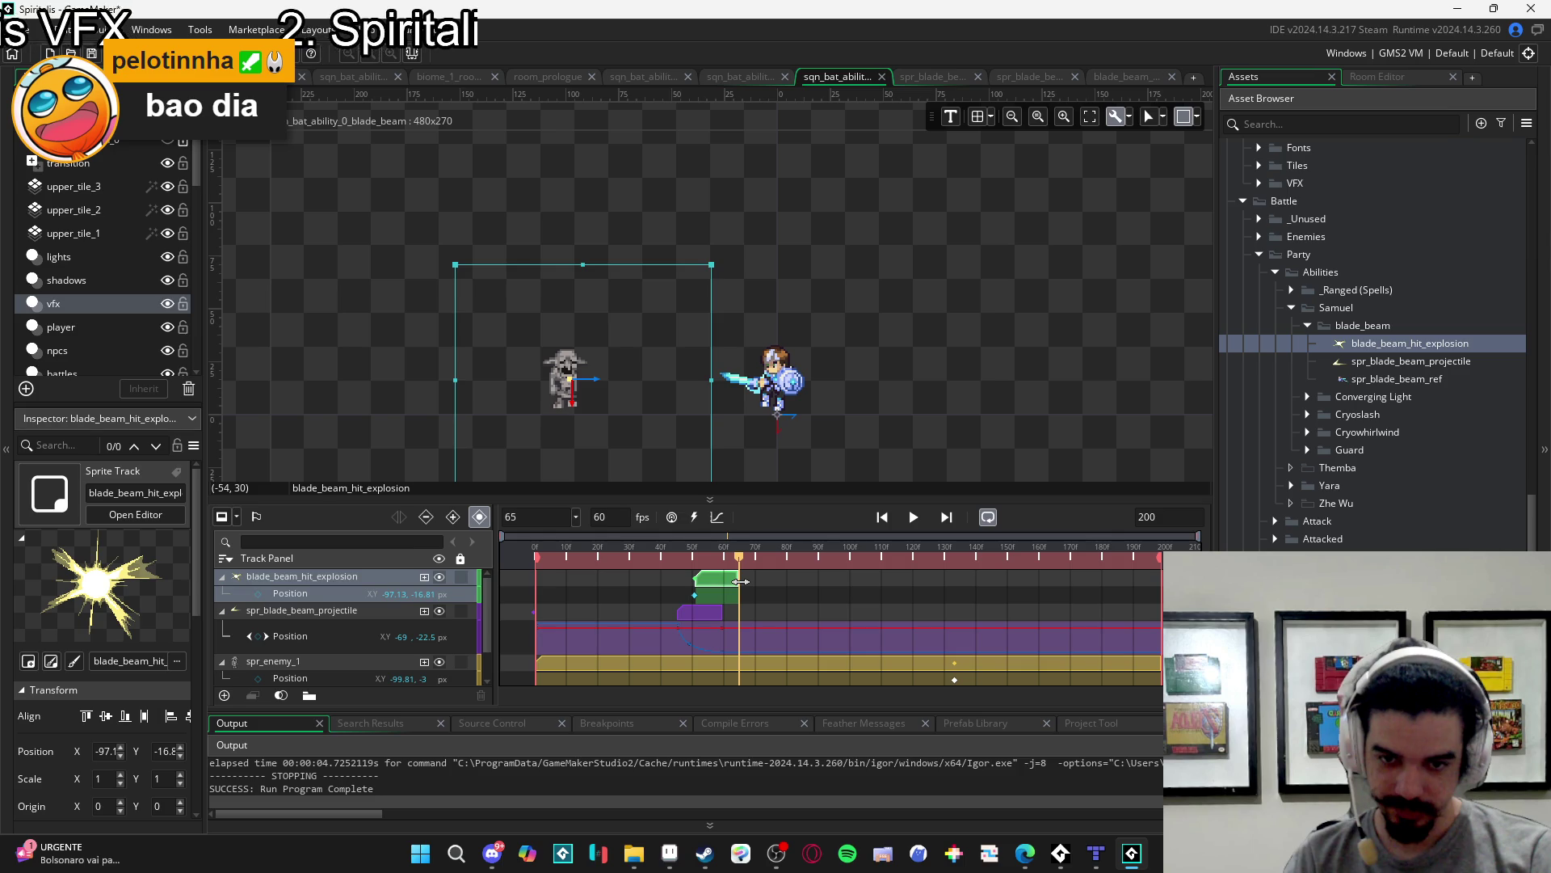
pyautogui.press('space')
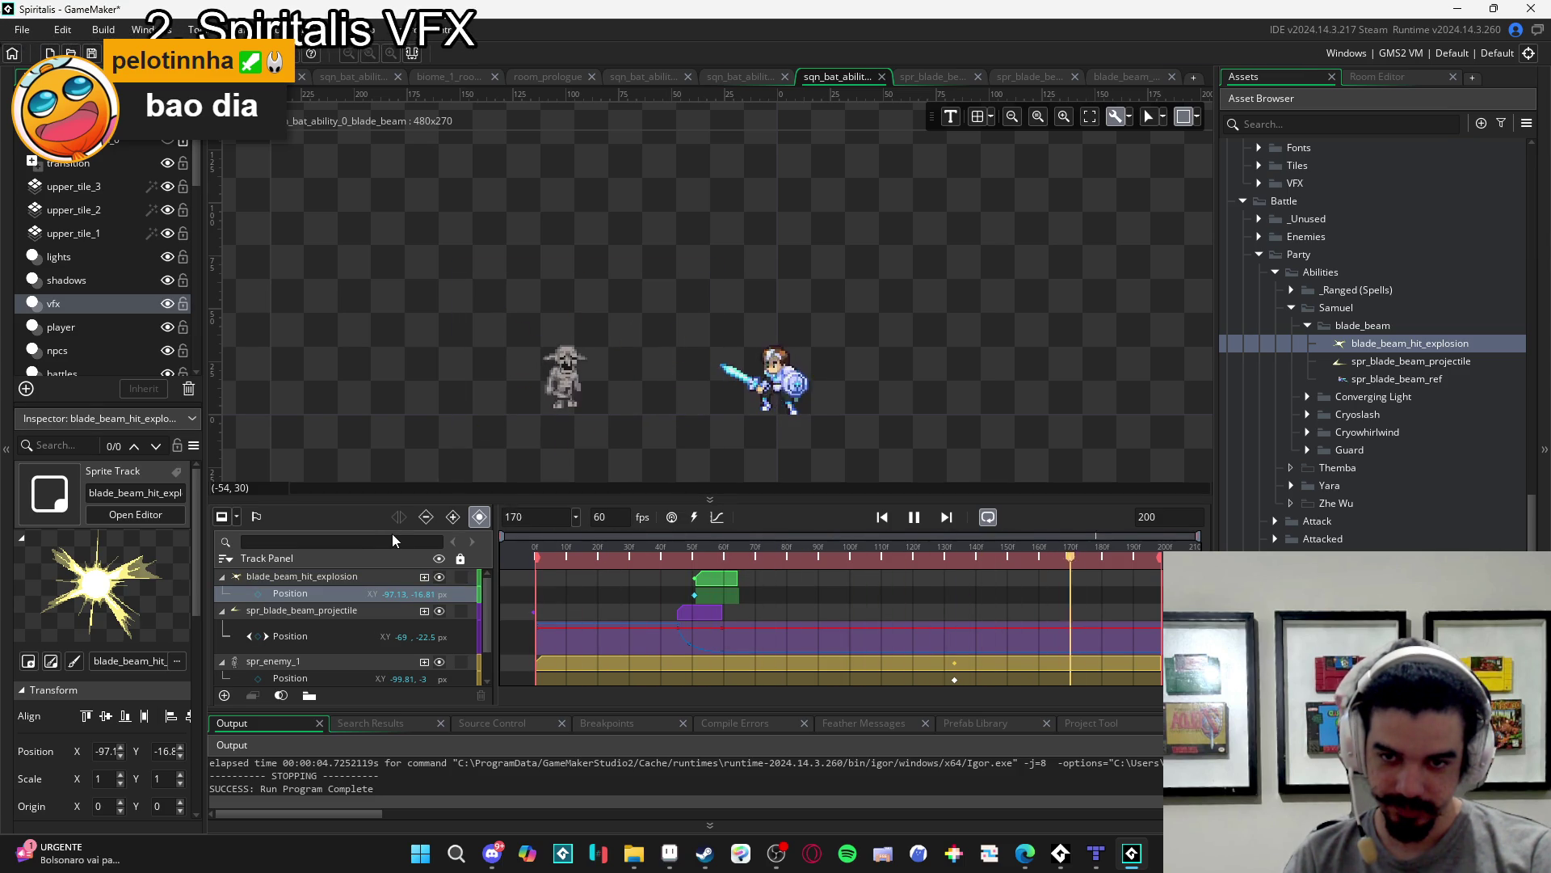
pyautogui.press('space')
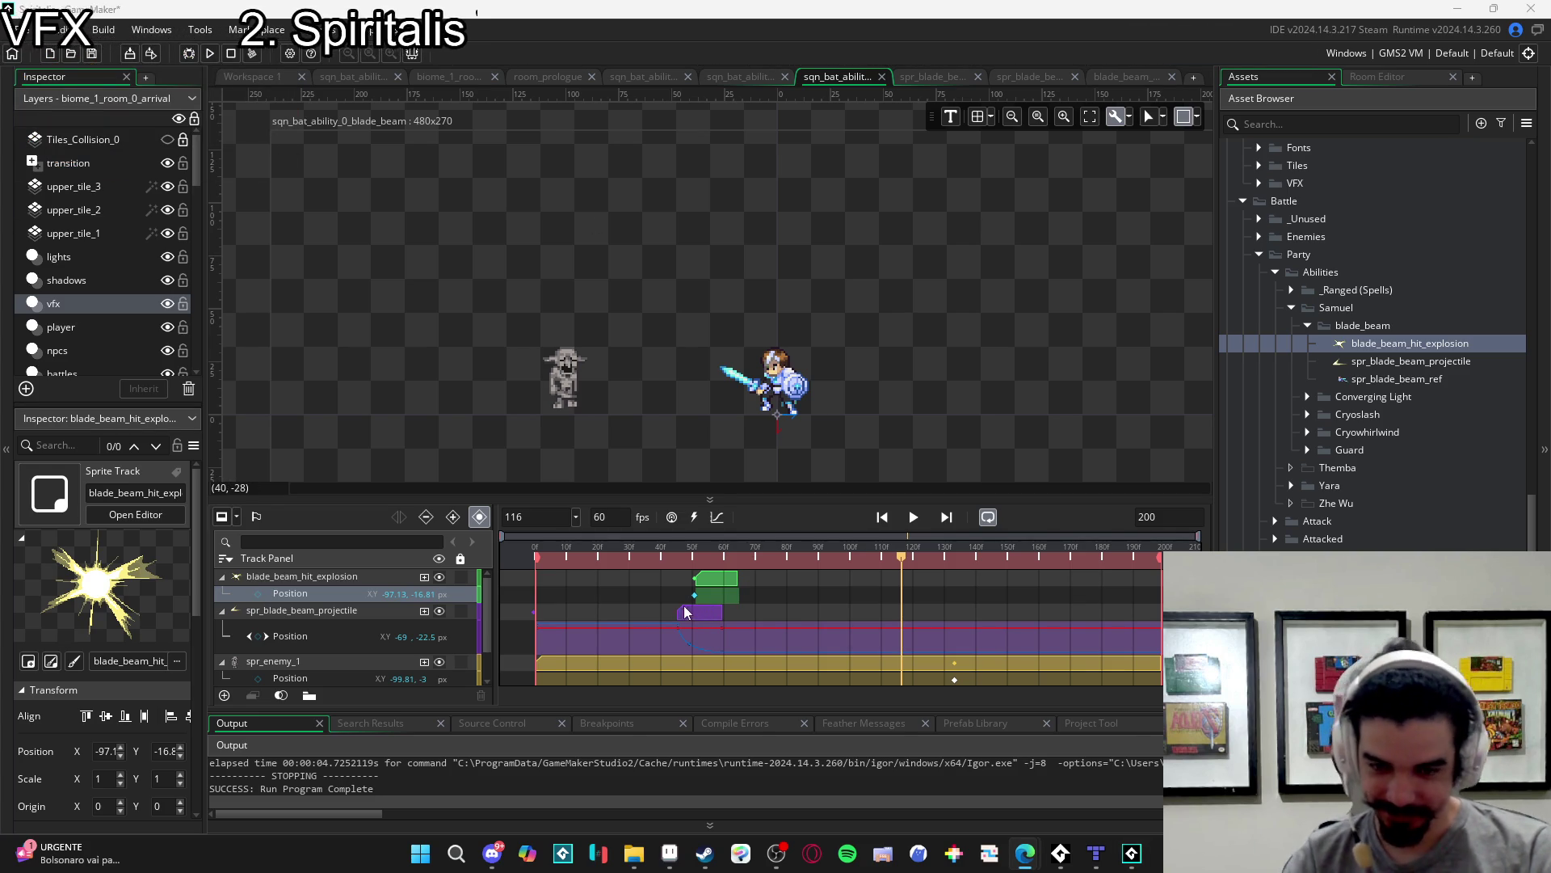
pyautogui.click(707, 640)
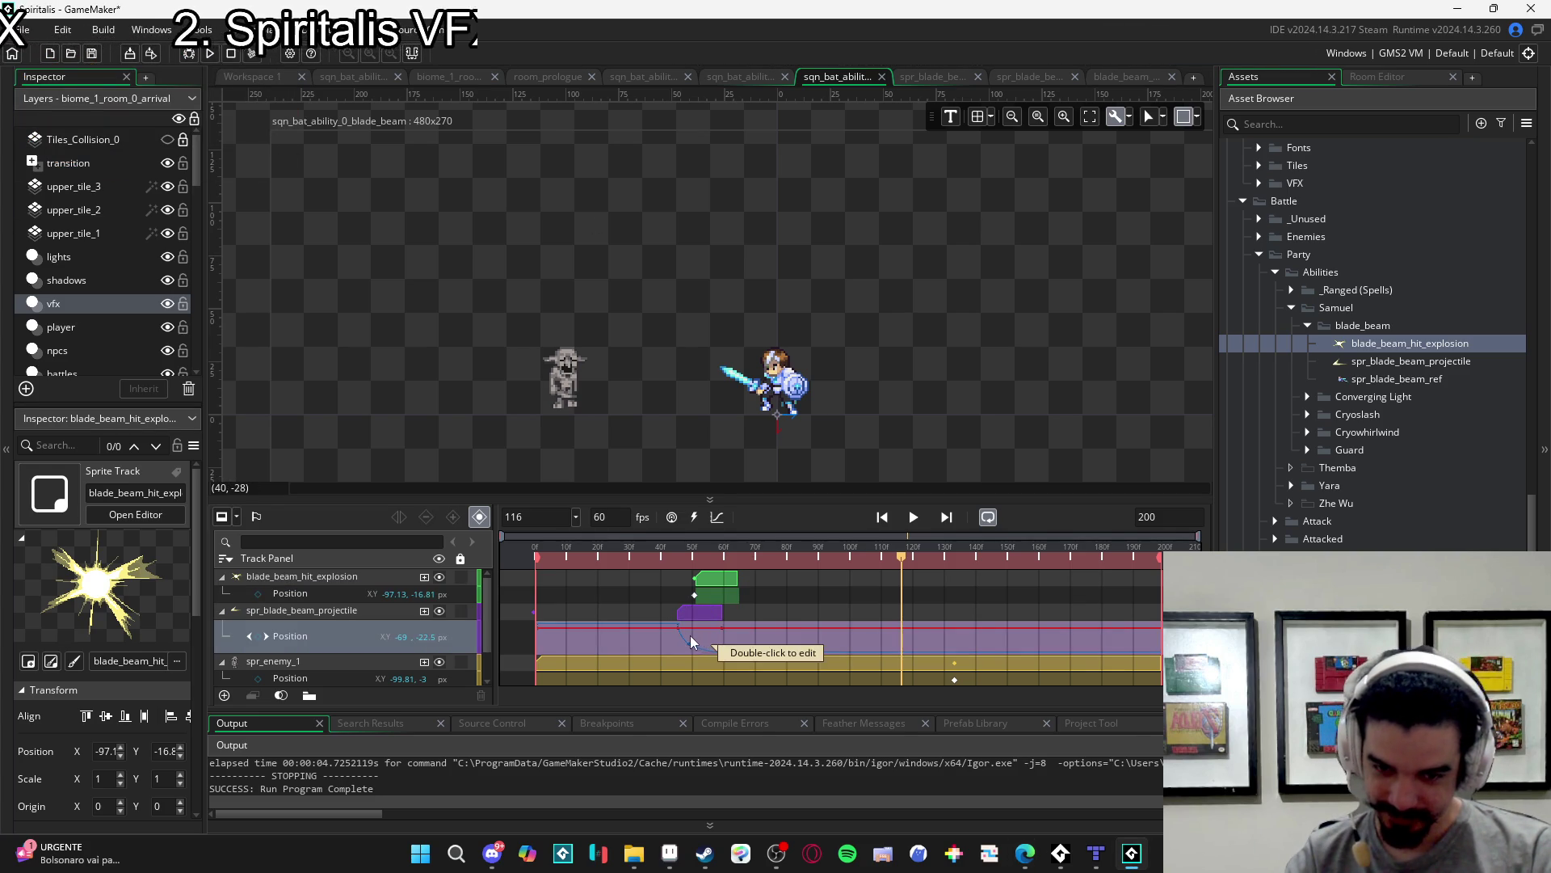
pyautogui.doubleClick(690, 635)
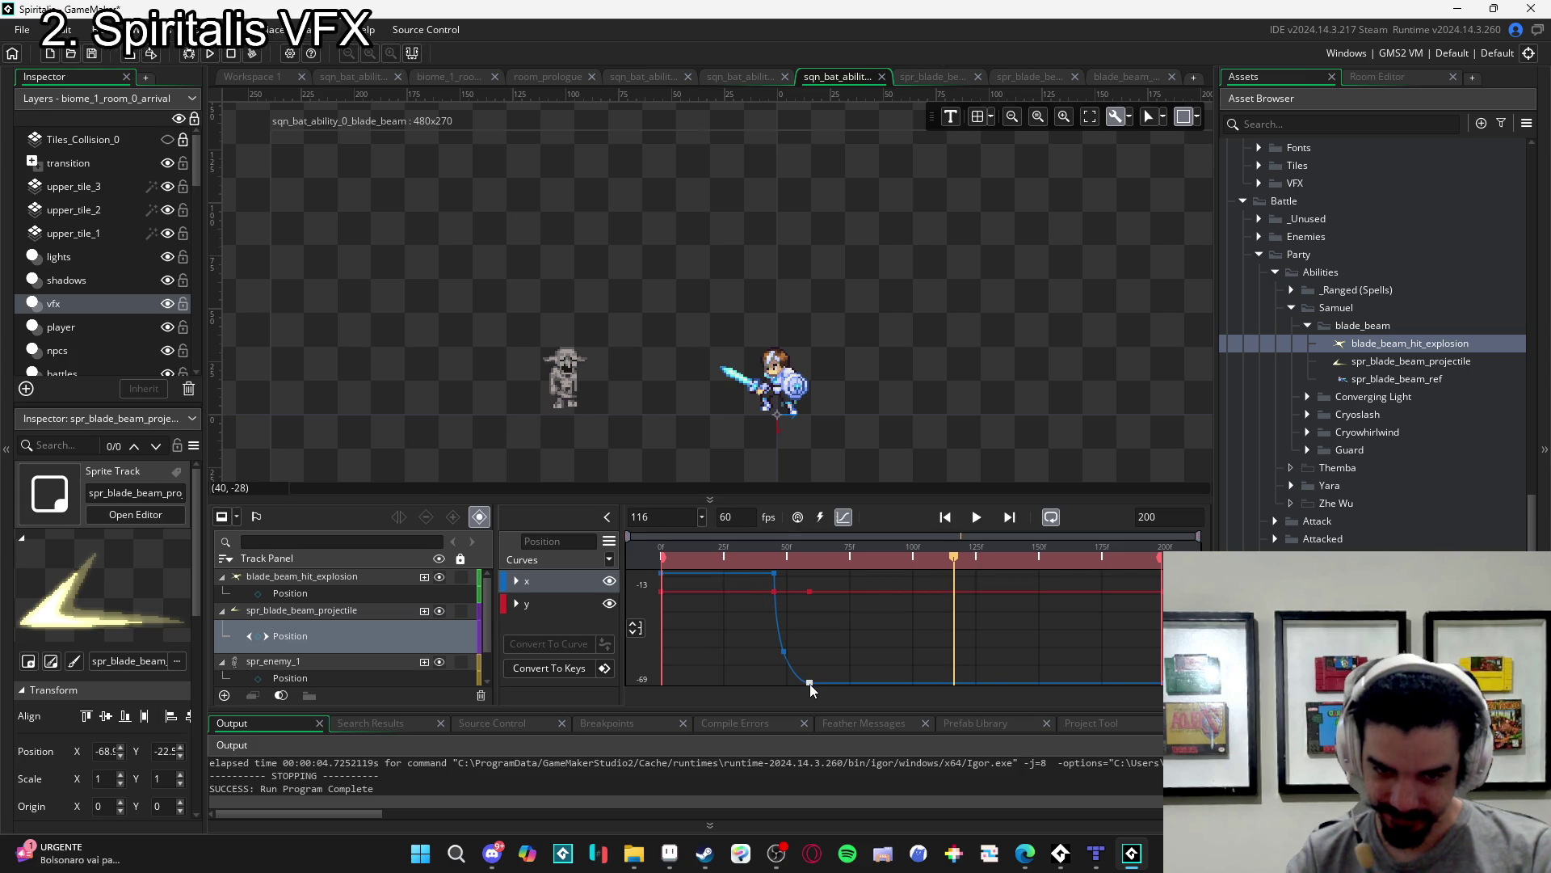
pyautogui.moveTo(786, 655)
pyautogui.mouseDown()
pyautogui.moveTo(799, 651)
pyautogui.moveTo(806, 687)
pyautogui.mouseUp()
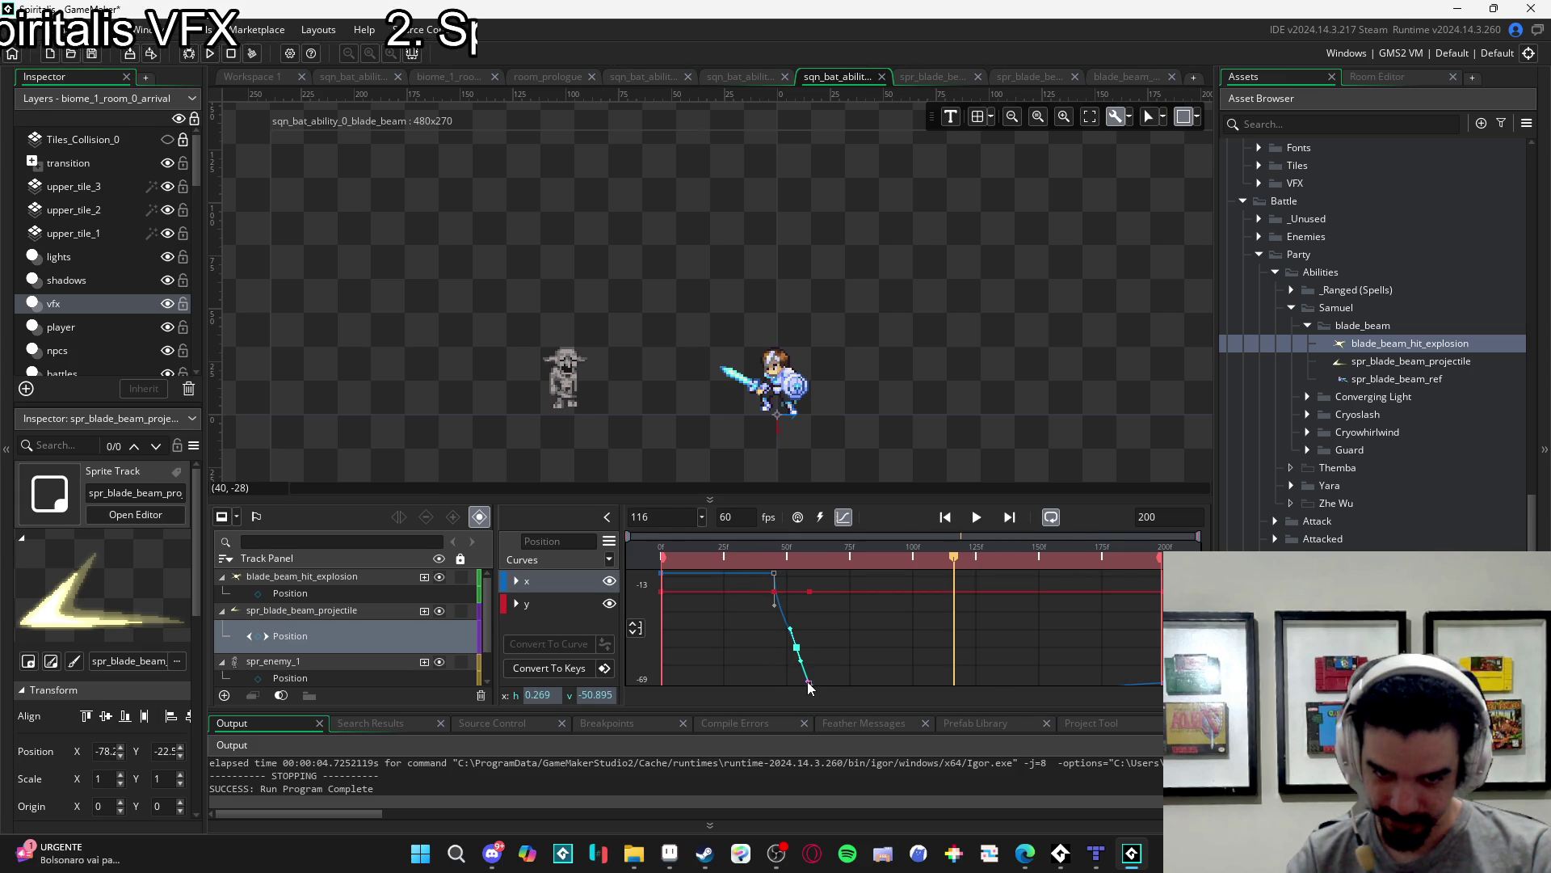
pyautogui.click(978, 518)
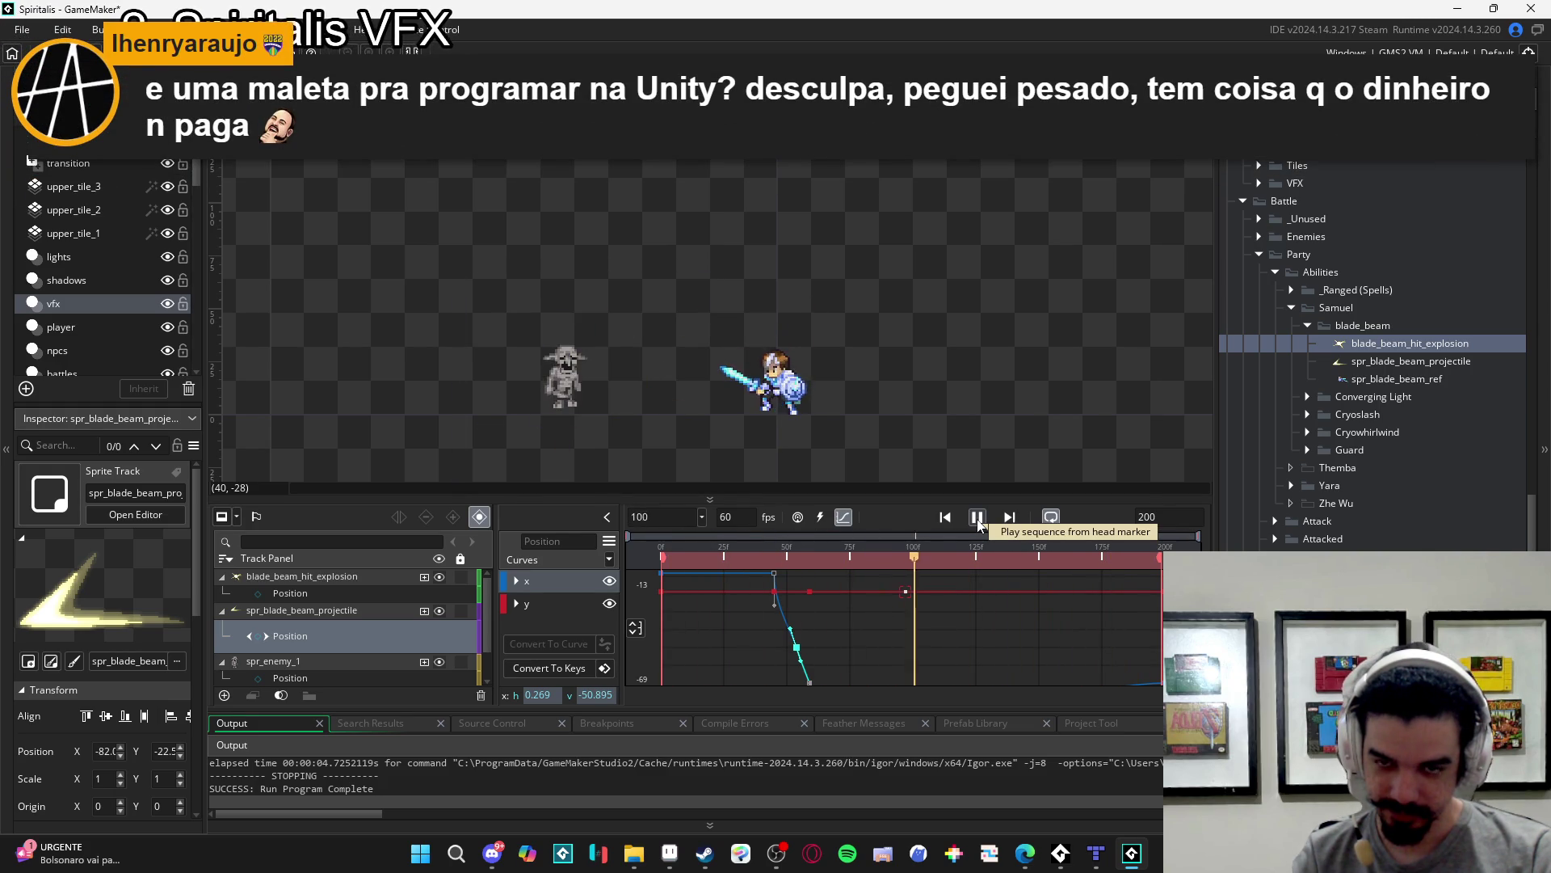
pyautogui.click(978, 517)
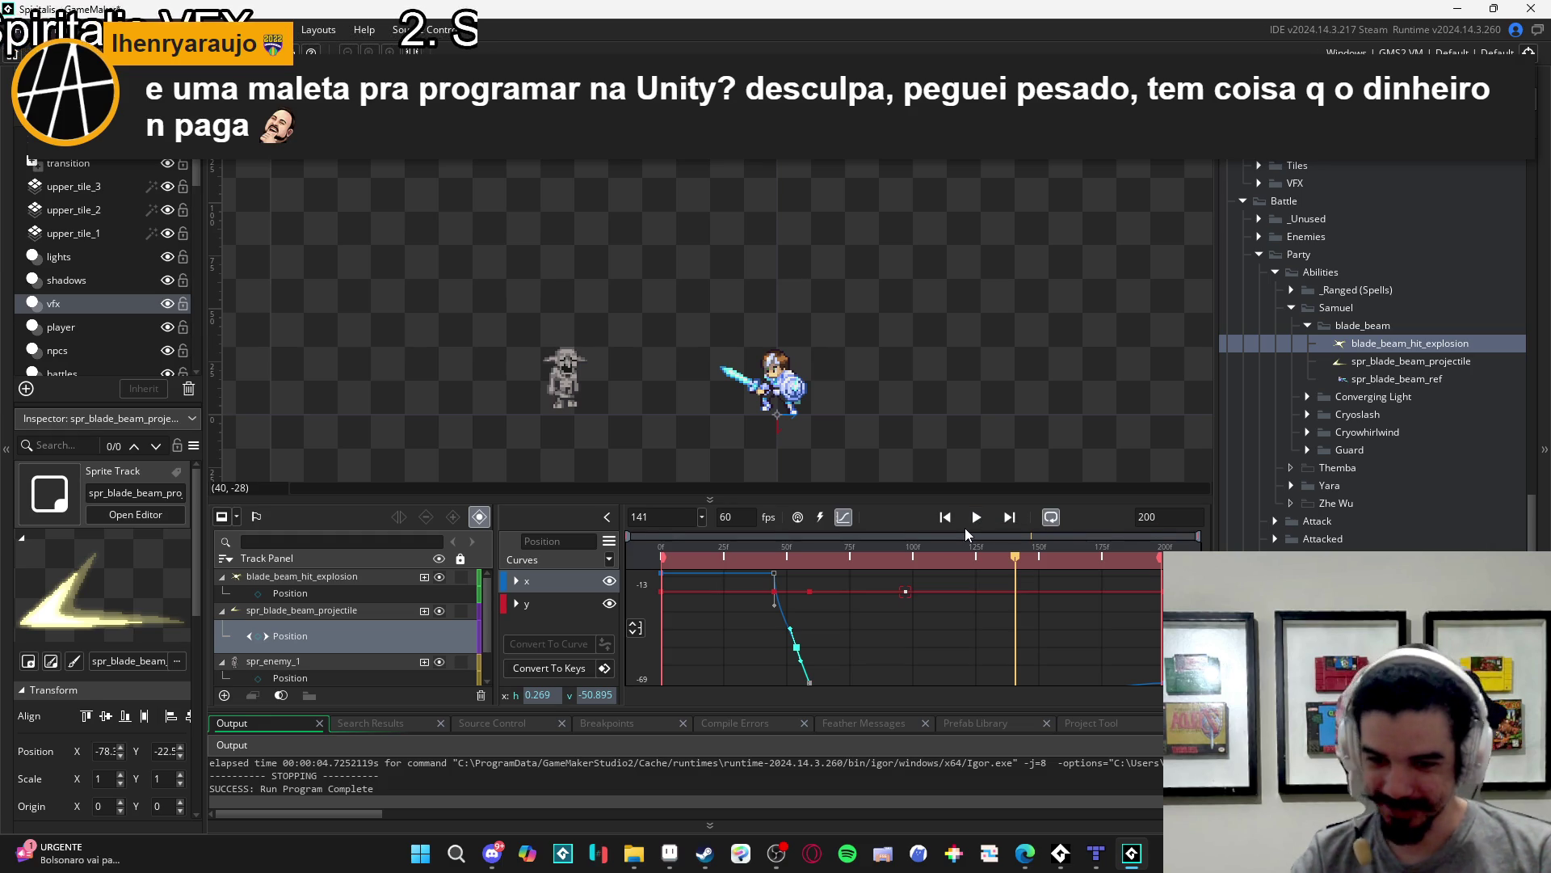
pyautogui.hotkey('ctrl', 'z')
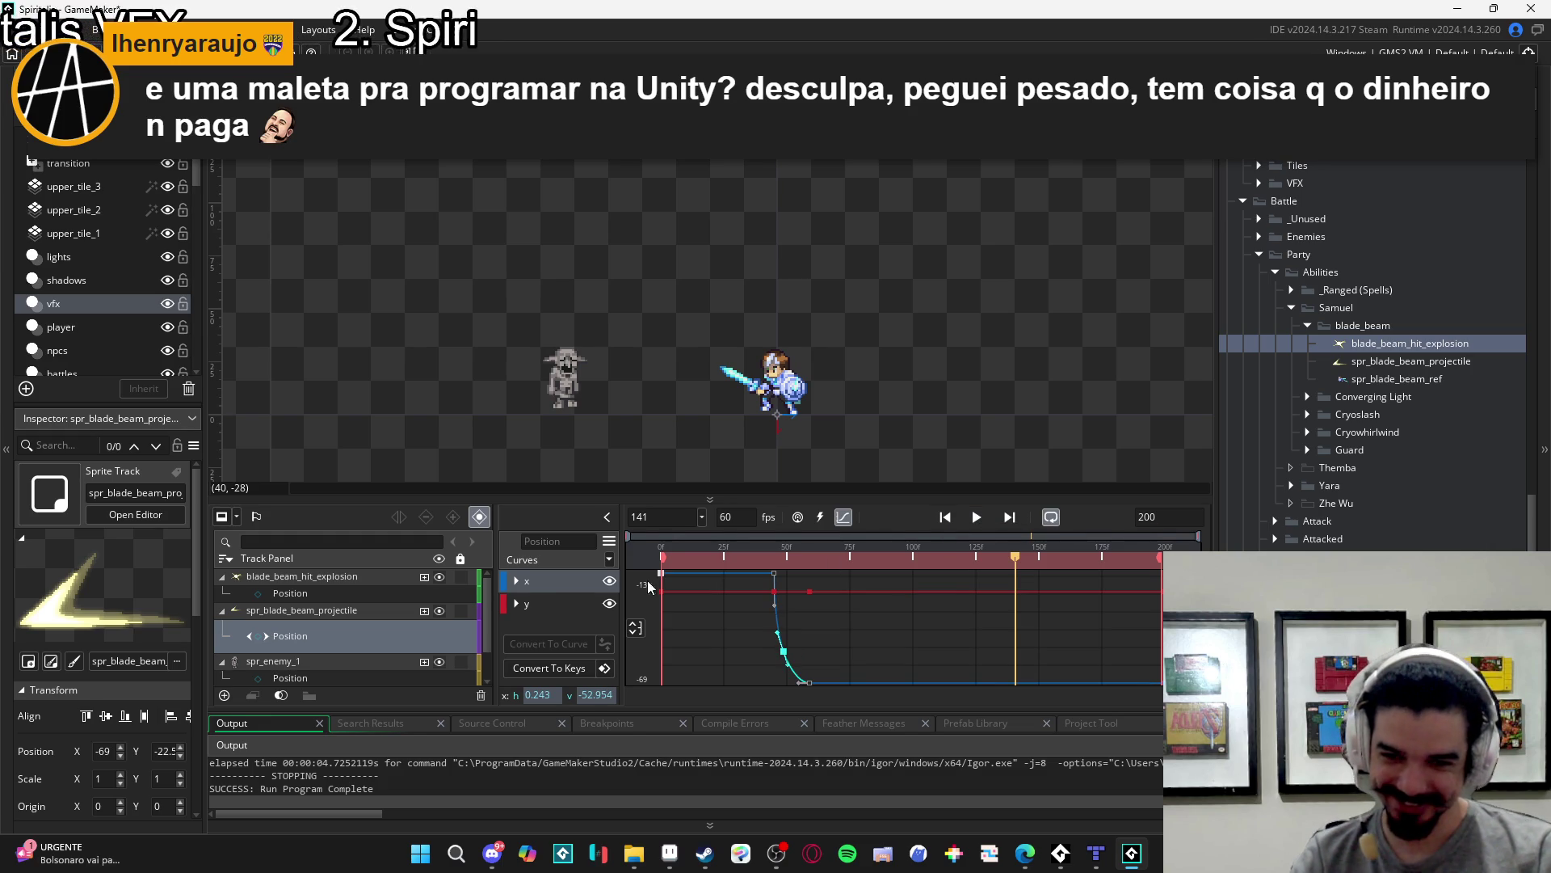
pyautogui.click(844, 519)
pyautogui.moveTo(675, 559)
pyautogui.mouseDown()
pyautogui.moveTo(559, 533)
pyautogui.moveTo(715, 531)
pyautogui.moveTo(669, 530)
pyautogui.moveTo(685, 530)
pyautogui.mouseUp()
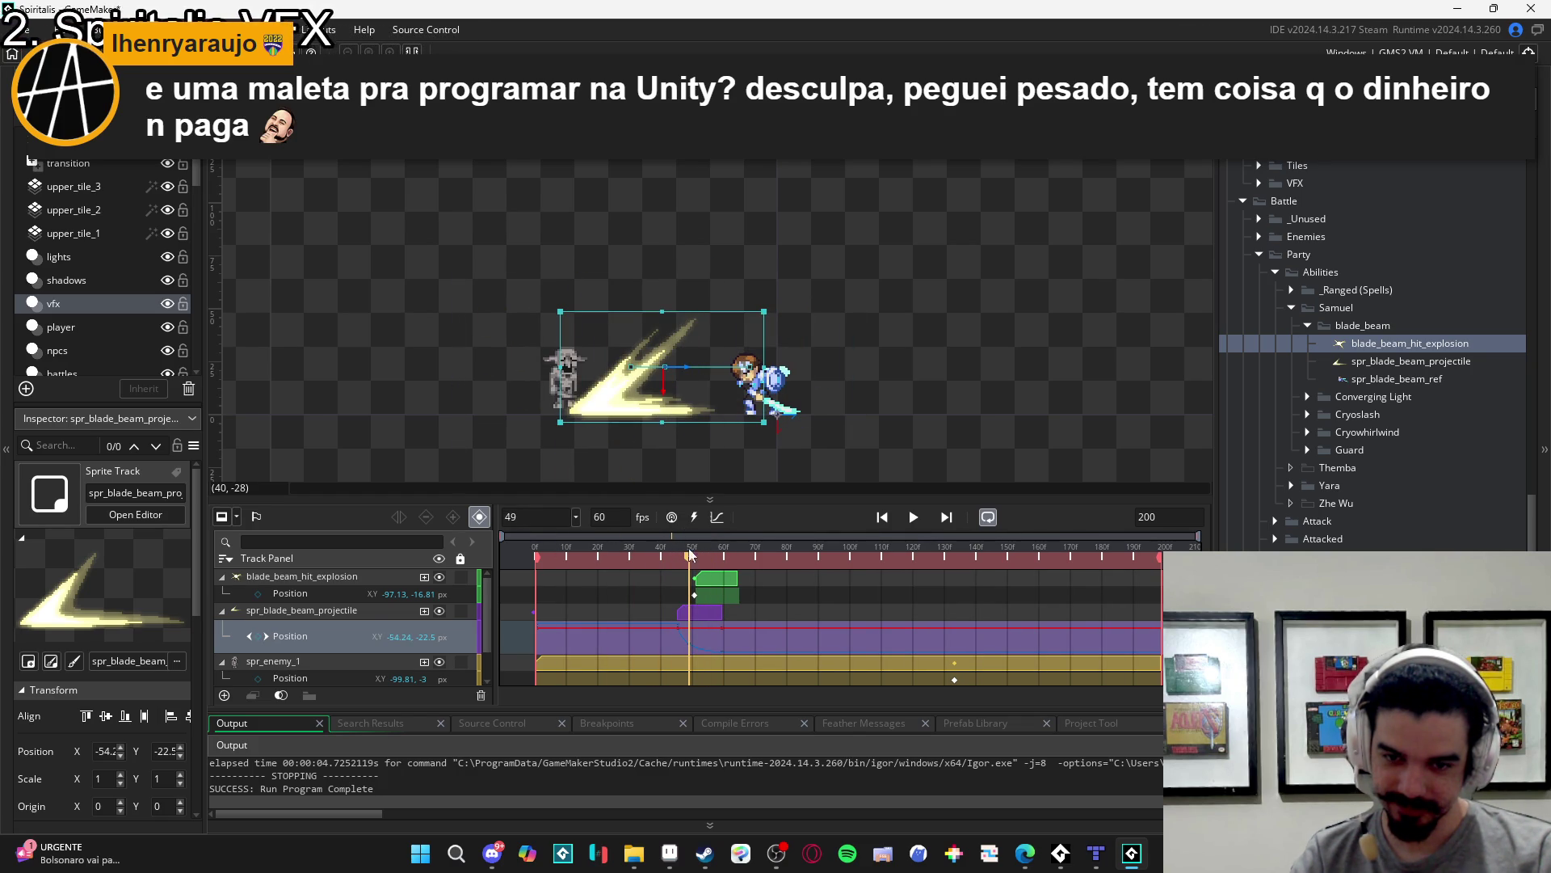
pyautogui.click(704, 585)
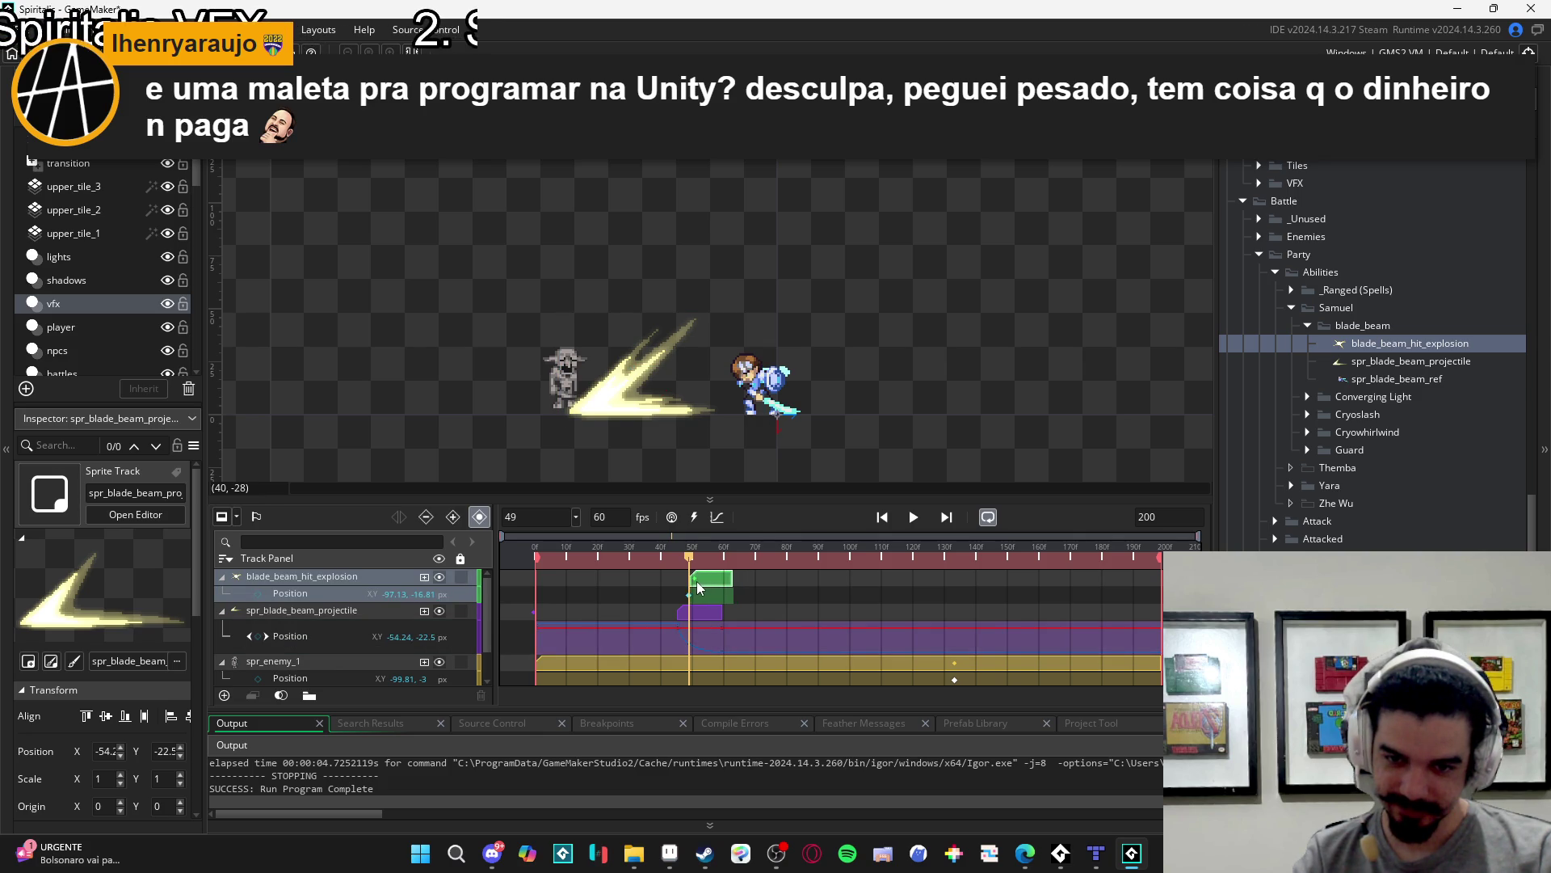
pyautogui.press('space')
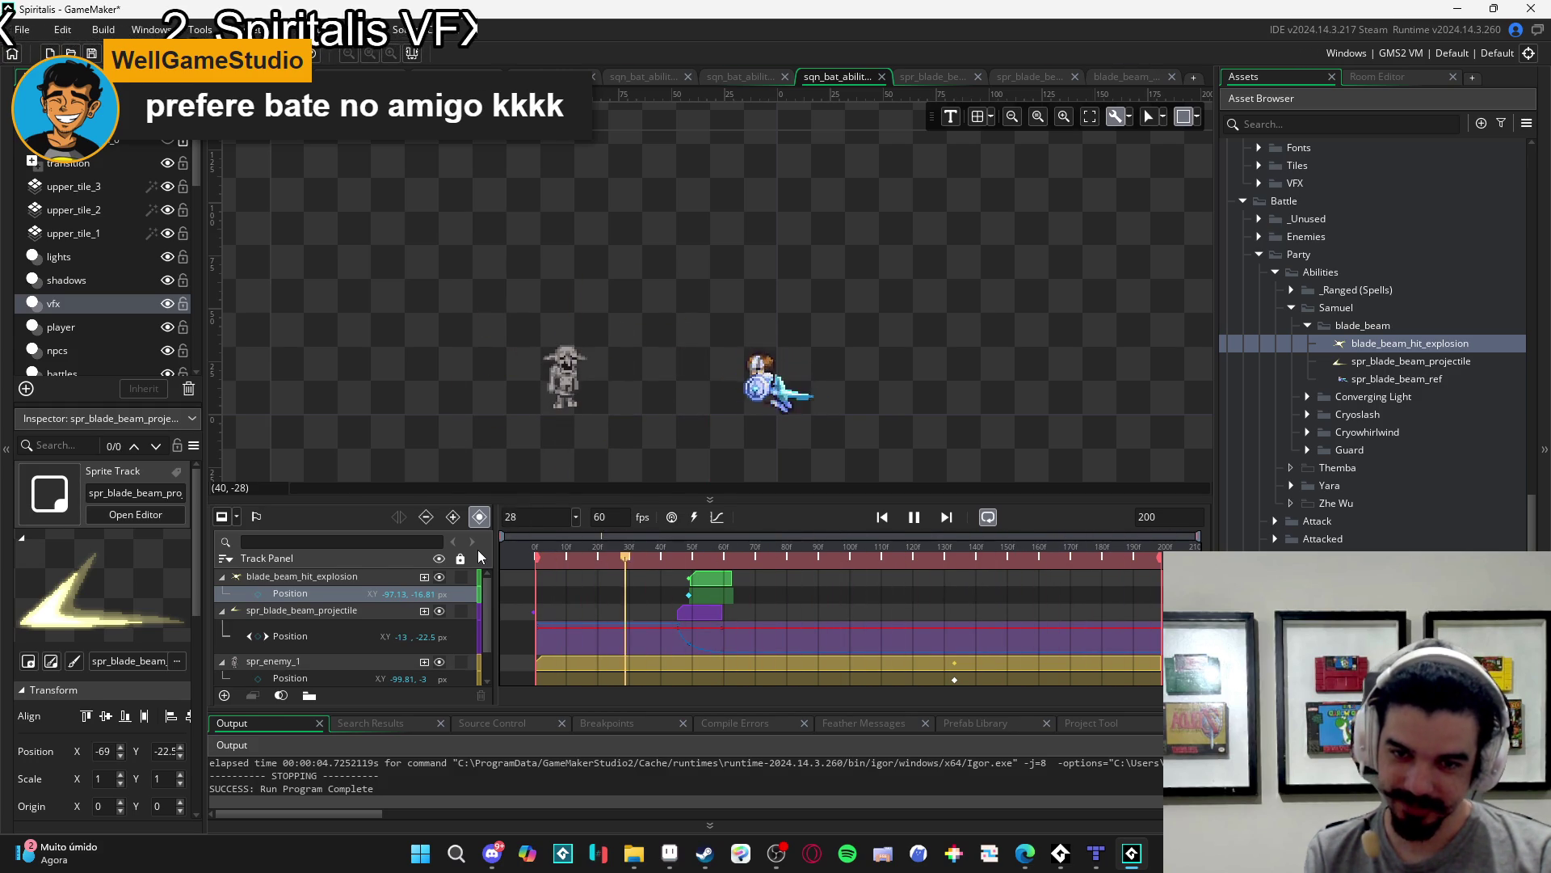
pyautogui.moveTo(653, 554); pyautogui.dragTo(692, 556)
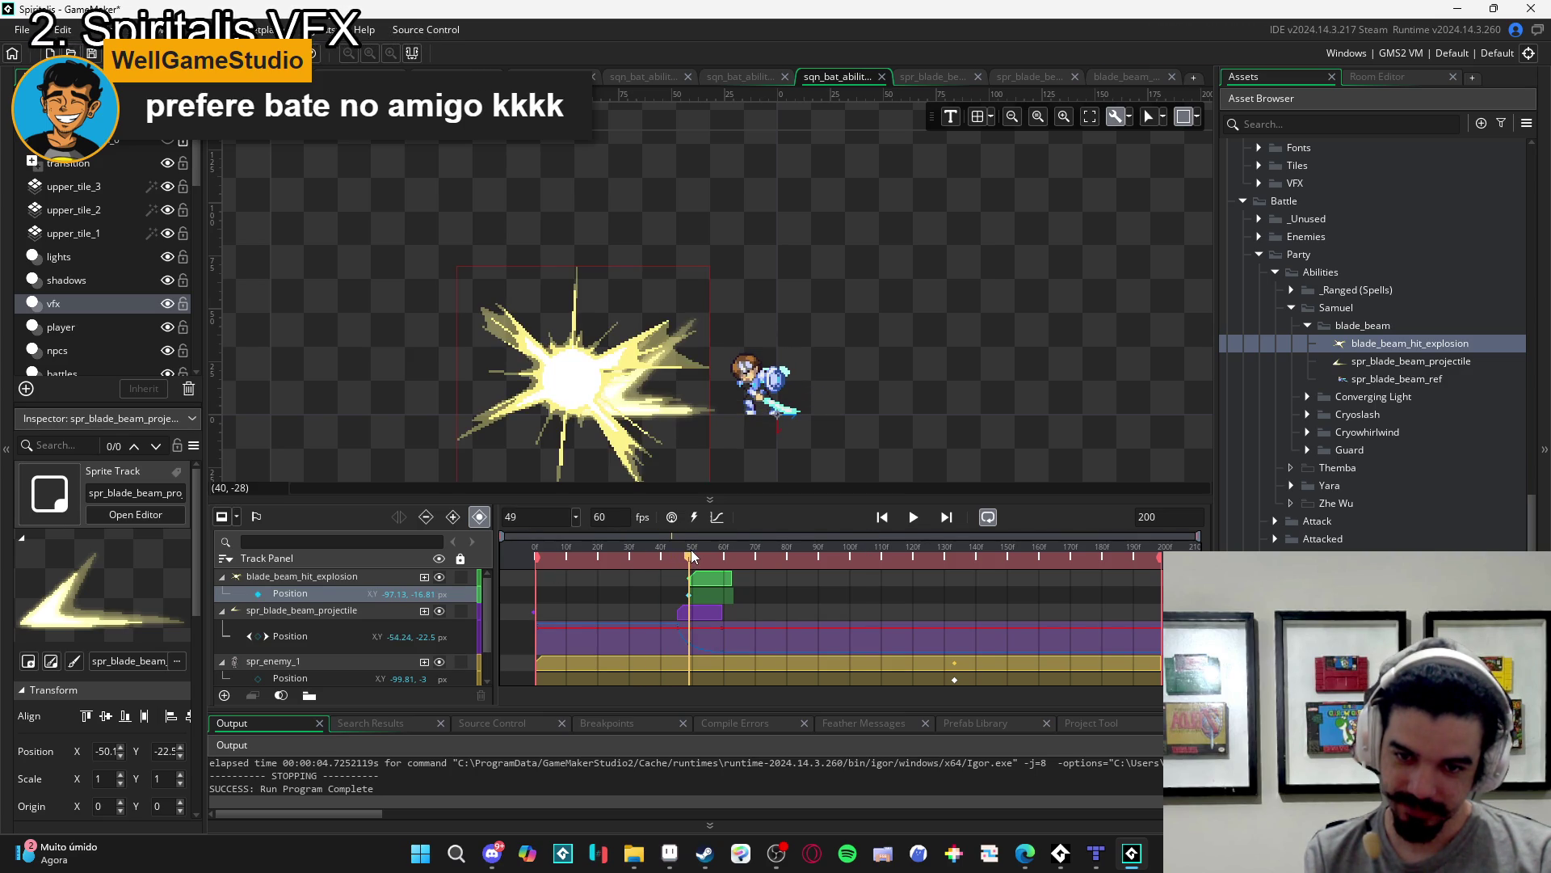
pyautogui.click(702, 616)
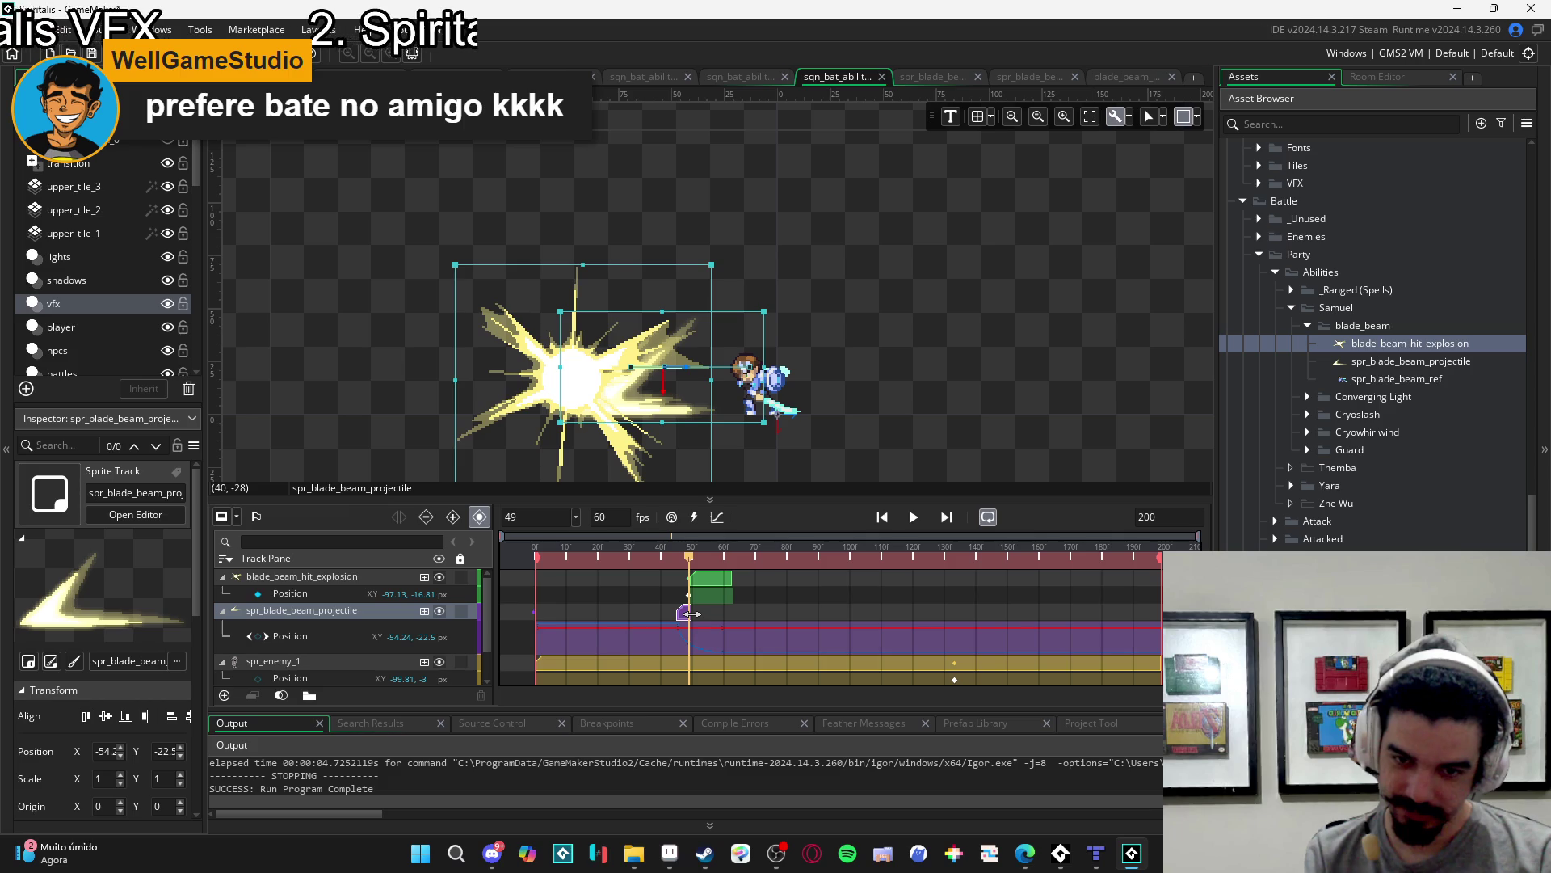
pyautogui.click(640, 555)
pyautogui.press('space')
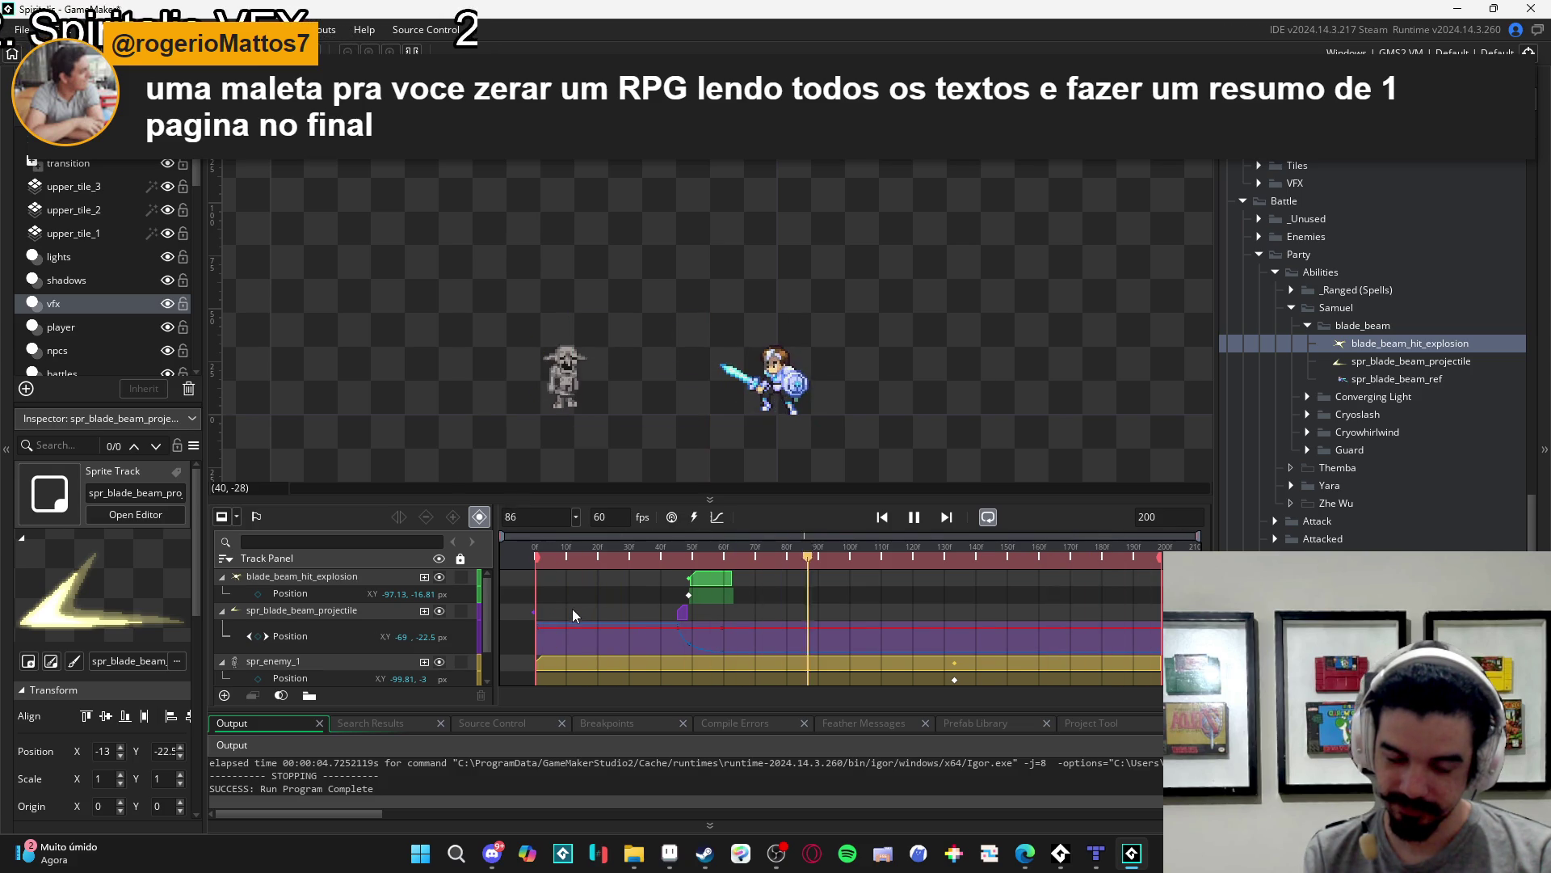
pyautogui.click(684, 614)
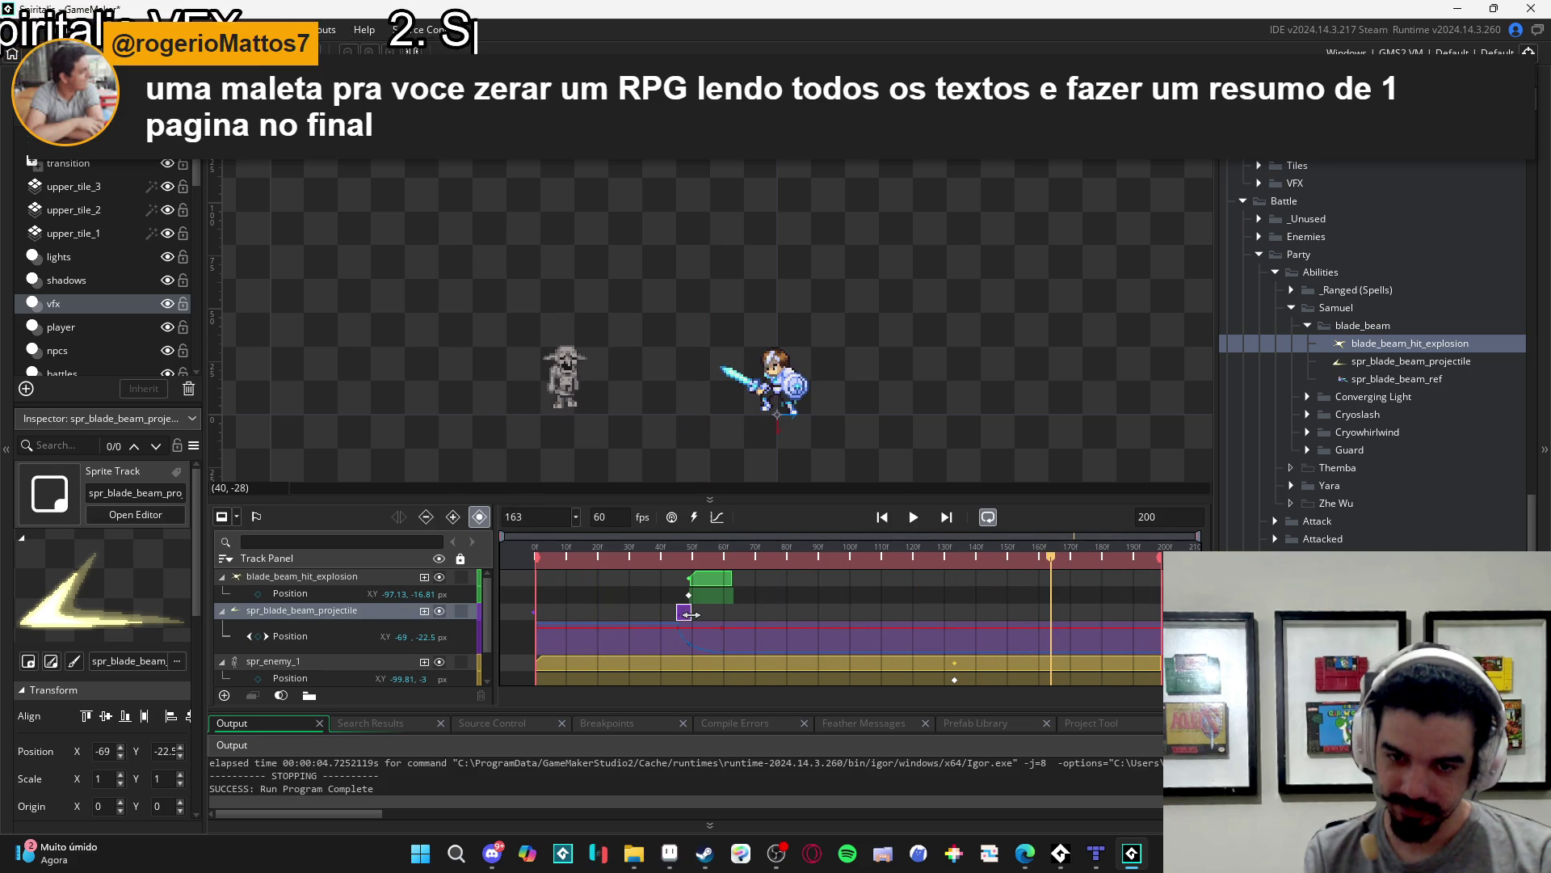
pyautogui.press('space')
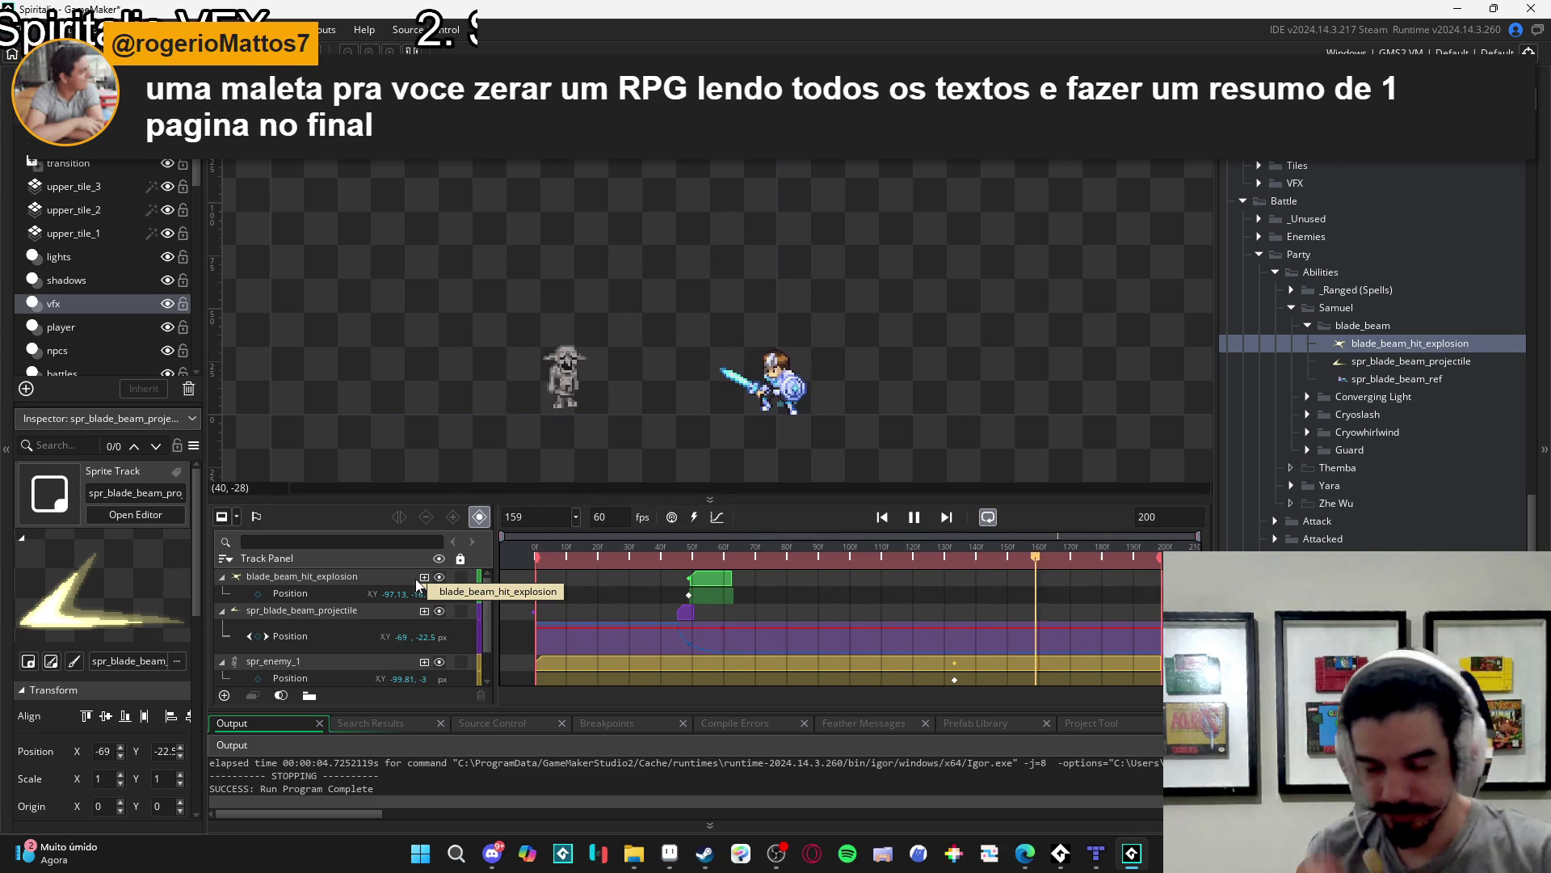
# - Collapse the projectile and enemy tracks, then replay the sequence from frame 0
pyautogui.click(909, 522)
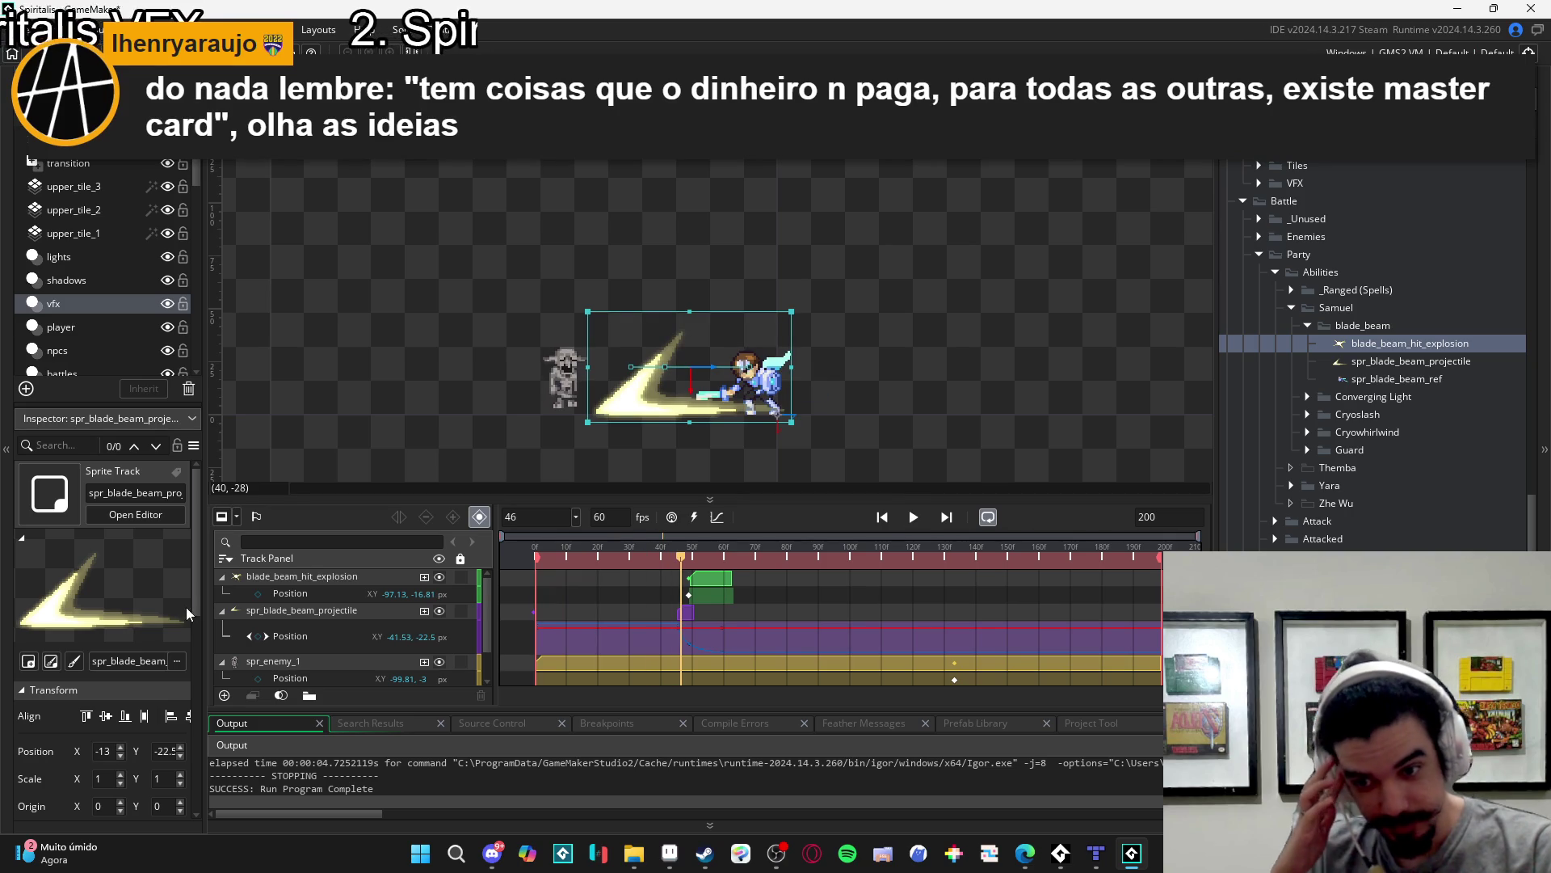
pyautogui.click(222, 610)
pyautogui.click(221, 627)
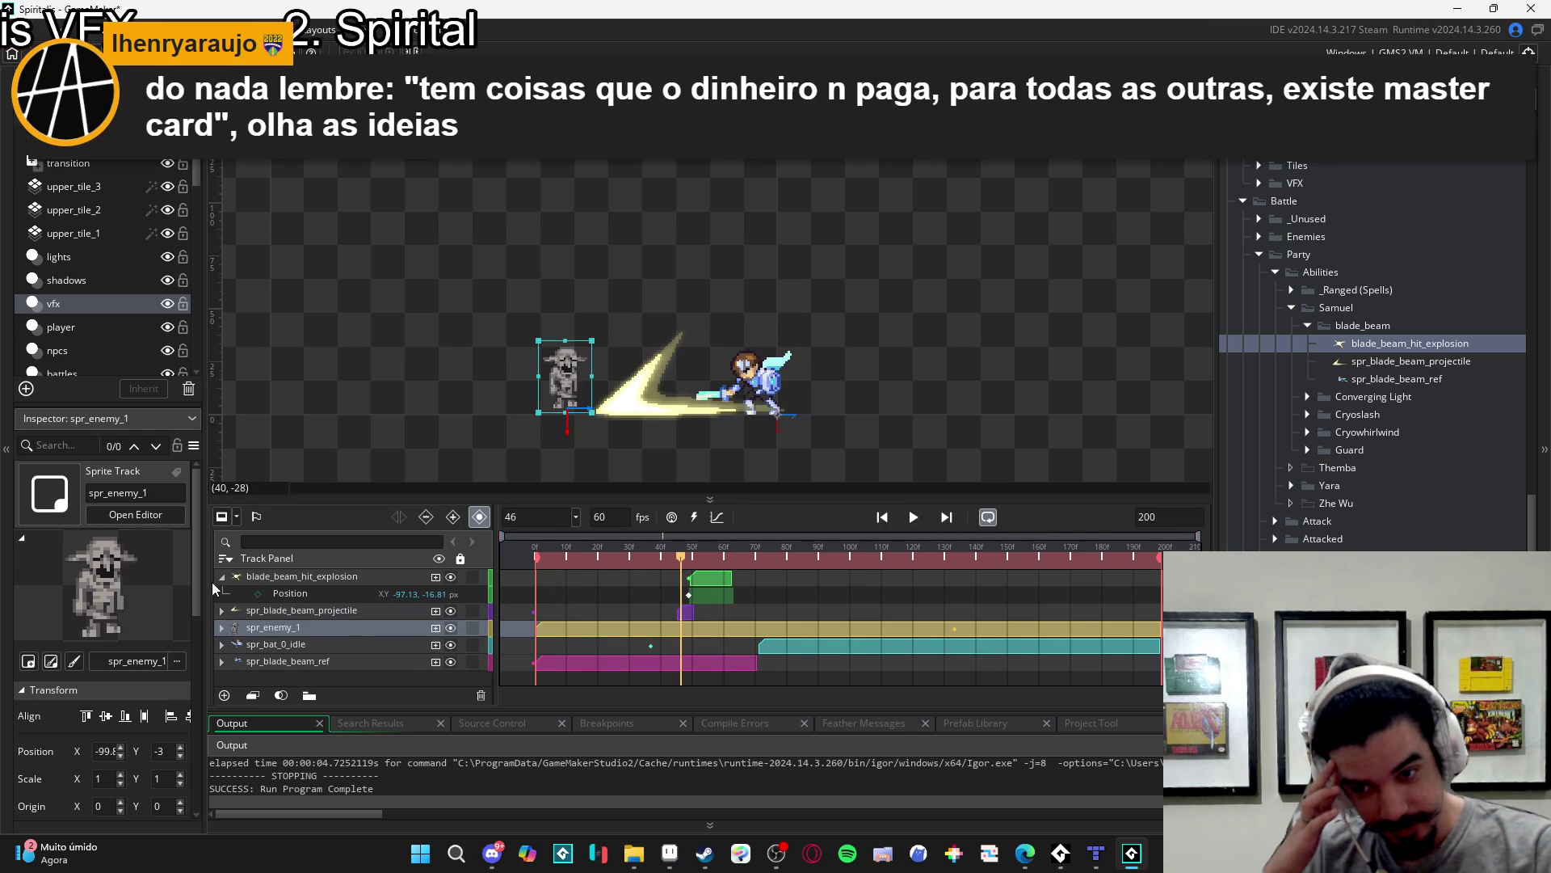
pyautogui.click(216, 577)
pyautogui.click(882, 517)
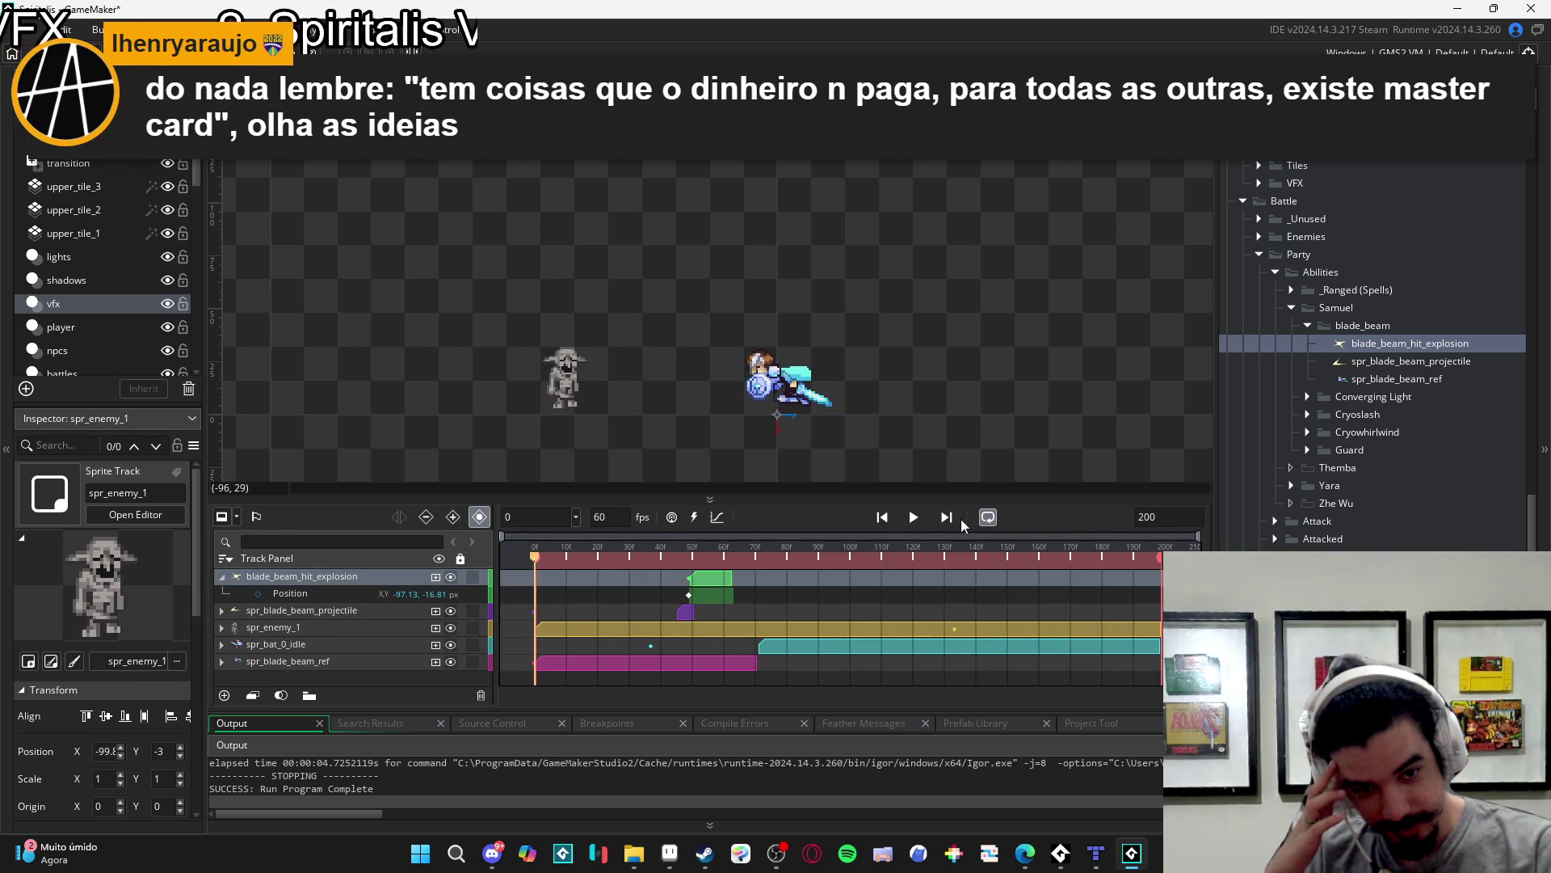
pyautogui.click(913, 518)
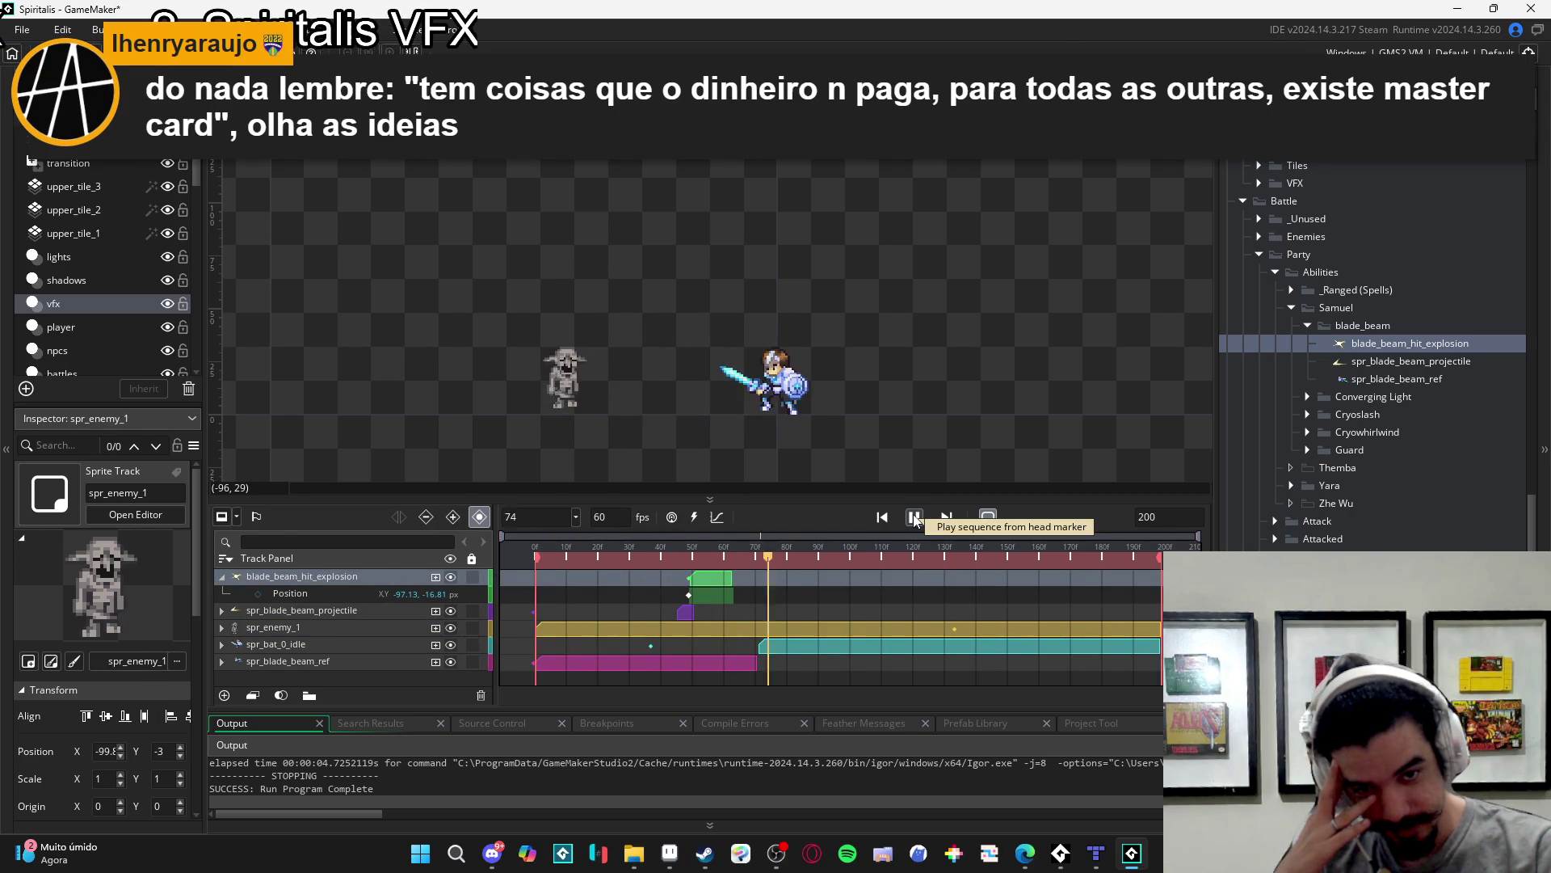
pyautogui.click(567, 556)
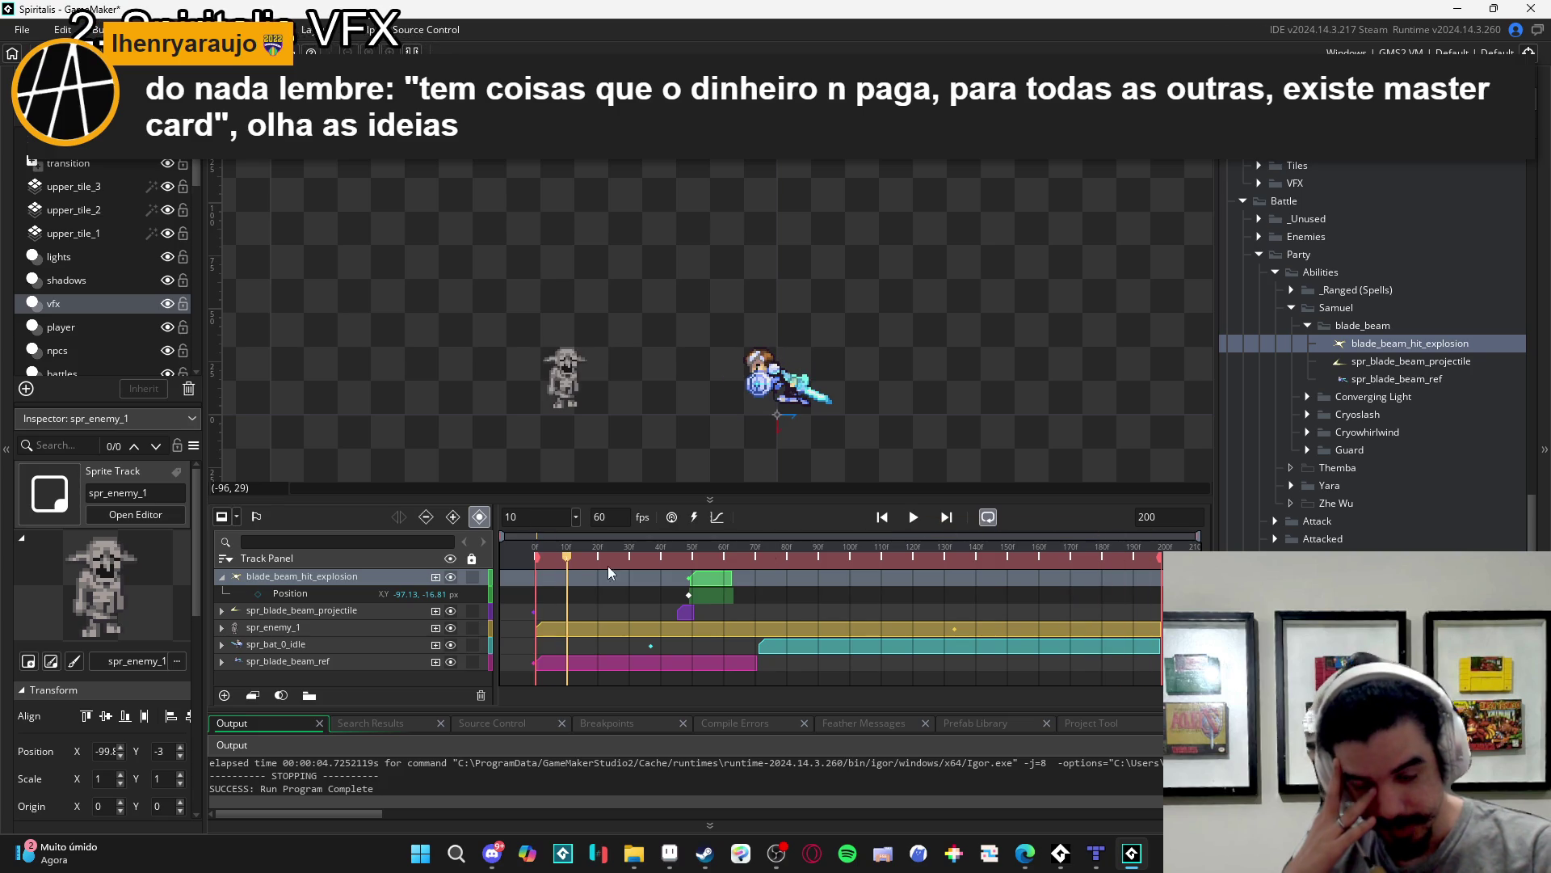
# - Collapse the explosion's Position row, expand spr_blade_beam_ref, and play the sequence again
pyautogui.click(221, 577)
pyautogui.click(921, 517)
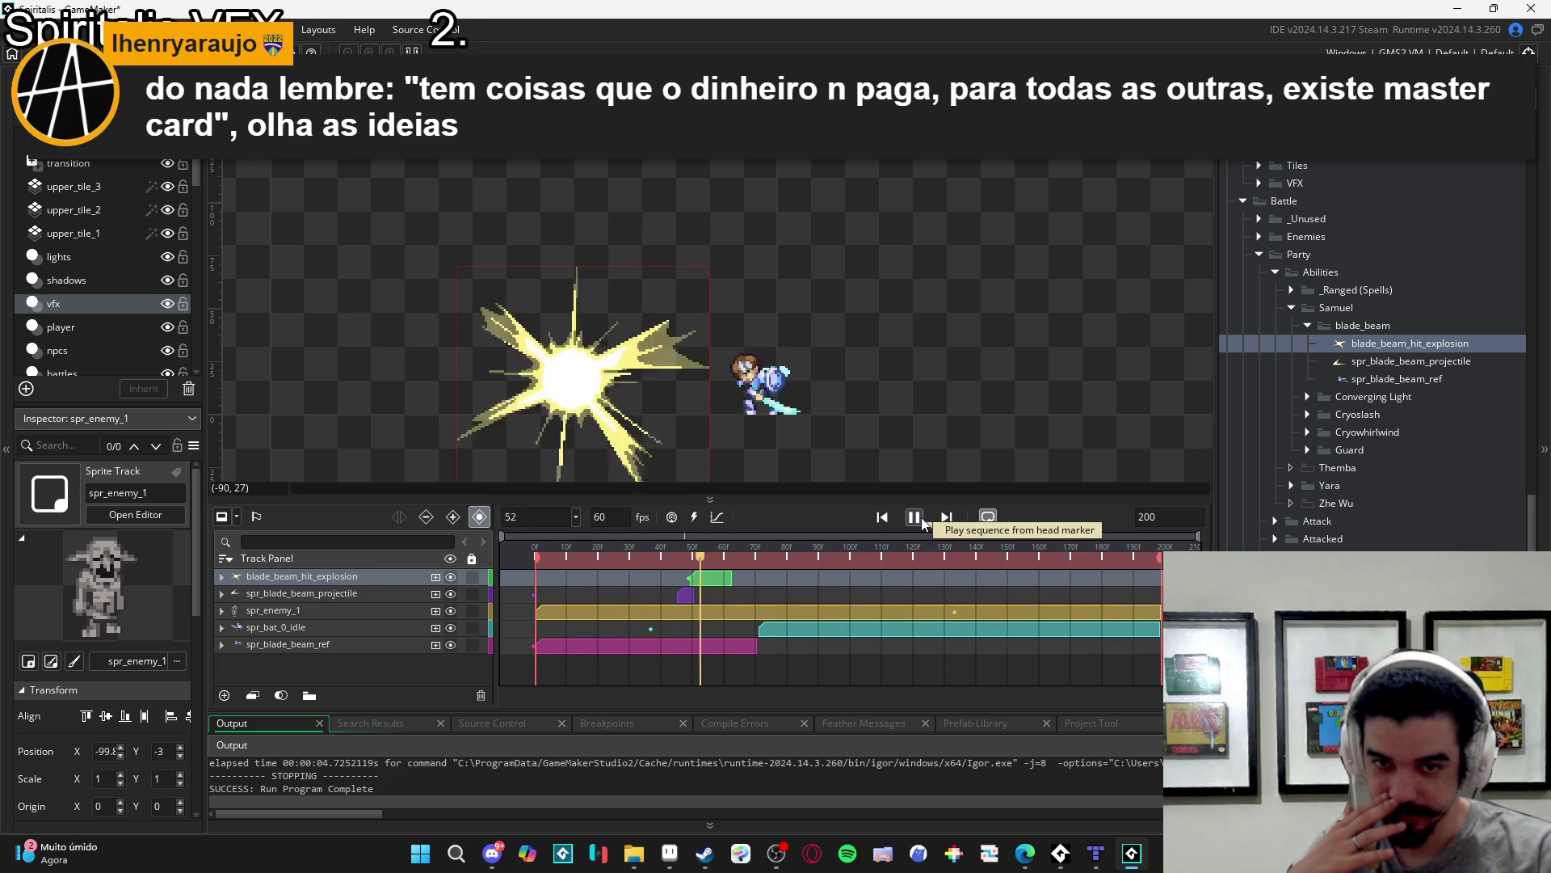
pyautogui.click(921, 517)
pyautogui.click(521, 649)
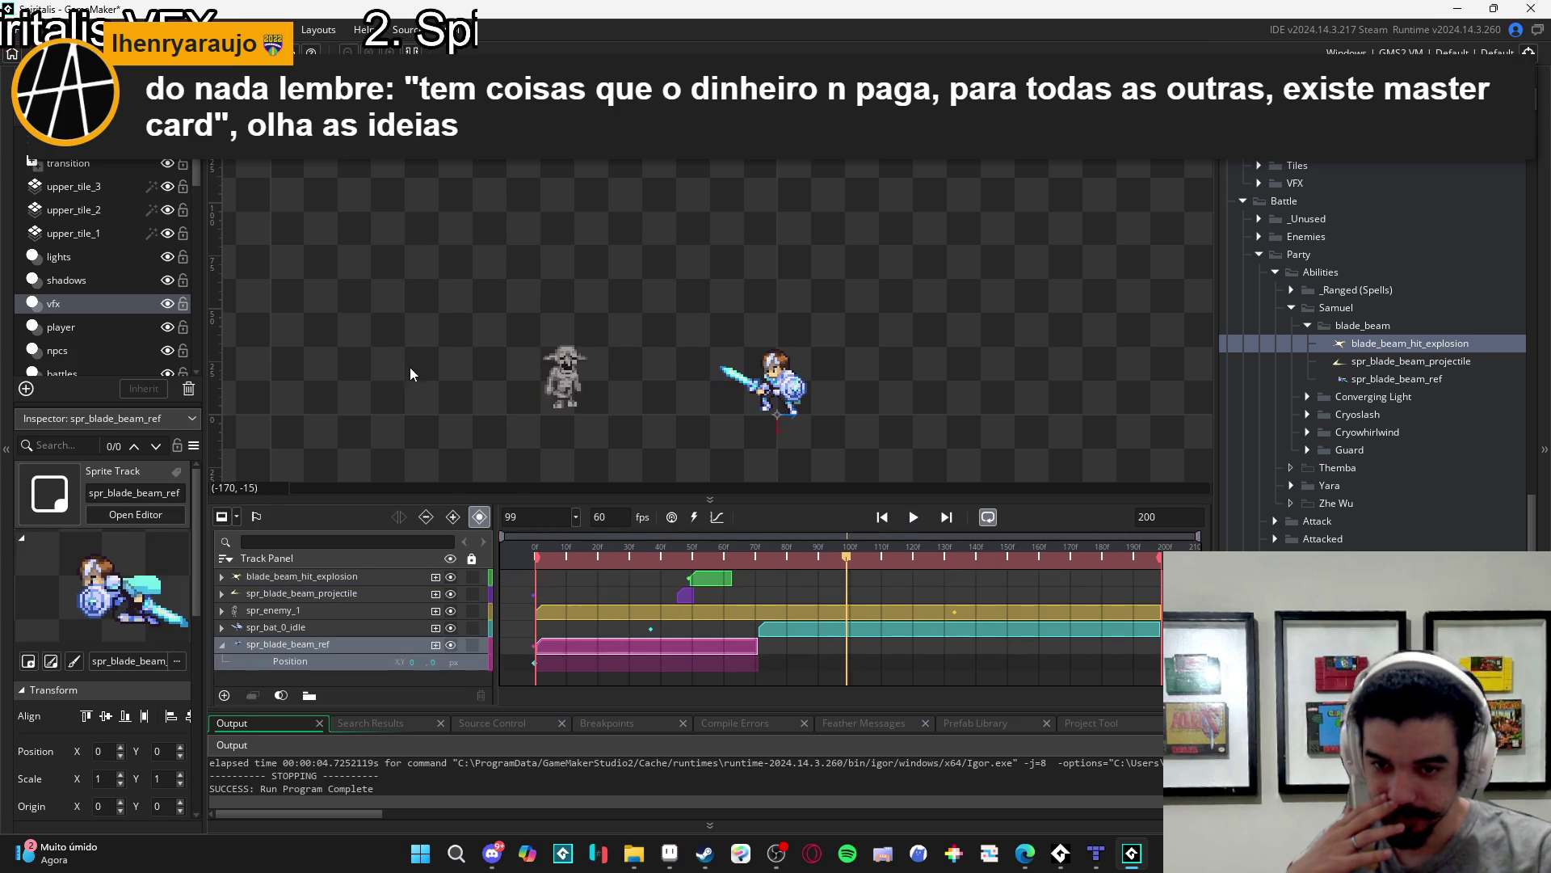
pyautogui.click(913, 525)
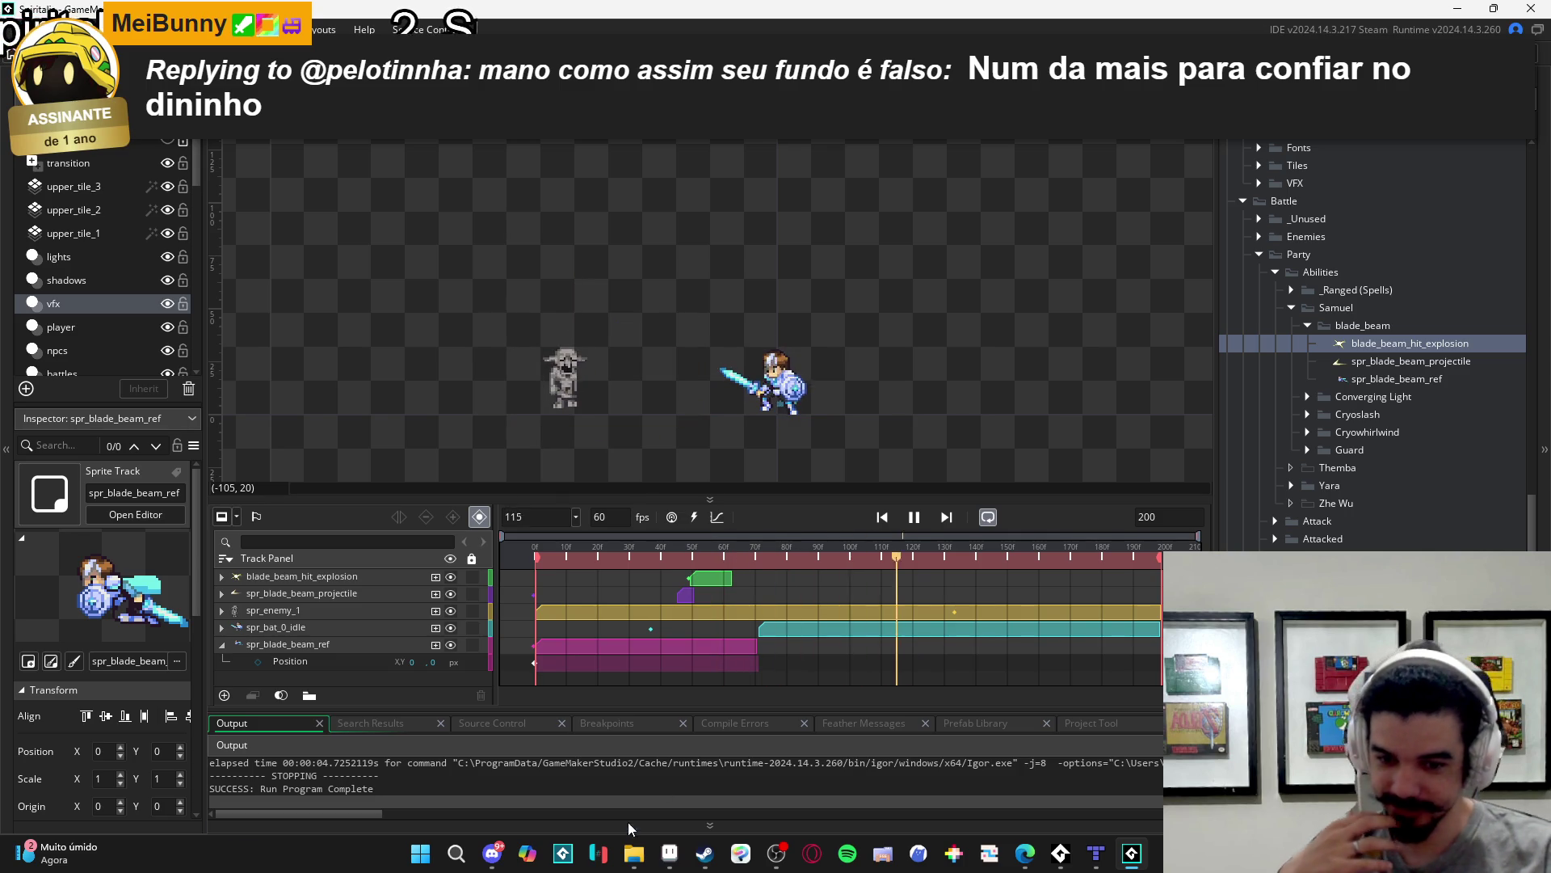
pyautogui.click(772, 861)
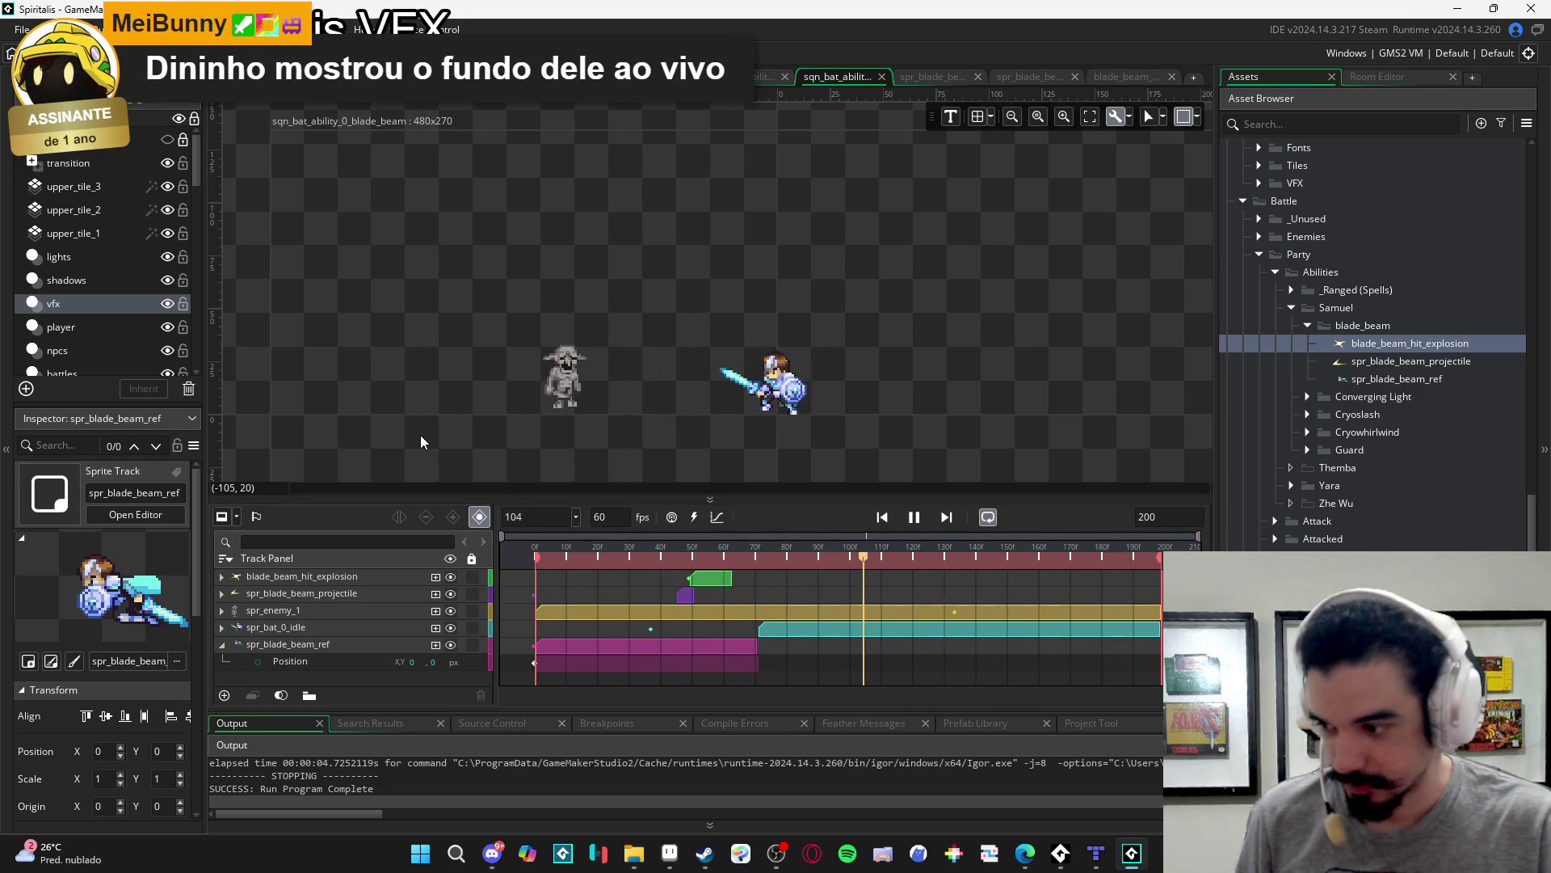
pyautogui.click(222, 644)
pyautogui.click(619, 556)
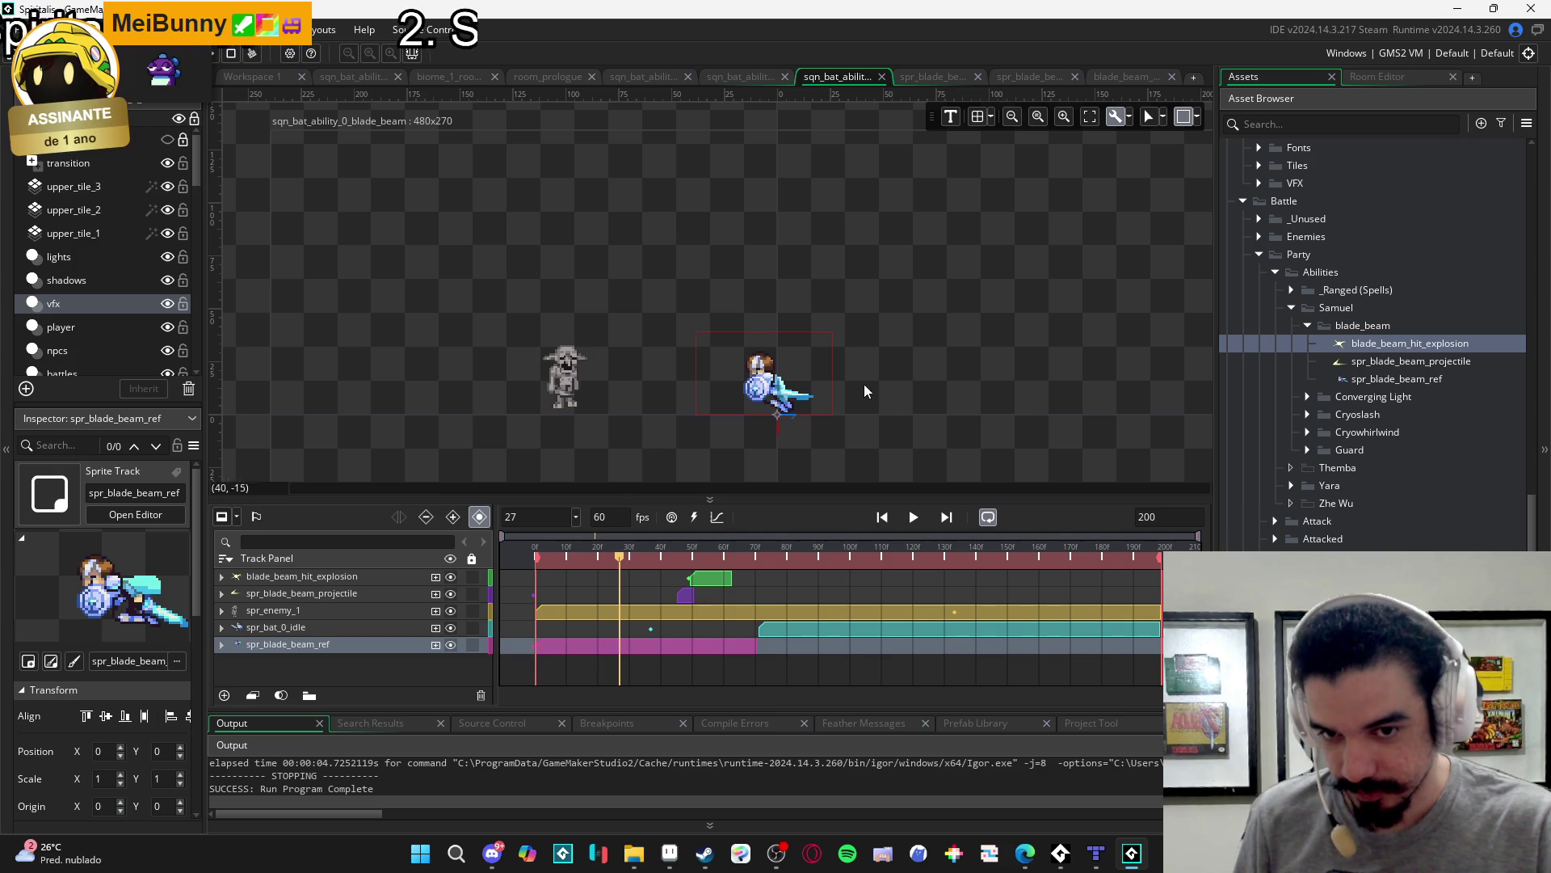
pyautogui.click(222, 645)
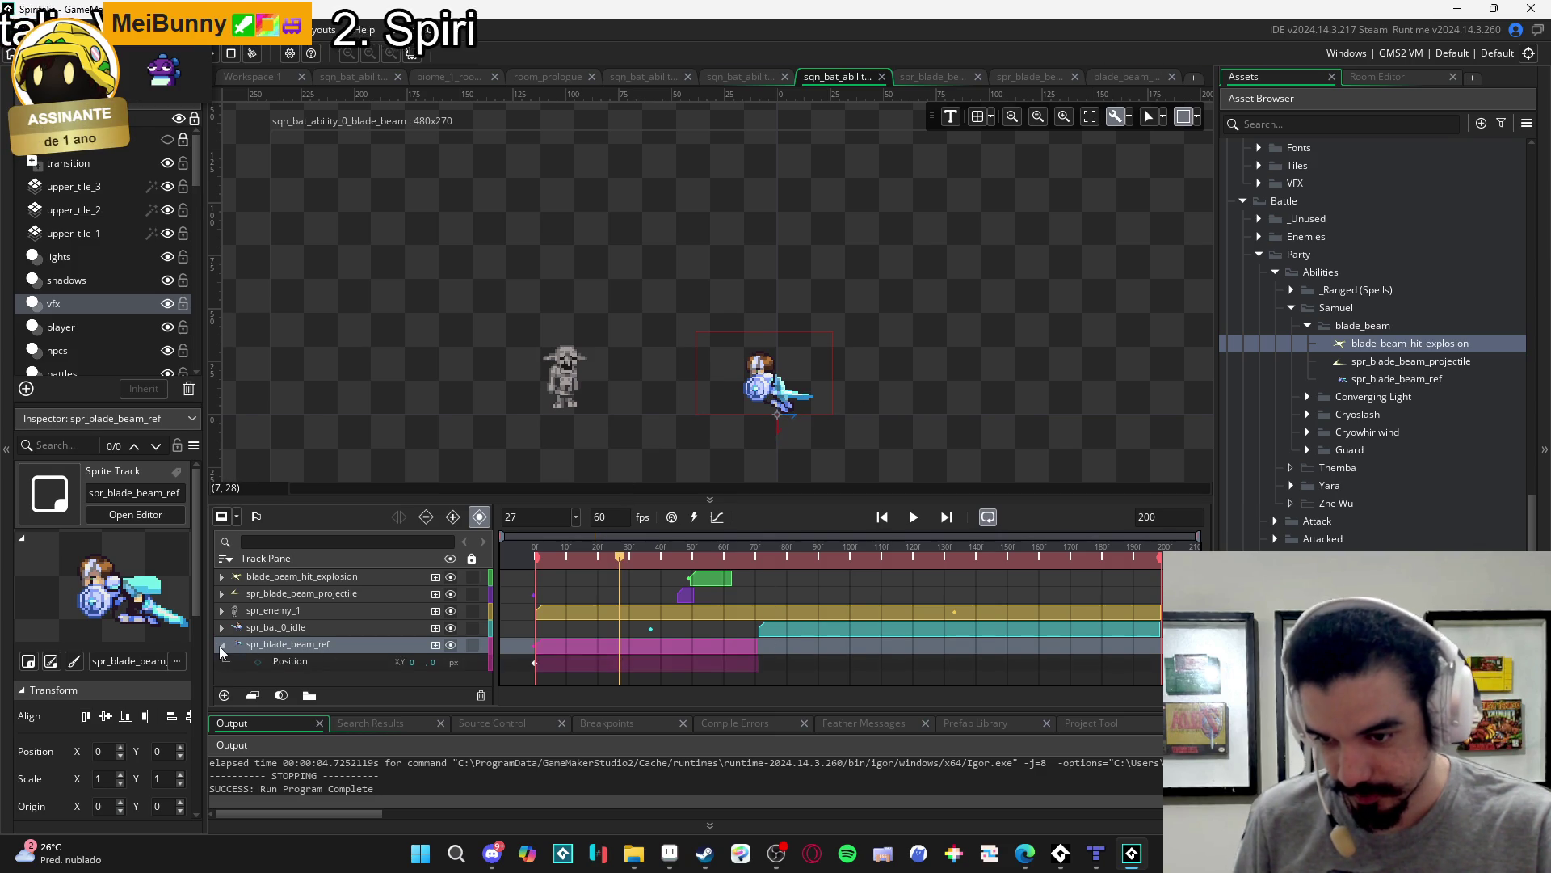
pyautogui.click(222, 647)
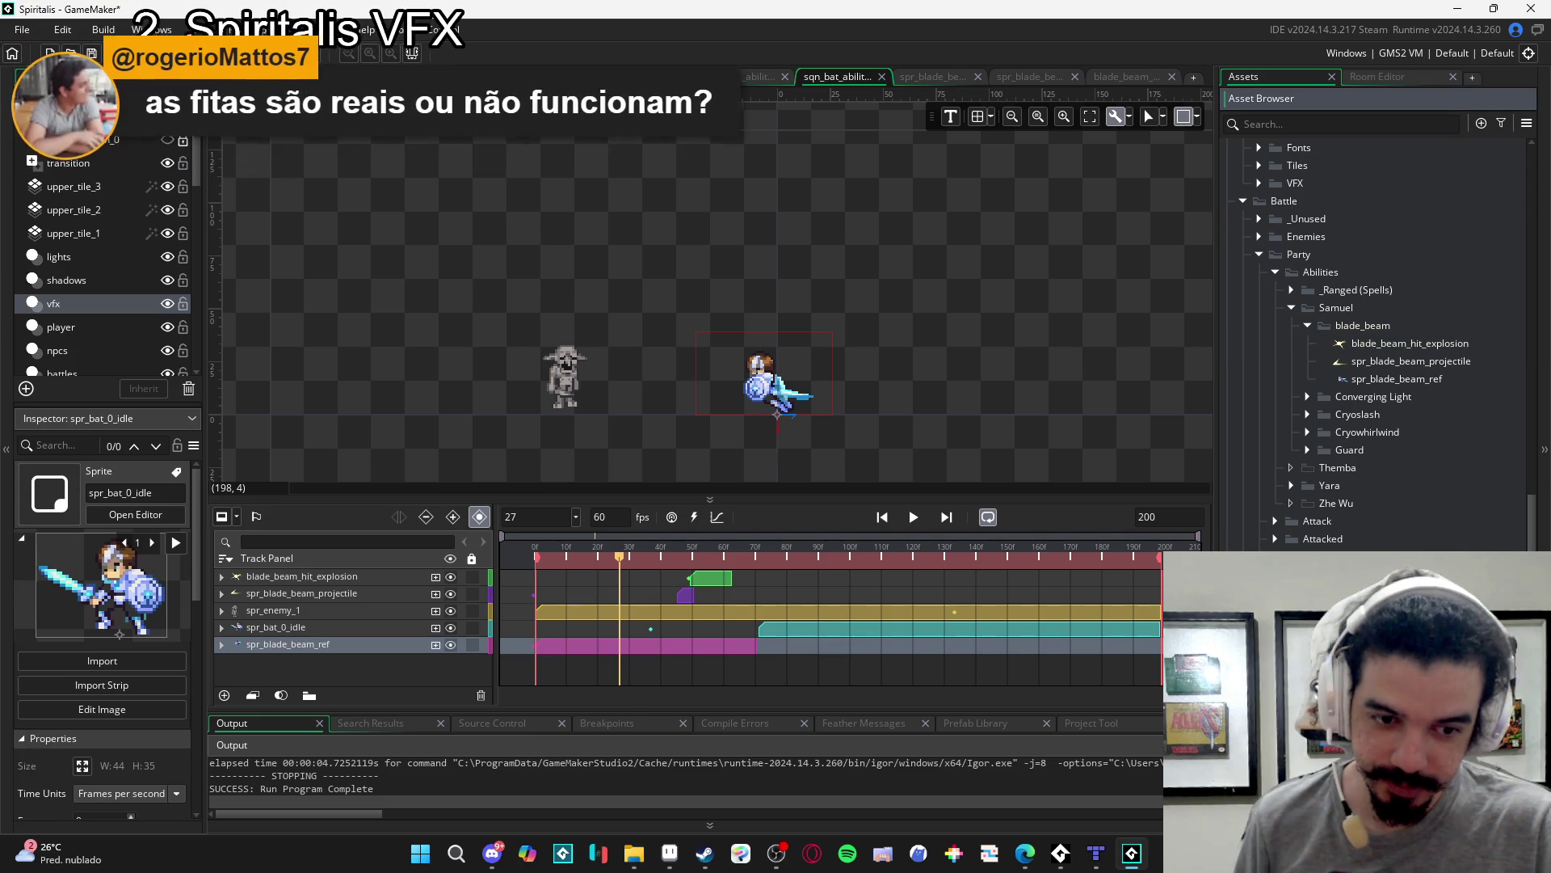
# - Add spr_bat_0_idle as a new track on the sequence canvas and play it back
pyautogui.scroll(-1, 1187, 478)
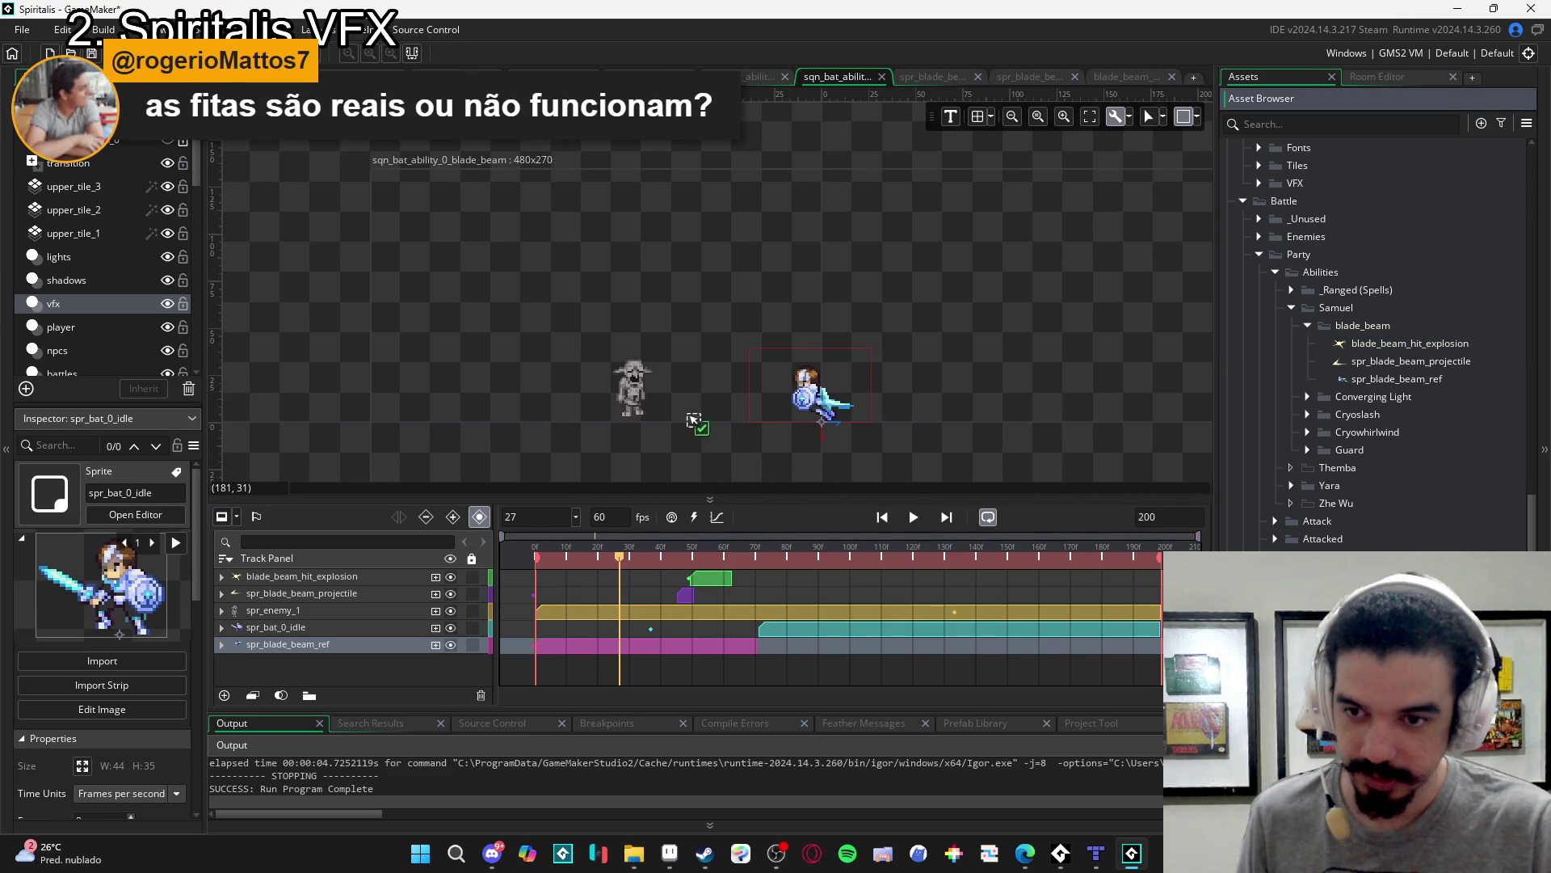
pyautogui.moveTo(252, 291)
pyautogui.mouseDown()
pyautogui.moveTo(360, 317)
pyautogui.moveTo(267, 279)
pyautogui.mouseUp()
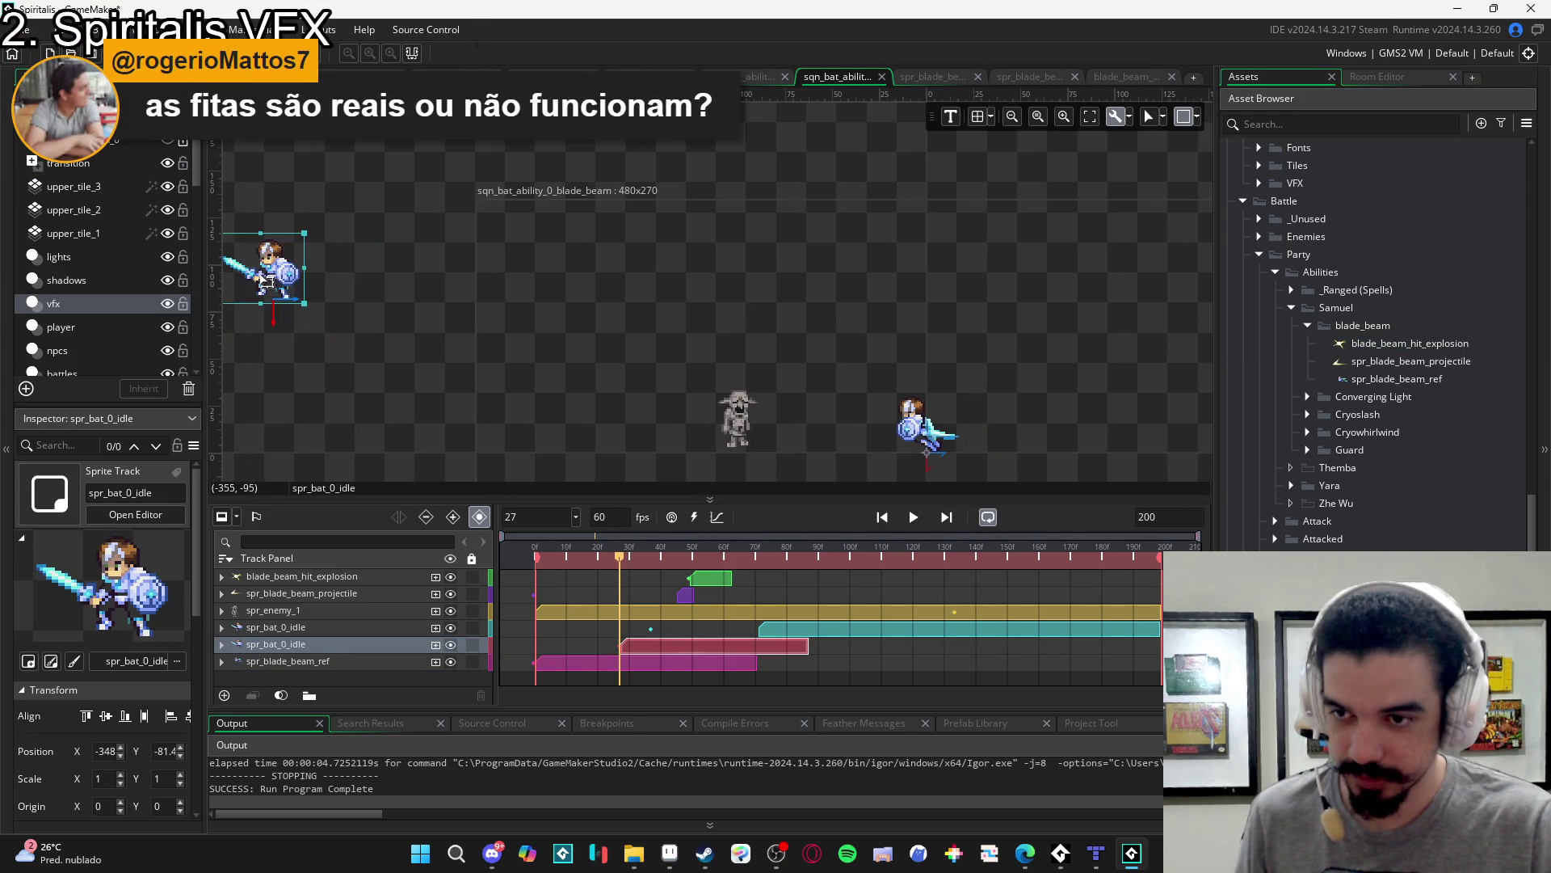
pyautogui.scroll(2, 929, 453)
pyautogui.click(909, 519)
pyautogui.click(979, 415)
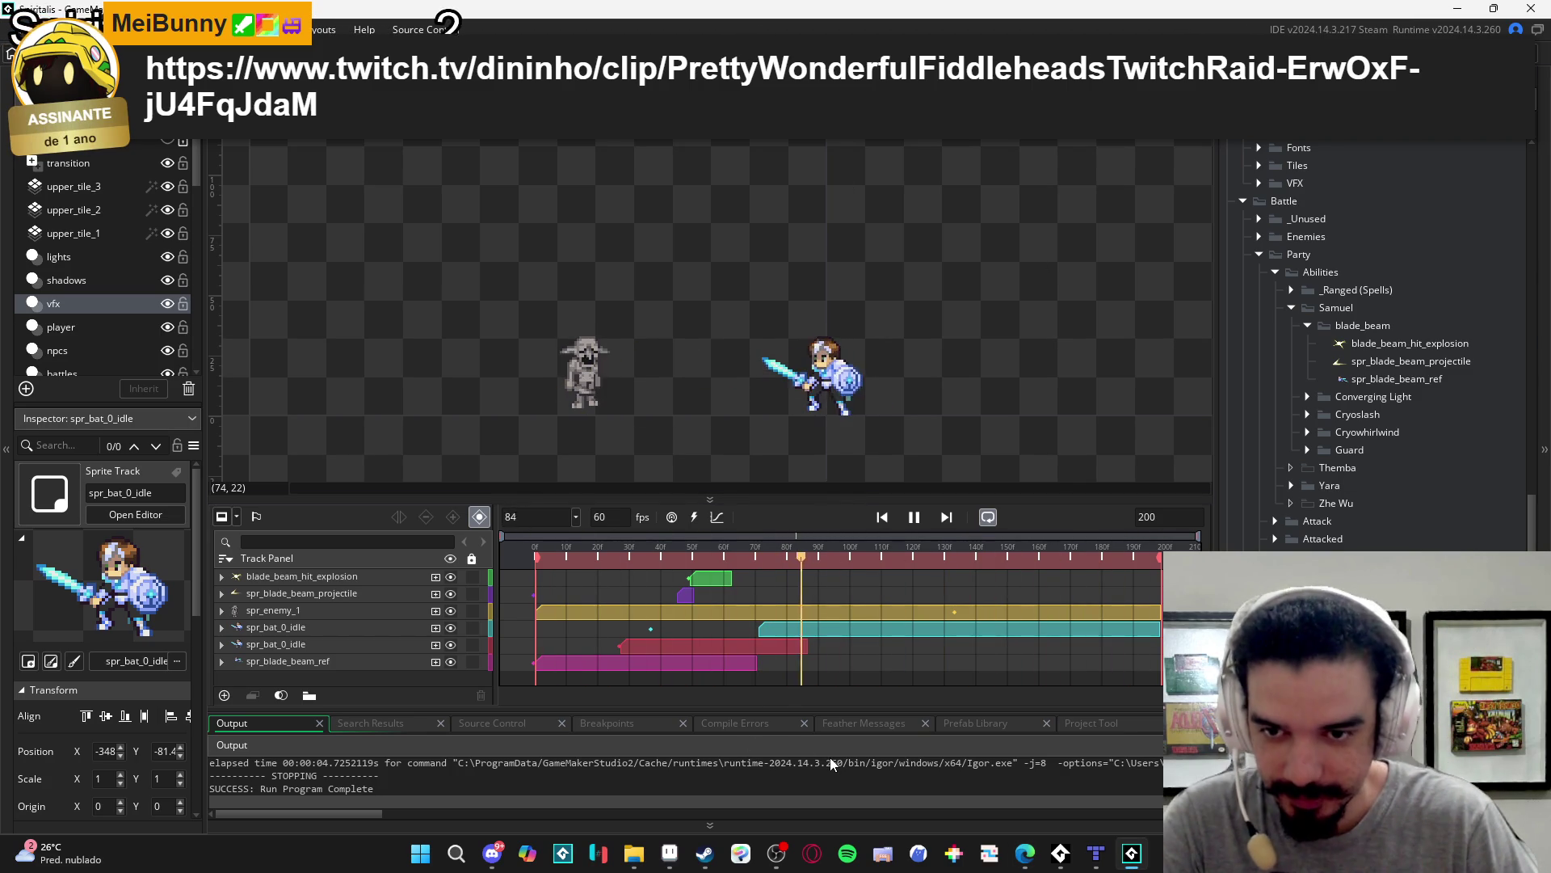
# - Bring up the Edge browser playing the Twitch clip of the blade beam sequence
pyautogui.moveTo(1053, 840)
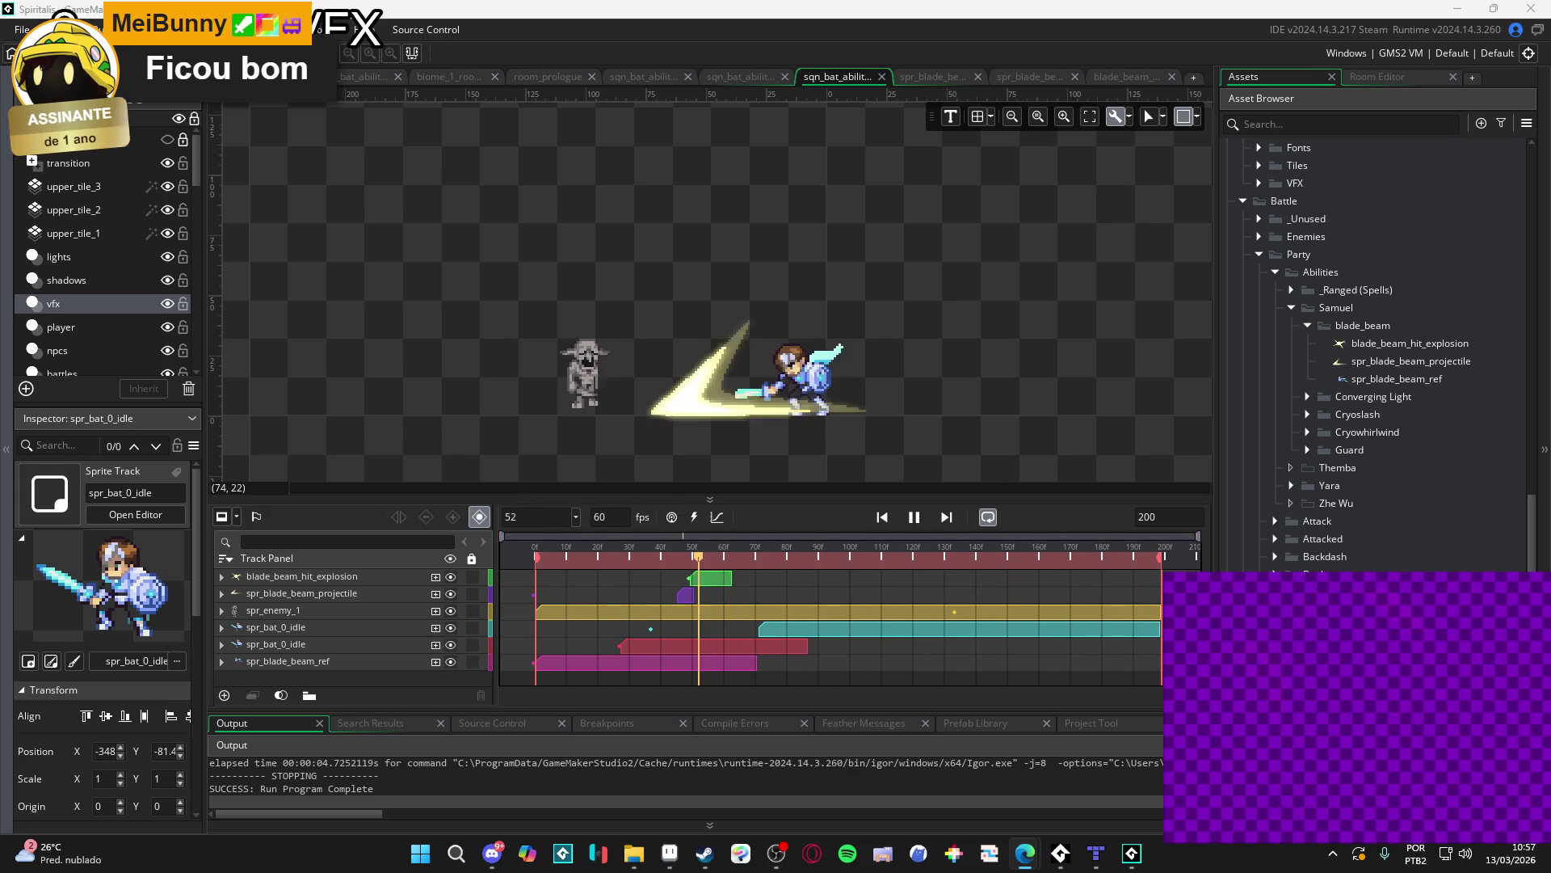
pyautogui.hotkey('alt', 'Tab')
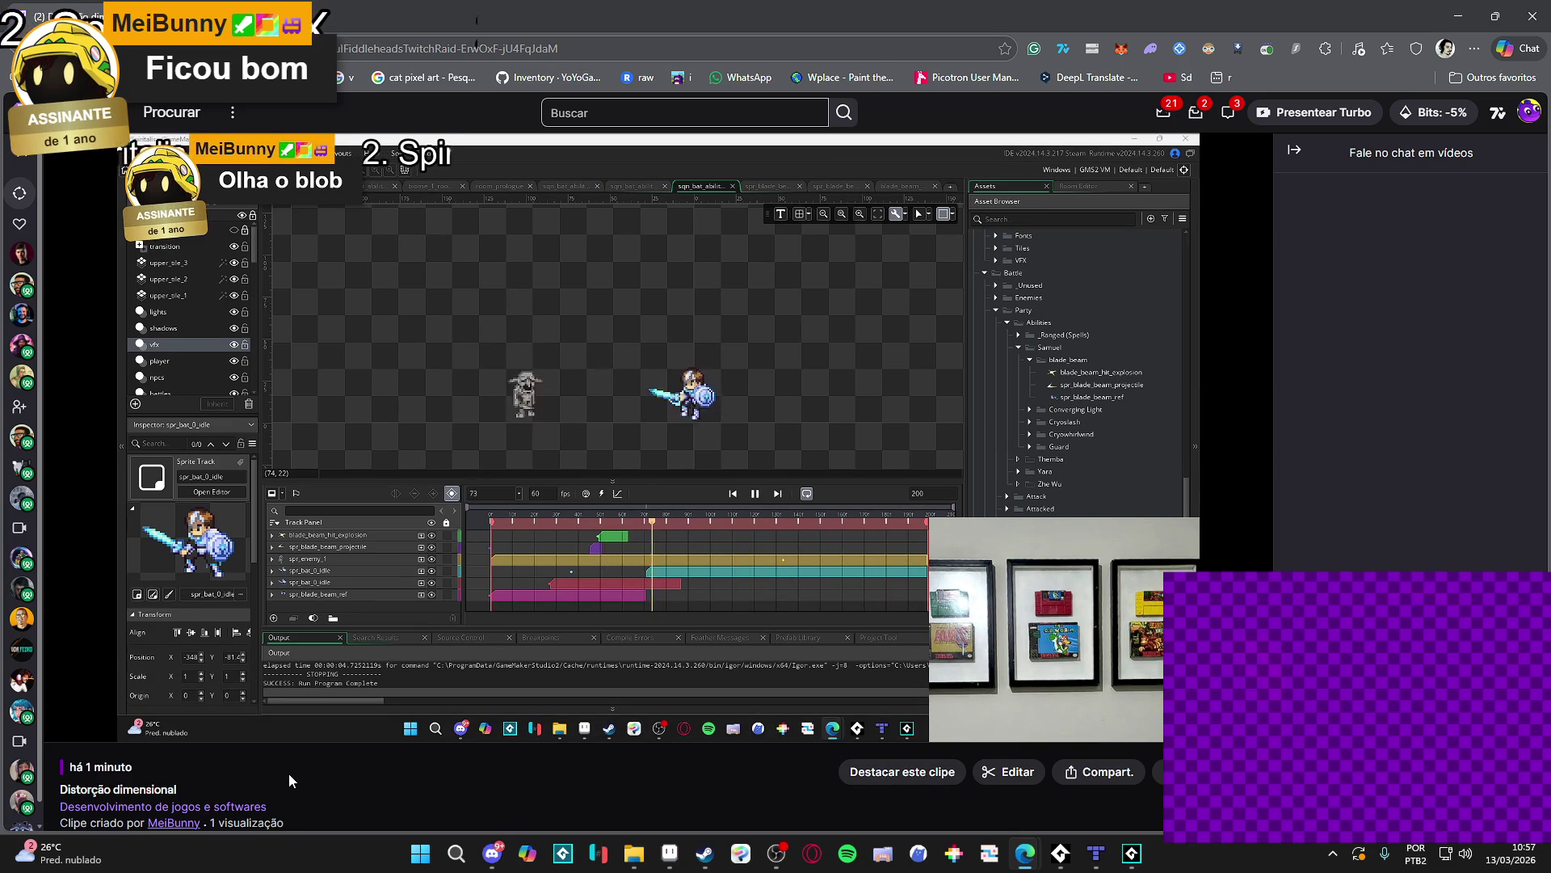
# - Leave the browser's Twitch clip and return to GameMaker's looping 200-frame blade-beam sequence
pyautogui.moveTo(321, 719)
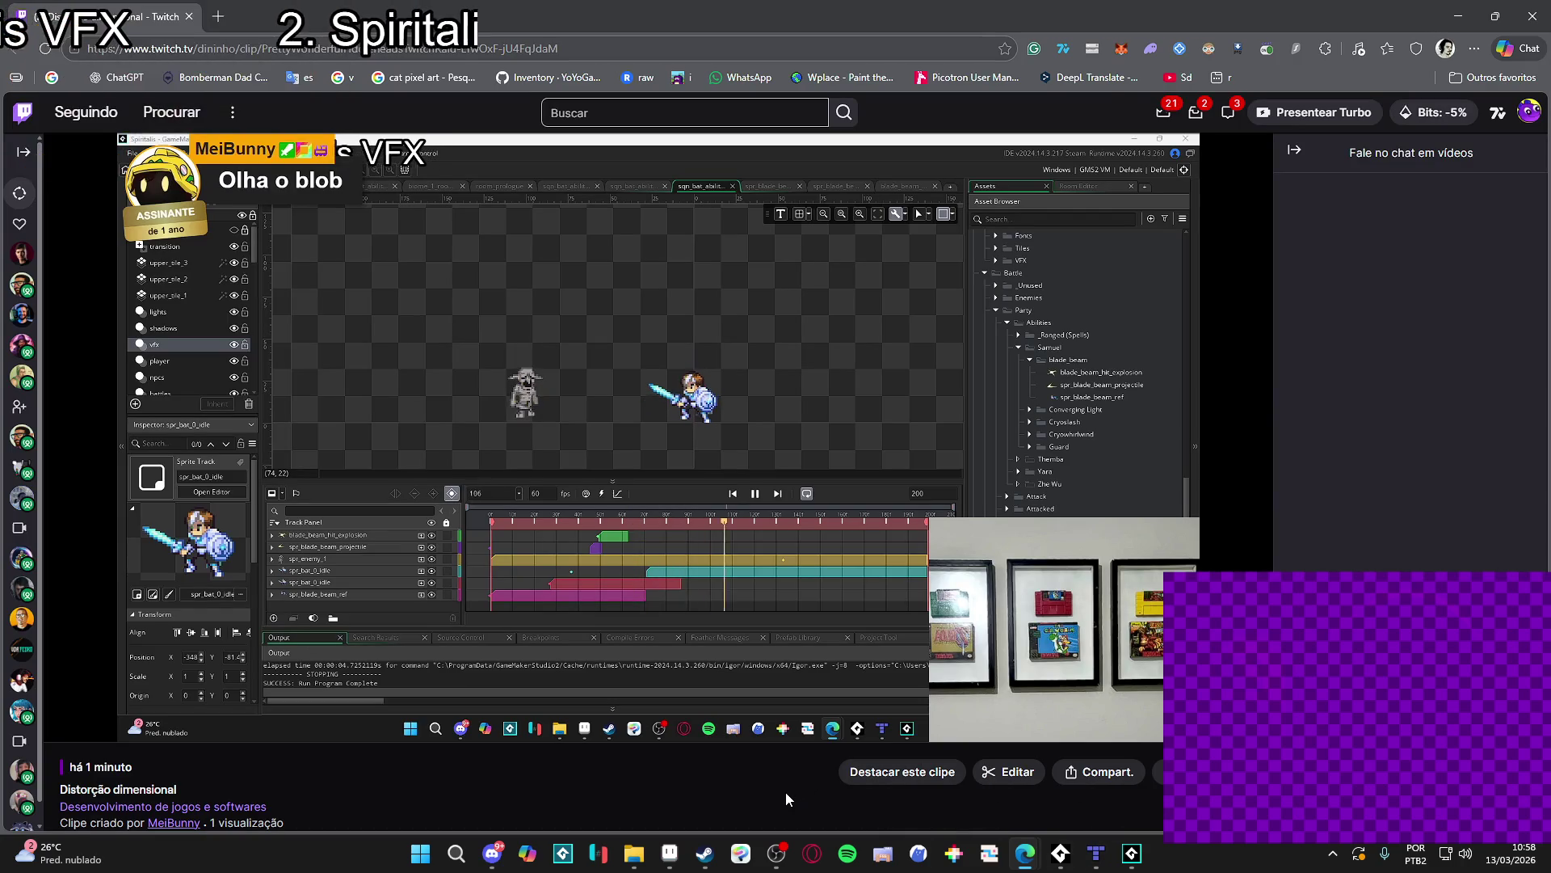
pyautogui.moveTo(1103, 704)
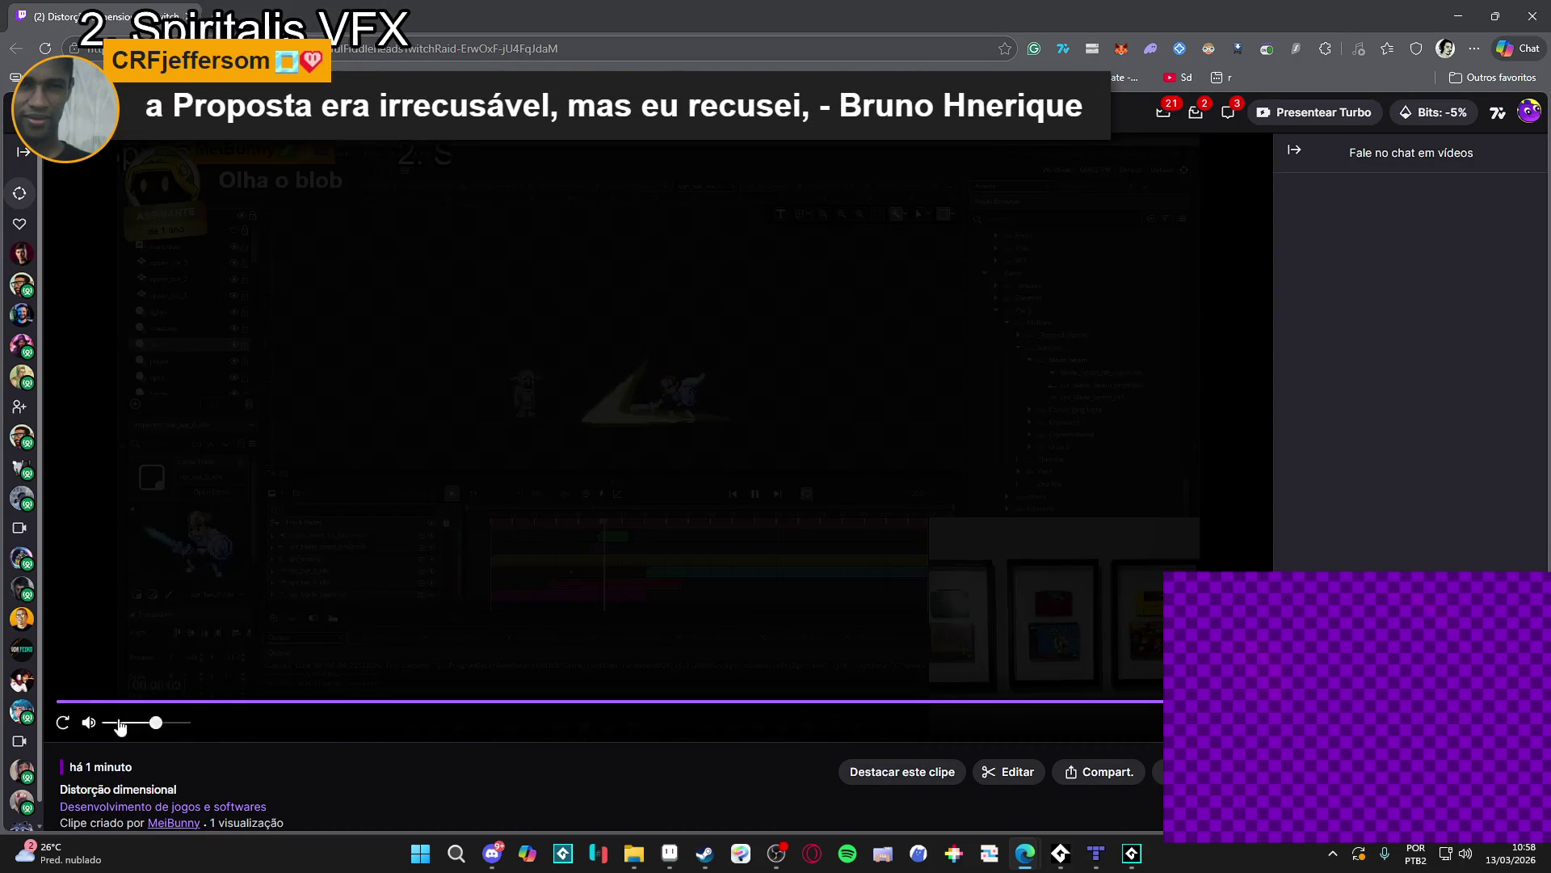
pyautogui.hotkey('alt', 'Tab')
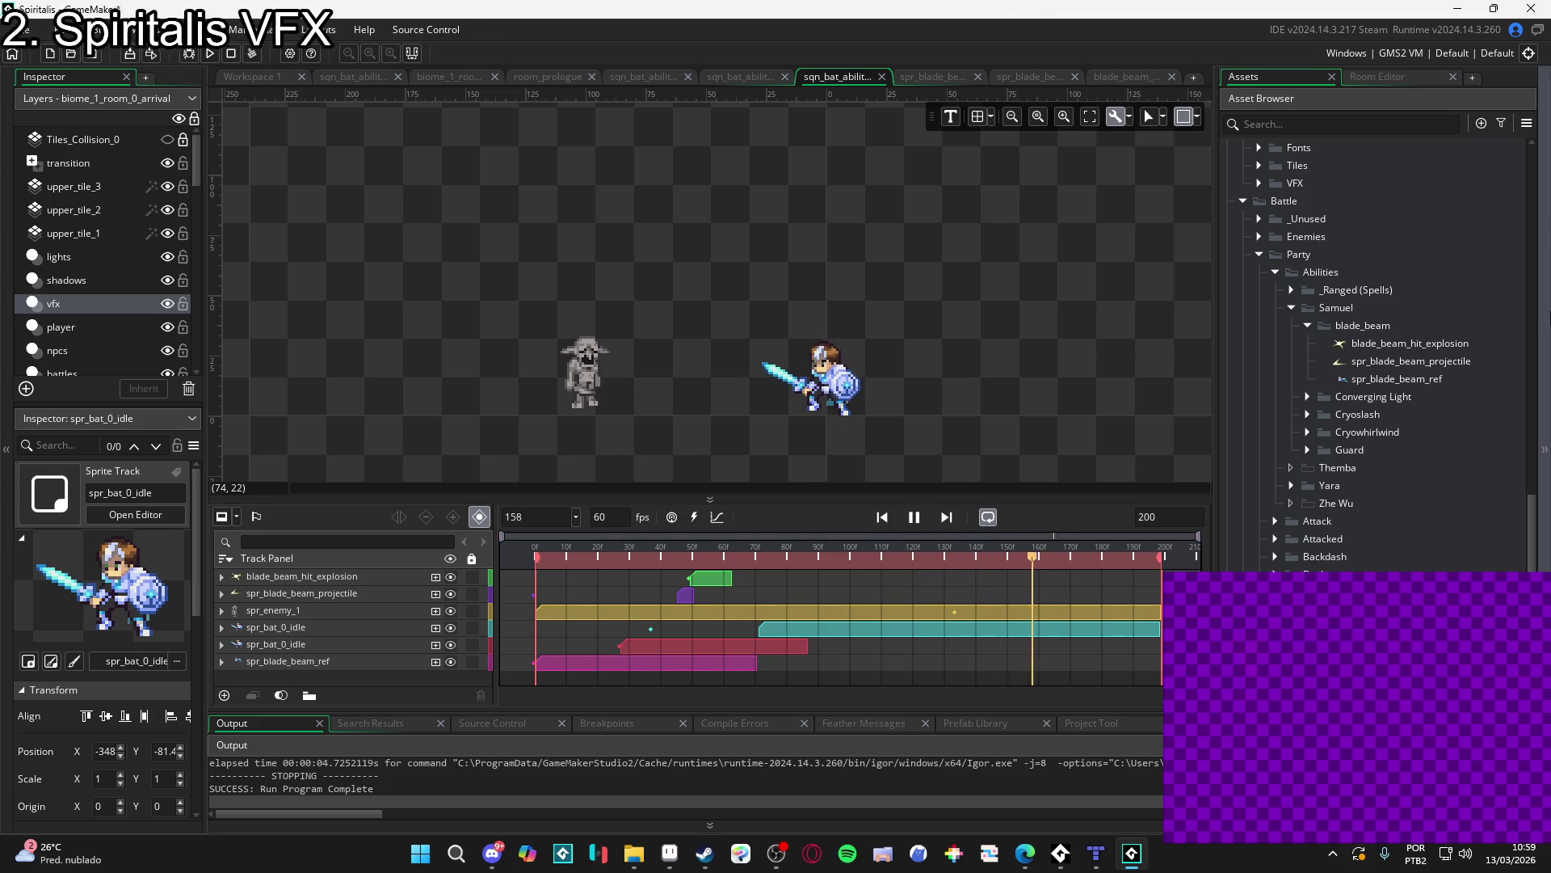
# - Let the blade-beam preview play through, then open the aqua-sphere ability sequence
pyautogui.moveTo(1026, 853)
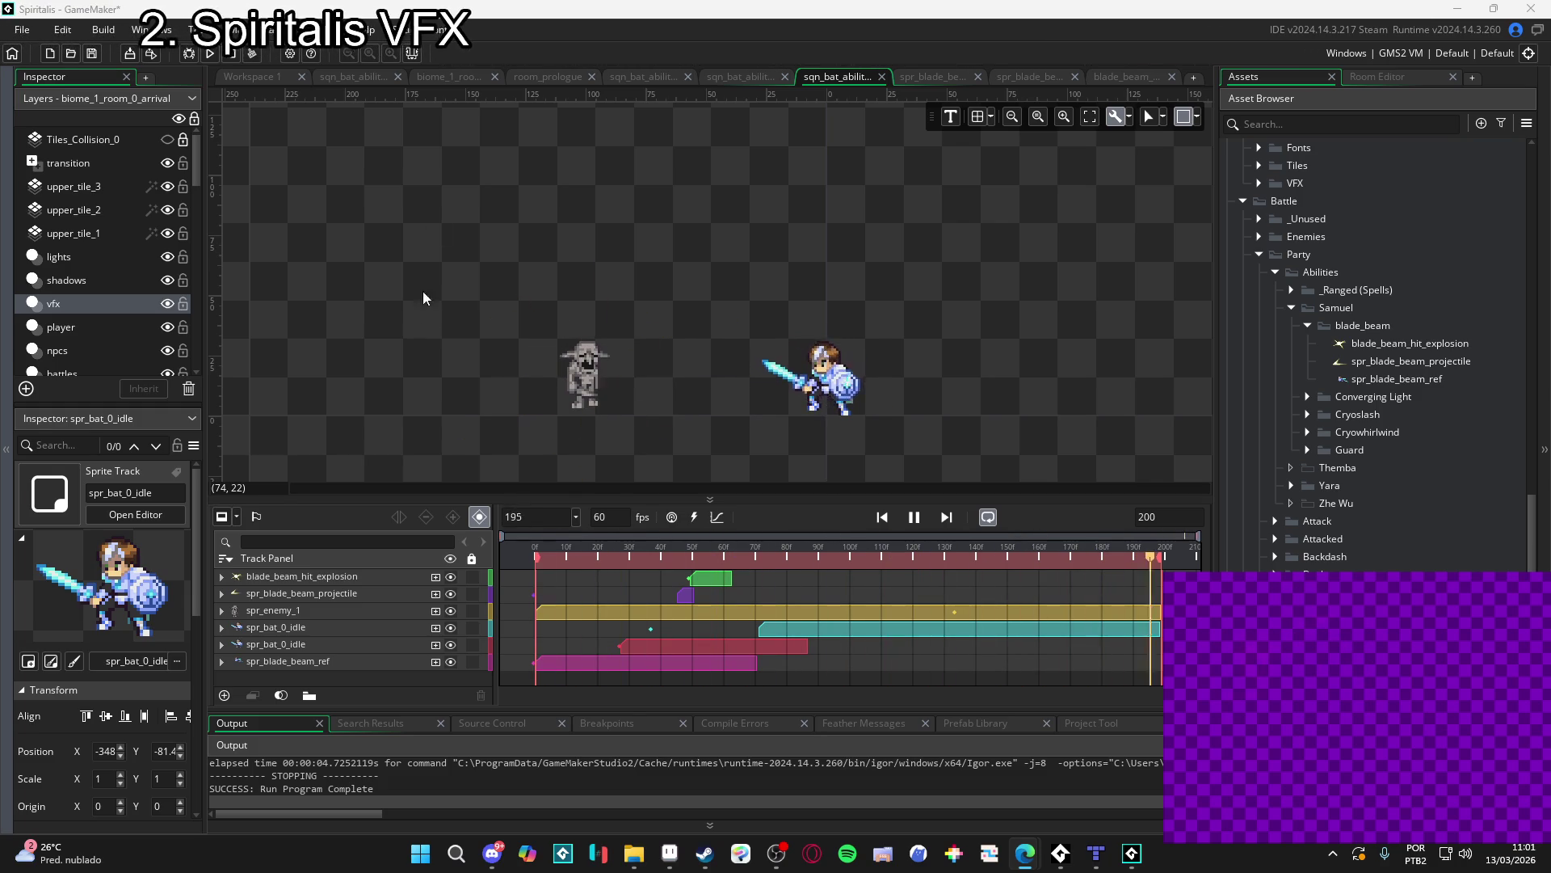
pyautogui.click(357, 79)
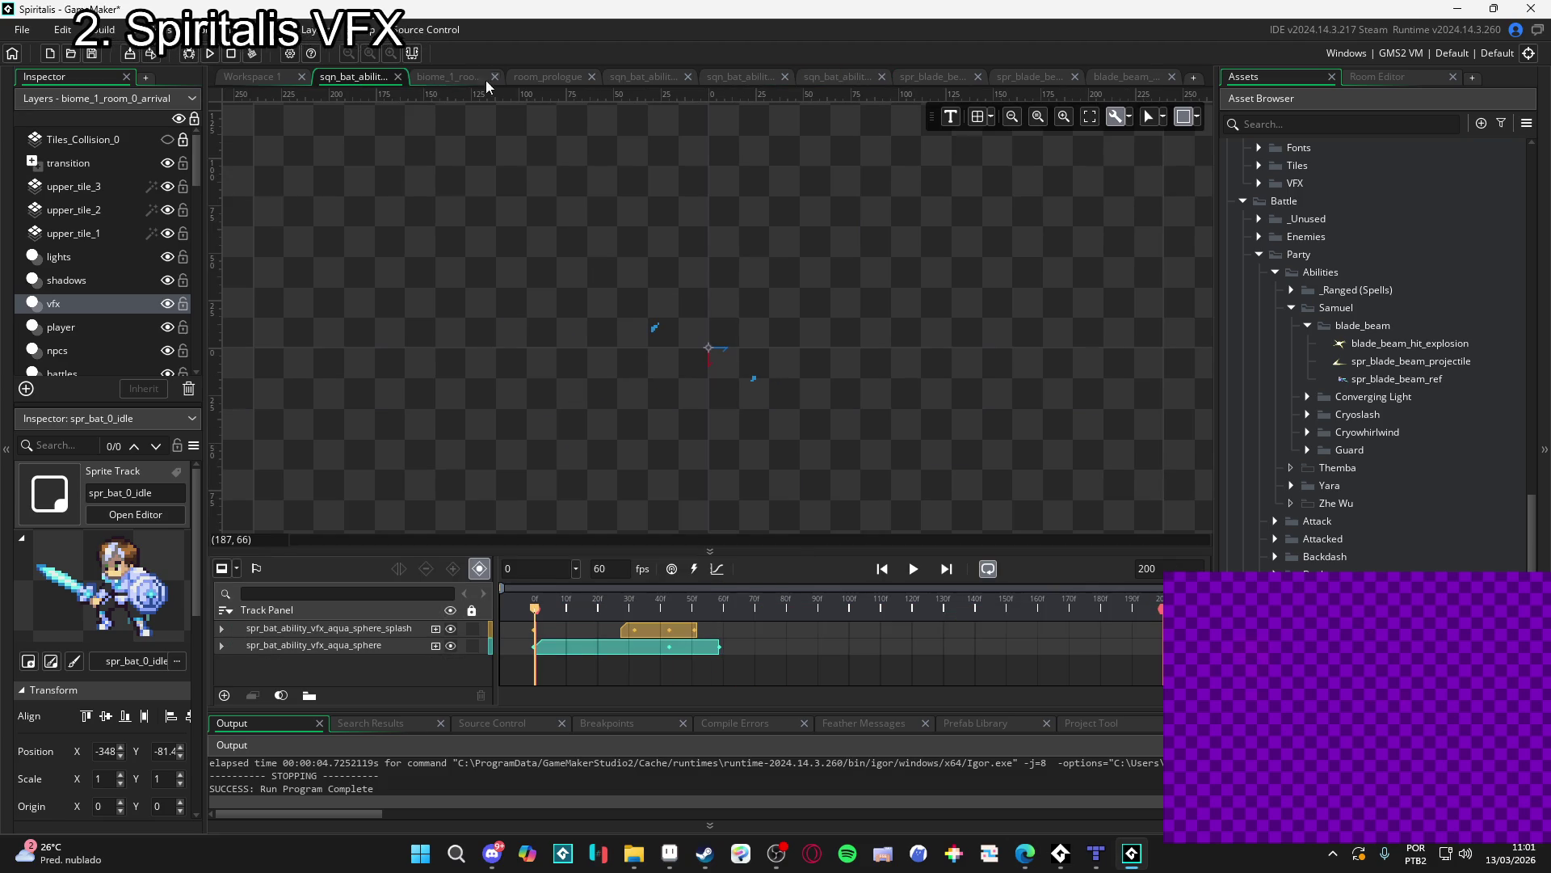
# - In the biome_1_room_0_arrival cave room, move the aqua-sphere sequence graphic up and left
pyautogui.click(462, 79)
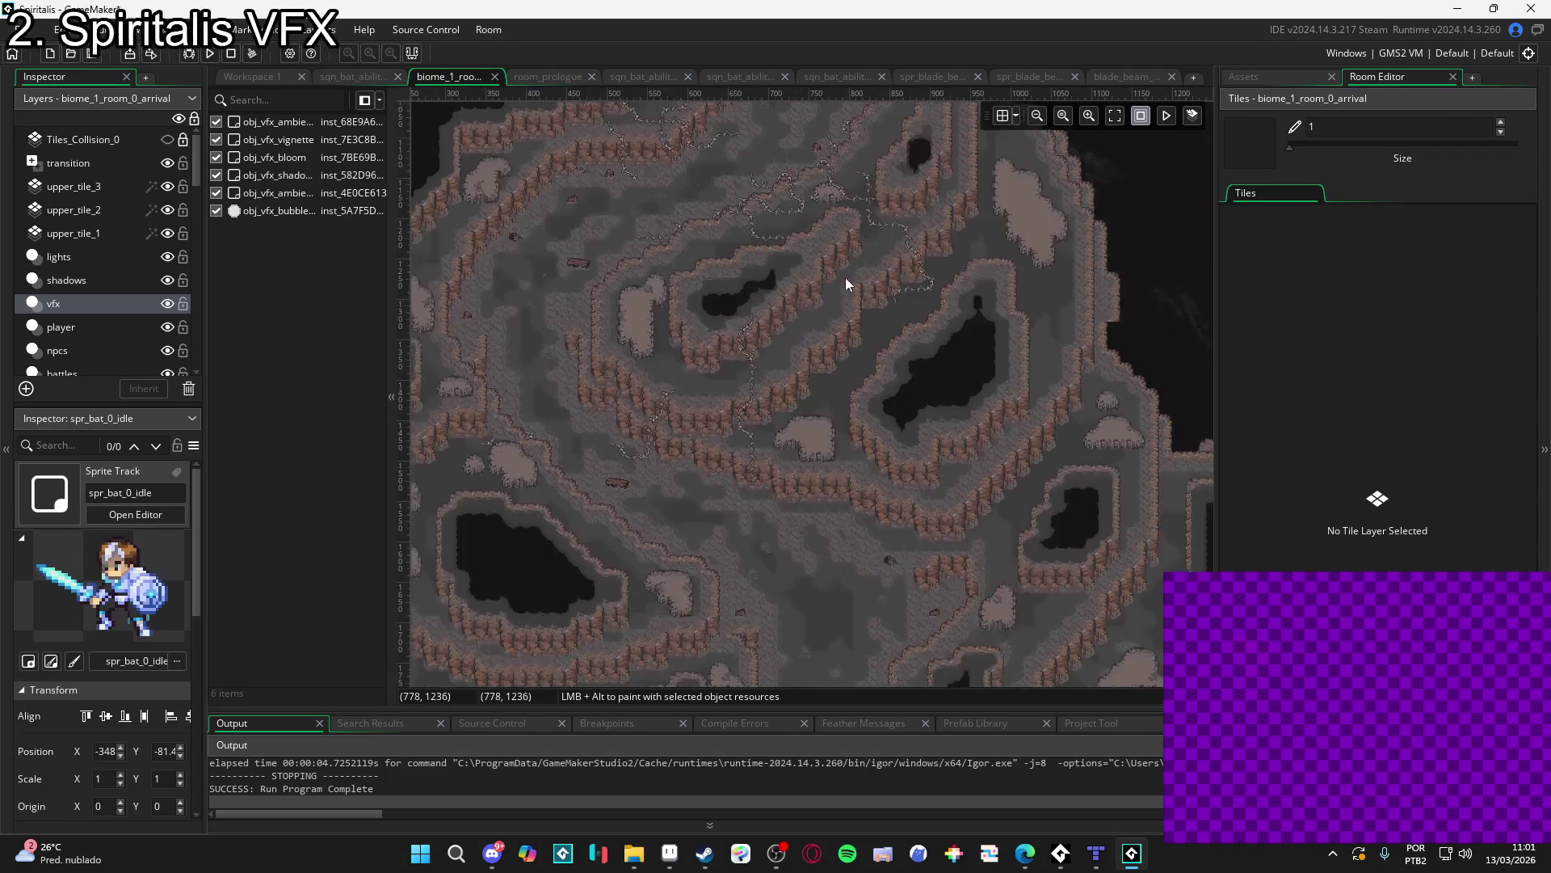
pyautogui.scroll(2, 829, 241)
pyautogui.scroll(-5, 833, 351)
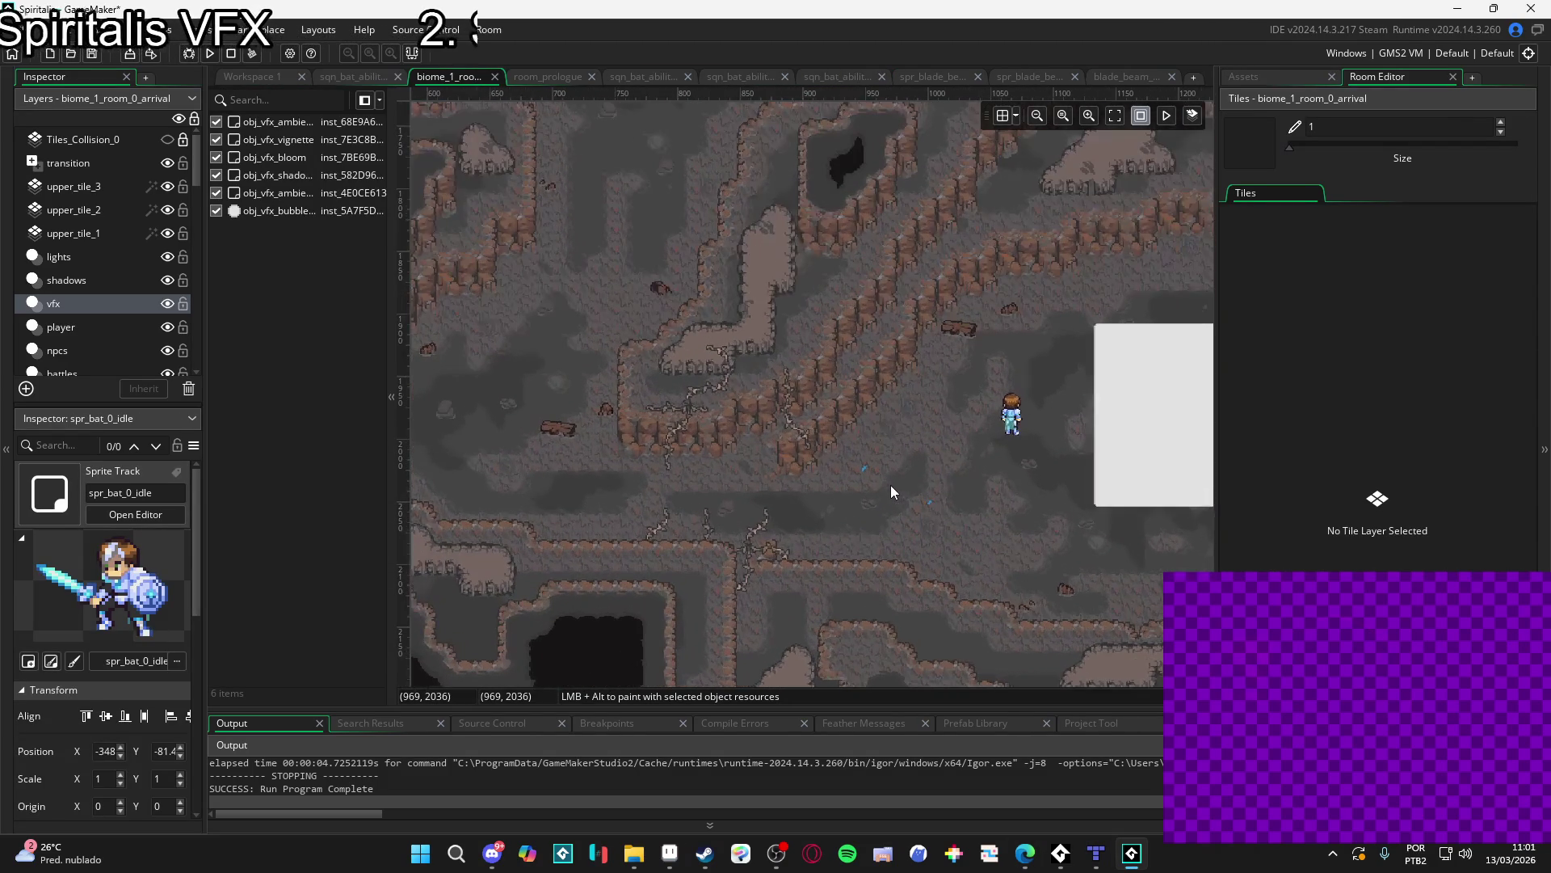
pyautogui.click(890, 484)
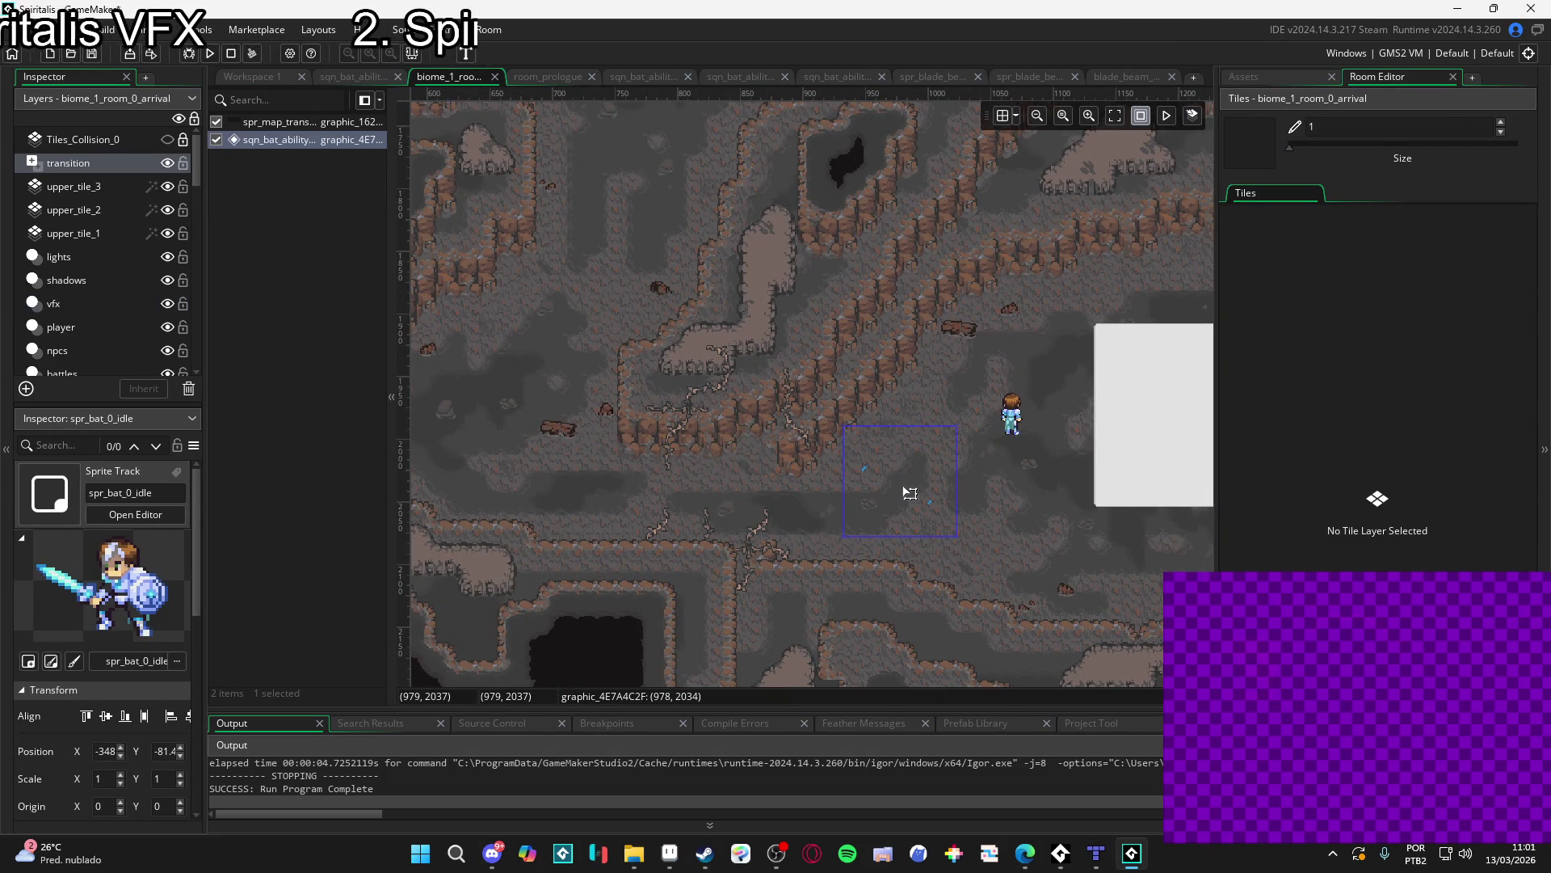
pyautogui.moveTo(910, 493)
pyautogui.mouseDown()
pyautogui.moveTo(495, 377)
pyautogui.moveTo(511, 386)
pyautogui.mouseUp()
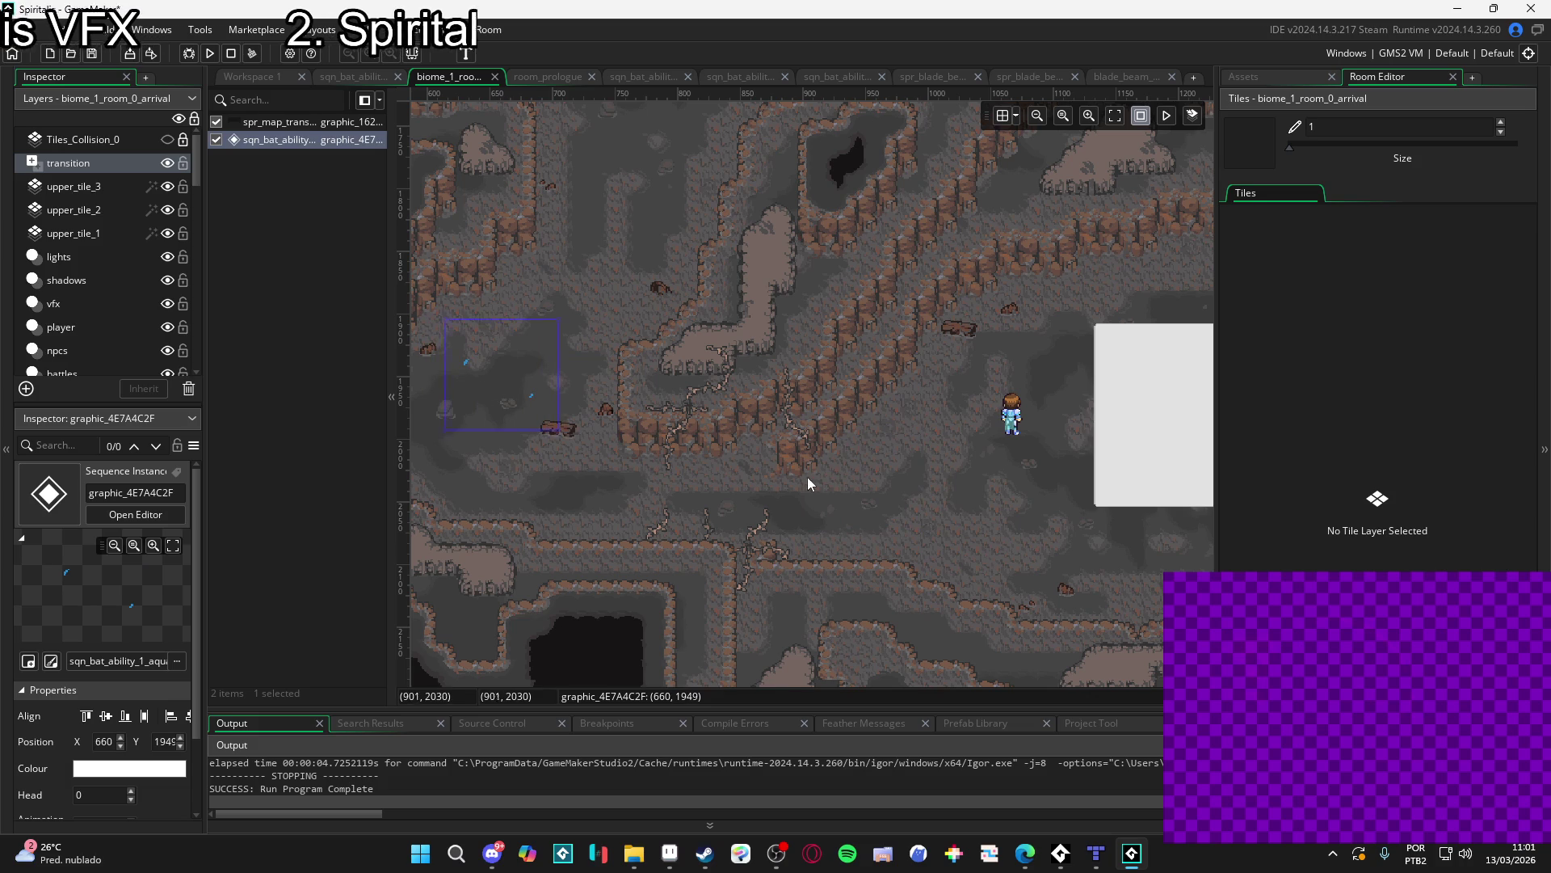
pyautogui.click(1244, 76)
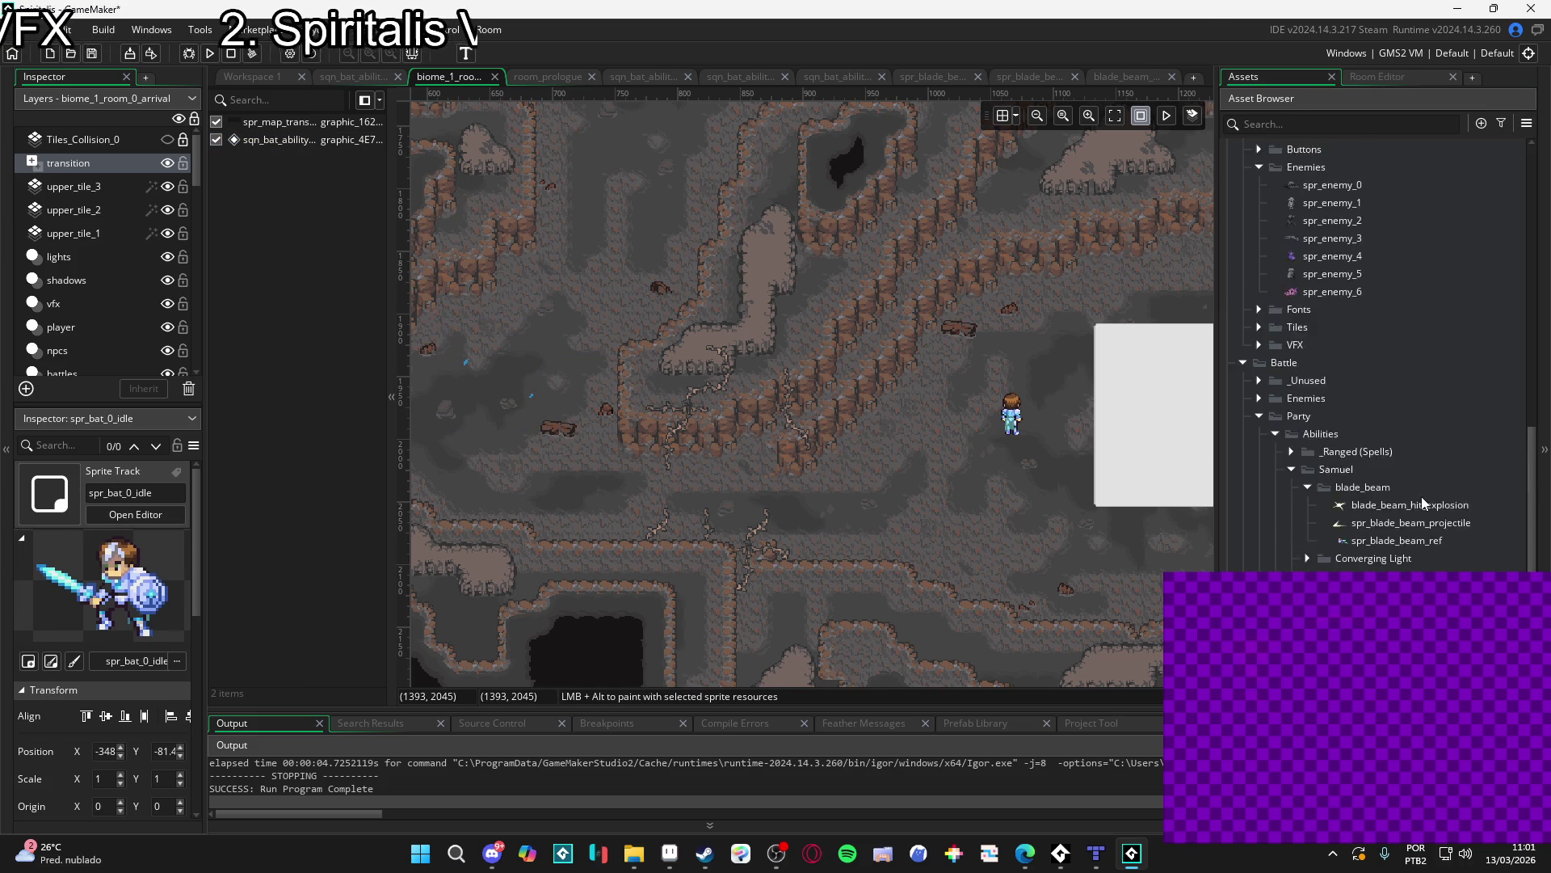
# - Place sqn_bat_ability_0_blade_beam near the player and run a test build with F5
pyautogui.scroll(4, 1422, 496)
pyautogui.scroll(4, 1422, 496)
pyautogui.moveTo(1432, 302)
pyautogui.mouseDown()
pyautogui.moveTo(894, 497)
pyautogui.moveTo(961, 540)
pyautogui.moveTo(952, 526)
pyautogui.mouseUp()
pyautogui.press('F5')
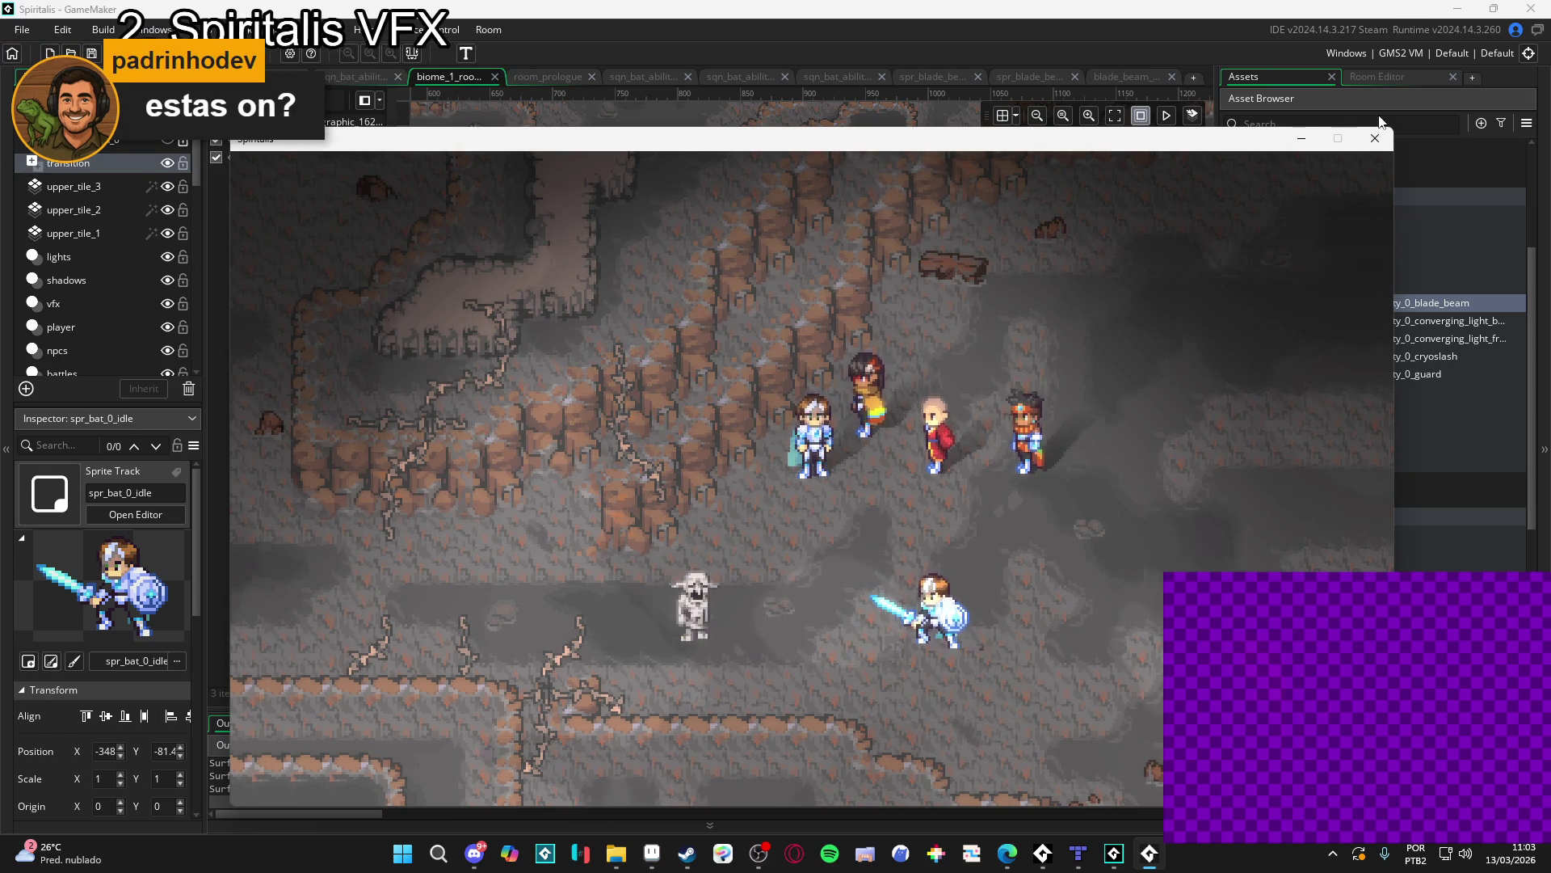
# - Watch the hero fire the blade beam at the skeleton enemy, then close the game window
pyautogui.click(1377, 109)
pyautogui.click(1150, 854)
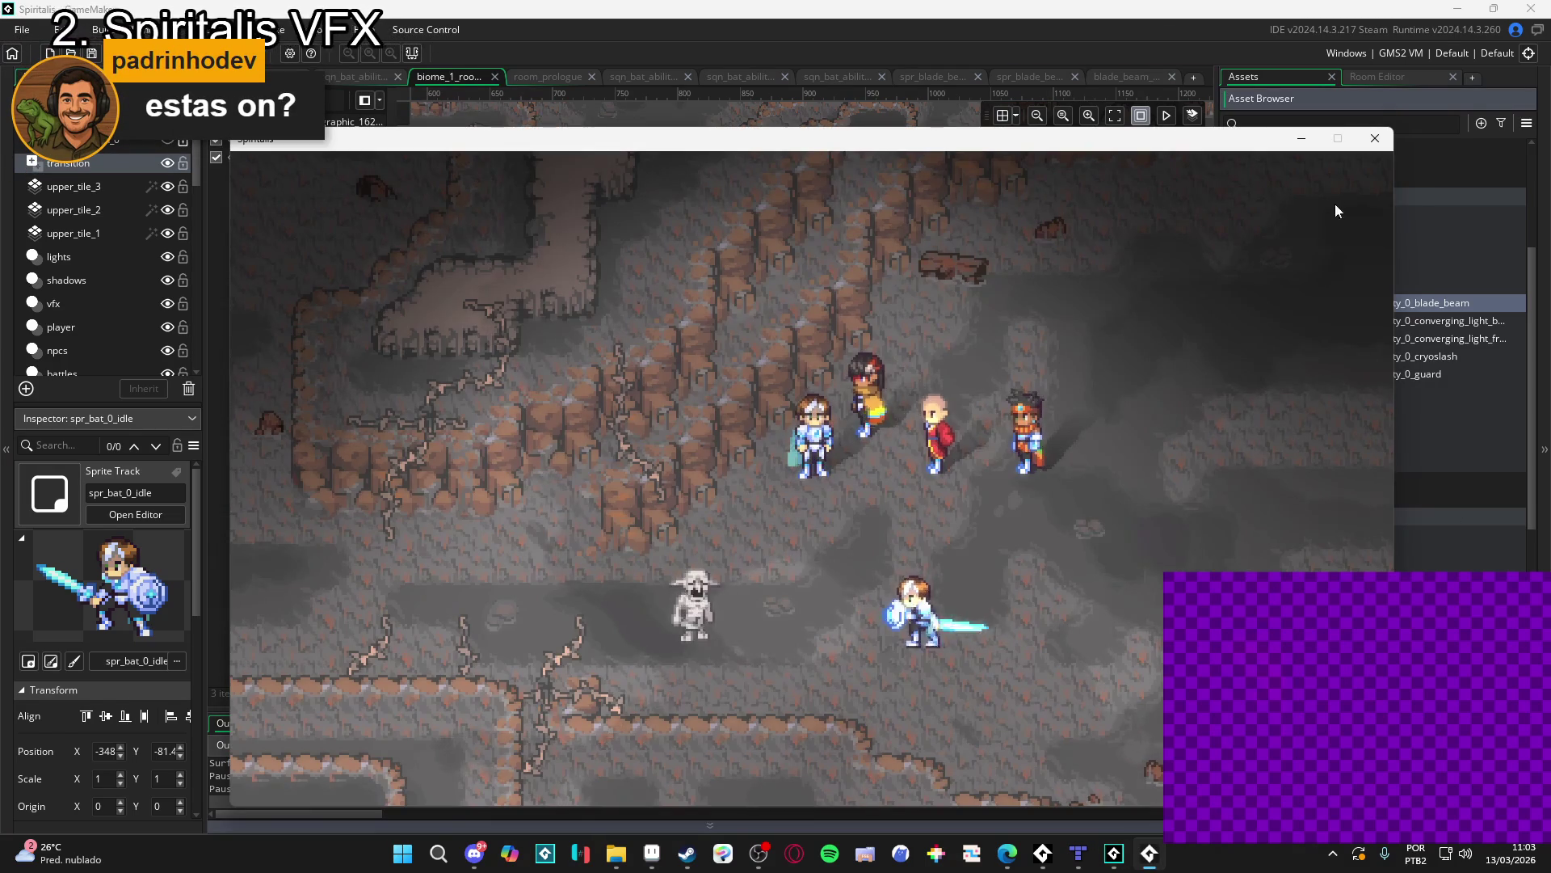
pyautogui.click(1374, 138)
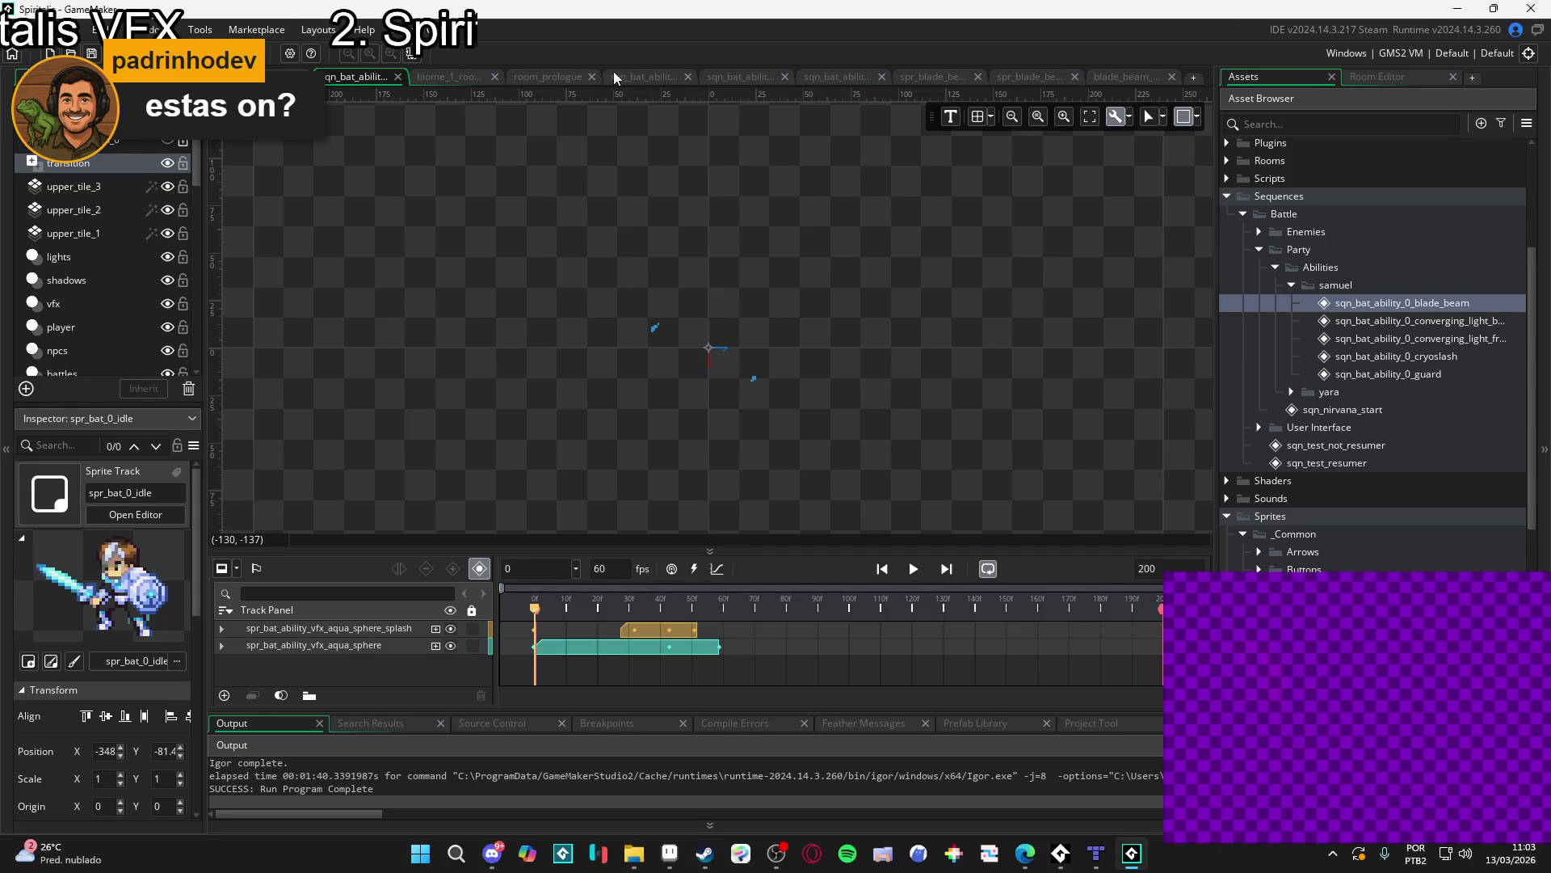
# - Glance at the cryoslash sequence, then stop the blade-beam sequence at impact frame 49
pyautogui.click(616, 75)
pyautogui.click(838, 76)
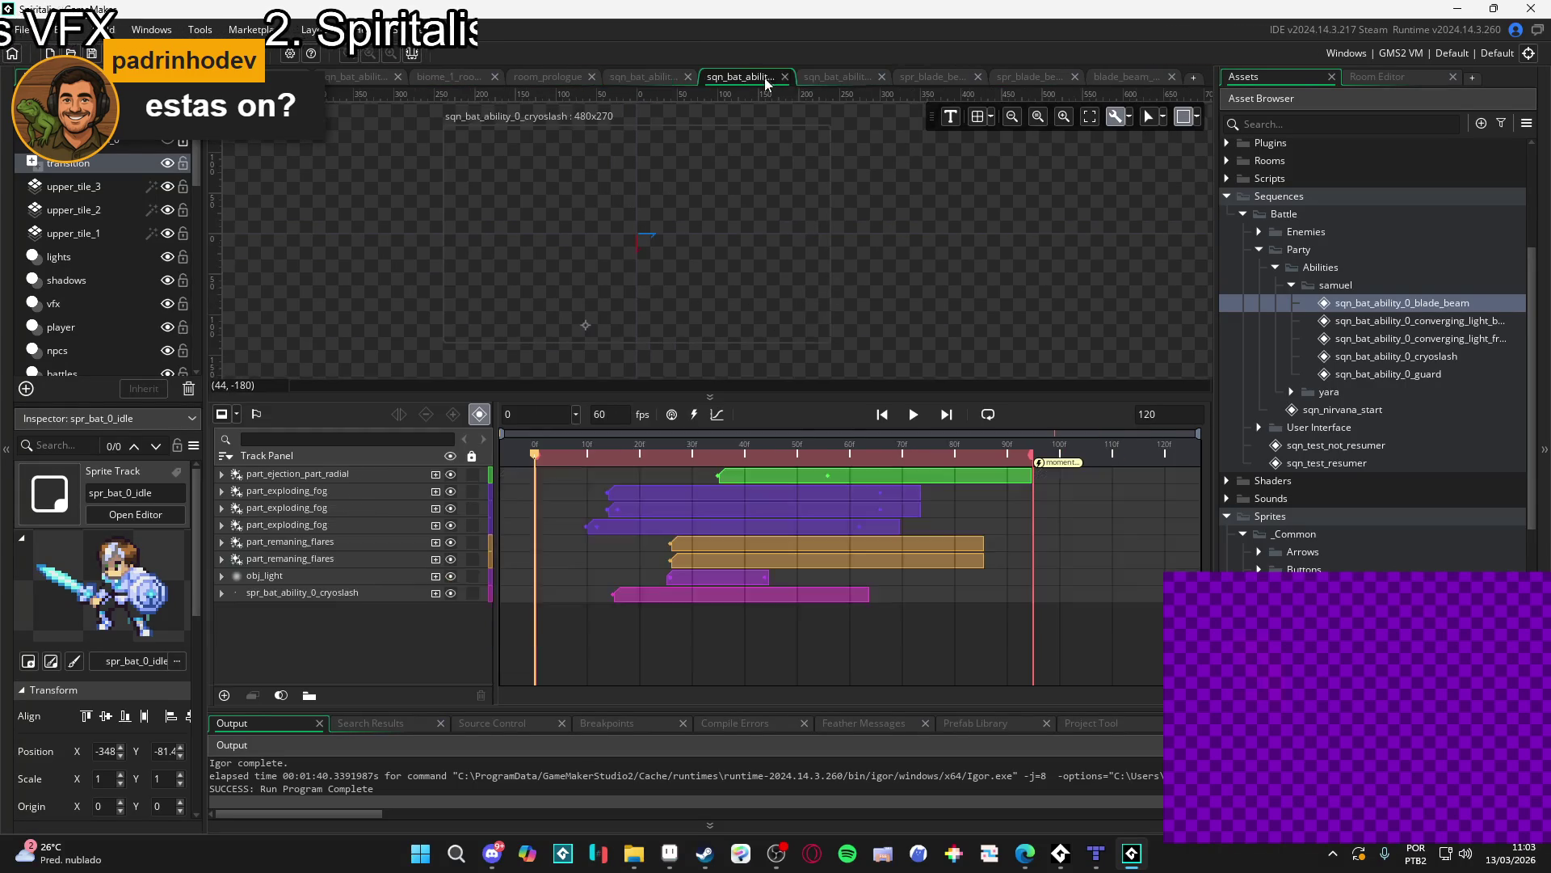
pyautogui.press('space')
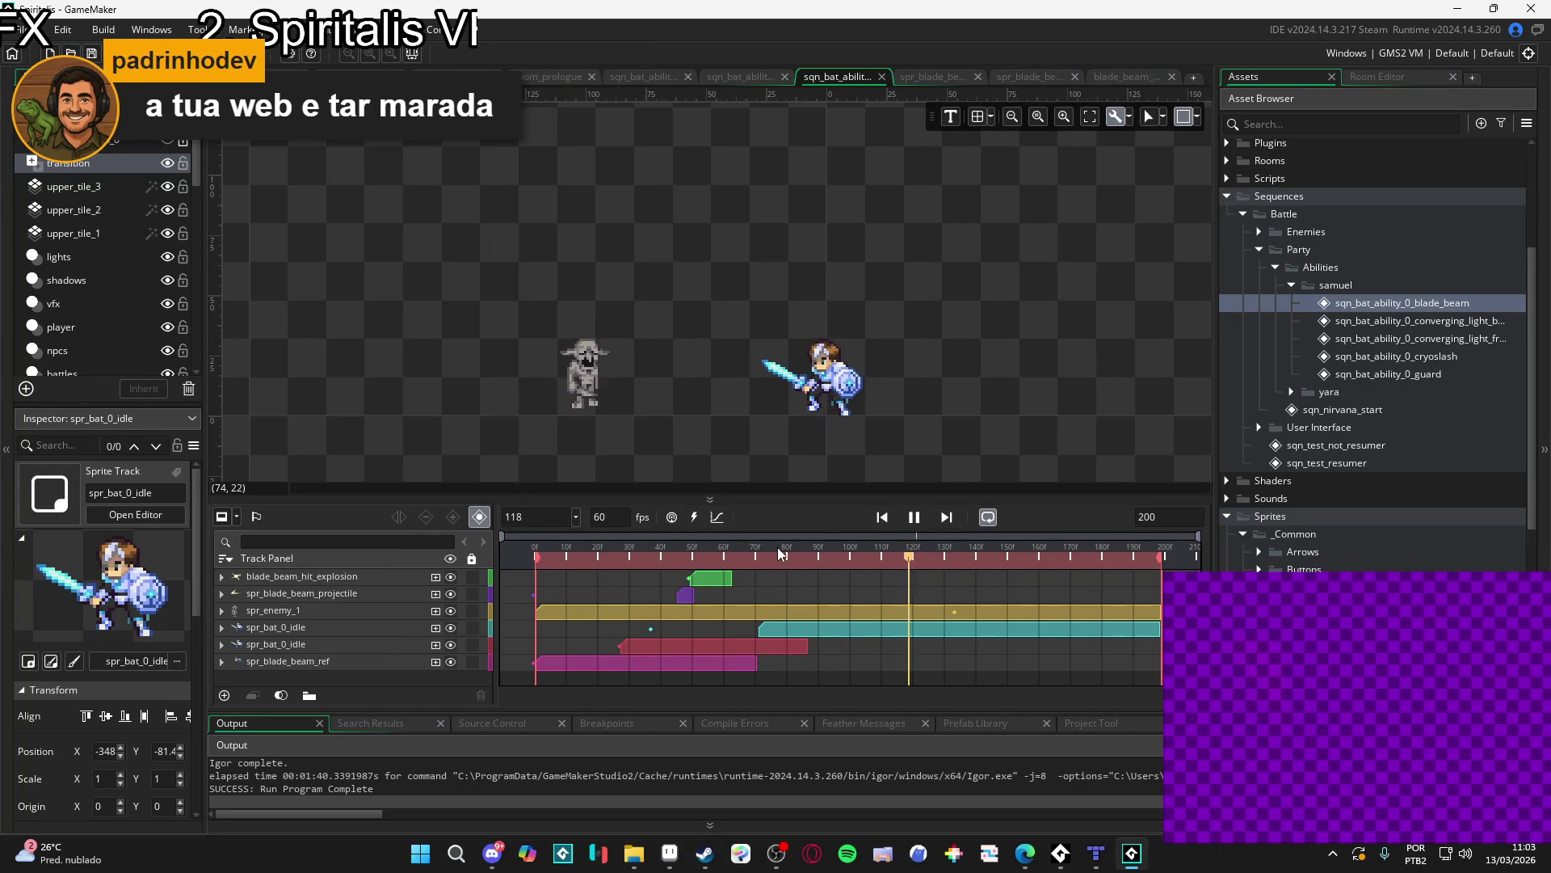
pyautogui.click(631, 556)
pyautogui.moveTo(633, 556); pyautogui.dragTo(689, 565)
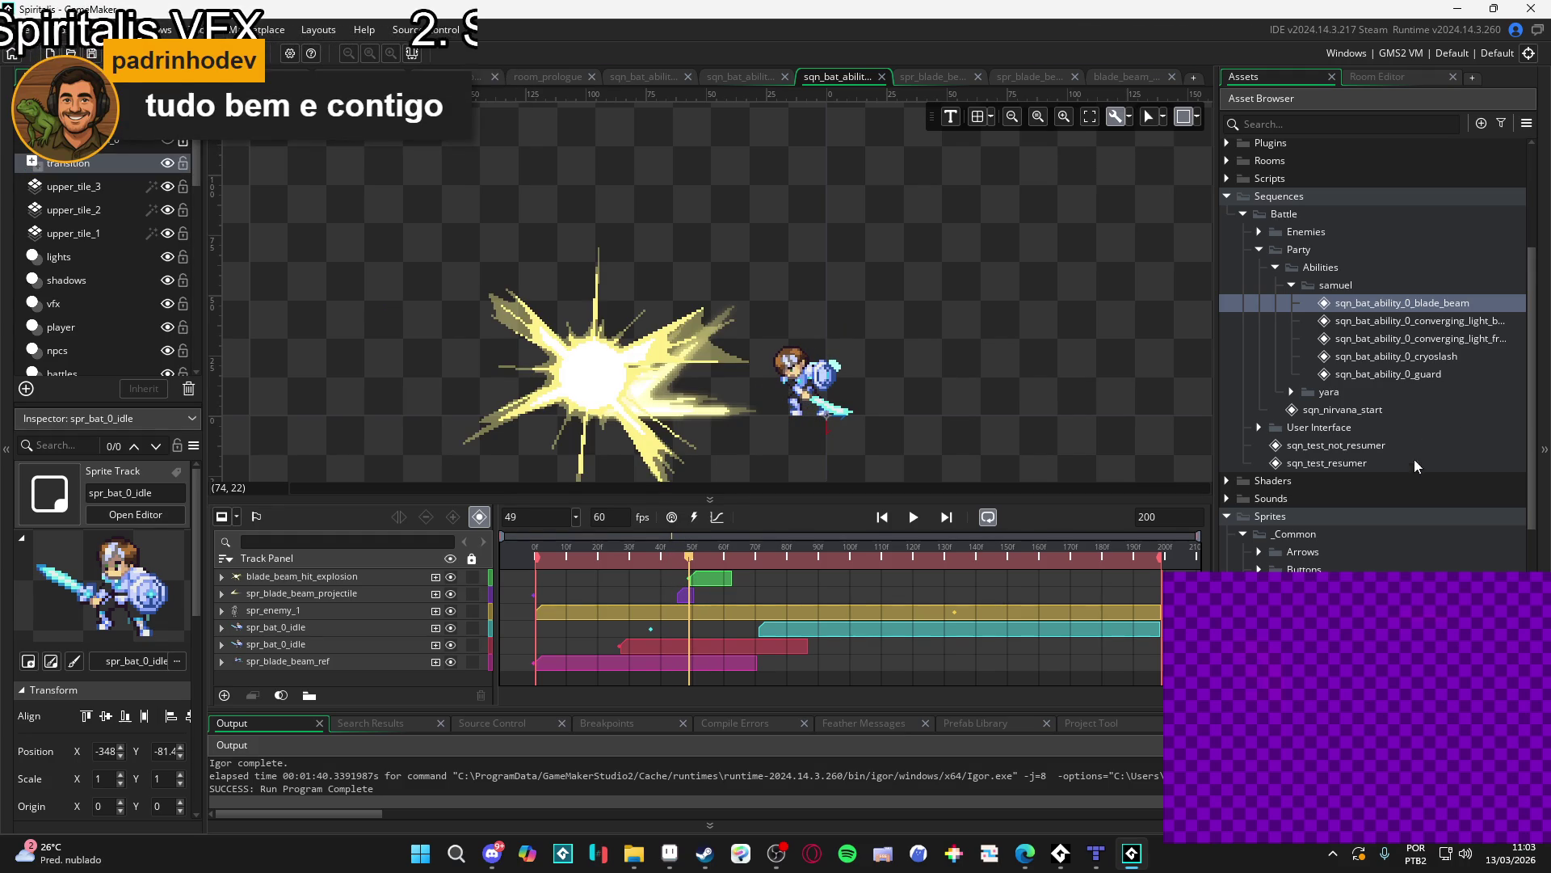
pyautogui.click(1295, 123)
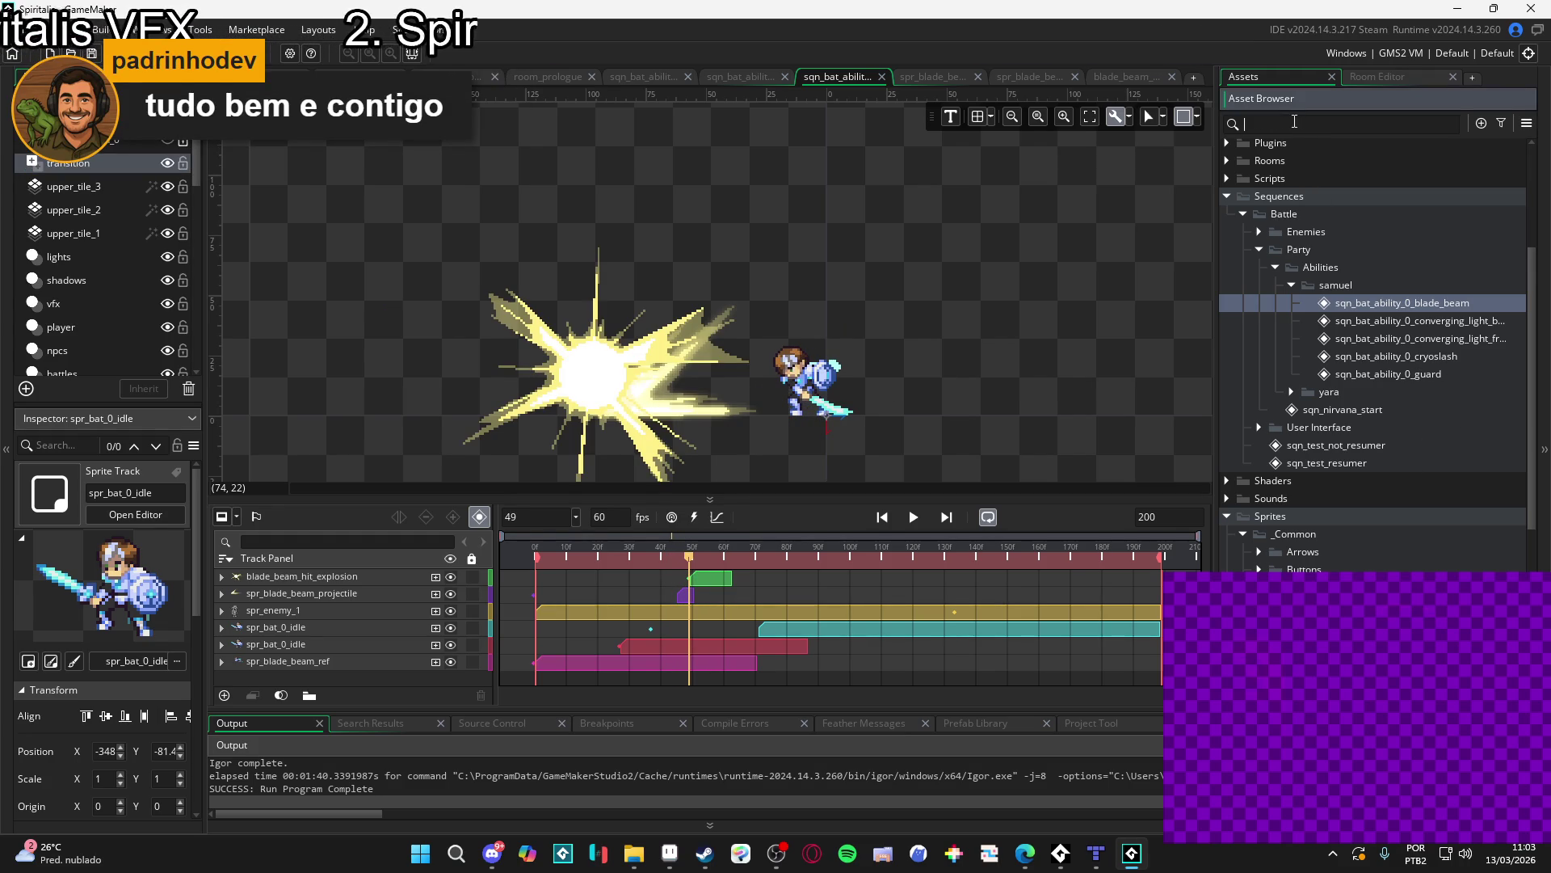
# - Search the assets and preview particle systems, settling on part_ejection_part_radial
pyautogui.write('part')
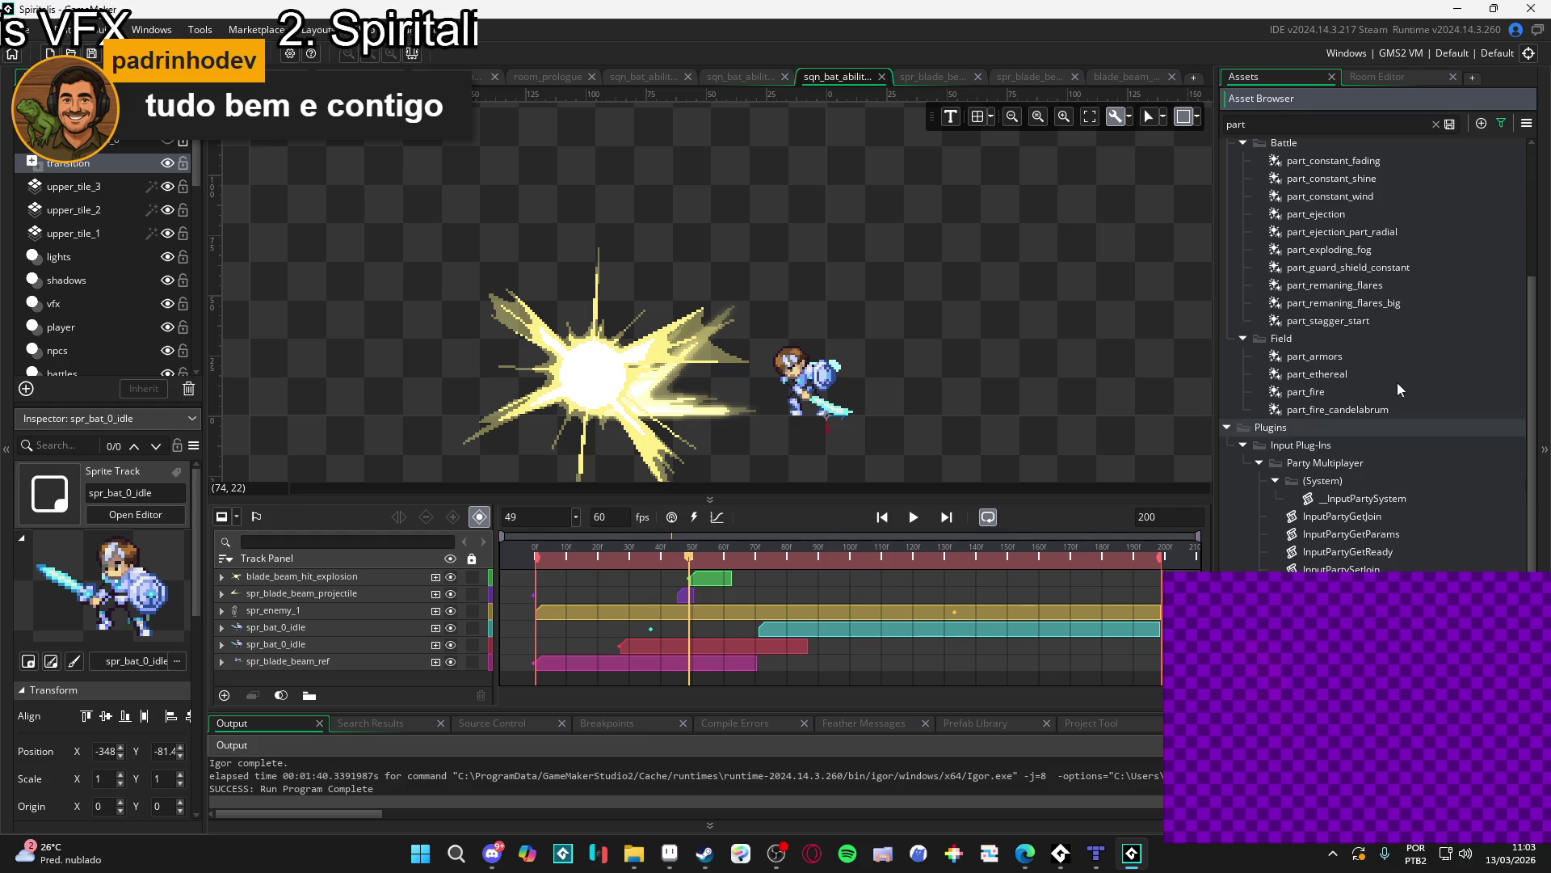
pyautogui.scroll(3, 1382, 368)
pyautogui.click(1366, 328)
pyautogui.click(1359, 356)
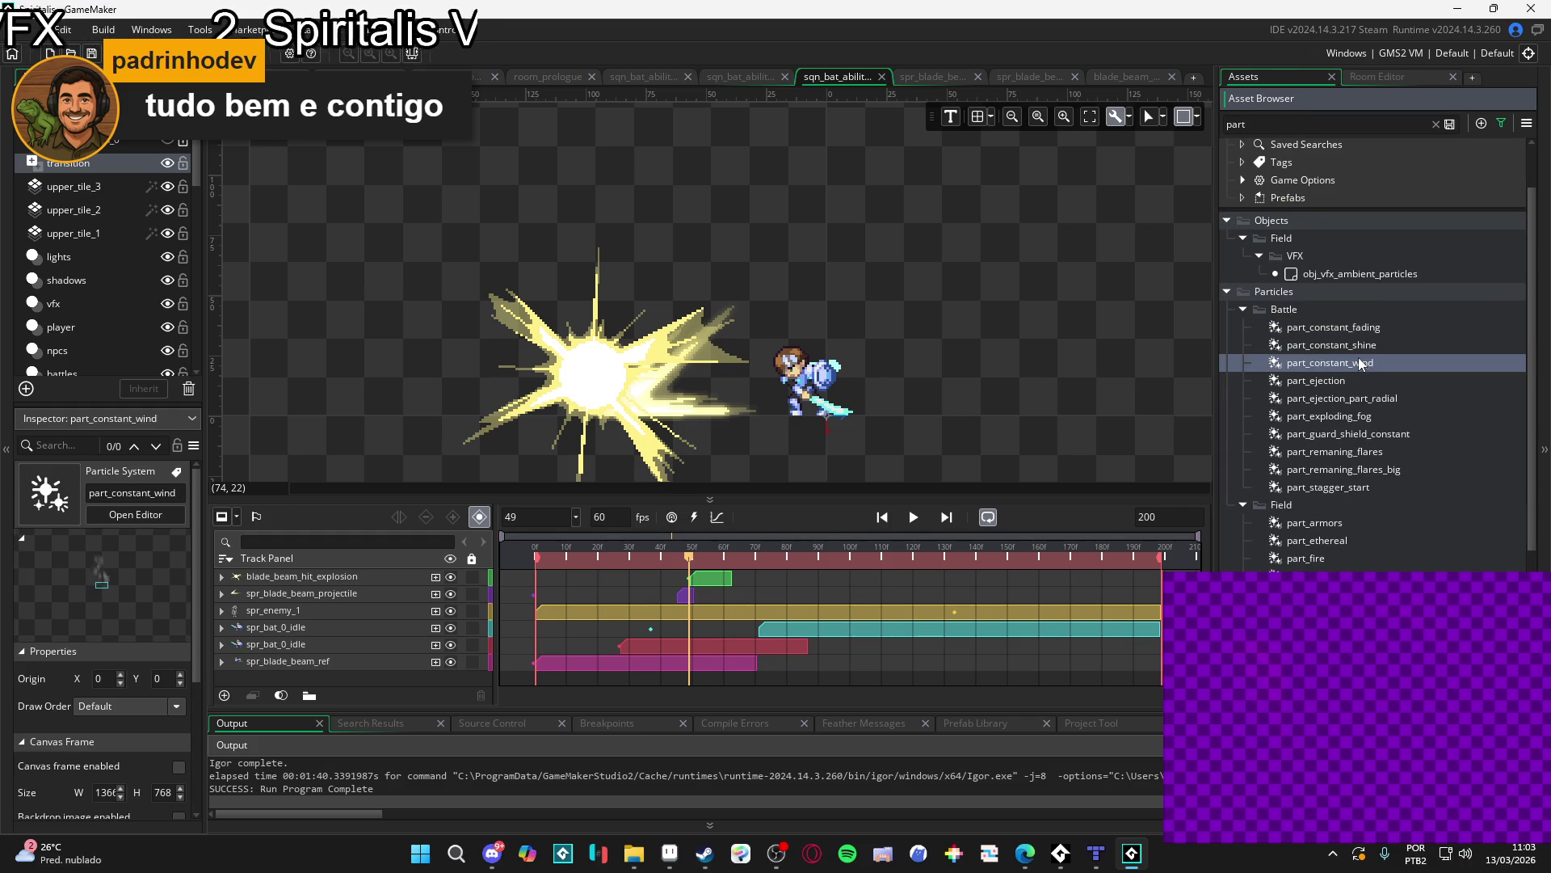
pyautogui.click(1377, 380)
pyautogui.click(1346, 399)
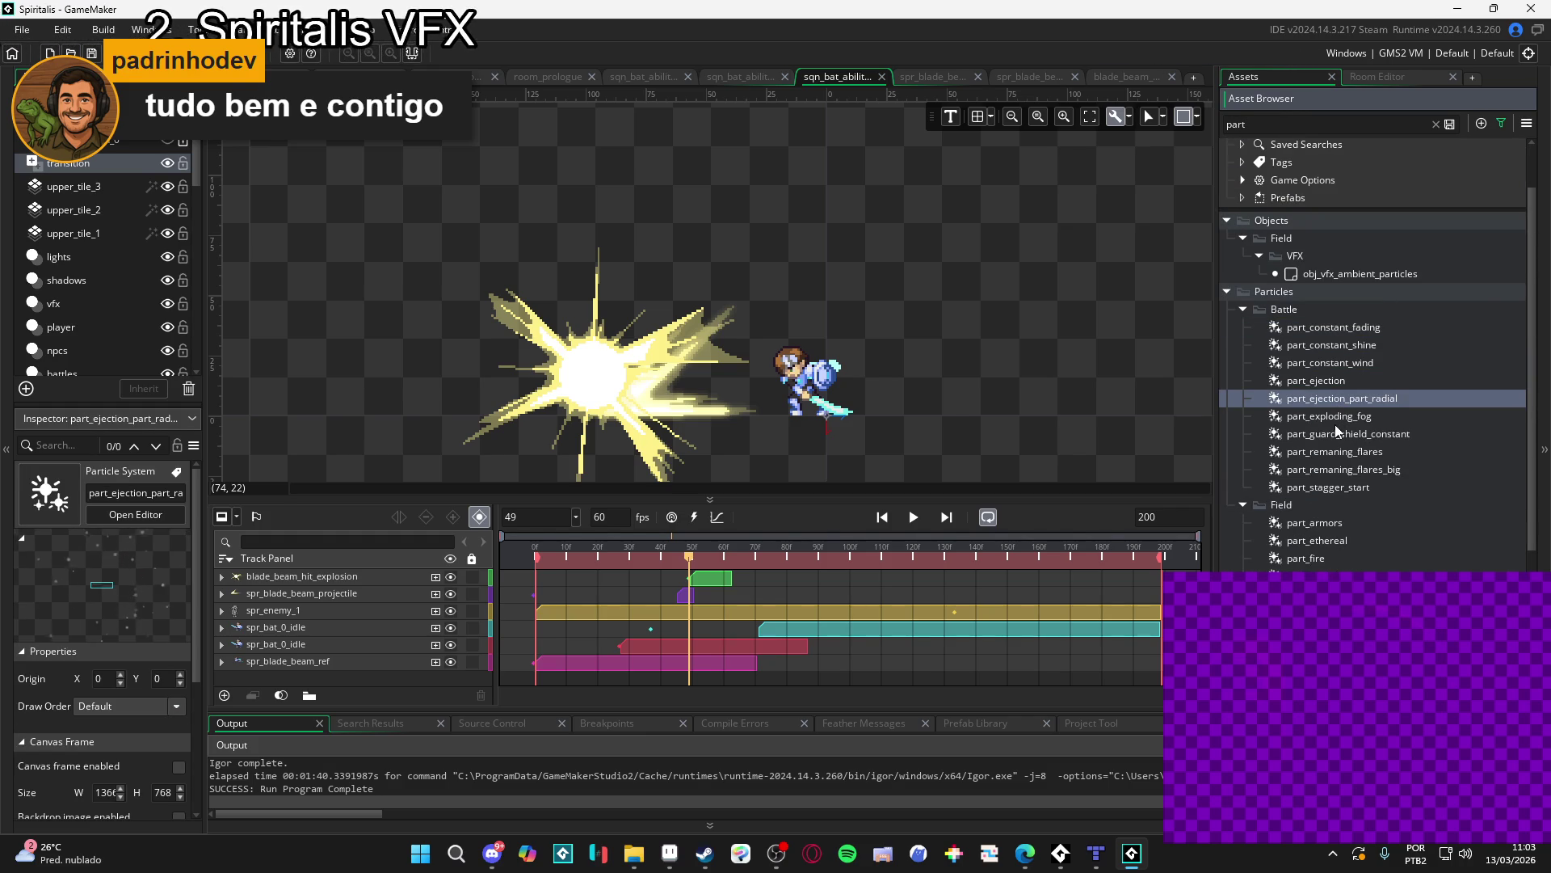
pyautogui.click(1322, 386)
pyautogui.click(1327, 400)
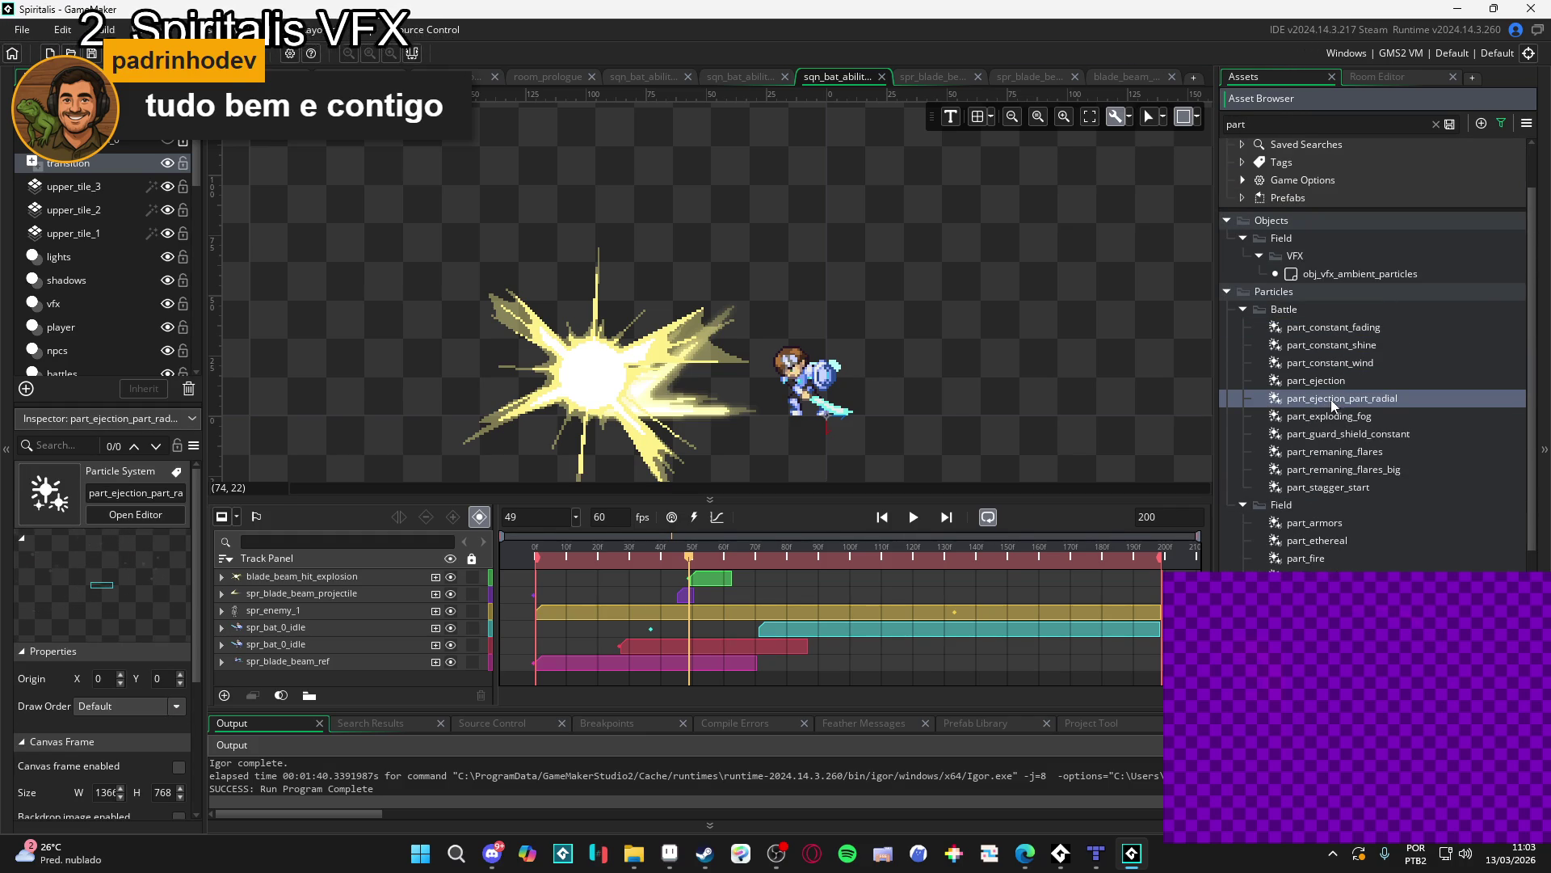
pyautogui.click(1345, 415)
pyautogui.click(1344, 400)
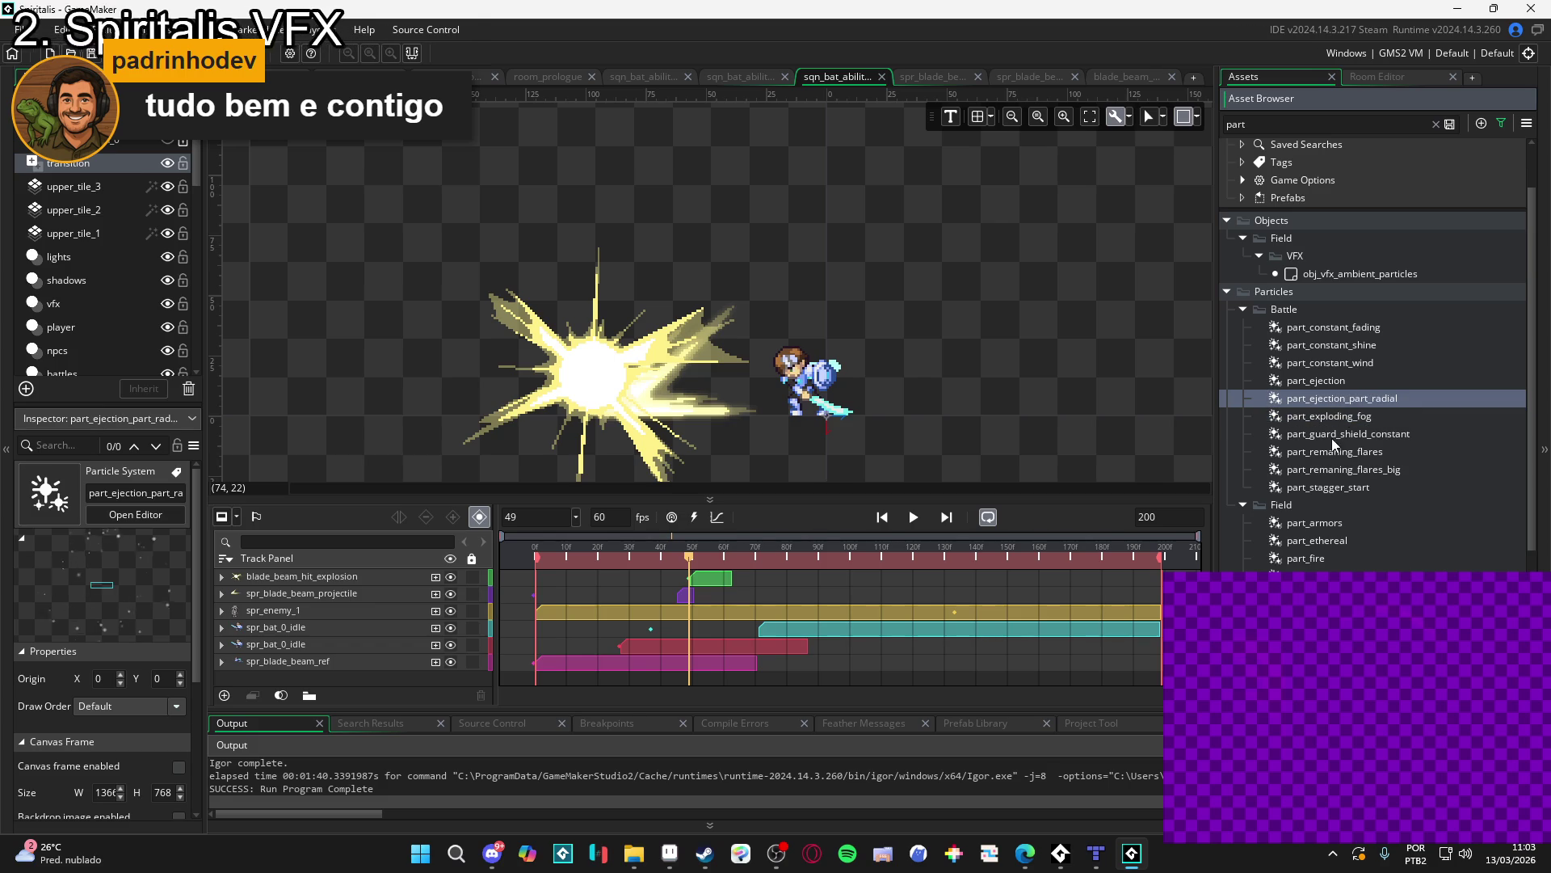
pyautogui.click(1312, 415)
pyautogui.click(1321, 451)
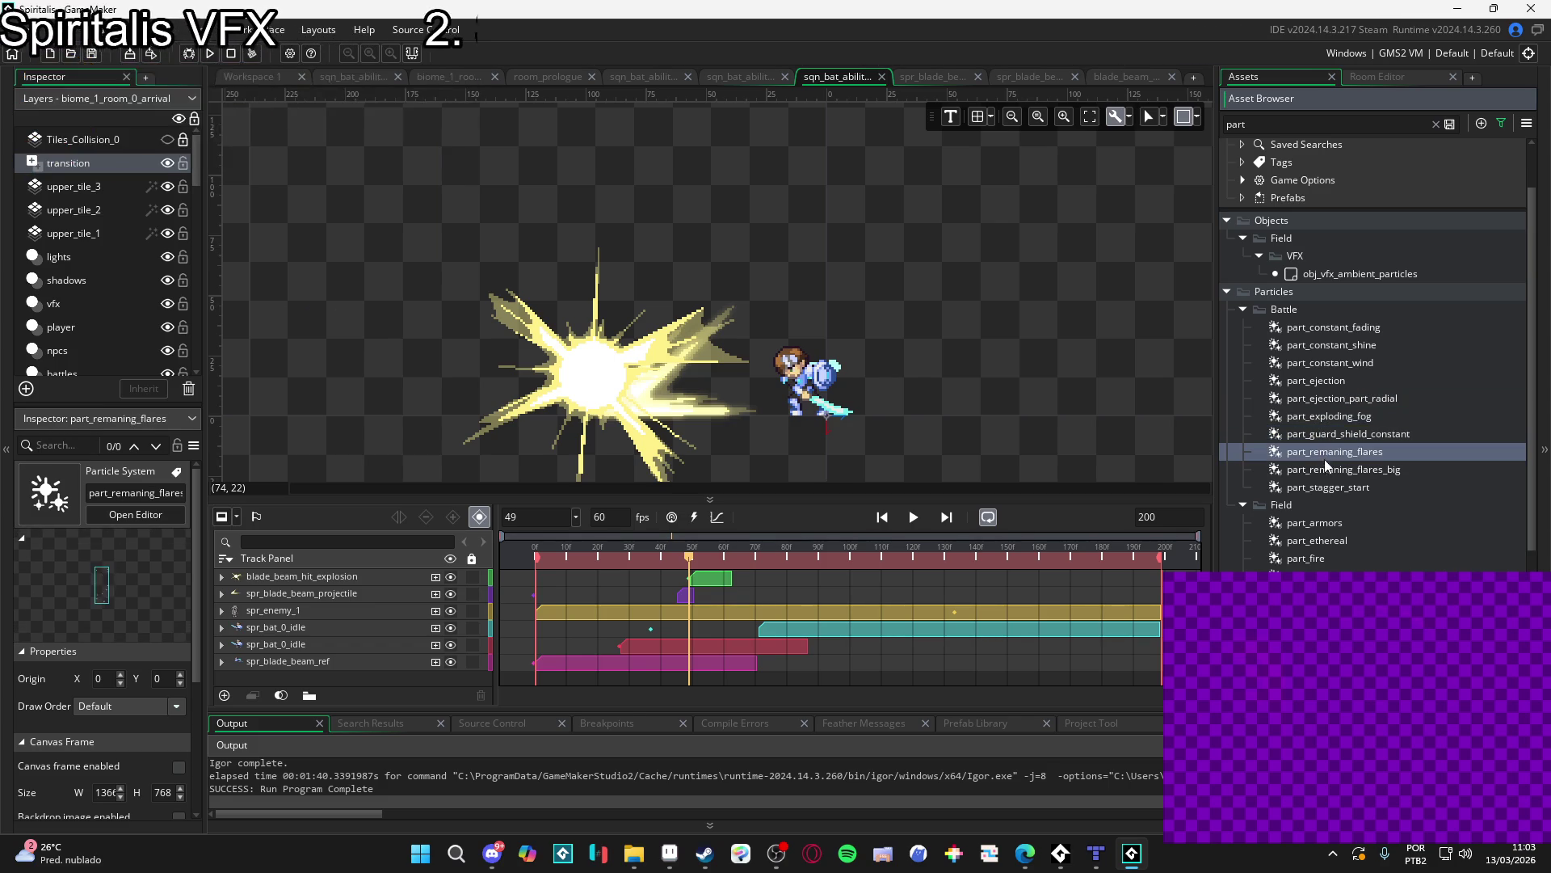
pyautogui.click(1350, 399)
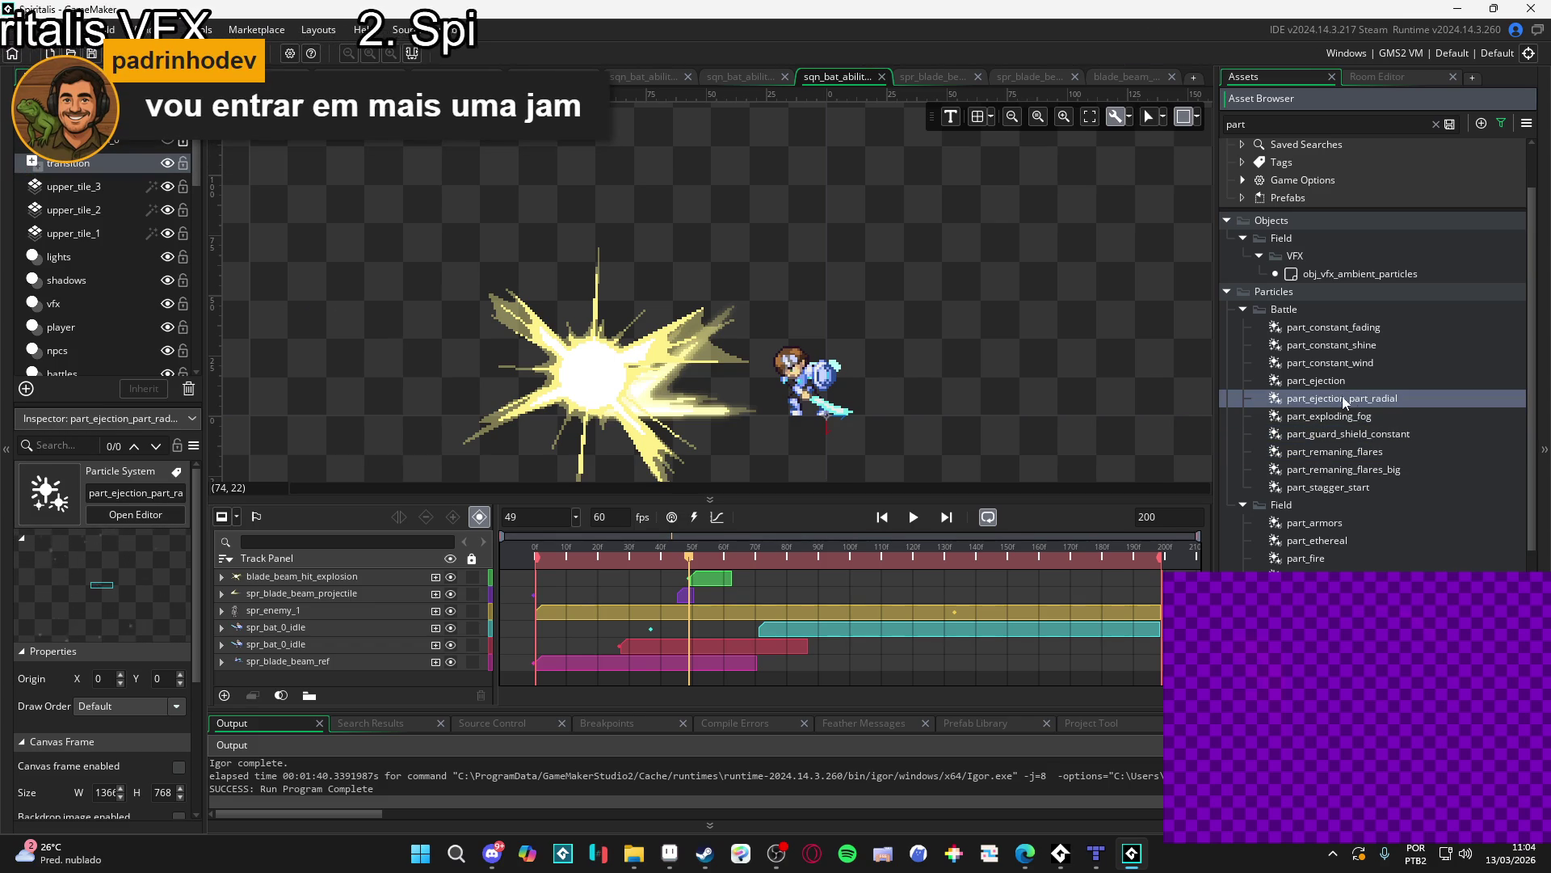
# - Drop part_ejection_part_radial at the beam's impact point and give its track a Colour Multiply property
pyautogui.moveTo(600, 394); pyautogui.dragTo(601, 393)
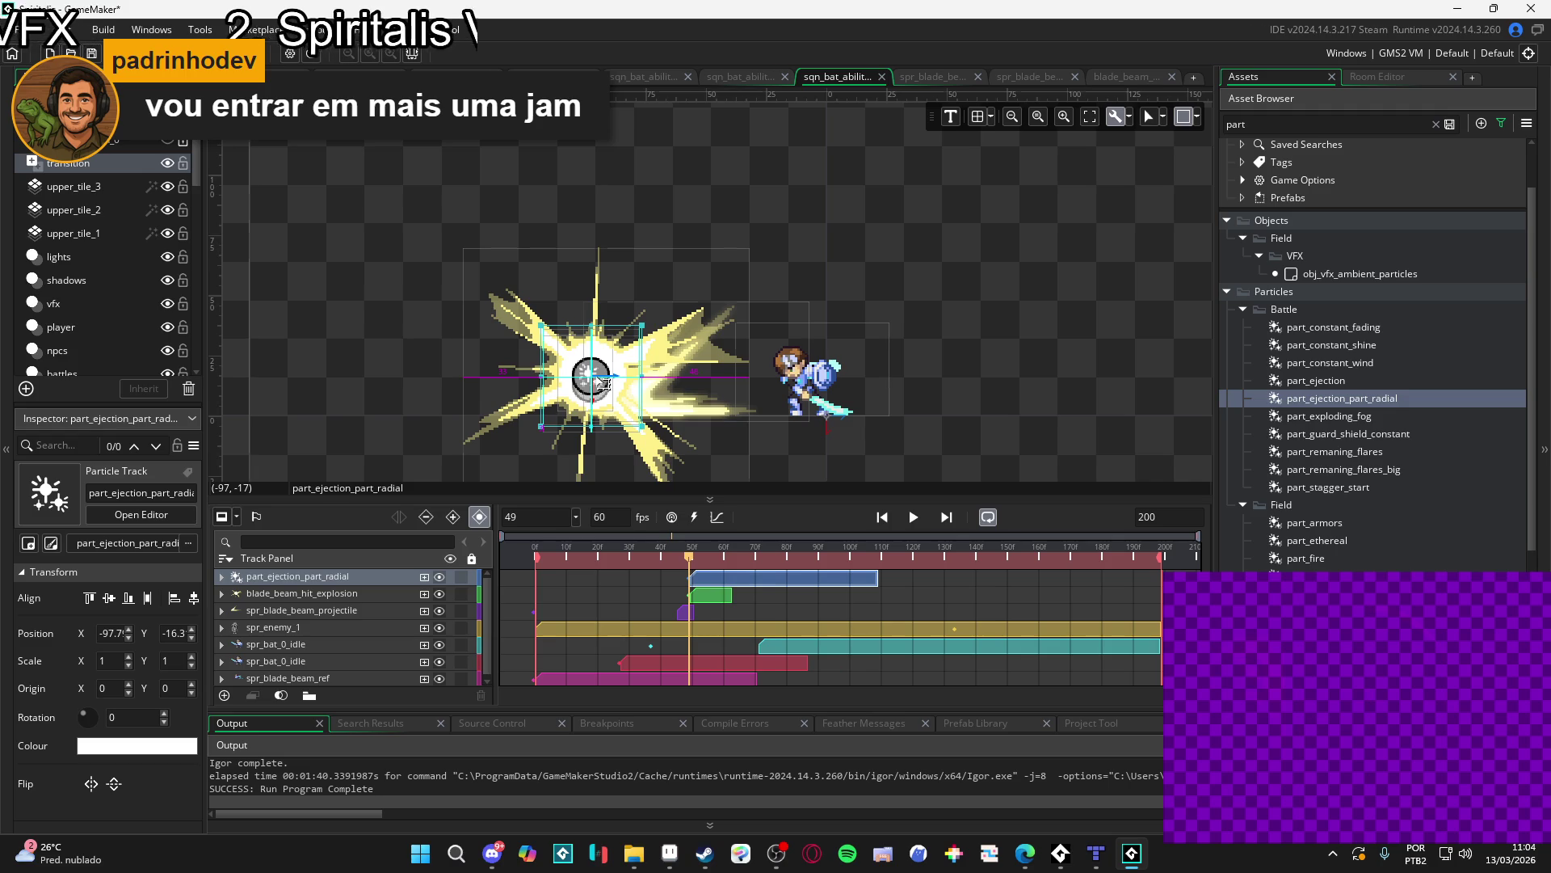
pyautogui.click(221, 577)
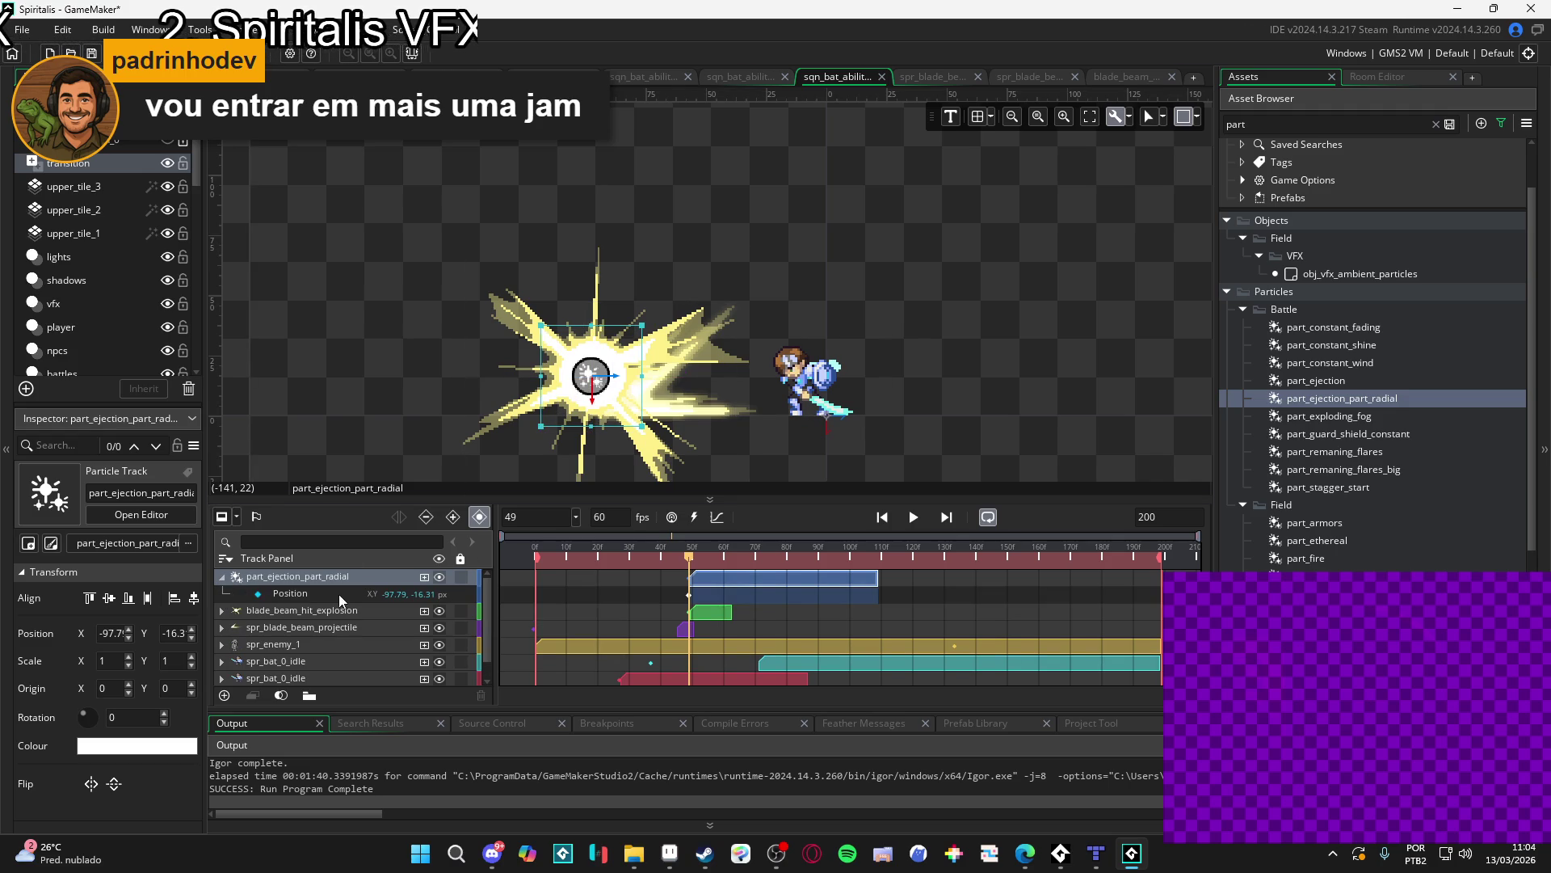
pyautogui.click(424, 577)
pyautogui.click(475, 651)
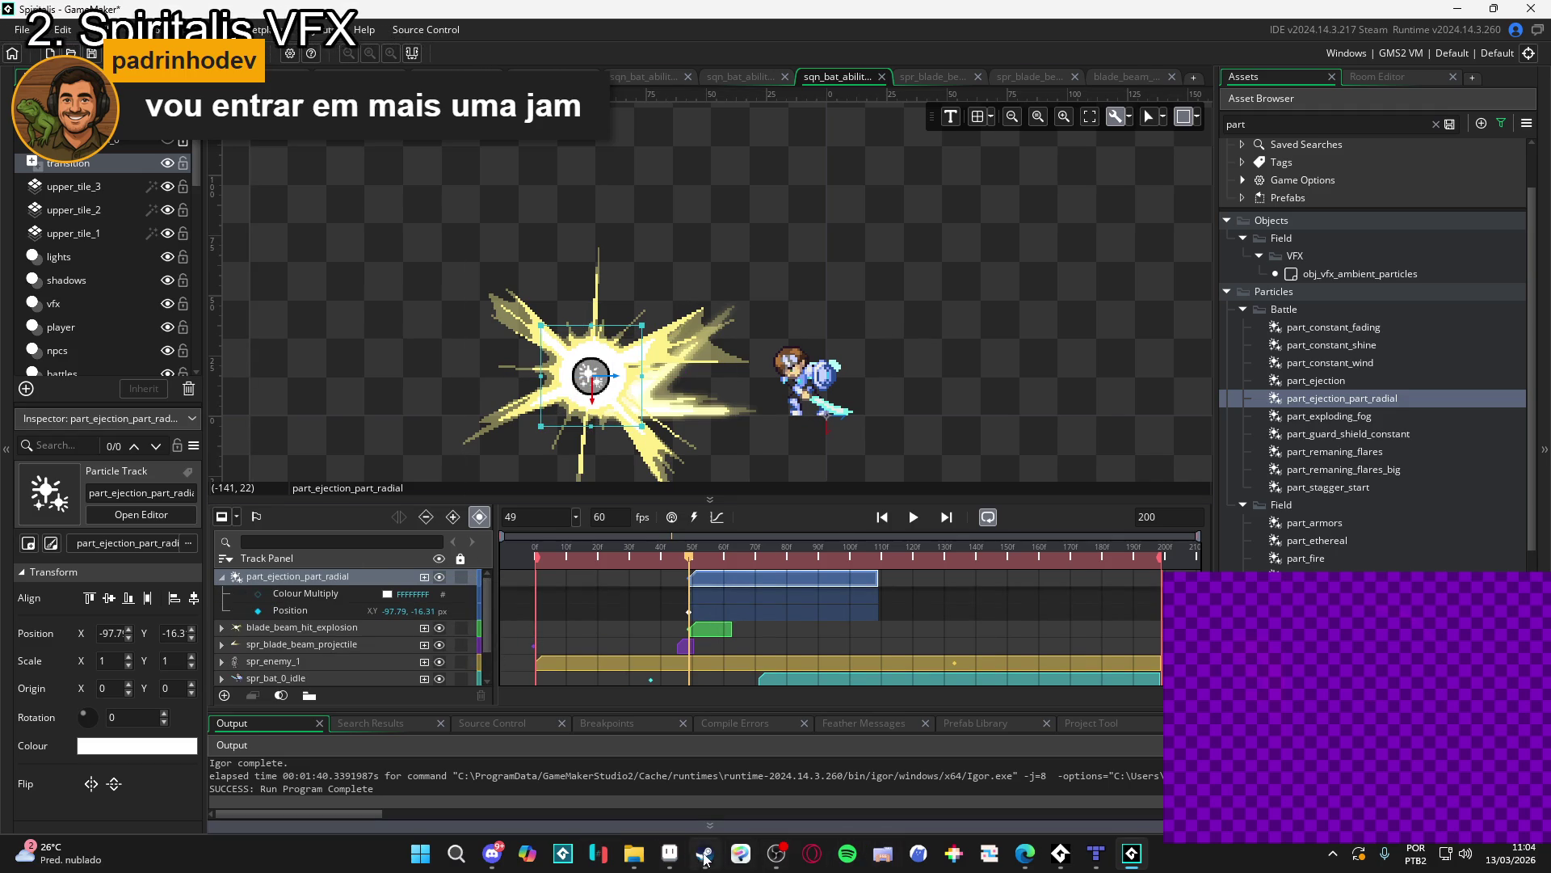
pyautogui.click(670, 853)
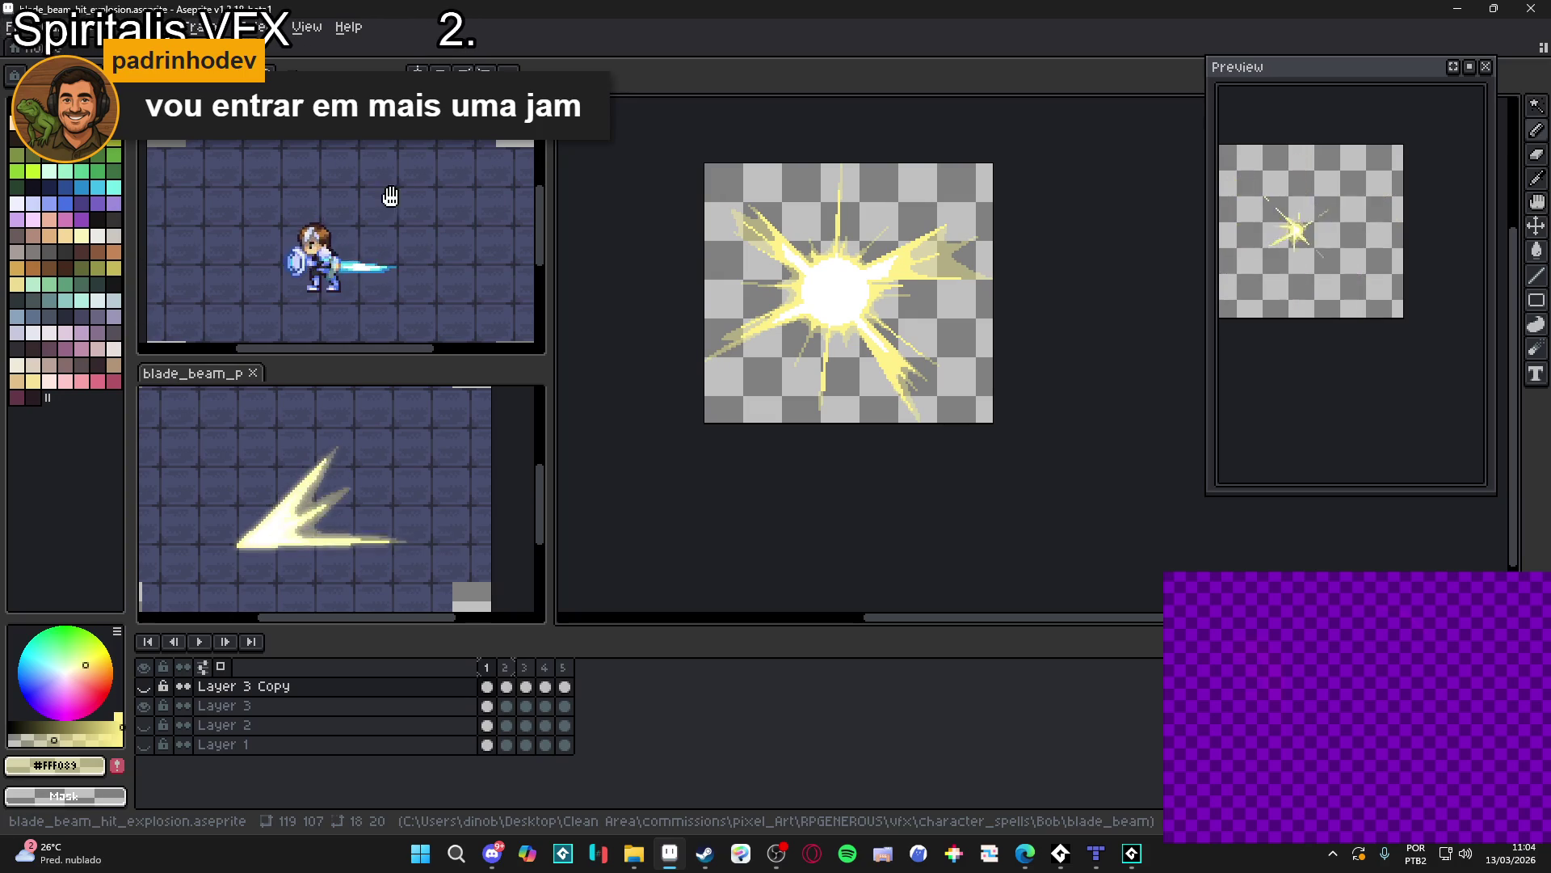
# - Set Aseprite's foreground to the palette's pale yellow, confirm hex fff089, and return to GameMaker
pyautogui.click(117, 764)
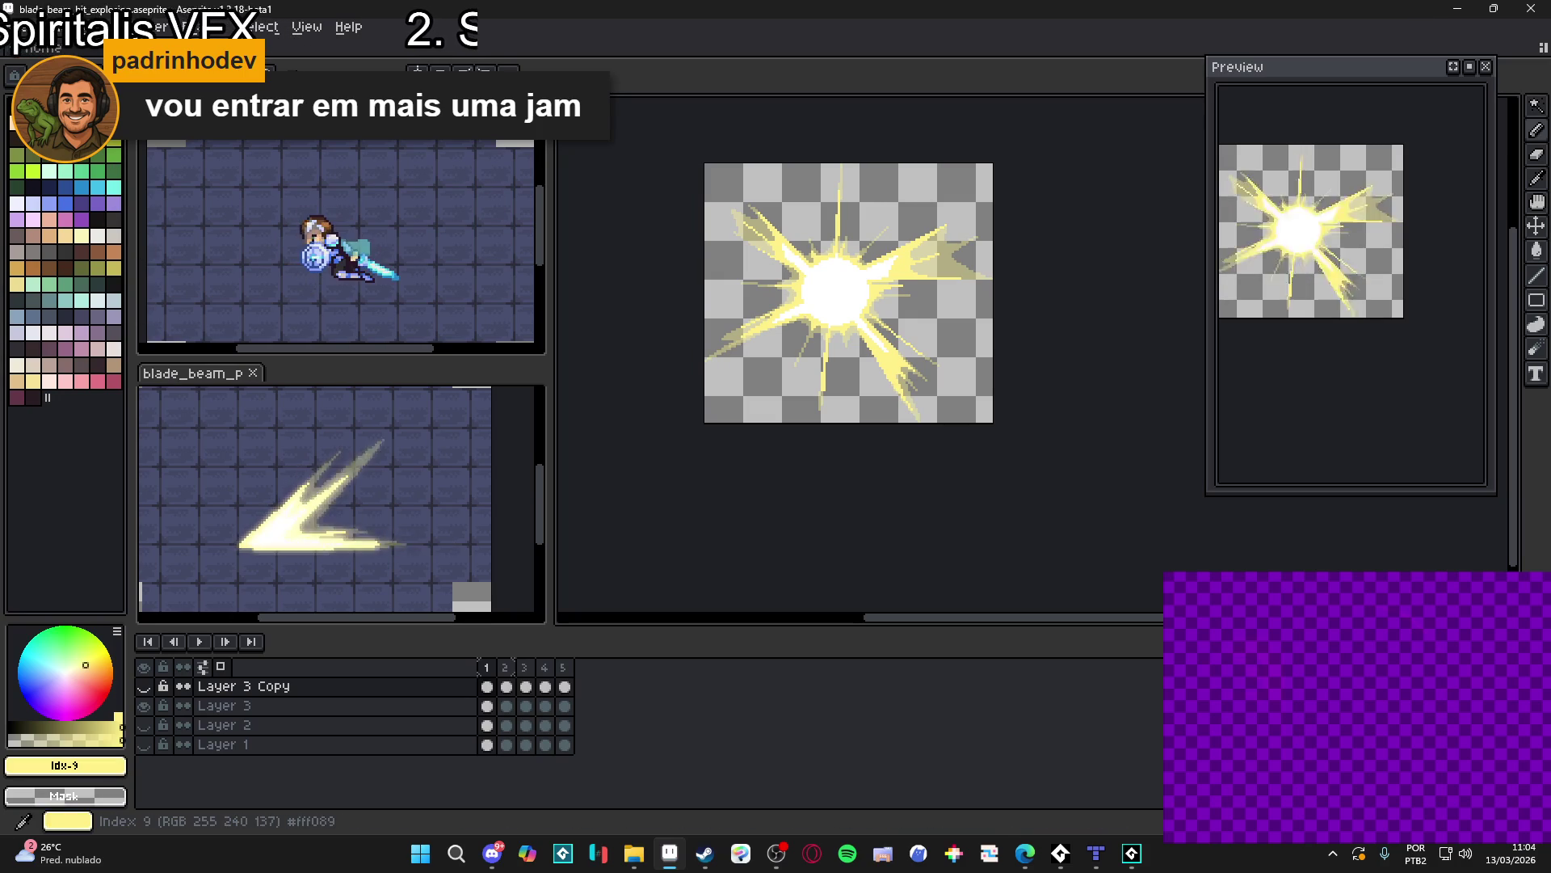
pyautogui.click(89, 767)
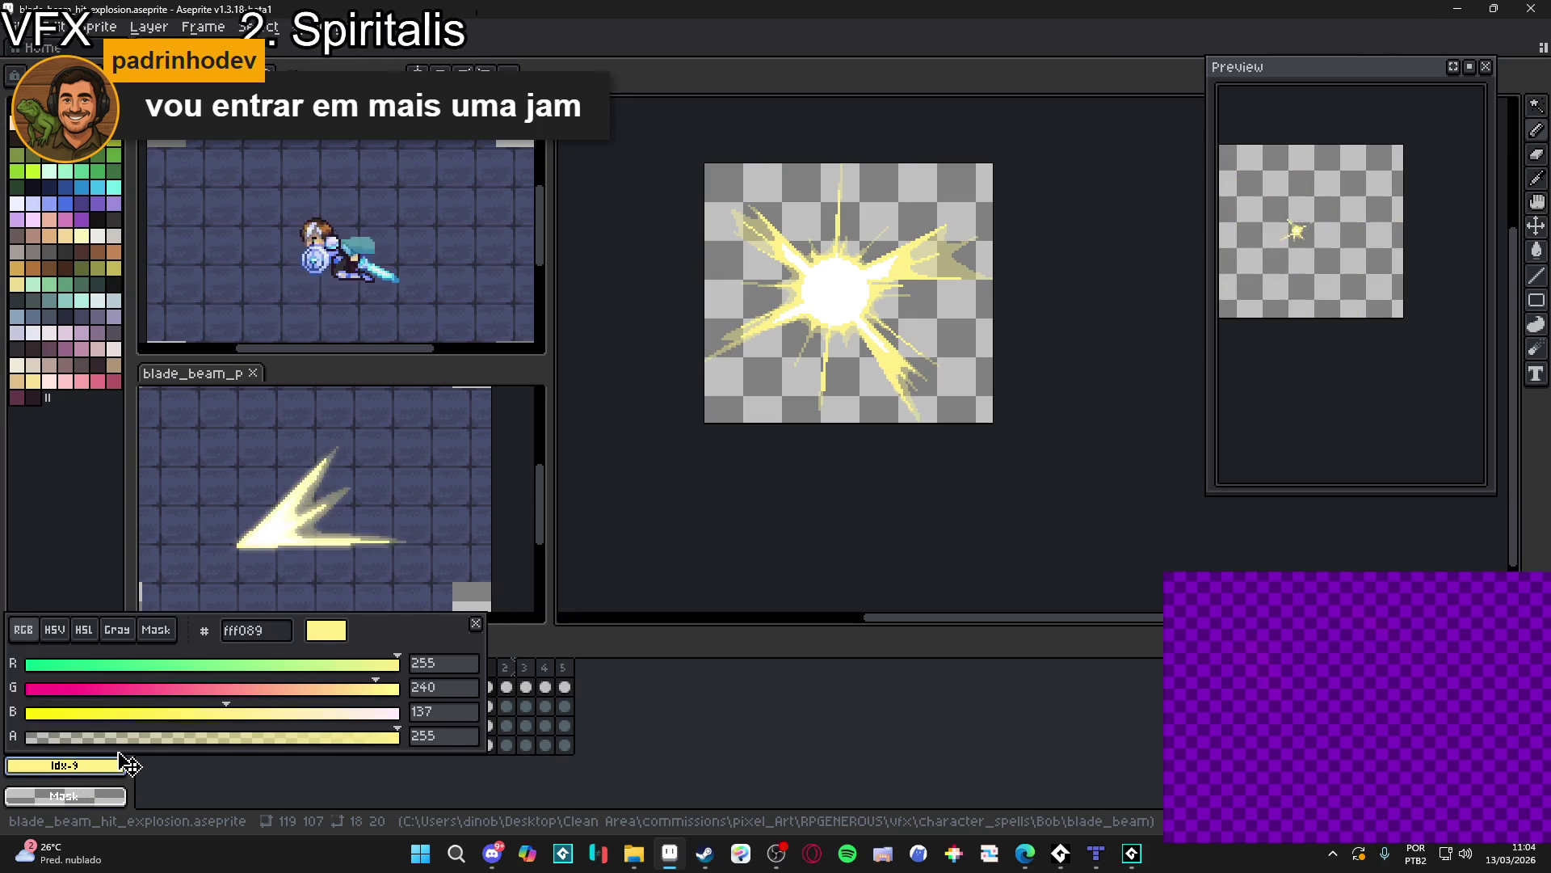
pyautogui.click(122, 764)
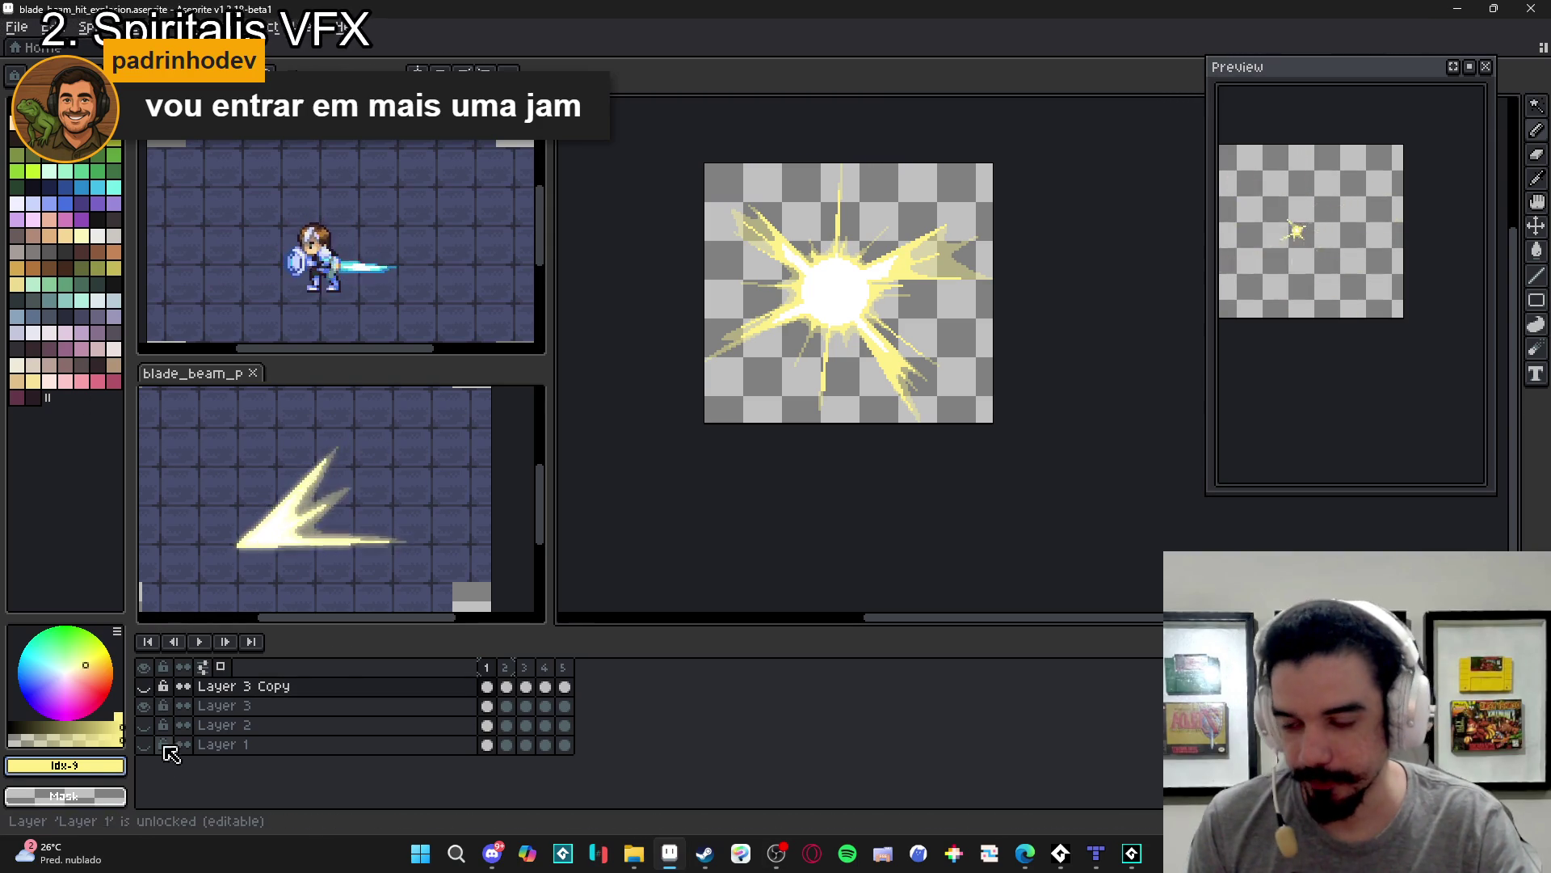
pyautogui.click(89, 764)
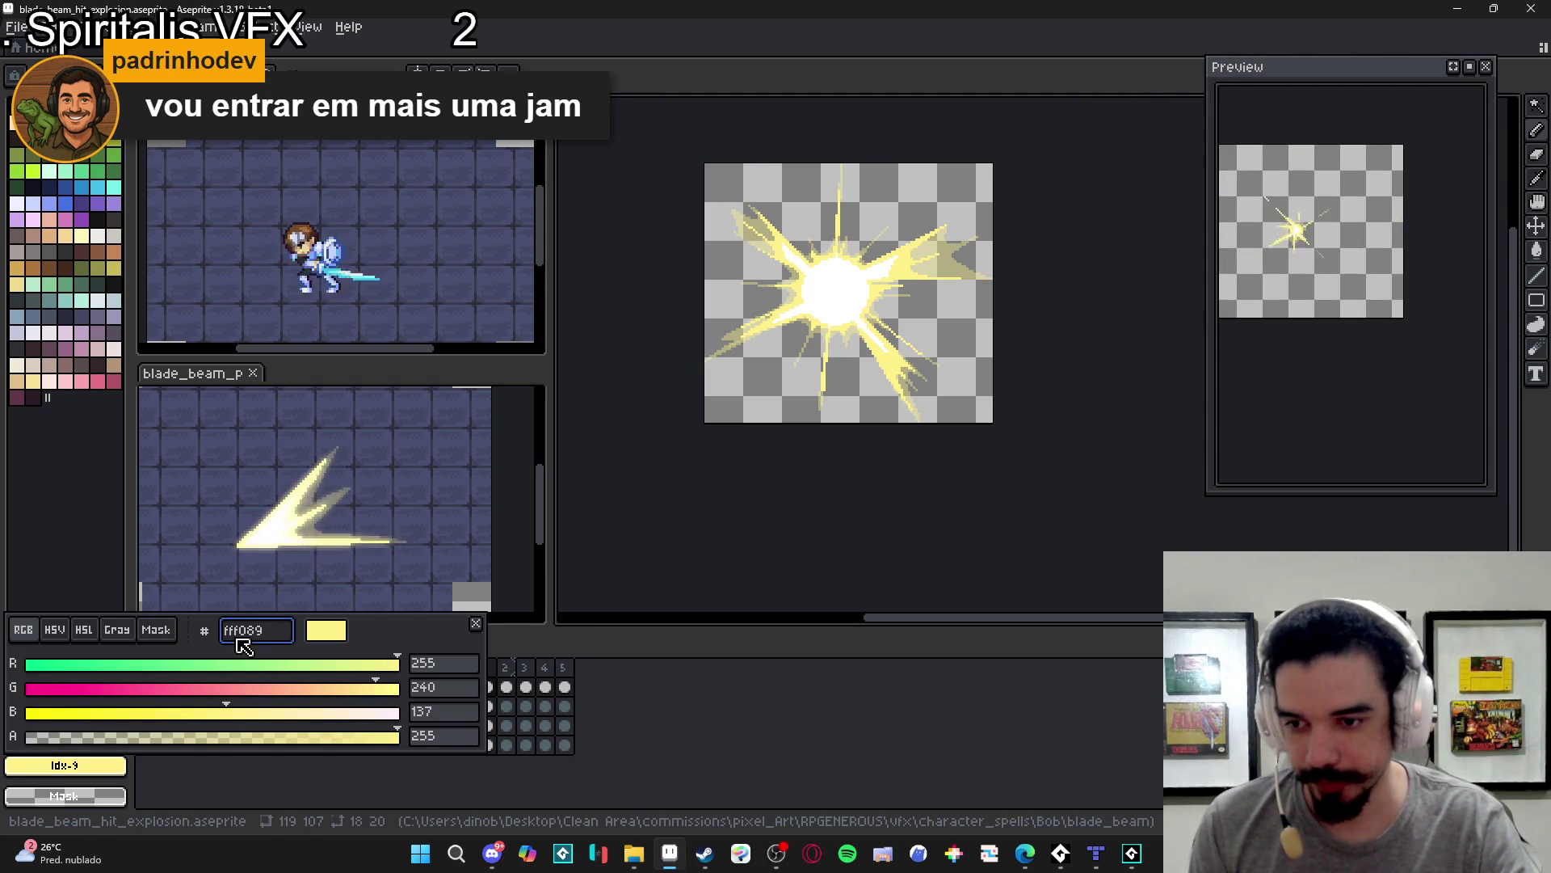
pyautogui.press('Escape')
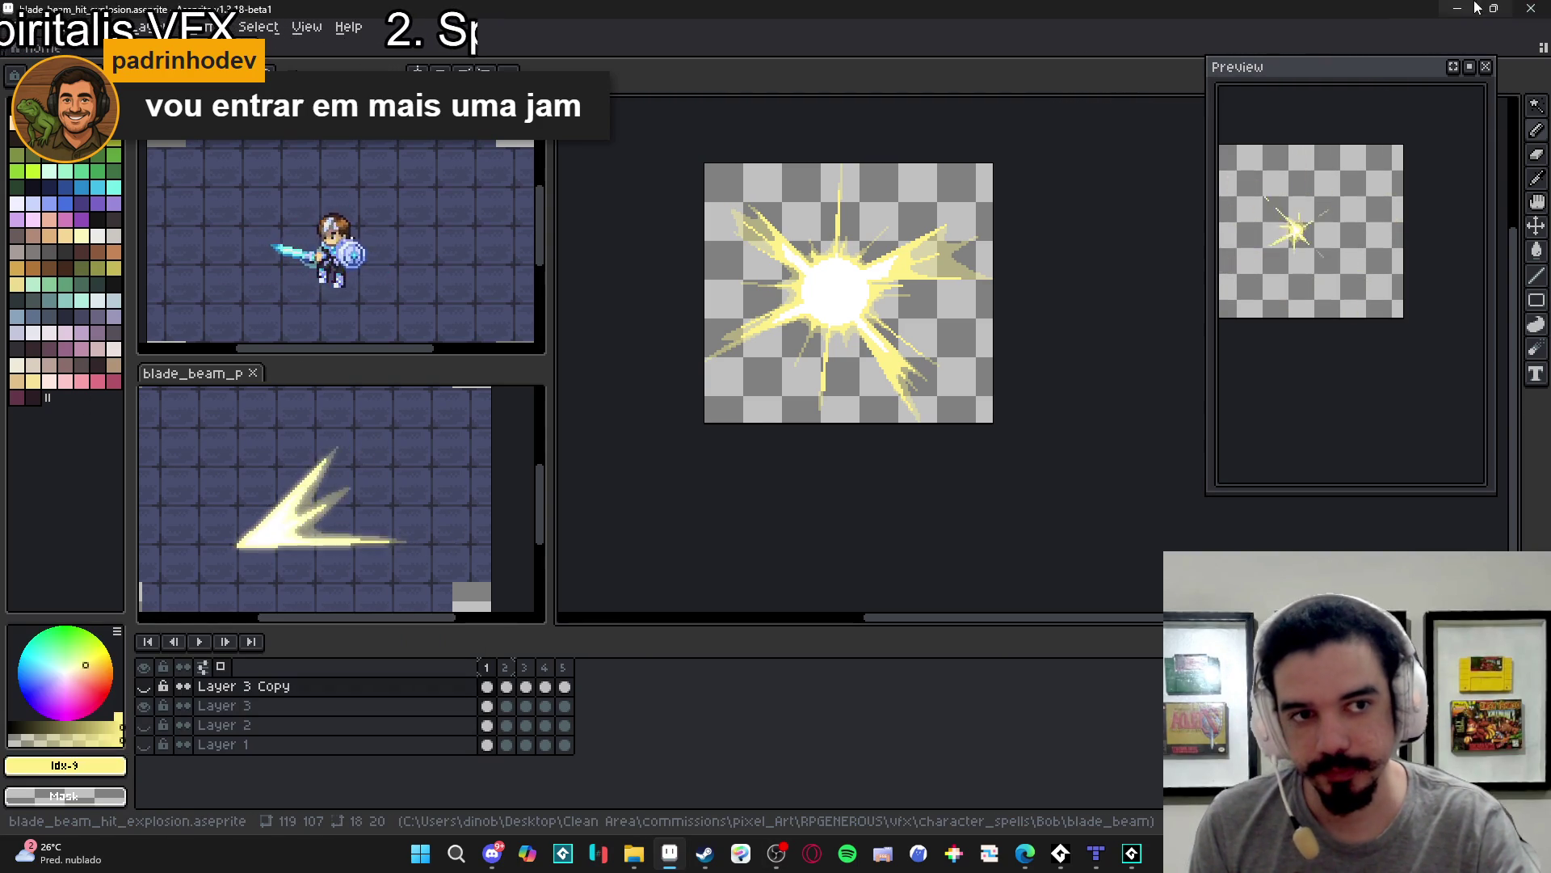
pyautogui.click(1457, 8)
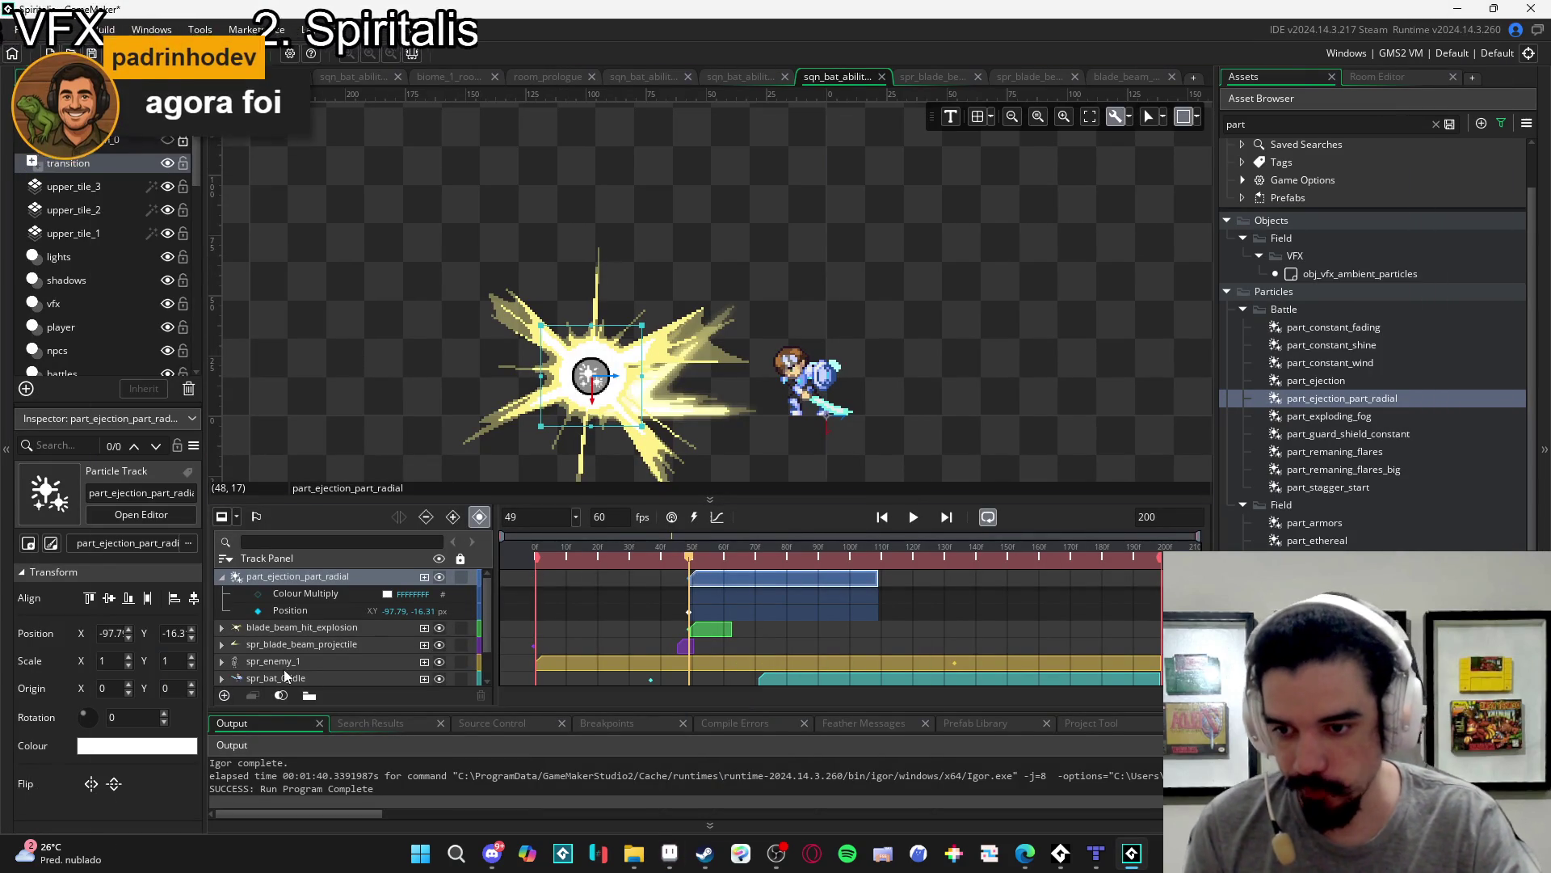
# - Set the radial track's Colour Multiply to pale yellow FFF089 and scrub the timeline to check the flare
pyautogui.click(388, 594)
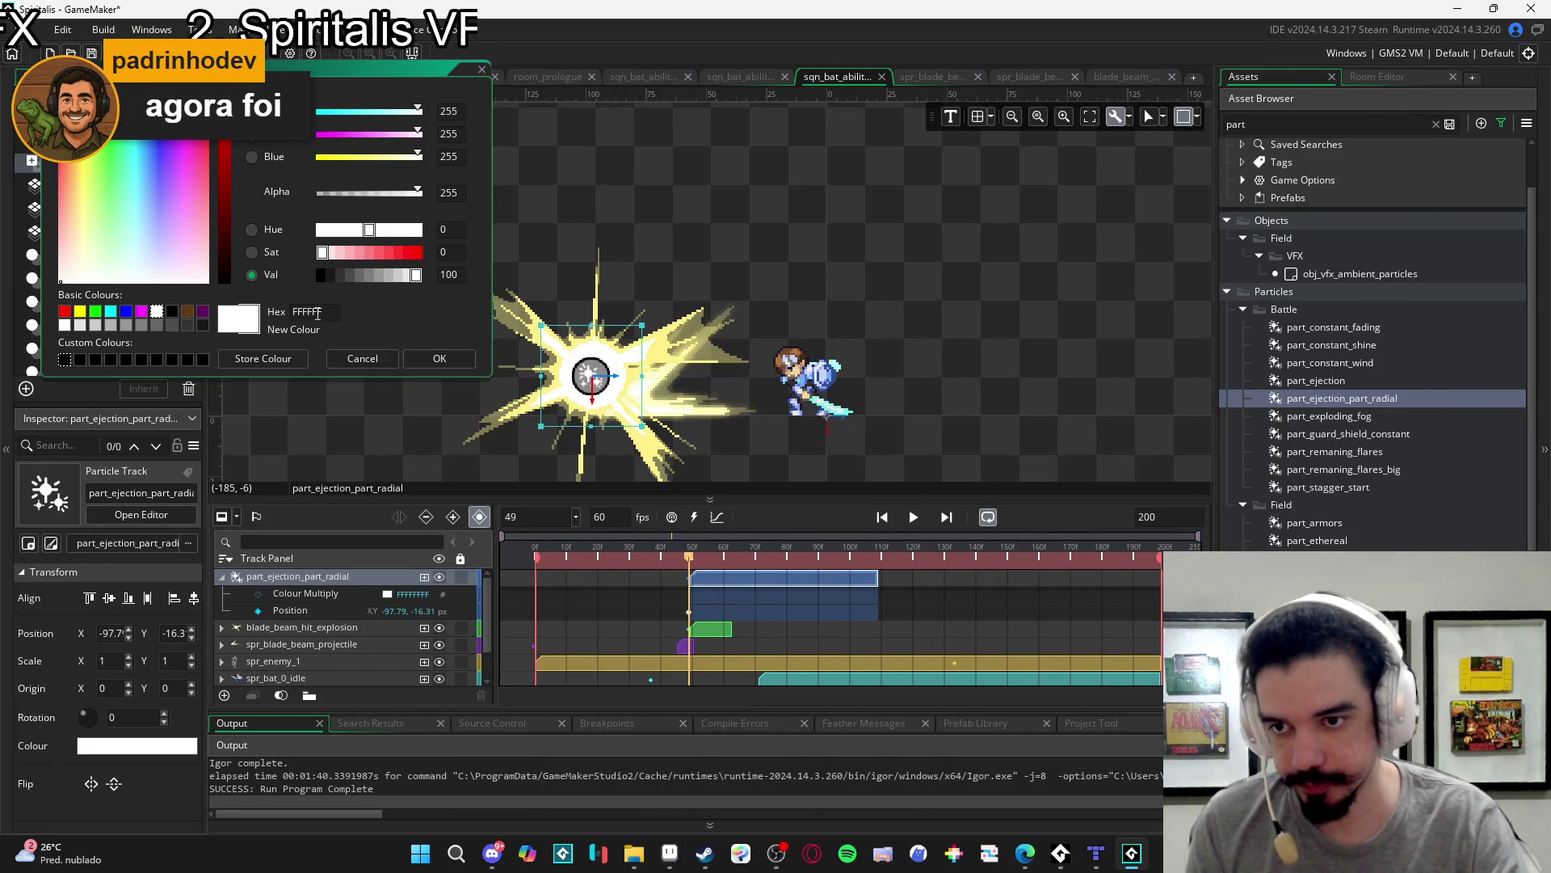
pyautogui.click(454, 367)
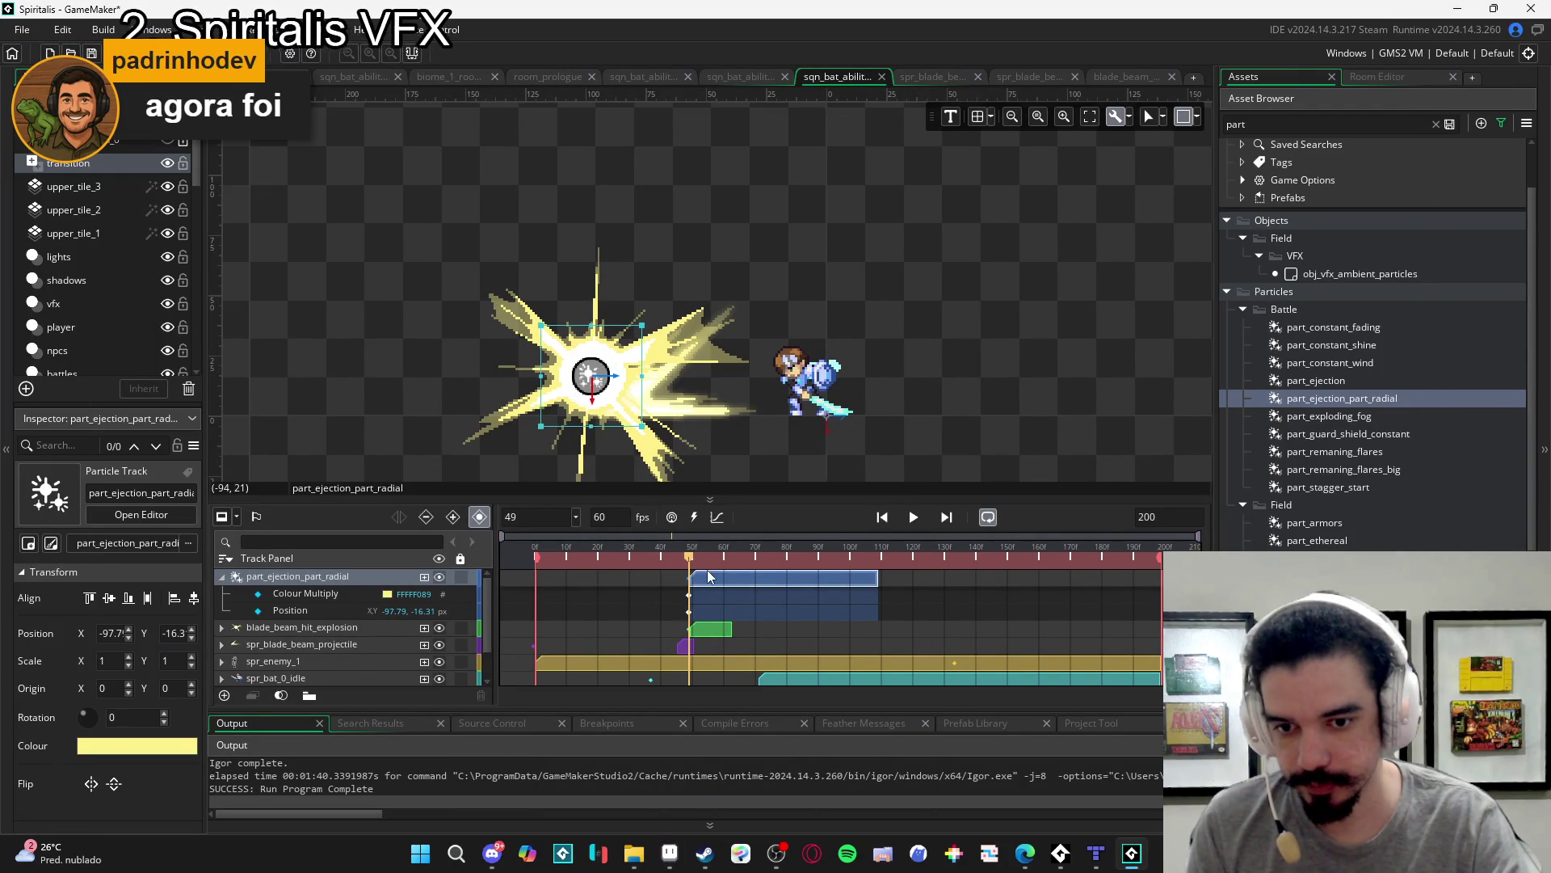
pyautogui.moveTo(691, 563)
pyautogui.mouseDown()
pyautogui.moveTo(791, 561)
pyautogui.moveTo(683, 561)
pyautogui.moveTo(707, 559)
pyautogui.moveTo(666, 546)
pyautogui.moveTo(722, 552)
pyautogui.mouseUp()
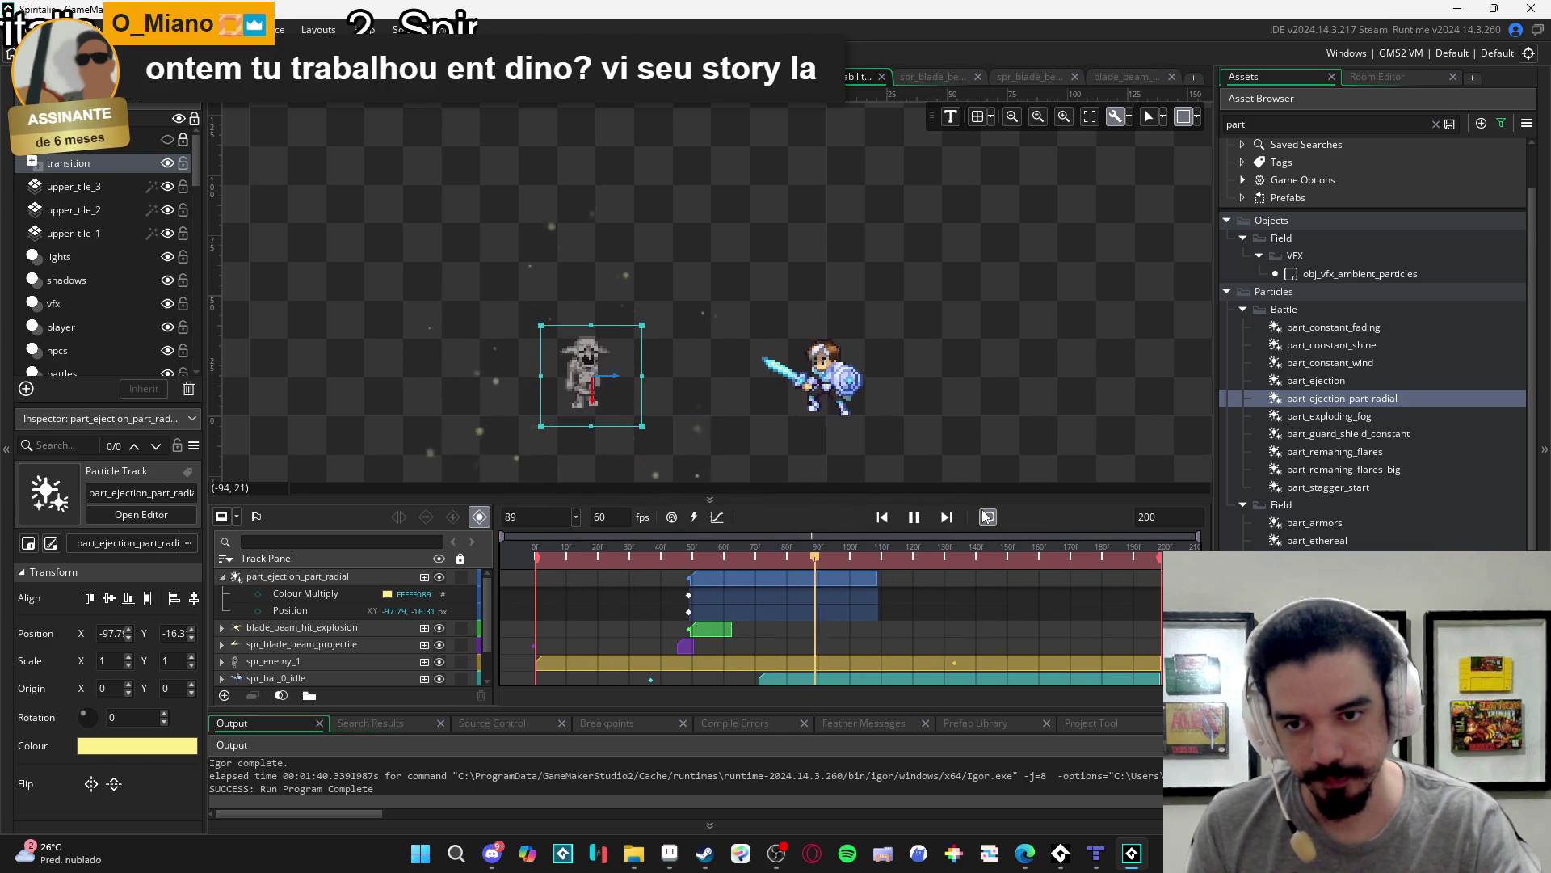
# - Duplicate part_ejection_part_radial and name the copy part_ejection_part_radial_light
pyautogui.press('space')
pyautogui.click(1333, 395)
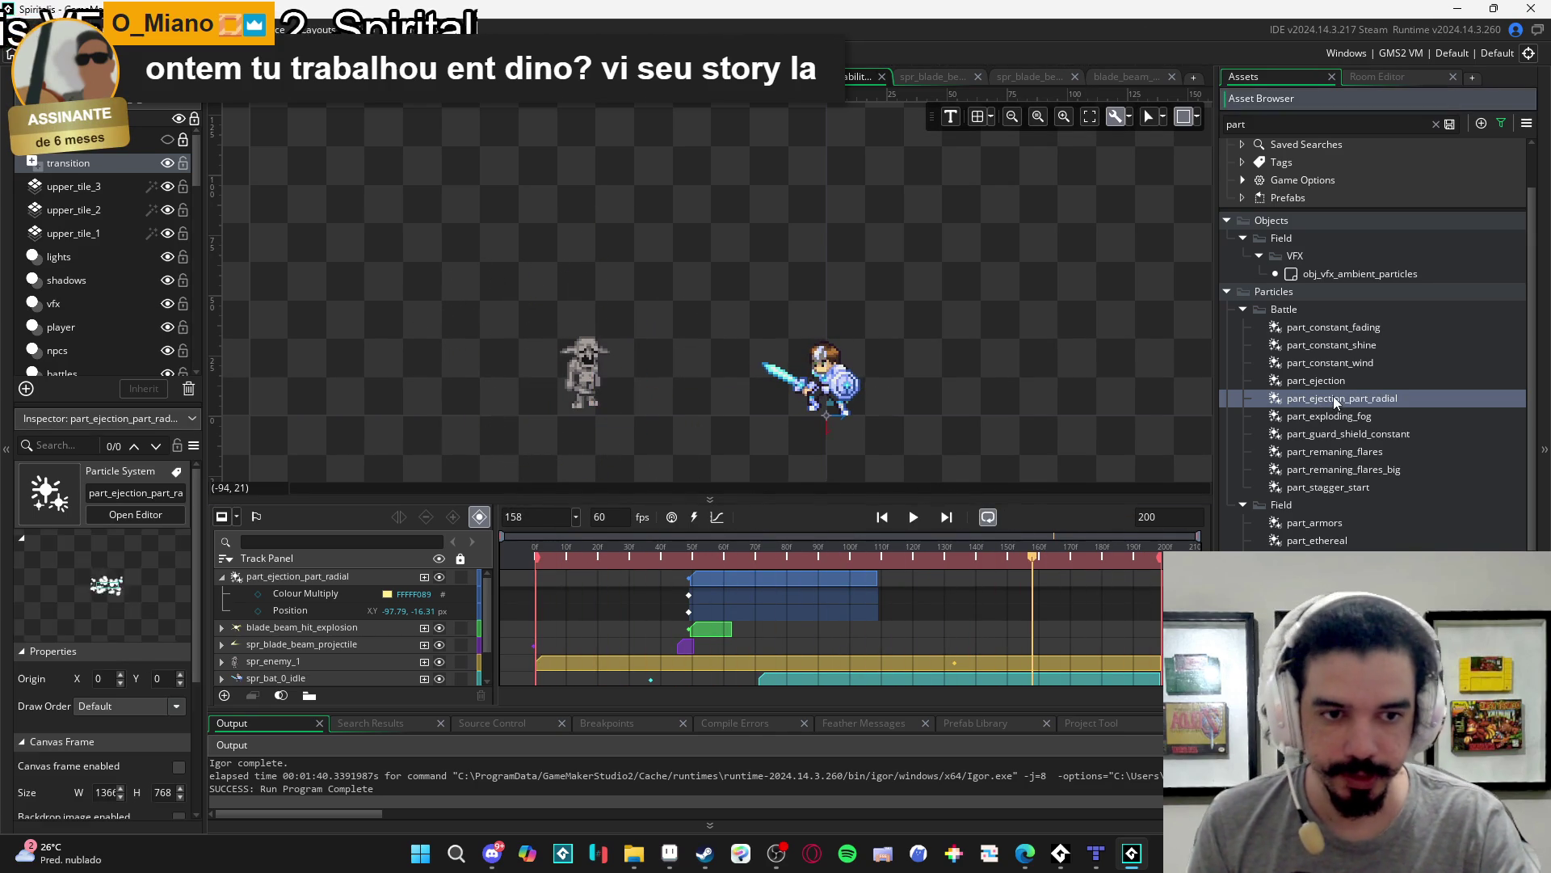
pyautogui.hotkey('ctrl', 'd')
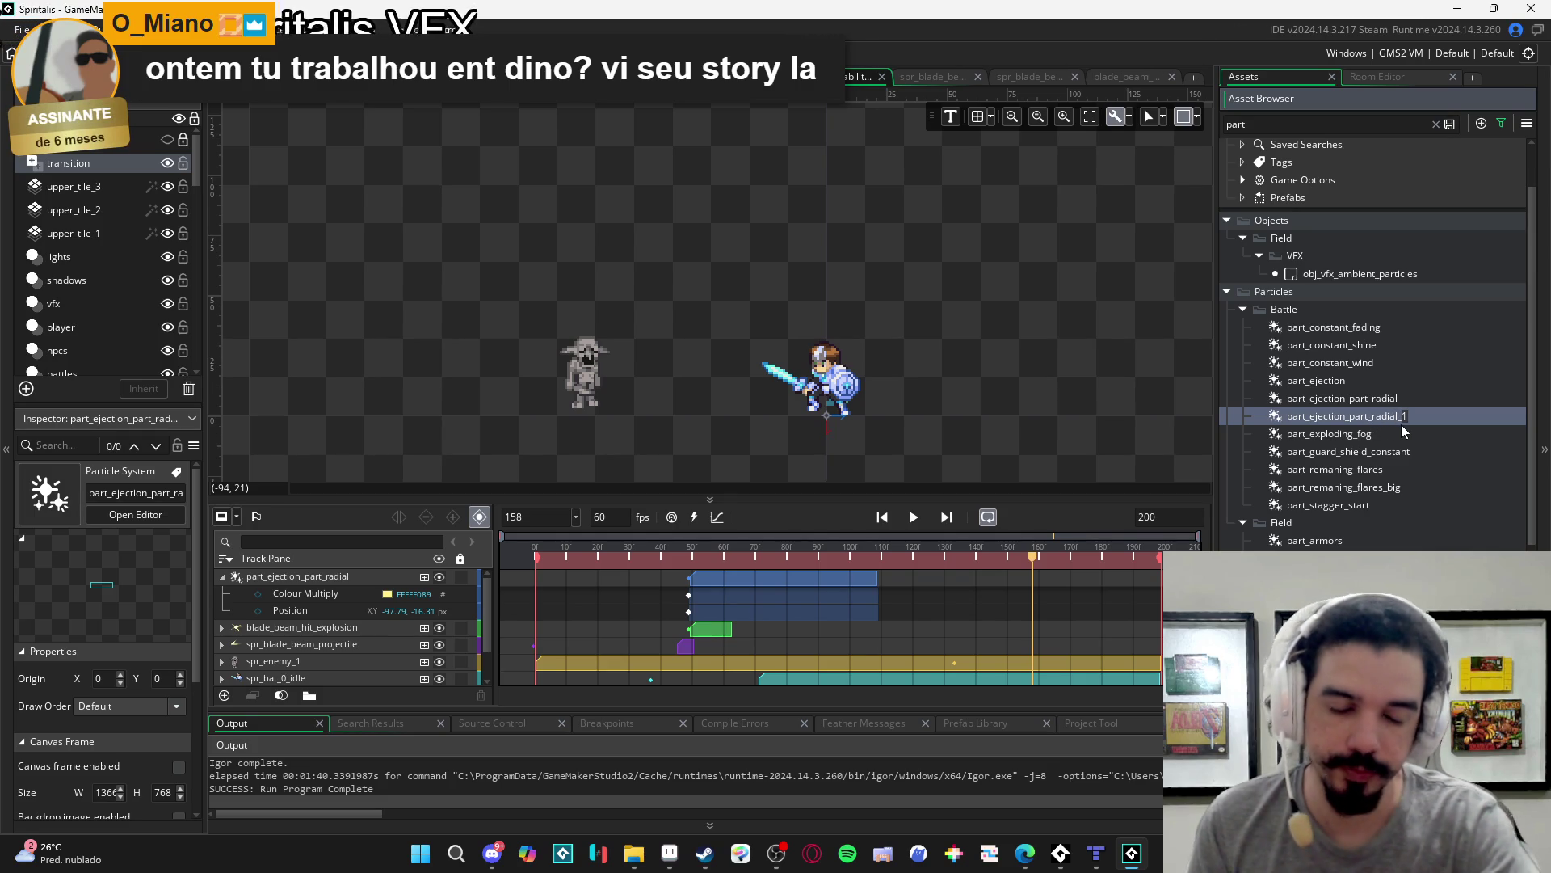
pyautogui.write('ht')
pyautogui.press('Return')
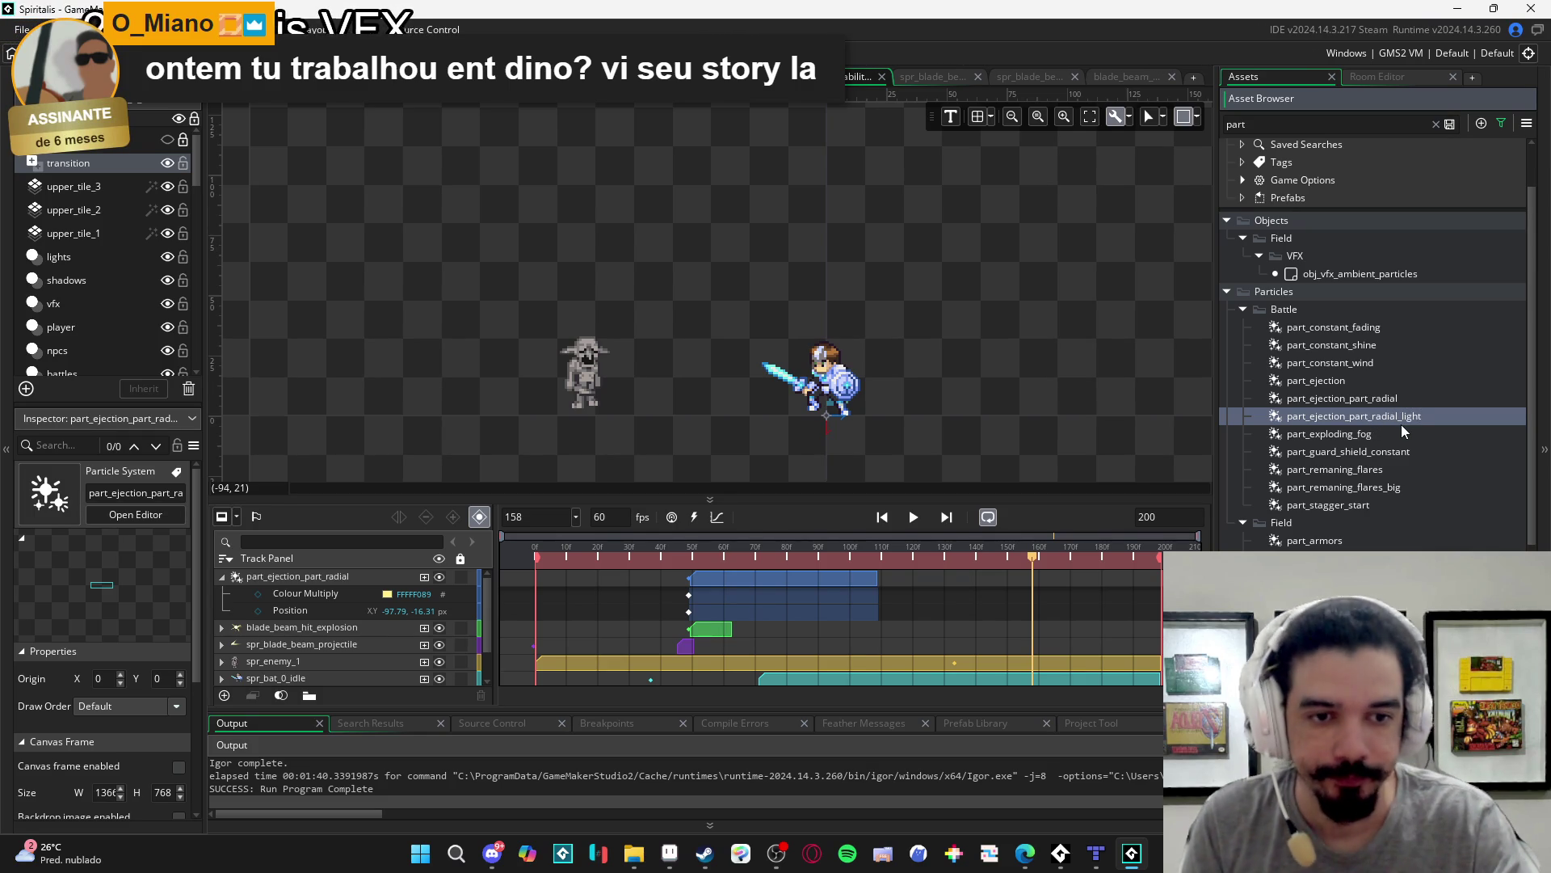
# - Set the part_ejection_part_radial_light emitter's texture to Flare and preview the burst
pyautogui.doubleClick(1413, 418)
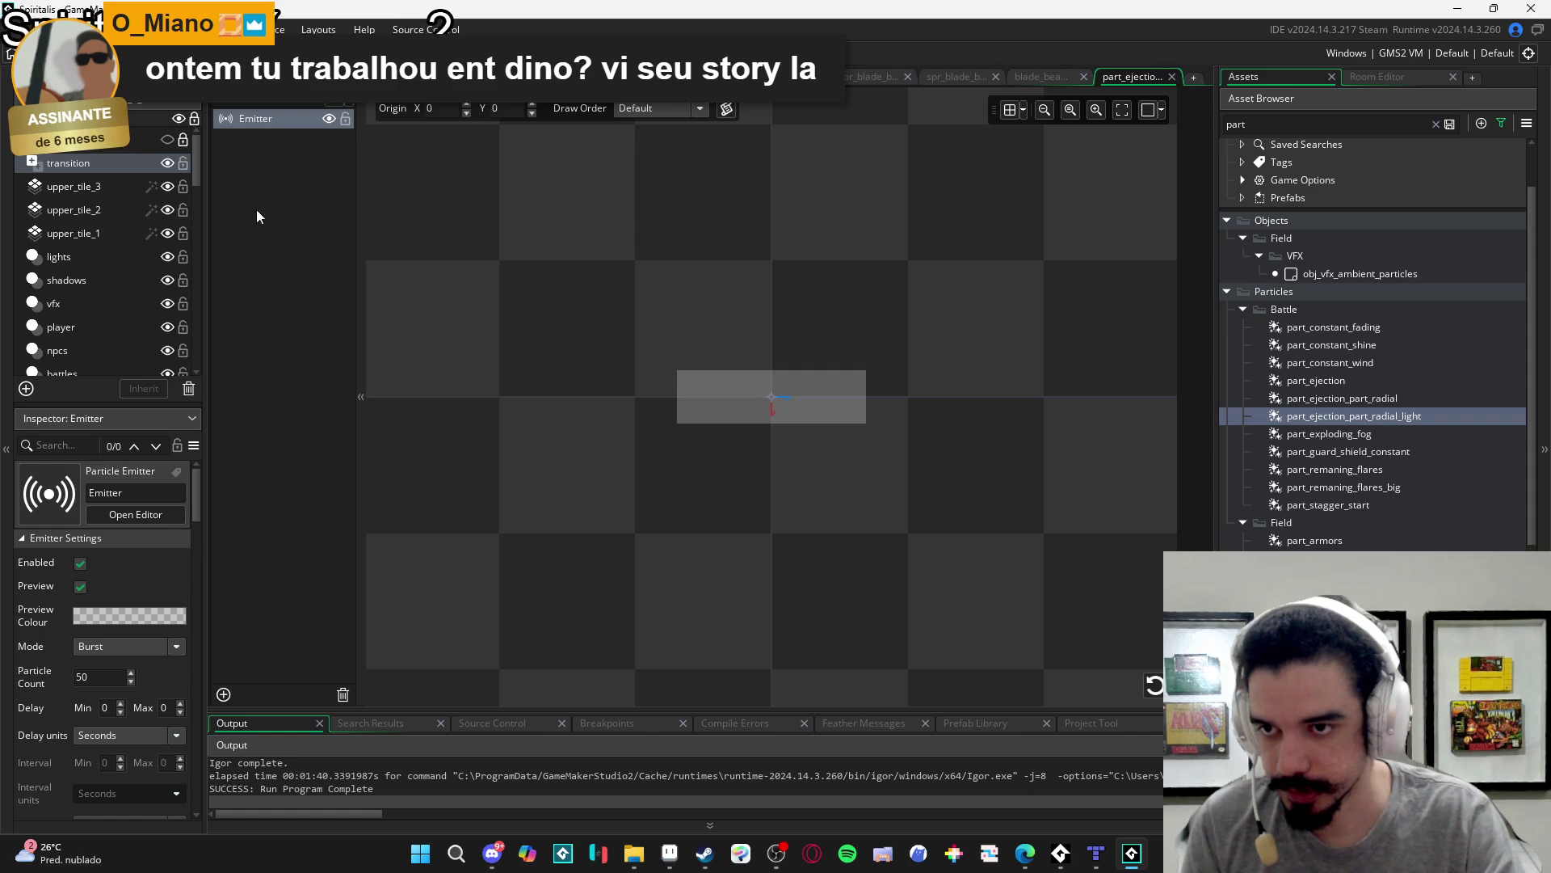
pyautogui.scroll(-5, 181, 589)
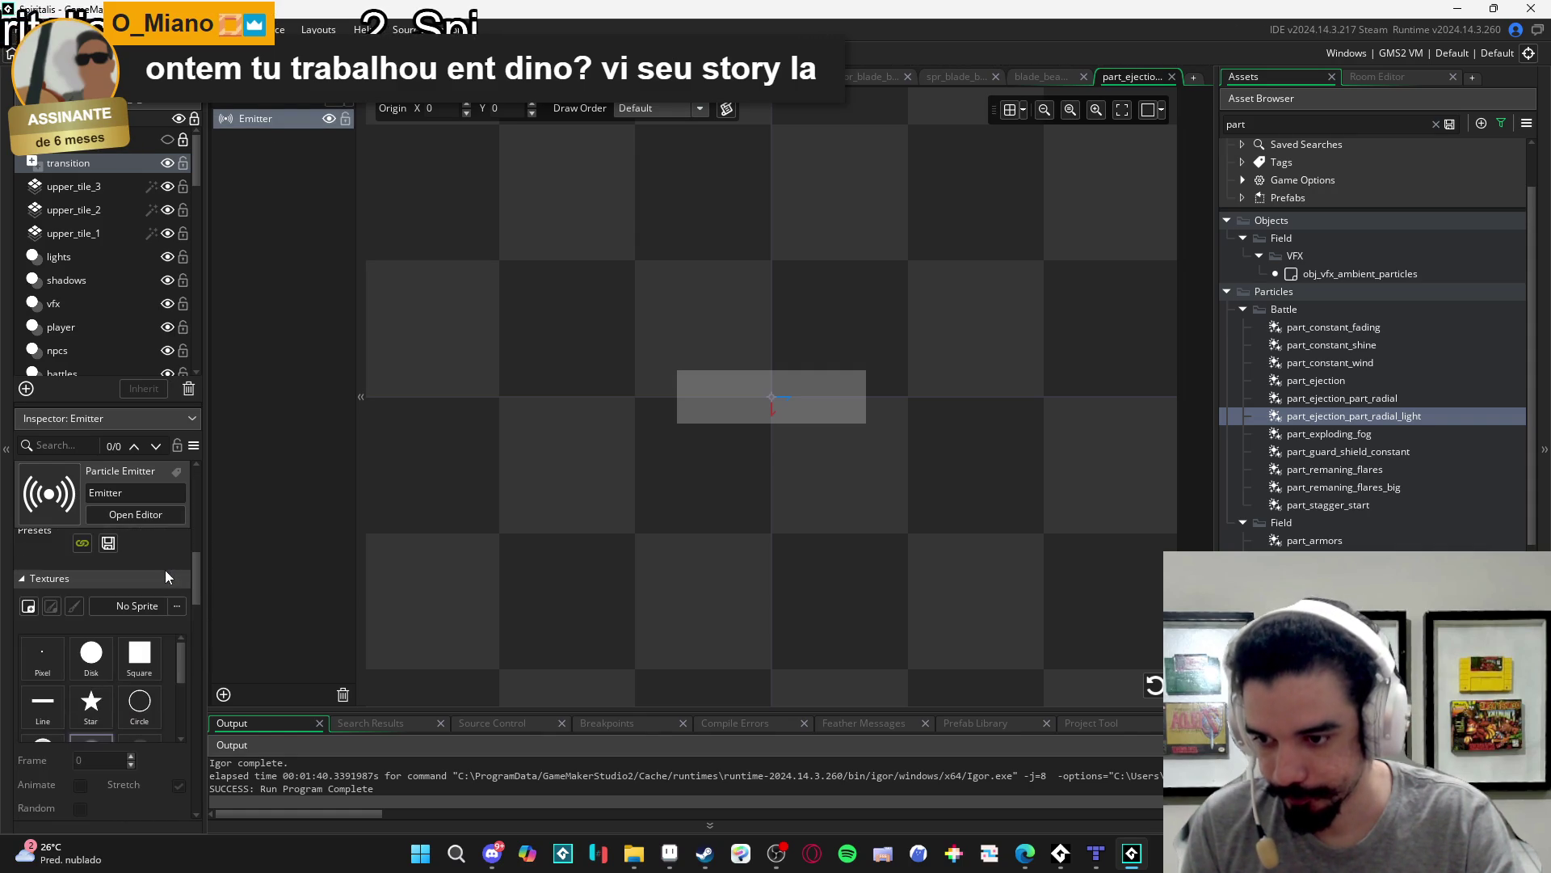
pyautogui.click(1155, 684)
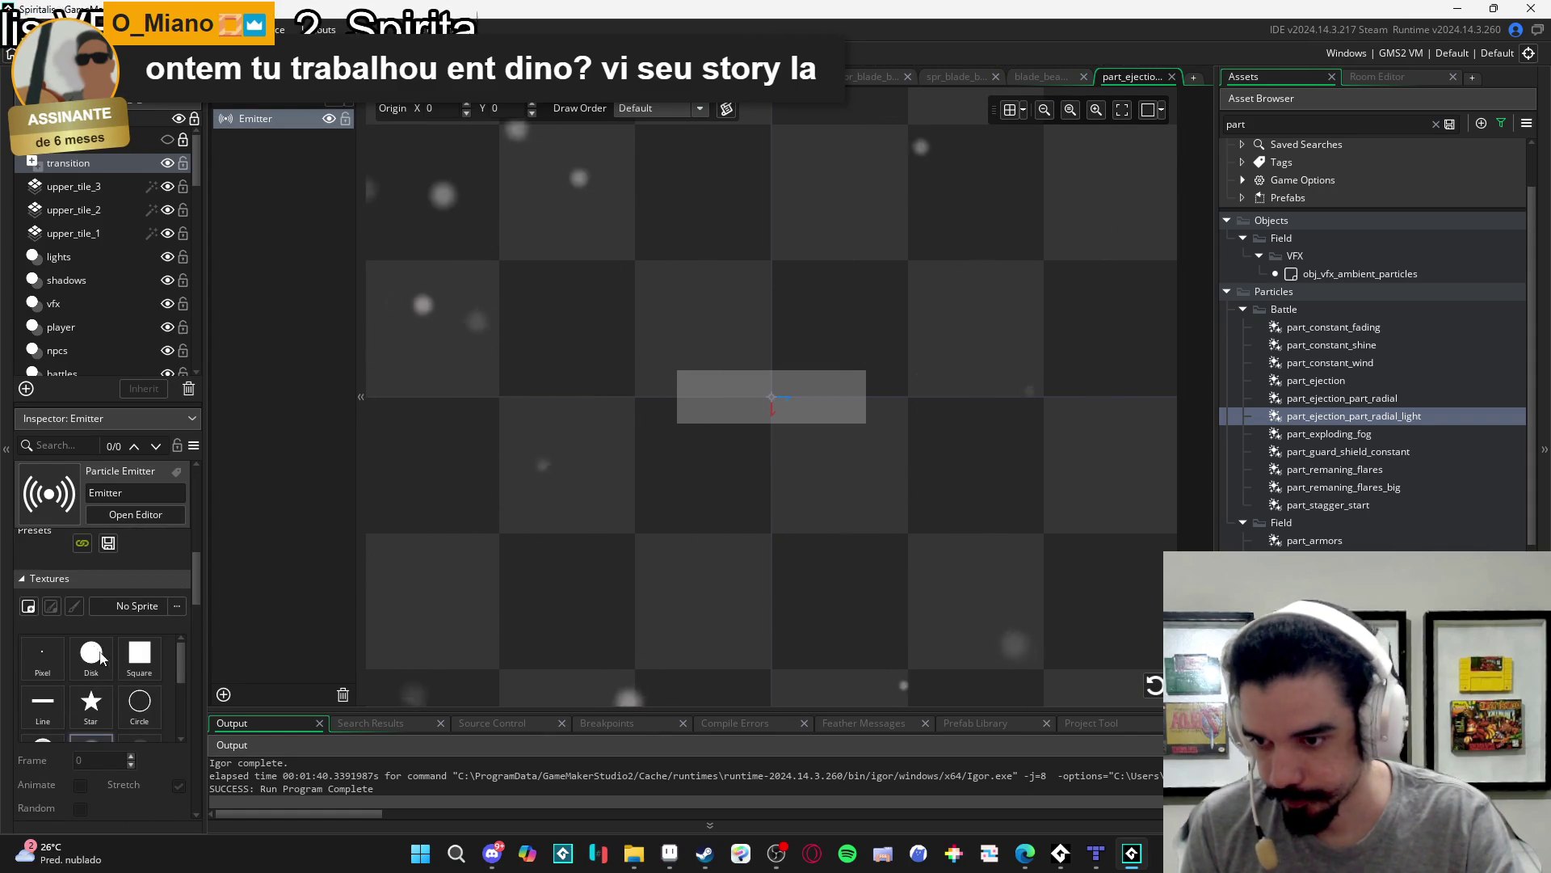
pyautogui.scroll(-1, 121, 682)
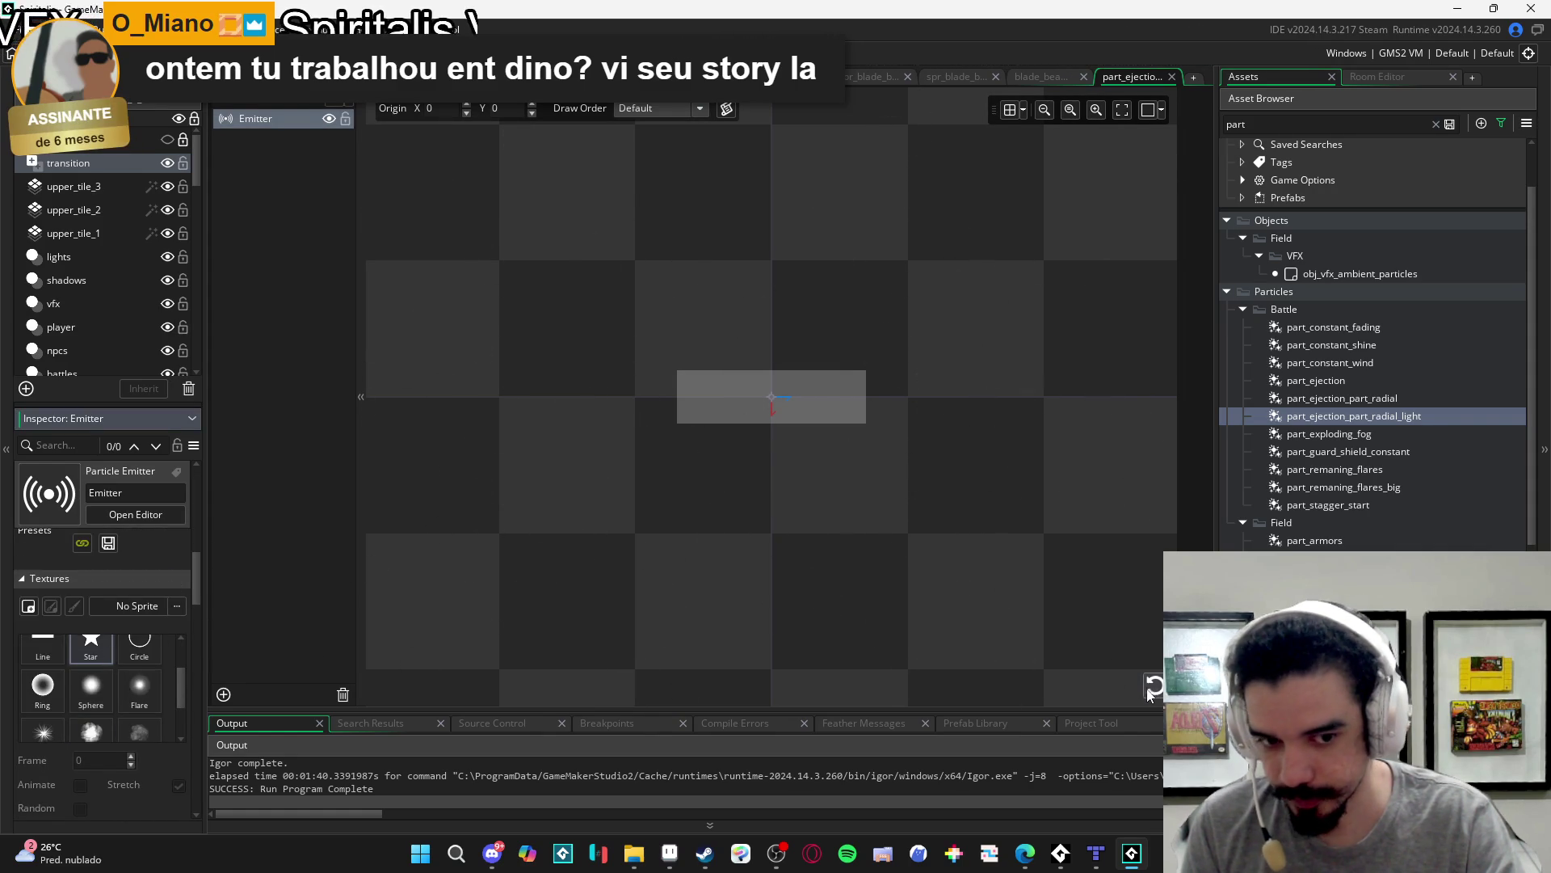
pyautogui.click(103, 651)
pyautogui.click(139, 685)
pyautogui.scroll(-1, 115, 666)
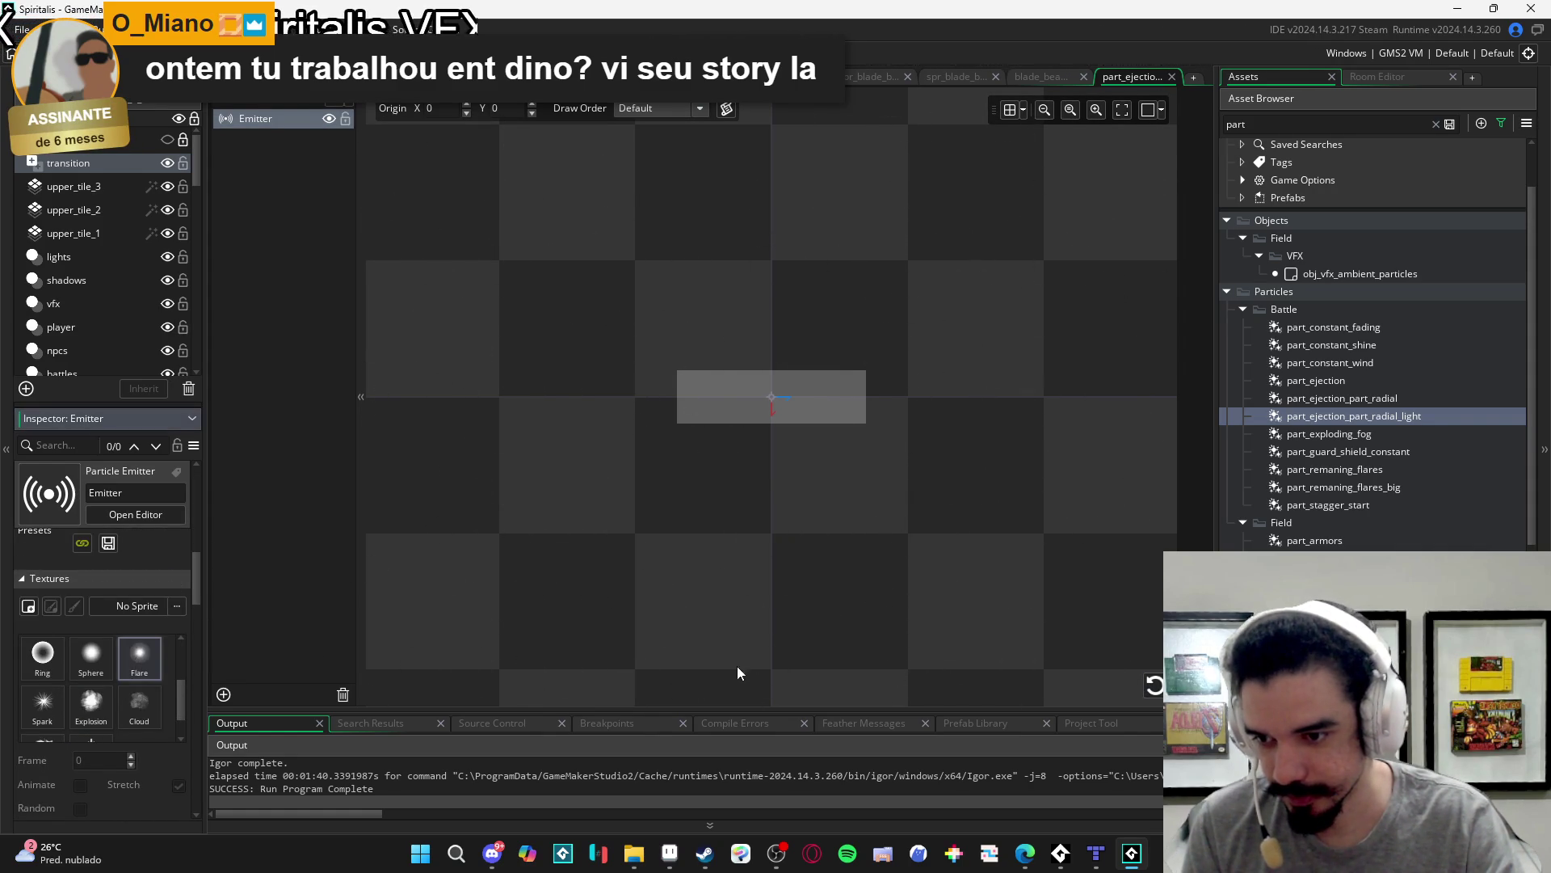
pyautogui.click(1156, 685)
pyautogui.click(1155, 685)
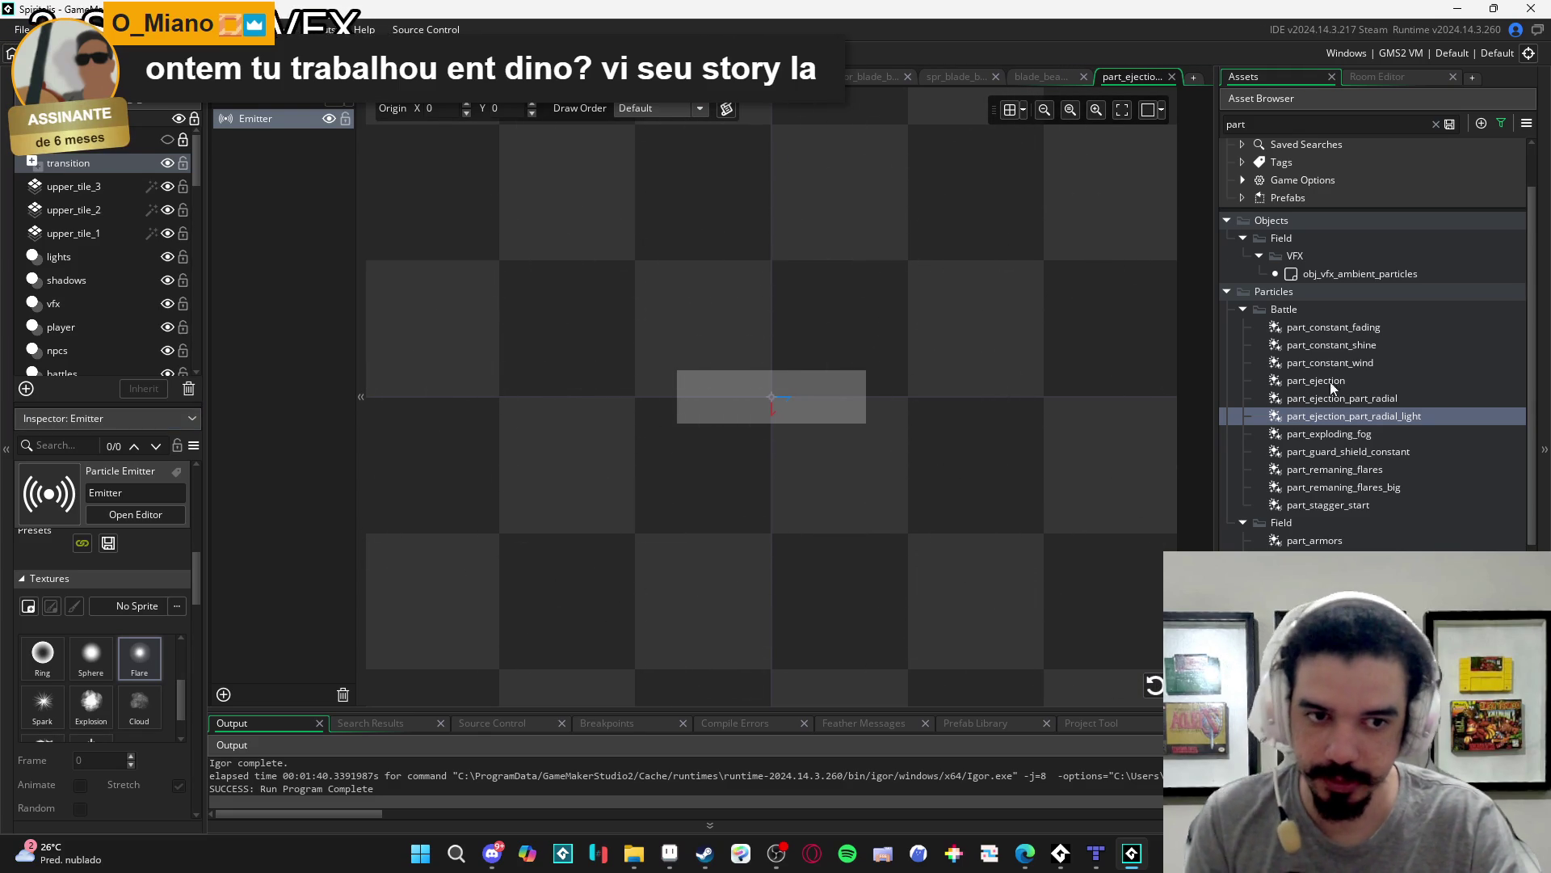
pyautogui.click(943, 75)
pyautogui.click(868, 76)
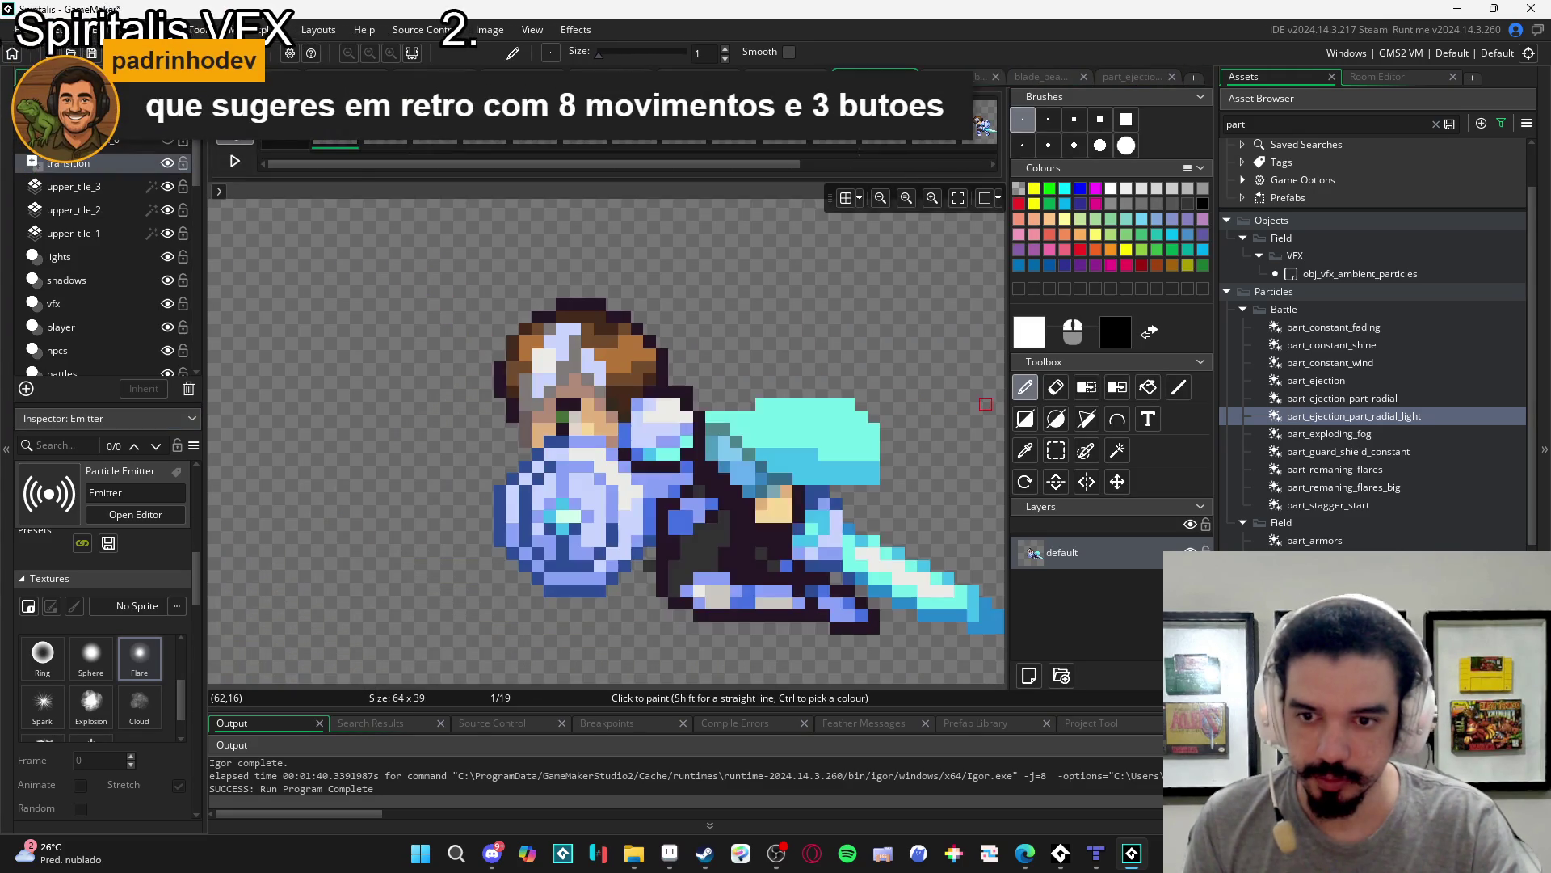
# - Add part_ejection_part_radial_light to the blade-beam sequence near the enemy and delete the old radial track
pyautogui.click(779, 76)
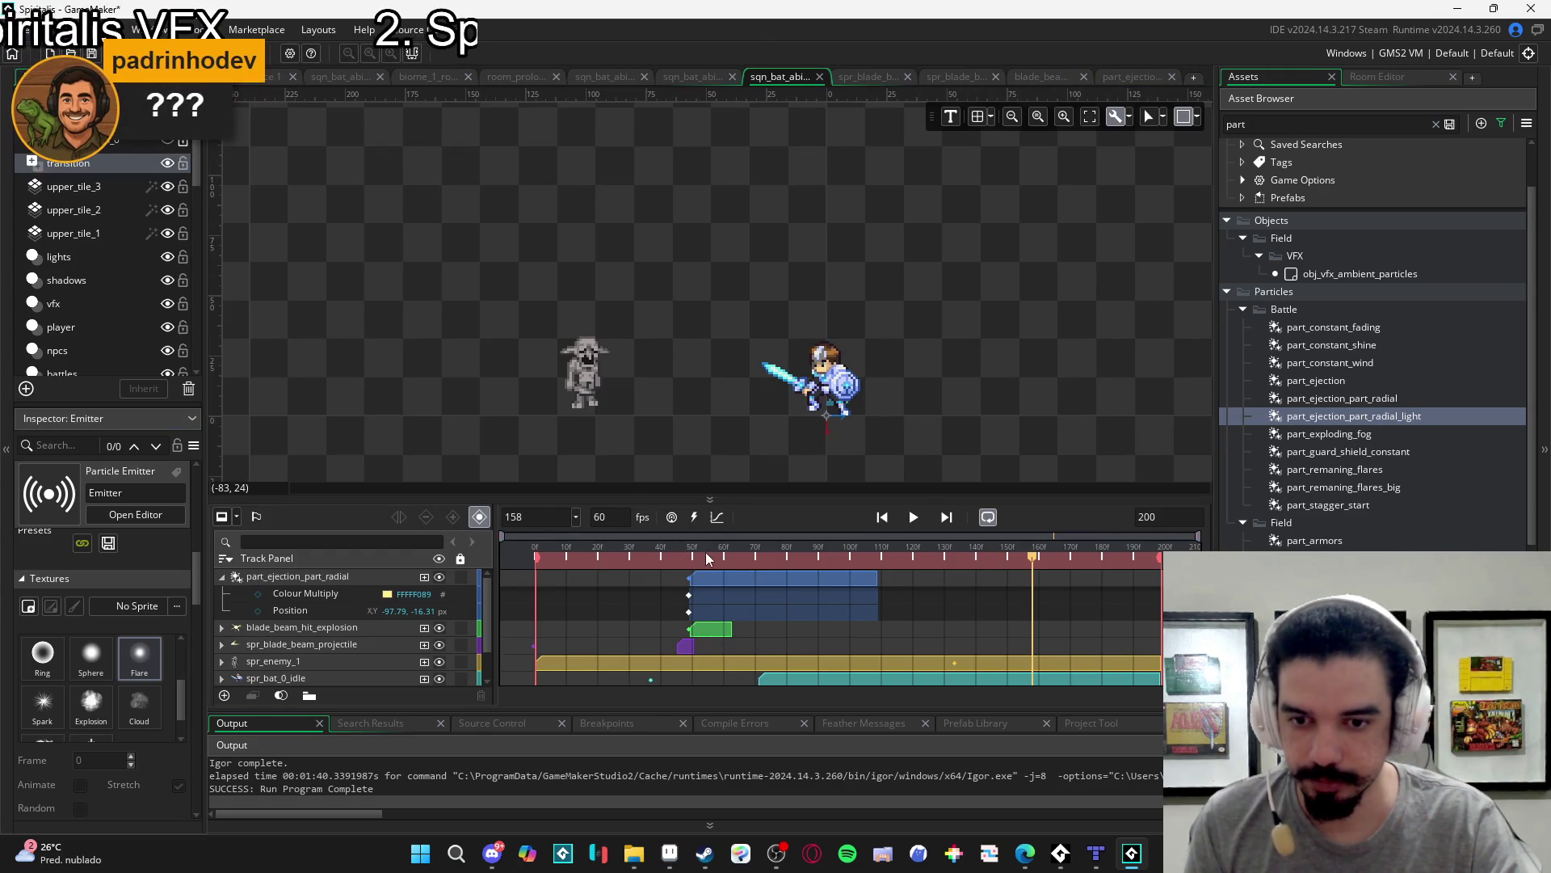
pyautogui.moveTo(1412, 417)
pyautogui.mouseDown()
pyautogui.moveTo(612, 349)
pyautogui.moveTo(583, 291)
pyautogui.mouseUp()
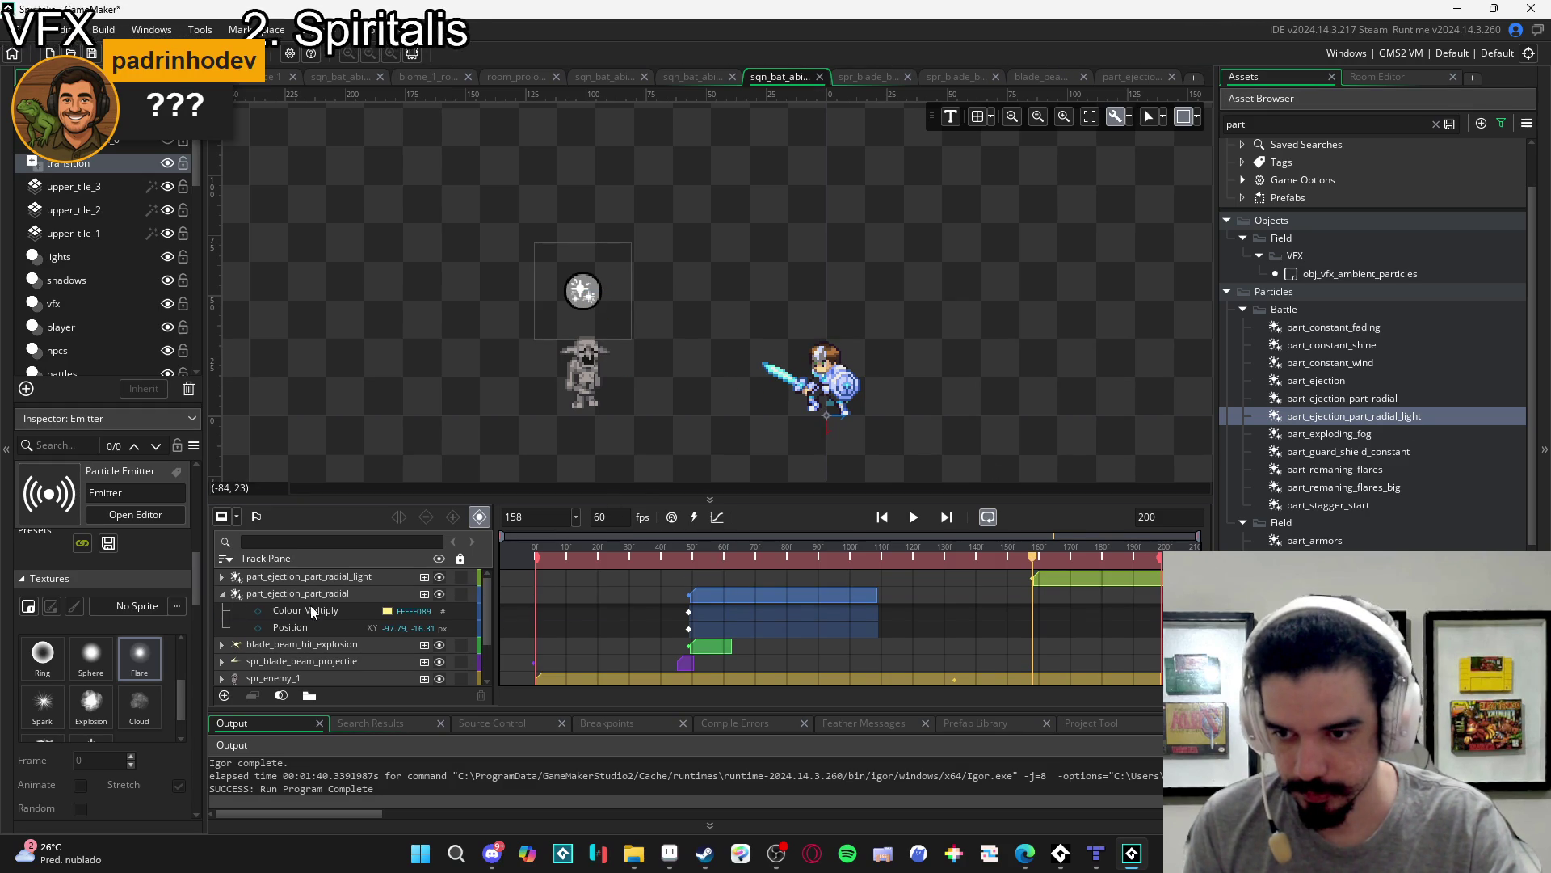
pyautogui.click(311, 576)
pyautogui.rightClick(292, 595)
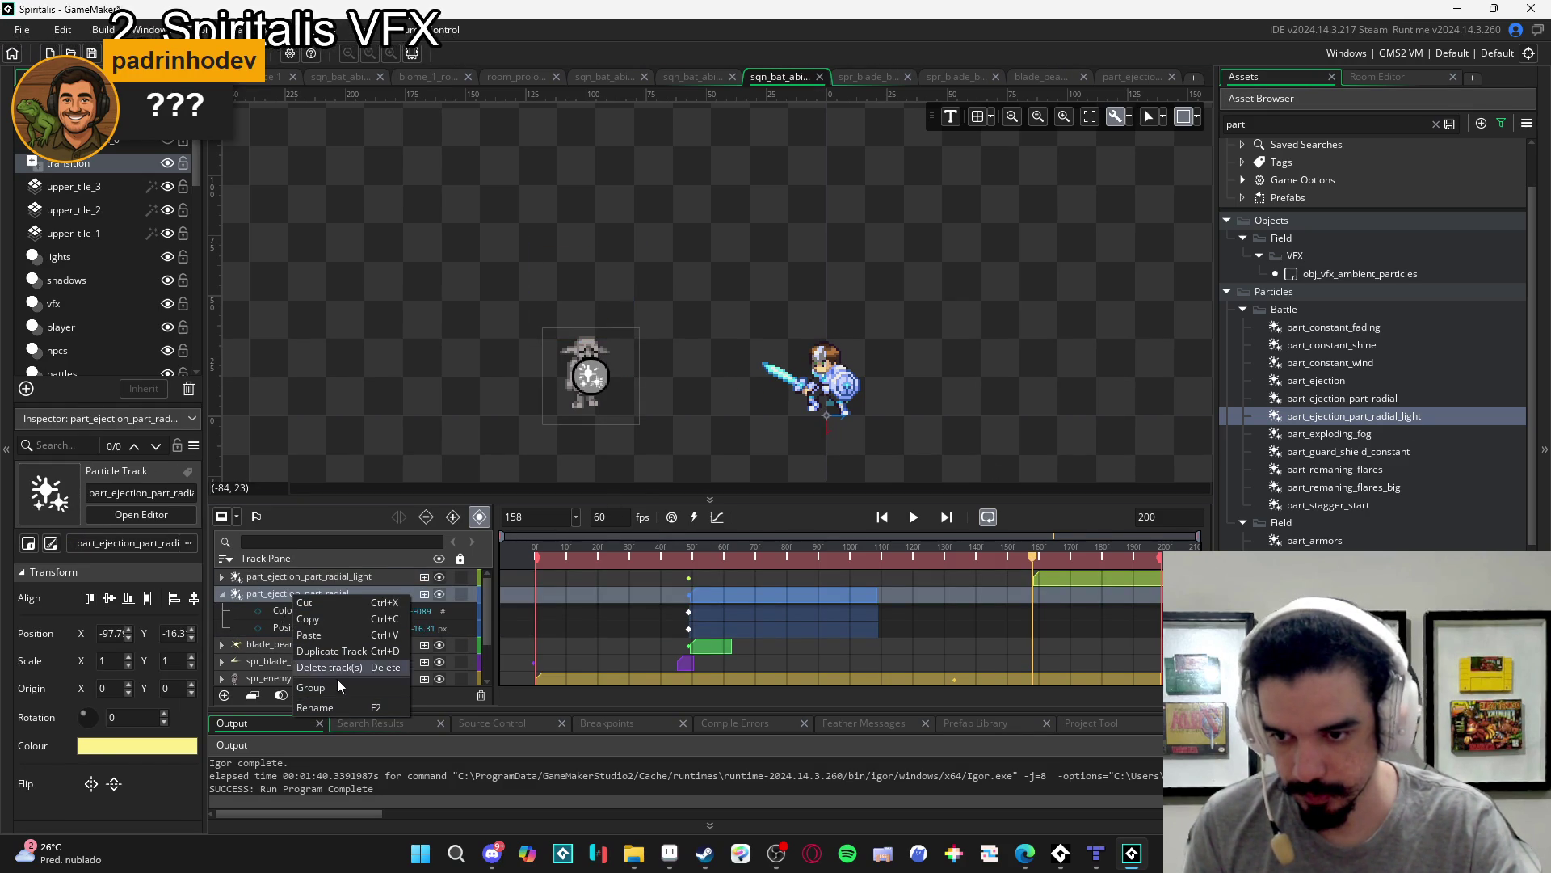
pyautogui.click(329, 667)
# - Slide the radial light clip left so it starts with the hit explosion
pyautogui.click(620, 575)
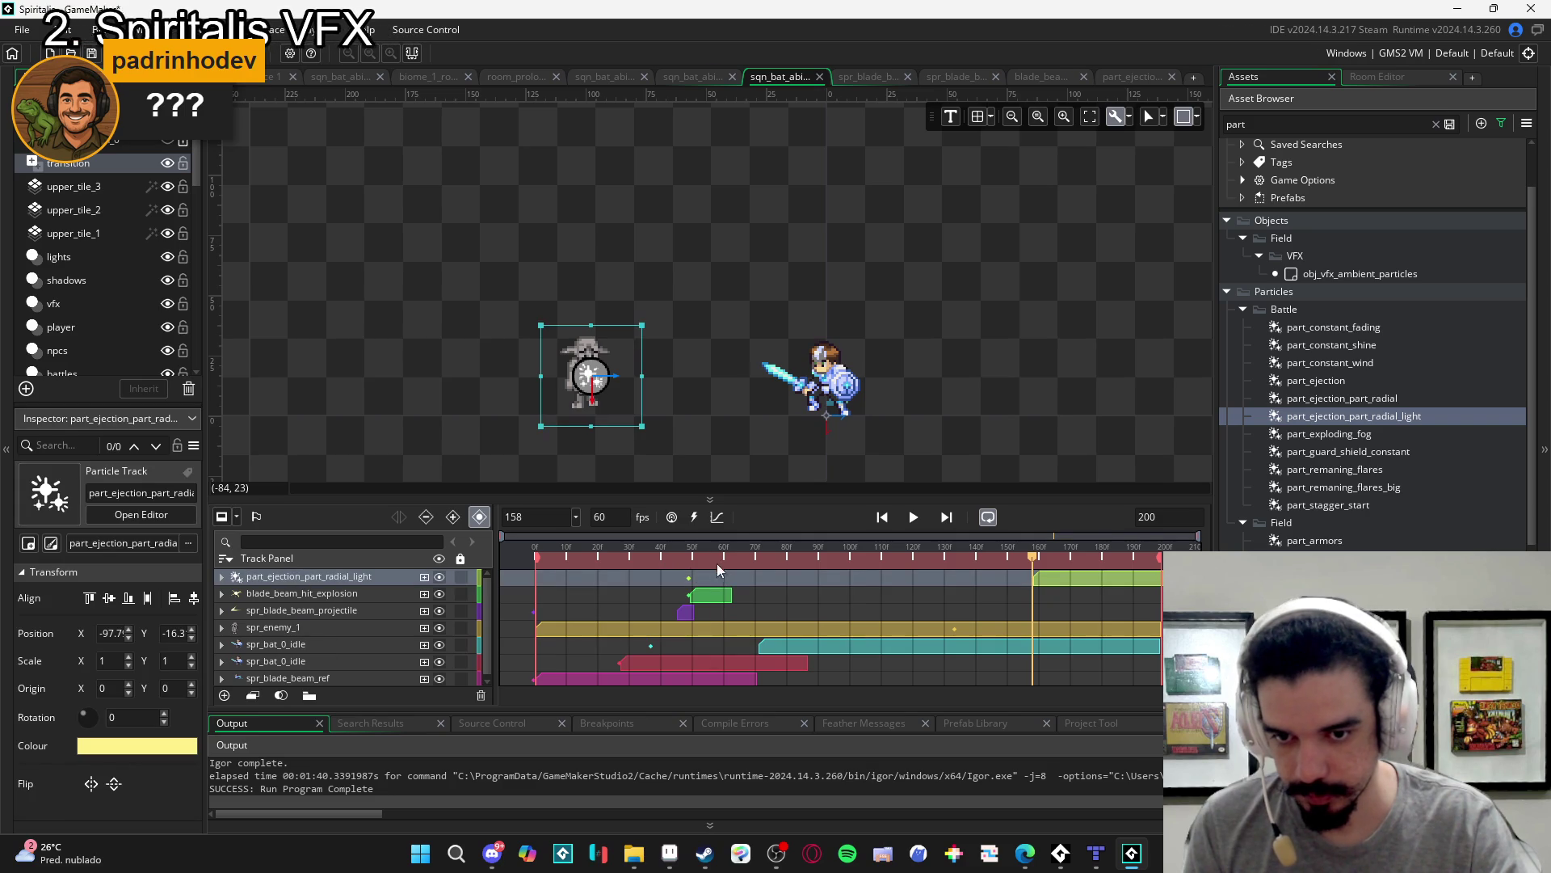
pyautogui.press('space')
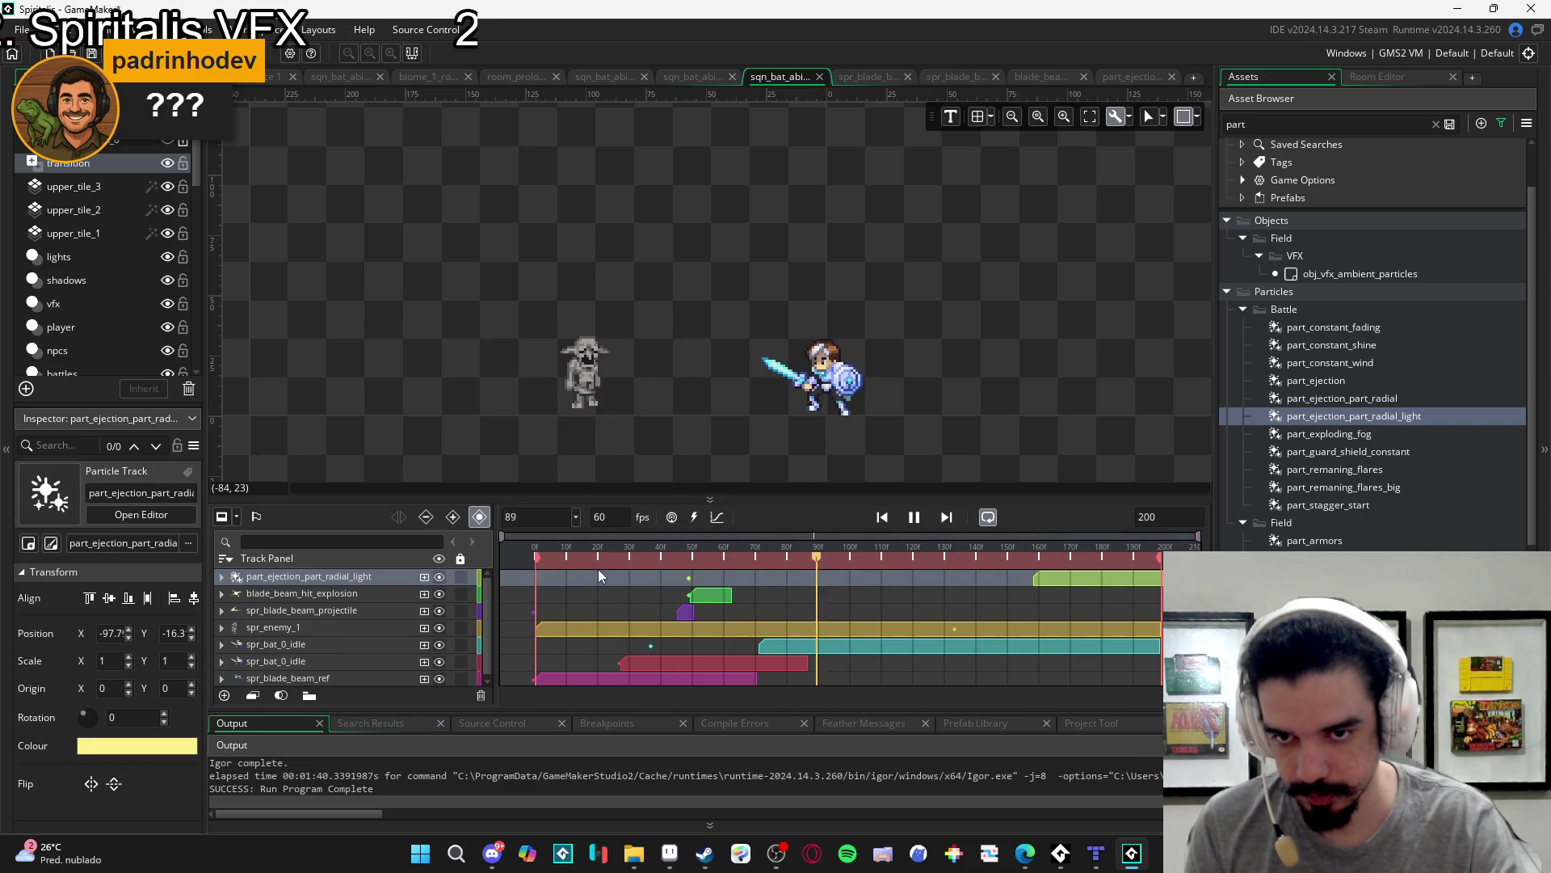
pyautogui.moveTo(1088, 578); pyautogui.dragTo(736, 582)
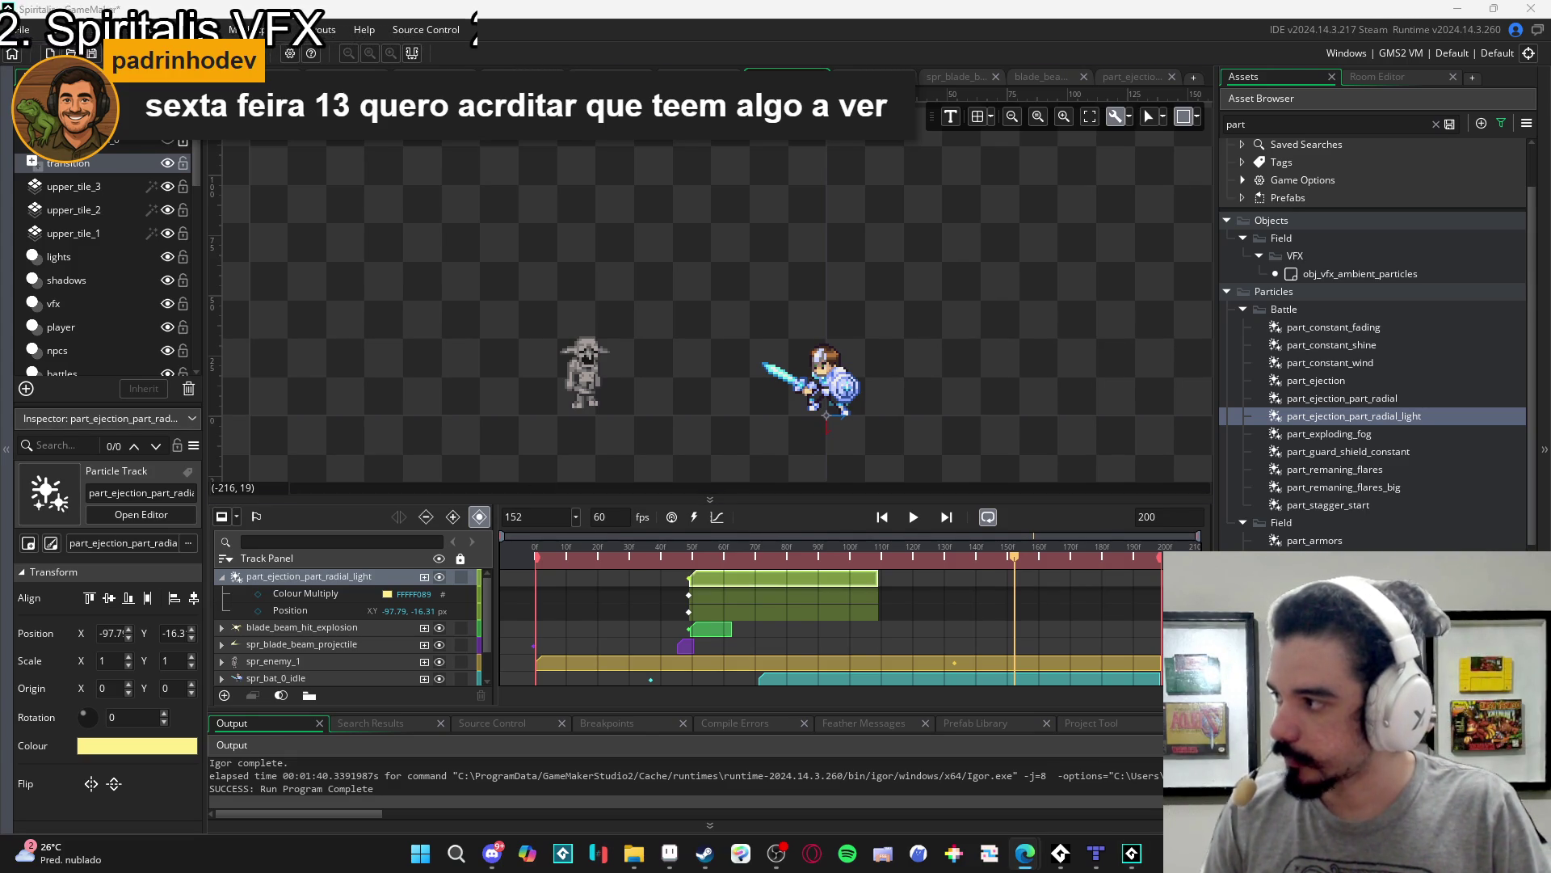
# - Search Edge images for 'wack'a mole', view Nintendo's Whack first! result, then return to GameMaker
pyautogui.click(1024, 854)
pyautogui.write("wack'a mole")
pyautogui.press('Return')
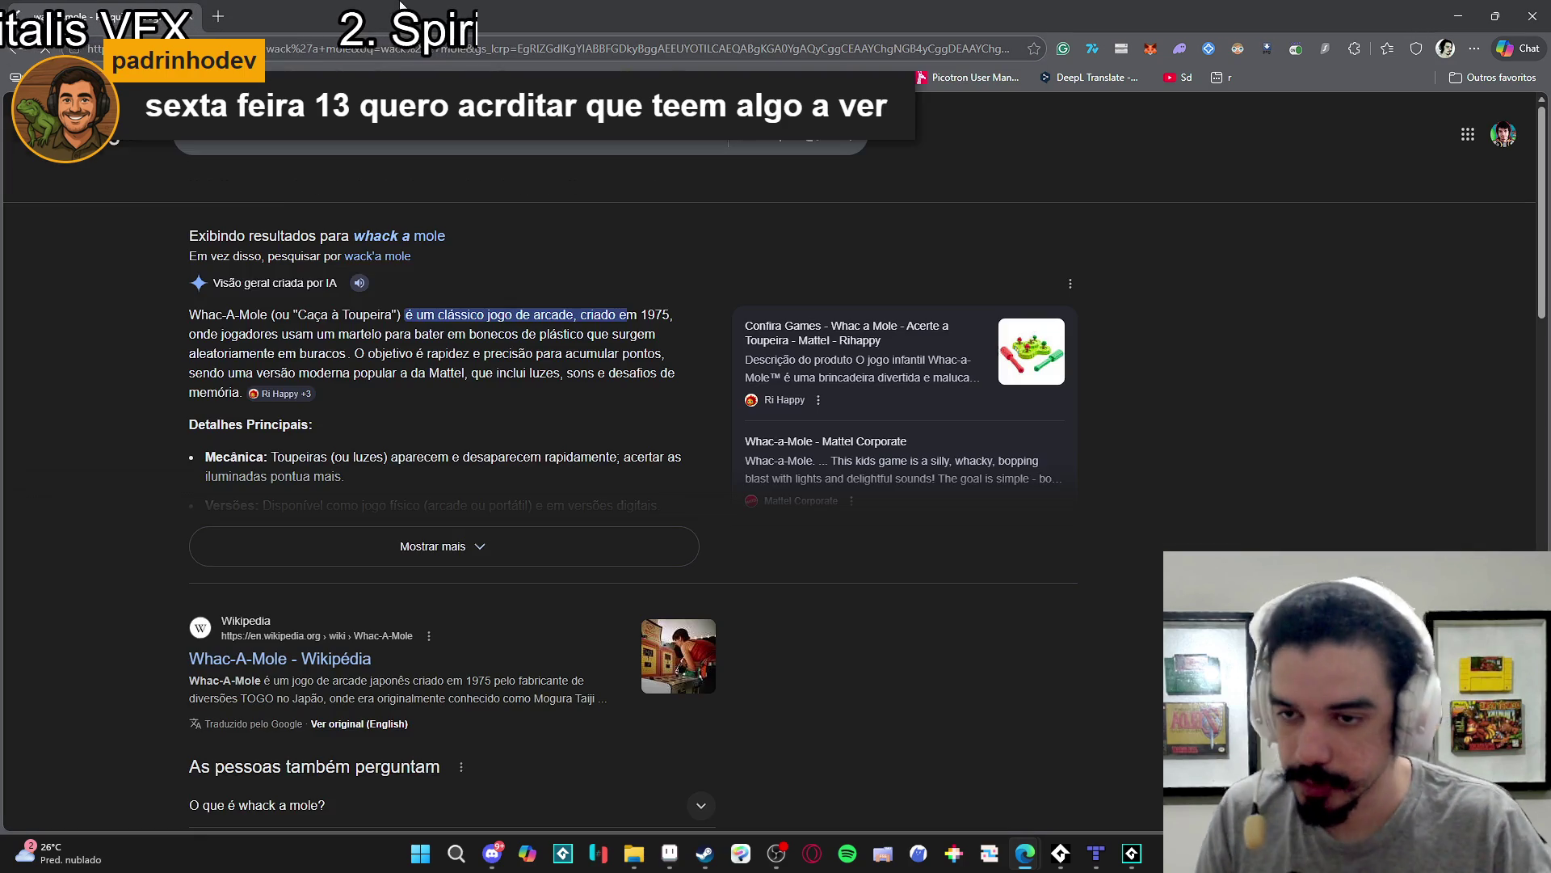
pyautogui.click(321, 185)
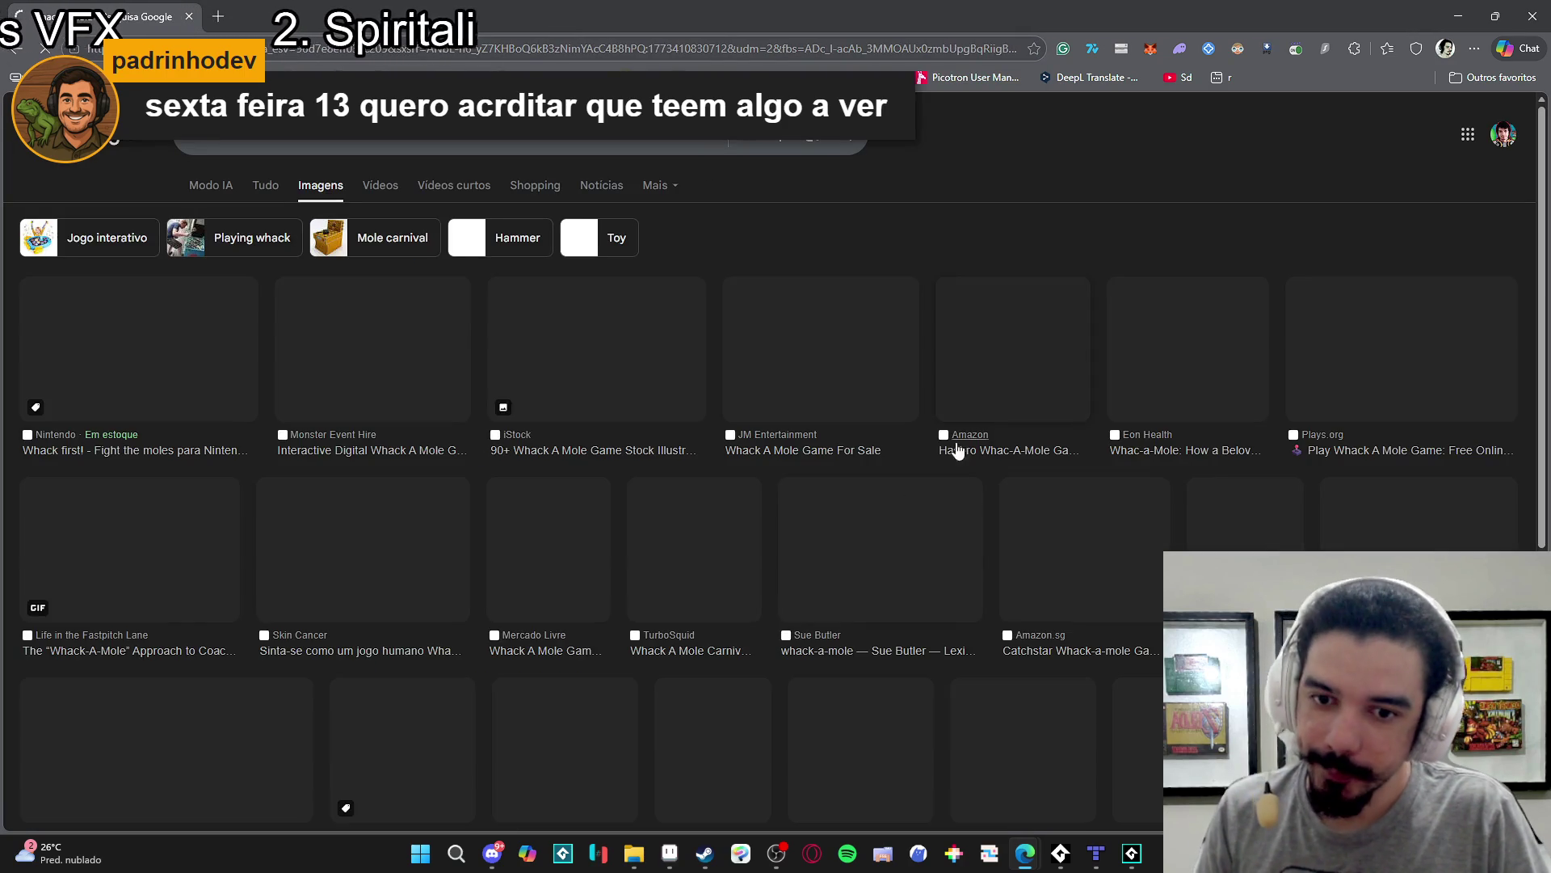
pyautogui.click(170, 368)
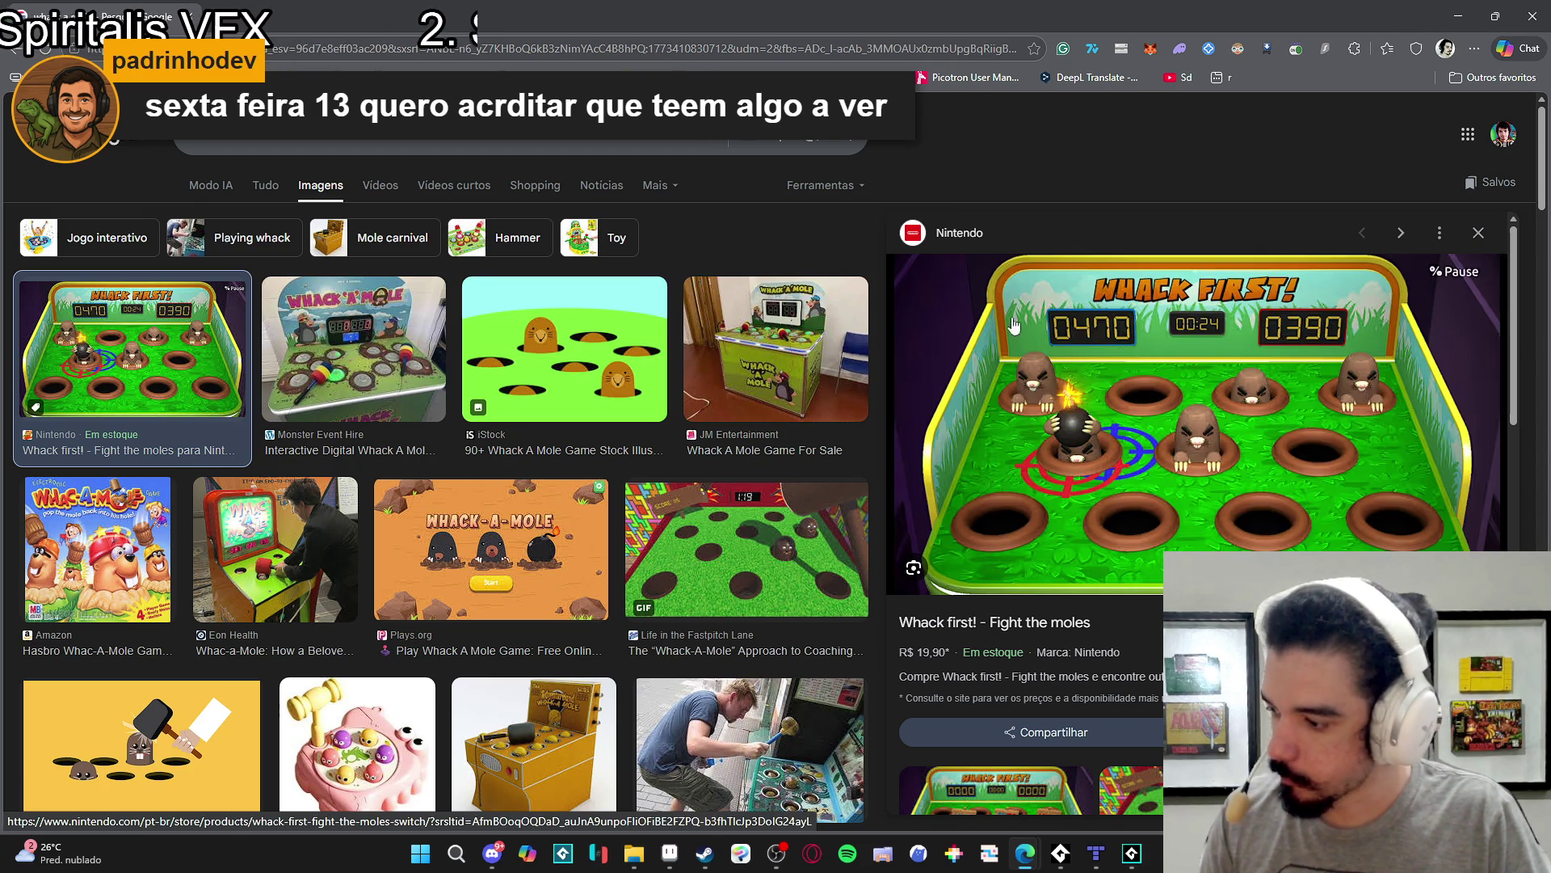
pyautogui.hotkey('alt', 'Tab')
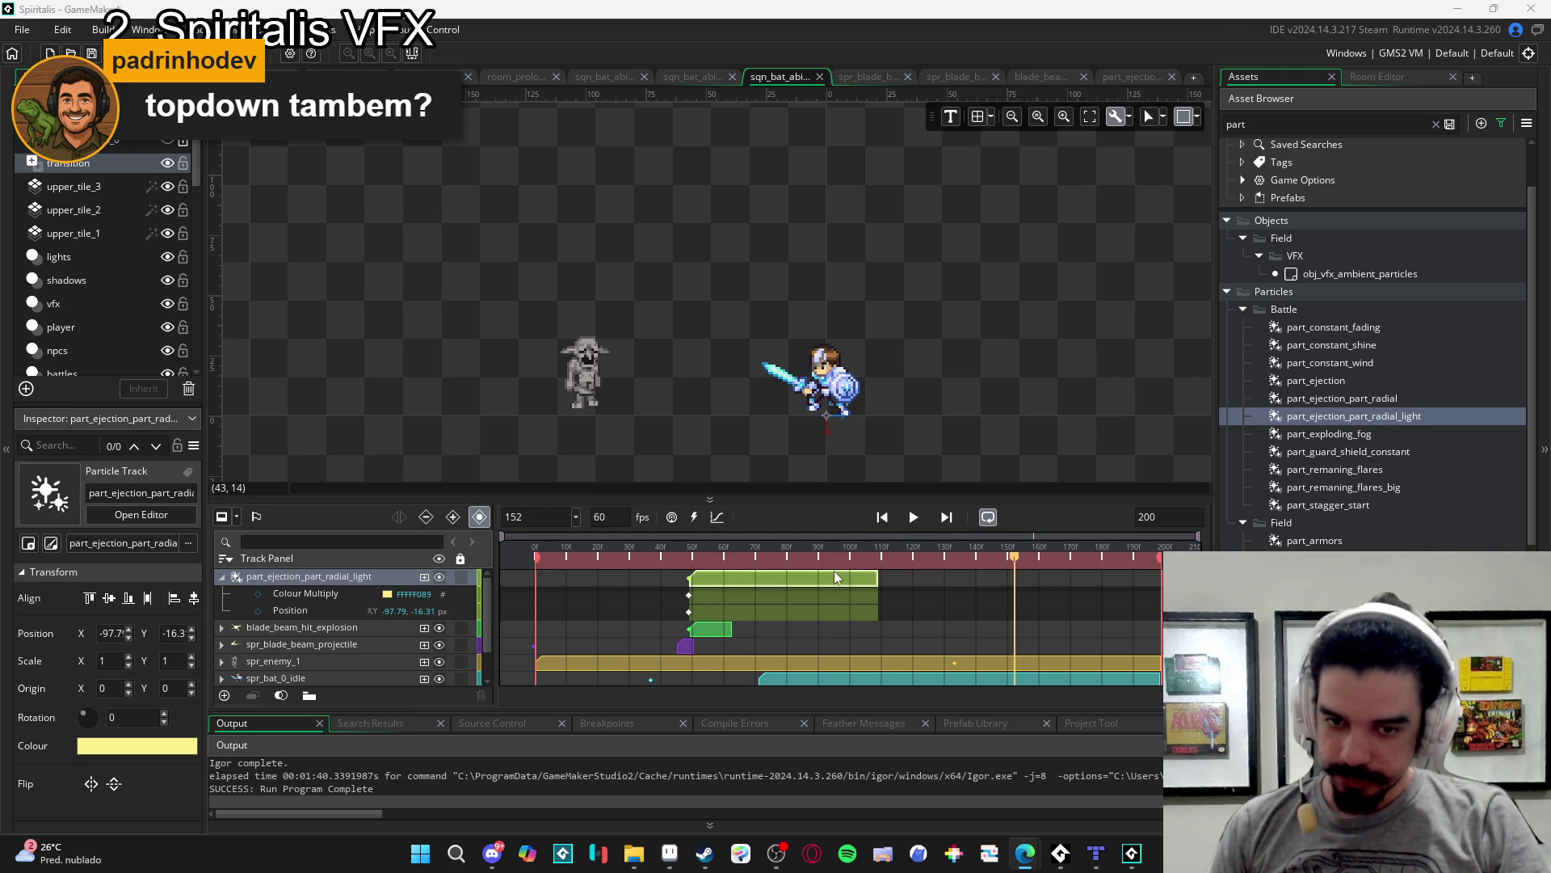
# - Replay the blade beam sequence from frame 0 and pause it after the impact flare
pyautogui.press('Home')
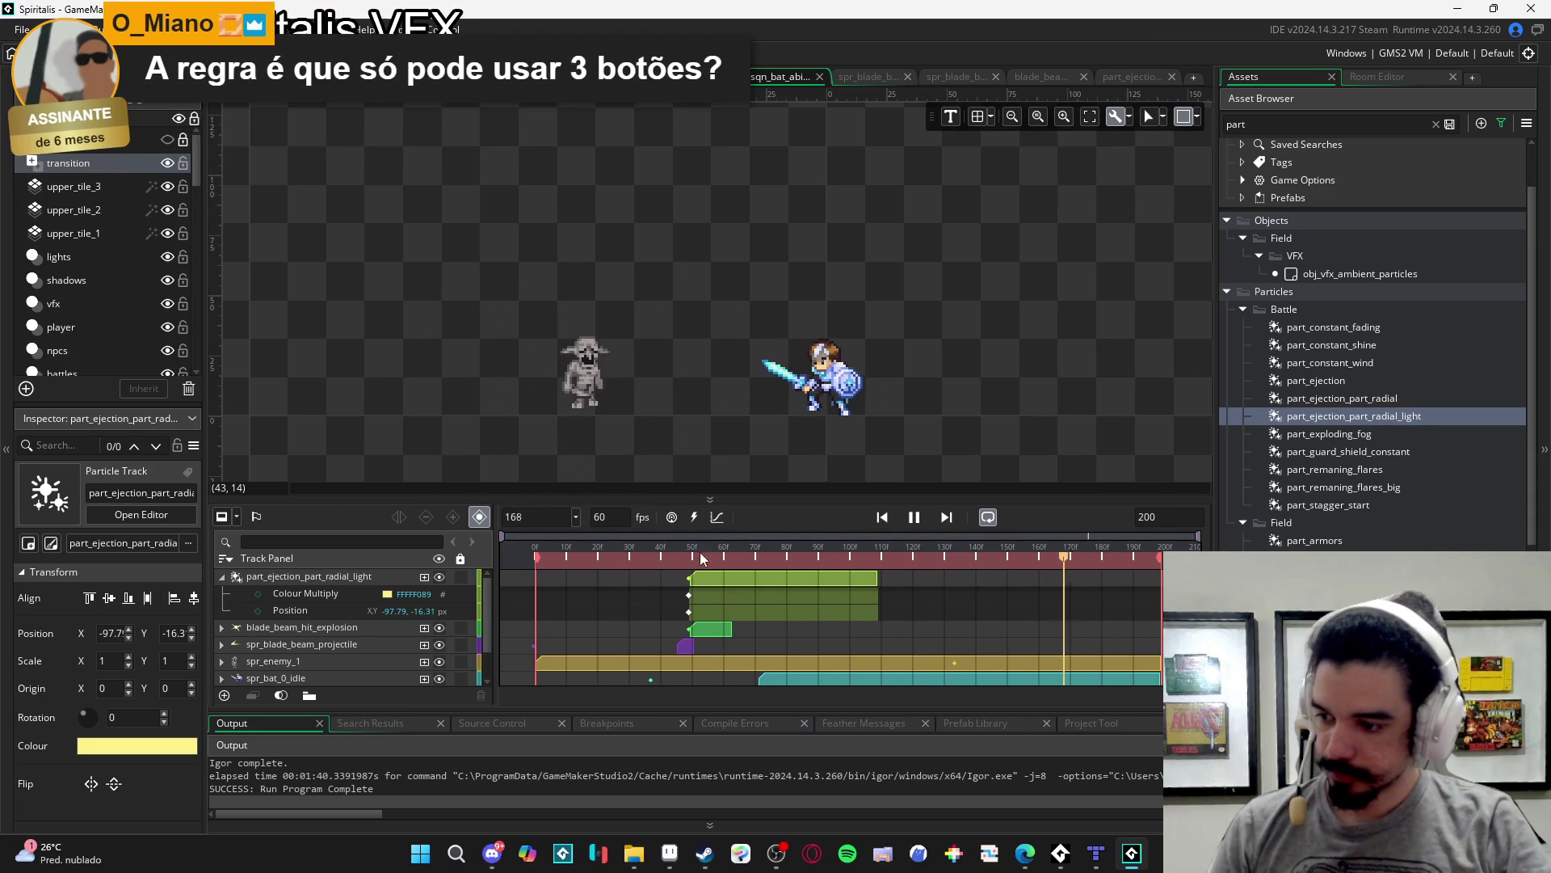
pyautogui.moveTo(1025, 855)
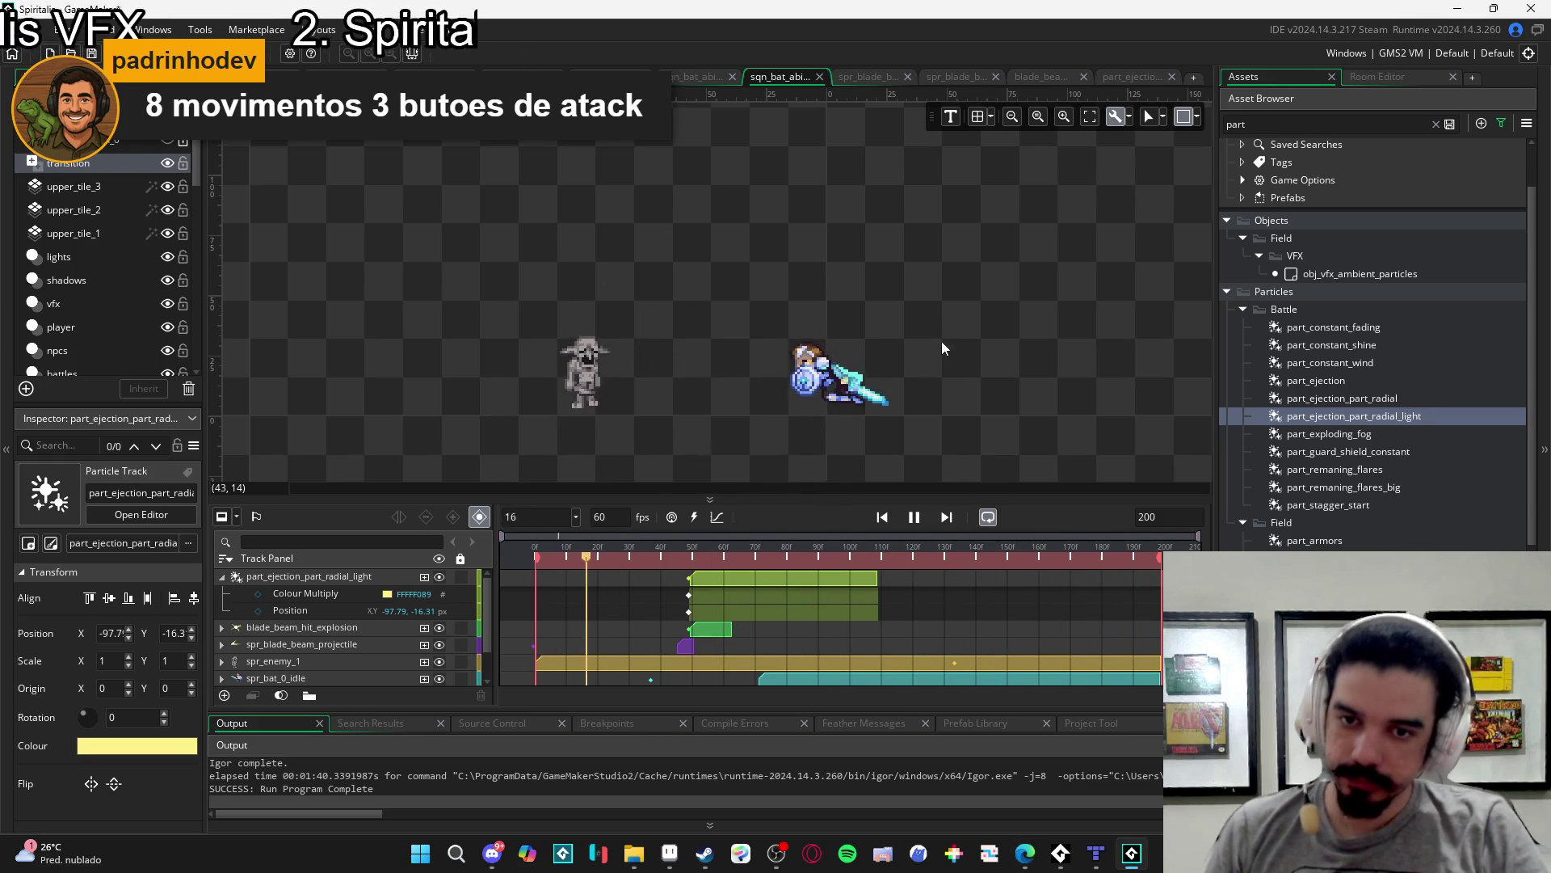
pyautogui.press('space')
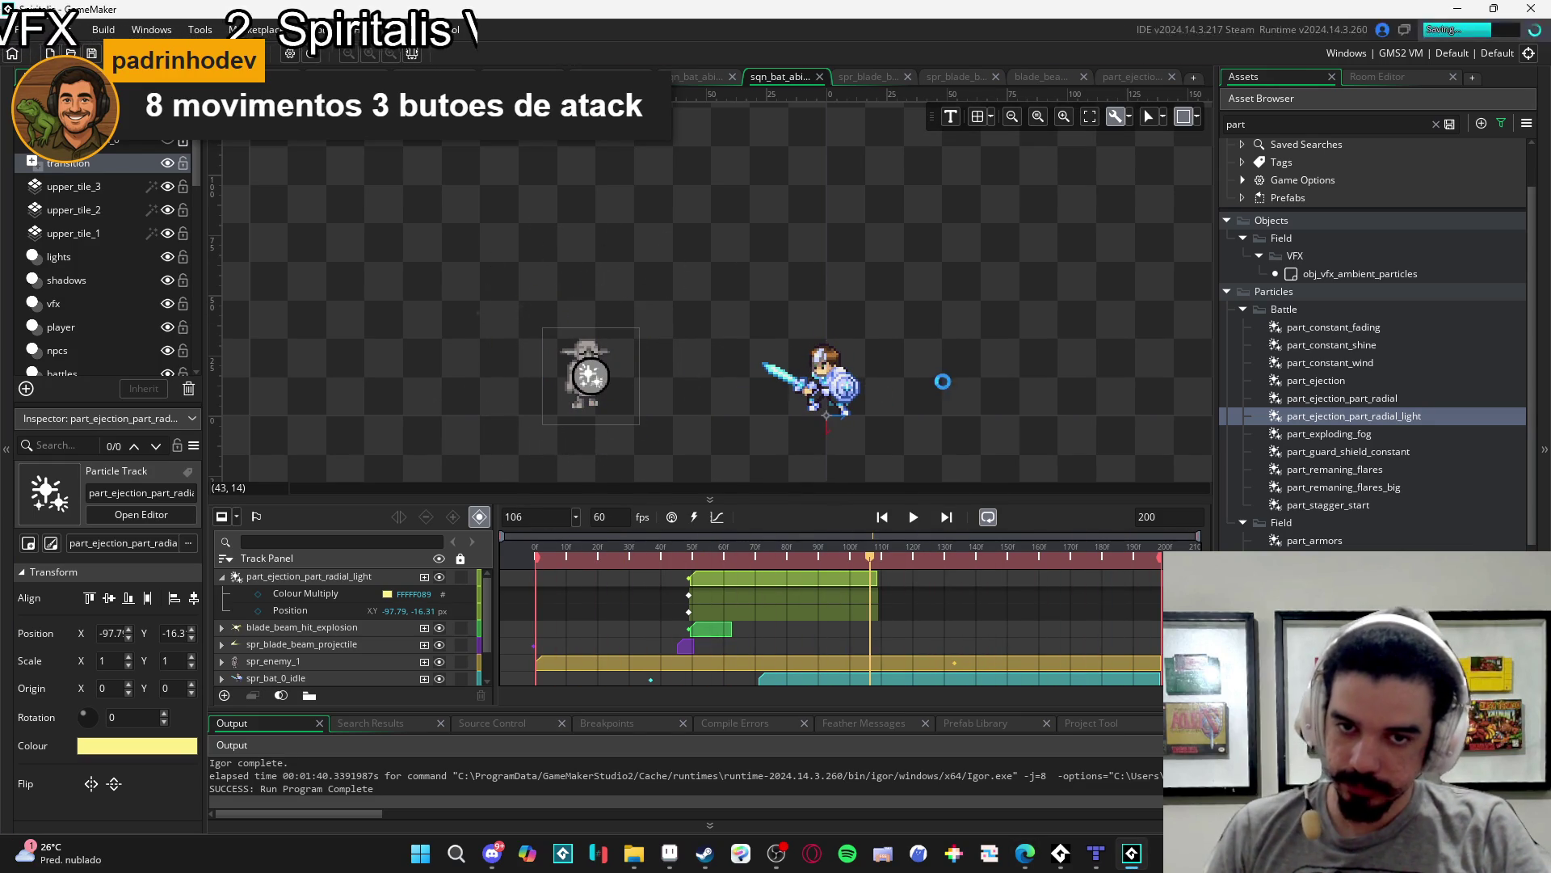
# - Build and run the game with F5, then fire the blade beam at the skeleton repeatedly
pyautogui.press('F5')
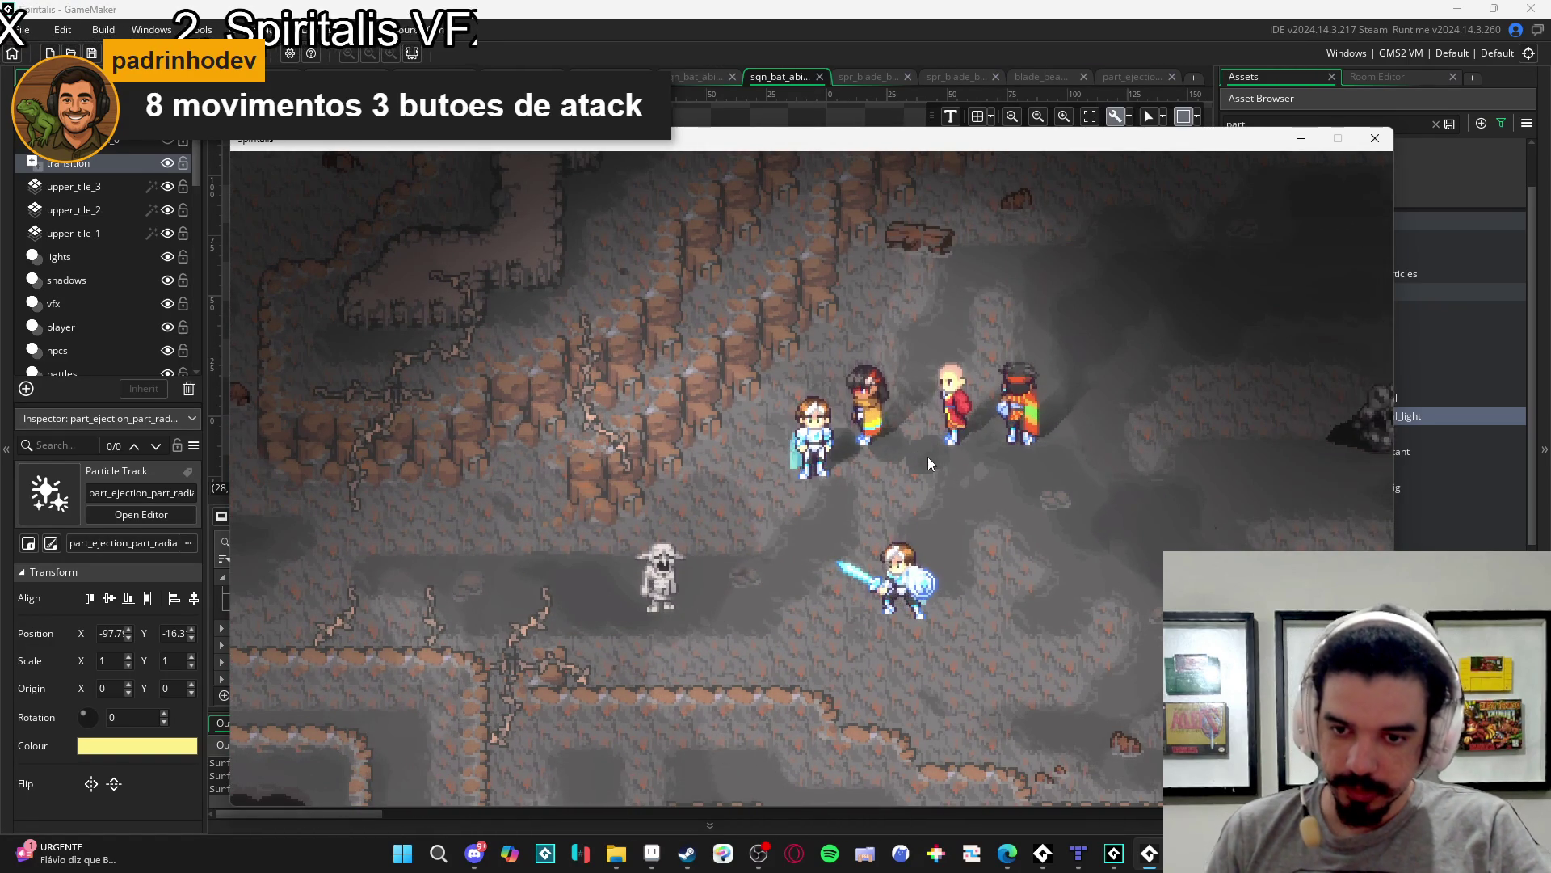
pyautogui.press('x')
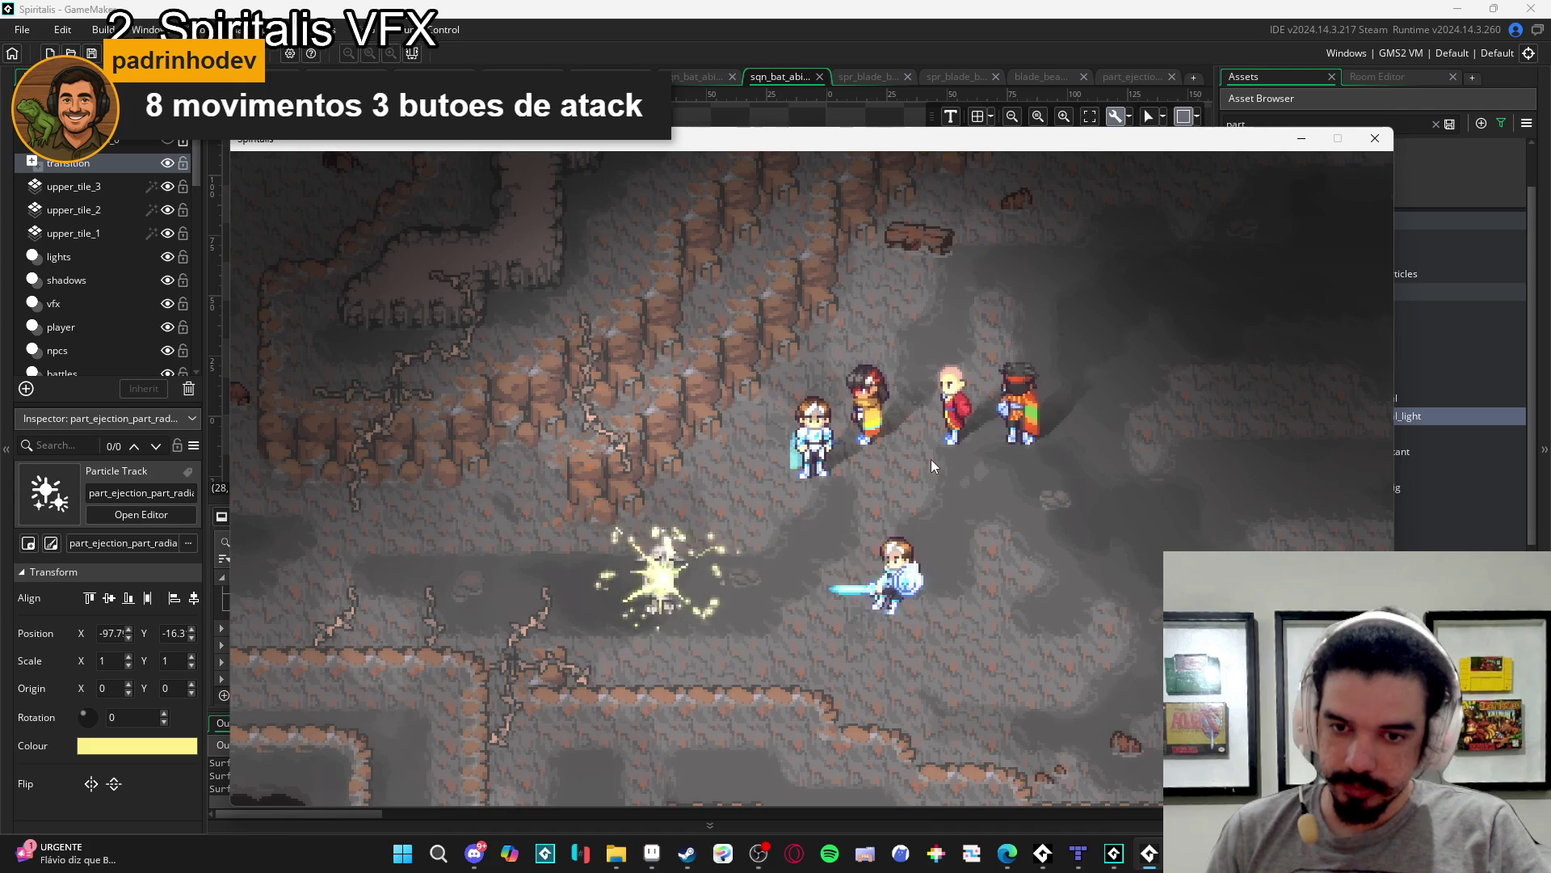
pyautogui.press('Right')
pyautogui.press('x')
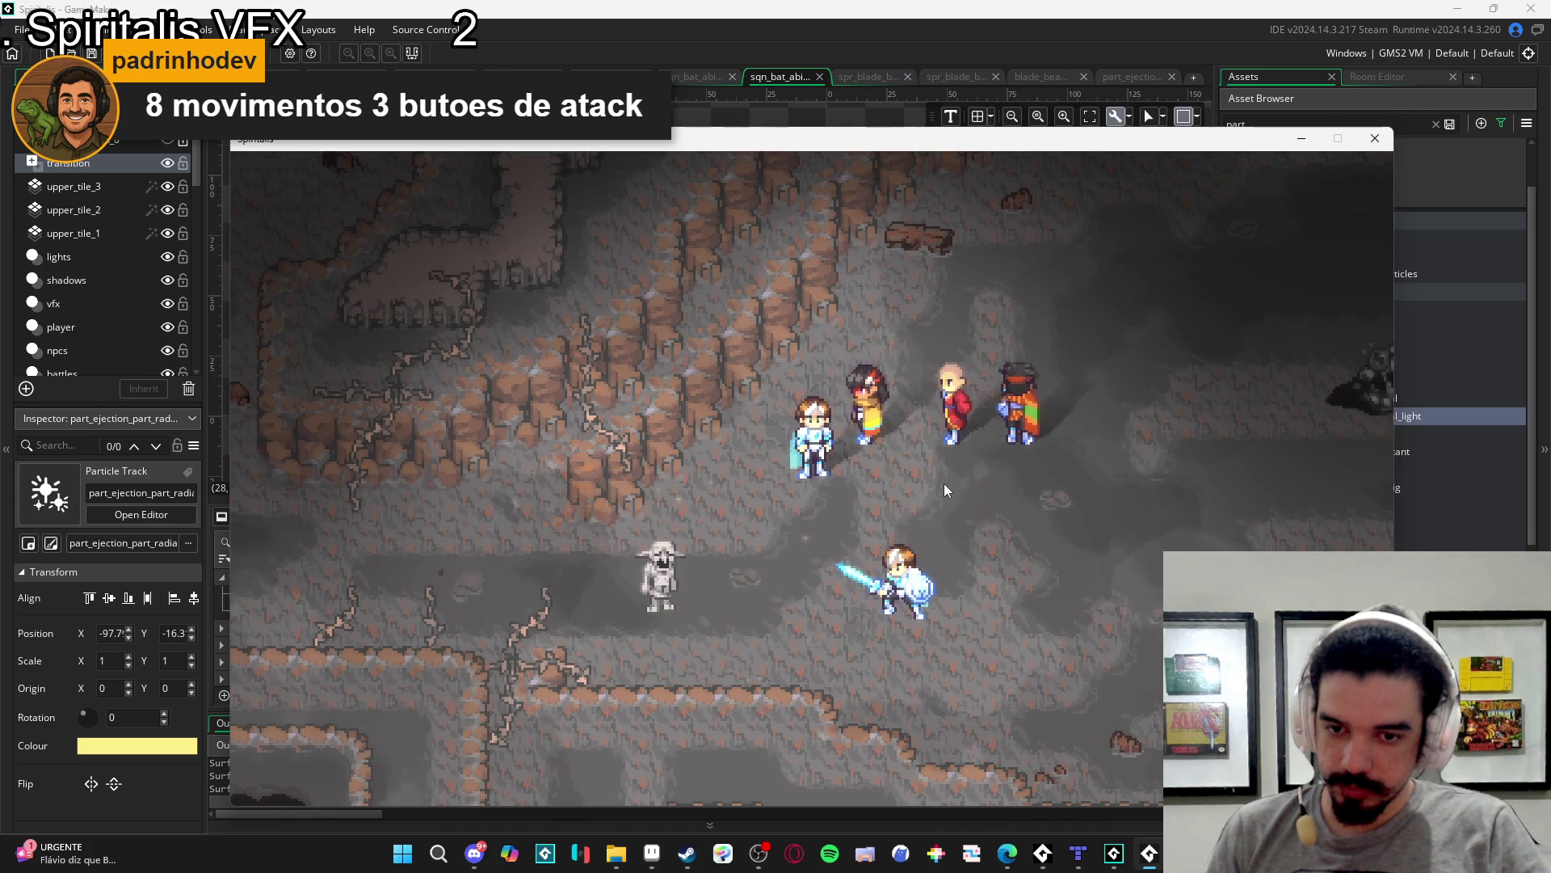
pyautogui.press('x')
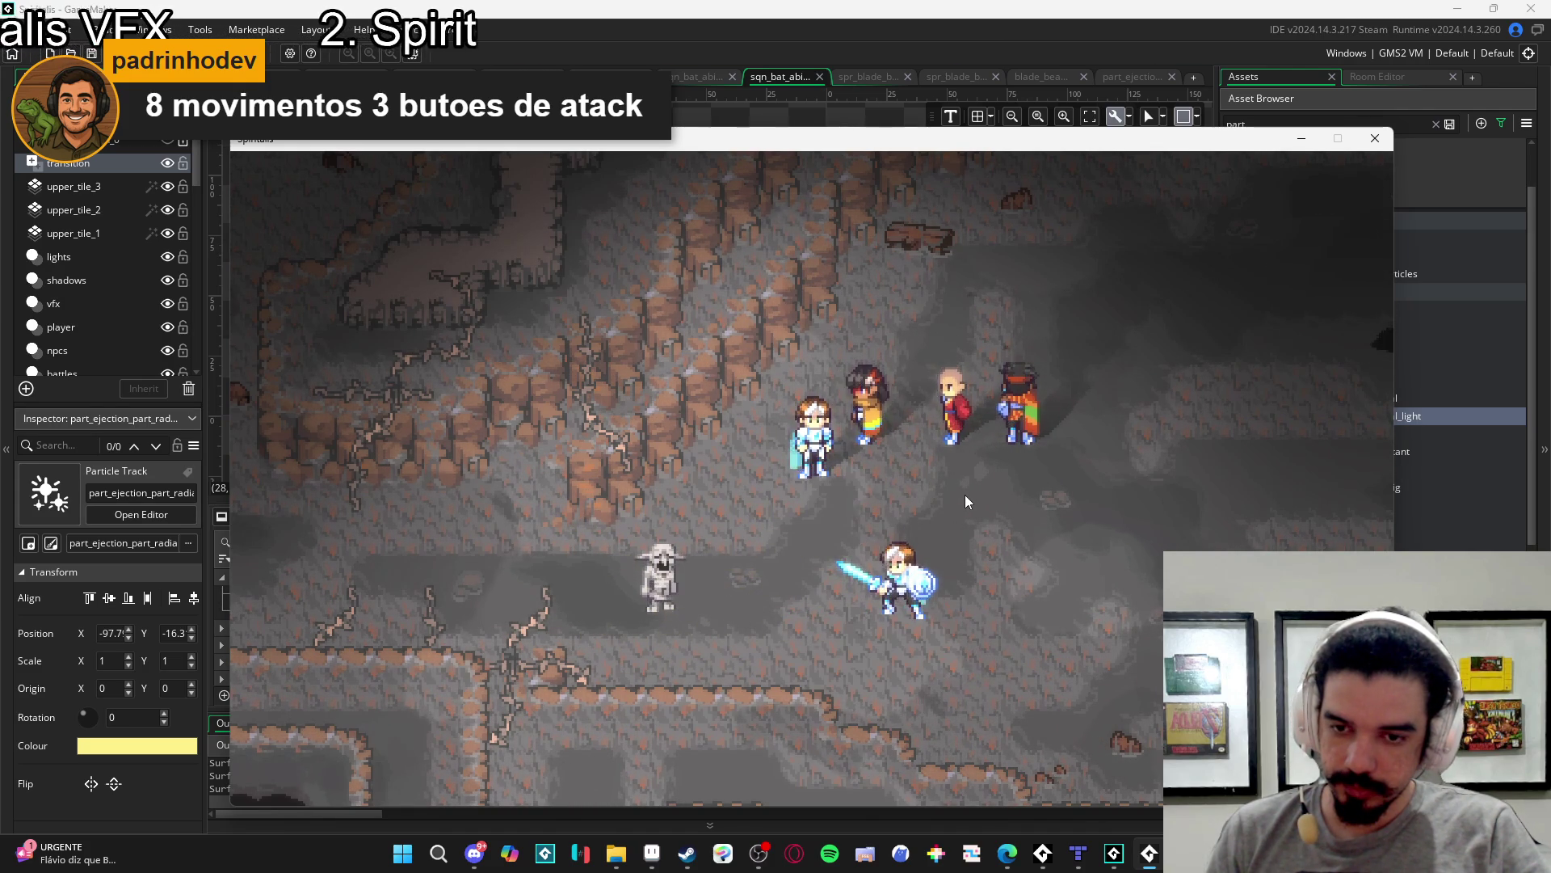
pyautogui.press('x')
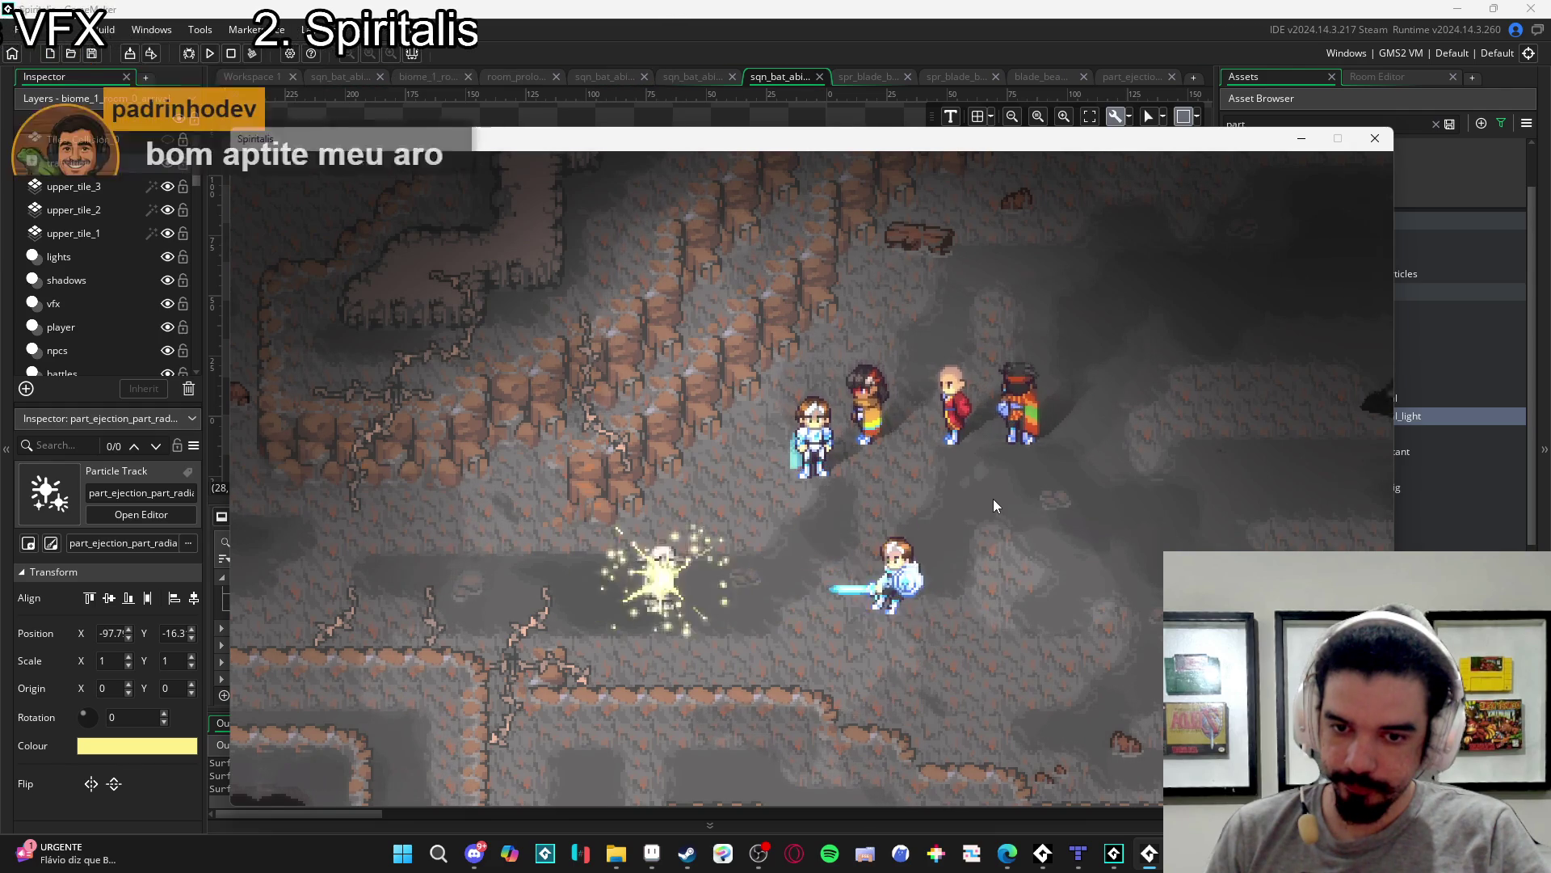
pyautogui.press('Right')
pyautogui.press('Left')
# - Fire a final beam, then bring up blade_beam_hit_explosion in Aseprite with Layer 2's tiled background shown
pyautogui.press('x')
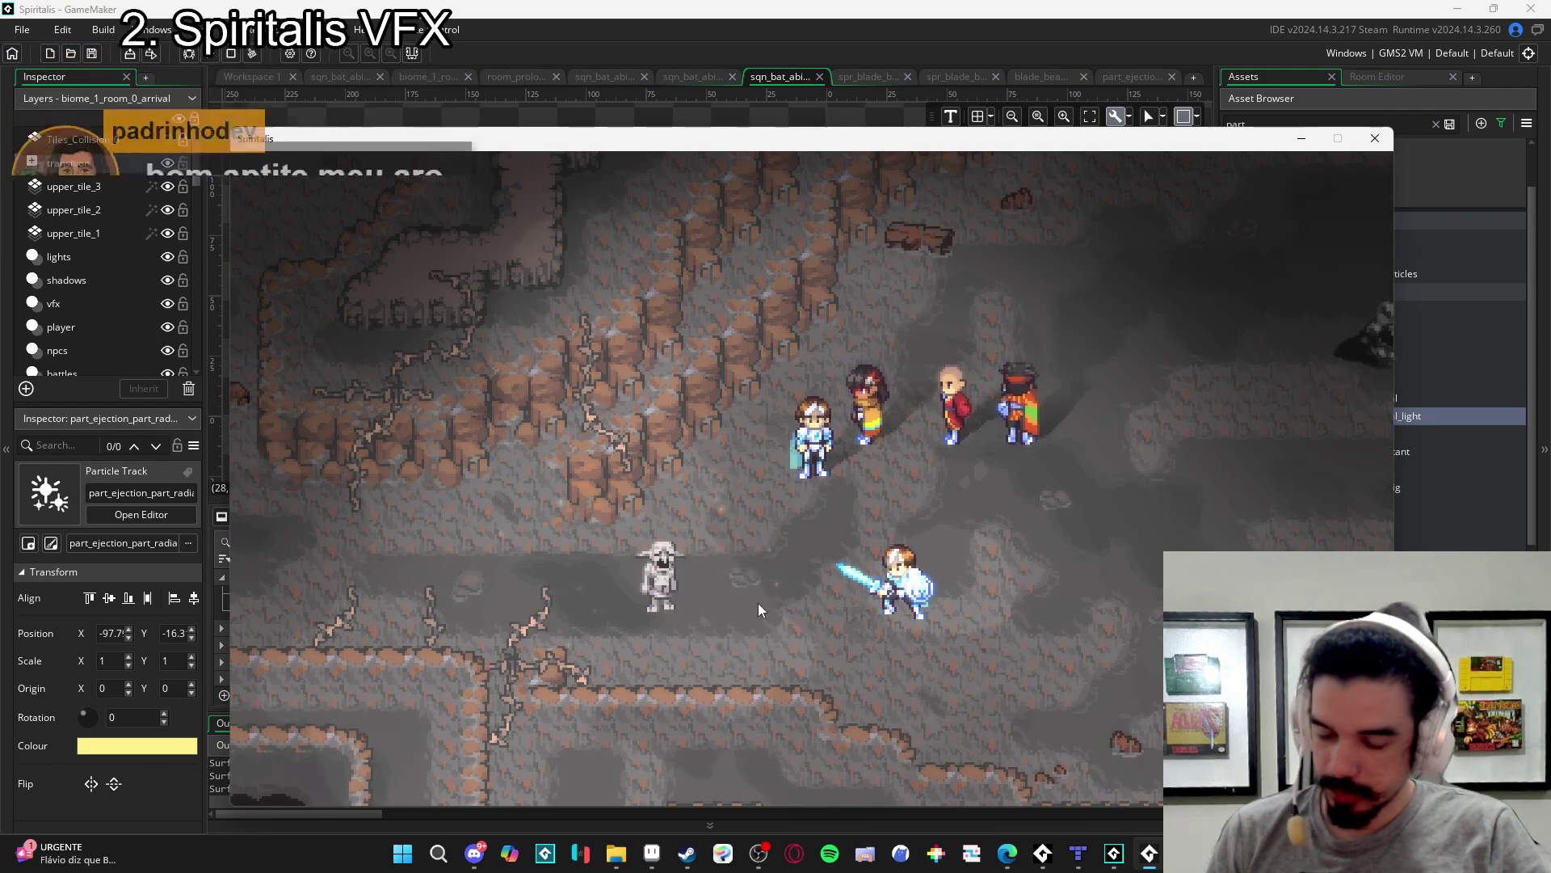
pyautogui.click(650, 850)
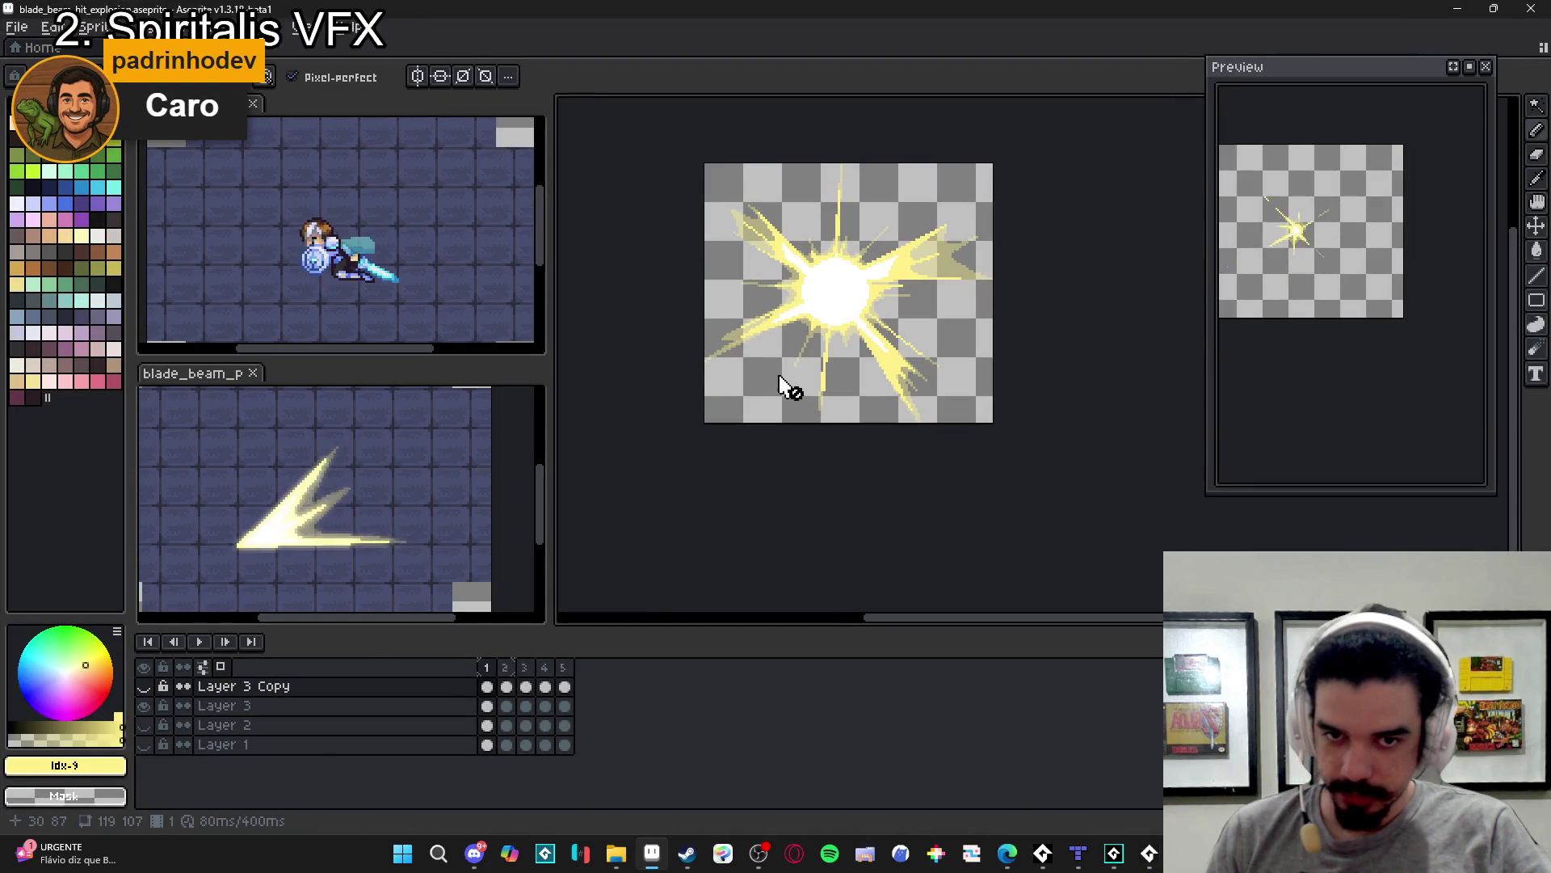
pyautogui.click(144, 725)
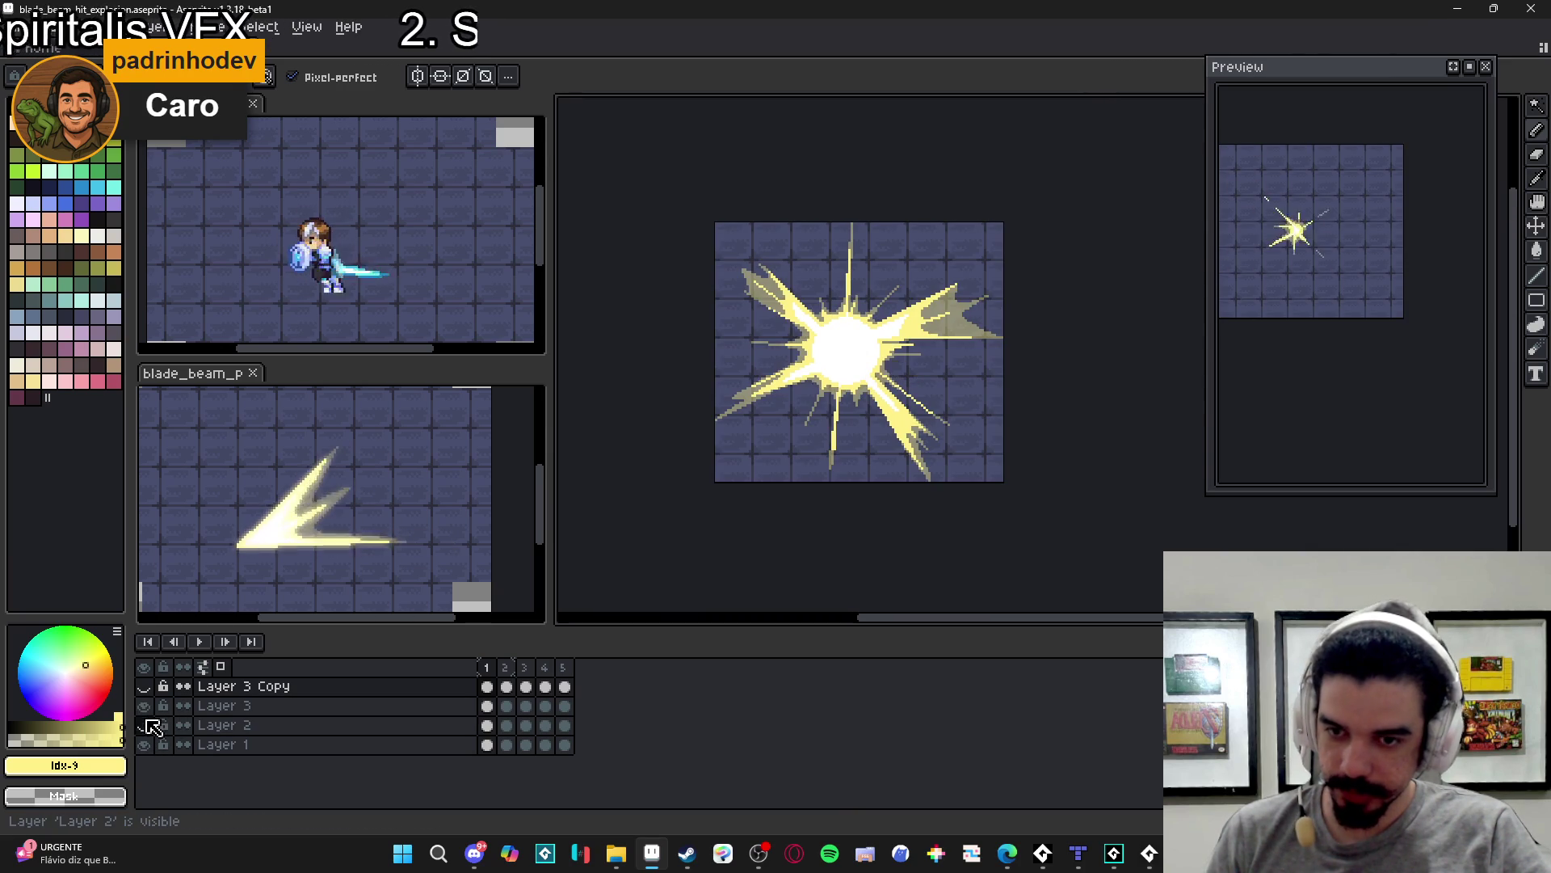
pyautogui.click(143, 686)
pyautogui.click(143, 686)
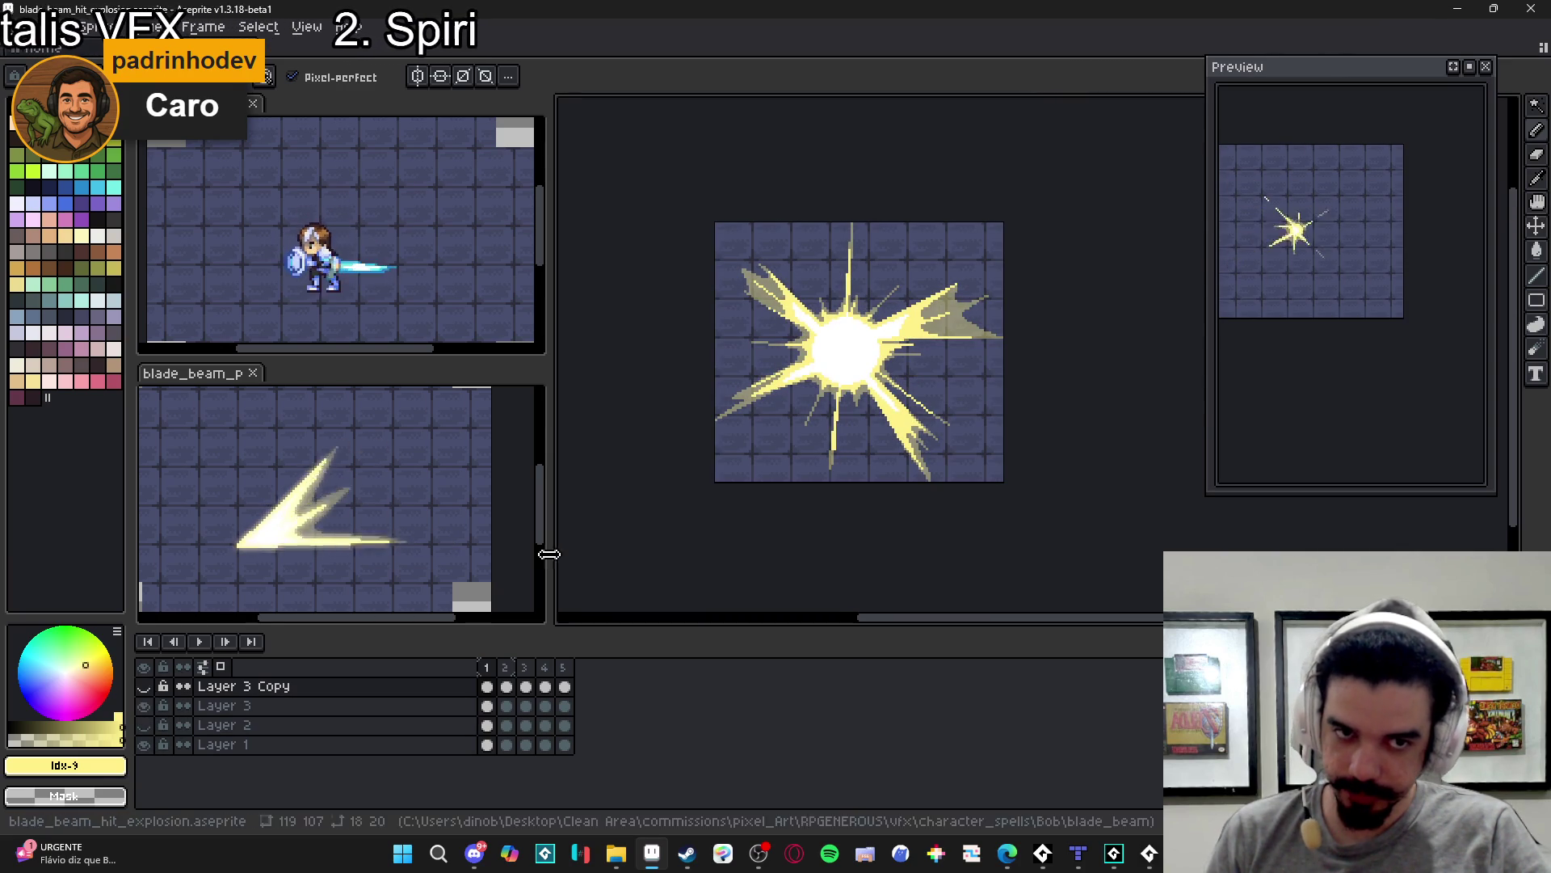
# - Recentre the explosion on the canvas, make Layer 3 Copy visible, and widen the reference panels
pyautogui.moveTo(721, 512); pyautogui.dragTo(732, 540)
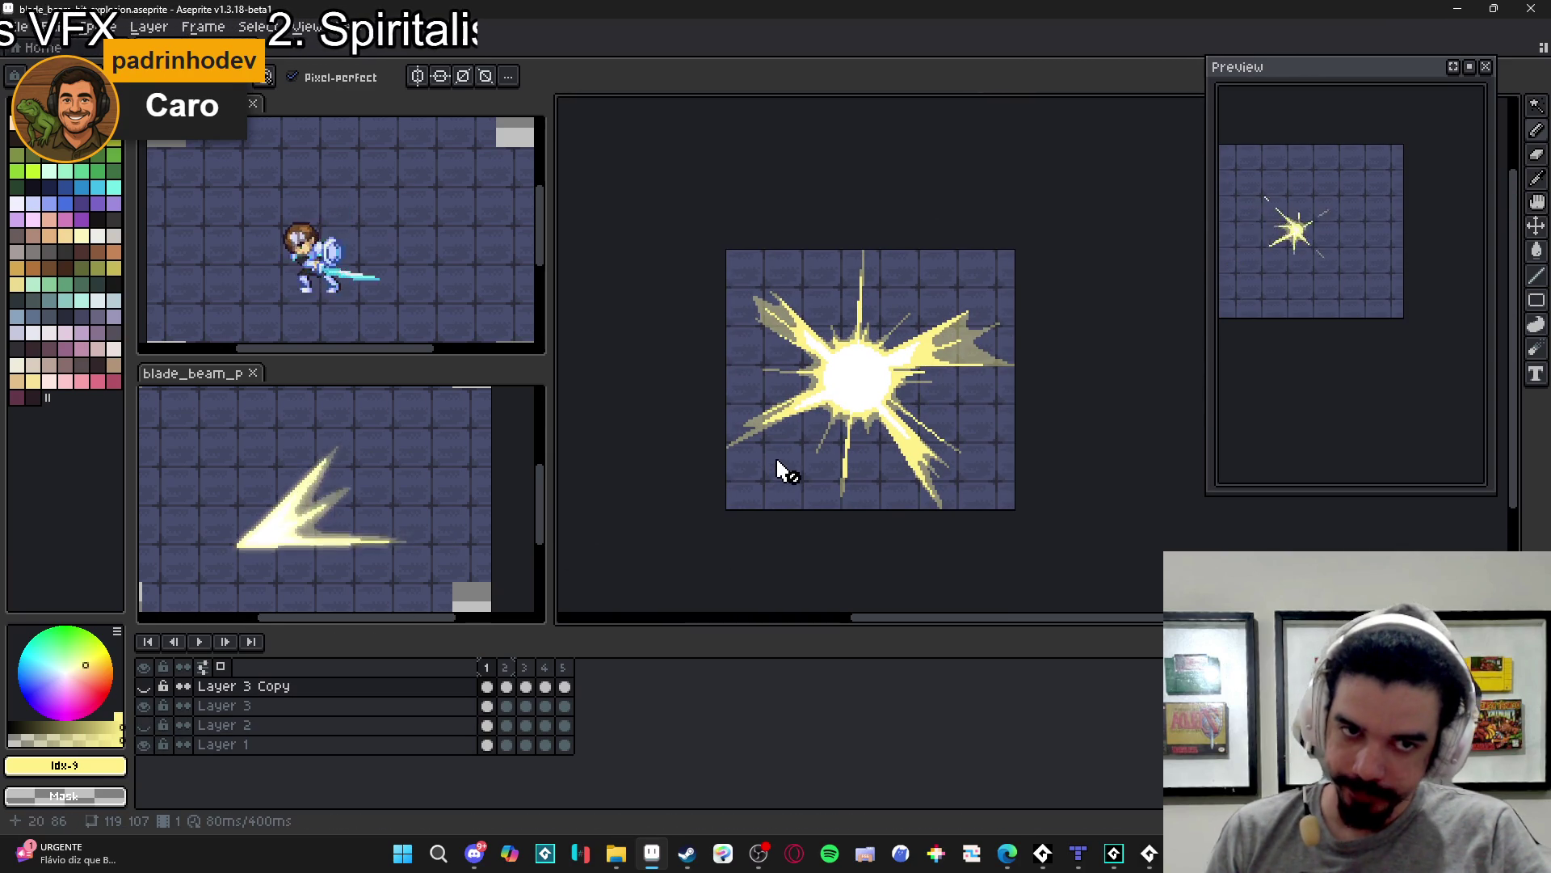
pyautogui.scroll(-1, 848, 425)
pyautogui.moveTo(849, 432); pyautogui.dragTo(850, 452)
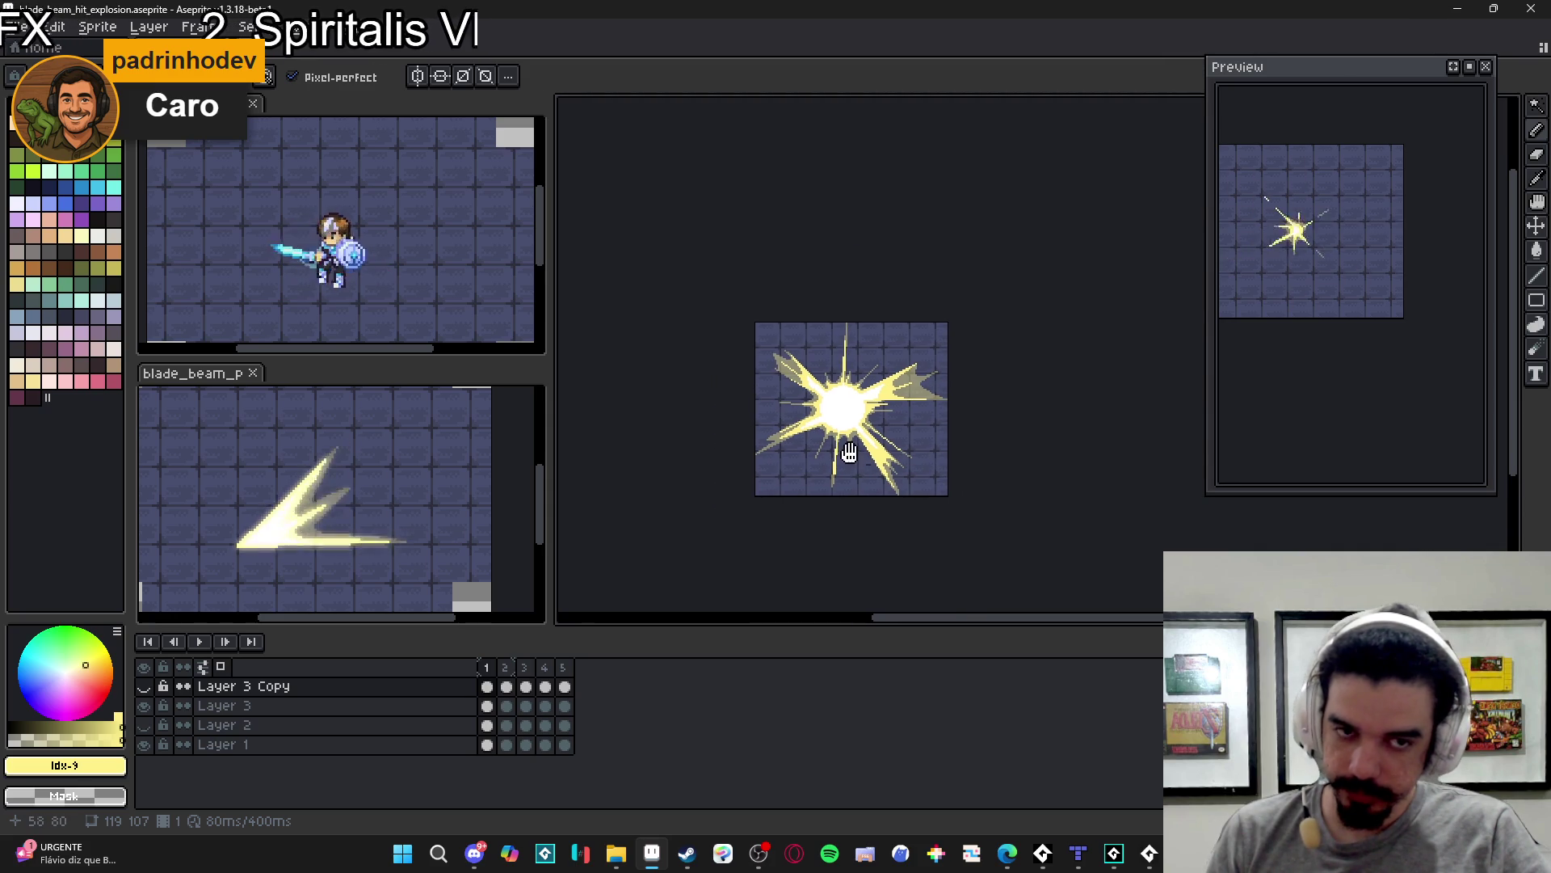
pyautogui.press('v')
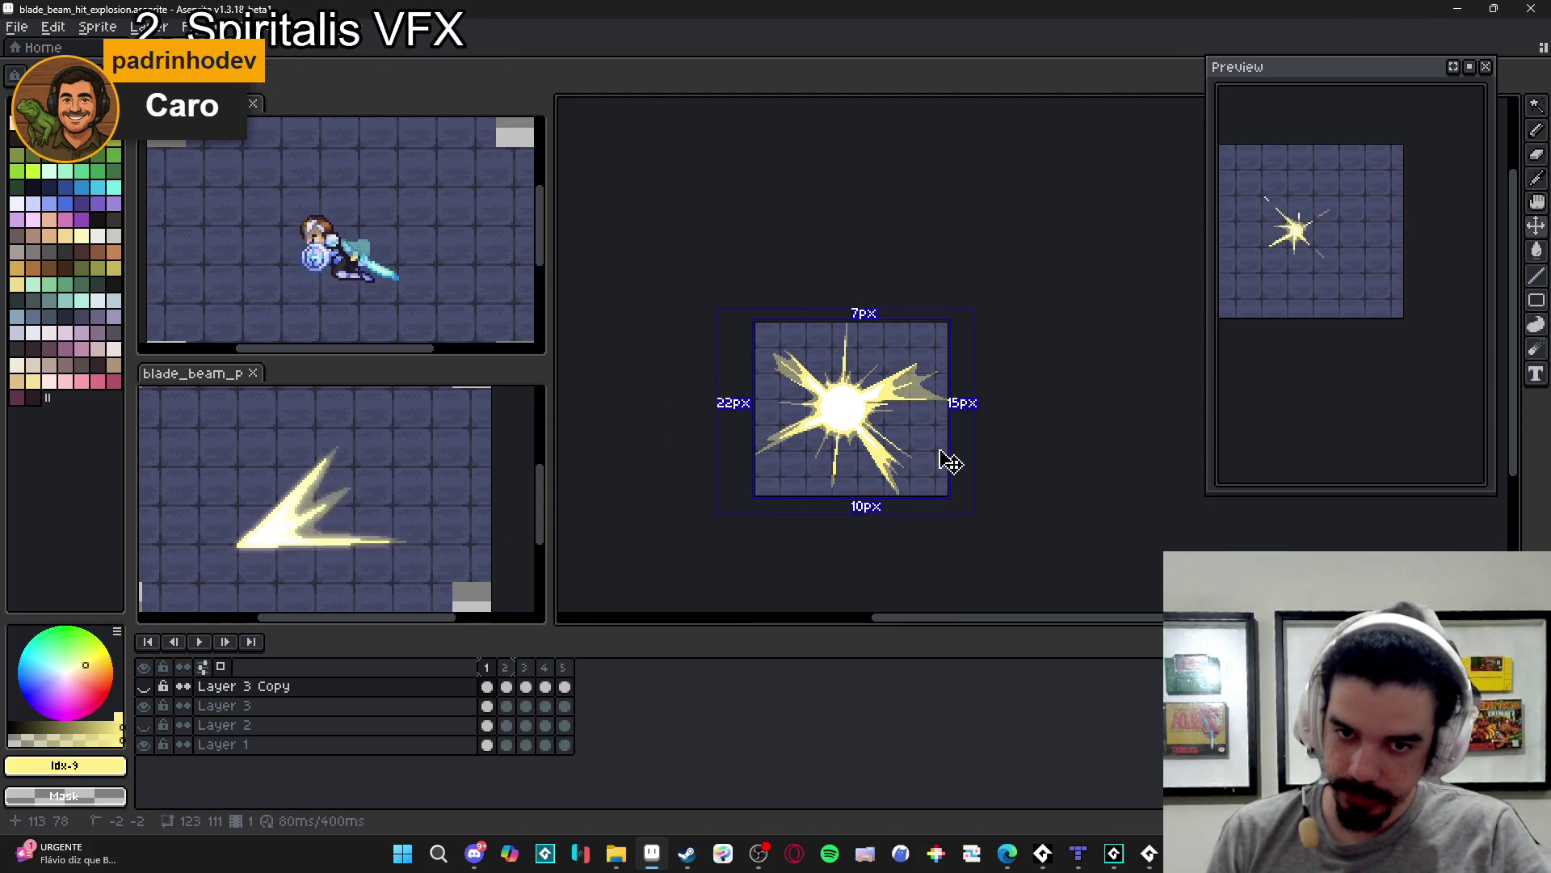
pyautogui.moveTo(1025, 418); pyautogui.dragTo(938, 463)
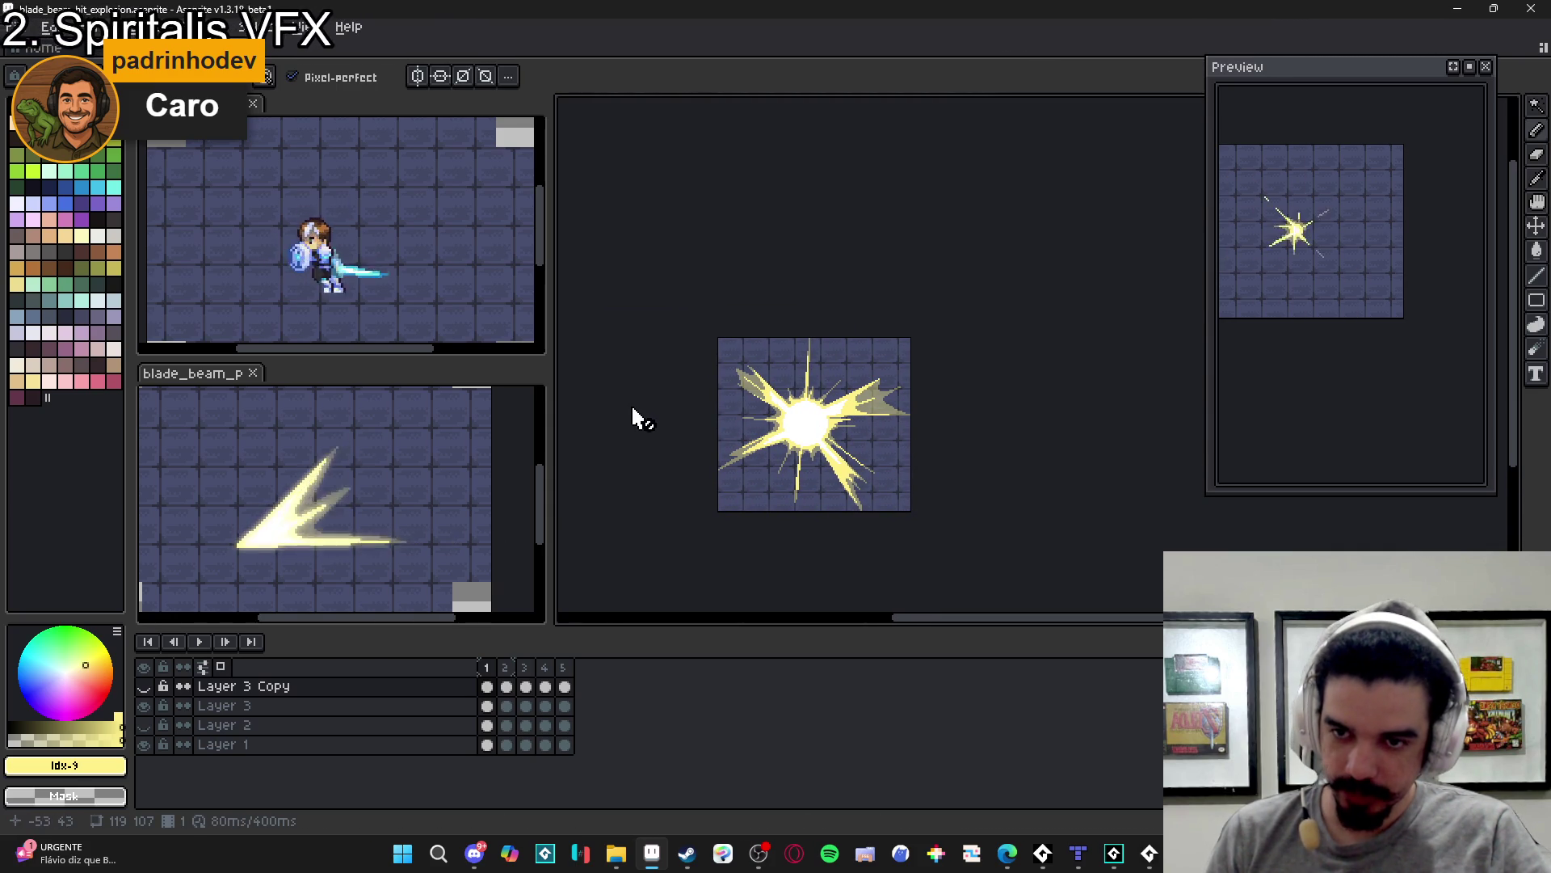
pyautogui.click(144, 686)
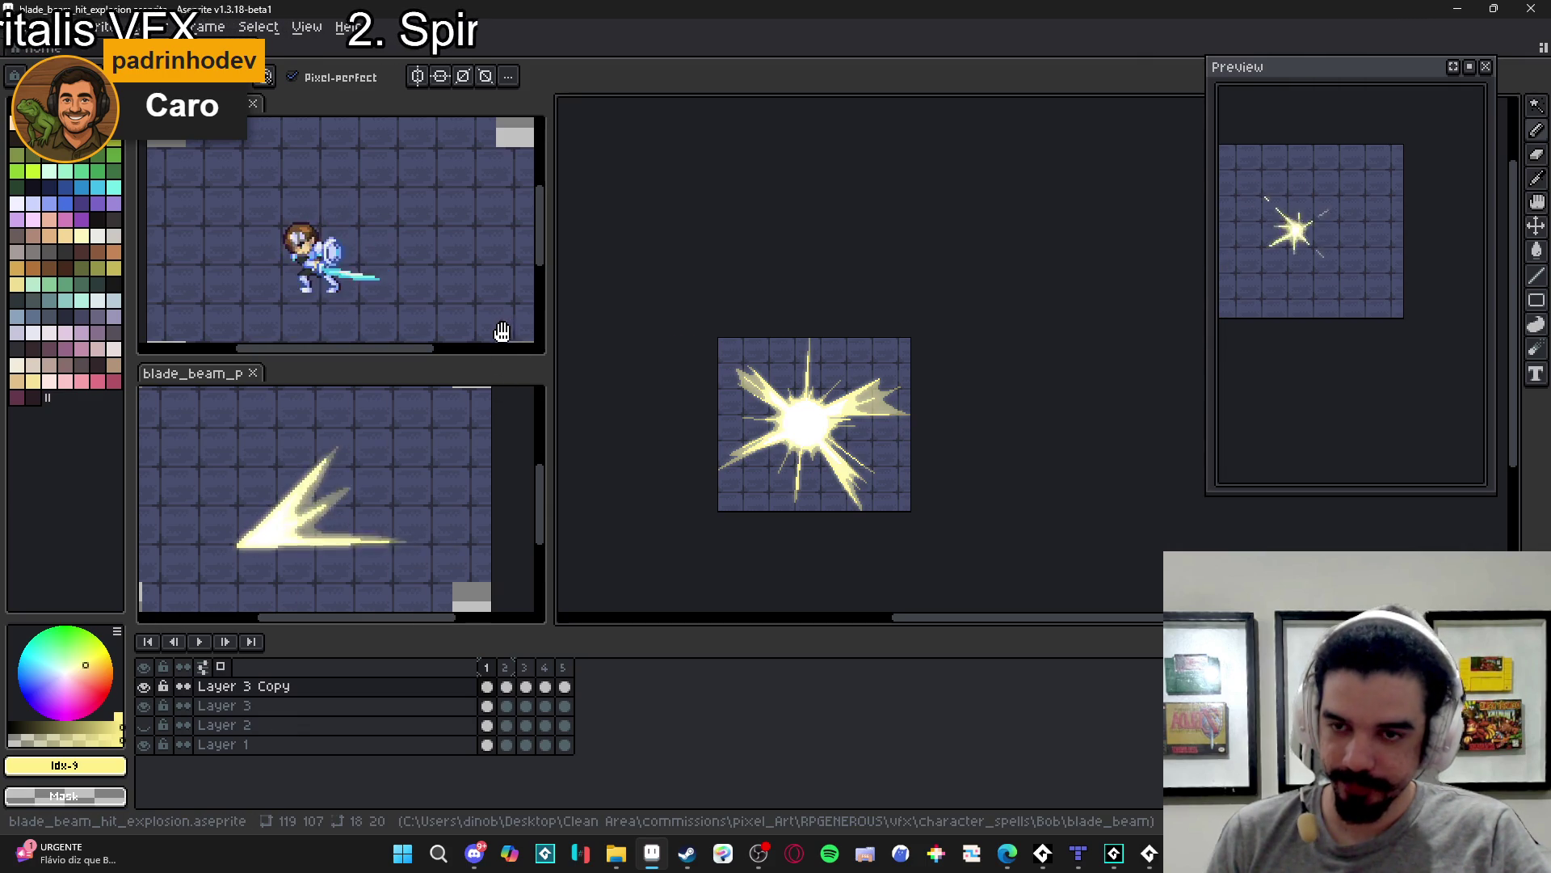
pyautogui.moveTo(550, 338); pyautogui.dragTo(682, 339)
pyautogui.moveTo(830, 426); pyautogui.dragTo(924, 415)
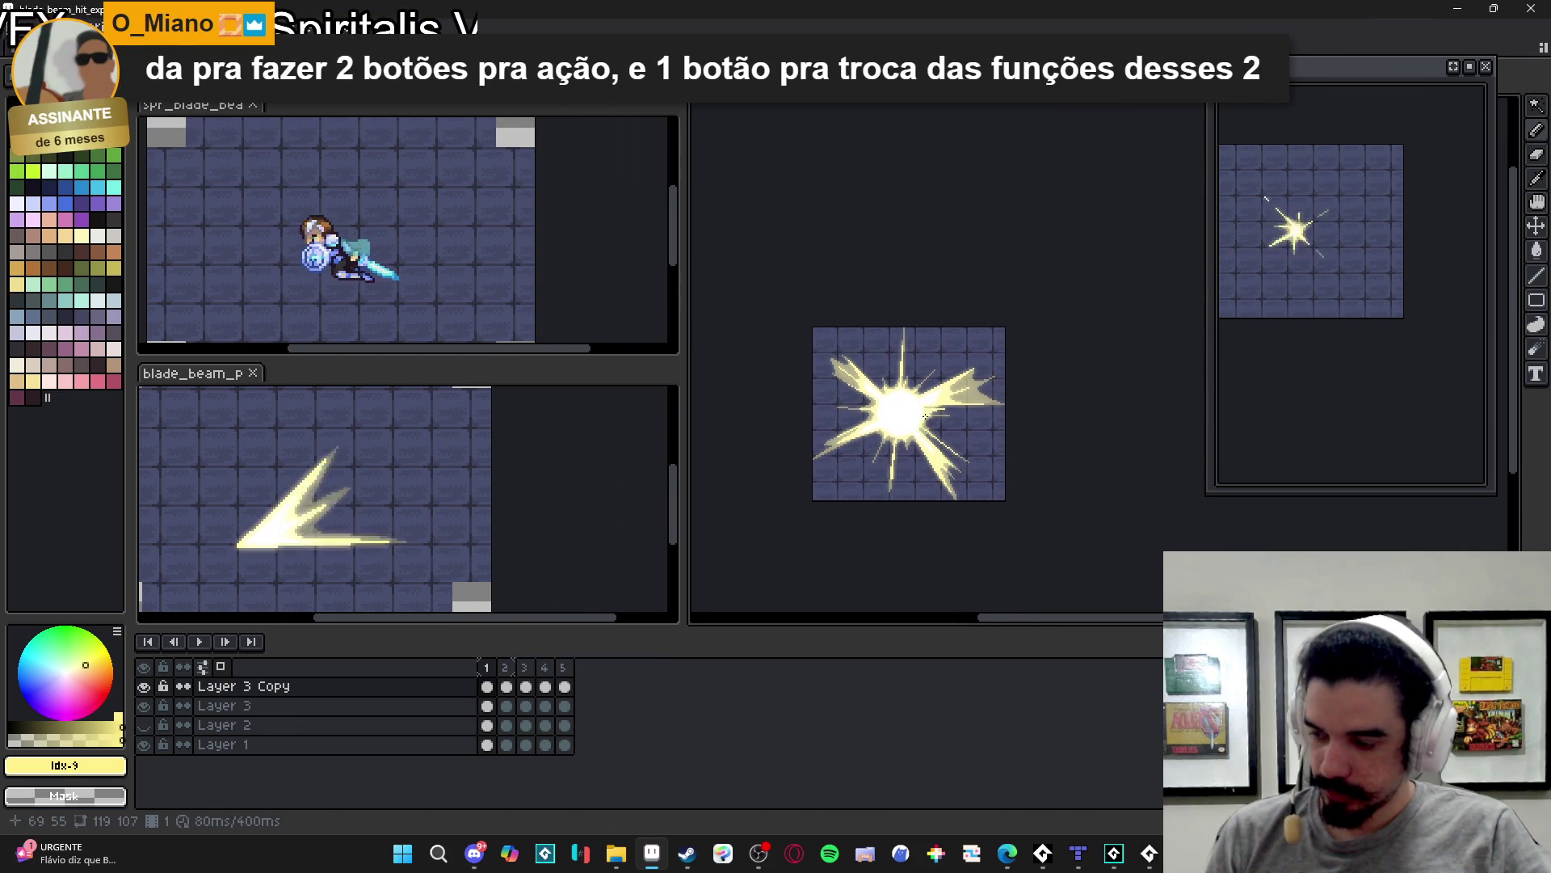
# - Resize the reference sprite panes, enlarging the upper and lower blade beam panels
pyautogui.moveTo(482, 361); pyautogui.dragTo(485, 462)
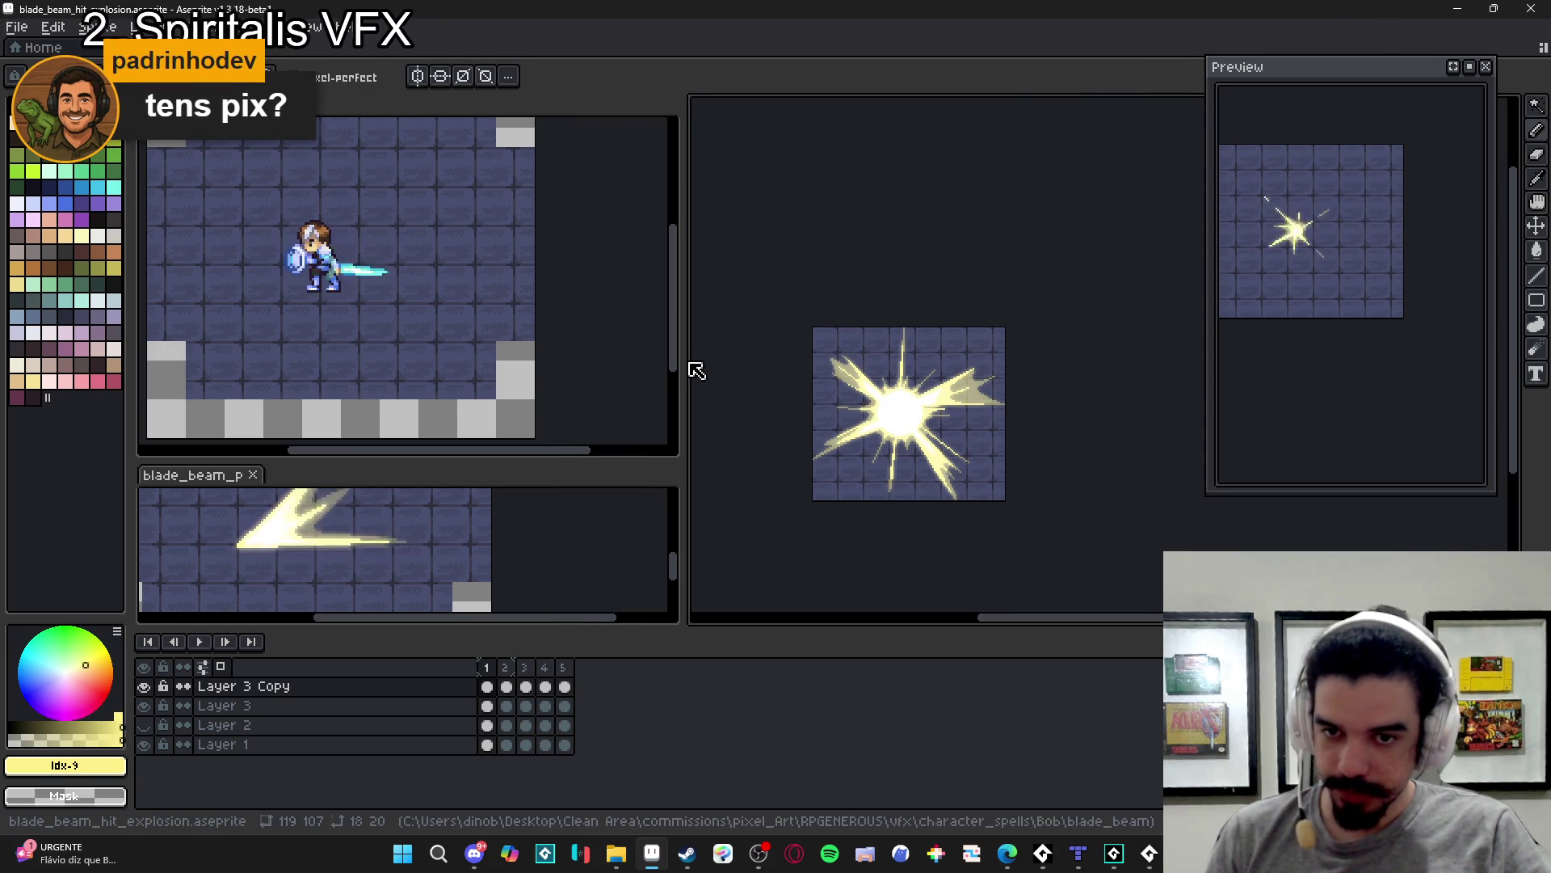
pyautogui.moveTo(682, 355); pyautogui.dragTo(450, 355)
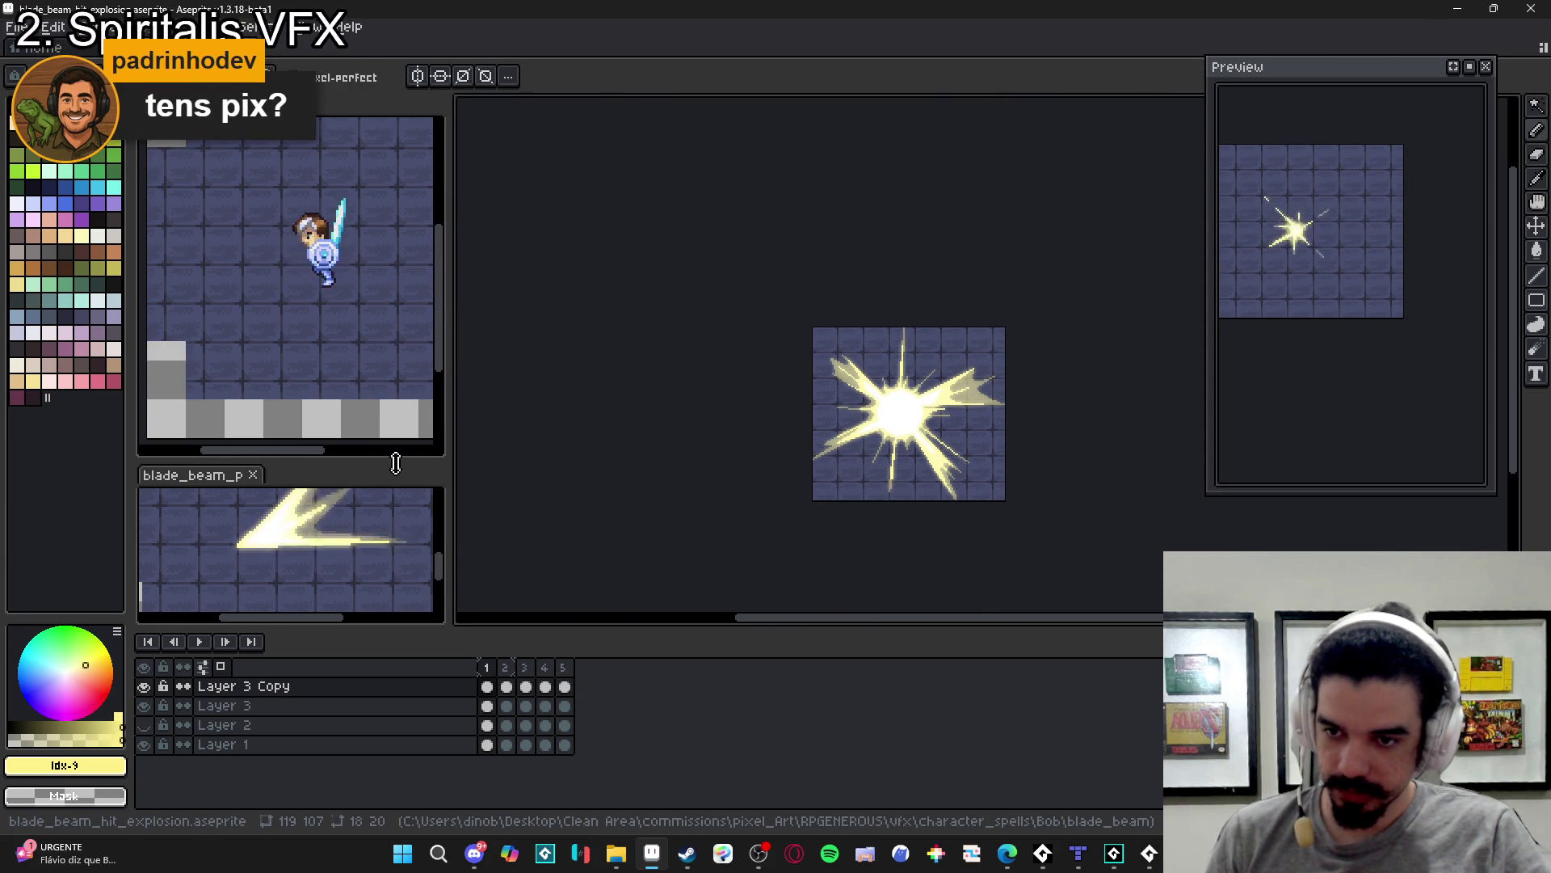
pyautogui.moveTo(408, 467); pyautogui.dragTo(408, 380)
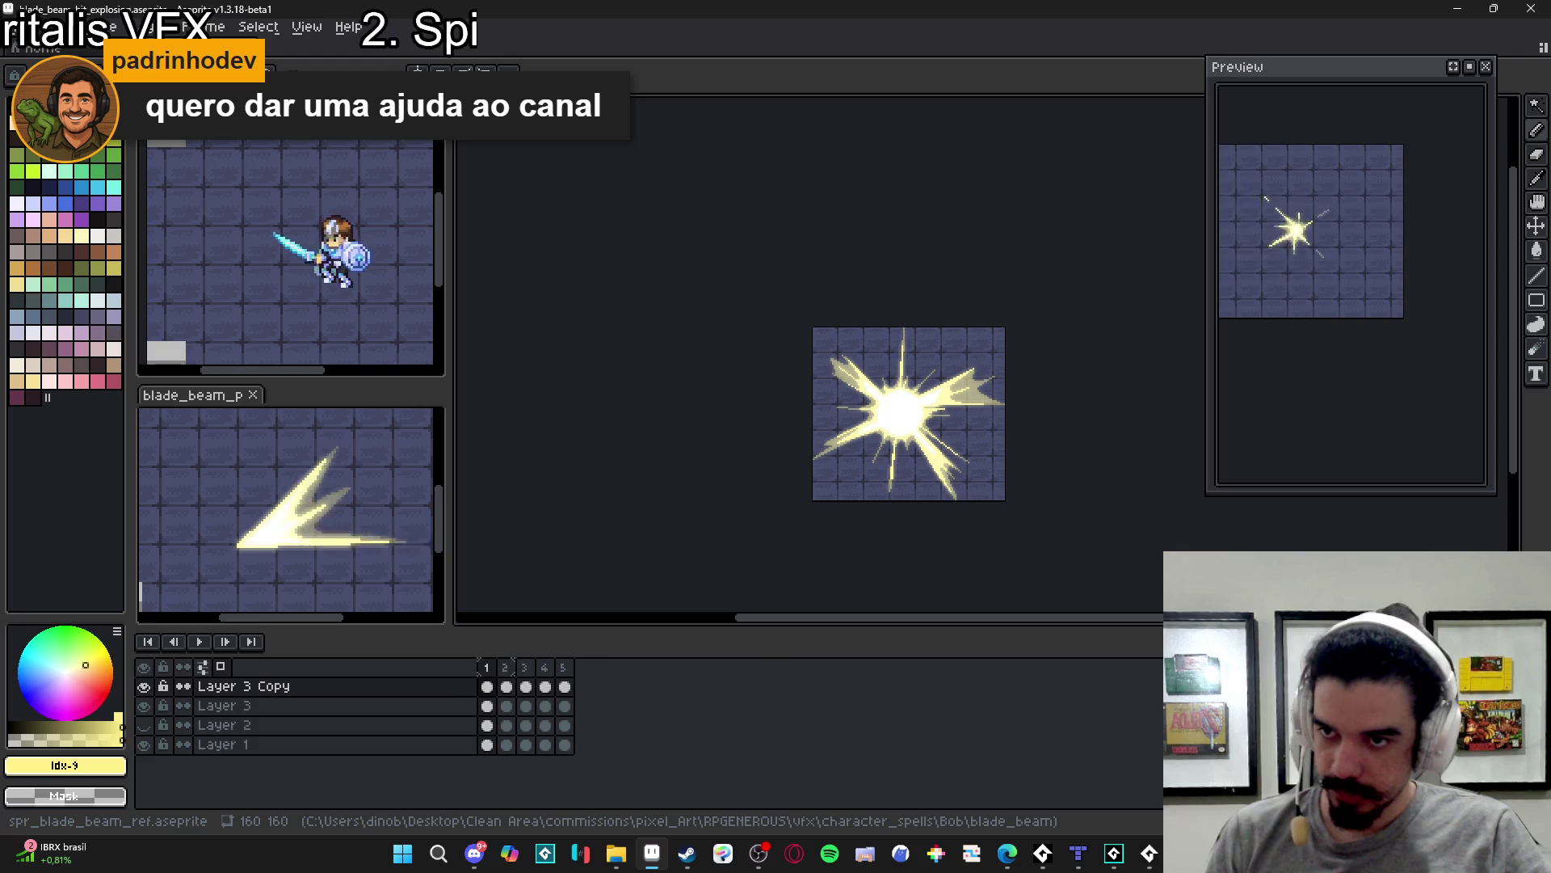
# - Put spr_blade_beam_ref in its own side pane, close the floating Preview, and show the Home page
pyautogui.click(371, 323)
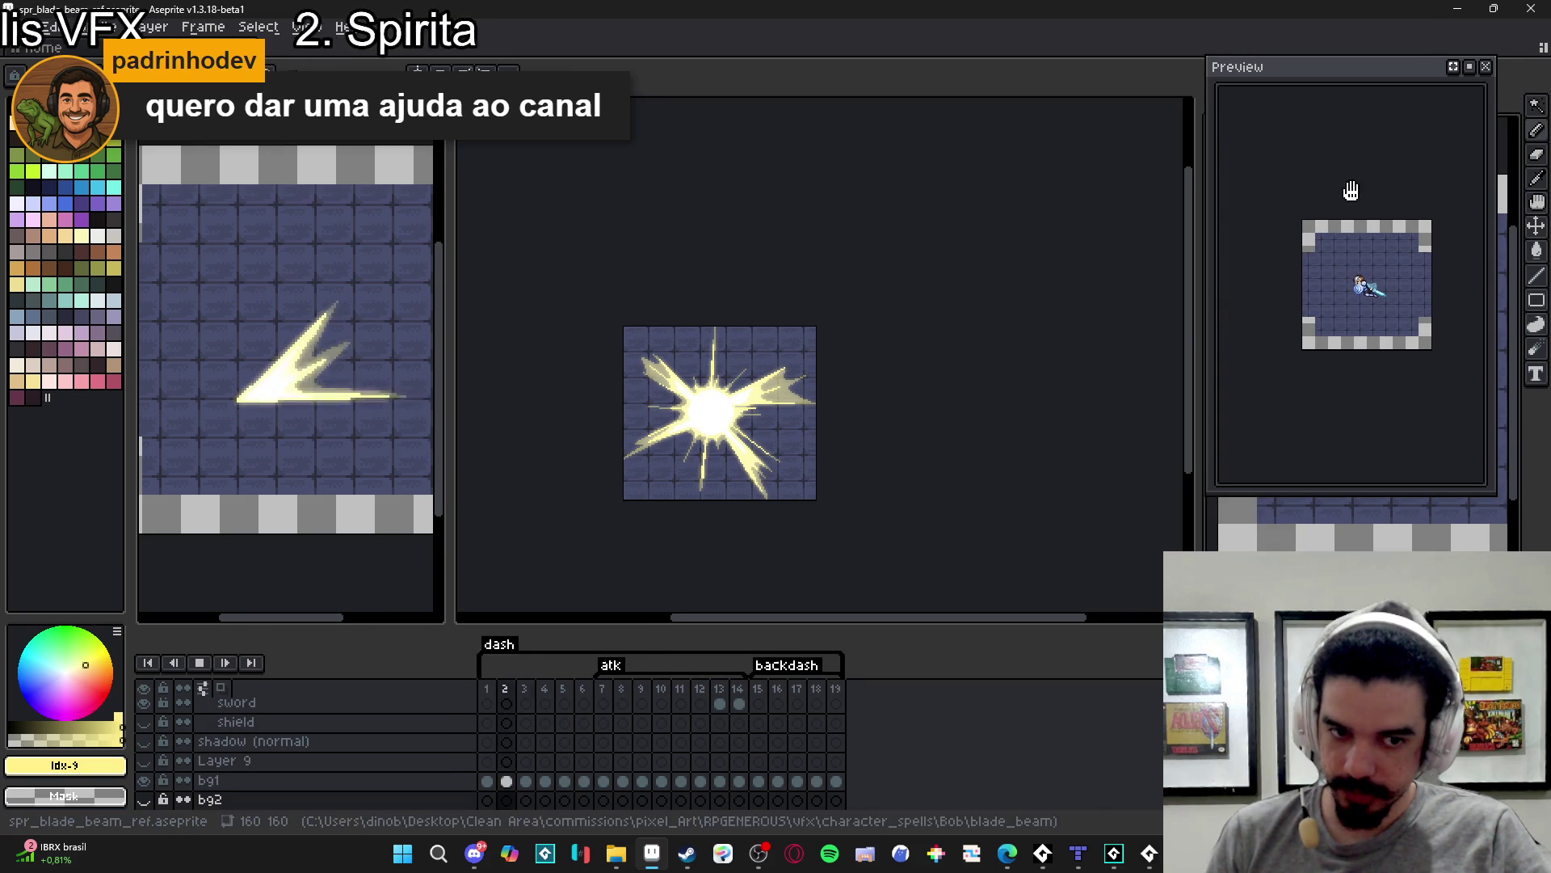
pyautogui.moveTo(1195, 202)
pyautogui.mouseDown()
pyautogui.moveTo(719, 243)
pyautogui.moveTo(881, 246)
pyautogui.mouseUp()
pyautogui.moveTo(1326, 71); pyautogui.dragTo(910, 297)
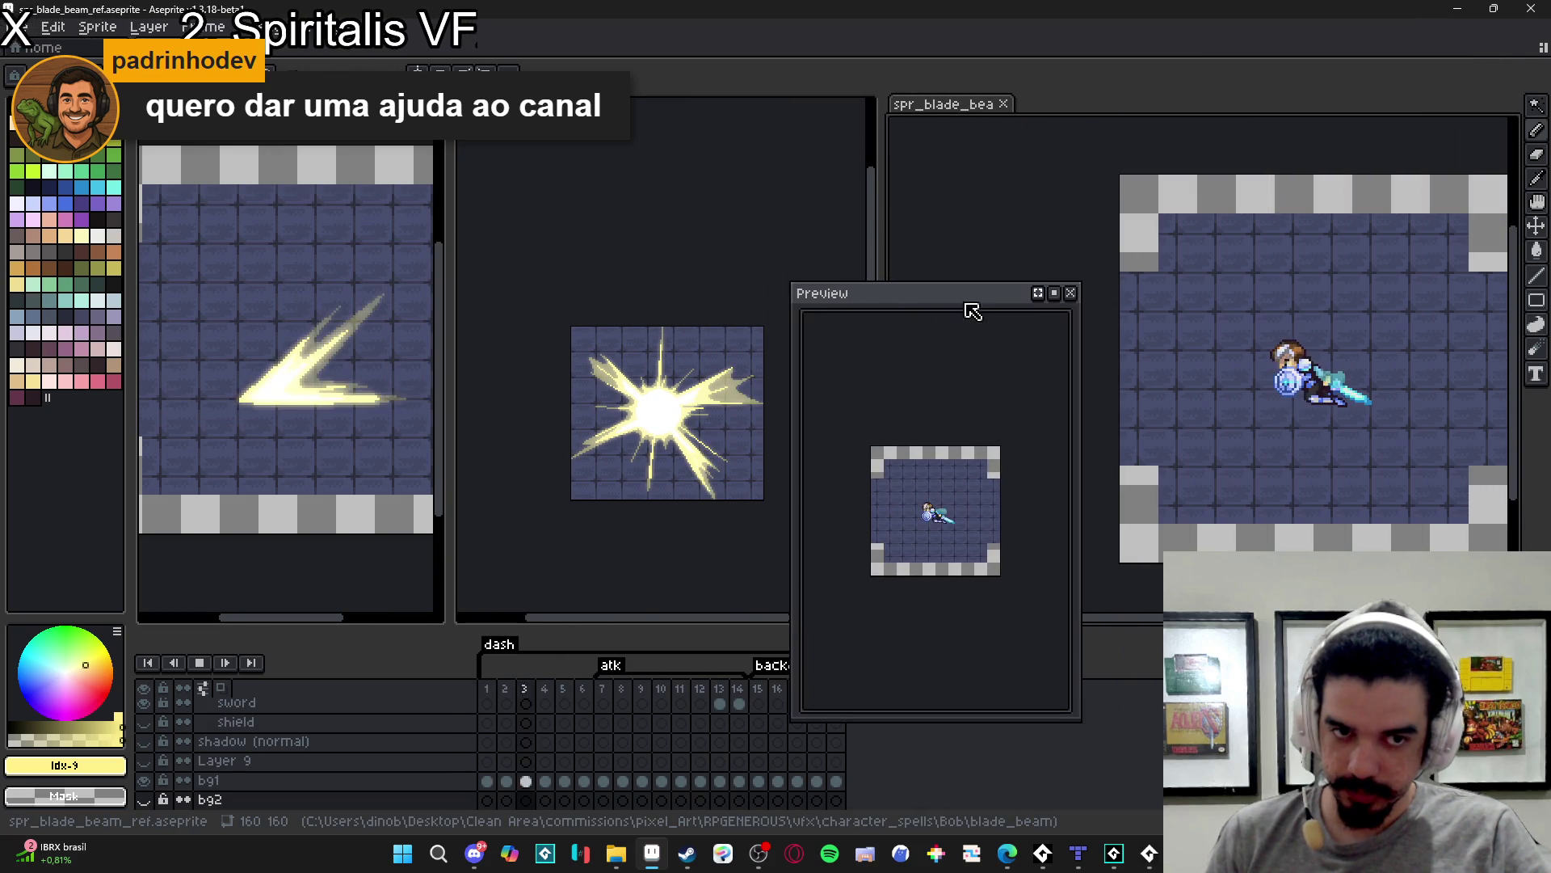
pyautogui.click(1071, 293)
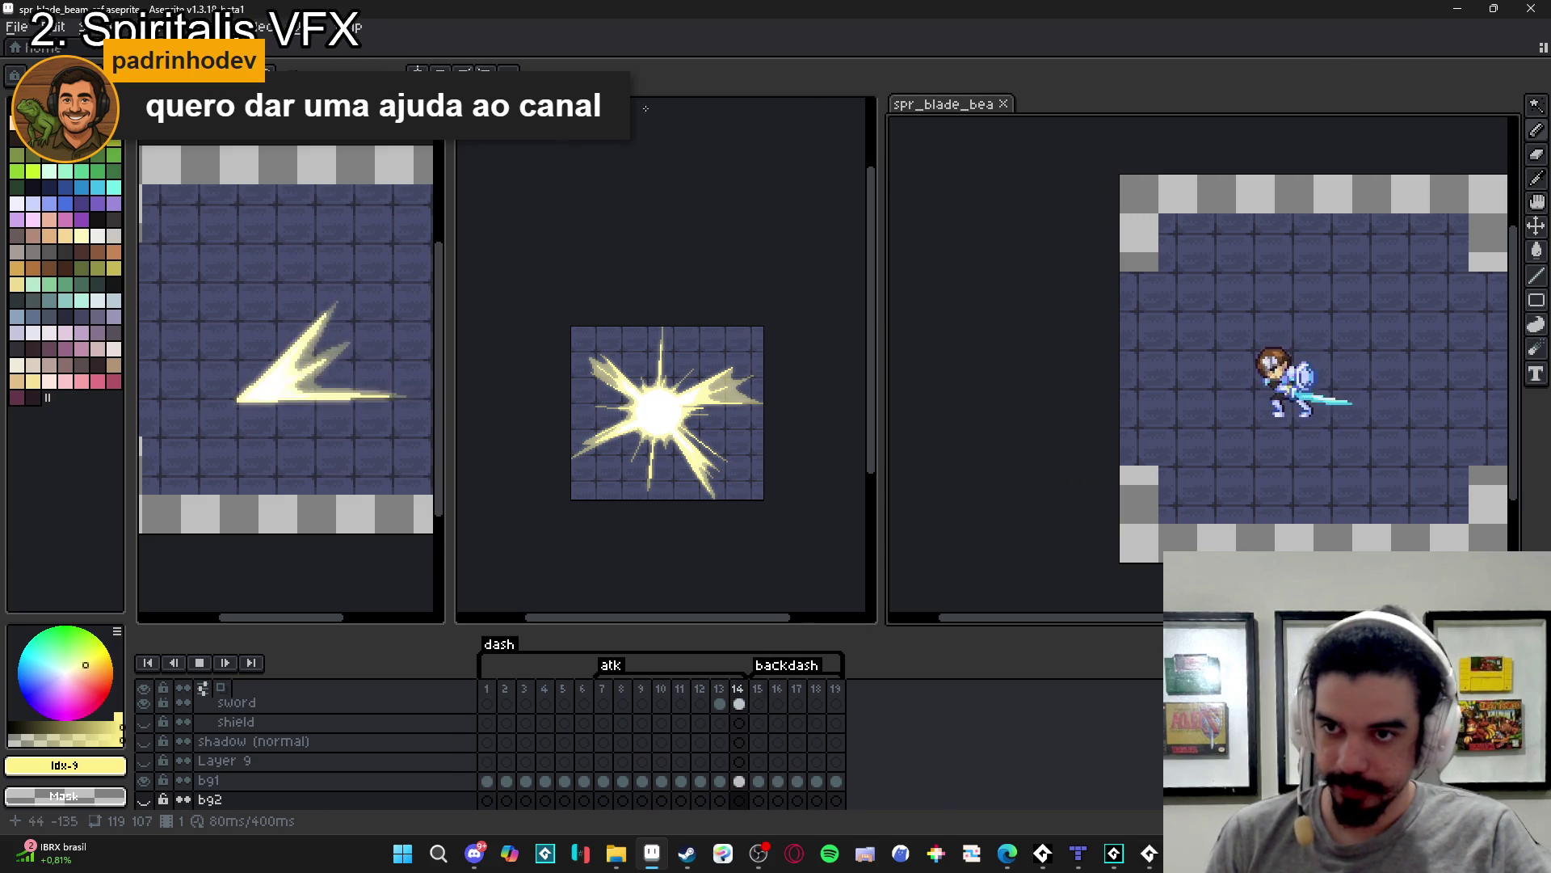
pyautogui.click(627, 401)
pyautogui.hotkey('ctrl', 'w')
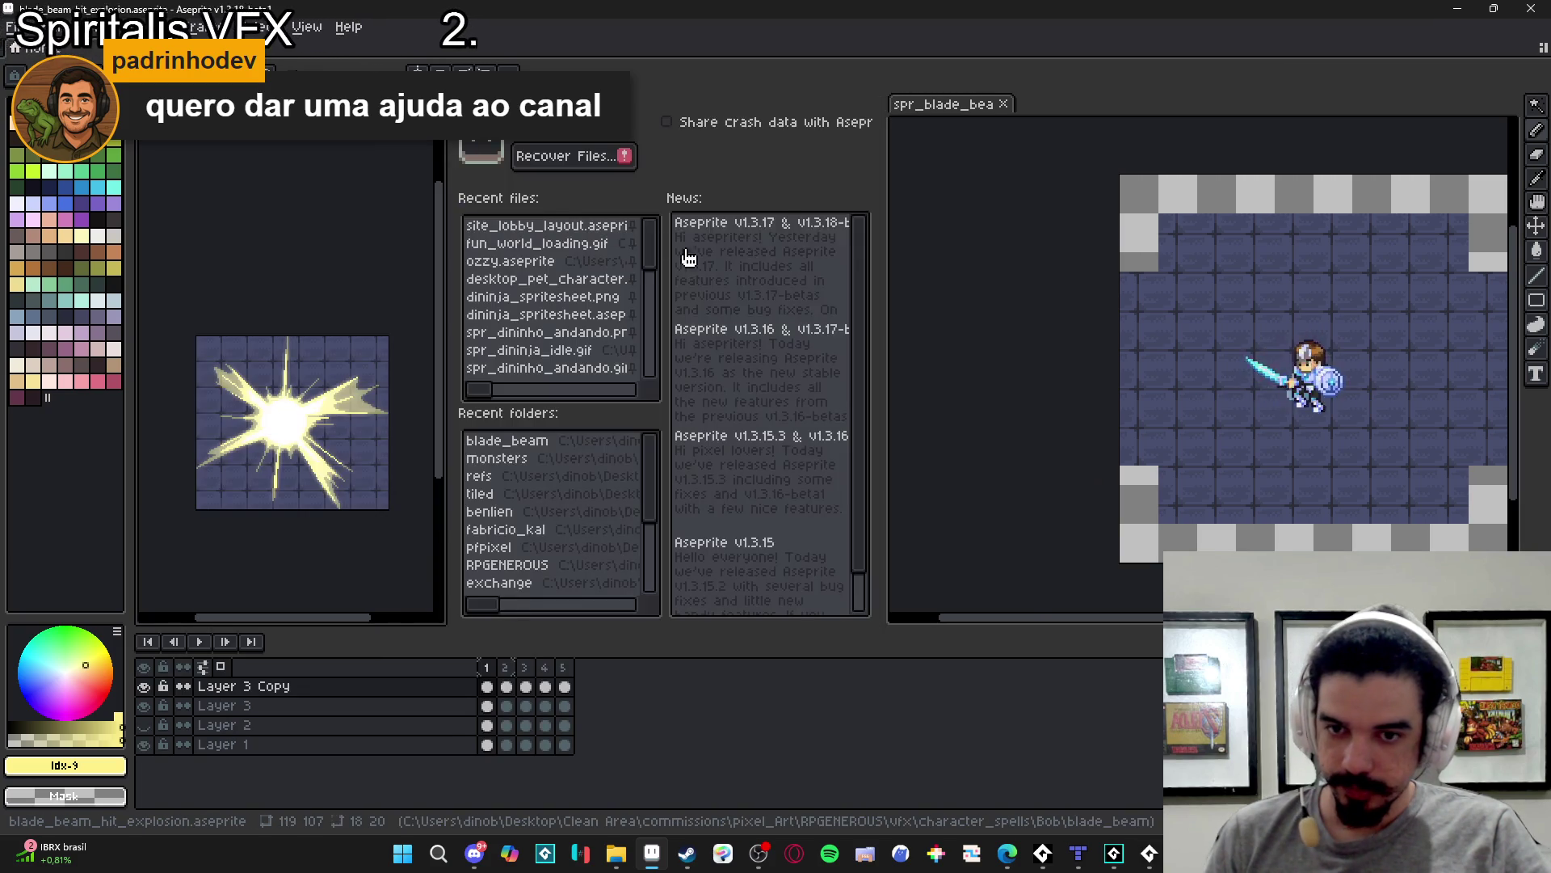
# - Rearrange the Home page and sprite panes, moving the Home page into the right pane
pyautogui.click(949, 117)
pyautogui.moveTo(949, 117)
pyautogui.mouseDown()
pyautogui.moveTo(647, 101)
pyautogui.moveTo(637, 122)
pyautogui.mouseUp()
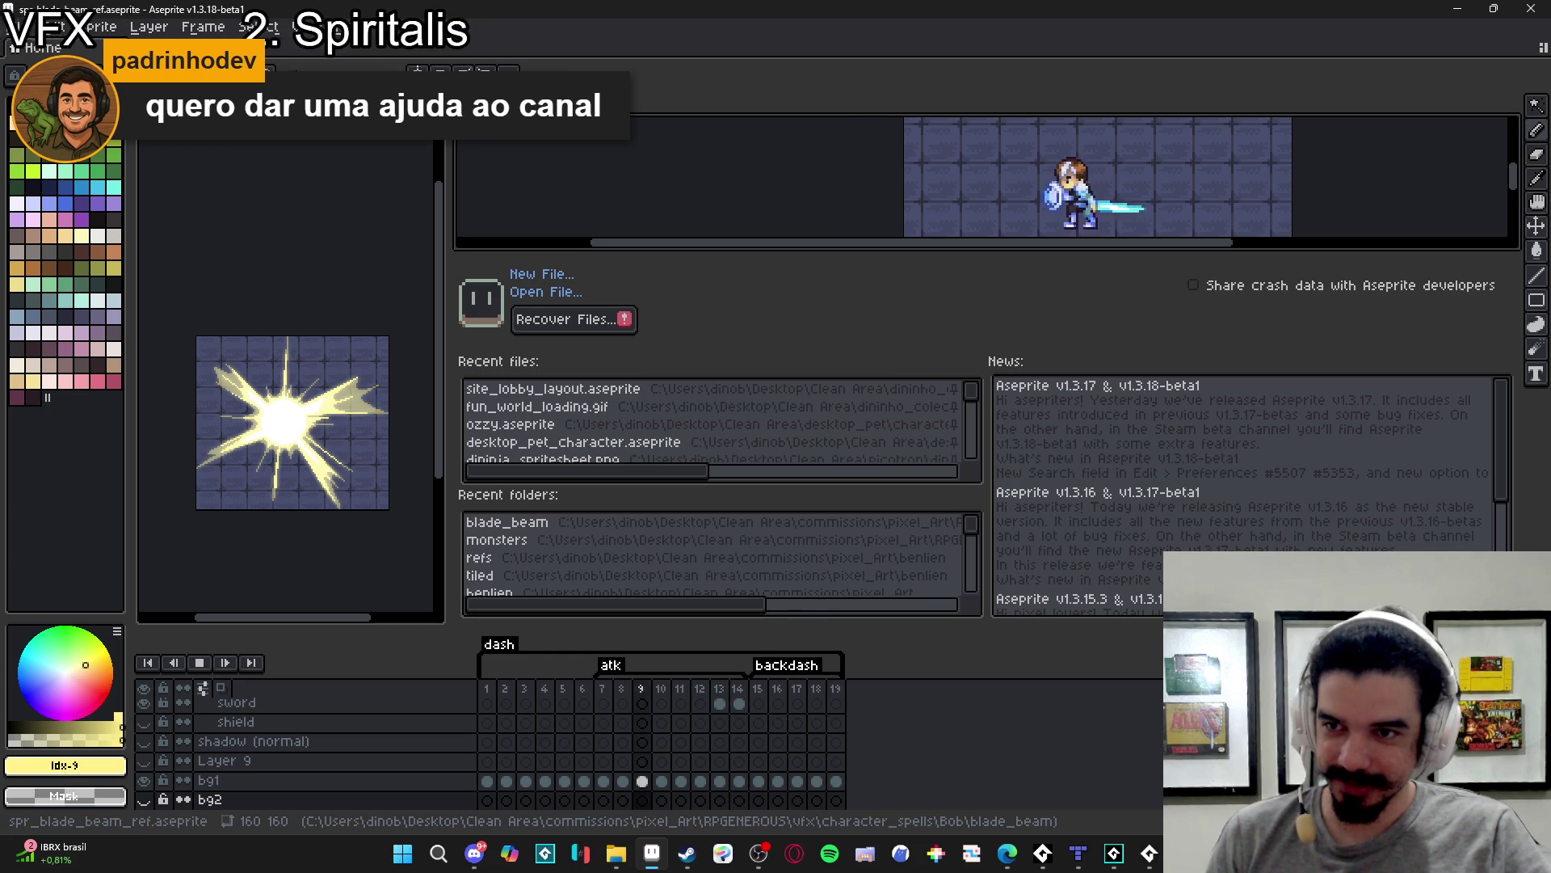
pyautogui.hotkey('ctrl', 'Tab')
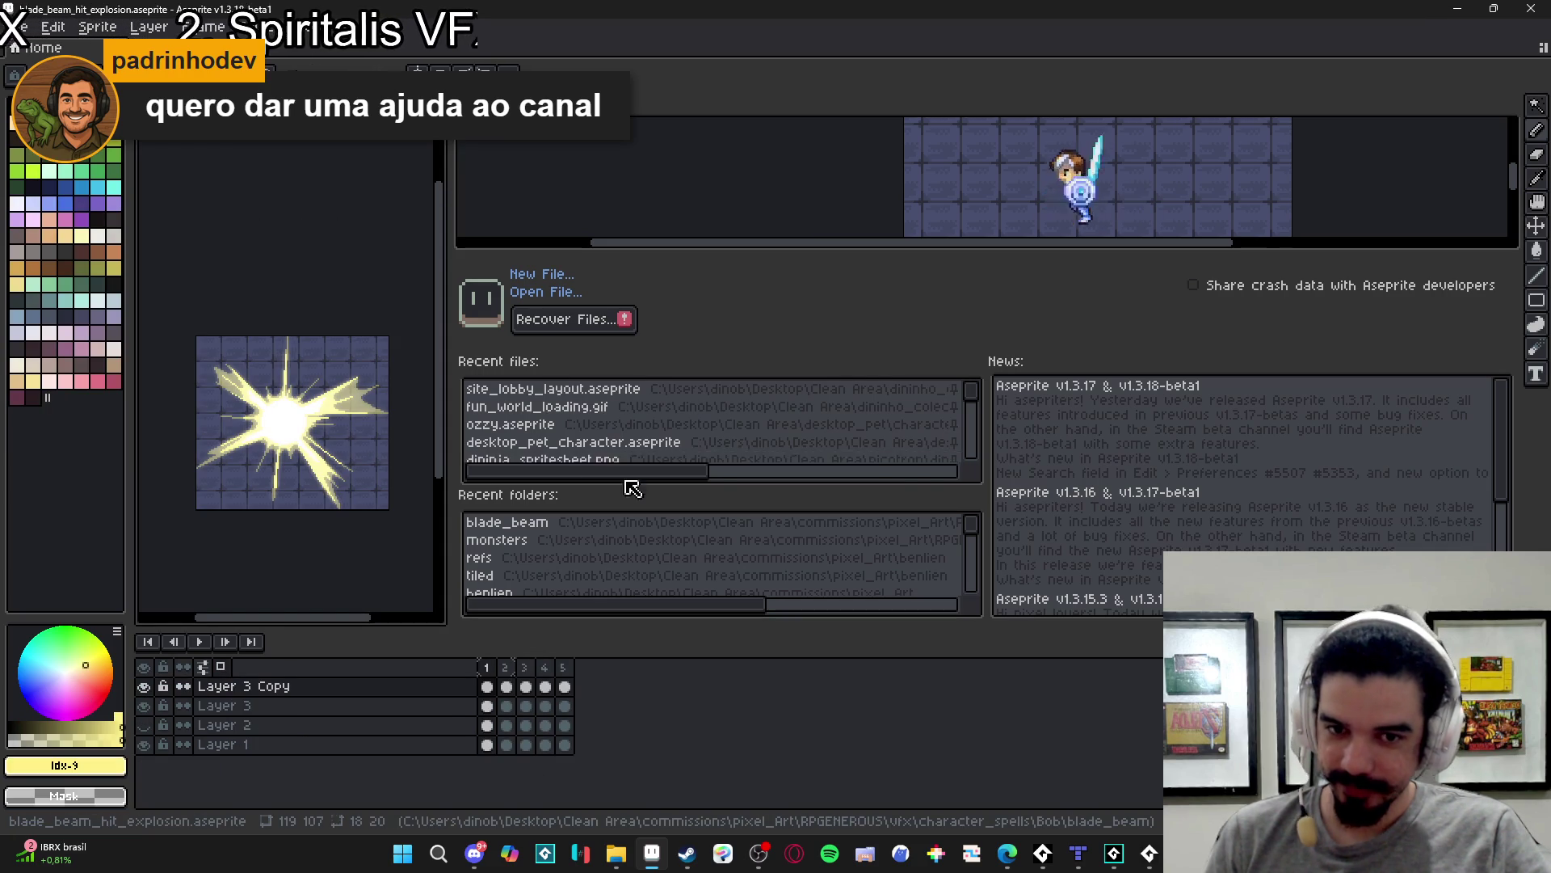
pyautogui.moveTo(484, 101)
pyautogui.mouseDown()
pyautogui.moveTo(549, 594)
pyautogui.moveTo(582, 596)
pyautogui.mouseUp()
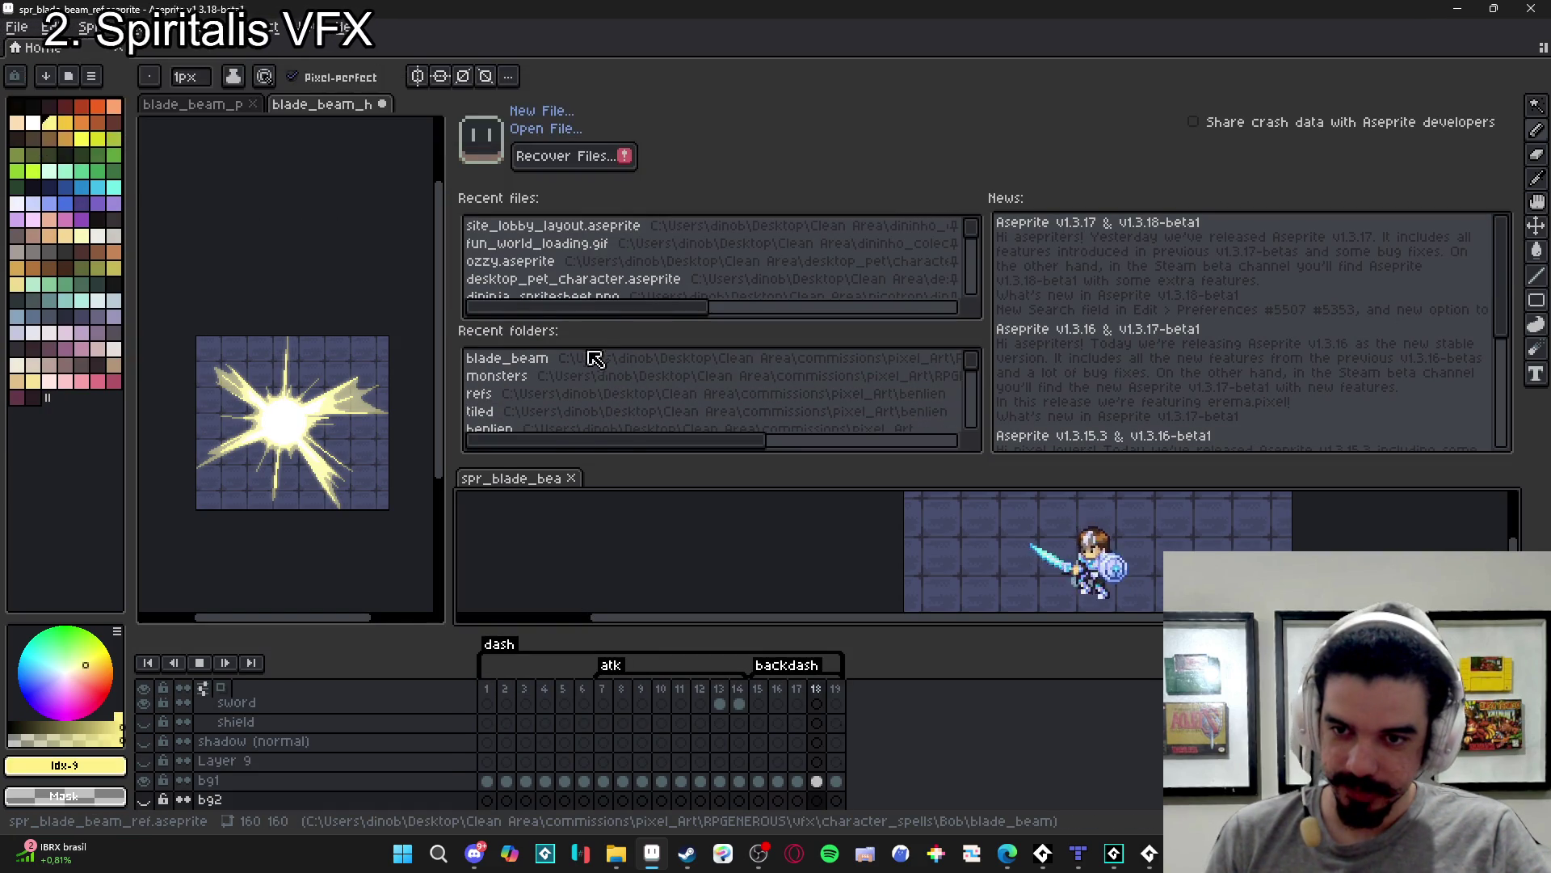
pyautogui.moveTo(570, 323); pyautogui.dragTo(549, 187)
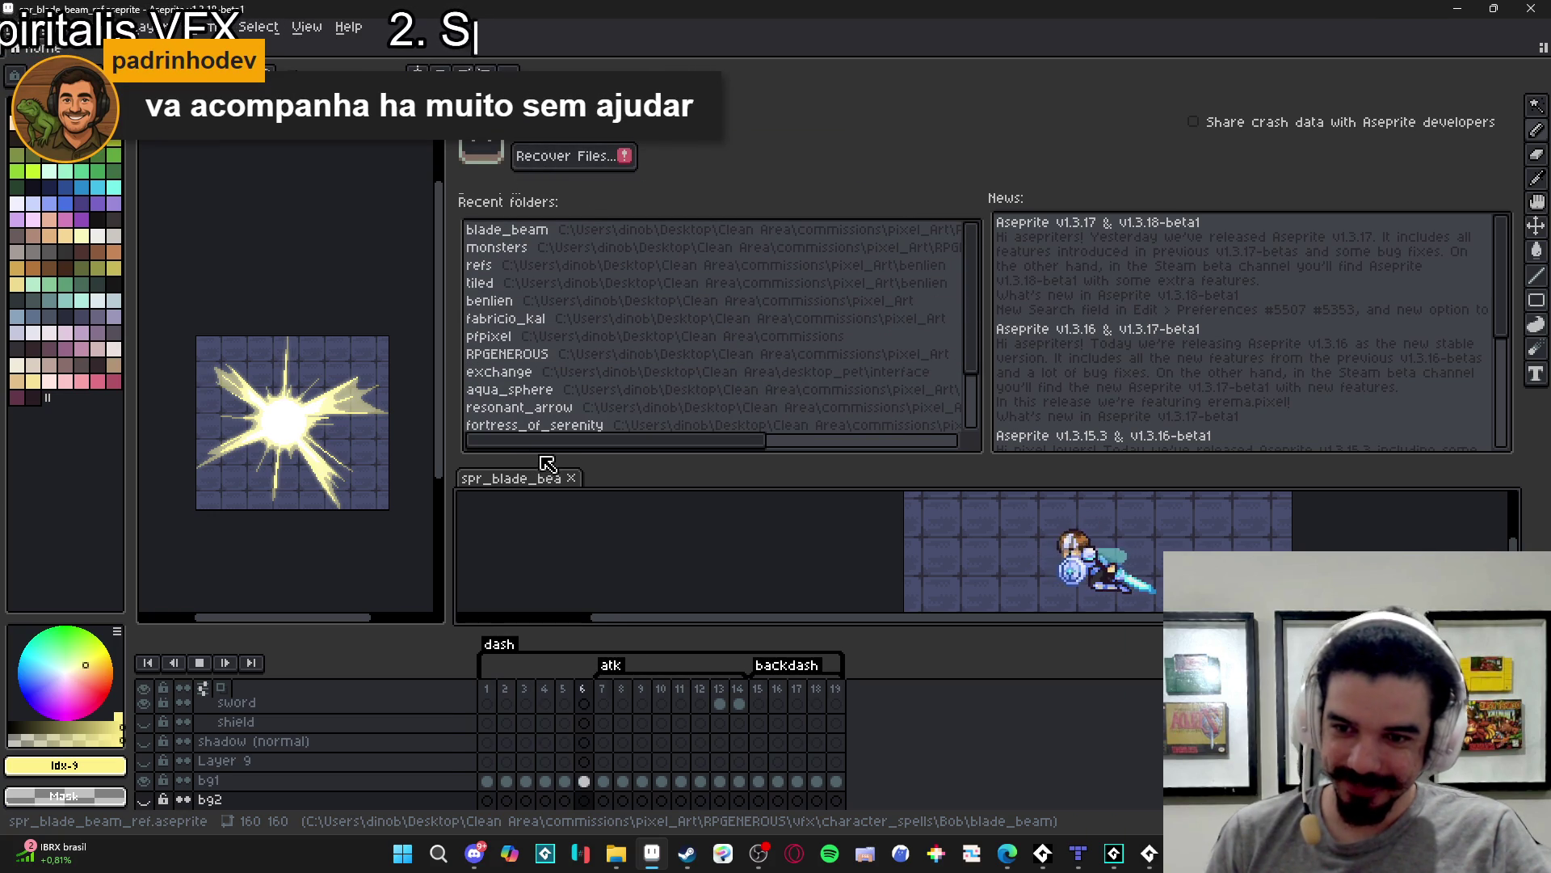
pyautogui.moveTo(567, 195); pyautogui.dragTo(567, 325)
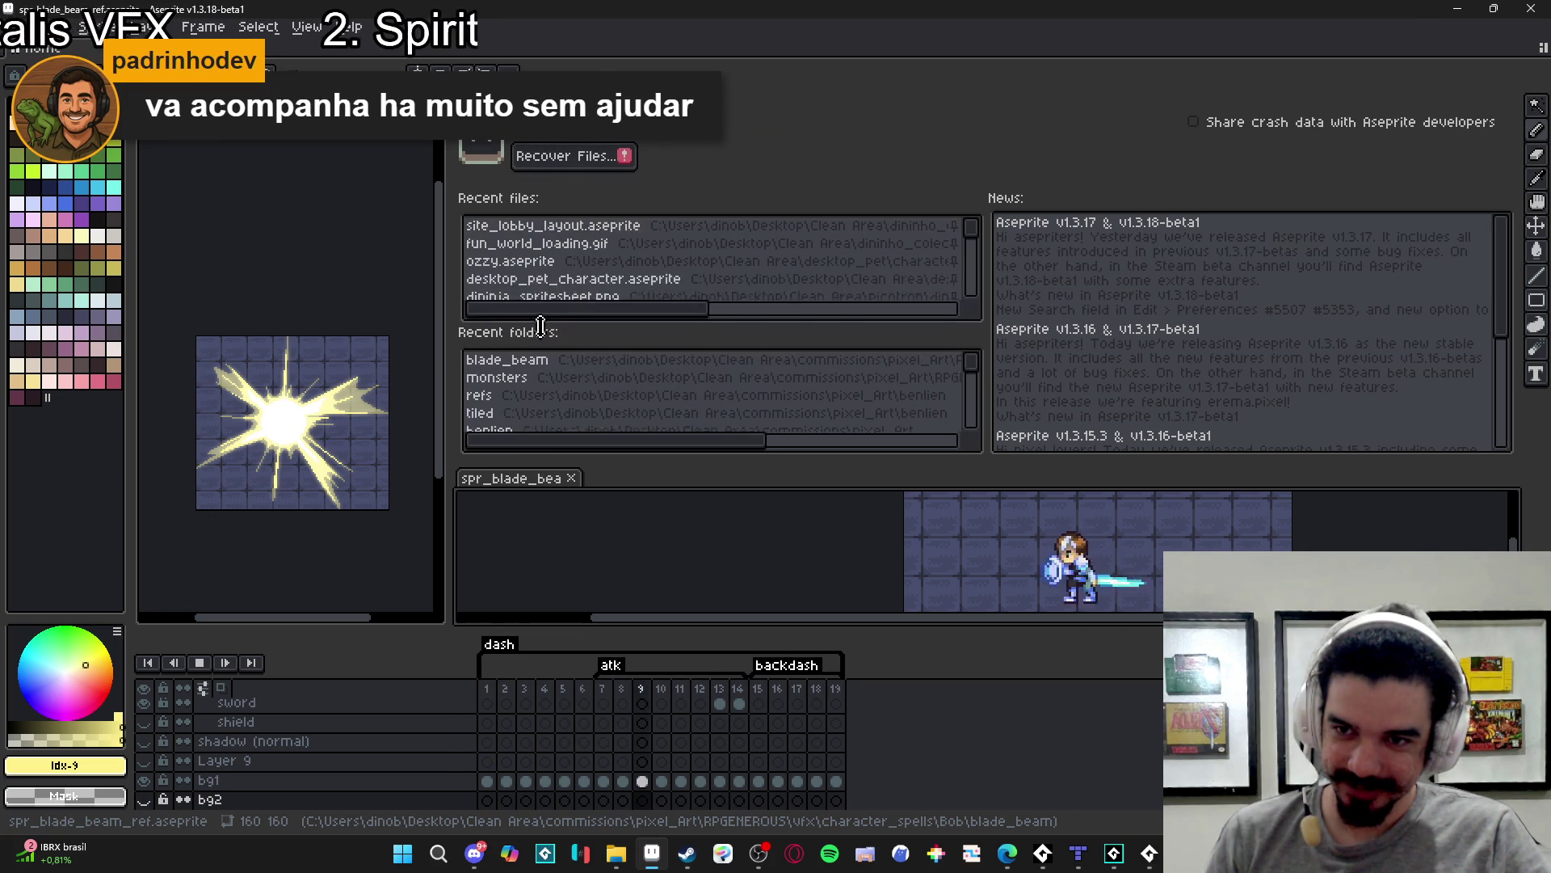
pyautogui.click(98, 61)
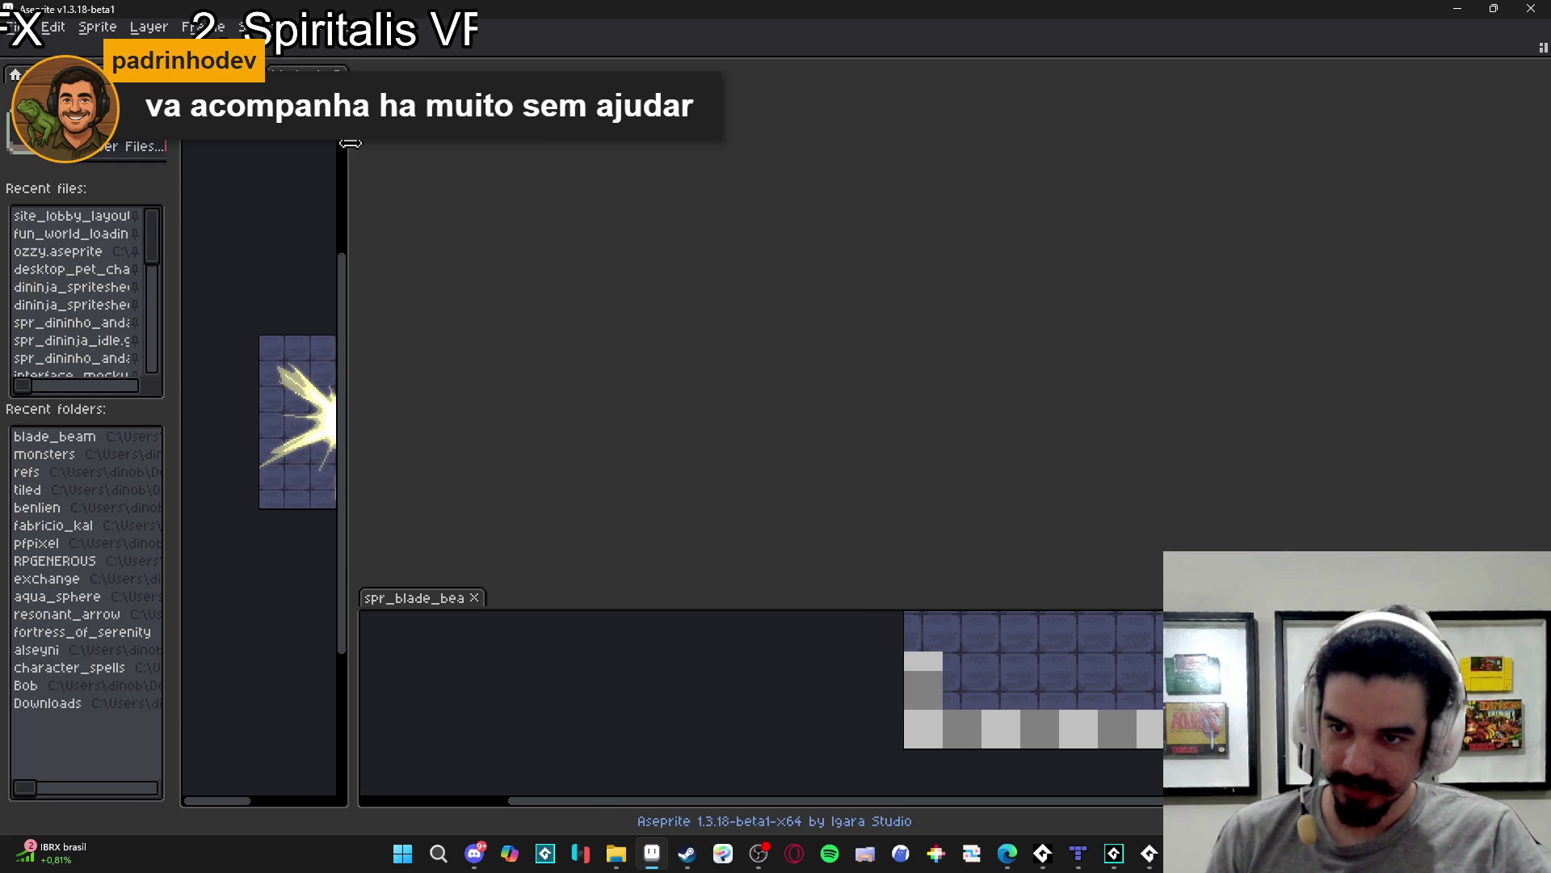
pyautogui.moveTo(347, 146)
pyautogui.mouseDown()
pyautogui.moveTo(789, 172)
pyautogui.moveTo(853, 201)
pyautogui.moveTo(677, 206)
pyautogui.mouseUp()
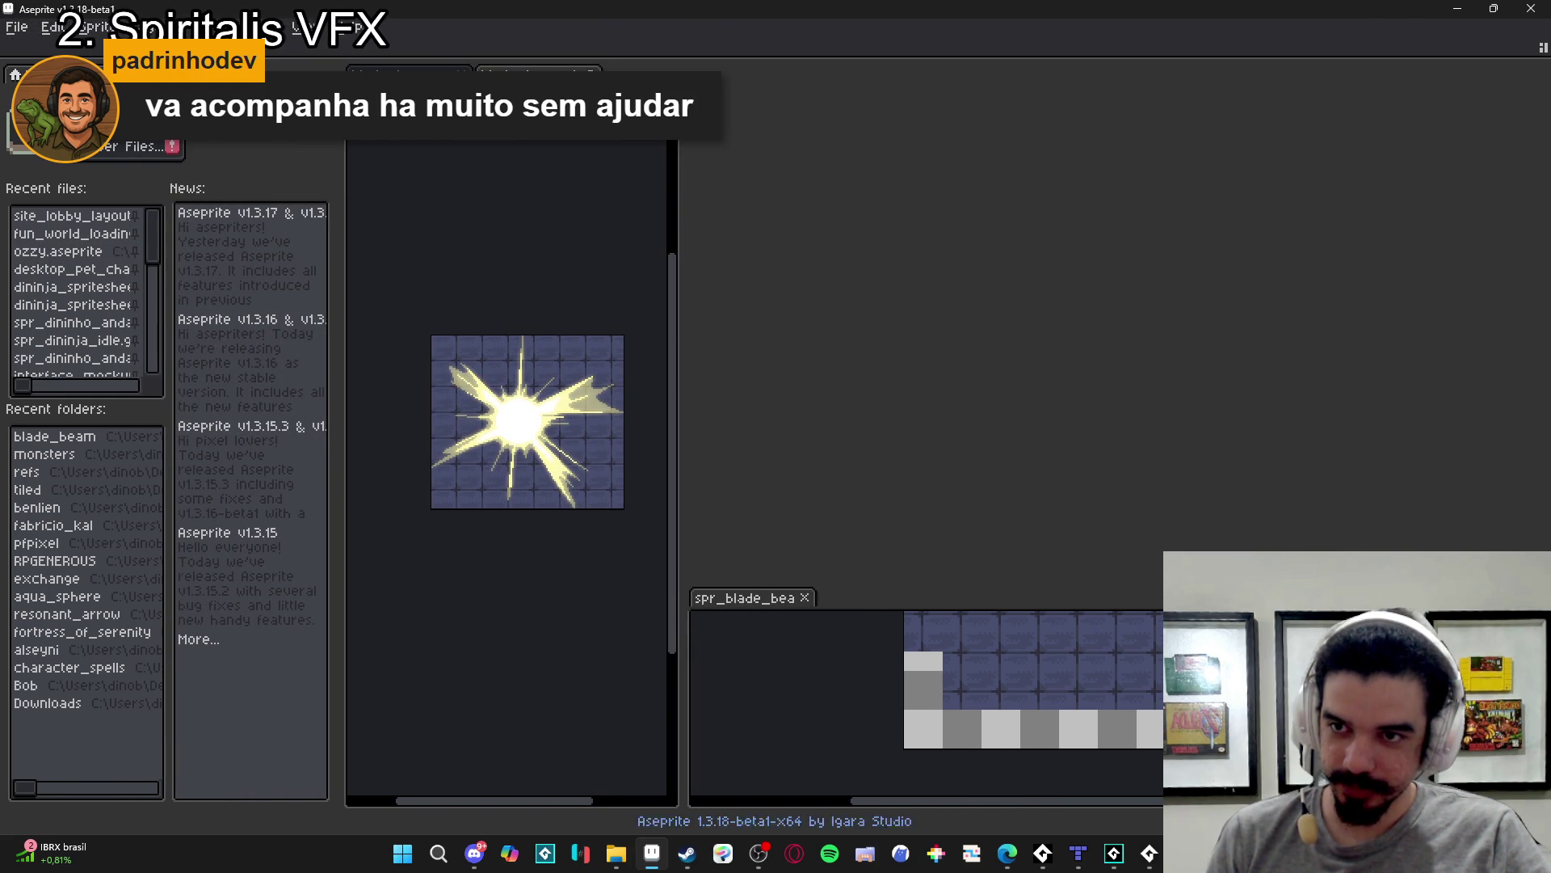
pyautogui.moveTo(91, 53); pyautogui.dragTo(929, 121)
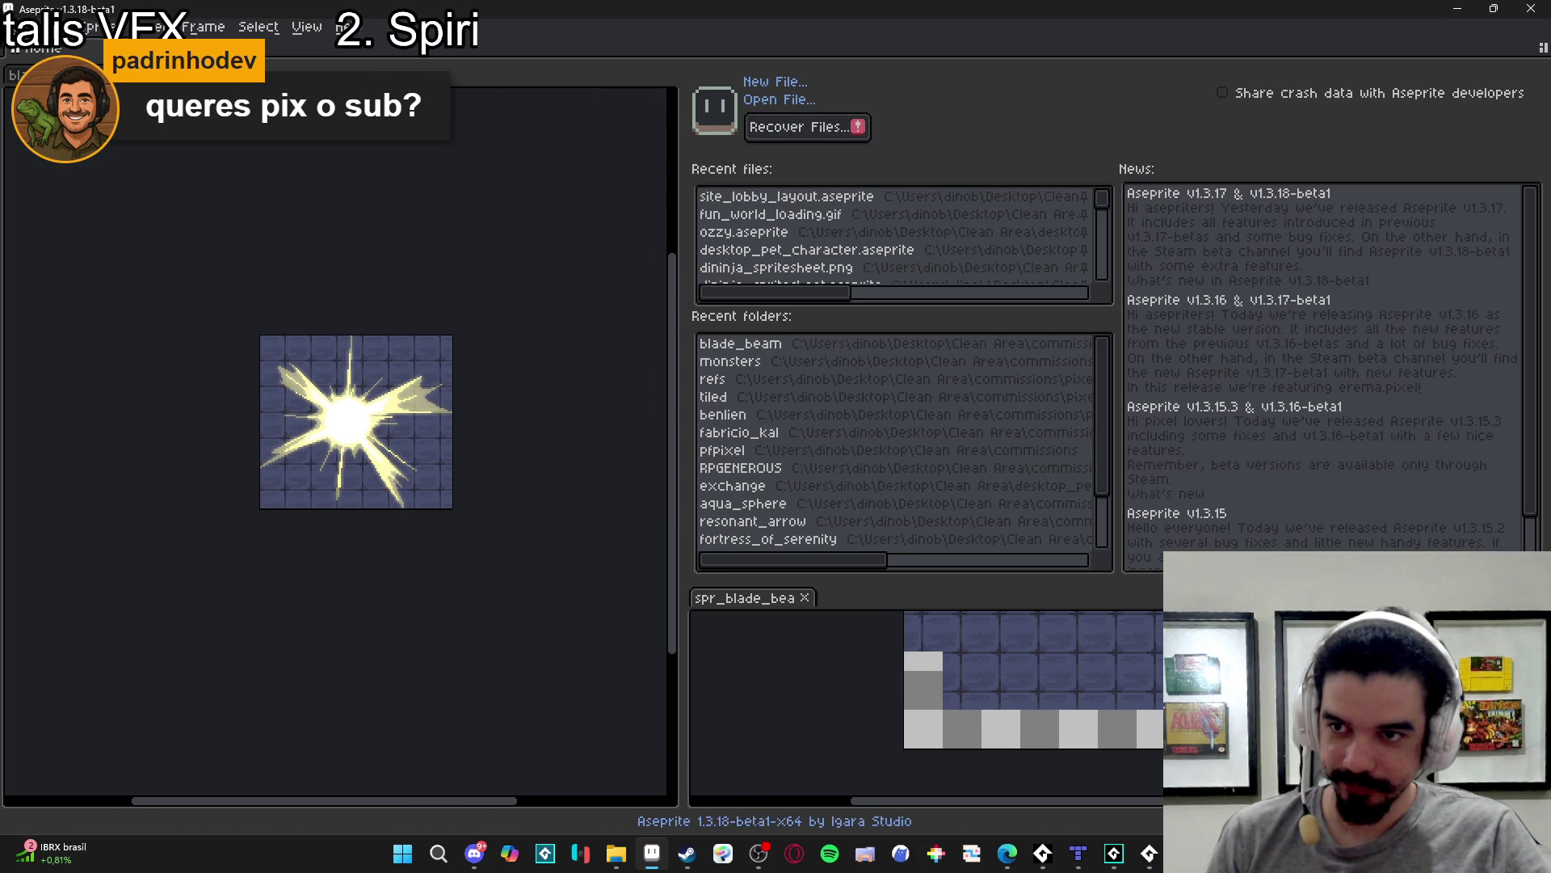
# - Restore the palette, tools and timeline layout, then quit Aseprite, saving the explosion sprite
pyautogui.hotkey('ctrl', 'f')
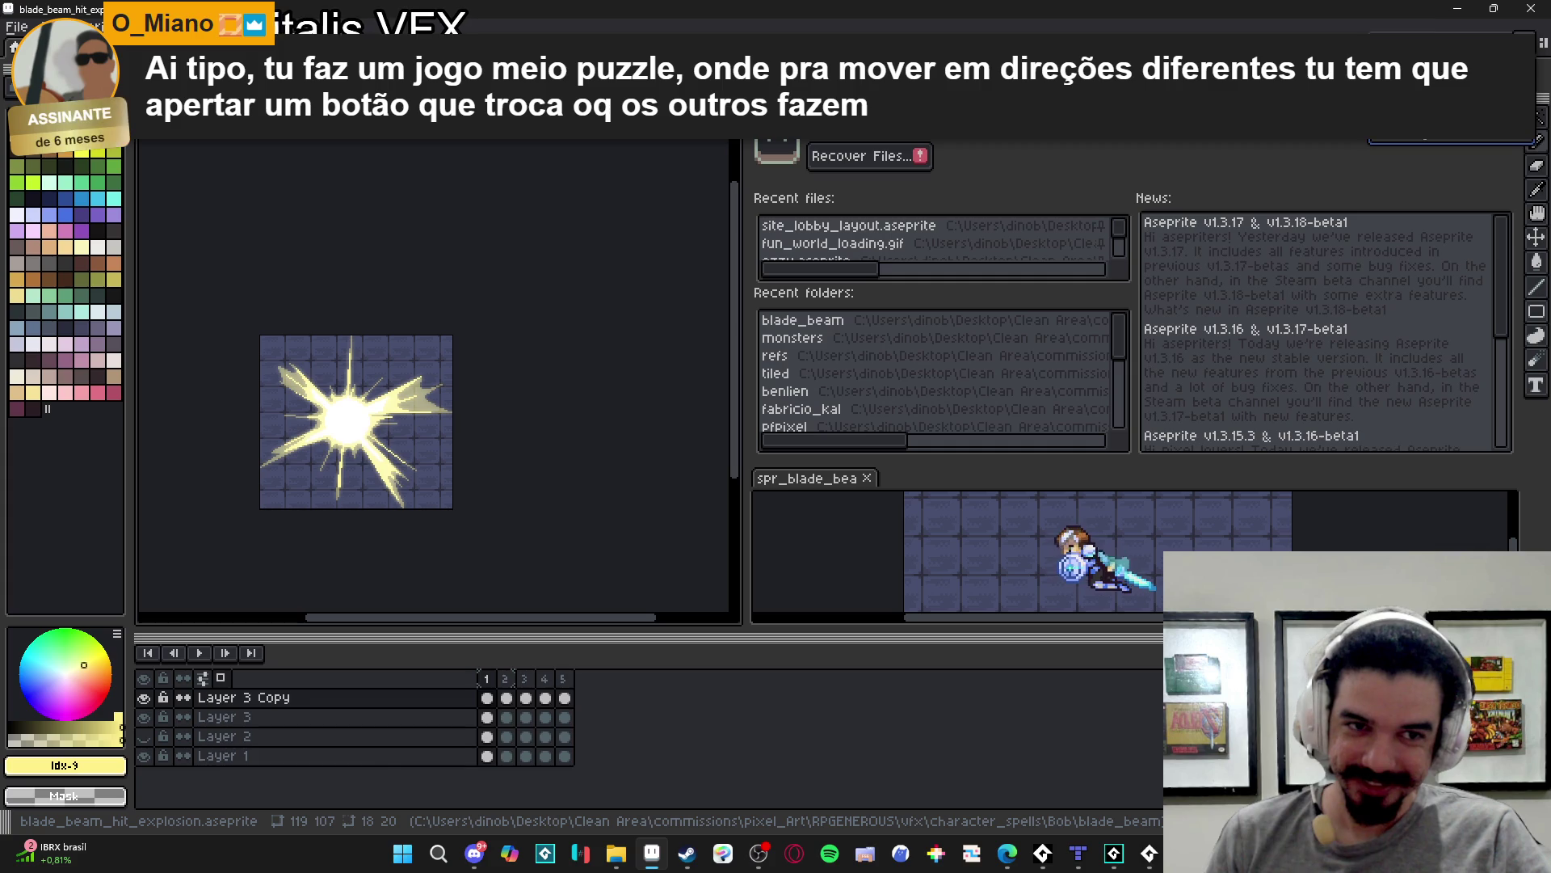
pyautogui.click(1451, 142)
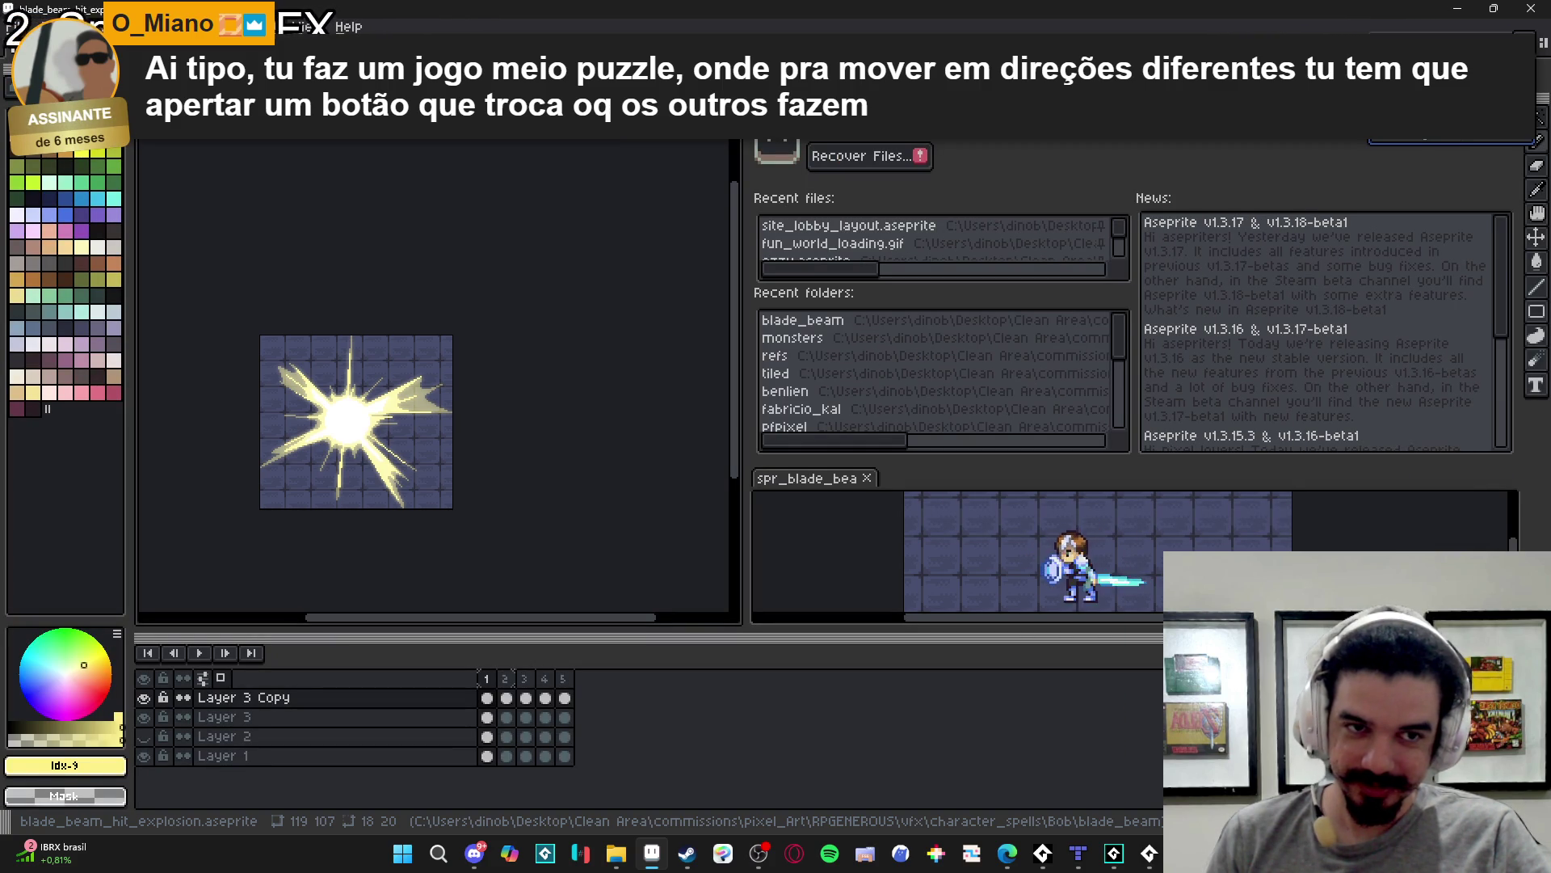
pyautogui.moveTo(670, 649); pyautogui.dragTo(675, 444)
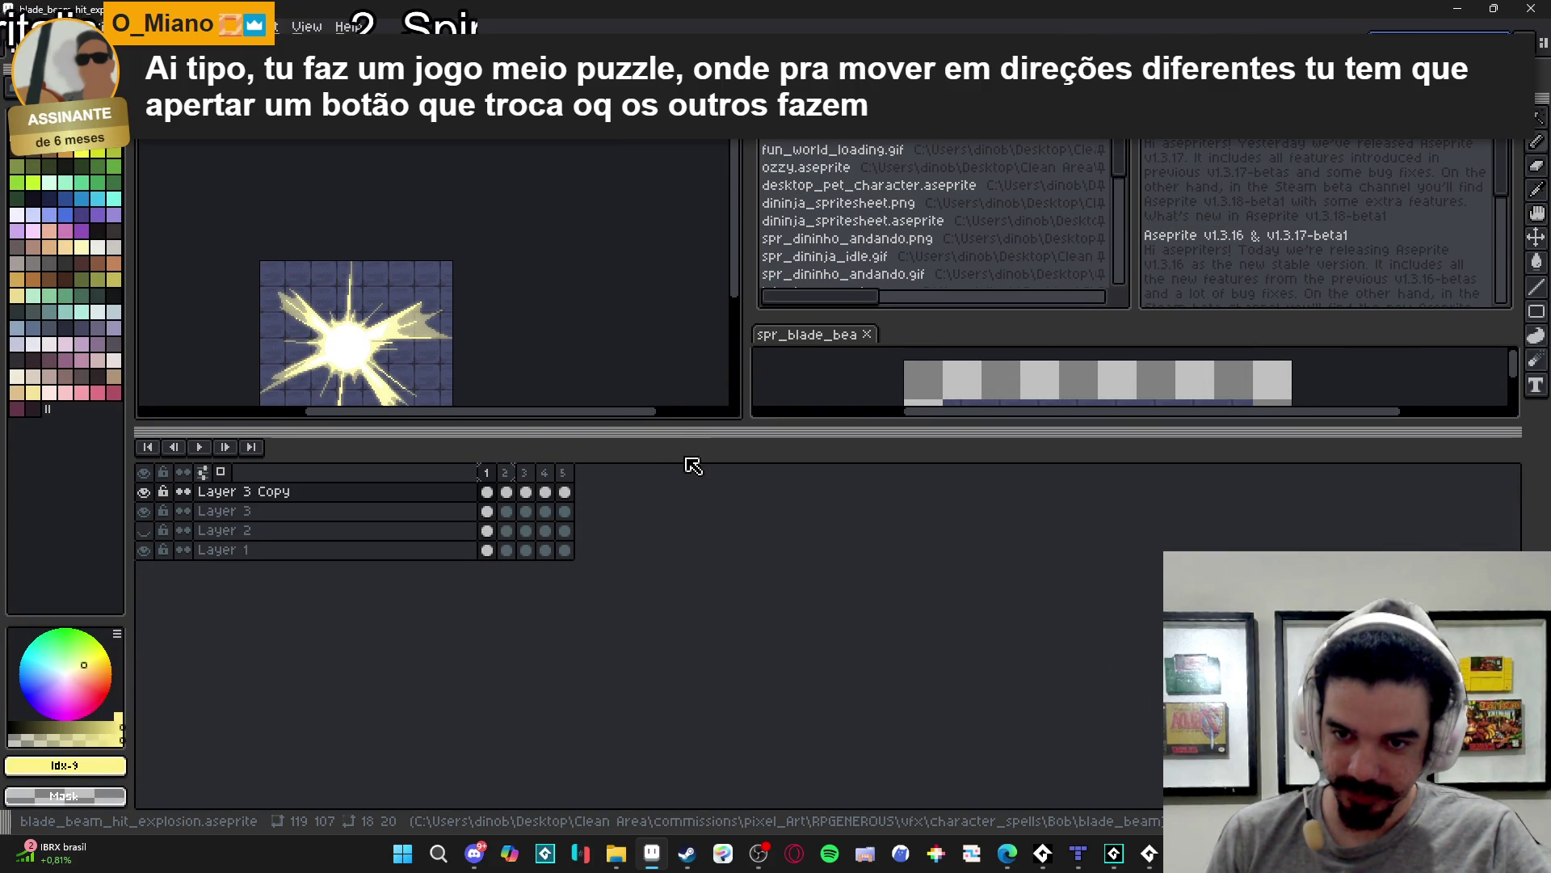
pyautogui.moveTo(691, 425); pyautogui.dragTo(691, 651)
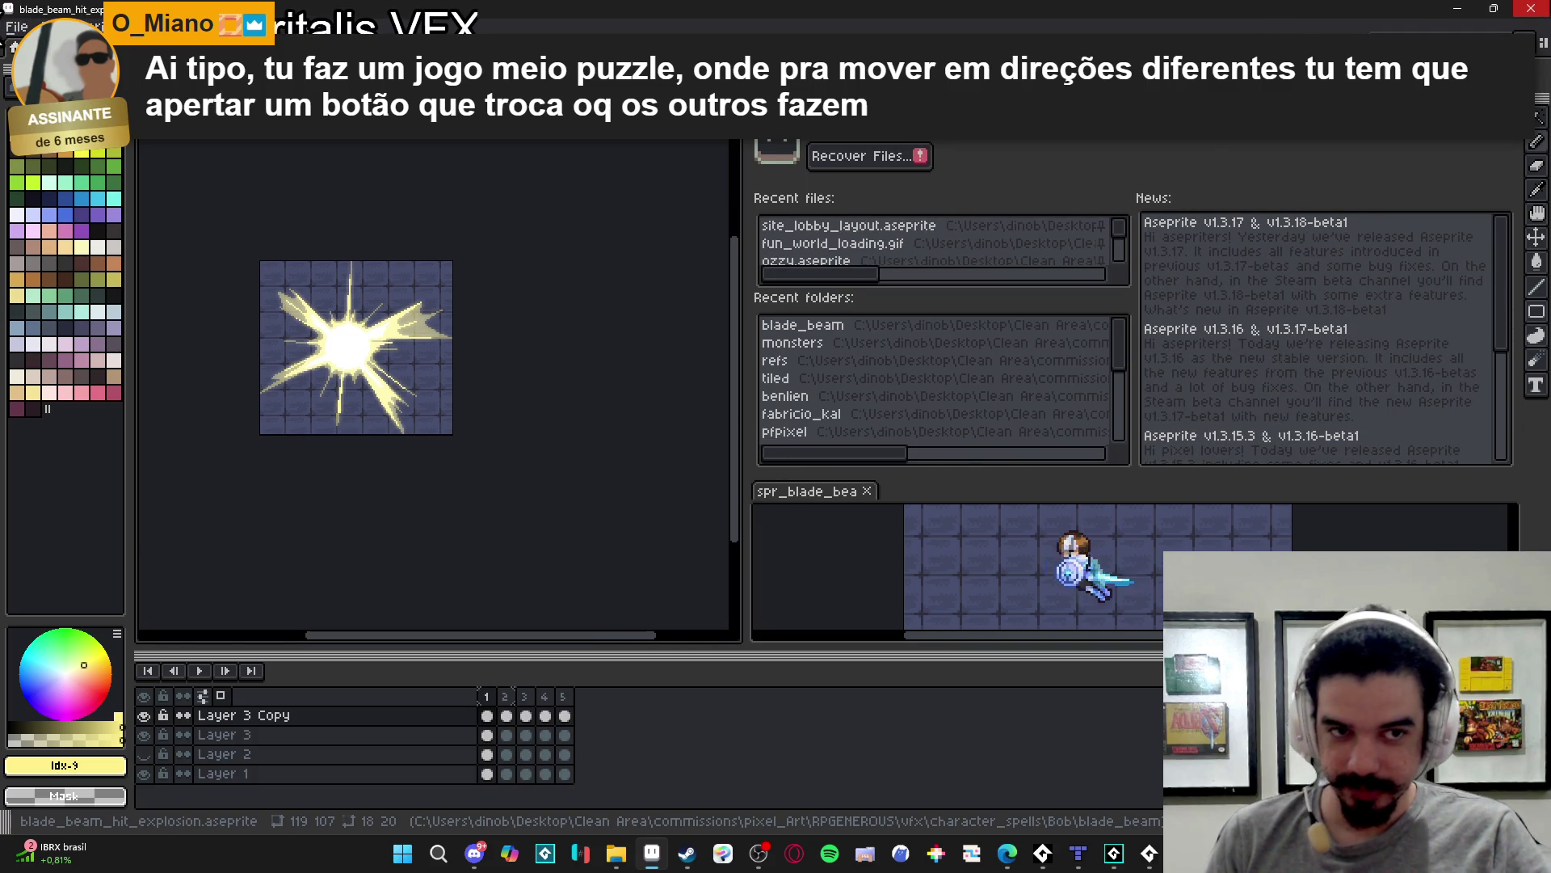
pyautogui.click(1531, 8)
pyautogui.click(677, 467)
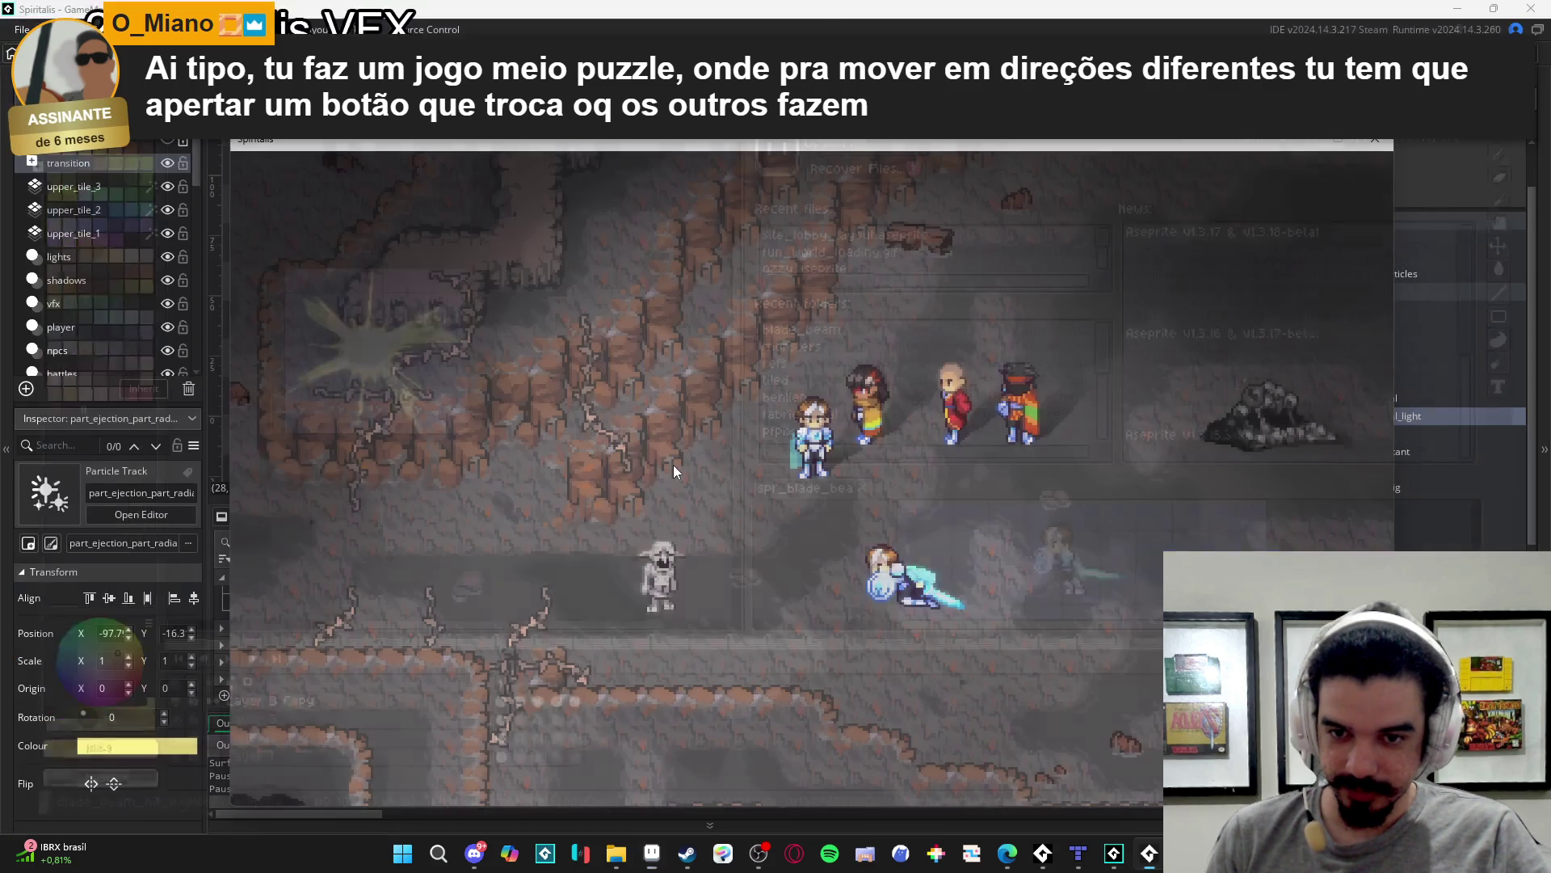